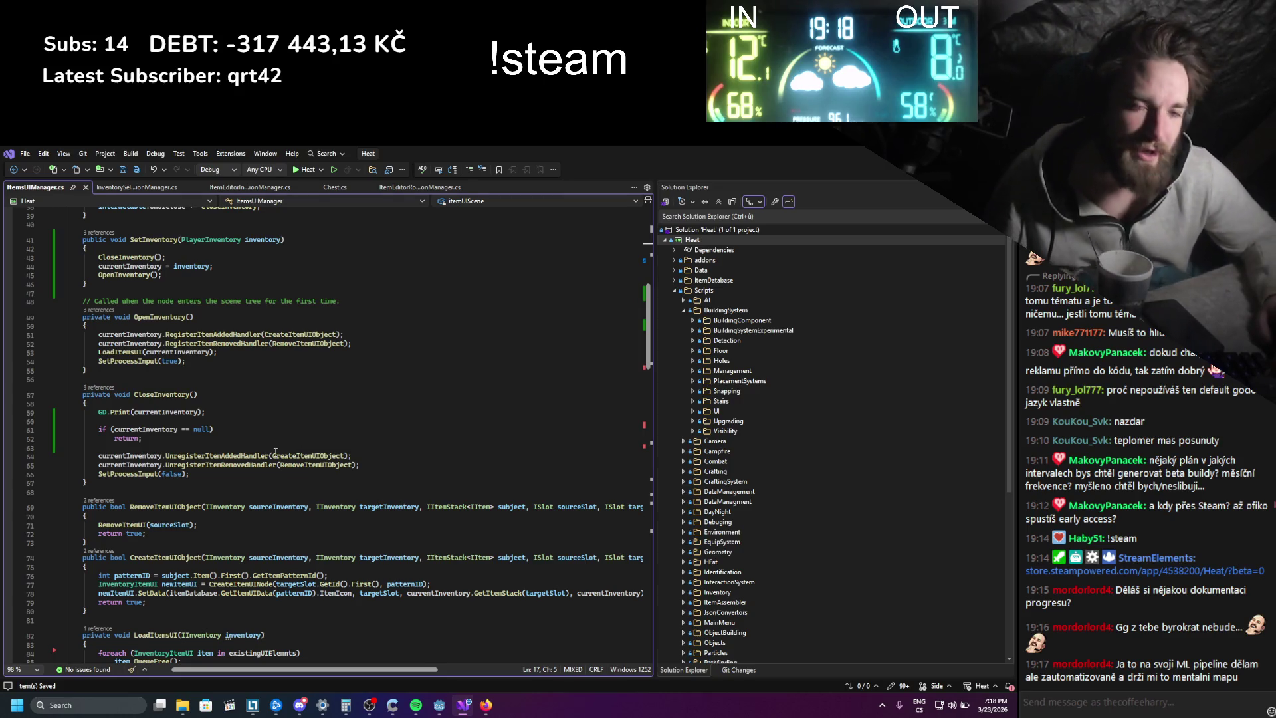
- Scroll through the code around the CreateItemUIObject method
{"action": "scroll", "coordinate": [265, 512], "scroll_direction": "up", "scroll_amount": 2}
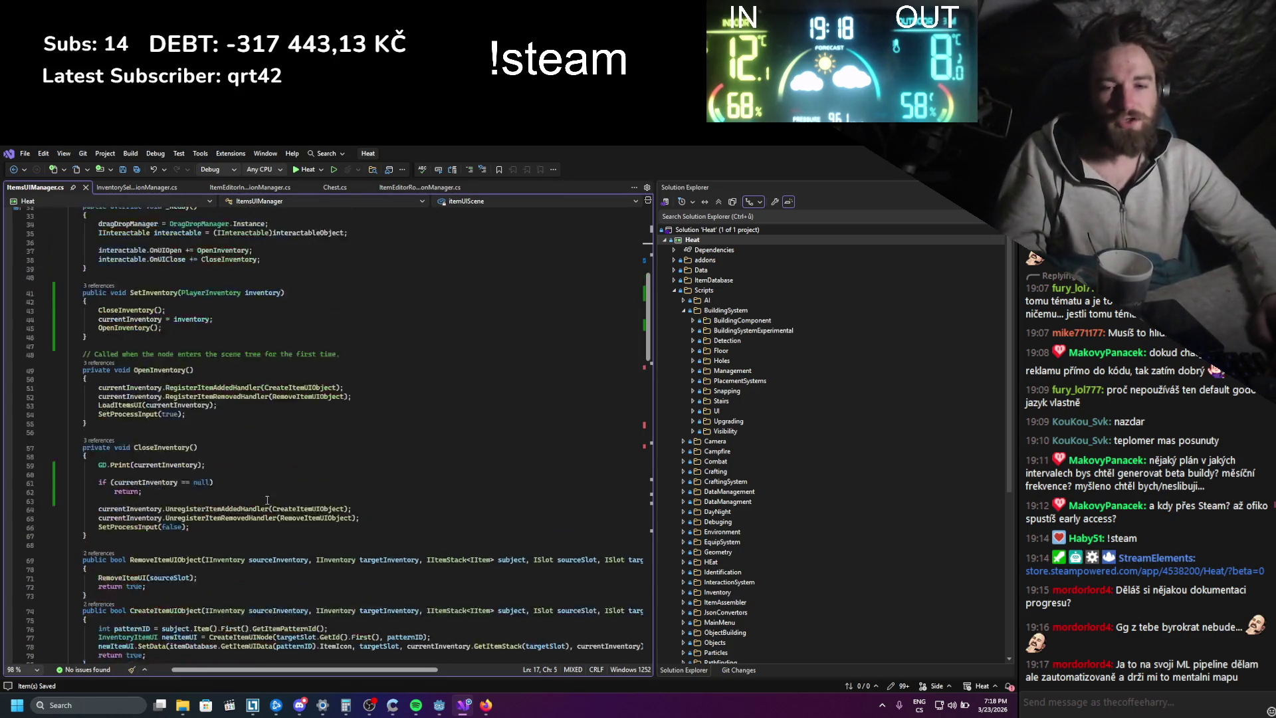
{"action": "scroll", "coordinate": [238, 476], "scroll_direction": "down", "scroll_amount": 8}
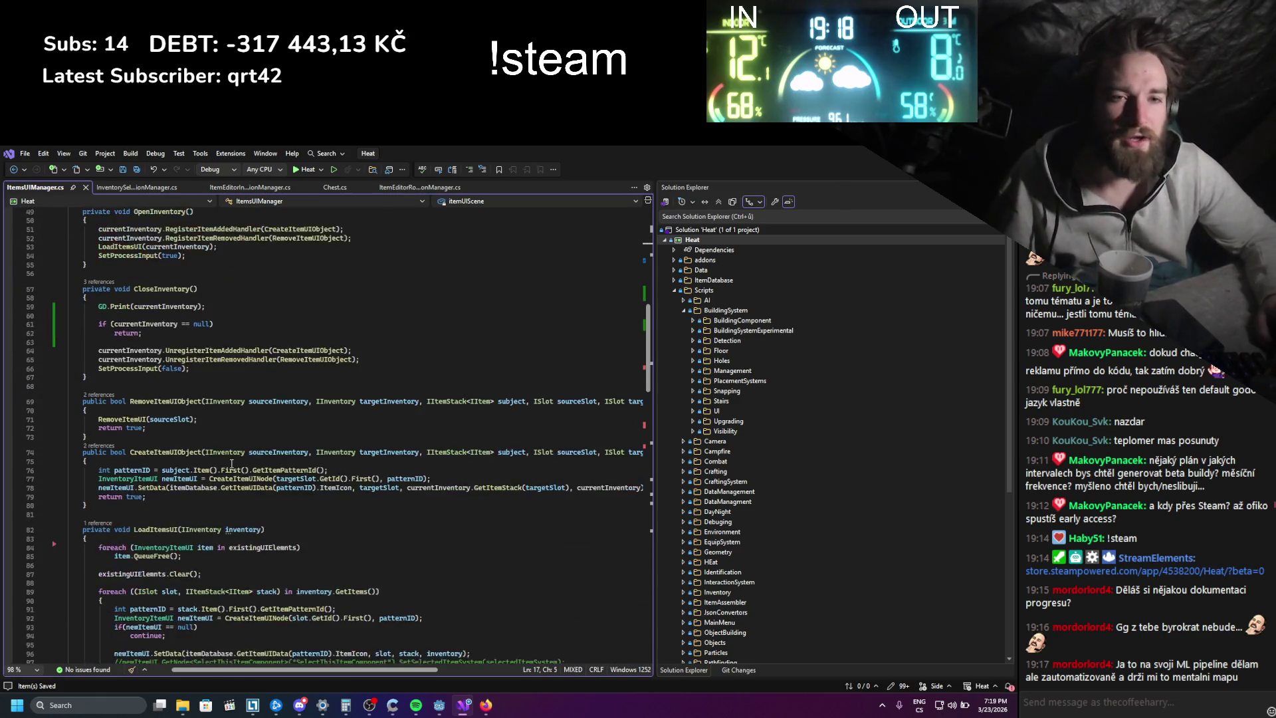
{"action": "key", "text": "ctrl+z"}
{"action": "key", "text": "ctrl+z"}
{"action": "key", "text": "ctrl+z"}
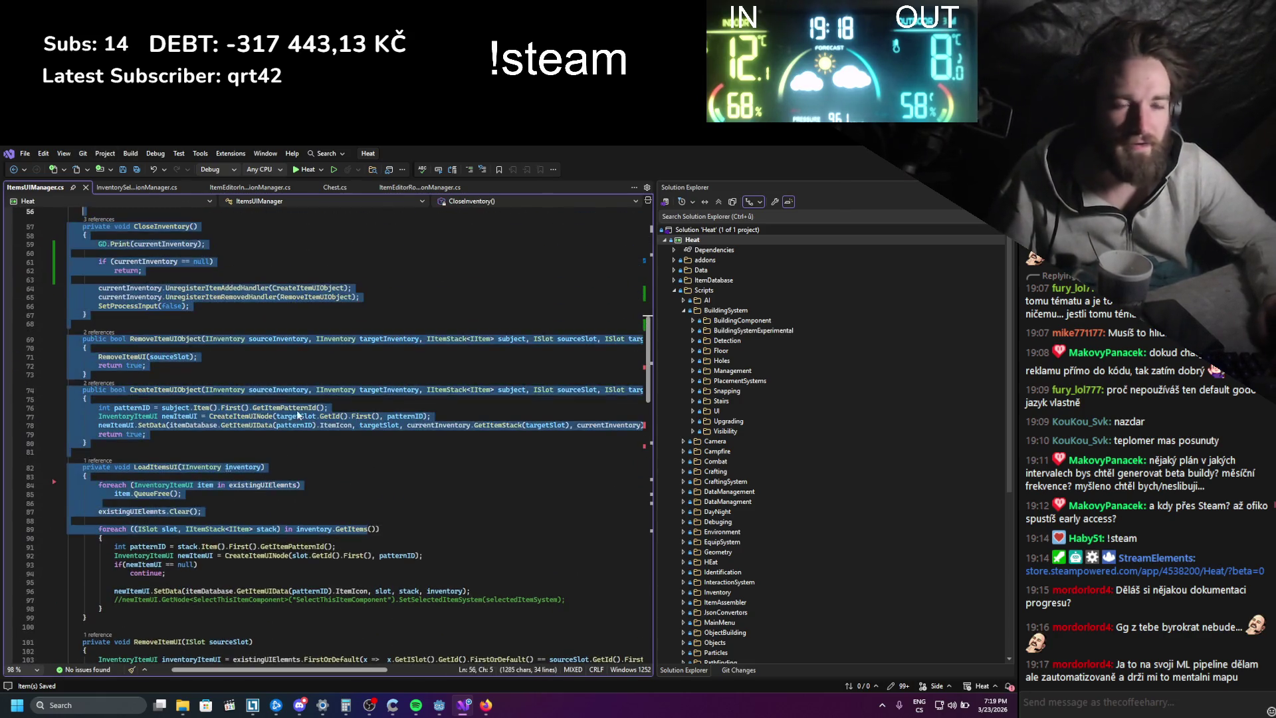
{"action": "scroll", "coordinate": [307, 451], "scroll_direction": "up", "scroll_amount": 1}
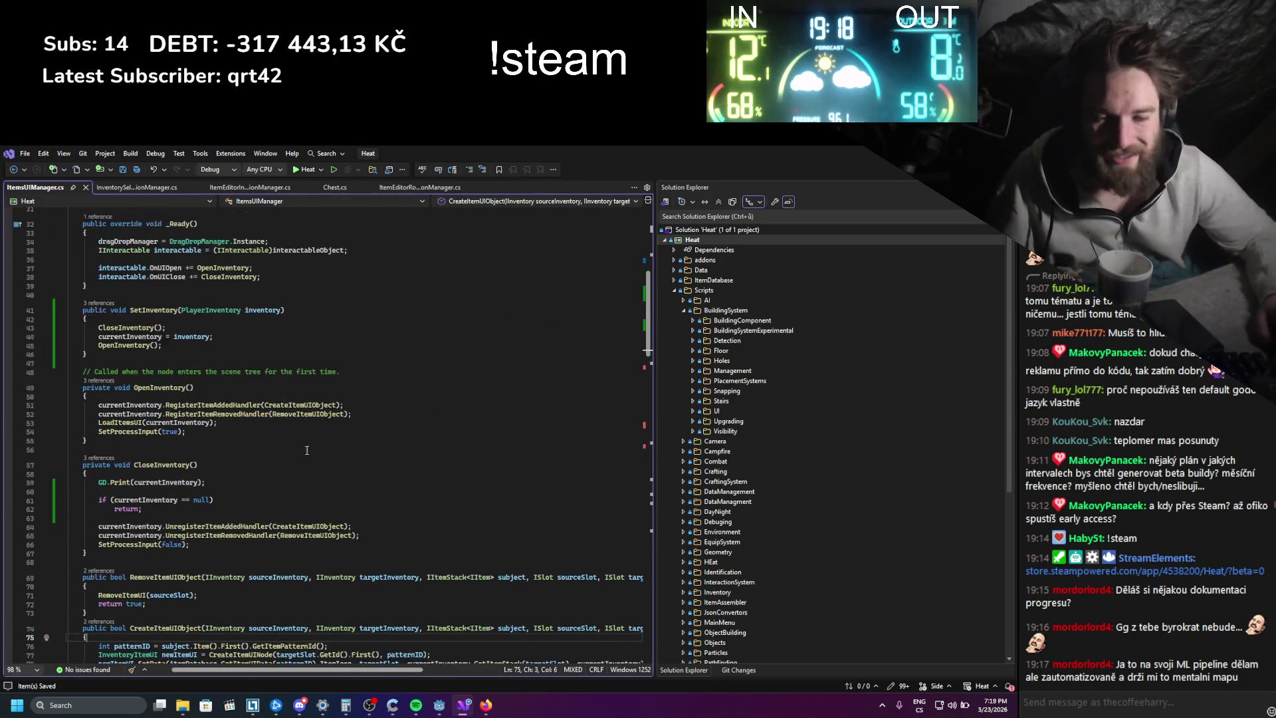
{"action": "scroll", "coordinate": [330, 434], "scroll_direction": "down", "scroll_amount": 3}
{"action": "scroll", "coordinate": [318, 398], "scroll_direction": "down", "scroll_amount": 3}
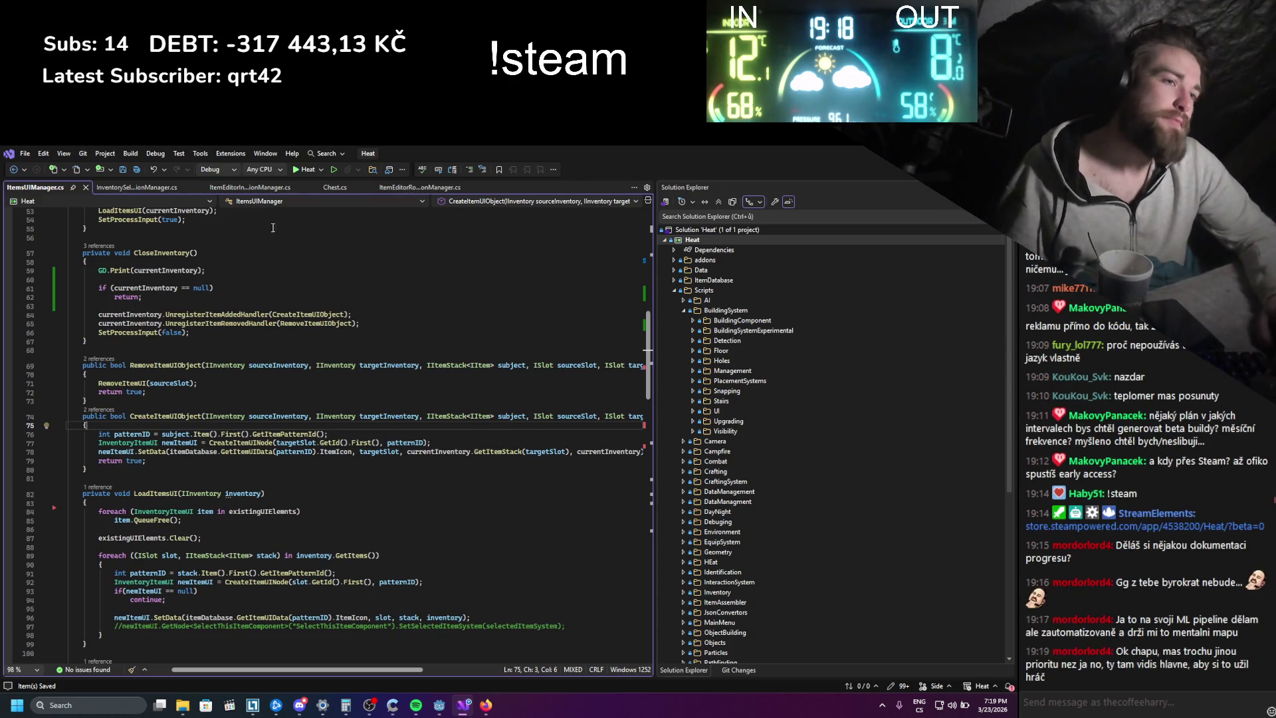
{"action": "scroll", "coordinate": [283, 246], "scroll_direction": "down", "scroll_amount": 2}
{"action": "scroll", "coordinate": [280, 264], "scroll_direction": "up", "scroll_amount": 2}
{"action": "scroll", "coordinate": [280, 264], "scroll_direction": "up", "scroll_amount": 3}
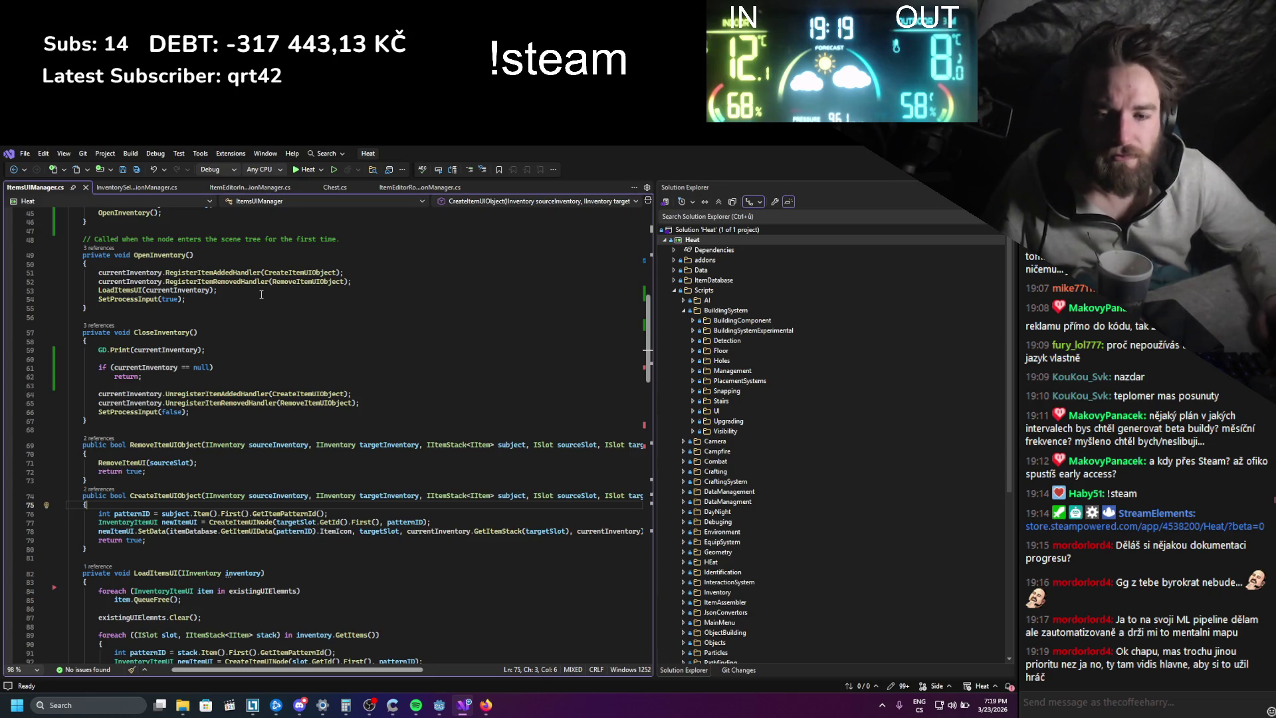
{"action": "scroll", "coordinate": [262, 295], "scroll_direction": "down", "scroll_amount": 10}
{"action": "scroll", "coordinate": [229, 396], "scroll_direction": "up", "scroll_amount": 9}
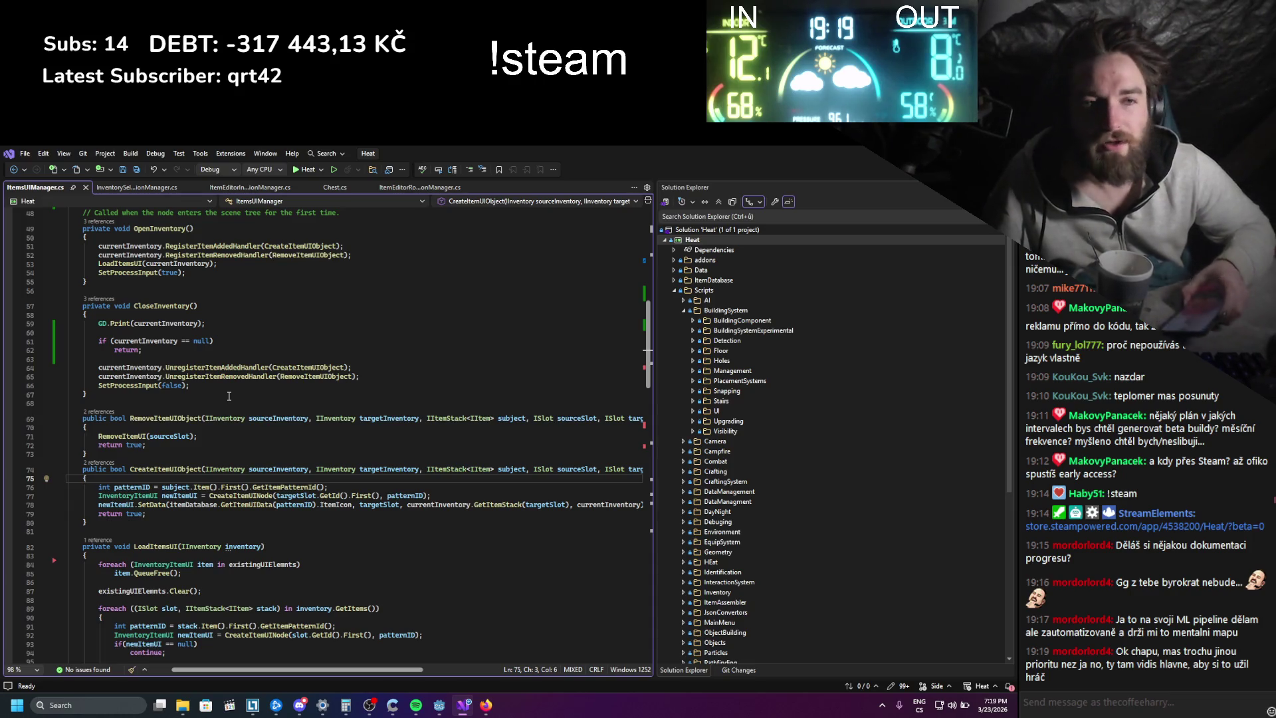
{"action": "scroll", "coordinate": [211, 323], "scroll_direction": "up", "scroll_amount": 1}
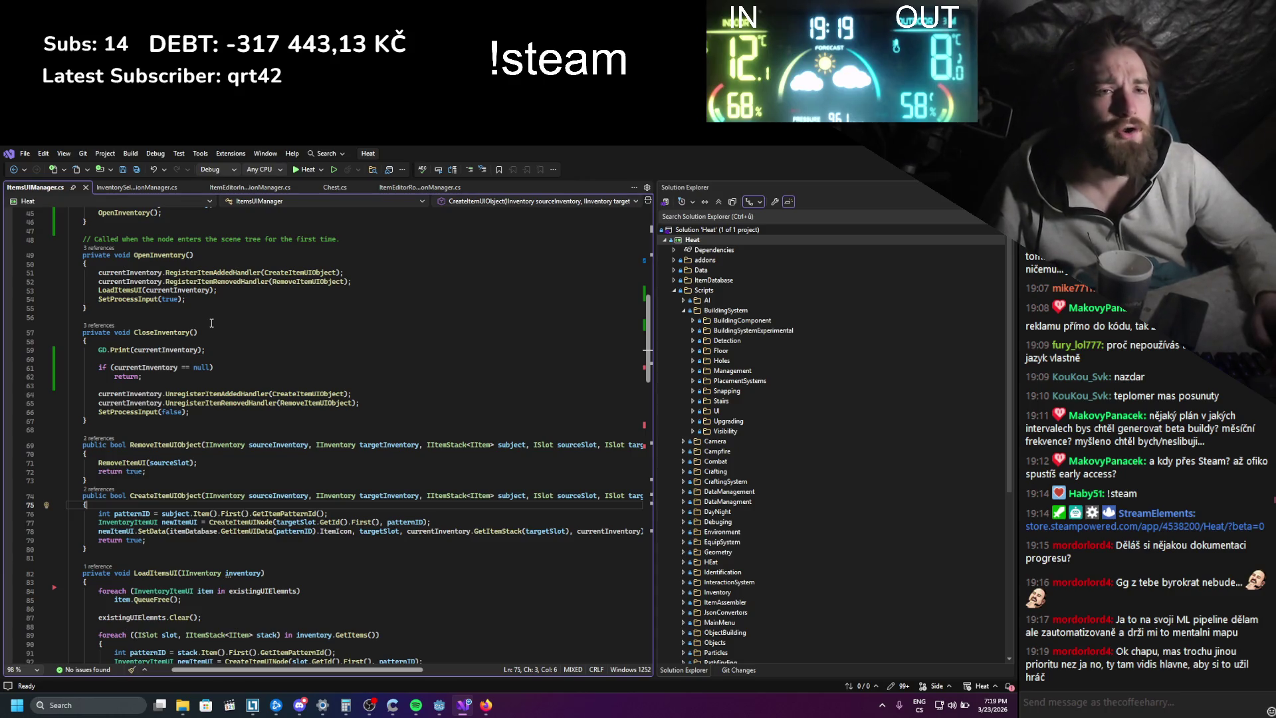
{"action": "scroll", "coordinate": [210, 323], "scroll_direction": "up", "scroll_amount": 4}
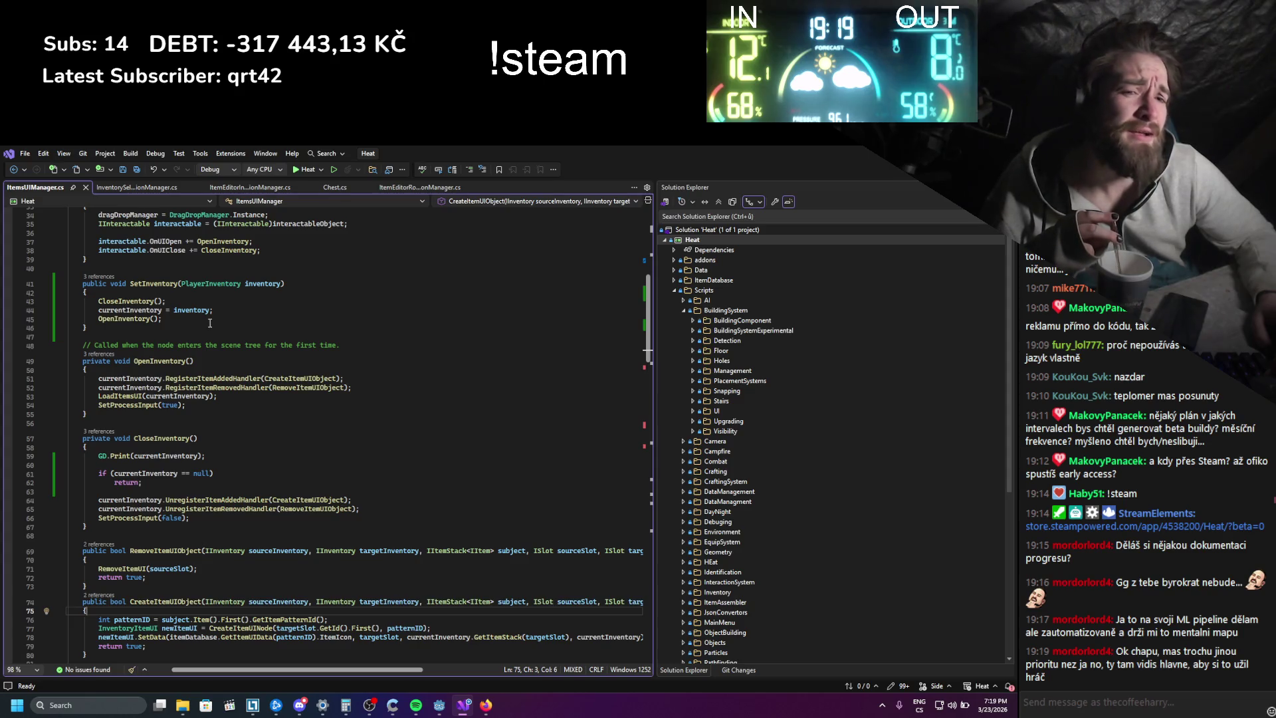
- Browse the InventorySelectionManager, ItemEditorRotationManager and Chest scripts, ending on ItemEditorInteractionManager.cs
{"action": "left_click", "coordinate": [140, 189]}
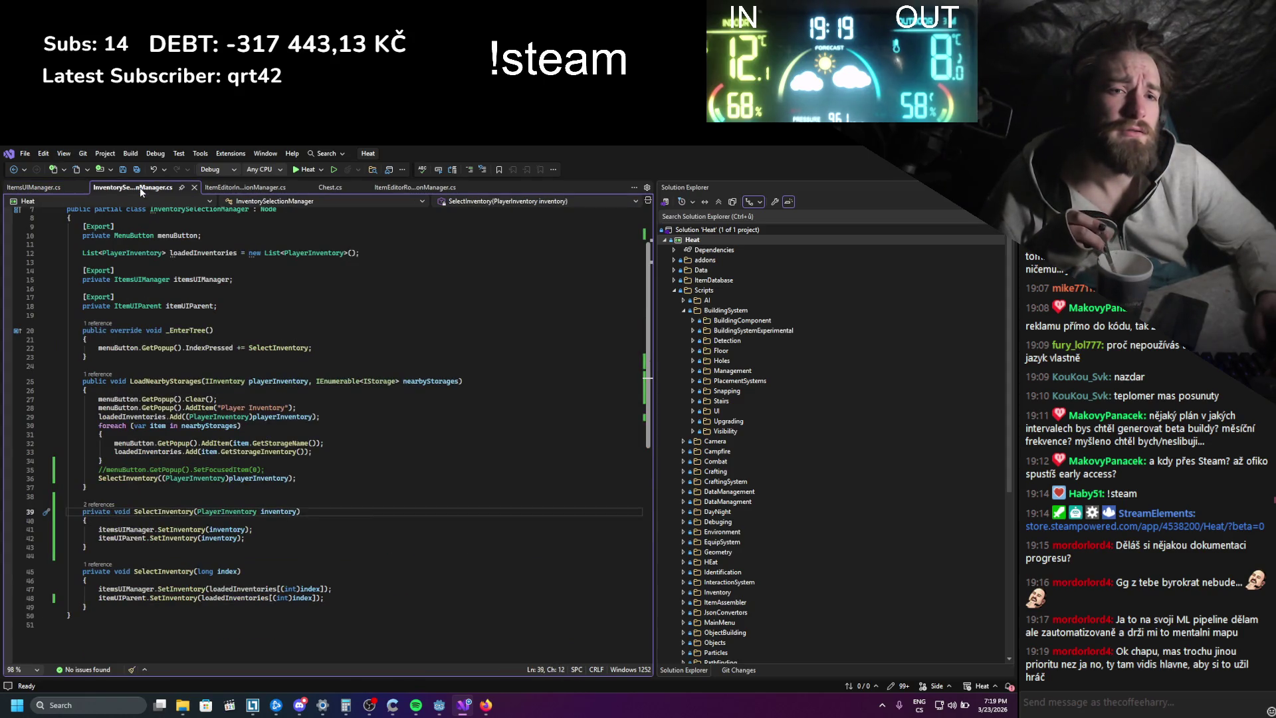
{"action": "left_click", "coordinate": [392, 187]}
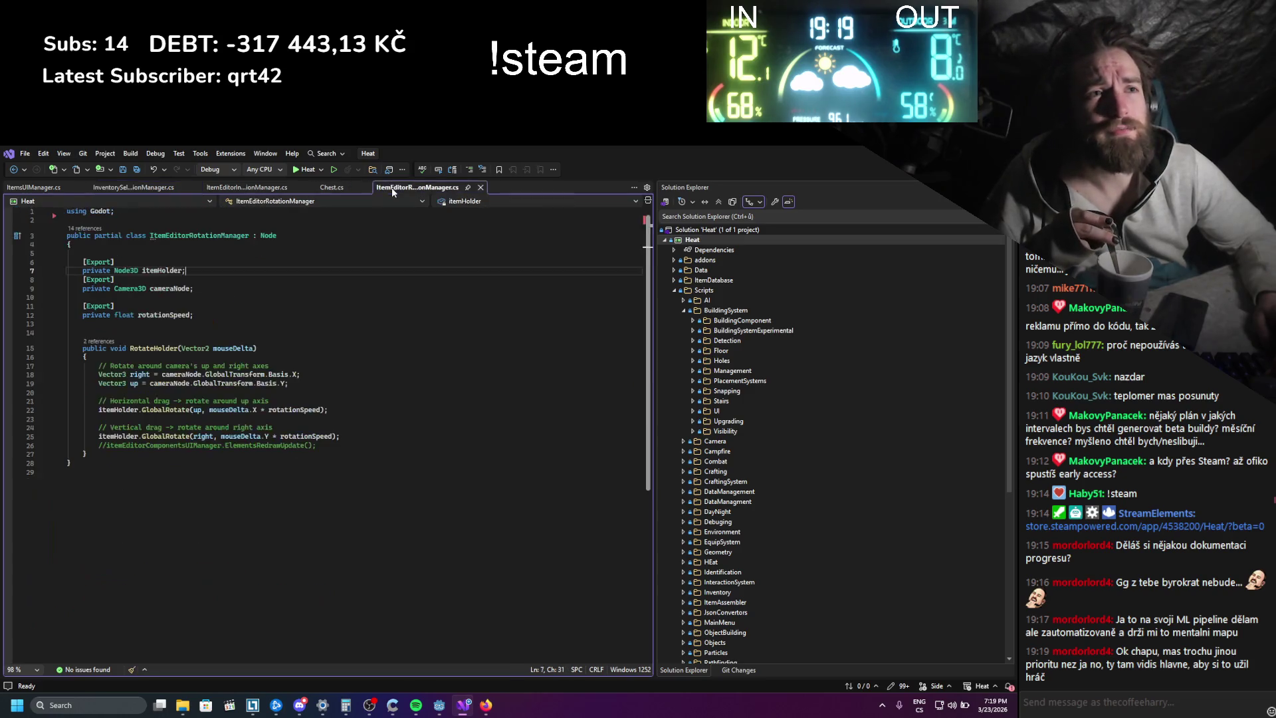
{"action": "left_click", "coordinate": [332, 187]}
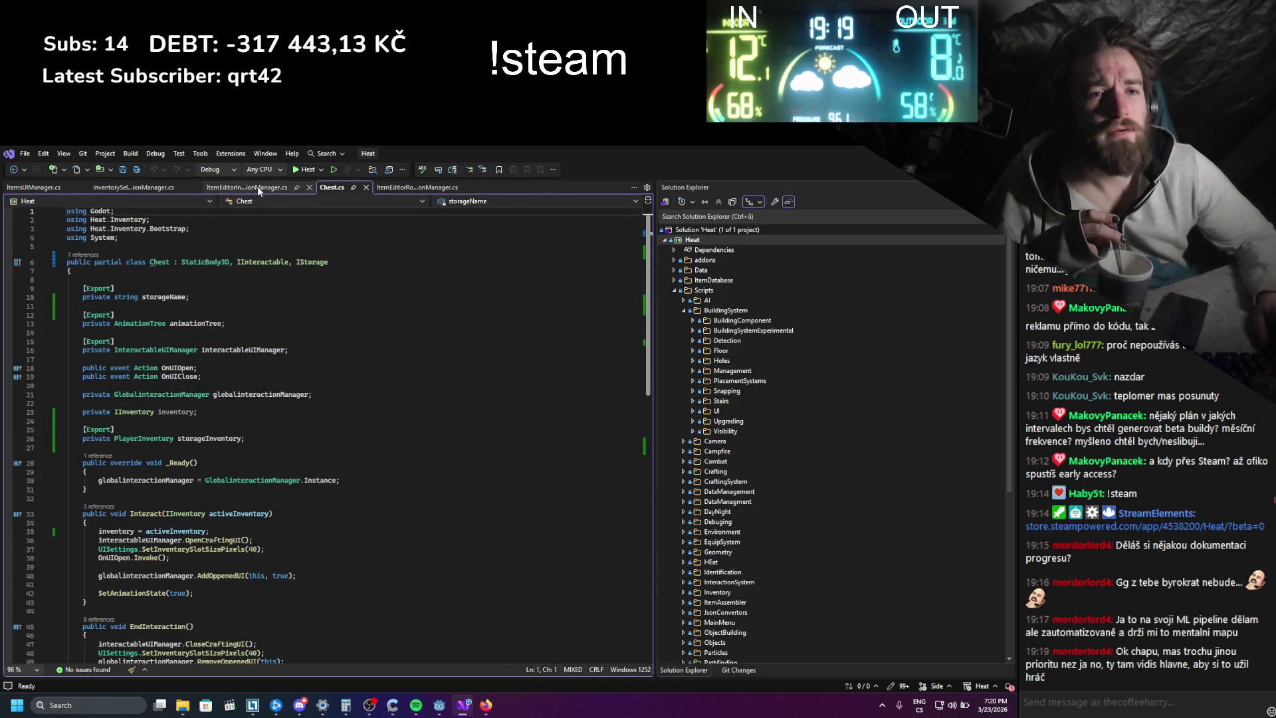
{"action": "scroll", "coordinate": [358, 440], "scroll_direction": "down", "scroll_amount": 4}
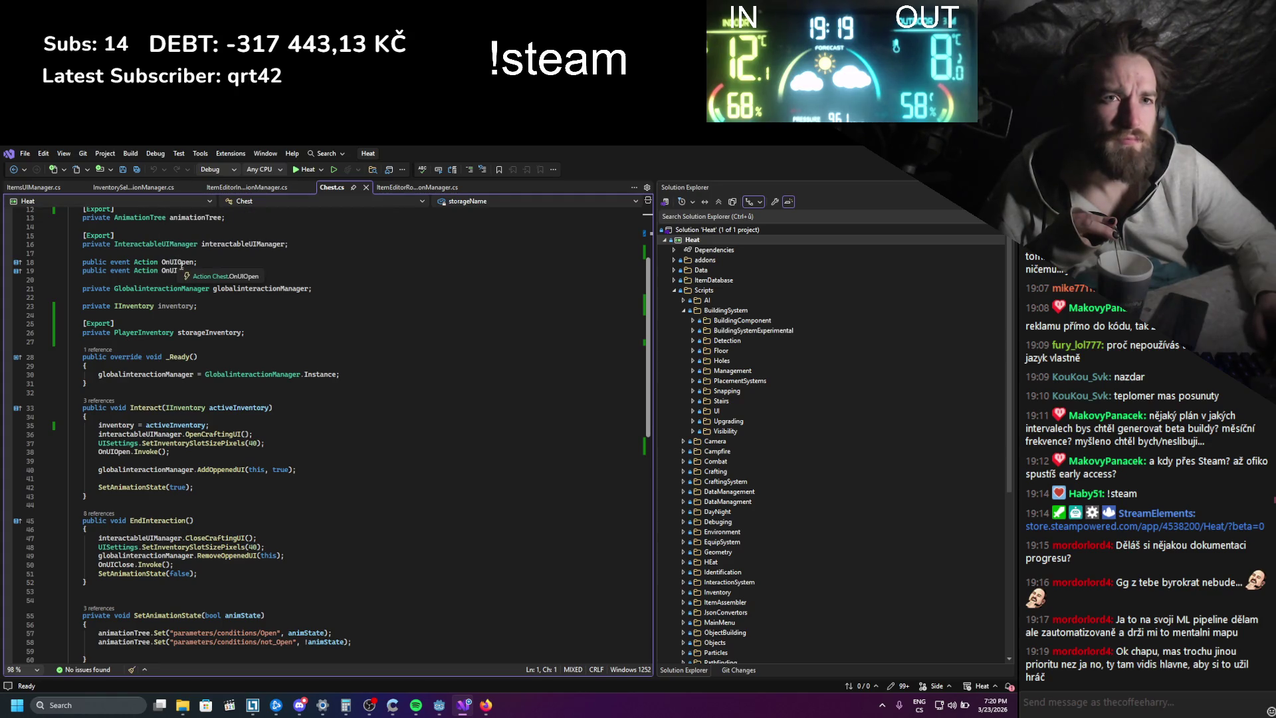
{"action": "left_click", "coordinate": [246, 188]}
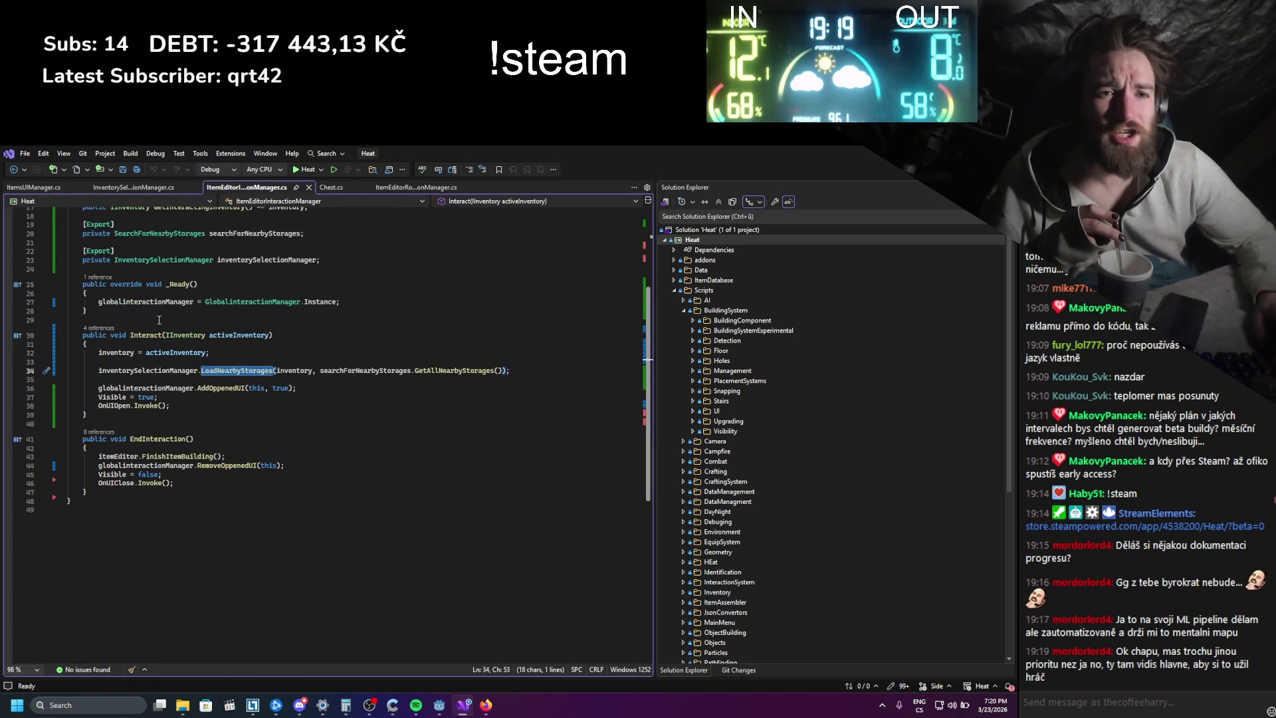
- In Interact, move the LoadNearbyStorages call below OnUIOpen.Invoke(), keeping AddOppenedUI above Visible
{"action": "left_click", "coordinate": [169, 411]}
{"action": "left_click", "coordinate": [302, 388]}
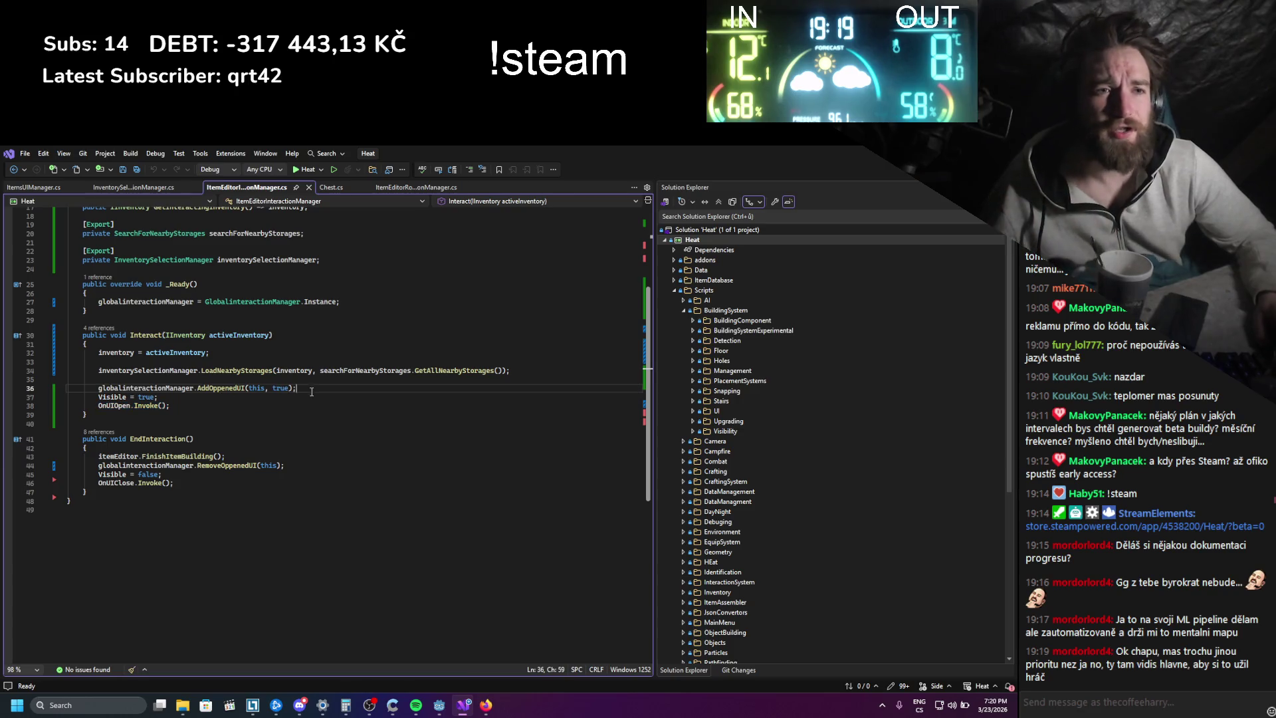
{"action": "key", "text": "alt+Down"}
{"action": "key", "text": "alt+Down"}
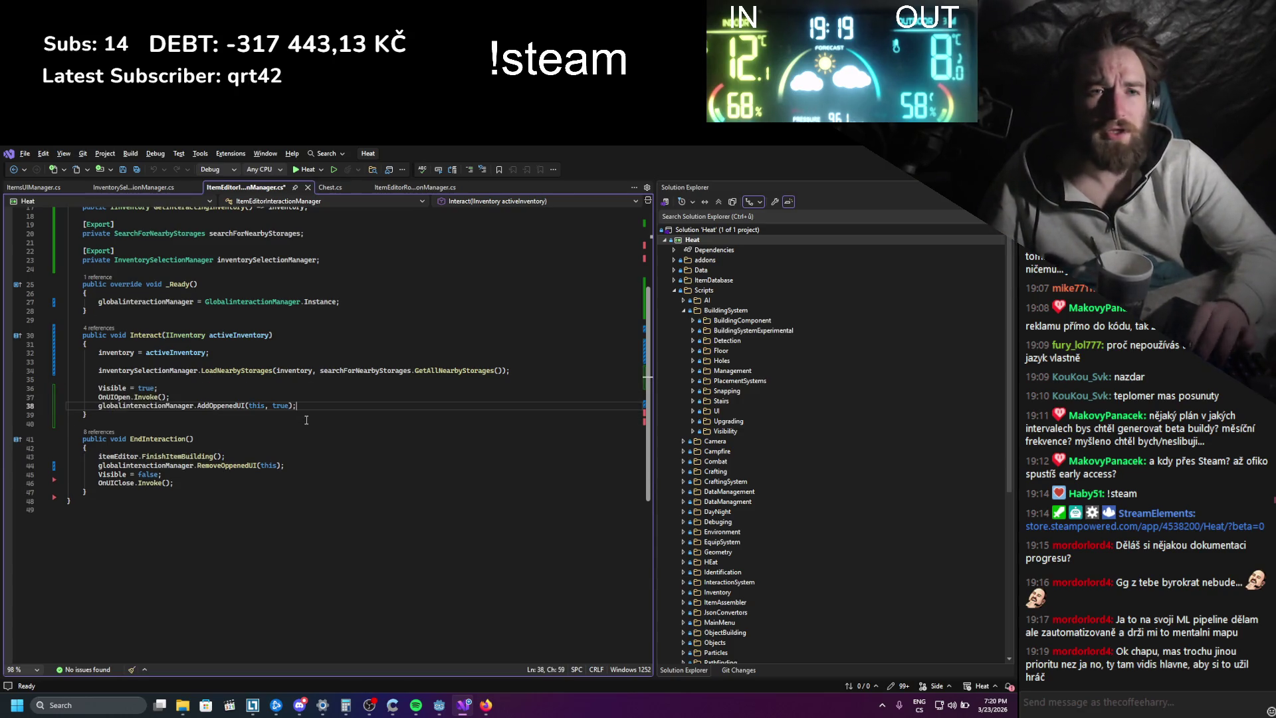
{"action": "key", "text": "ctrl+s"}
{"action": "left_click", "coordinate": [257, 397]}
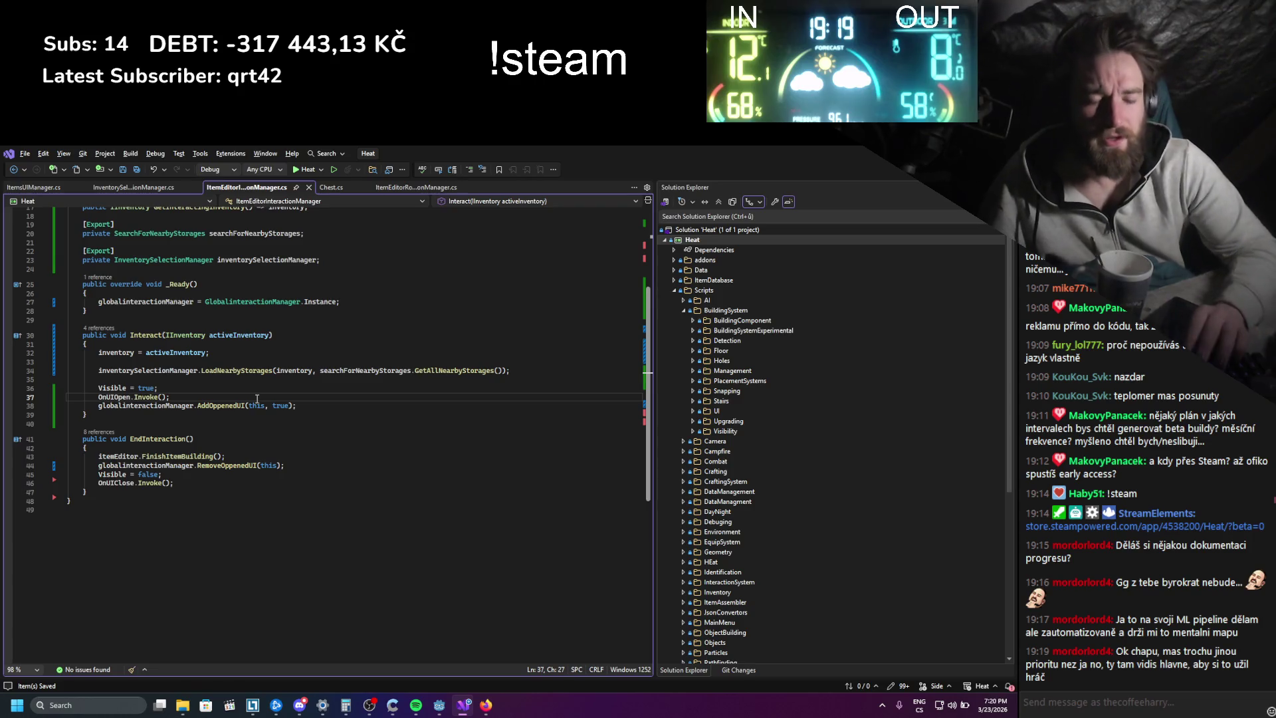
{"action": "key", "text": "ctrl+z"}
{"action": "key", "text": "ctrl+z"}
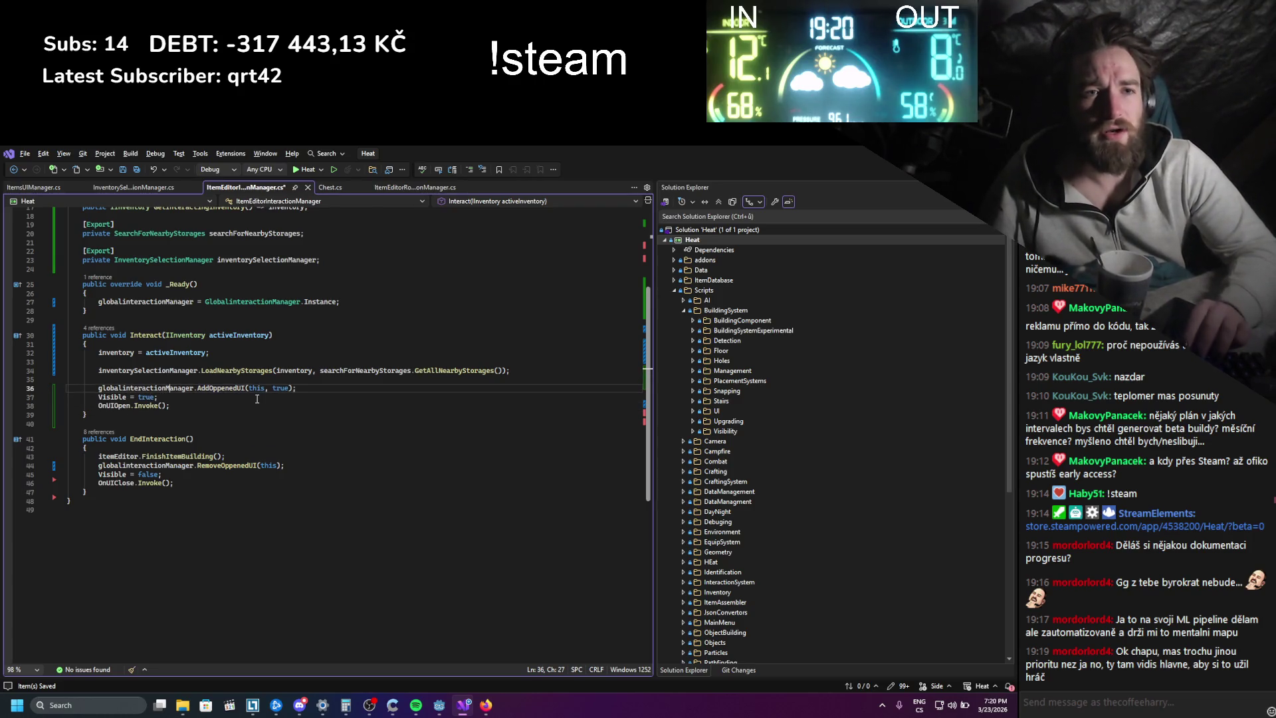
{"action": "key", "text": "ctrl+z"}
{"action": "key", "text": "ctrl+z"}
{"action": "key", "text": "ctrl+z"}
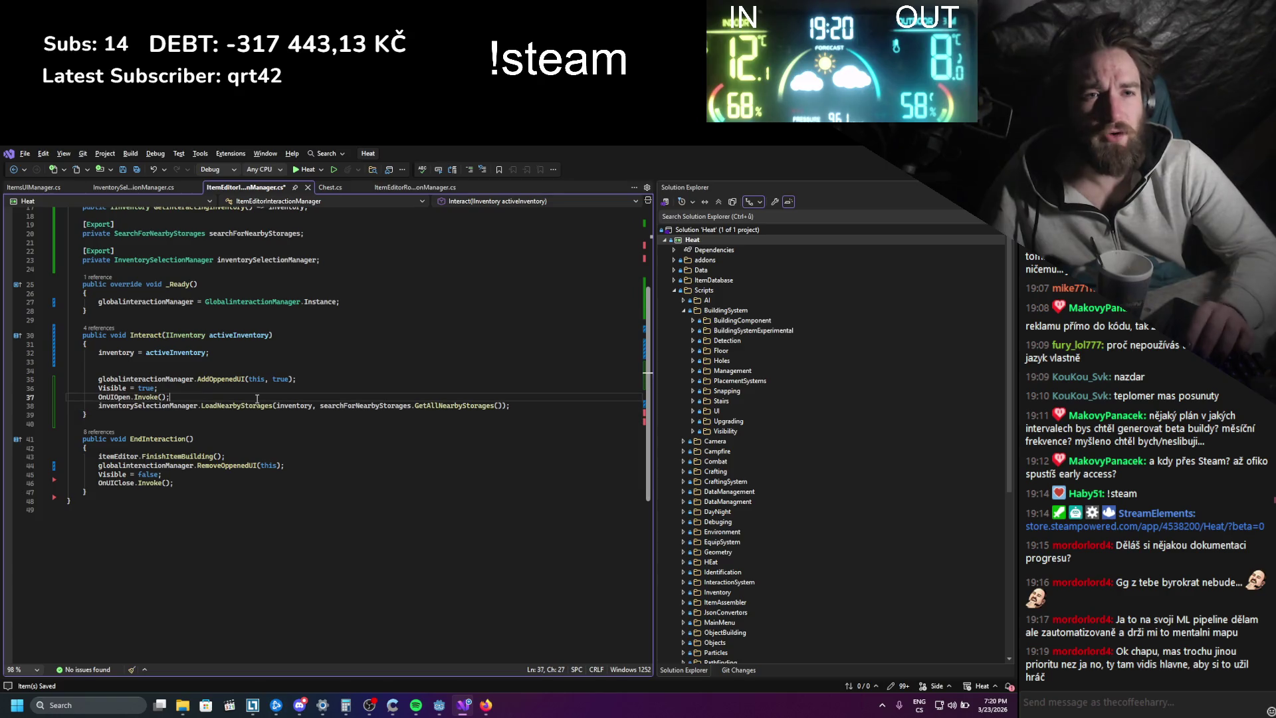
- Tidy the blank lines around LoadNearbyStorages and save ItemEditorInteractionManager.cs
{"action": "key", "text": "Return"}
{"action": "key", "text": "Return"}
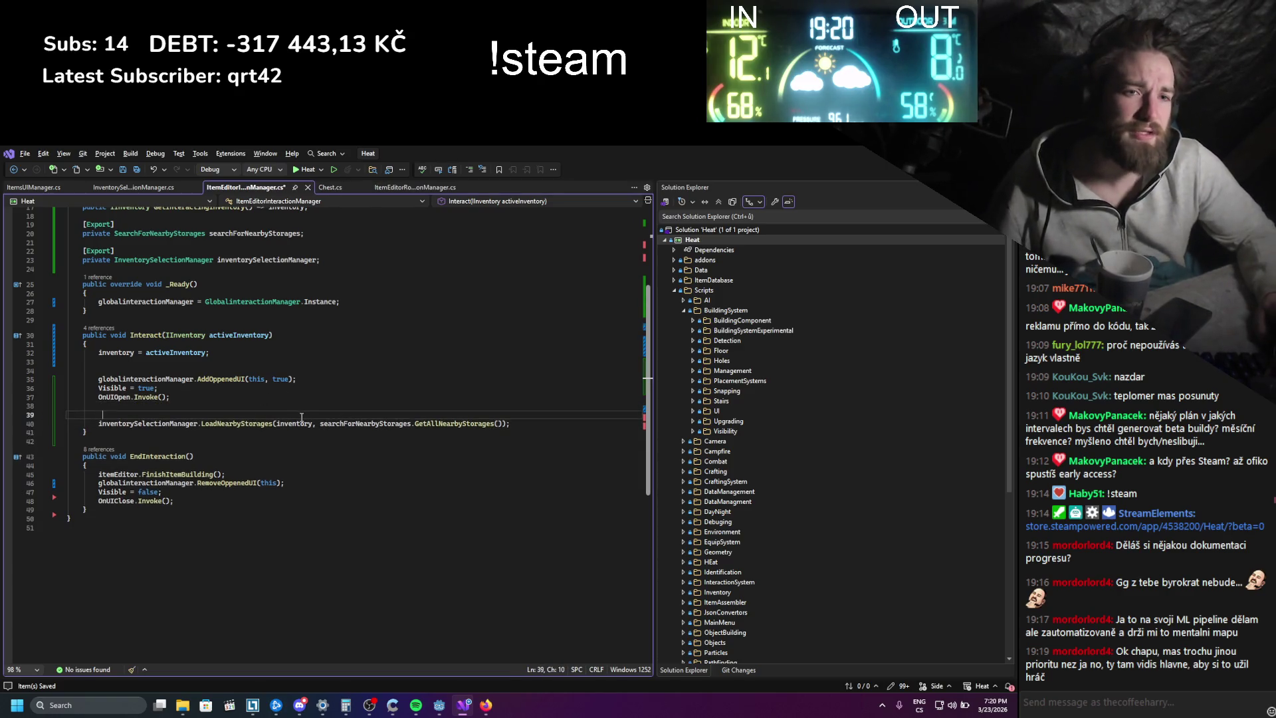
{"action": "left_click", "coordinate": [527, 368]}
{"action": "key", "text": "ctrl+s"}
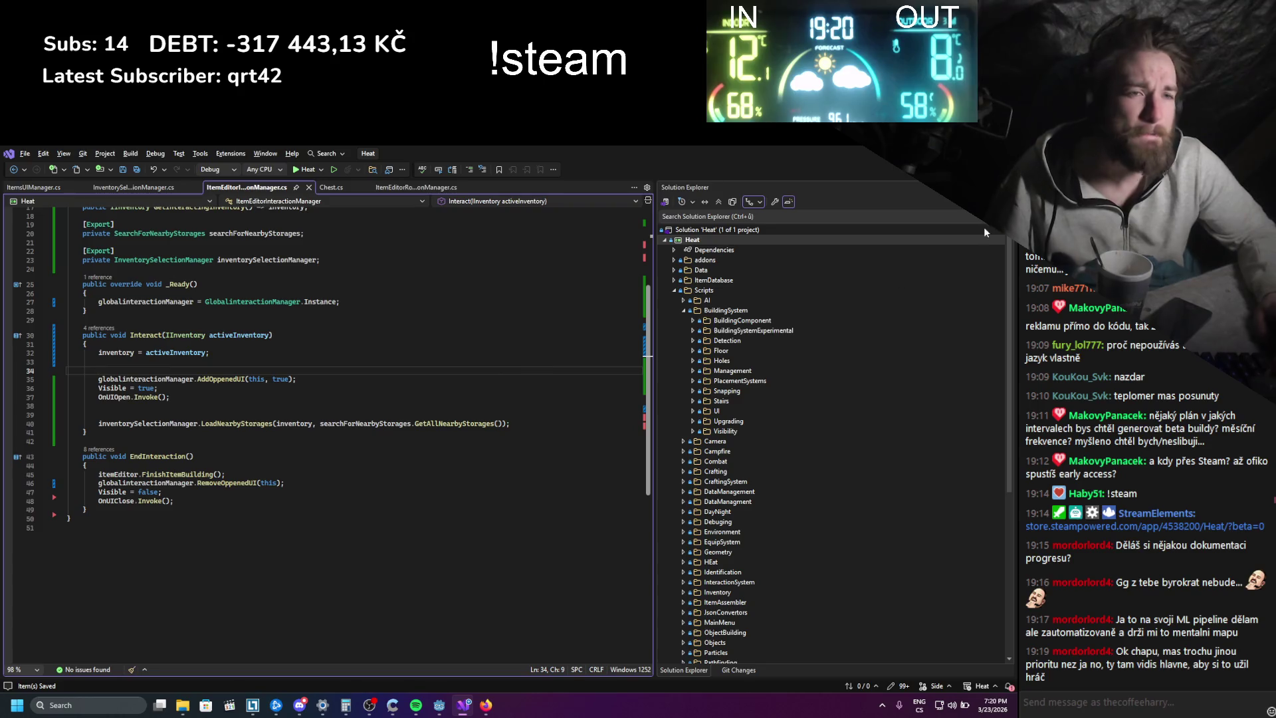
{"action": "key", "text": "alt+Tab"}
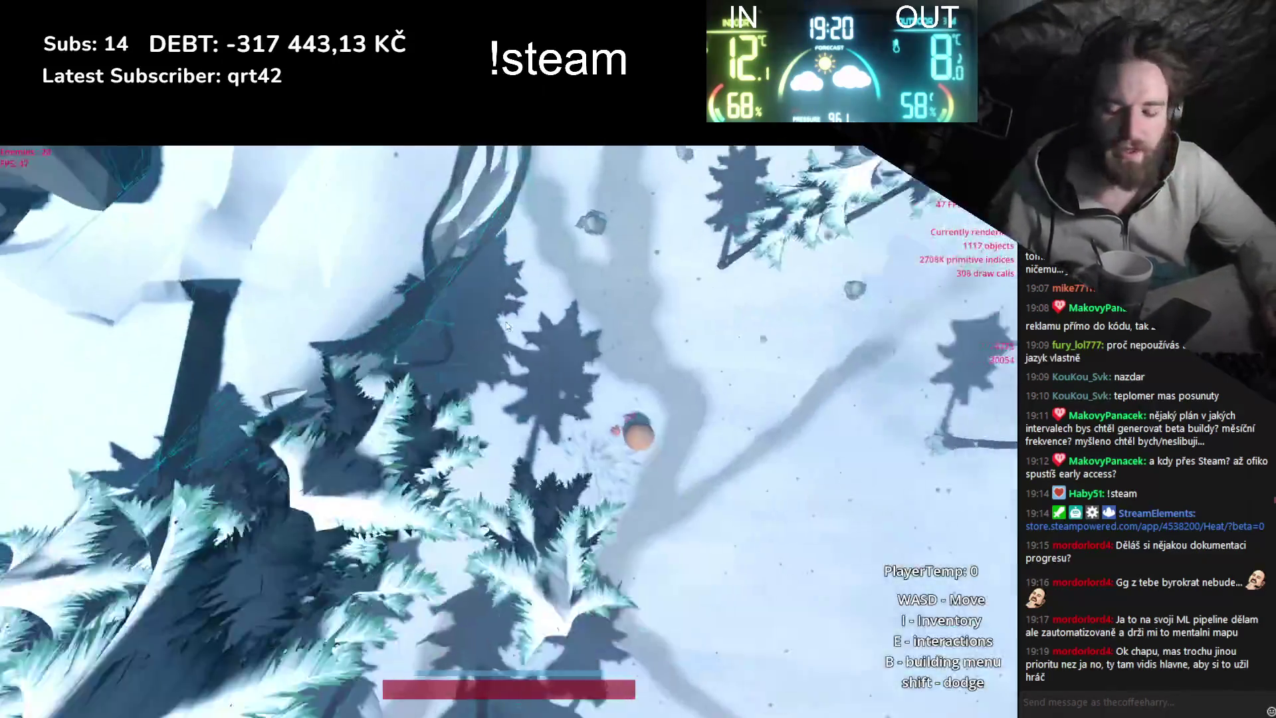
- Open the inventory with I, interact with the crate beside the character with E, then quit with F8
{"action": "key", "text": "i"}
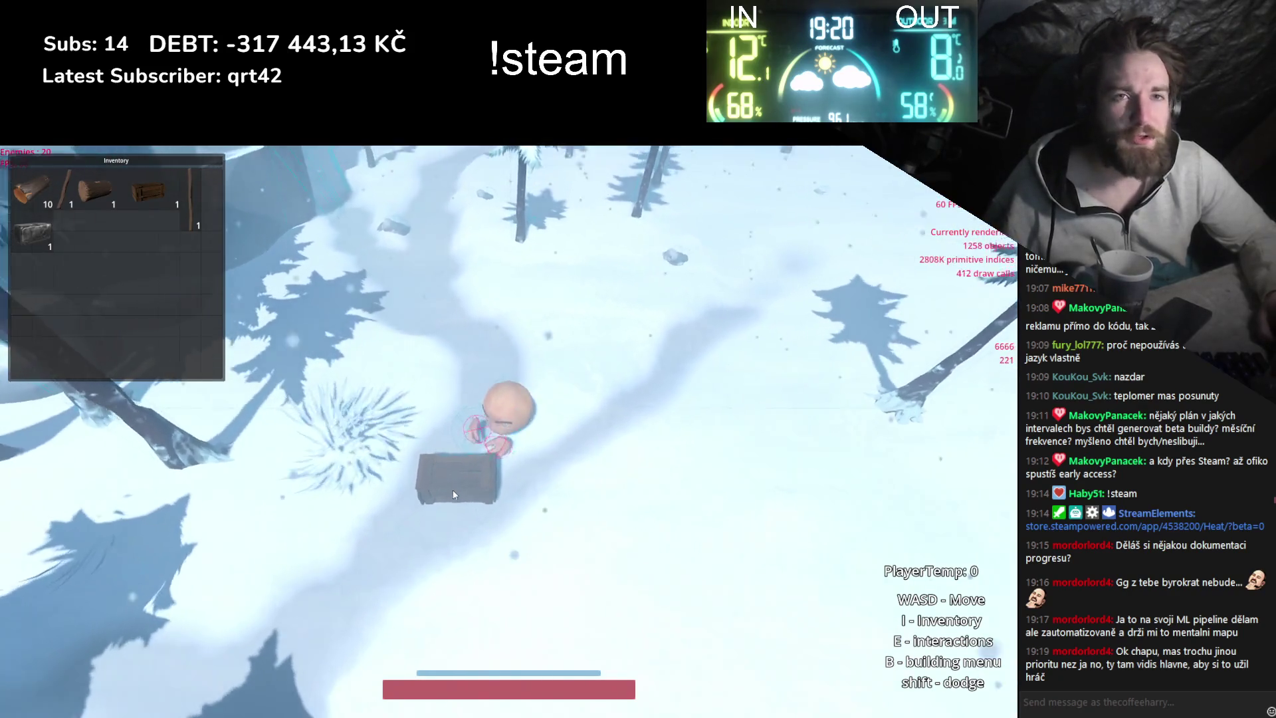
{"action": "key", "text": "e"}
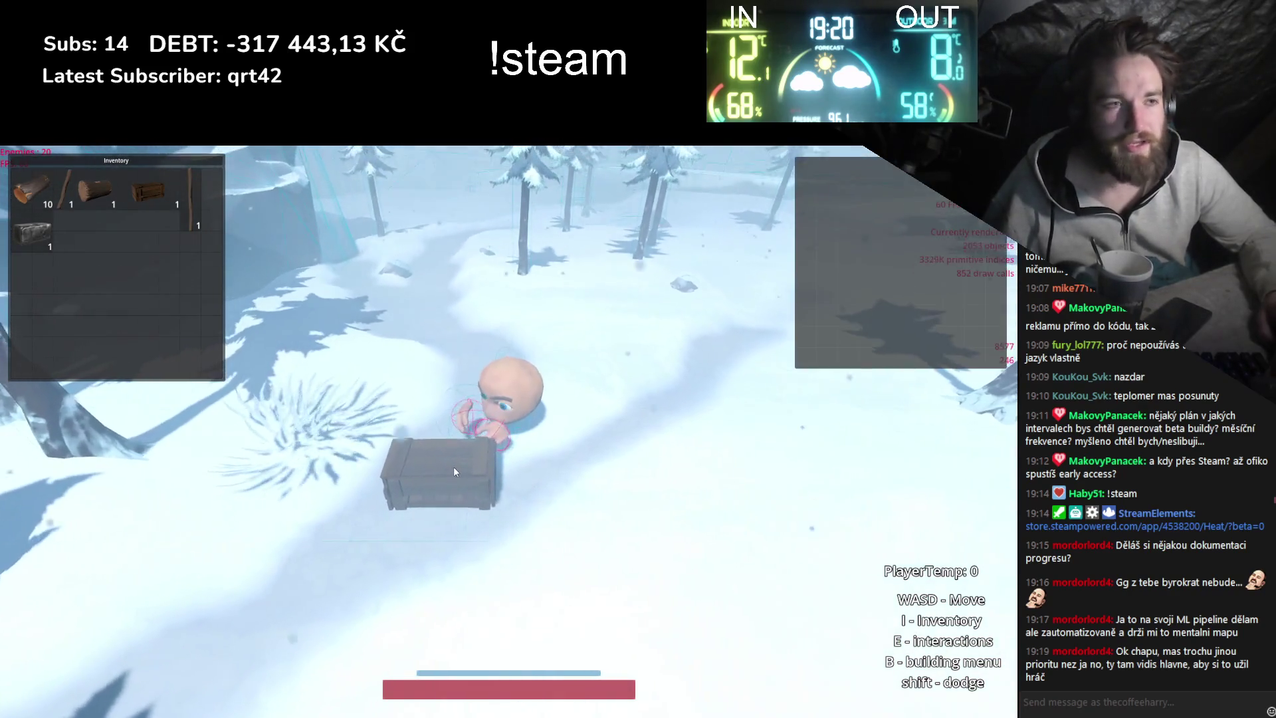
{"action": "key", "text": "F8"}
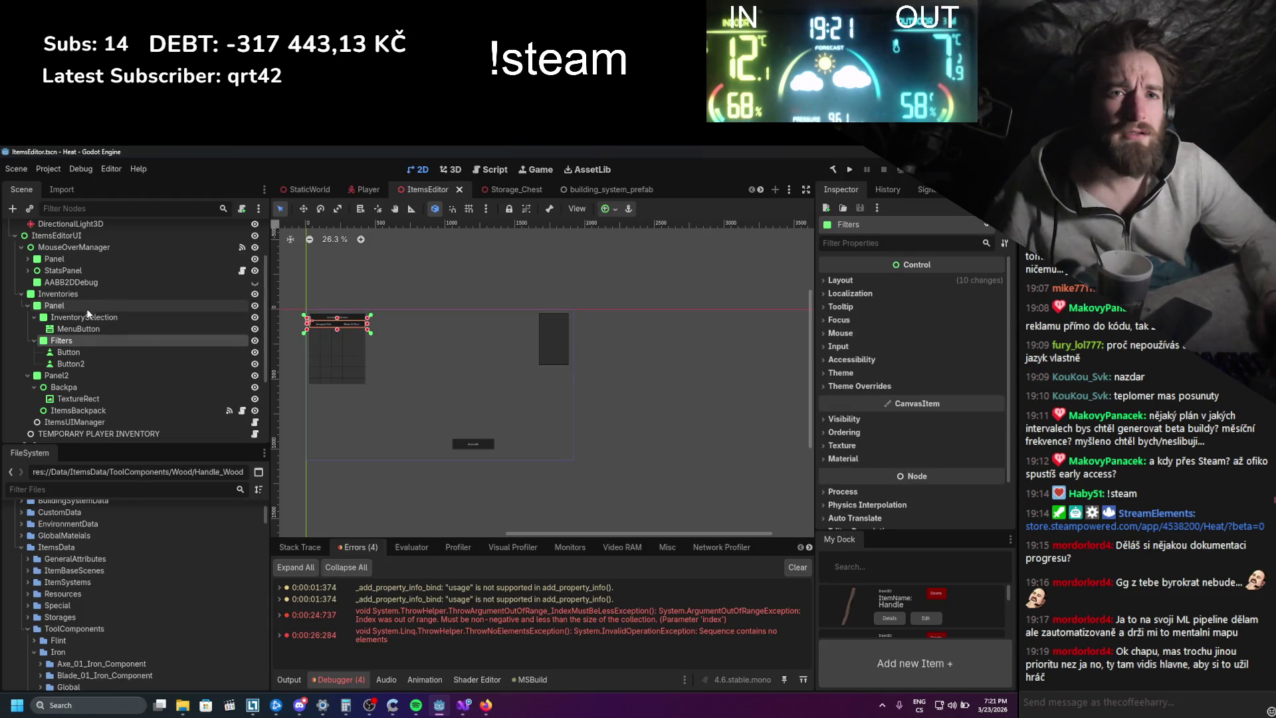
- Set the Panel under MouseOverManager to Anchors layout with a custom anchor, and save the scene
{"action": "left_click", "coordinate": [87, 280]}
{"action": "left_click", "coordinate": [86, 259]}
{"action": "left_click", "coordinate": [90, 246]}
{"action": "left_click", "coordinate": [82, 258]}
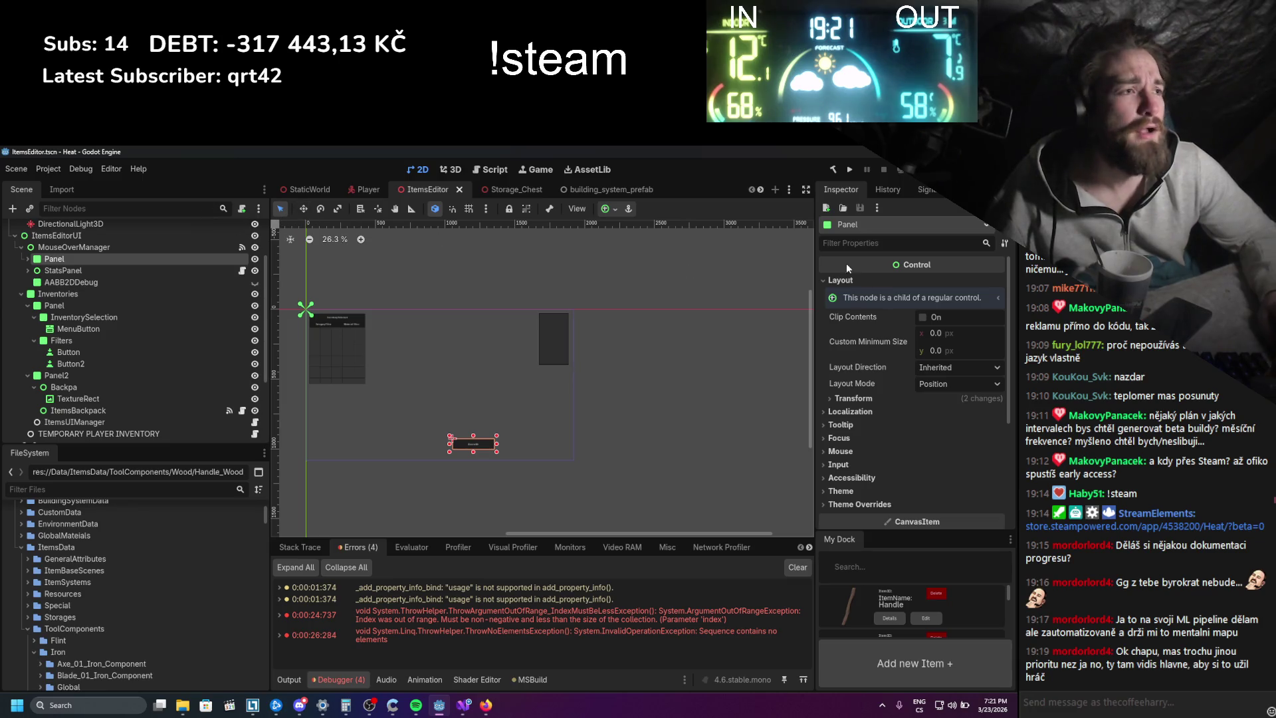
{"action": "left_click", "coordinate": [442, 468]}
{"action": "mouse_move", "coordinate": [301, 303]}
{"action": "left_mouse_down"}
{"action": "mouse_move", "coordinate": [397, 457]}
{"action": "mouse_move", "coordinate": [426, 456]}
{"action": "left_mouse_up"}
{"action": "key", "text": "ctrl+s"}
- Drag the Assemble control to the left on the canvas with the Move tool
{"action": "scroll", "coordinate": [504, 457], "scroll_direction": "up", "scroll_amount": 3}
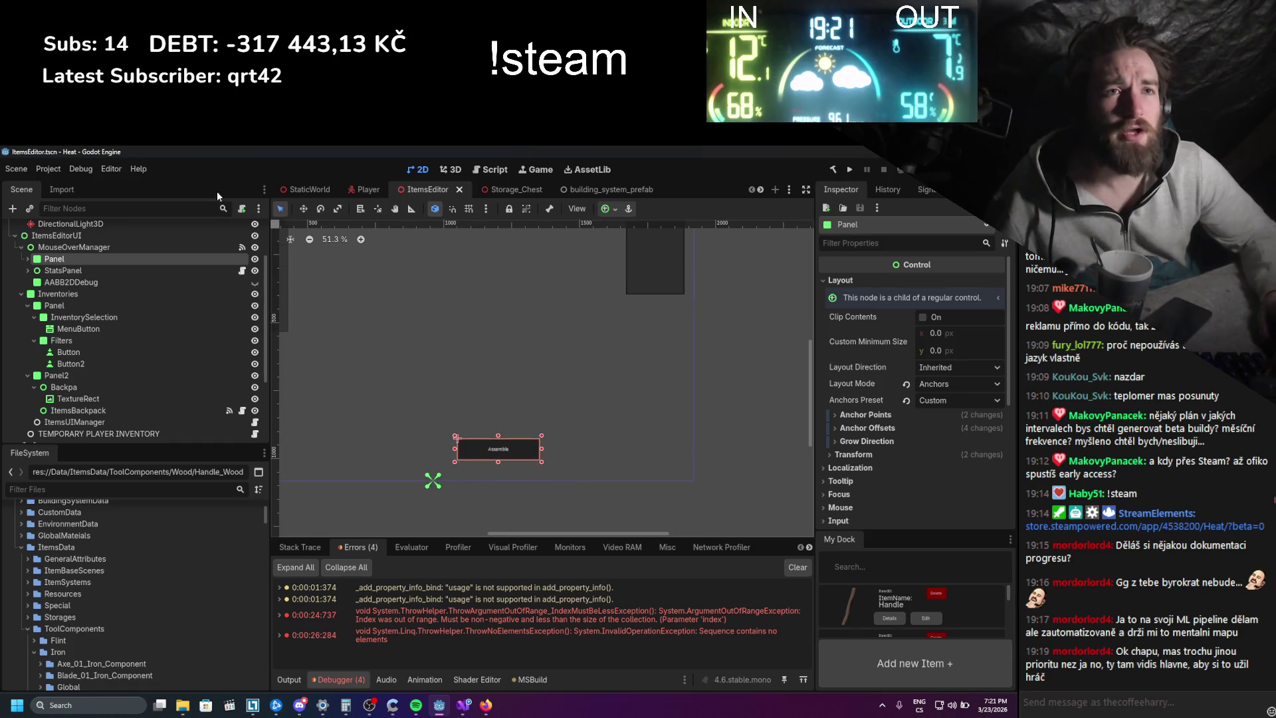
{"action": "left_click", "coordinate": [304, 208]}
{"action": "left_click_drag", "start_coordinate": [532, 448], "coordinate": [479, 450]}
{"action": "scroll", "coordinate": [544, 468], "scroll_direction": "down", "scroll_amount": 2}
{"action": "scroll", "coordinate": [534, 370], "scroll_direction": "up", "scroll_amount": 2}
{"action": "scroll", "coordinate": [487, 362], "scroll_direction": "down", "scroll_amount": 3}
{"action": "left_click", "coordinate": [48, 168]}
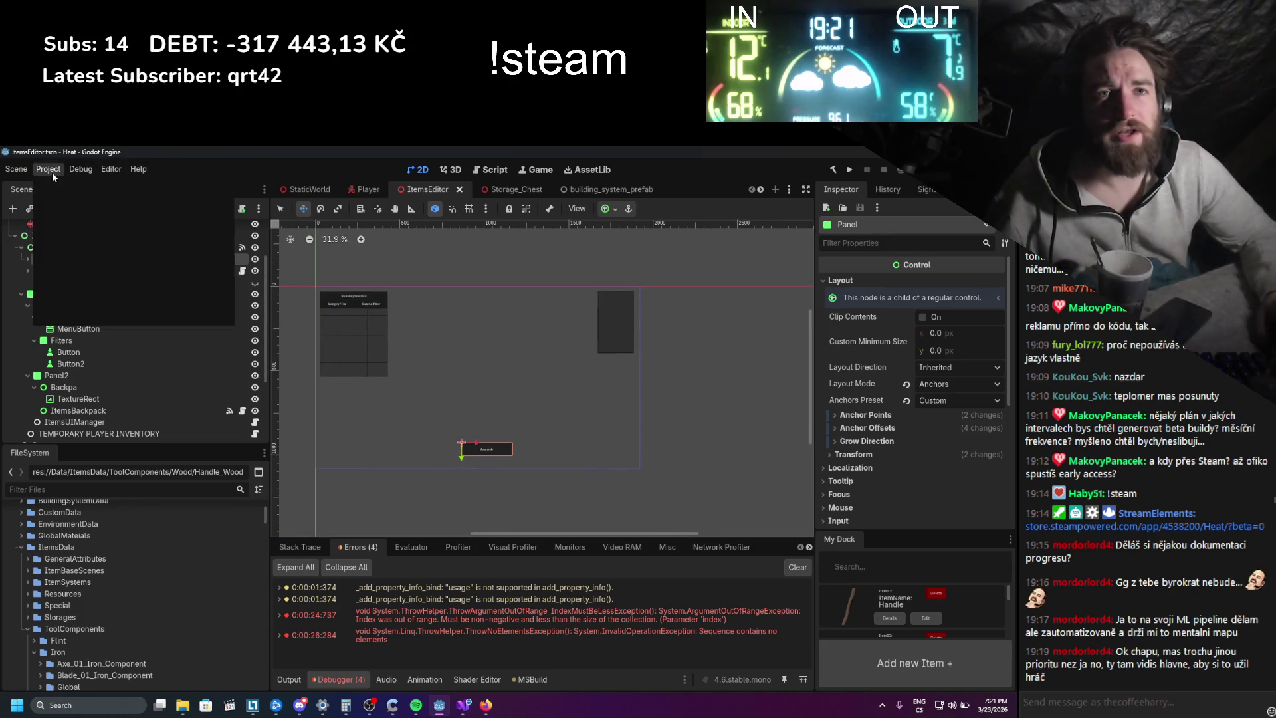
{"action": "left_click", "coordinate": [66, 190]}
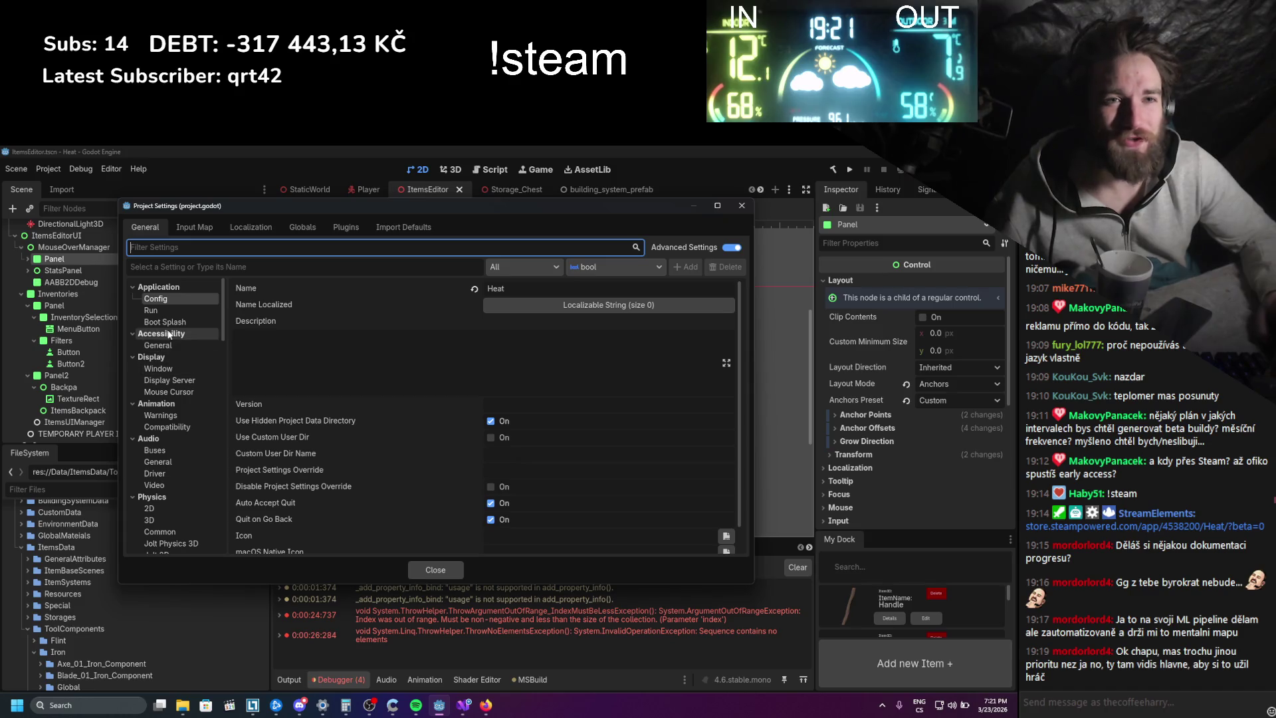
- Set the project's display window to Windowed mode with a 1280×720 viewport, then switch to the browser
{"action": "left_click", "coordinate": [169, 367]}
{"action": "left_click", "coordinate": [522, 332]}
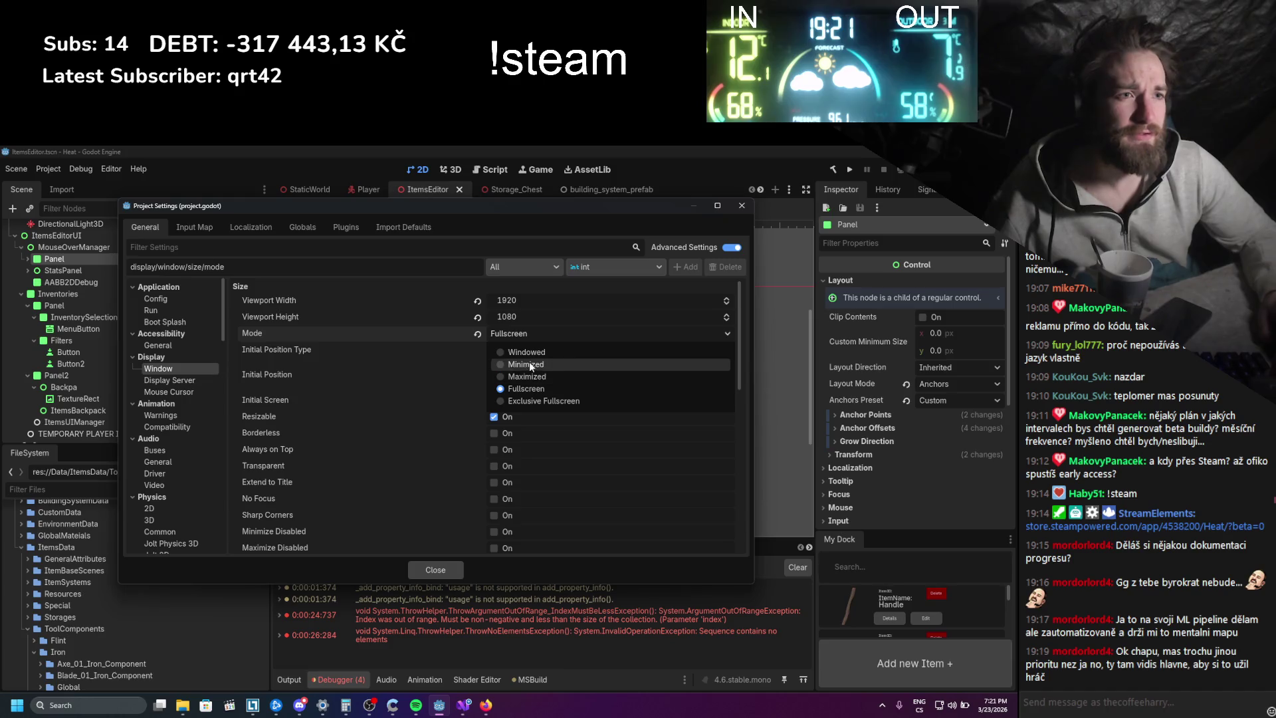
{"action": "left_click", "coordinate": [526, 352]}
{"action": "left_click", "coordinate": [525, 300]}
{"action": "type", "text": "1280"}
{"action": "key", "text": "Return"}
{"action": "left_click", "coordinate": [521, 317]}
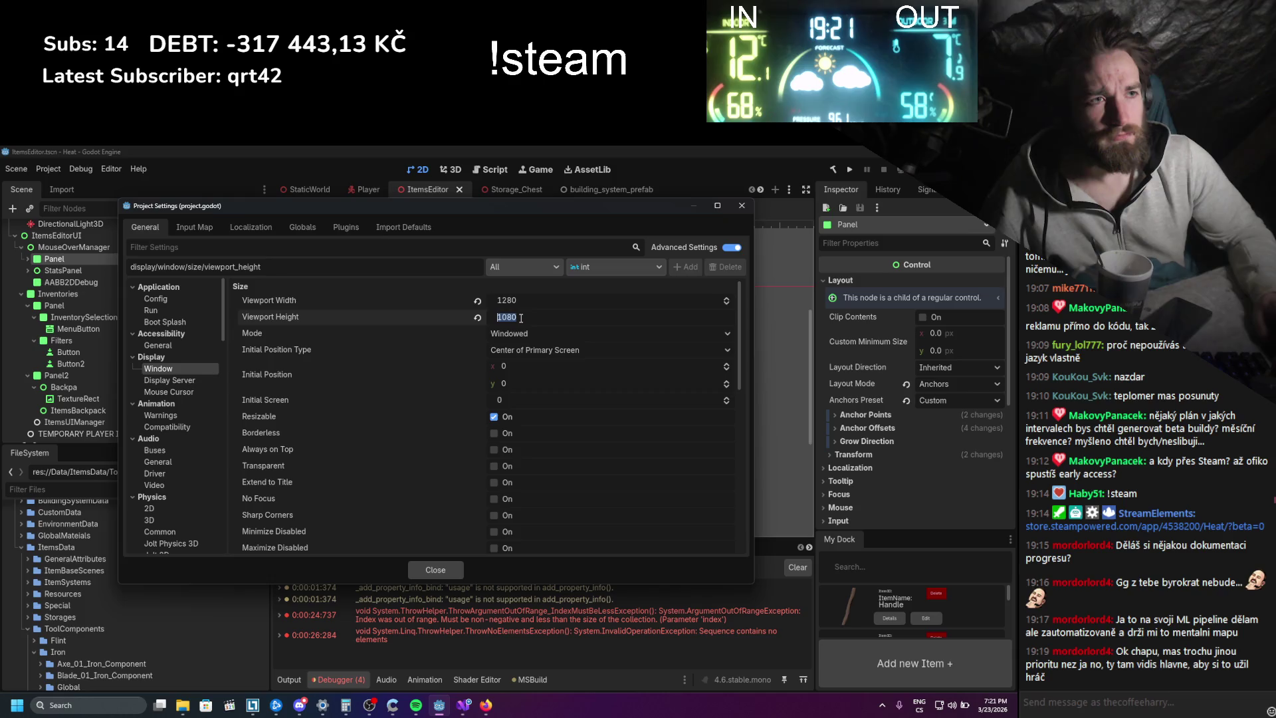
{"action": "type", "text": "720"}
{"action": "key", "text": "Return"}
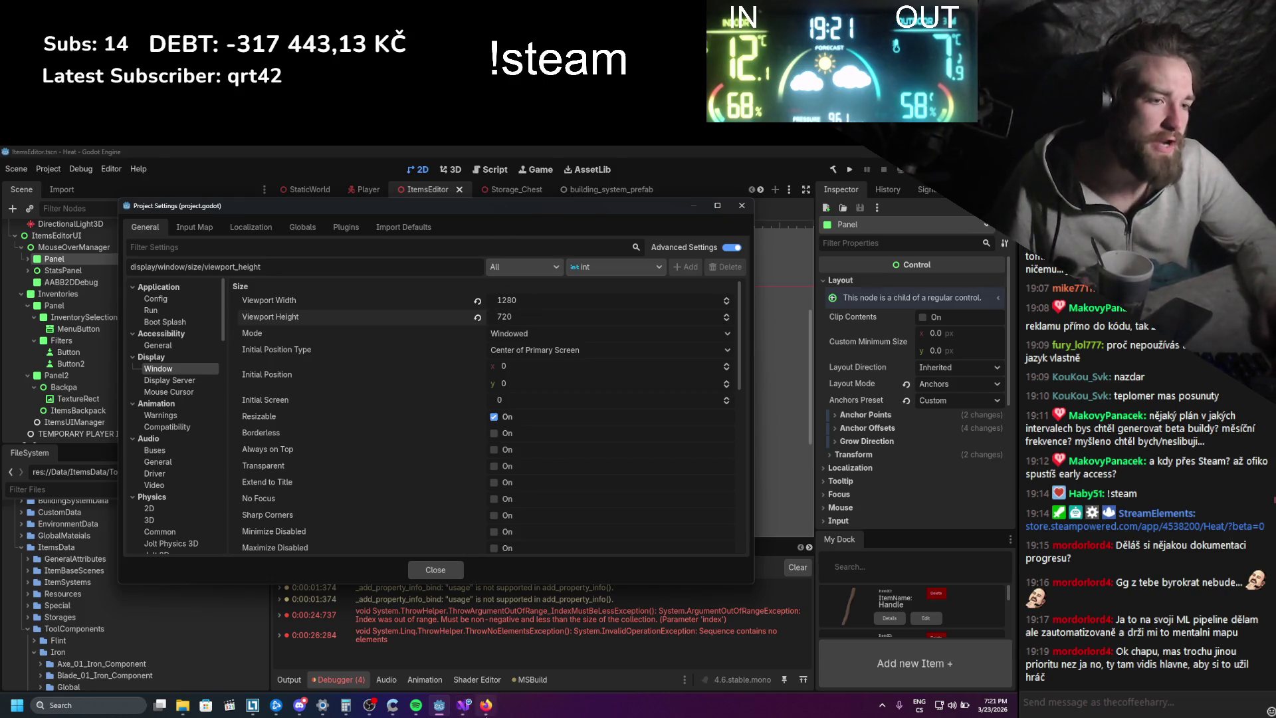
{"action": "left_click", "coordinate": [487, 706]}
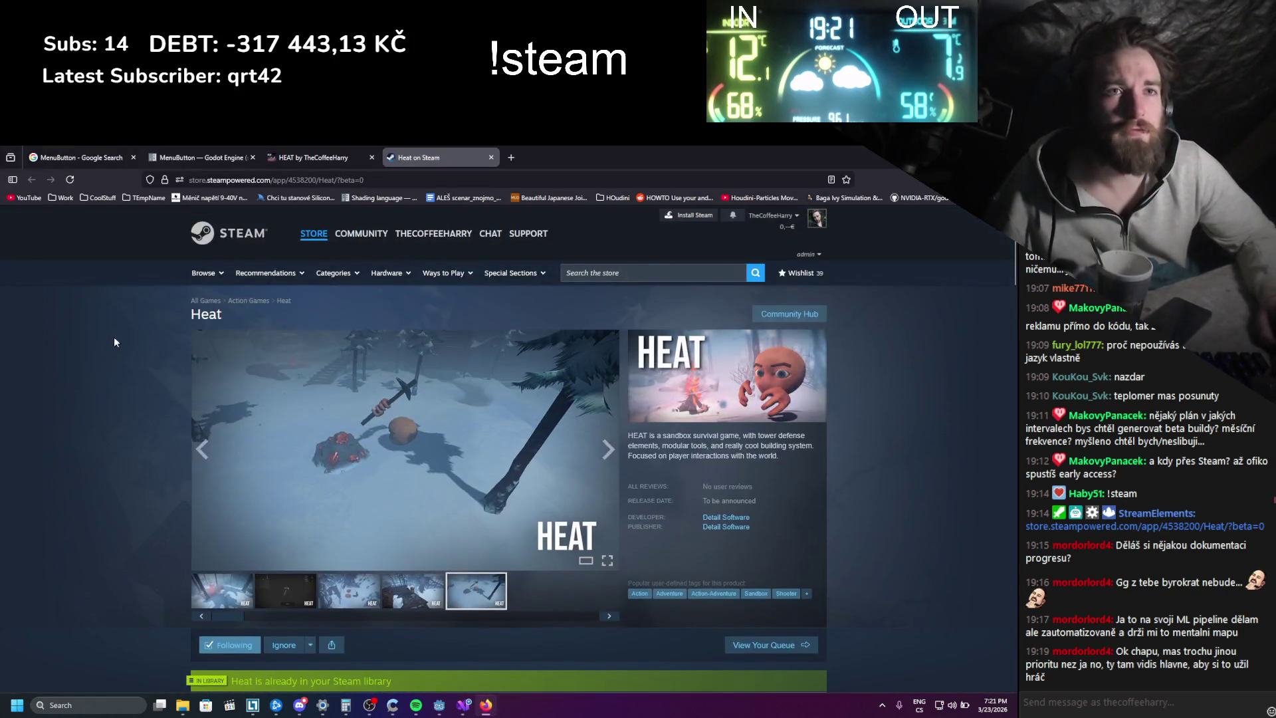
- Read through the HEAT itch.io page and its comments, then return to Godot
{"action": "left_click", "coordinate": [311, 154]}
{"action": "scroll", "coordinate": [423, 340], "scroll_direction": "down", "scroll_amount": 2}
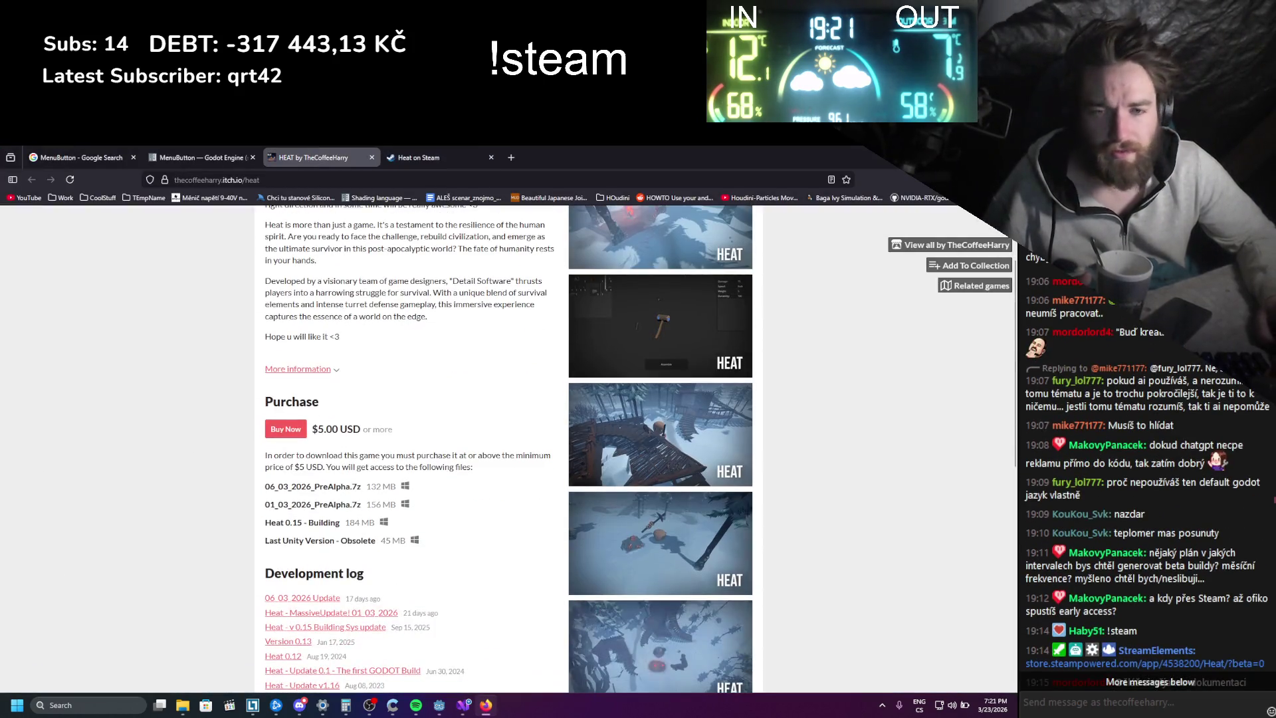
{"action": "scroll", "coordinate": [424, 340], "scroll_direction": "up", "scroll_amount": 2}
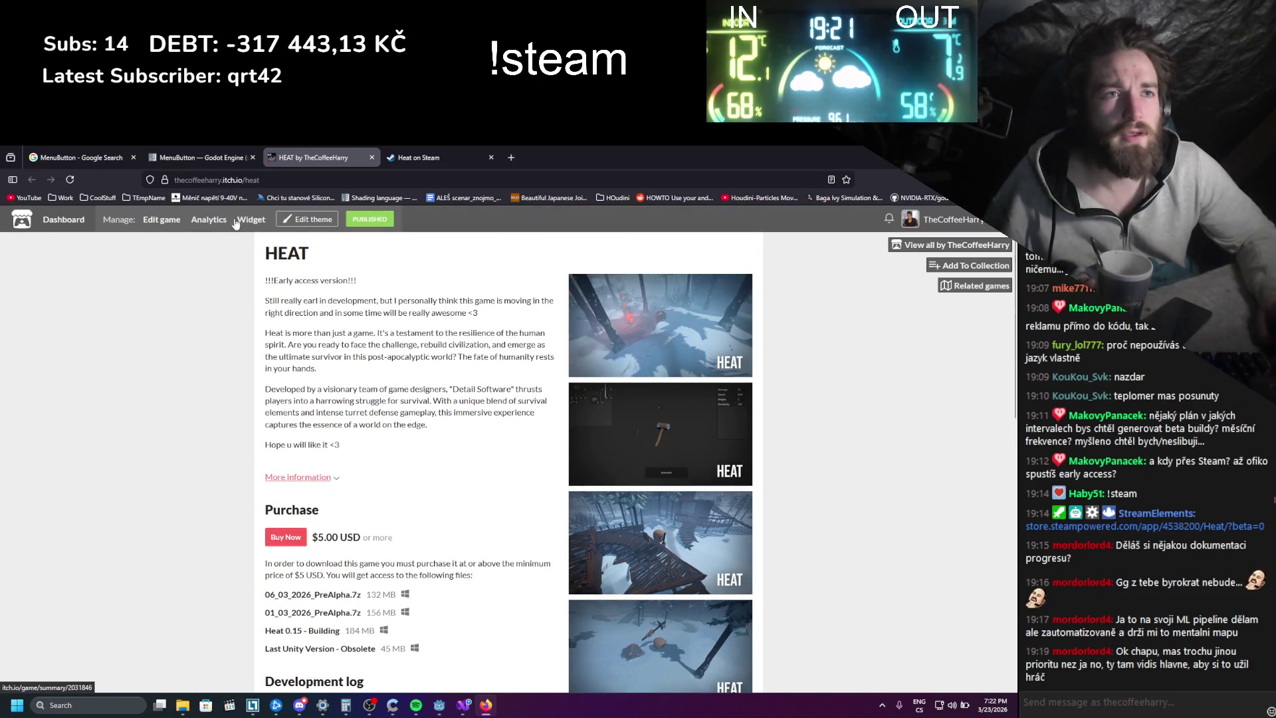
{"action": "scroll", "coordinate": [362, 401], "scroll_direction": "down", "scroll_amount": 10}
{"action": "scroll", "coordinate": [363, 401], "scroll_direction": "up", "scroll_amount": 5}
{"action": "scroll", "coordinate": [362, 401], "scroll_direction": "up", "scroll_amount": 5}
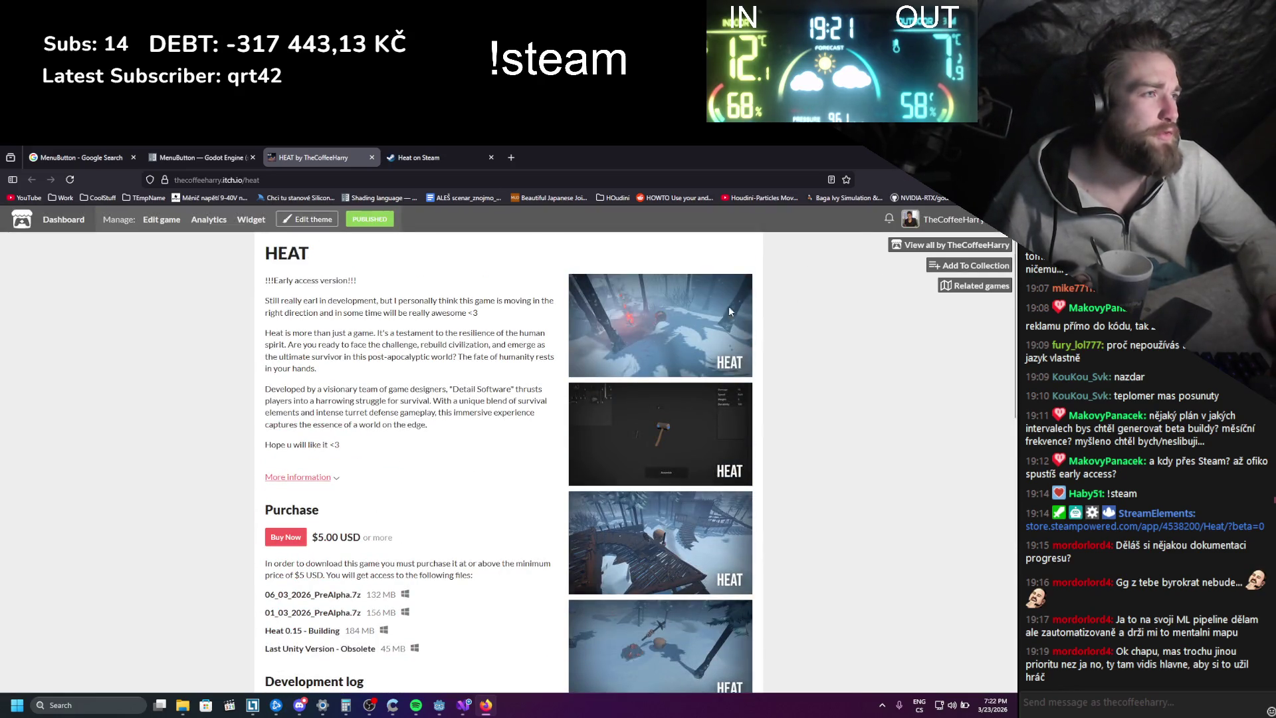
{"action": "scroll", "coordinate": [236, 307], "scroll_direction": "down", "scroll_amount": 10}
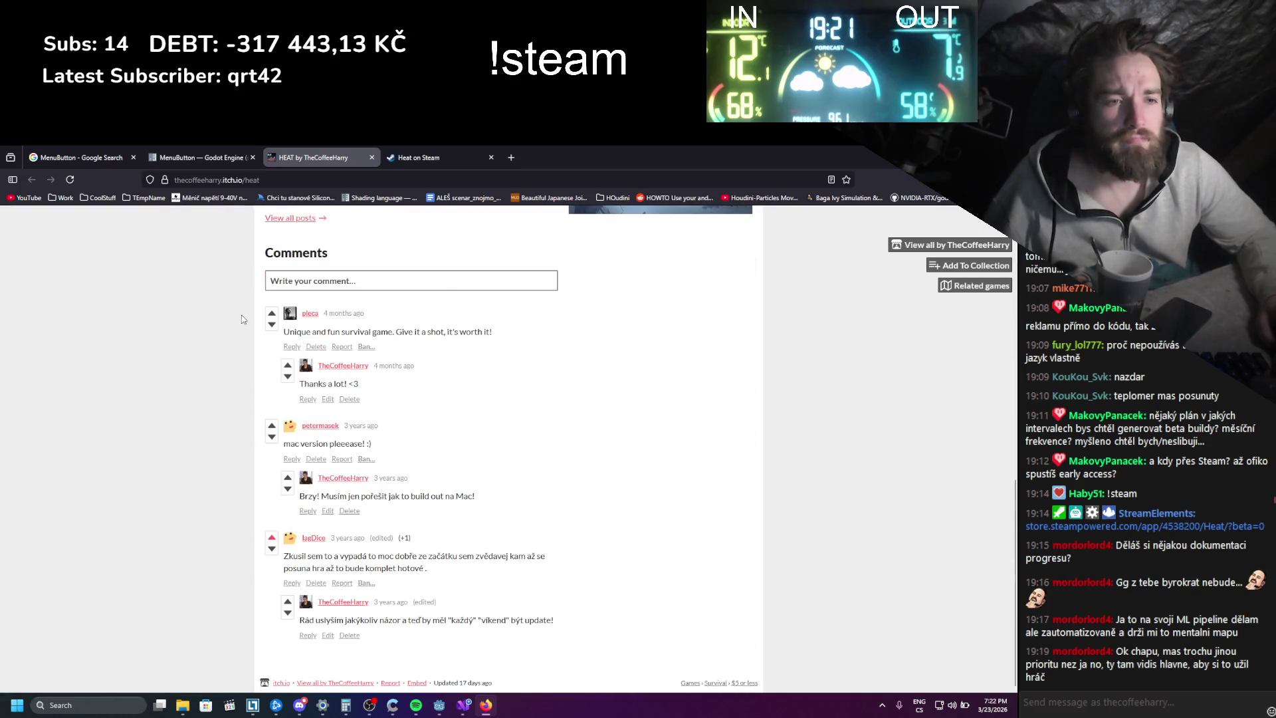
{"action": "scroll", "coordinate": [245, 351], "scroll_direction": "up", "scroll_amount": 10}
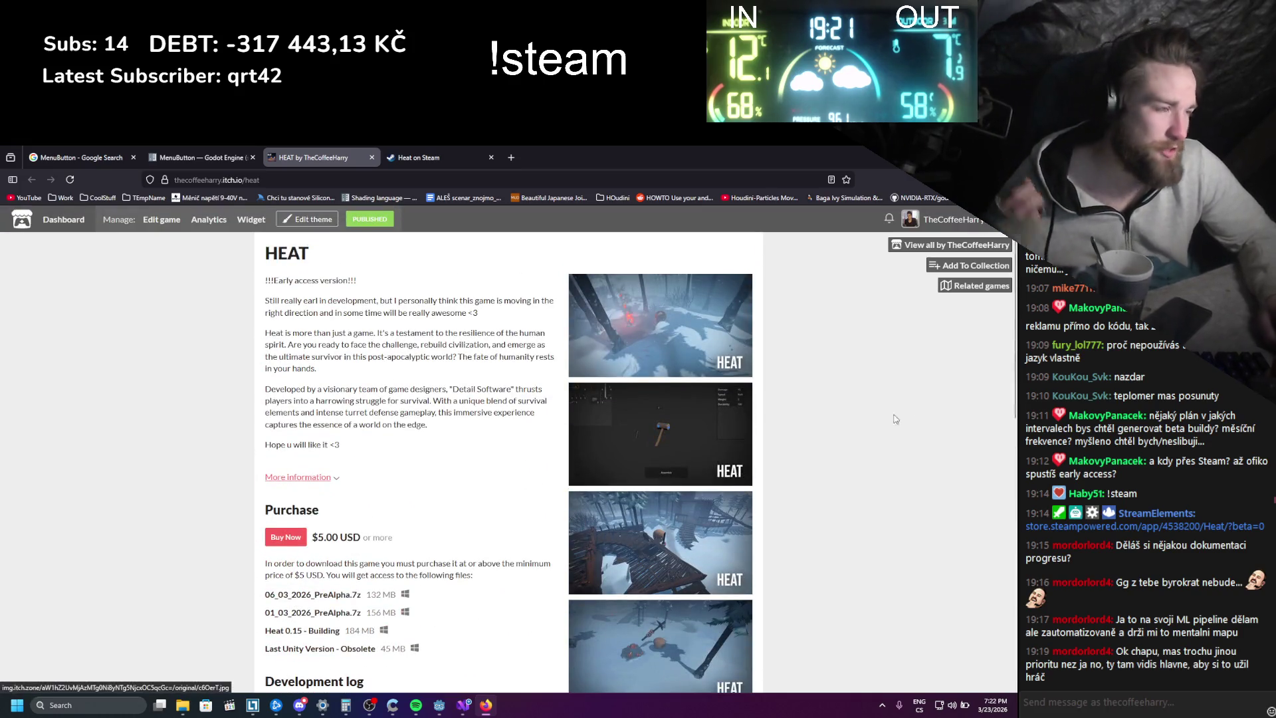
{"action": "key", "text": "alt+Tab"}
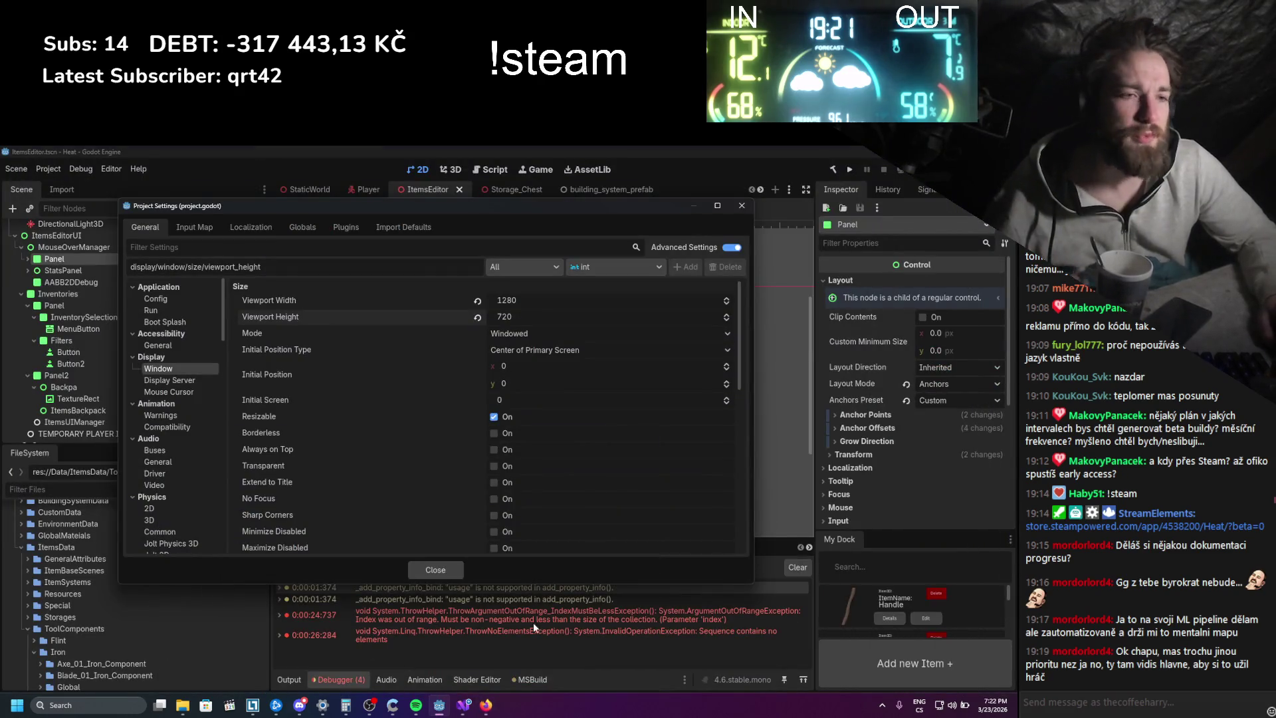
- Close Project Settings, clear the old debugger errors, and rebuild the C# project
{"action": "left_click", "coordinate": [453, 572]}
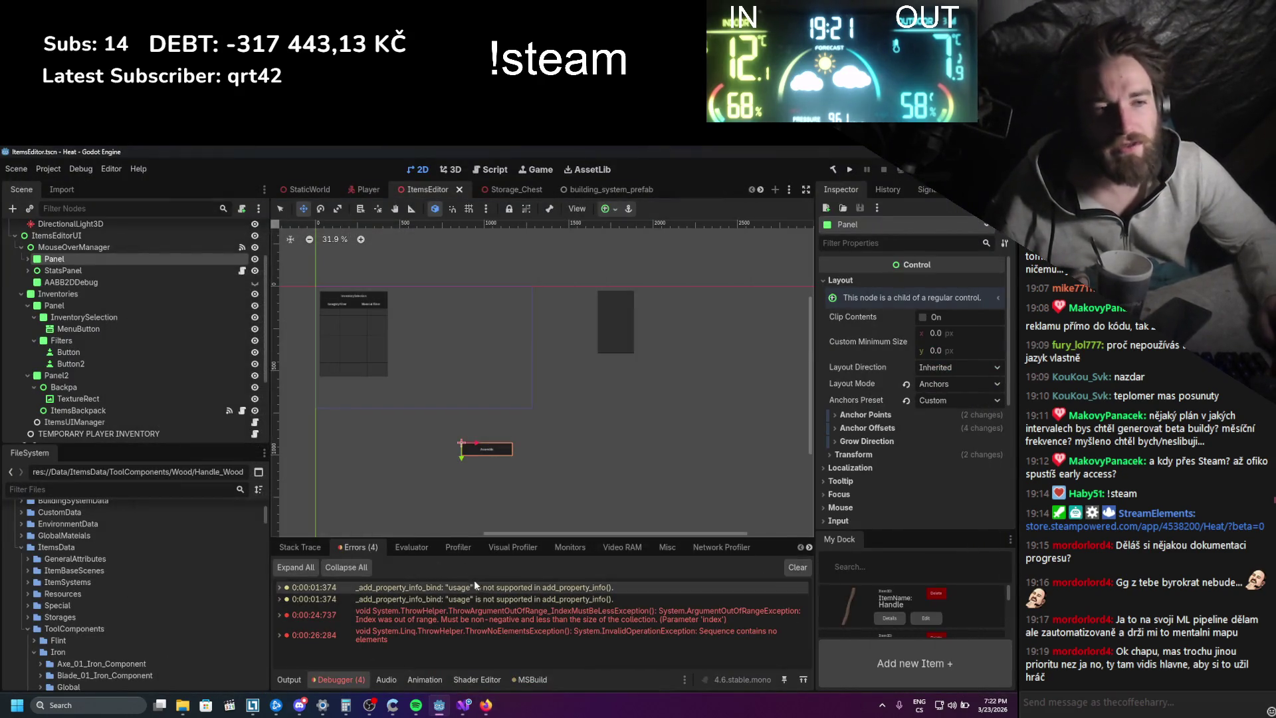
{"action": "left_click", "coordinate": [796, 567]}
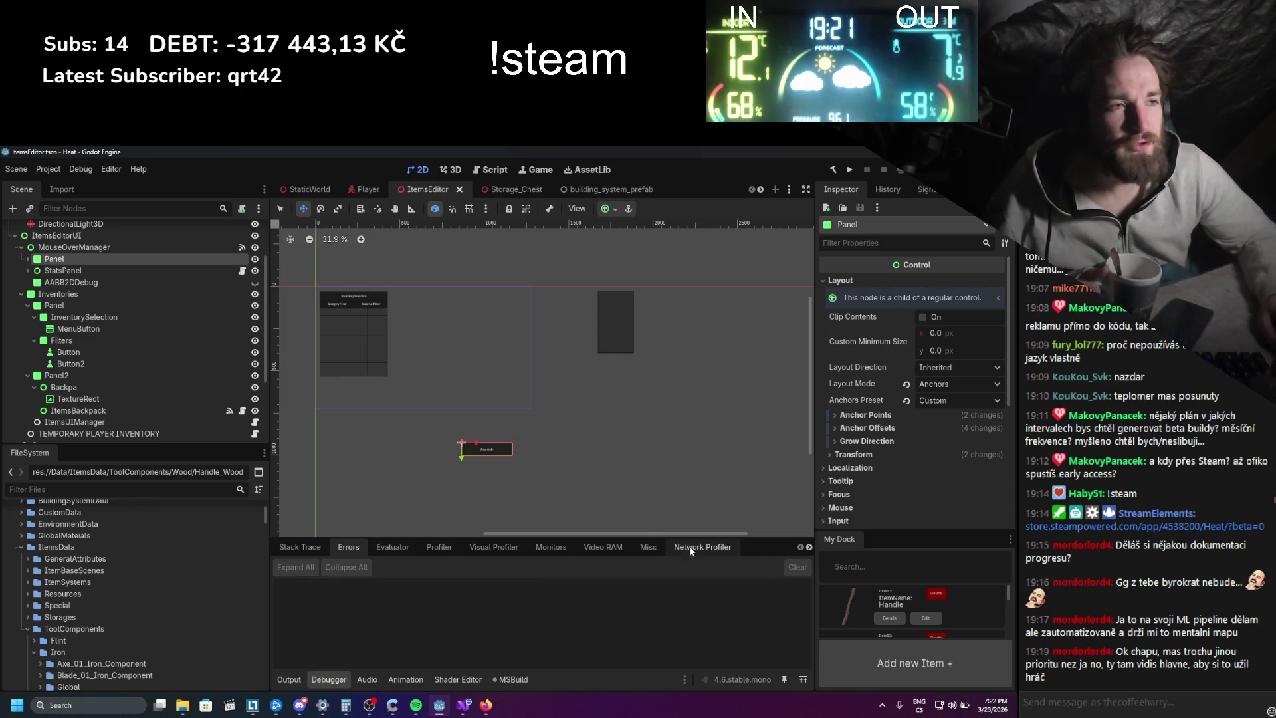
{"action": "key", "text": "F5"}
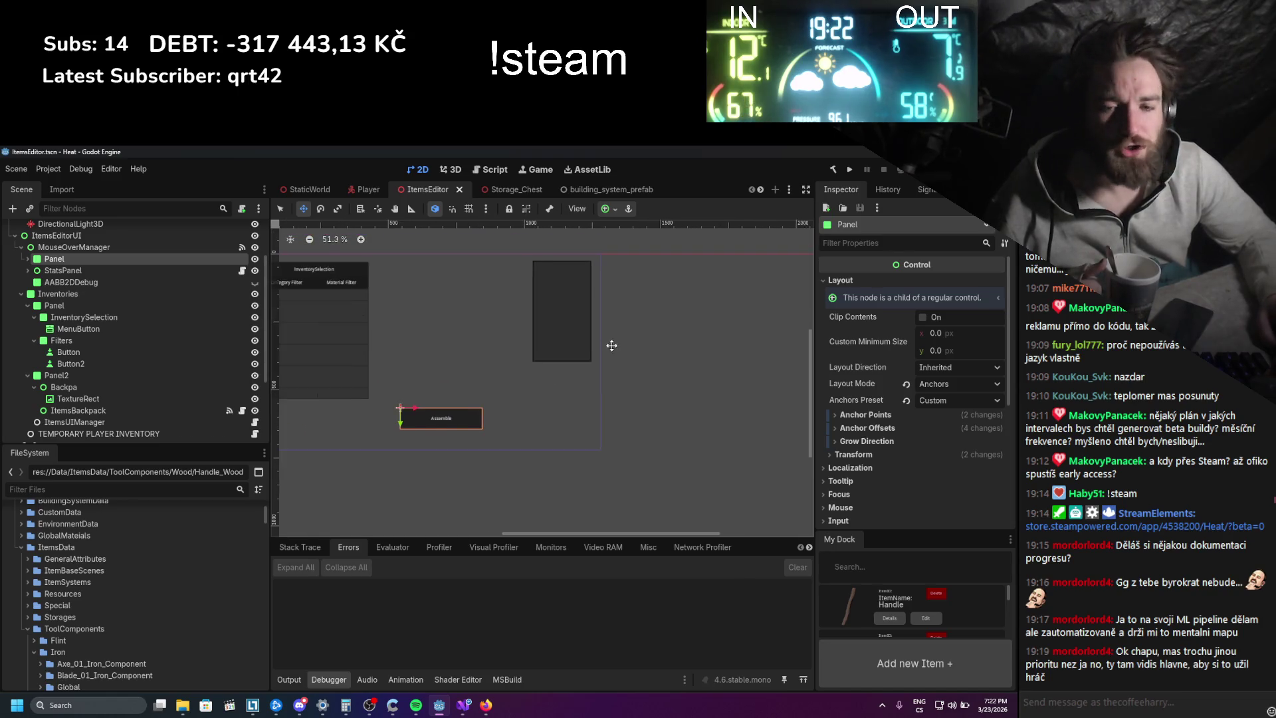
- Bring the whole InventorySelection panel into view on the canvas and run the project
{"action": "left_click_drag", "start_coordinate": [701, 352], "coordinate": [735, 341]}
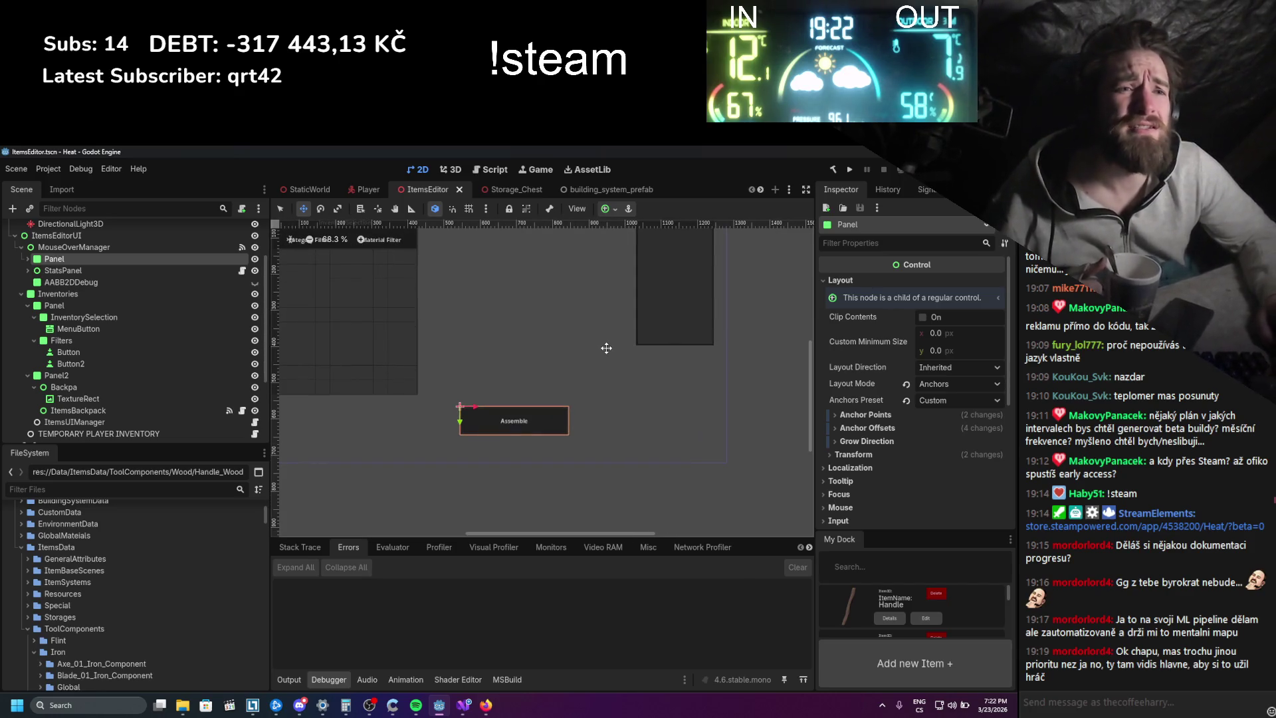
{"action": "scroll", "coordinate": [561, 431], "scroll_direction": "down", "scroll_amount": 4}
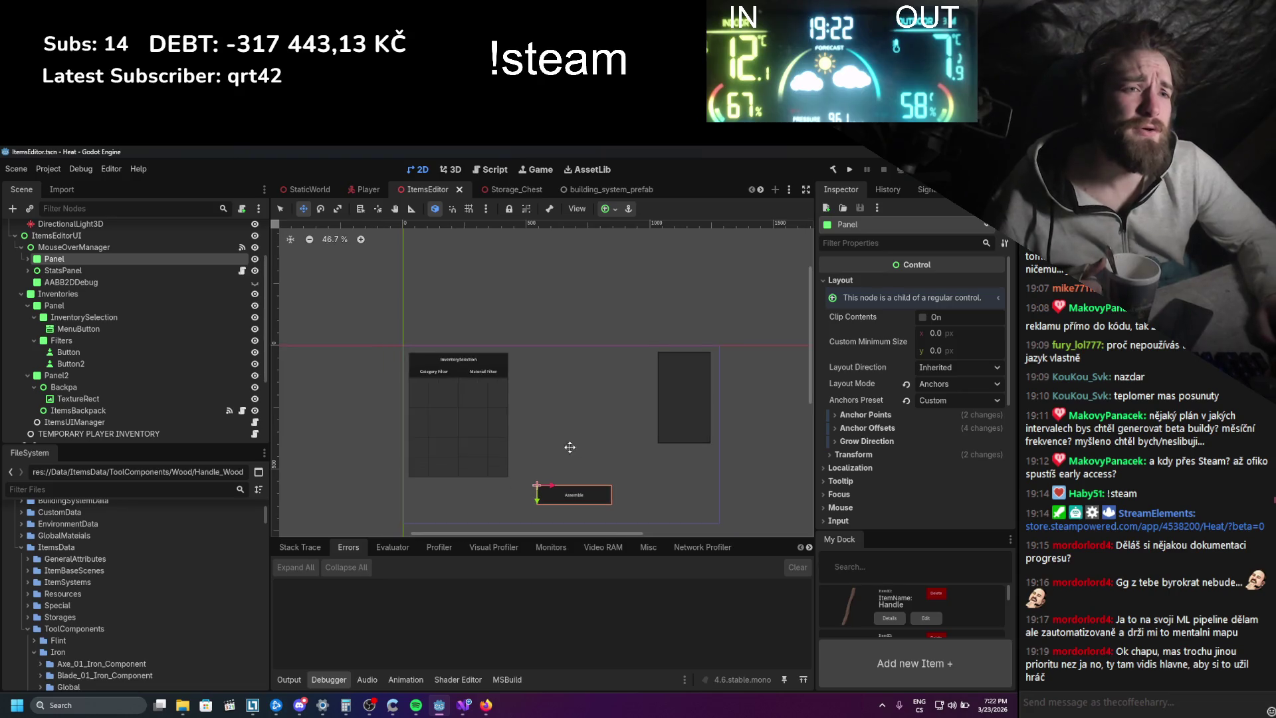
{"action": "left_click_drag", "start_coordinate": [572, 447], "coordinate": [530, 399]}
{"action": "scroll", "coordinate": [530, 399], "scroll_direction": "up", "scroll_amount": 2}
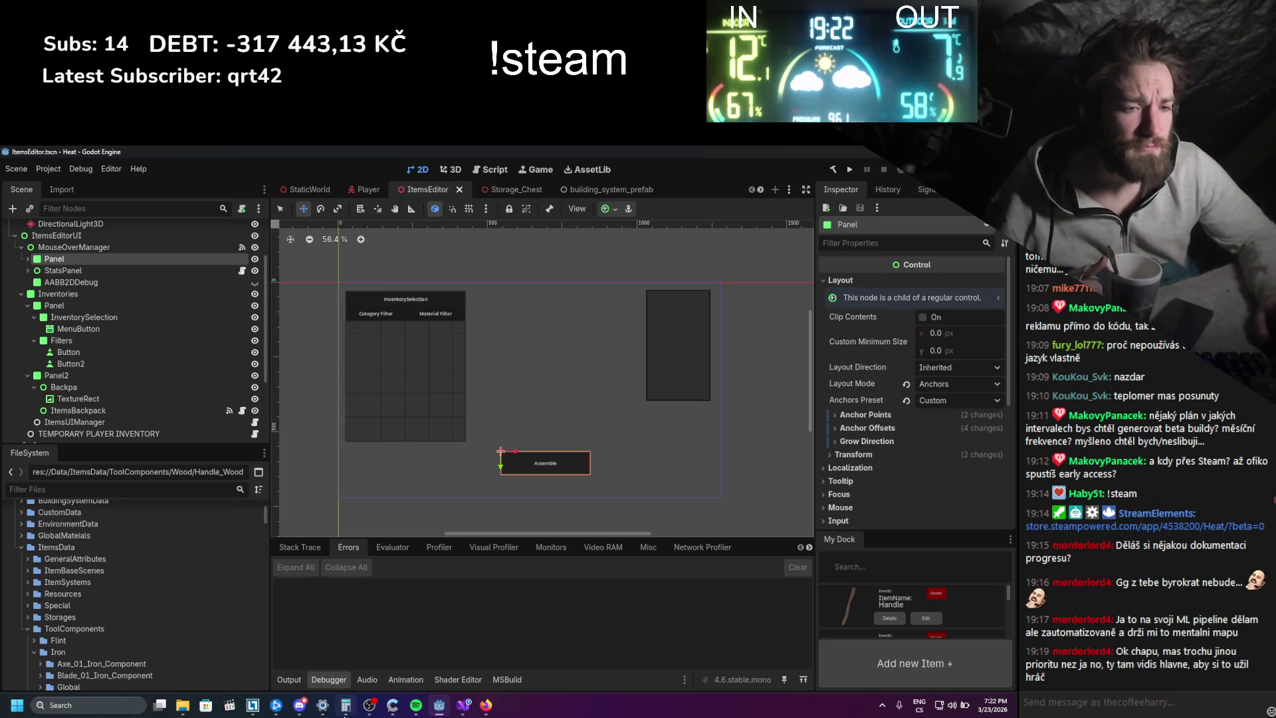
{"action": "left_click", "coordinate": [850, 169]}
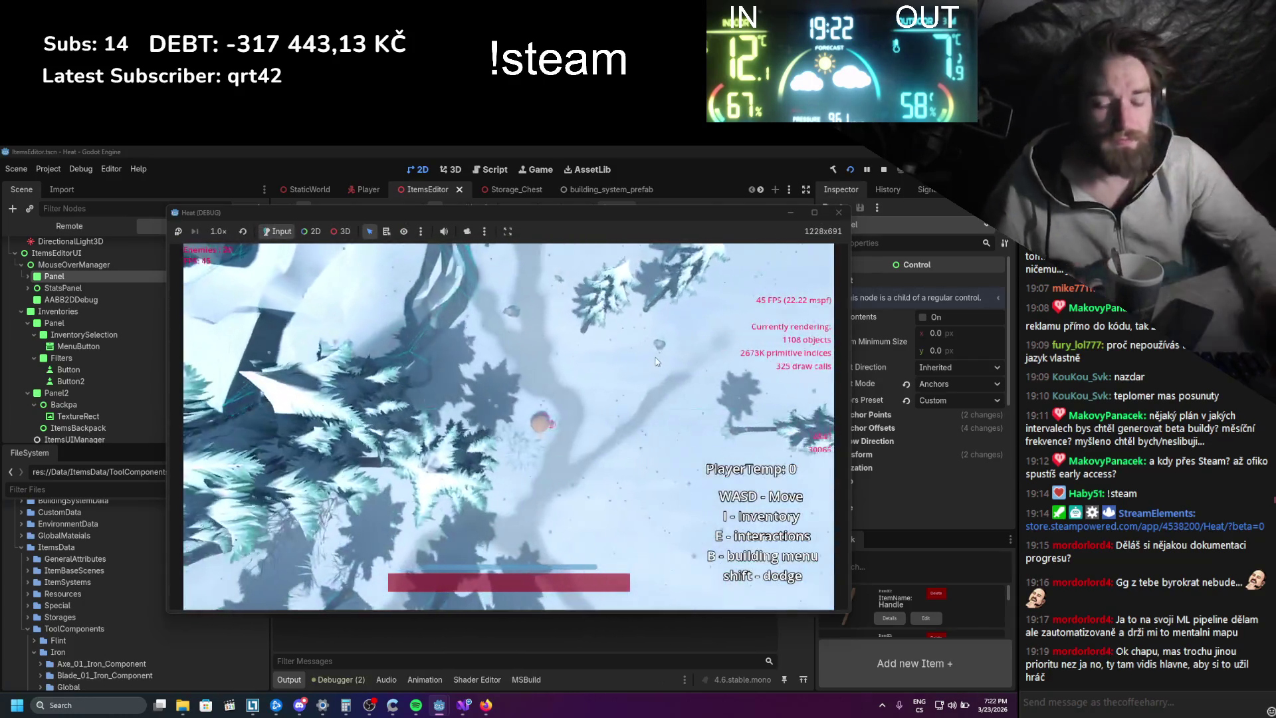
- Open the log in the item editor, press Assemble, then stop the game and view the Errors list
{"action": "key", "text": "i"}
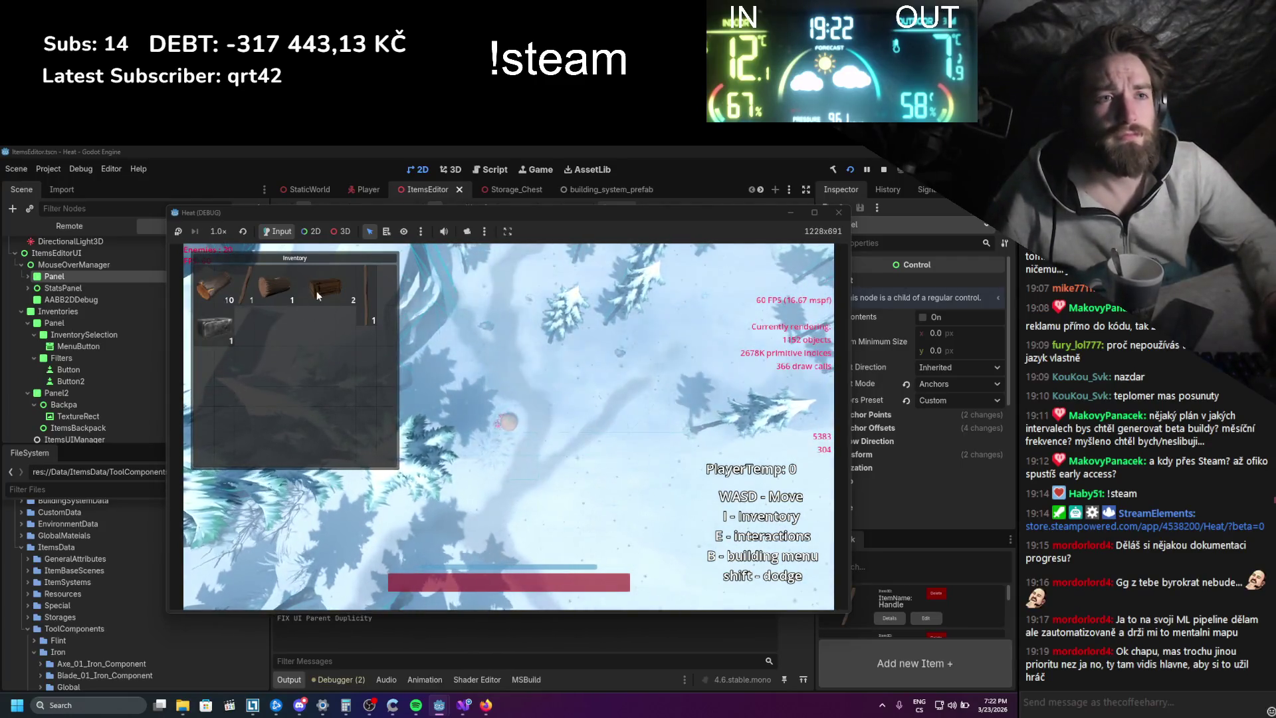
{"action": "right_click", "coordinate": [274, 292]}
{"action": "left_click", "coordinate": [290, 301]}
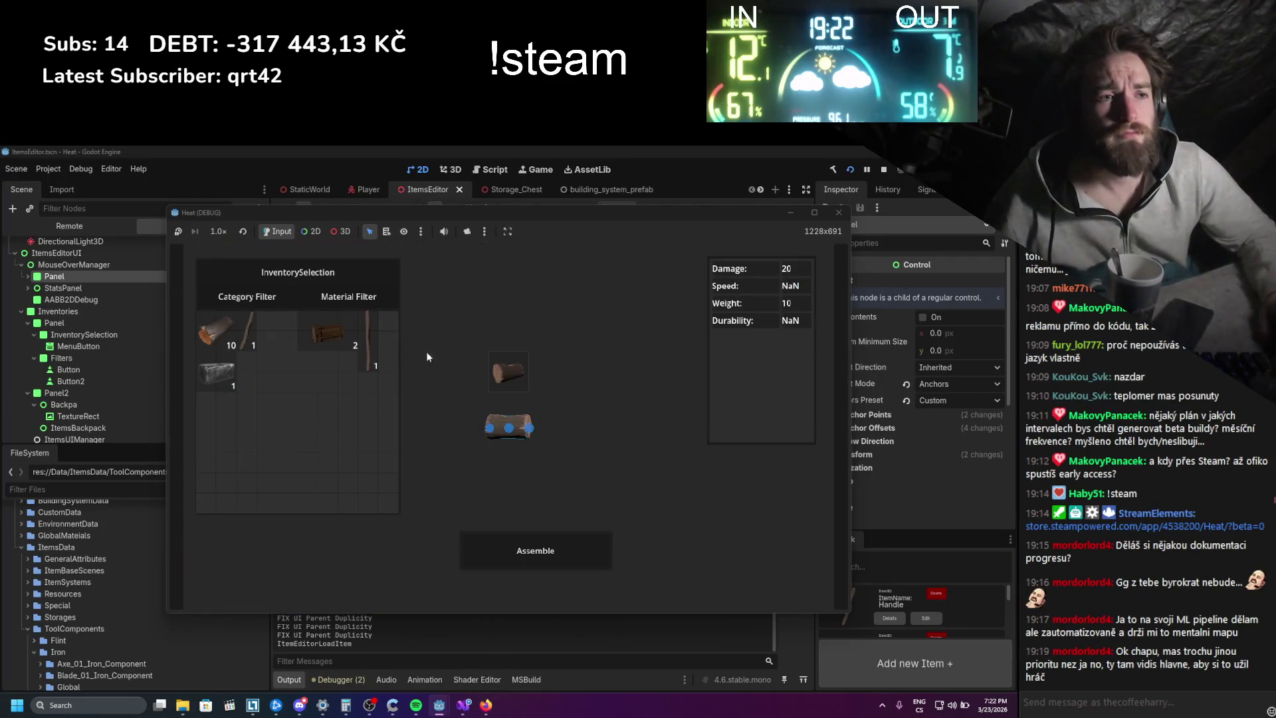
{"action": "left_click", "coordinate": [565, 544]}
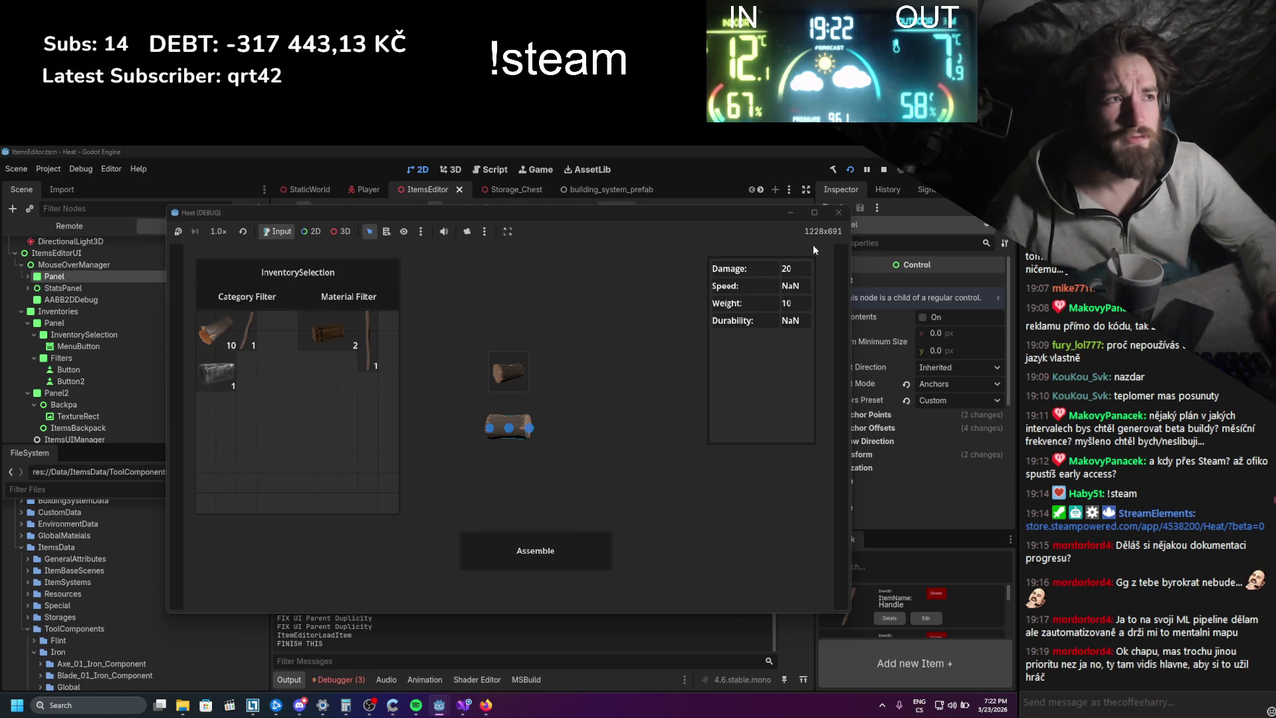
{"action": "left_click", "coordinate": [836, 212]}
{"action": "left_click", "coordinate": [341, 679]}
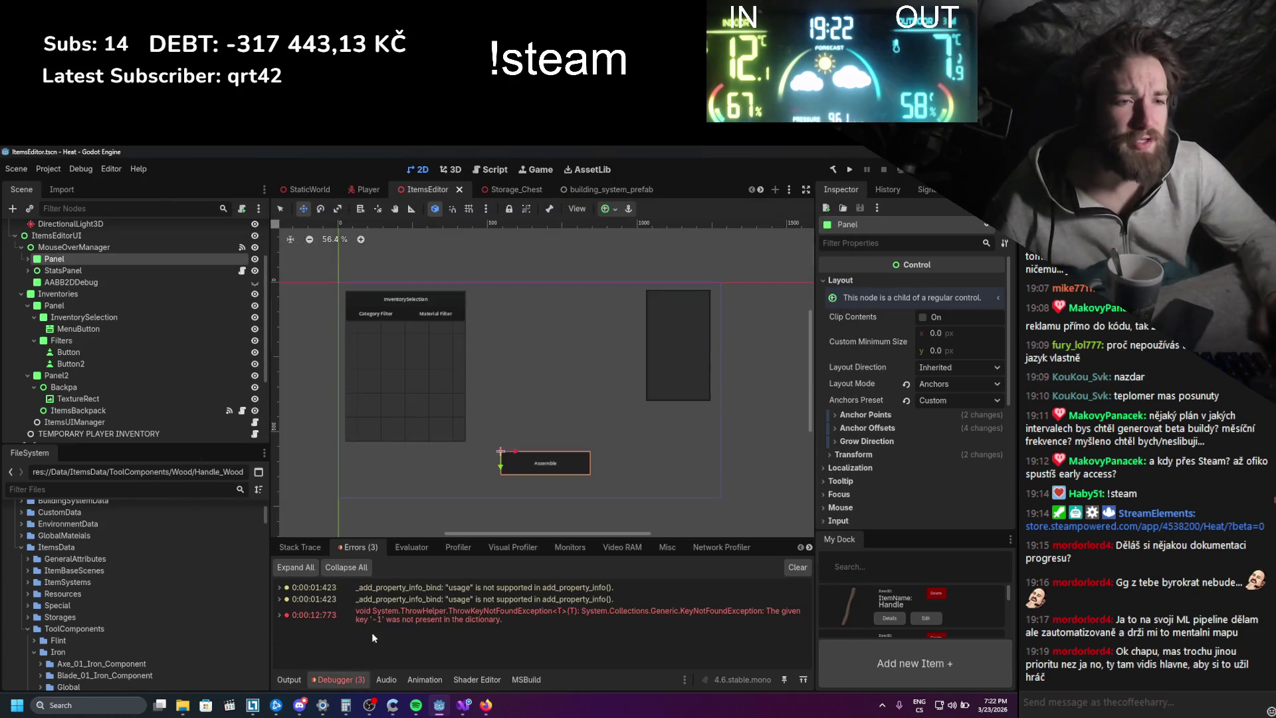
- Expand the KeyNotFoundException to read its stack trace, pointing to FinishItemBuilding line 372
{"action": "left_click", "coordinate": [279, 615]}
{"action": "scroll", "coordinate": [291, 614], "scroll_direction": "down", "scroll_amount": 3}
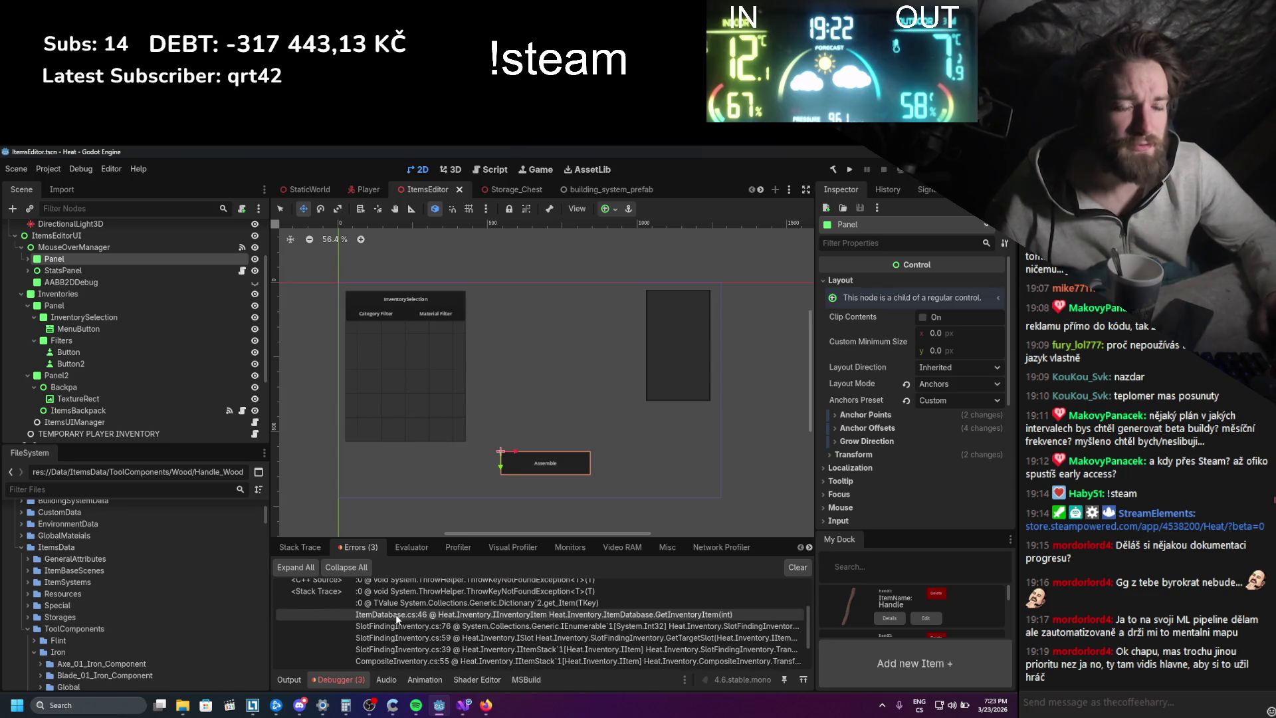
{"action": "scroll", "coordinate": [396, 614], "scroll_direction": "down", "scroll_amount": 2}
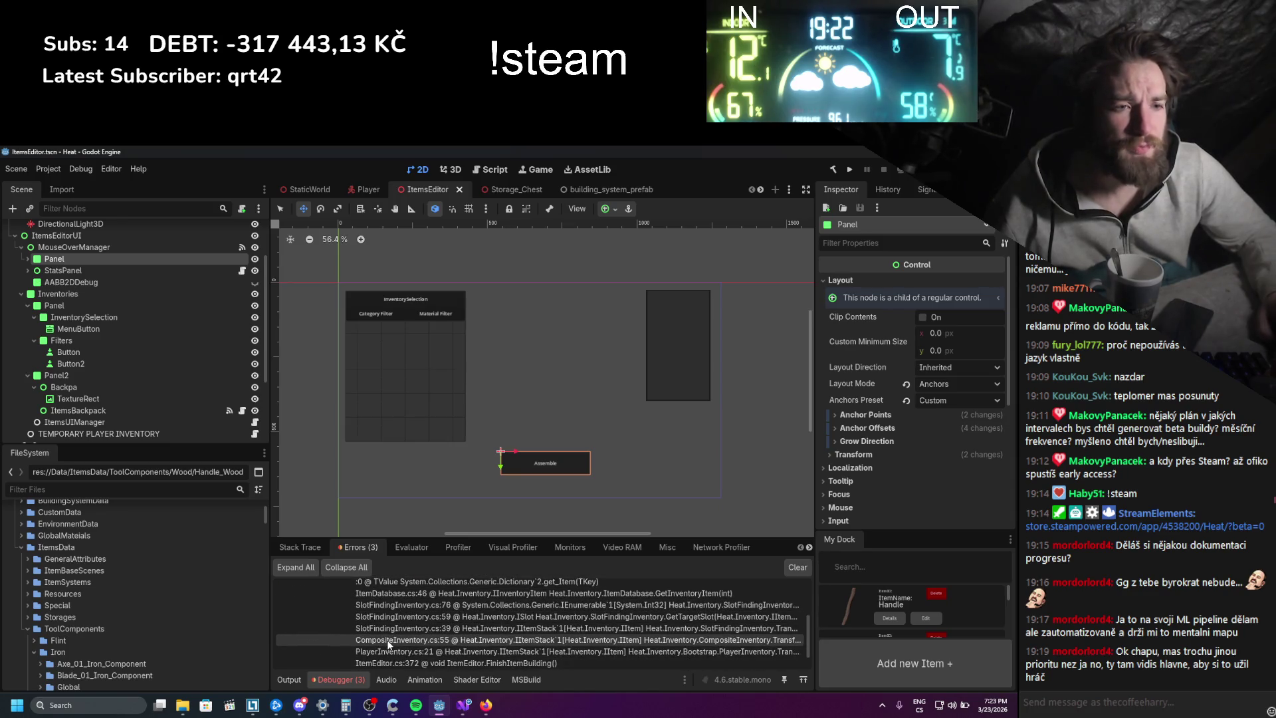
{"action": "scroll", "coordinate": [387, 639], "scroll_direction": "down", "scroll_amount": 1}
- Filter the FileSystem for 'itemeditor' and open ItemEditor.cs in Visual Studio
{"action": "left_click", "coordinate": [463, 709]}
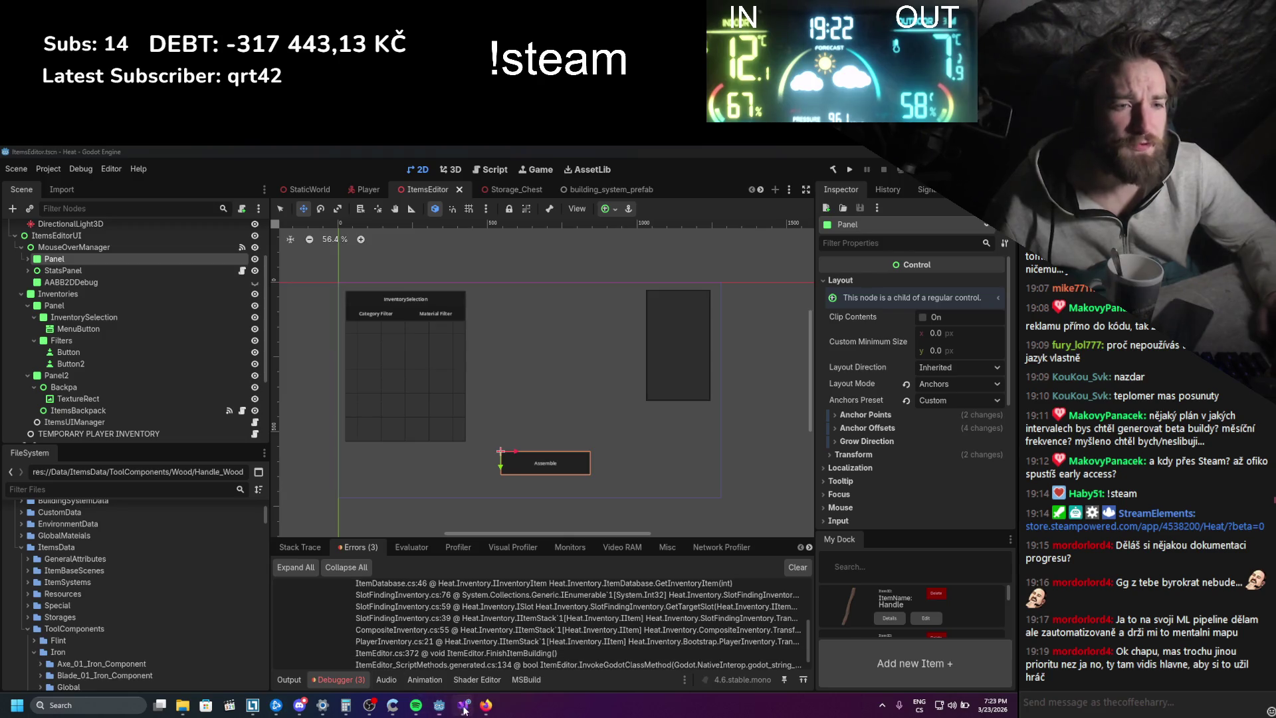
{"action": "left_click", "coordinate": [456, 706]}
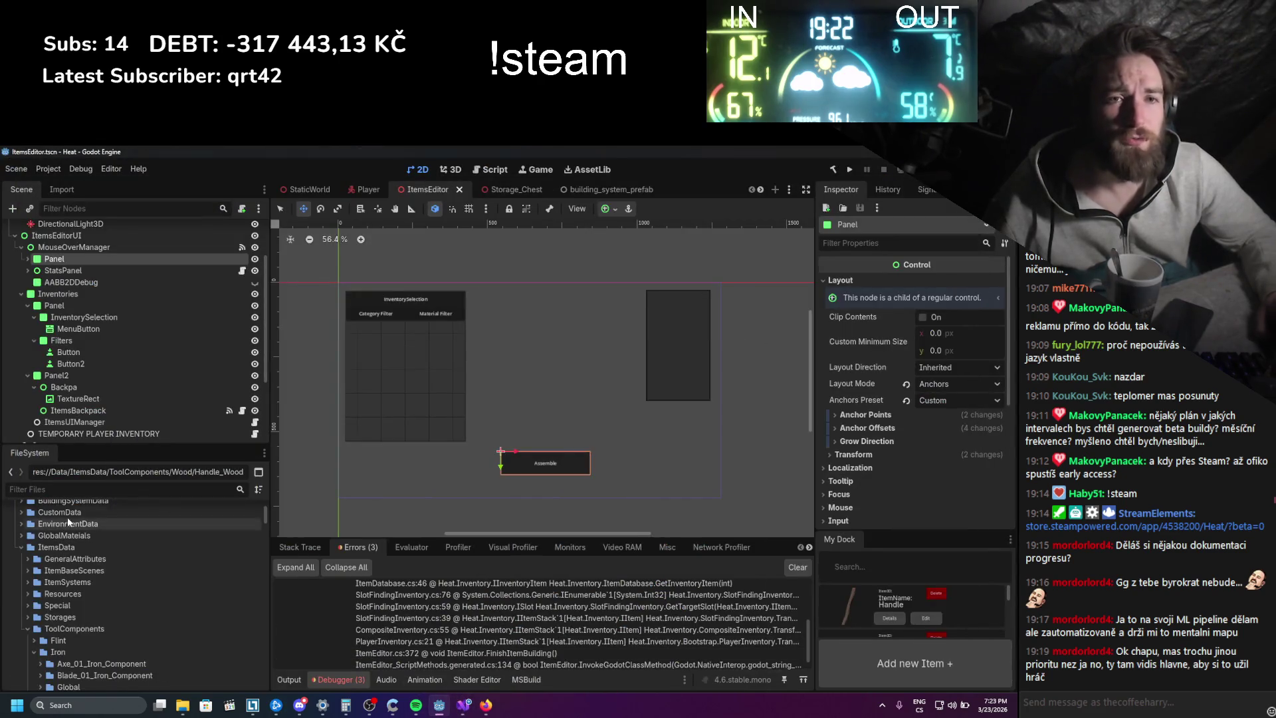
{"action": "type", "text": "itemeditor"}
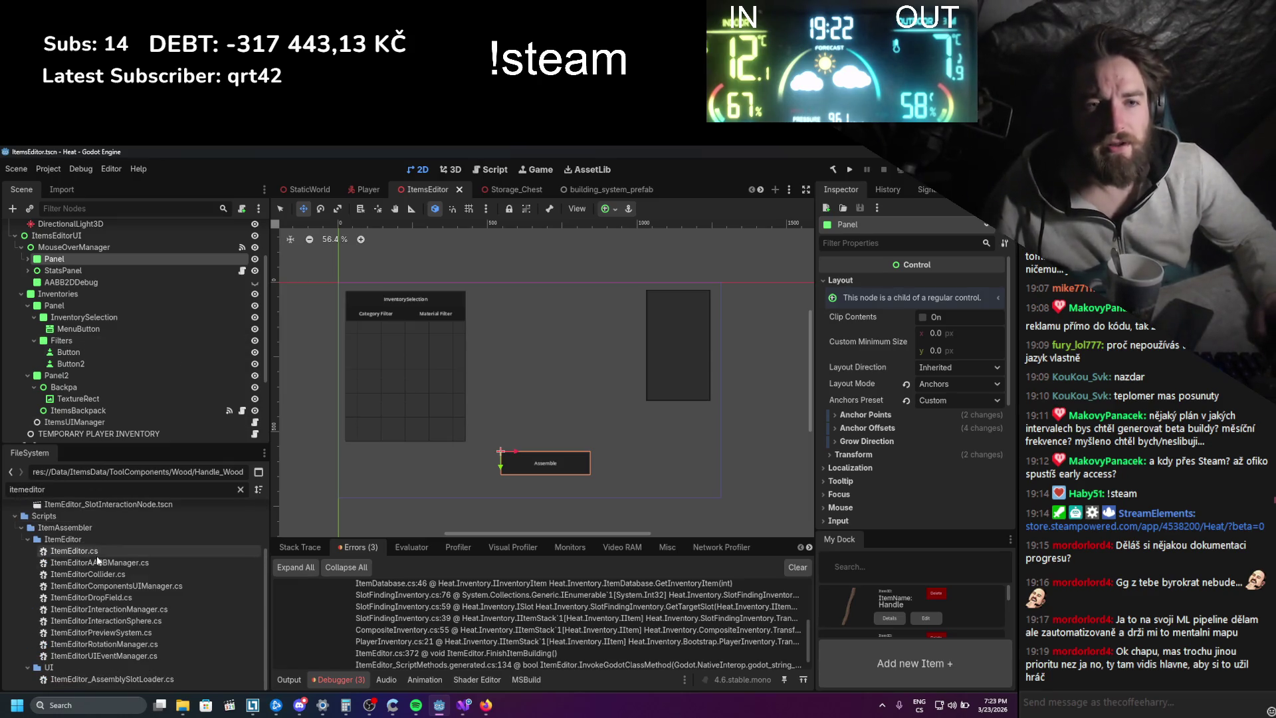
{"action": "double_click", "coordinate": [97, 551]}
{"action": "scroll", "coordinate": [363, 518], "scroll_direction": "down", "scroll_amount": 20}
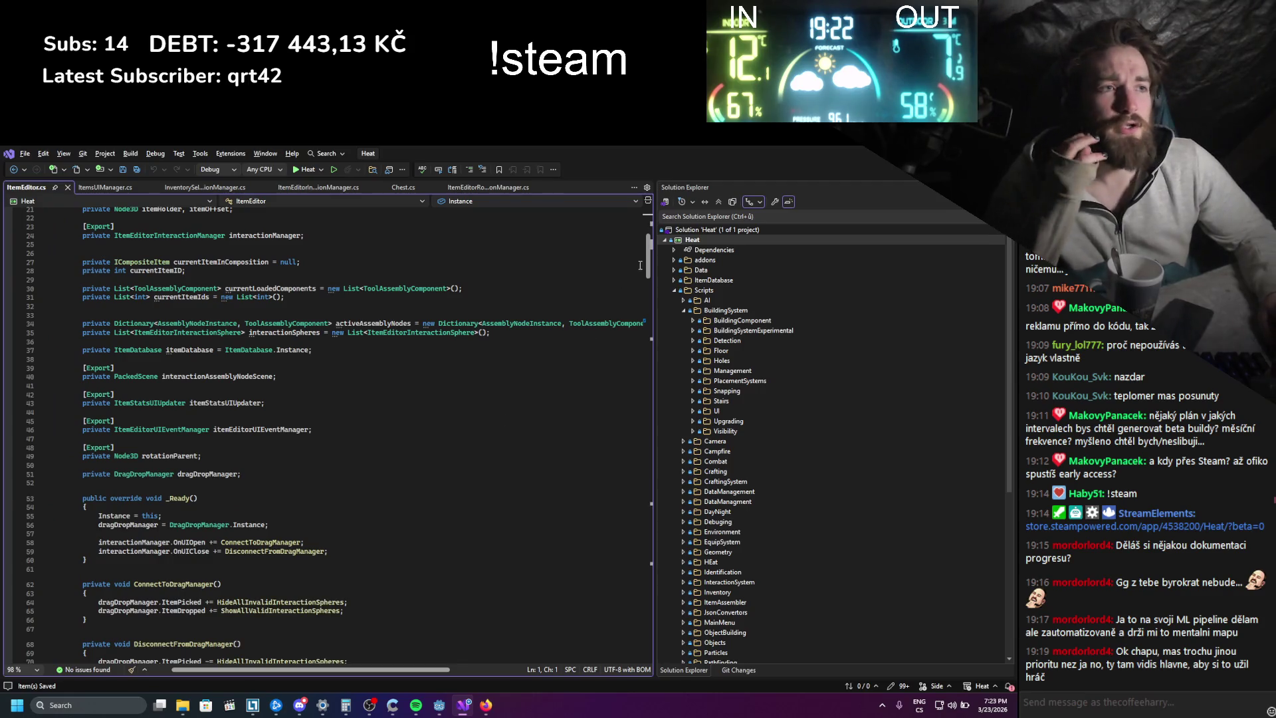
{"action": "mouse_move", "coordinate": [660, 553]}
{"action": "left_mouse_down"}
{"action": "mouse_move", "coordinate": [660, 588]}
{"action": "mouse_move", "coordinate": [666, 551]}
{"action": "left_mouse_up"}
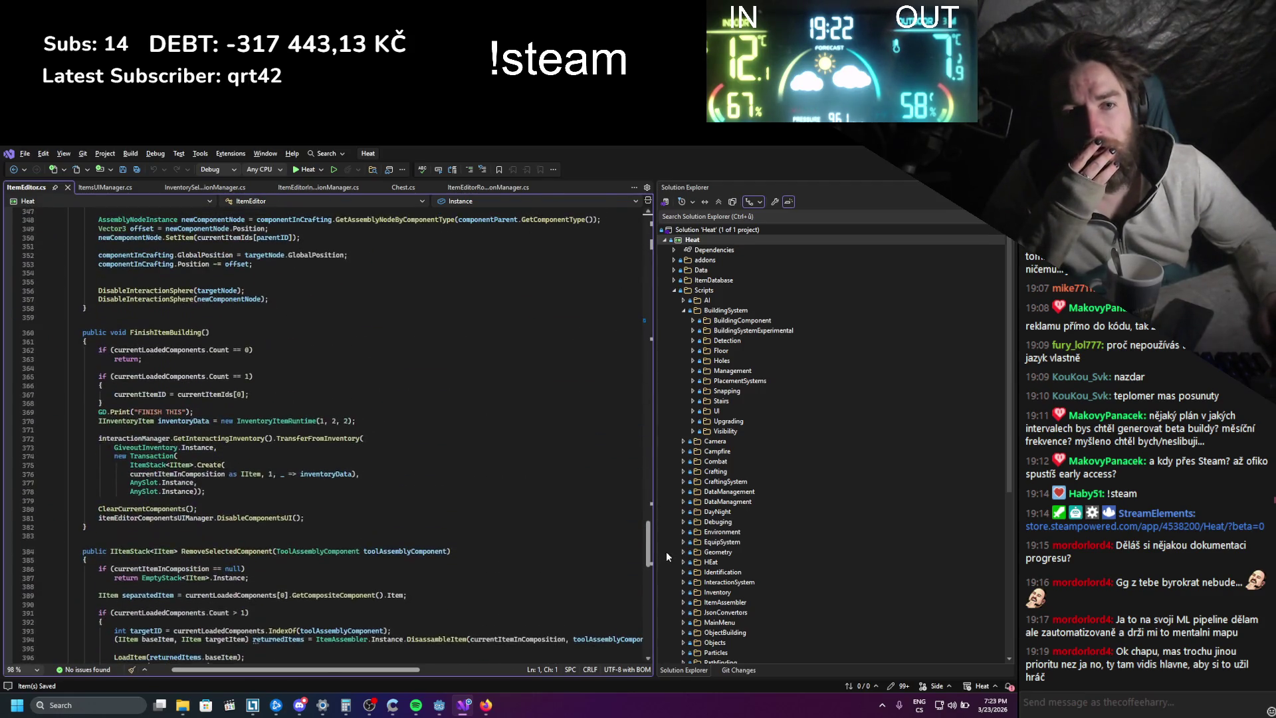
{"action": "left_click_drag", "start_coordinate": [70, 439], "coordinate": [218, 447]}
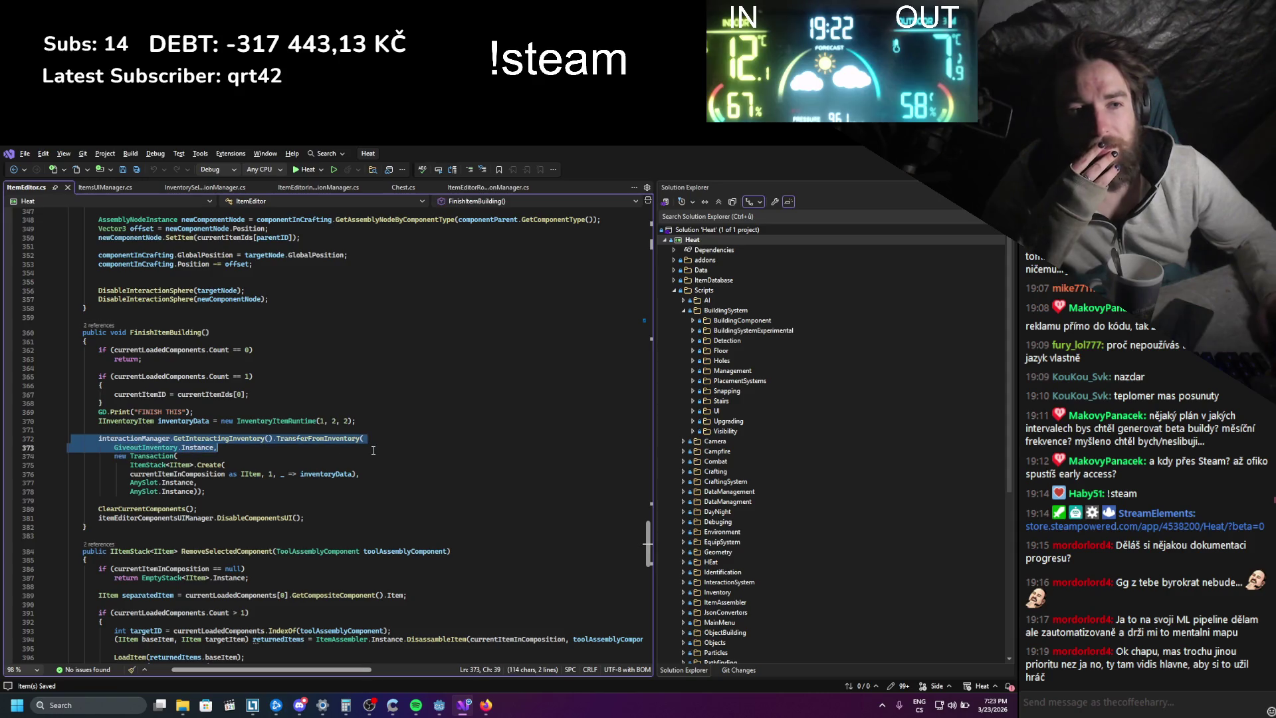
{"action": "scroll", "coordinate": [292, 540], "scroll_direction": "up", "scroll_amount": 3}
{"action": "scroll", "coordinate": [291, 538], "scroll_direction": "up", "scroll_amount": 2}
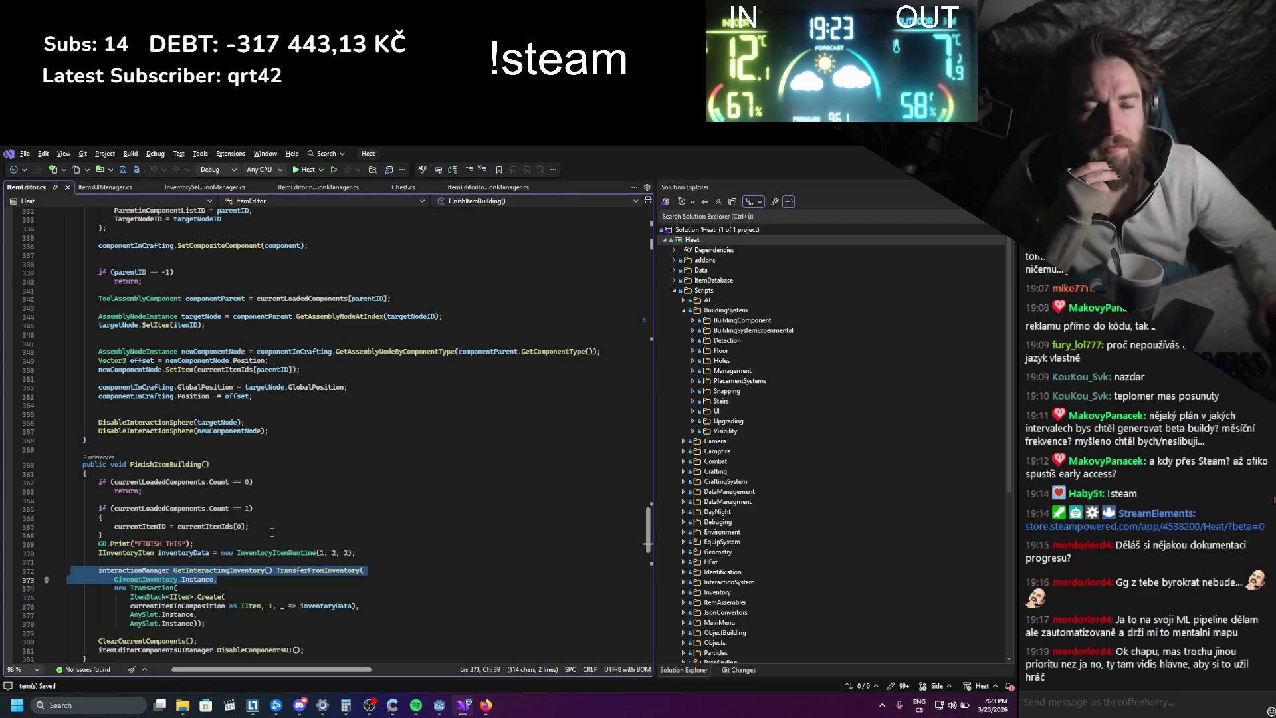
{"action": "scroll", "coordinate": [249, 526], "scroll_direction": "down", "scroll_amount": 2}
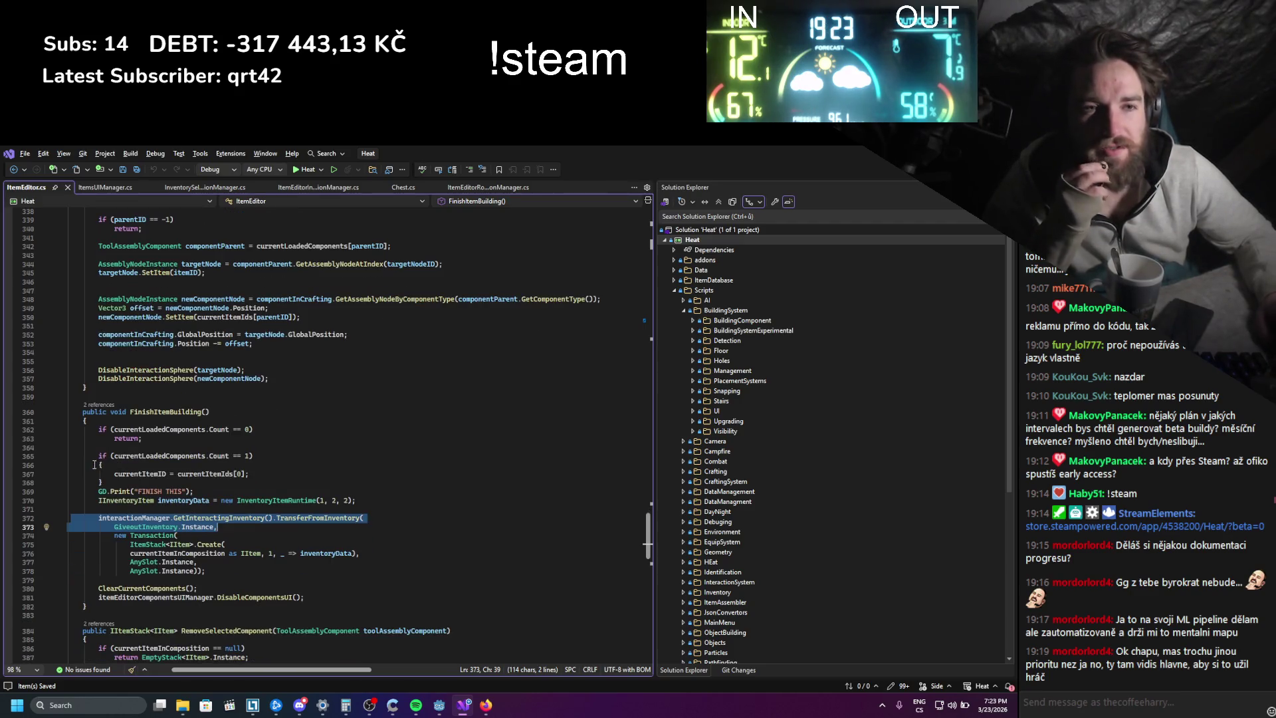
{"action": "double_click", "coordinate": [160, 430]}
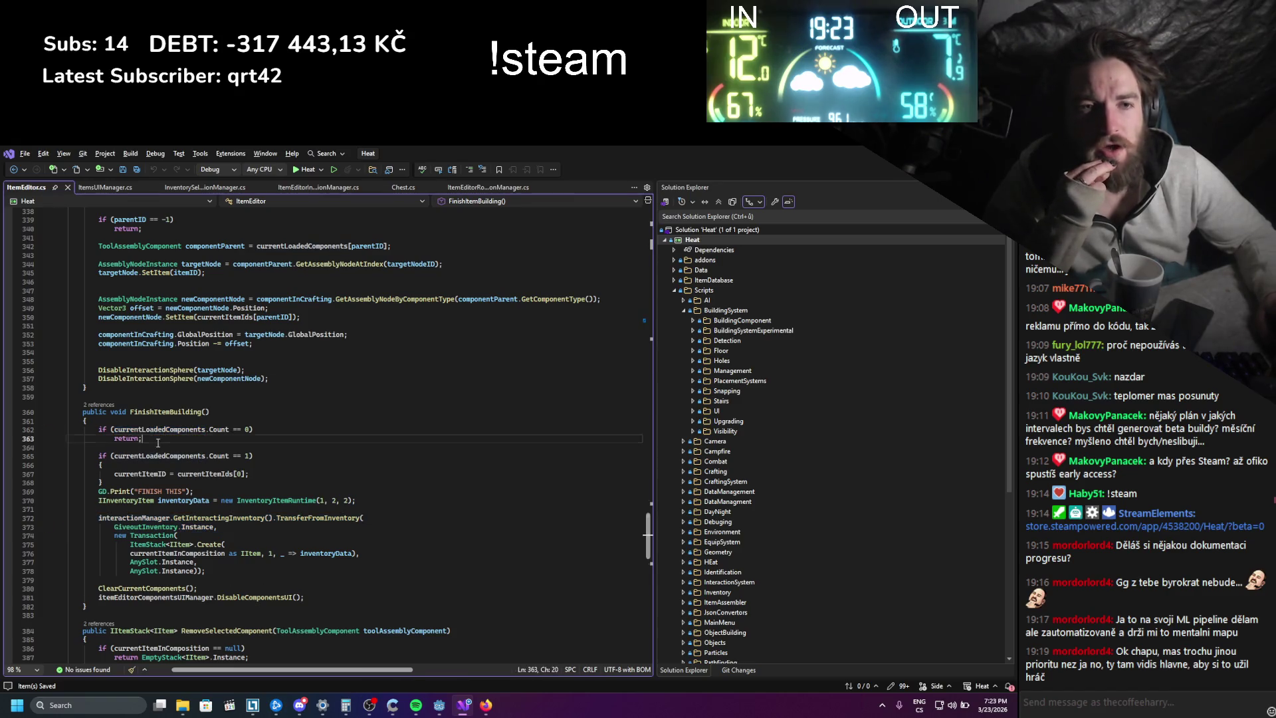
{"action": "left_click_drag", "start_coordinate": [30, 439], "coordinate": [29, 426]}
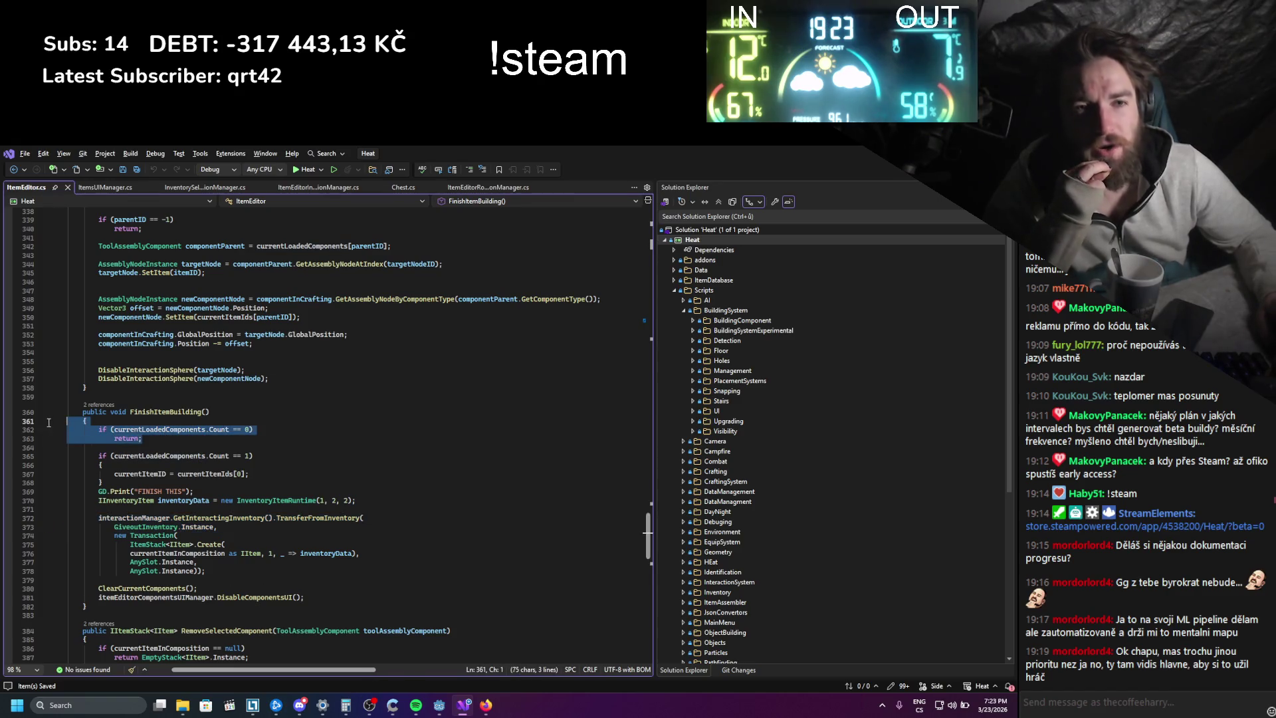
{"action": "left_click", "coordinate": [196, 441]}
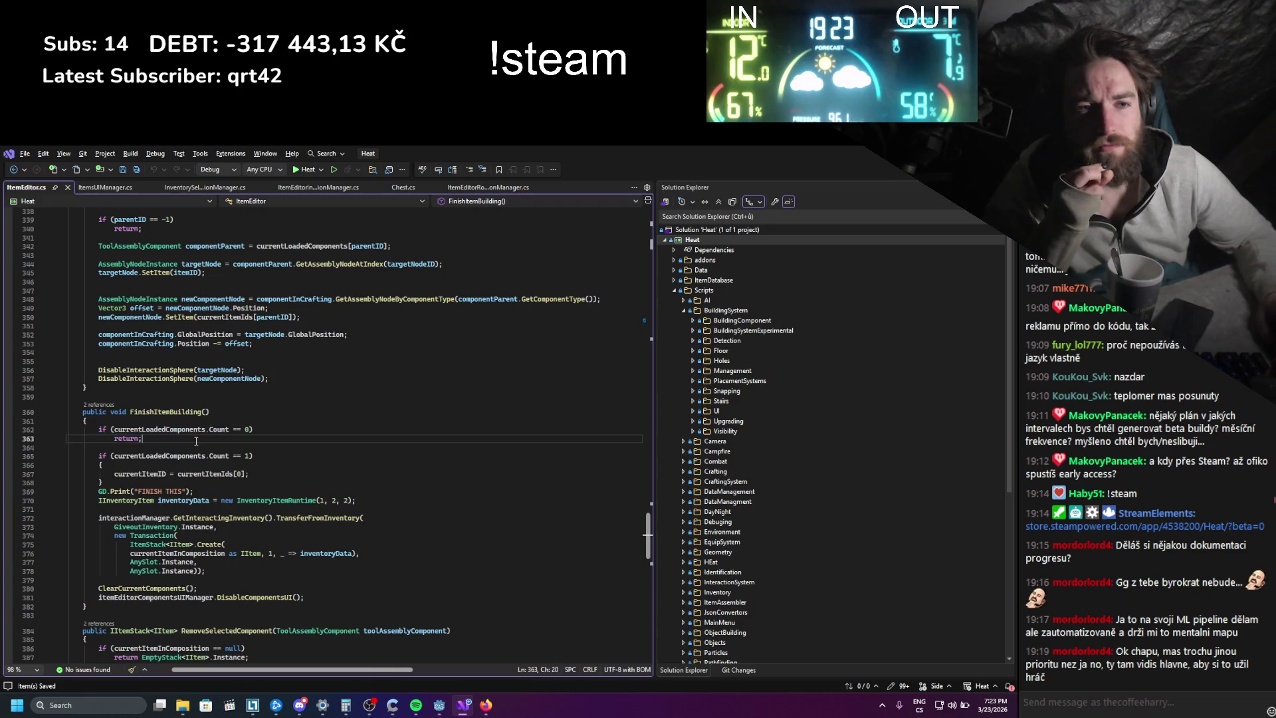
{"action": "double_click", "coordinate": [155, 471]}
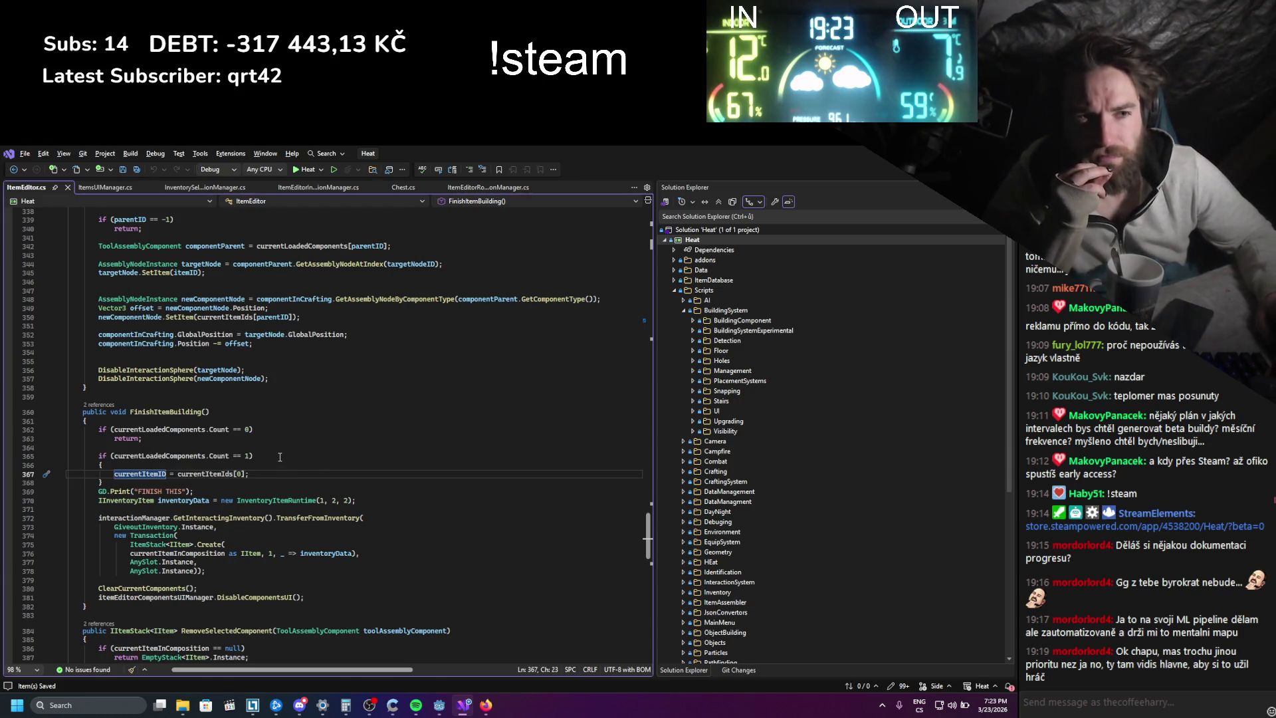
{"action": "left_click_drag", "start_coordinate": [356, 500], "coordinate": [100, 500]}
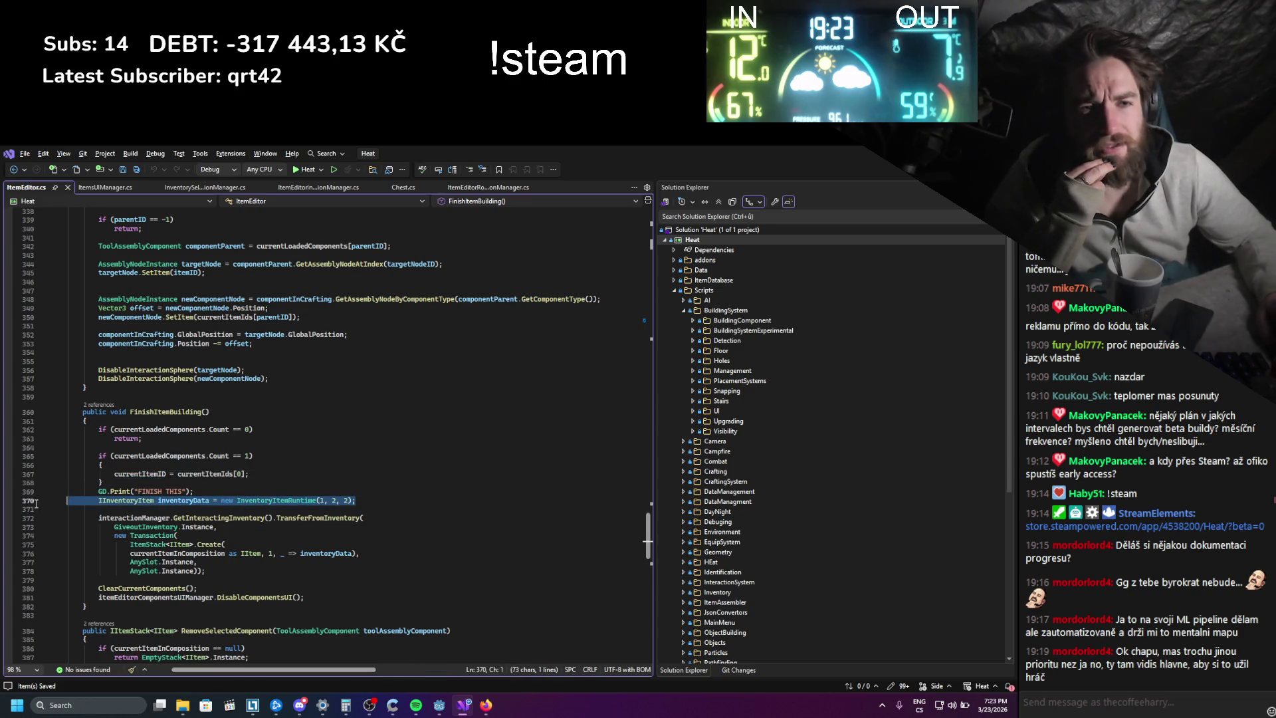
{"action": "mouse_move", "coordinate": [359, 553]}
{"action": "left_mouse_down"}
{"action": "mouse_move", "coordinate": [199, 572]}
{"action": "mouse_move", "coordinate": [113, 510]}
{"action": "left_mouse_up"}
{"action": "left_click", "coordinate": [238, 571]}
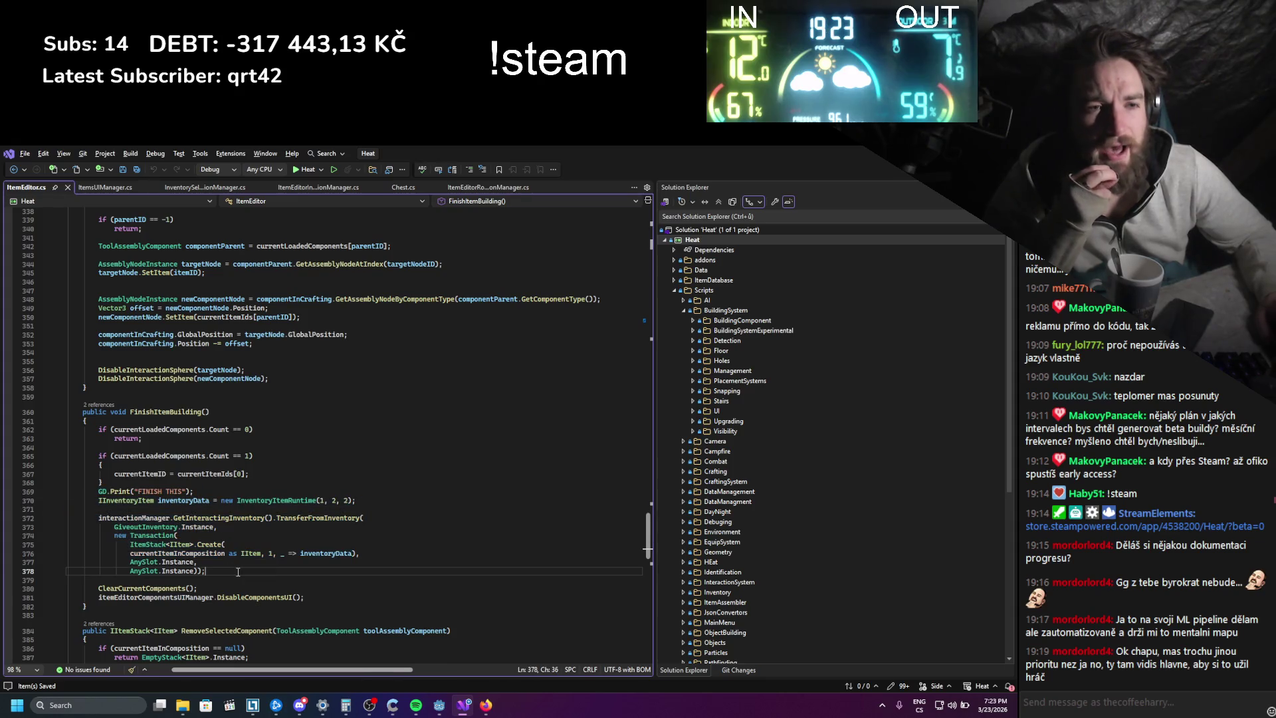
{"action": "left_click", "coordinate": [334, 557]}
{"action": "left_click_drag", "start_coordinate": [332, 562], "coordinate": [79, 506]}
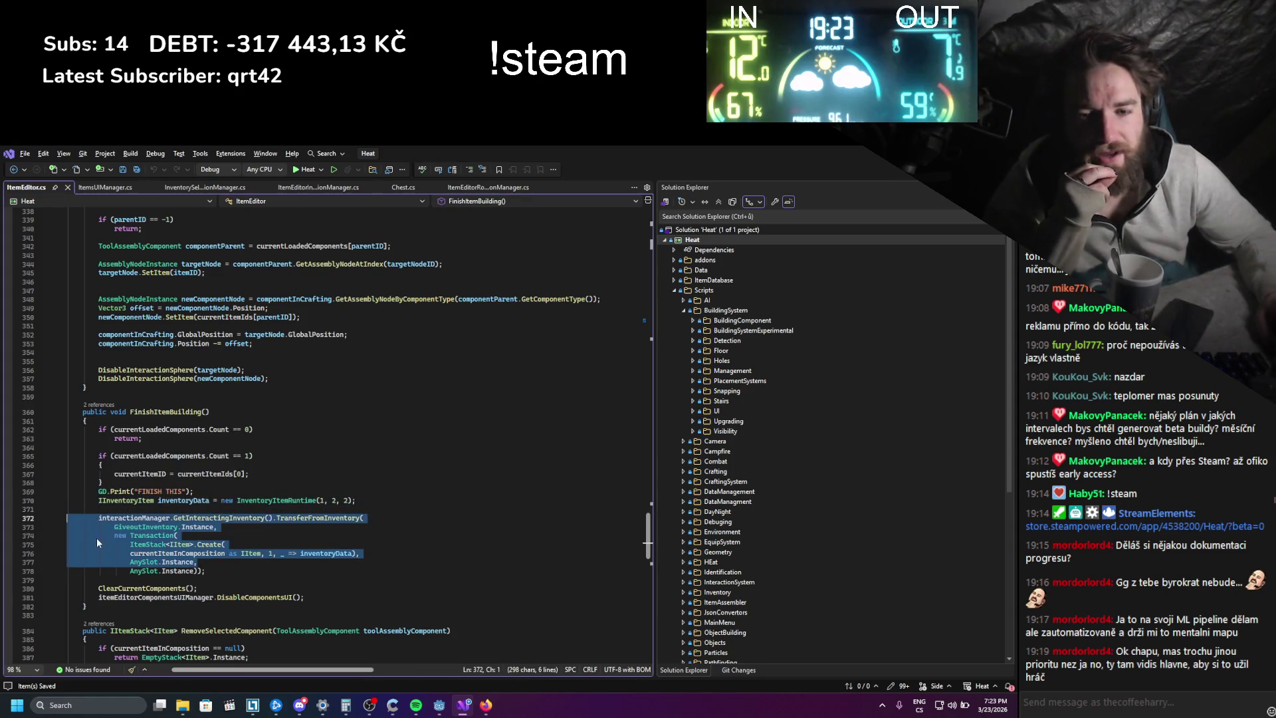
{"action": "left_click", "coordinate": [156, 567]}
{"action": "mouse_move", "coordinate": [159, 567]}
{"action": "left_mouse_down"}
{"action": "mouse_move", "coordinate": [254, 568]}
{"action": "mouse_move", "coordinate": [99, 518]}
{"action": "left_mouse_up"}
{"action": "left_click", "coordinate": [279, 553]}
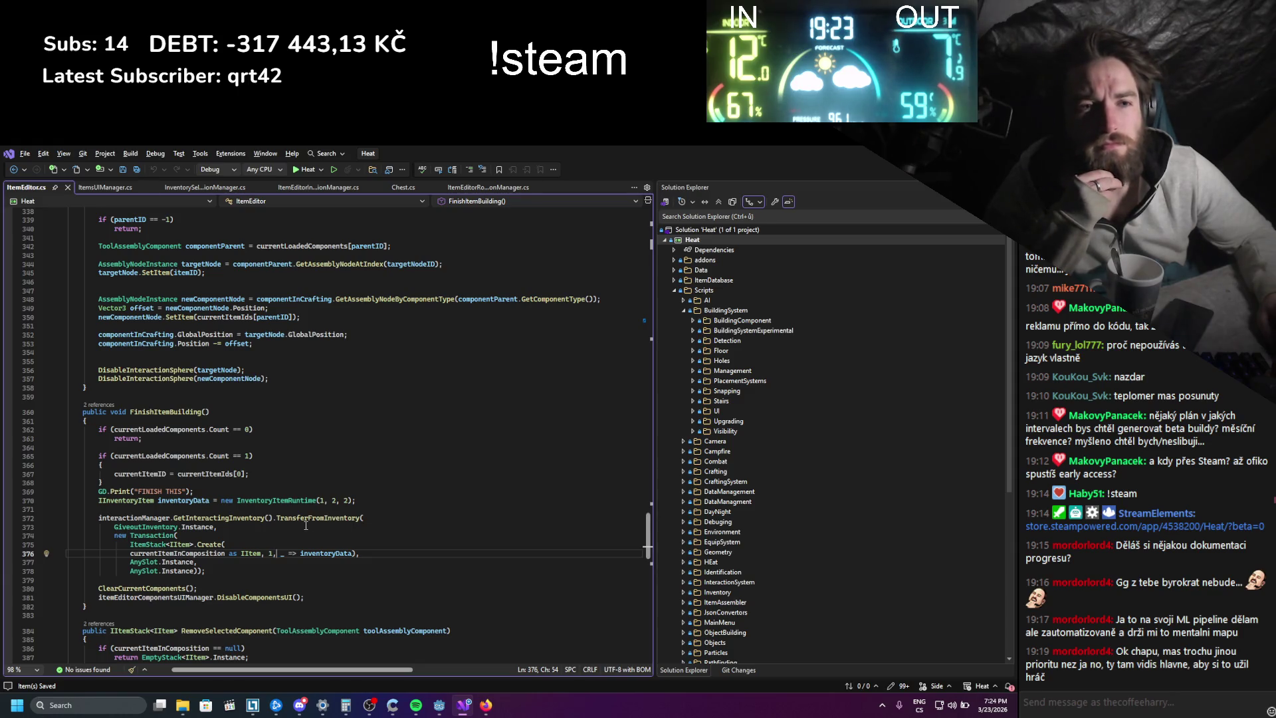
{"action": "scroll", "coordinate": [168, 488], "scroll_direction": "up", "scroll_amount": 2}
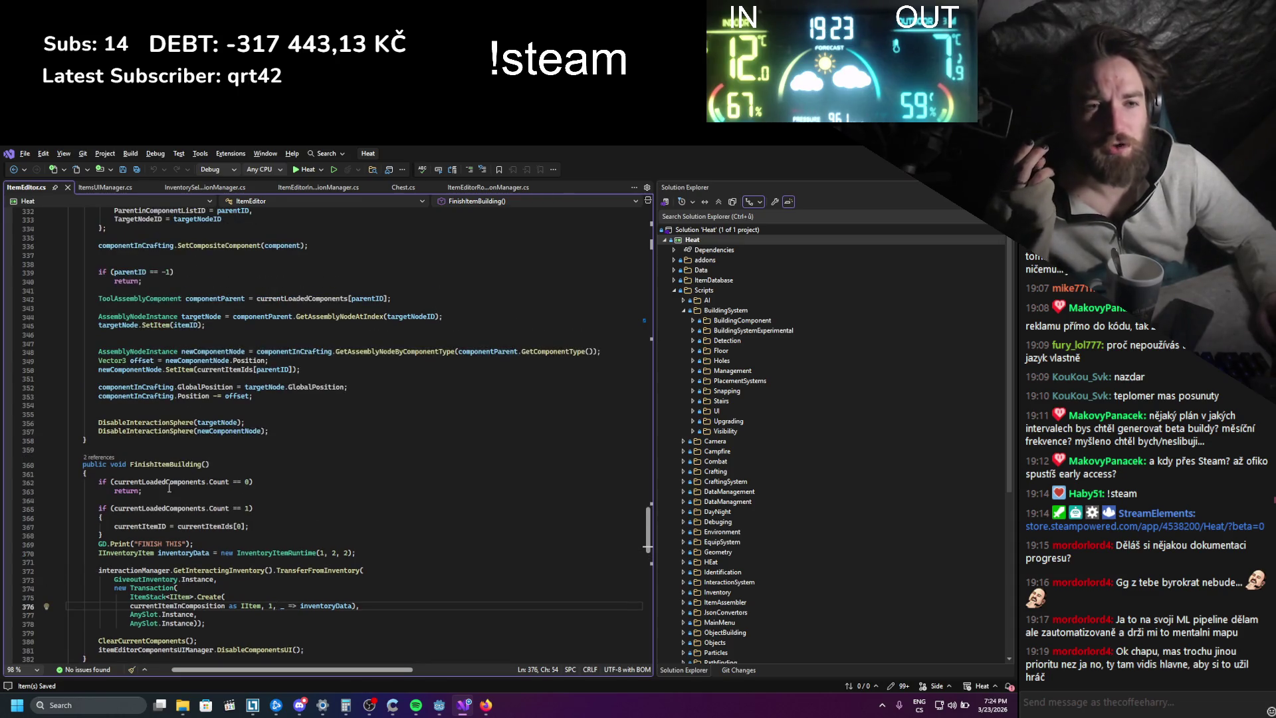
{"action": "double_click", "coordinate": [152, 526]}
{"action": "scroll", "coordinate": [268, 580], "scroll_direction": "up", "scroll_amount": 1}
{"action": "left_click", "coordinate": [172, 491]}
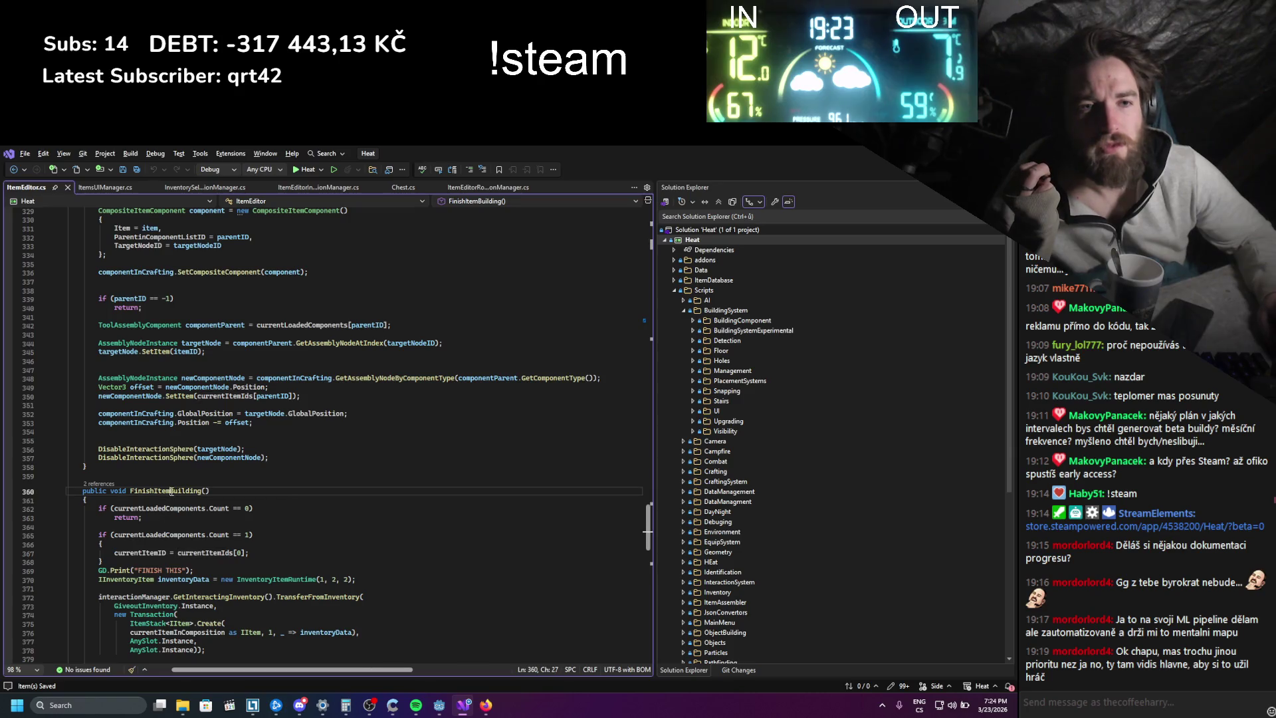
{"action": "scroll", "coordinate": [208, 545], "scroll_direction": "up", "scroll_amount": 20}
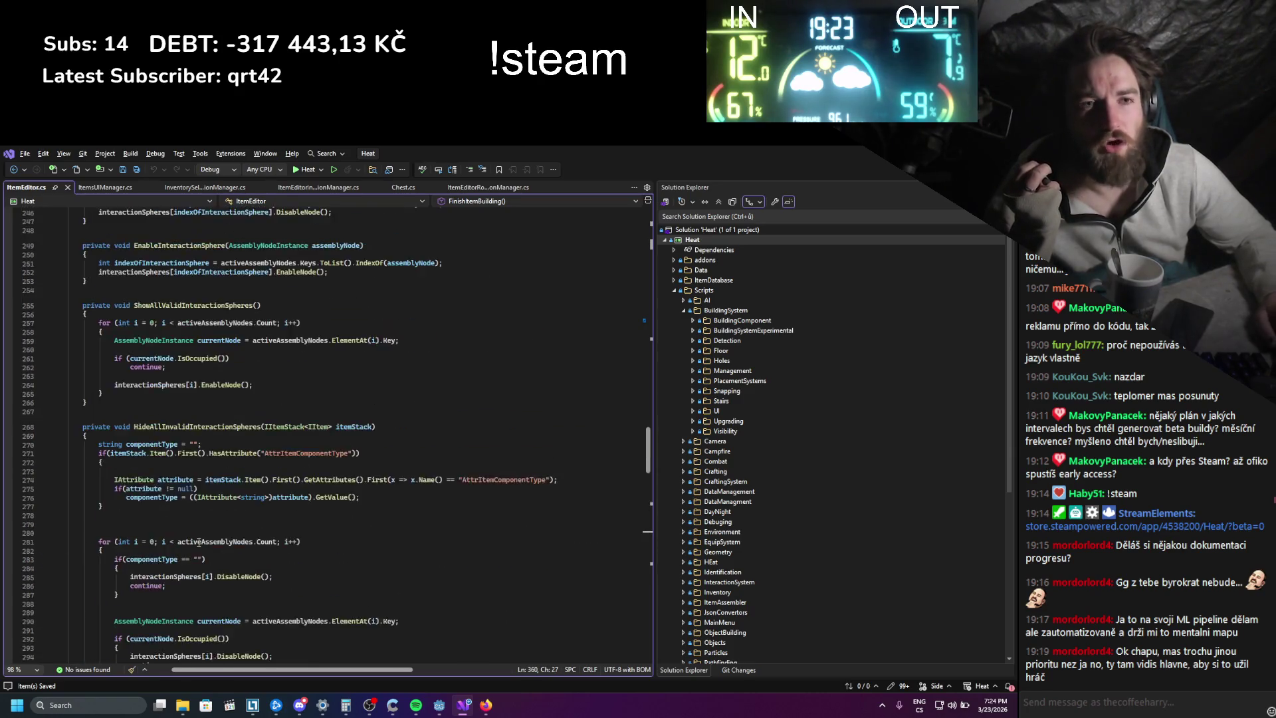
{"action": "scroll", "coordinate": [199, 543], "scroll_direction": "up", "scroll_amount": 20}
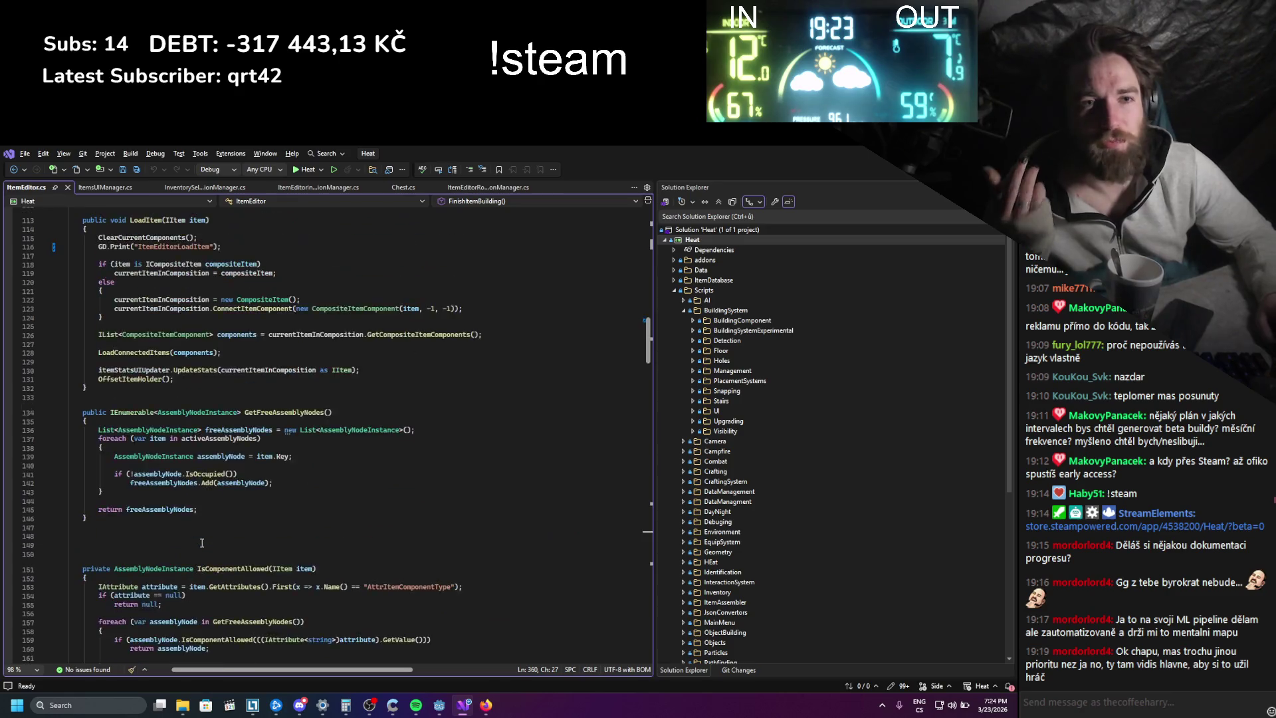
{"action": "scroll", "coordinate": [206, 543], "scroll_direction": "down", "scroll_amount": 20}
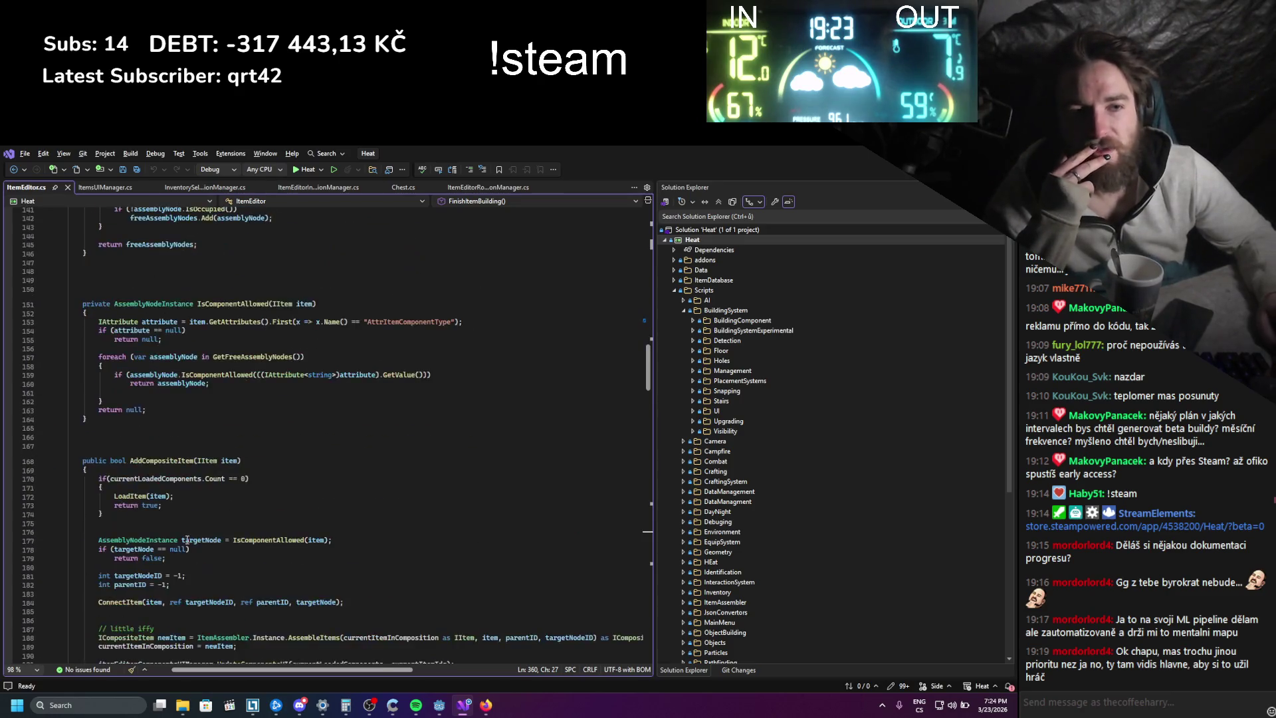
{"action": "scroll", "coordinate": [183, 545], "scroll_direction": "down", "scroll_amount": 20}
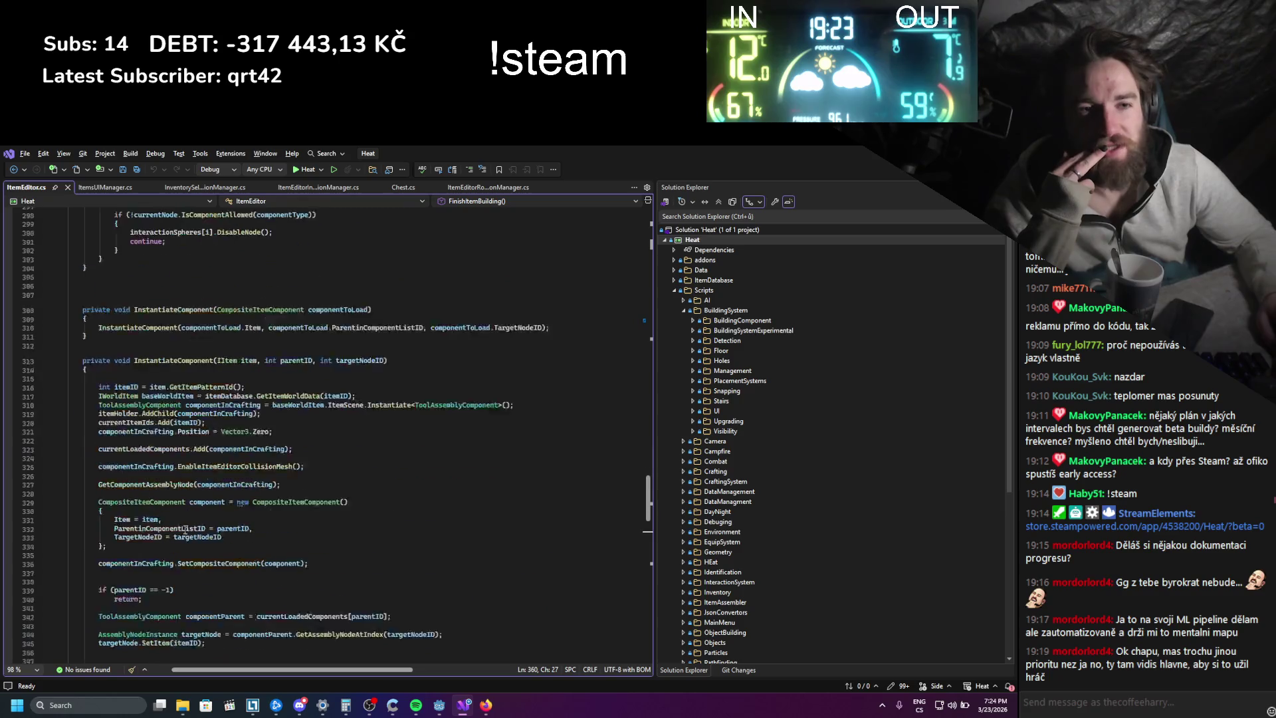
{"action": "scroll", "coordinate": [184, 501], "scroll_direction": "down", "scroll_amount": 15}
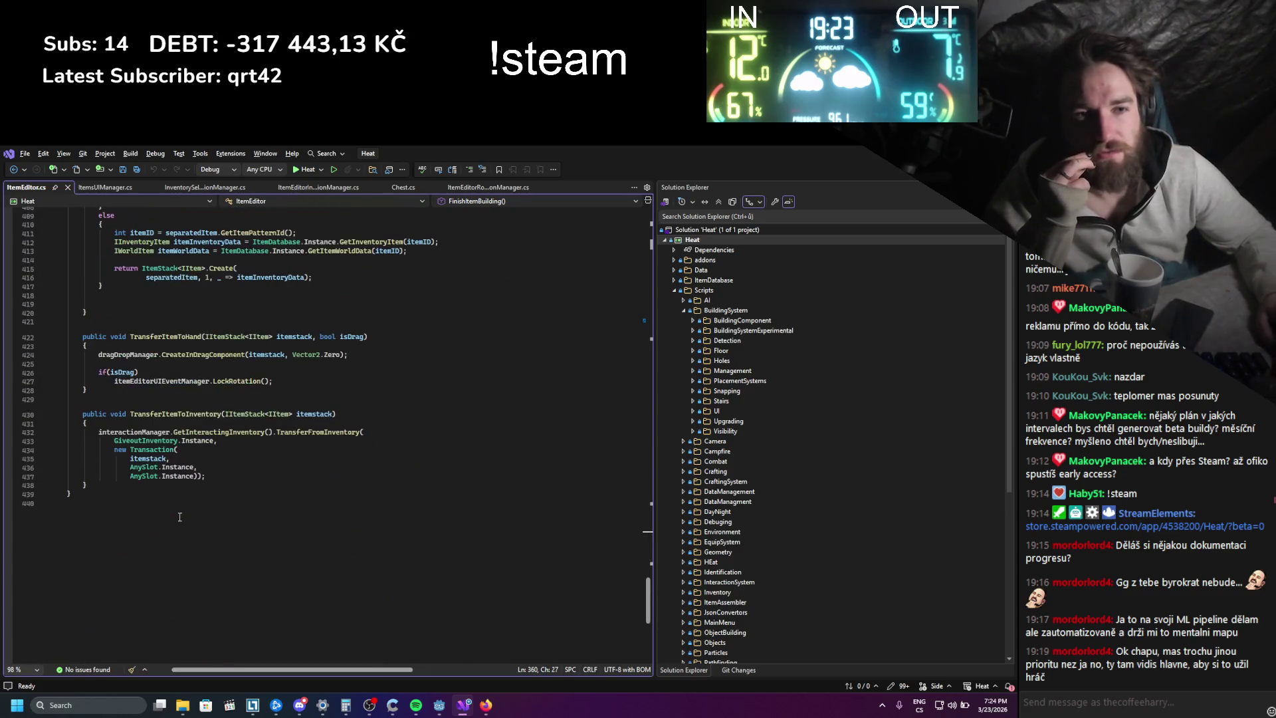
{"action": "scroll", "coordinate": [180, 516], "scroll_direction": "up", "scroll_amount": 20}
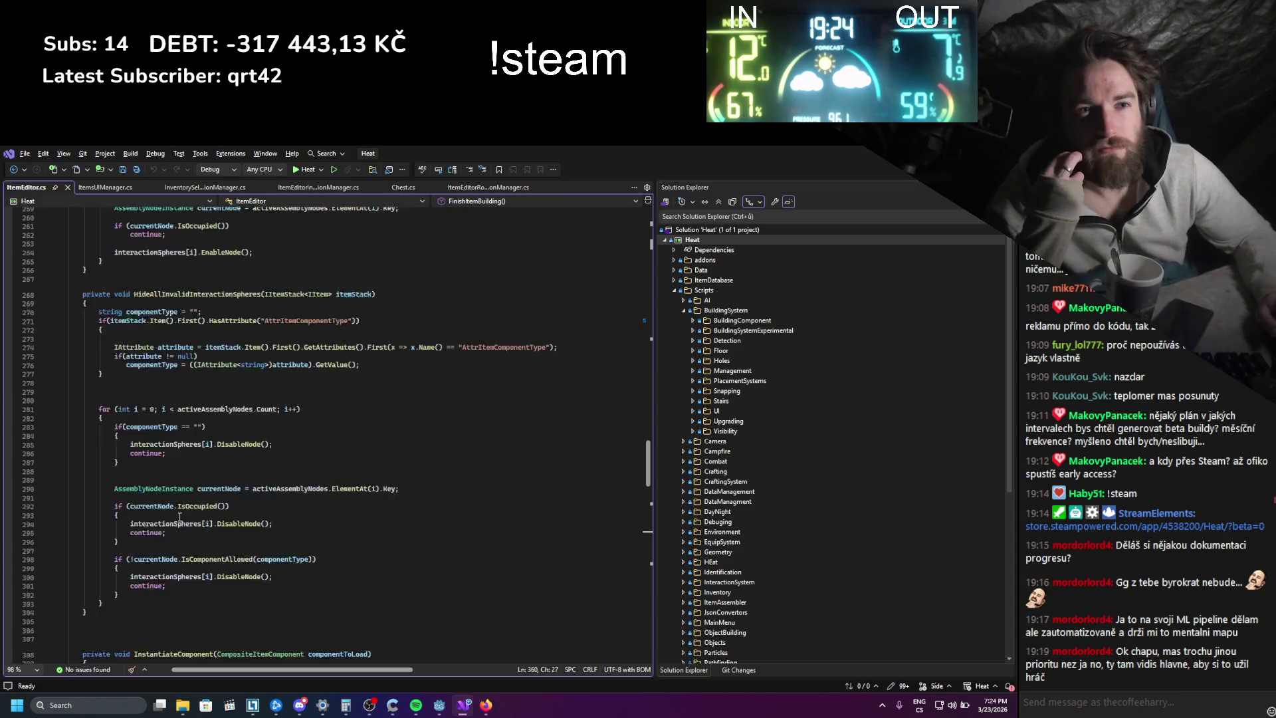
{"action": "scroll", "coordinate": [180, 516], "scroll_direction": "up", "scroll_amount": 20}
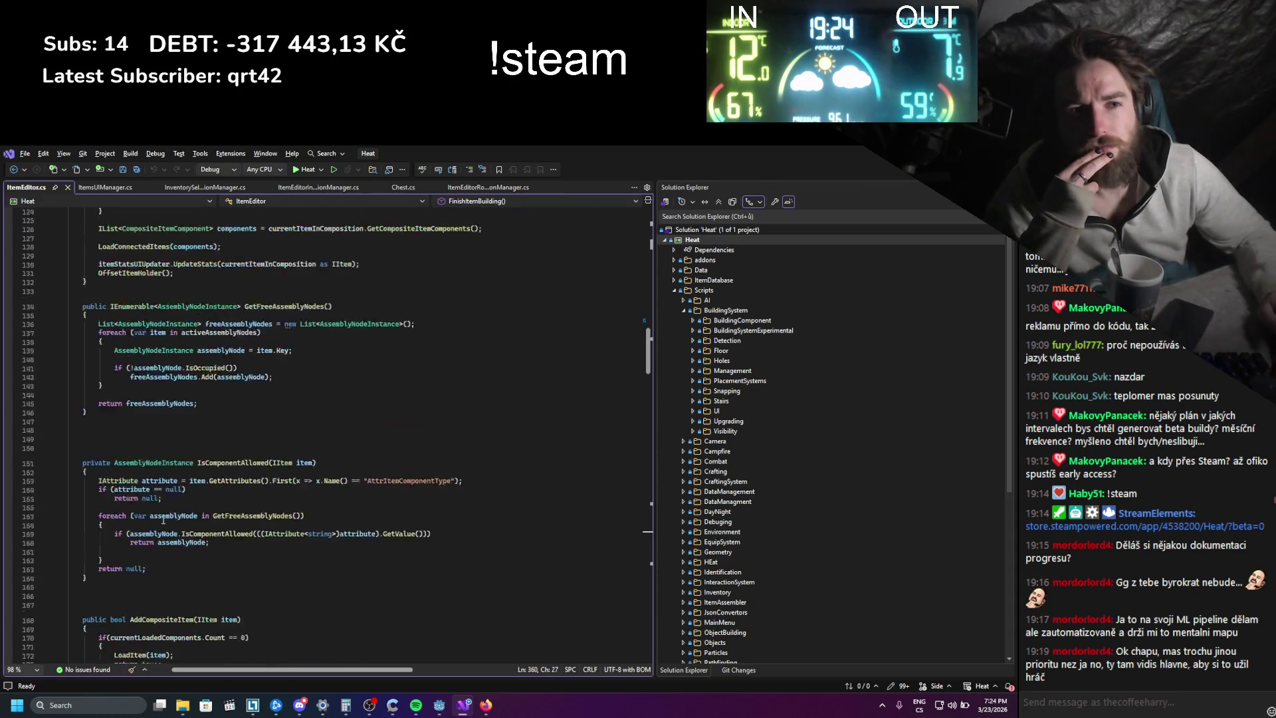
{"action": "scroll", "coordinate": [162, 519], "scroll_direction": "up", "scroll_amount": 16}
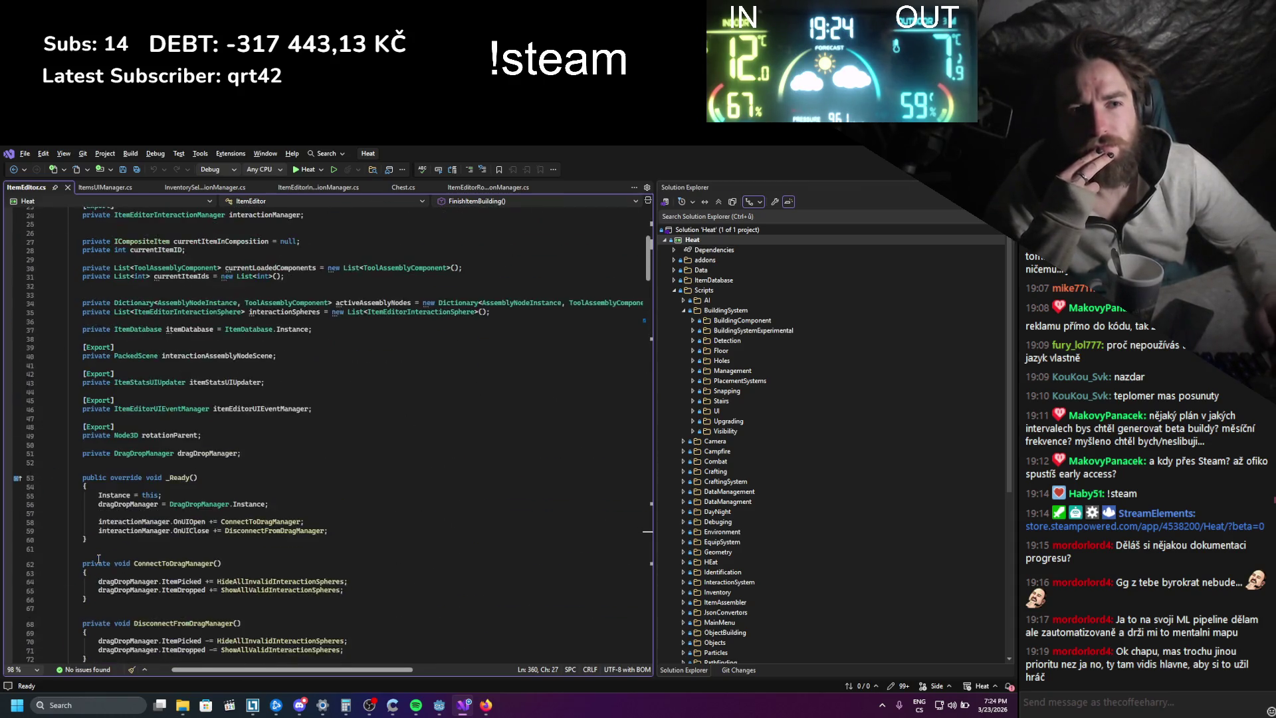
{"action": "scroll", "coordinate": [144, 543], "scroll_direction": "down", "scroll_amount": 20}
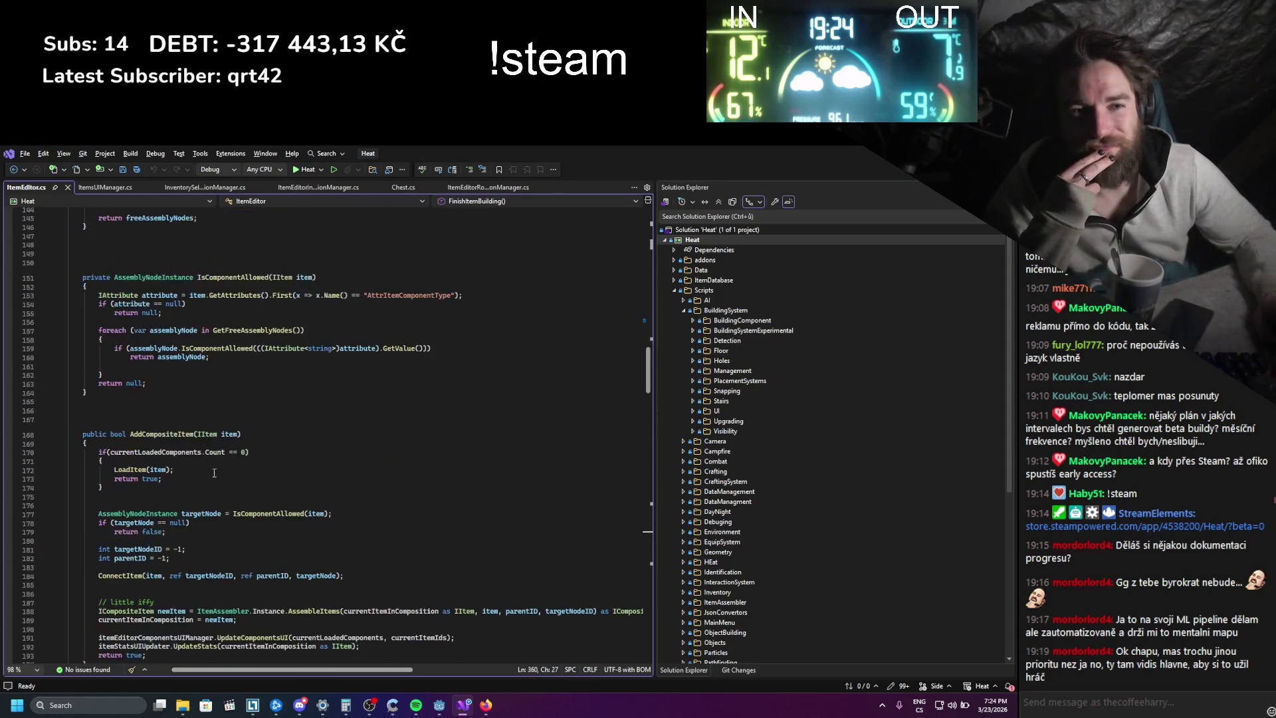
{"action": "scroll", "coordinate": [301, 503], "scroll_direction": "down", "scroll_amount": 20}
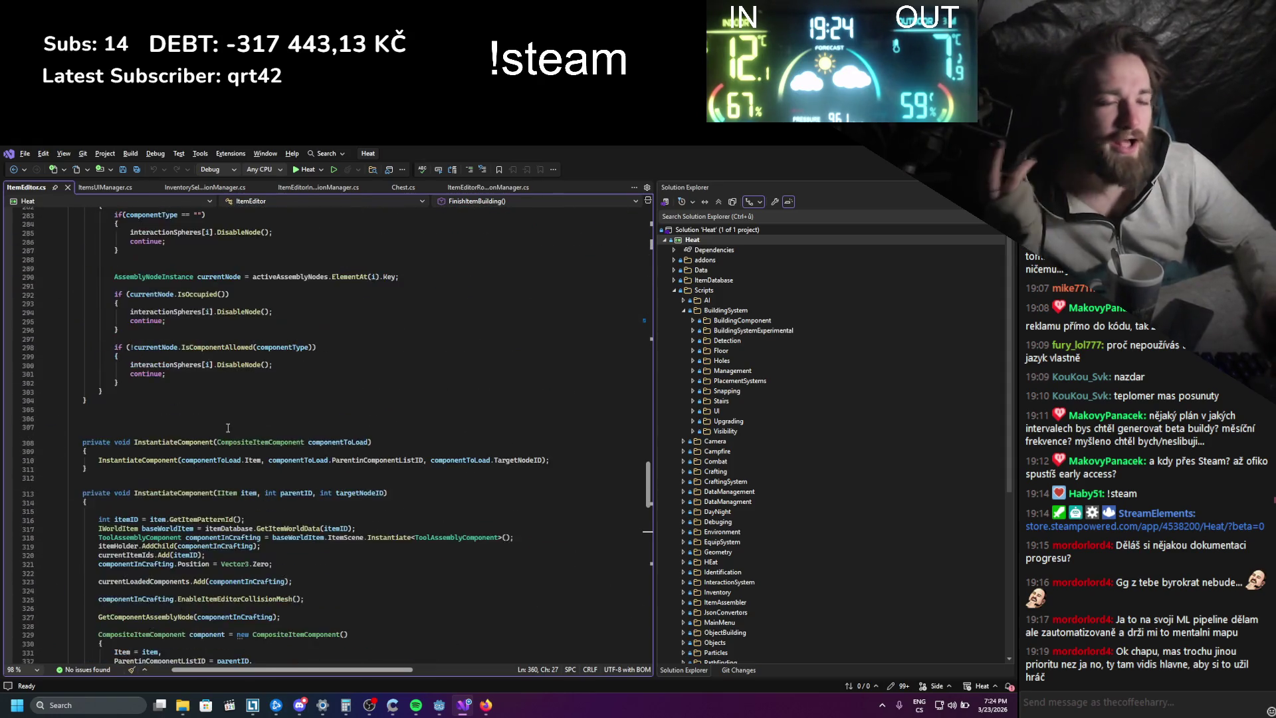
{"action": "scroll", "coordinate": [196, 443], "scroll_direction": "down", "scroll_amount": 10}
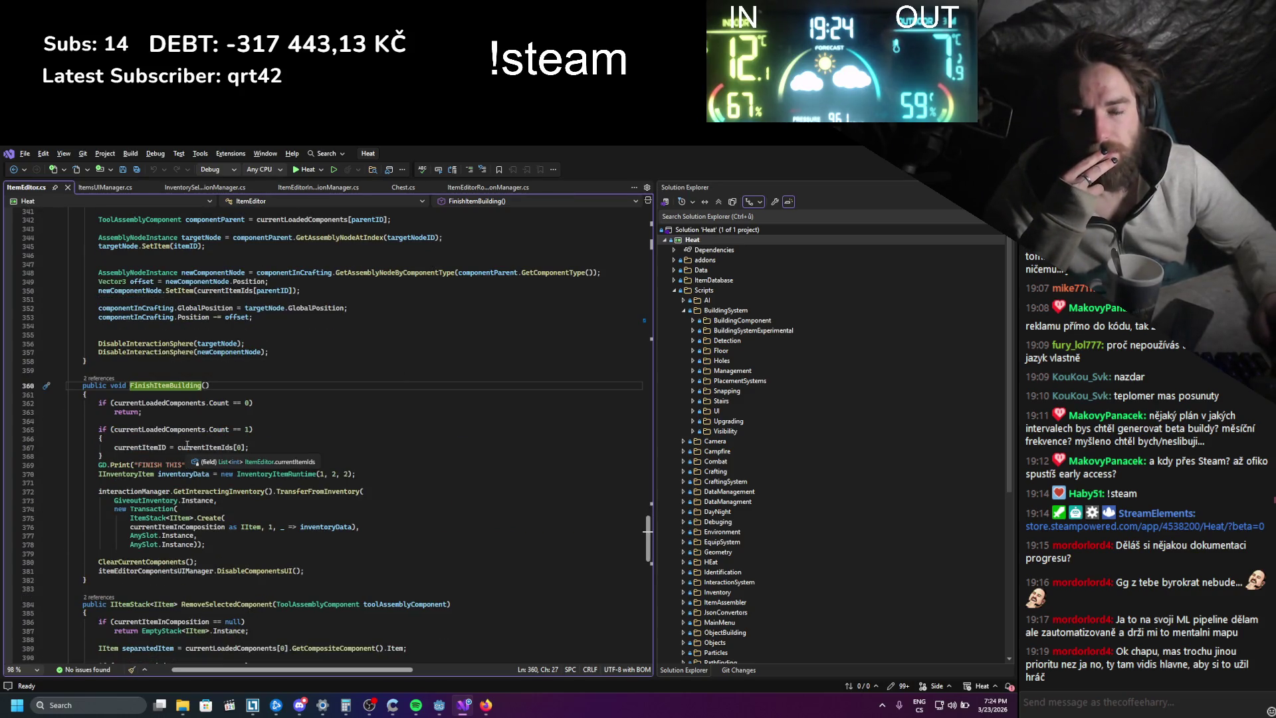
{"action": "double_click", "coordinate": [130, 448]}
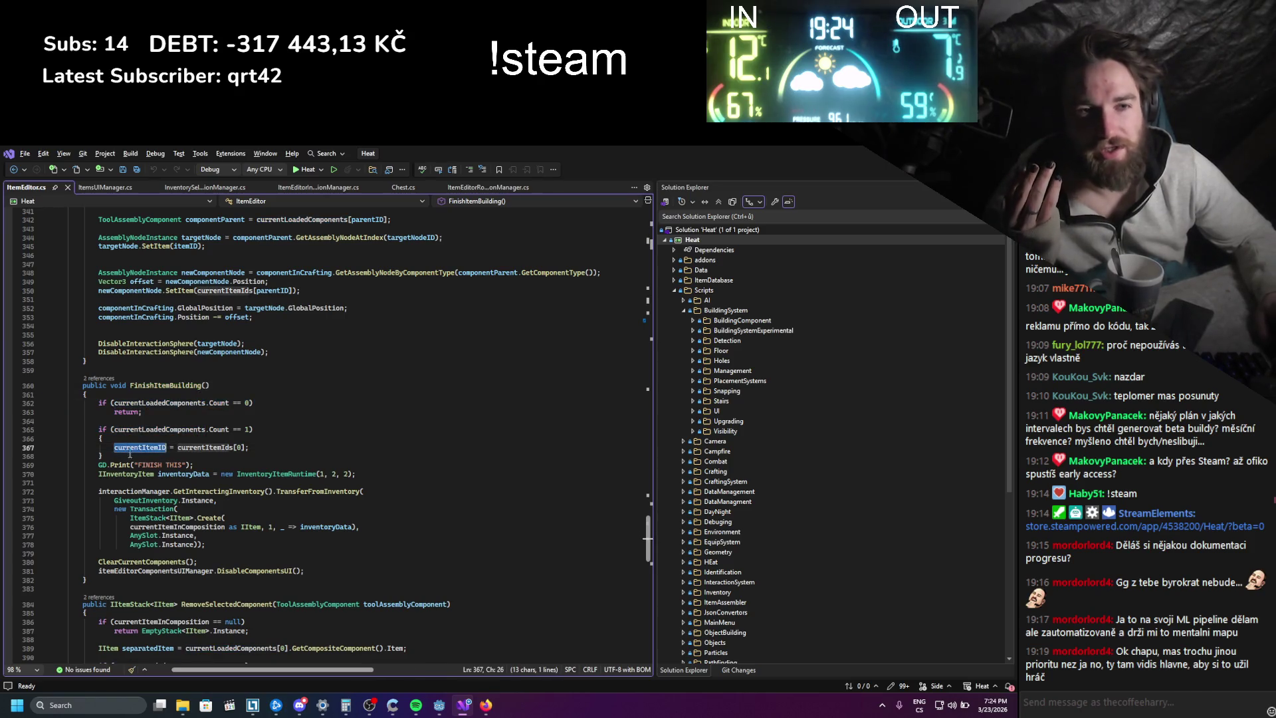
{"action": "mouse_move", "coordinate": [382, 472]}
{"action": "left_mouse_down"}
{"action": "mouse_move", "coordinate": [80, 458]}
{"action": "mouse_move", "coordinate": [73, 475]}
{"action": "mouse_move", "coordinate": [99, 465]}
{"action": "left_mouse_up"}
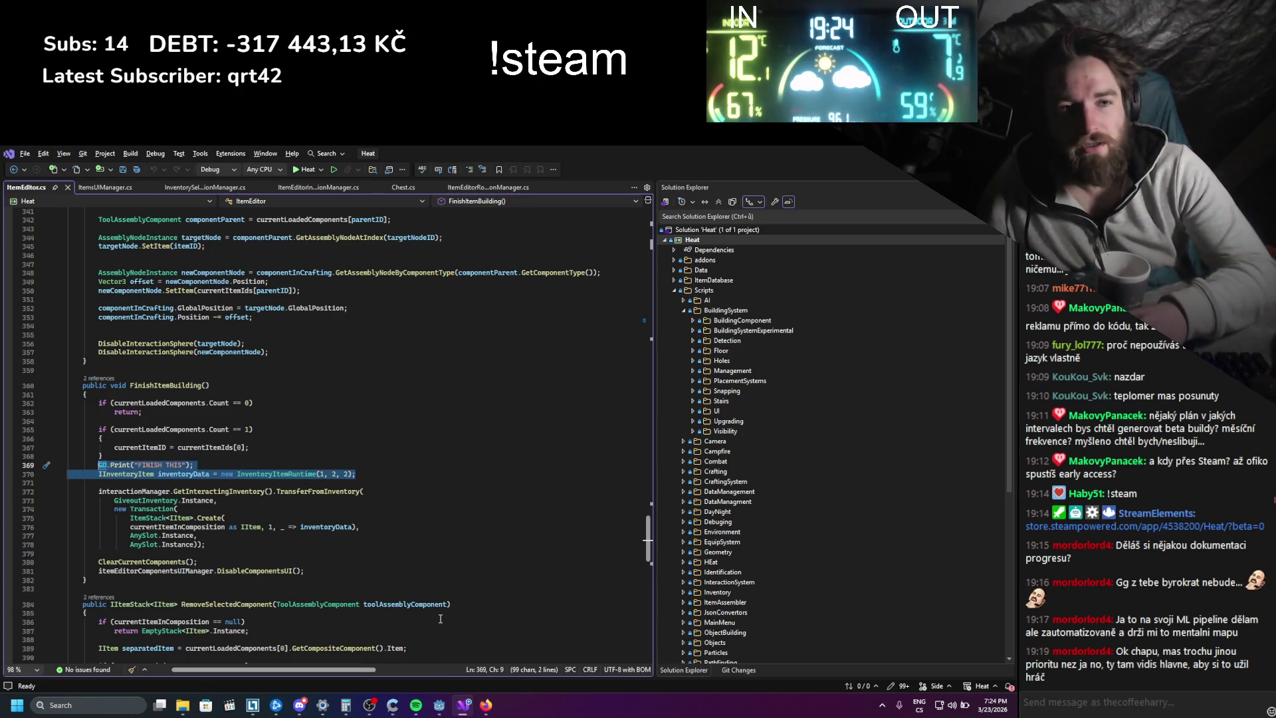
{"action": "left_click", "coordinate": [213, 467]}
- Delete the FINISH THIS print and set inventoryData to itemDatabase.GetInventoryItem(currentItemID), then save
{"action": "key", "text": "shift+Home"}
{"action": "key", "text": "shift+Home"}
{"action": "key", "text": "BackSpace"}
{"action": "left_click_drag", "start_coordinate": [220, 473], "coordinate": [385, 473]}
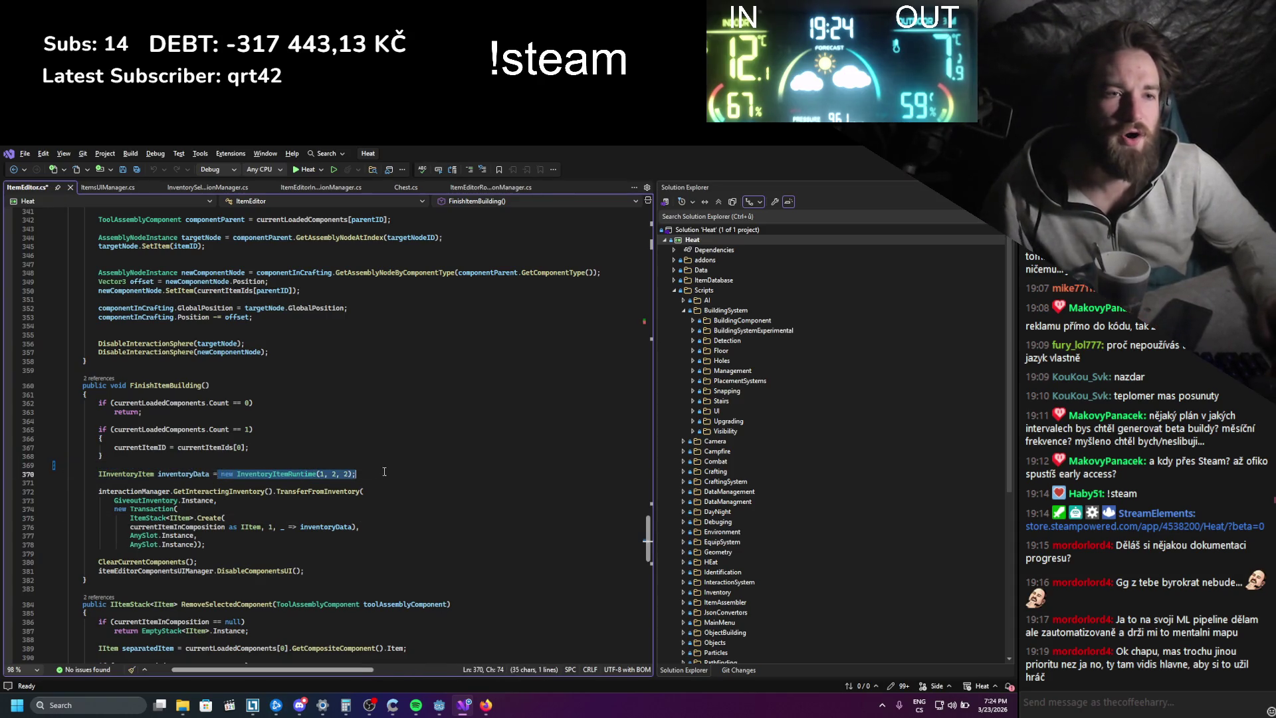
{"action": "type", "text": "databa"}
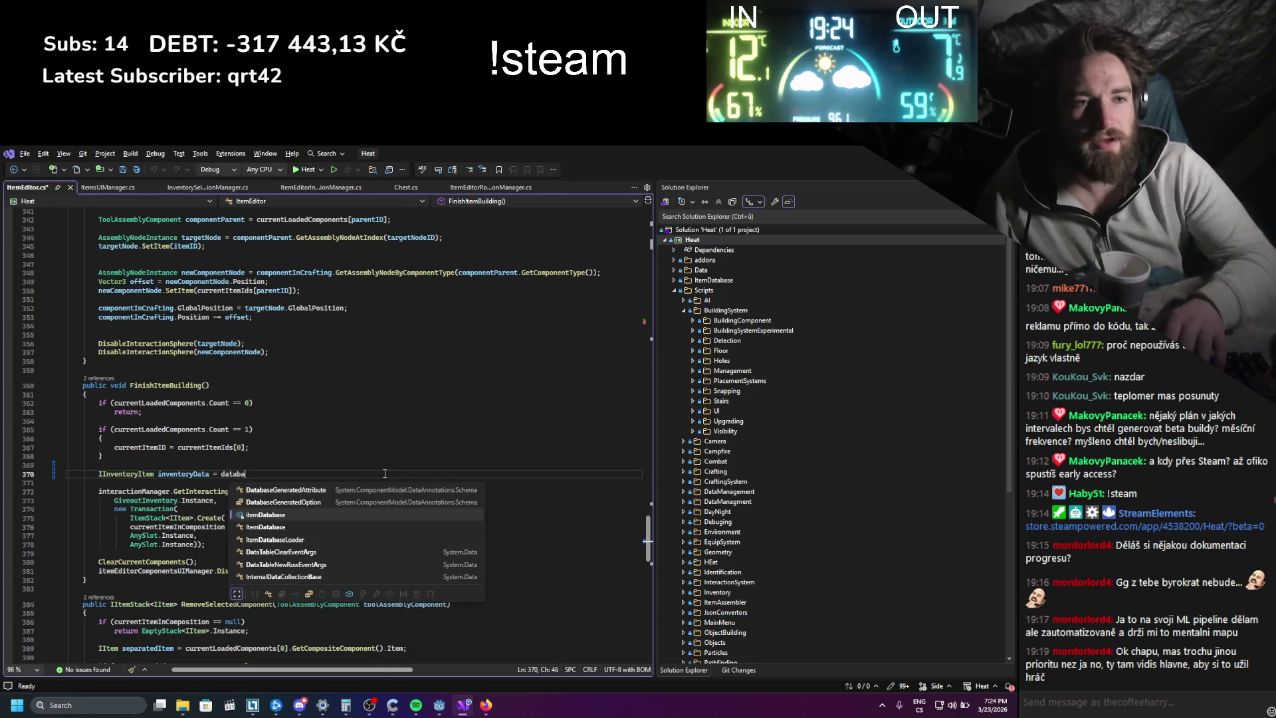
{"action": "key", "text": "Tab"}
{"action": "type", "text": ".g"}
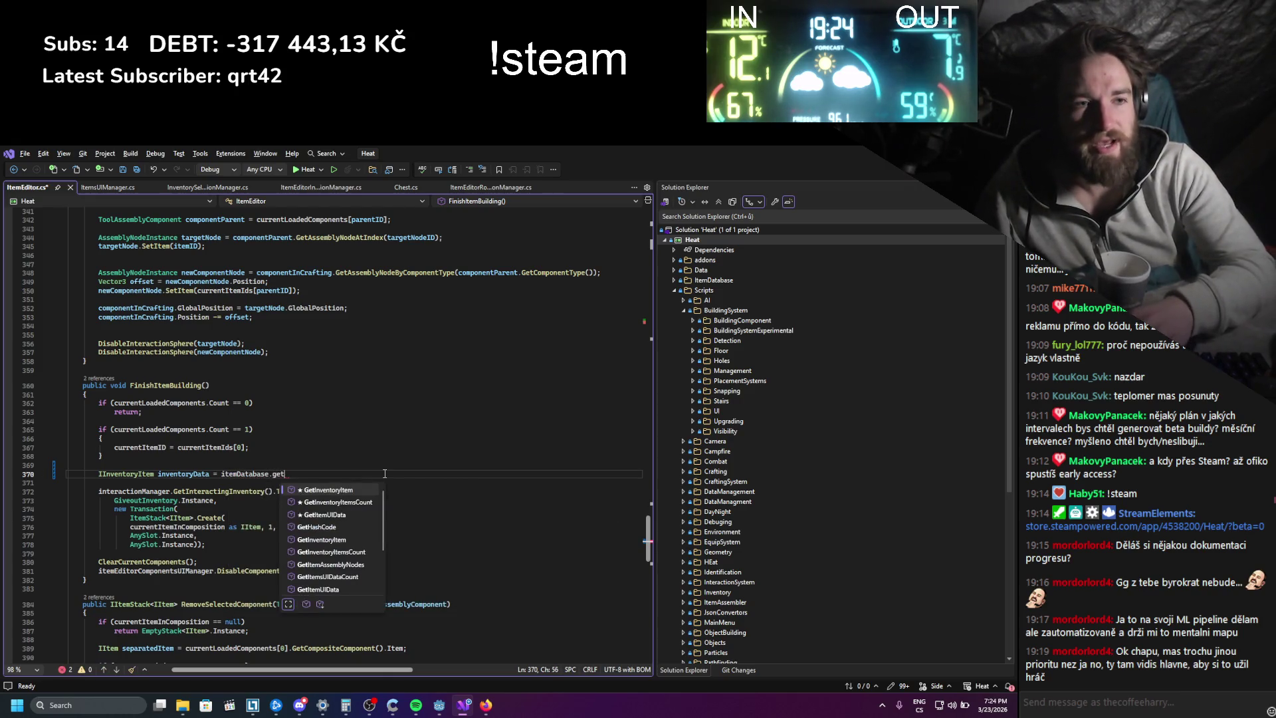
{"action": "key", "text": "Tab"}
{"action": "type", "text": "(;"}
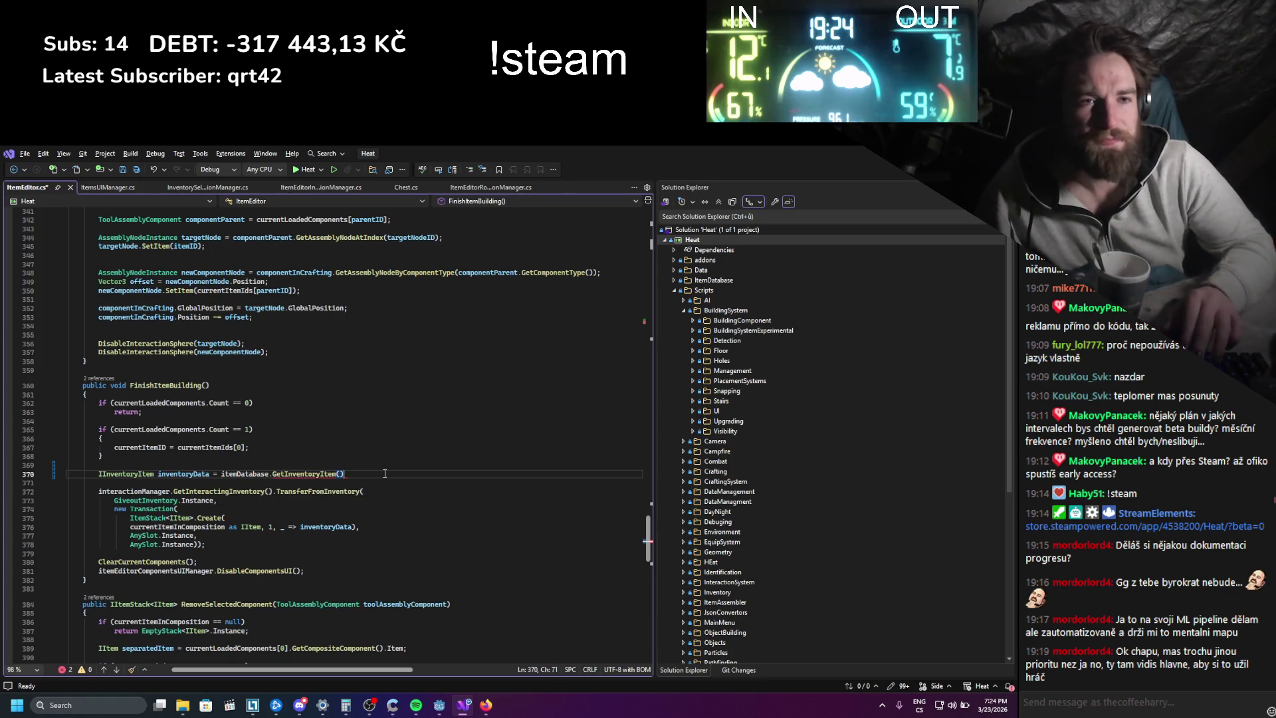
{"action": "type", "text": "currentItemID"}
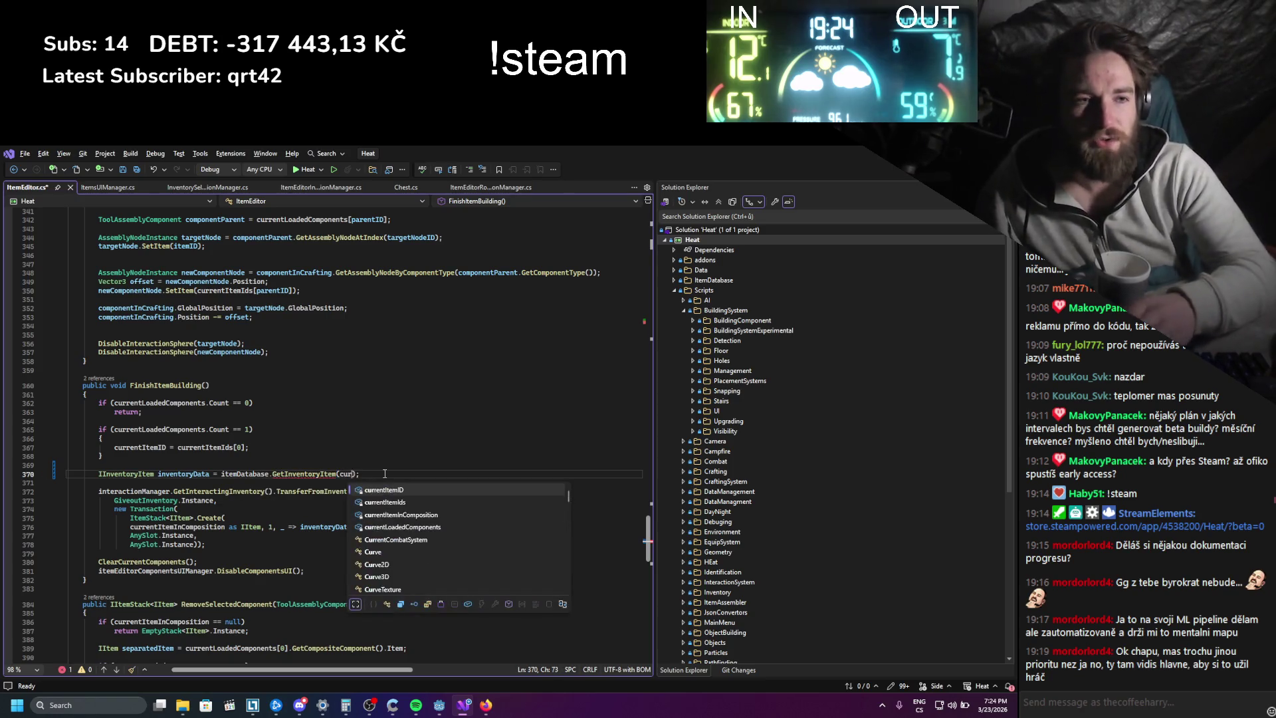
{"action": "key", "text": "ctrl+s"}
- Review the ItemStack.Create and transfer lines, selecting the stack count 1
{"action": "left_click", "coordinate": [368, 457]}
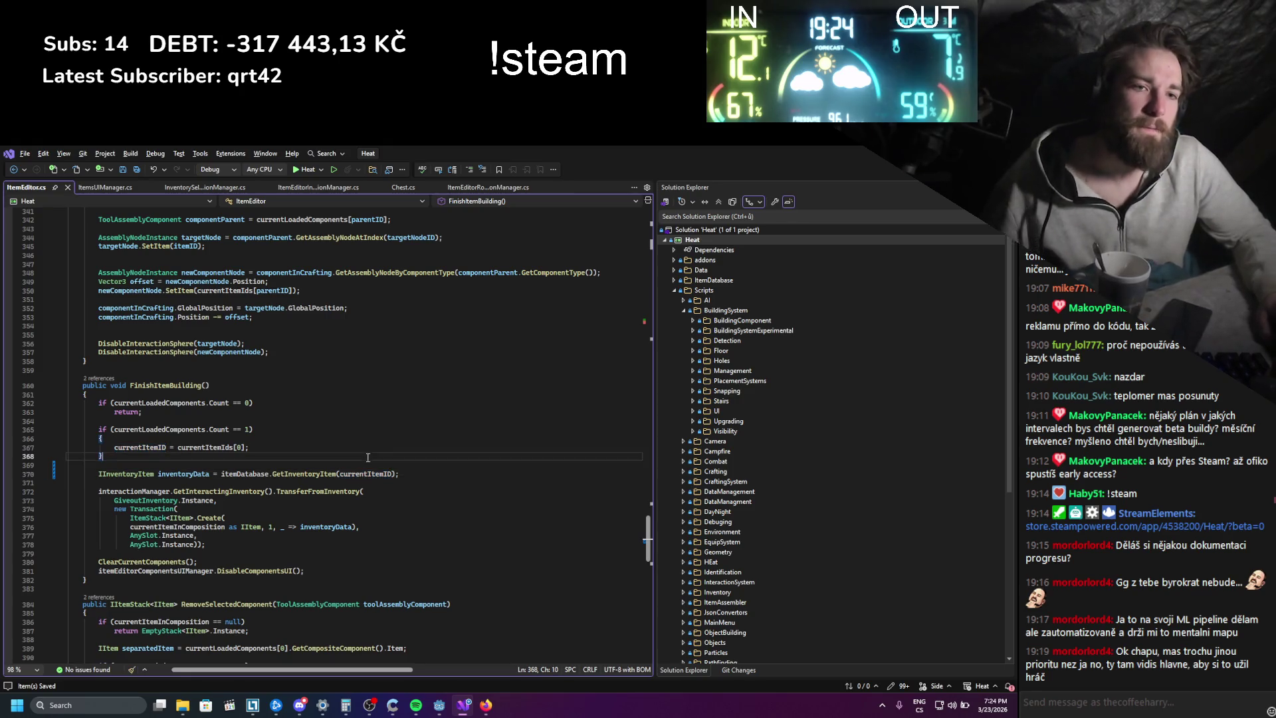
{"action": "mouse_move", "coordinate": [306, 570]}
{"action": "left_mouse_down"}
{"action": "mouse_move", "coordinate": [199, 489]}
{"action": "mouse_move", "coordinate": [107, 441]}
{"action": "left_mouse_up"}
{"action": "left_click", "coordinate": [362, 525]}
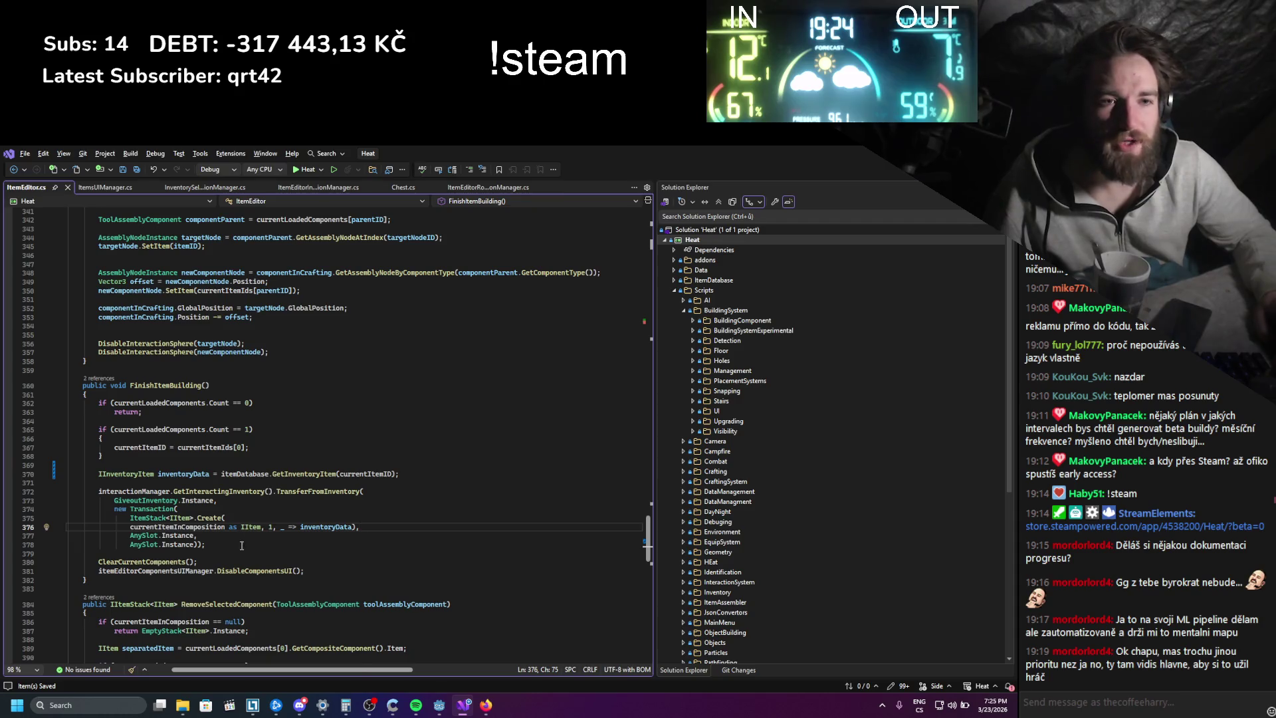
{"action": "left_click_drag", "start_coordinate": [245, 544], "coordinate": [86, 458]}
{"action": "left_click", "coordinate": [217, 542]}
{"action": "double_click", "coordinate": [271, 527]}
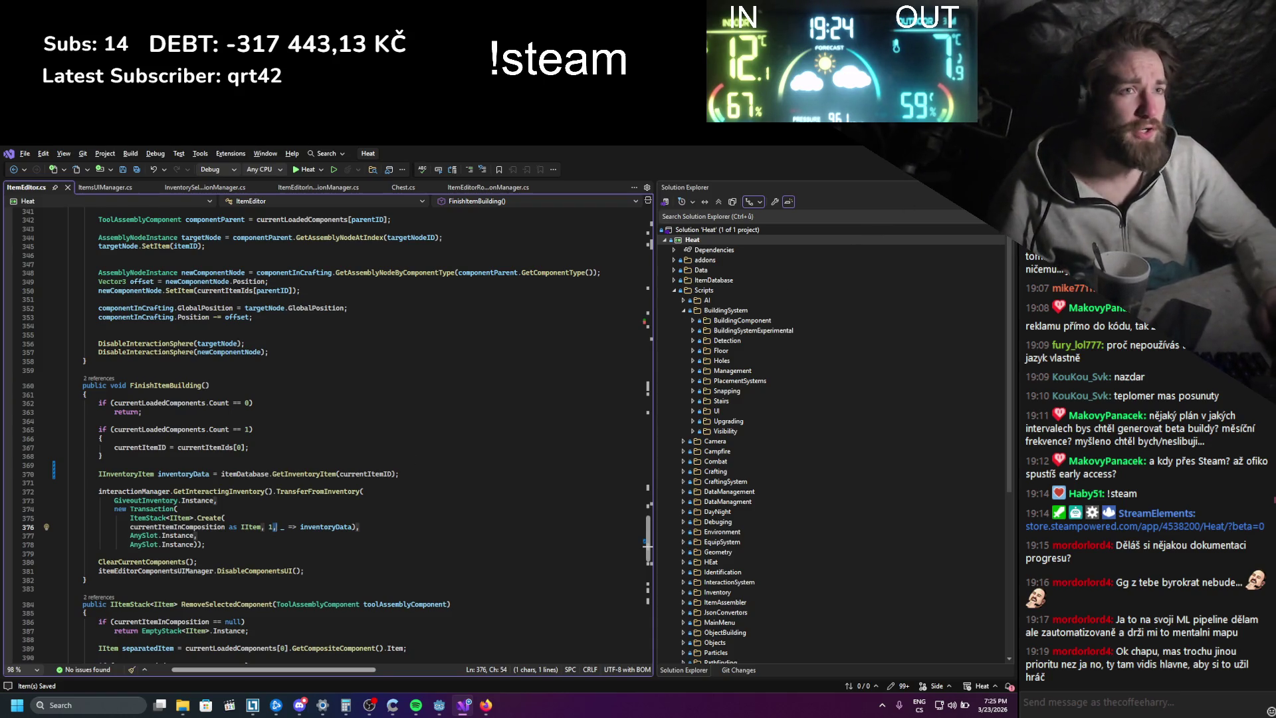
{"action": "key", "text": "alt+Tab"}
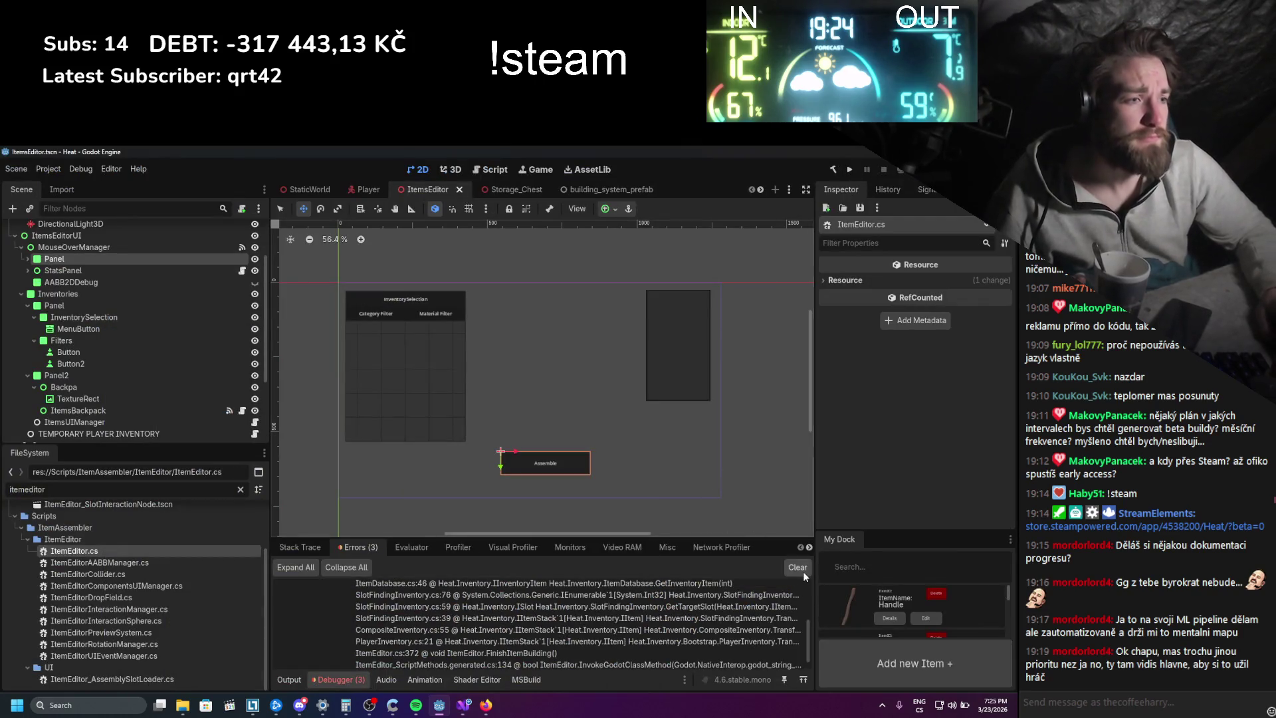
- Clear the errors, rerun the game, open the log in the item editor, then stop and check Errors
{"action": "left_click", "coordinate": [801, 569]}
{"action": "left_click", "coordinate": [849, 169]}
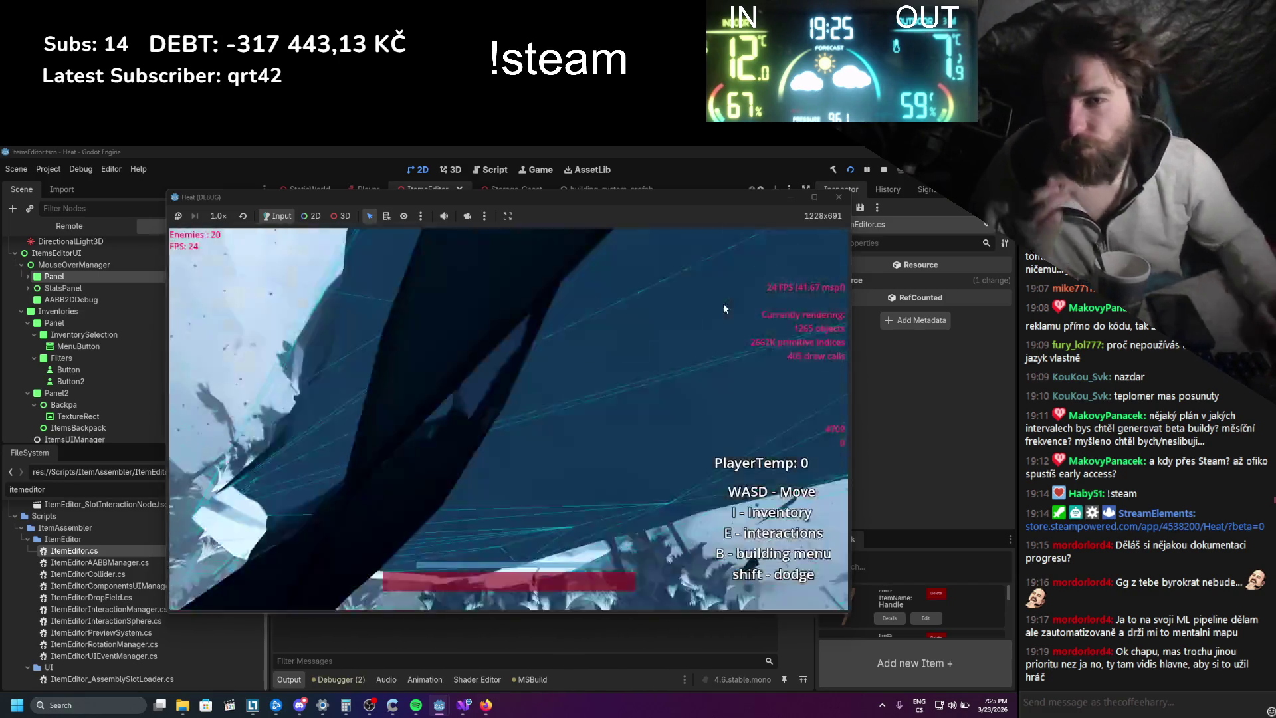
{"action": "key", "text": "i"}
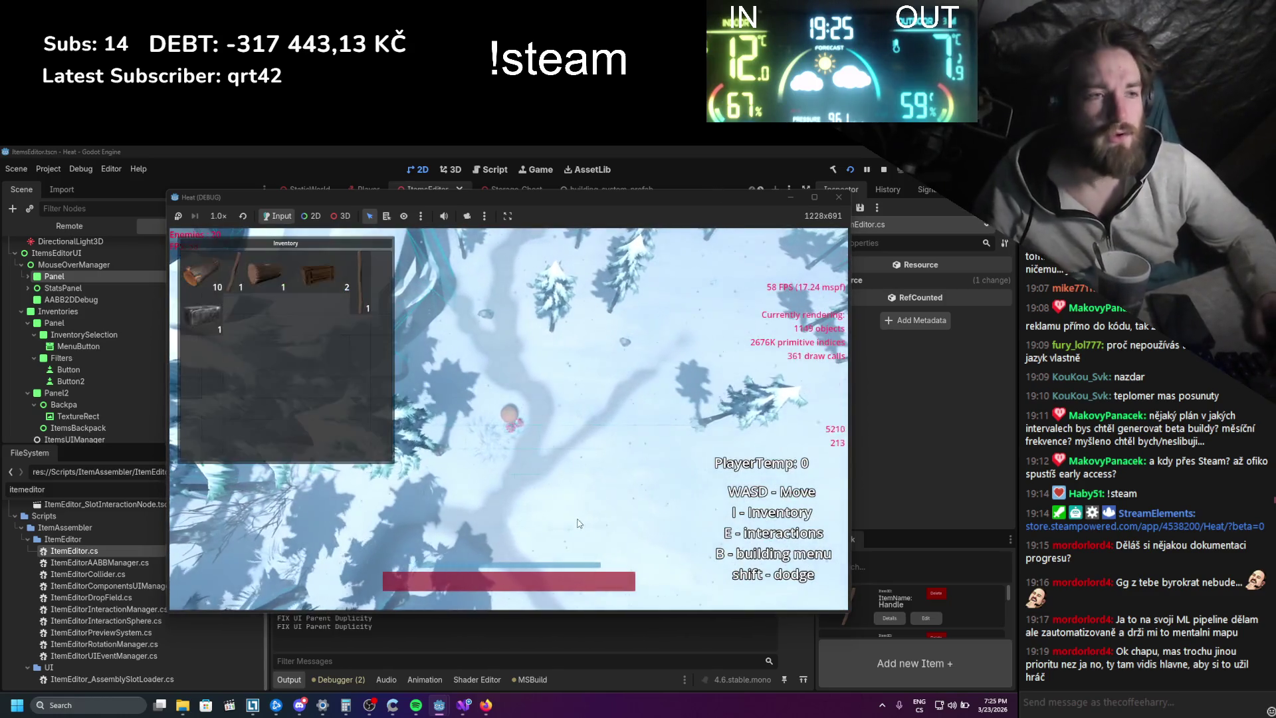
{"action": "right_click", "coordinate": [266, 275]}
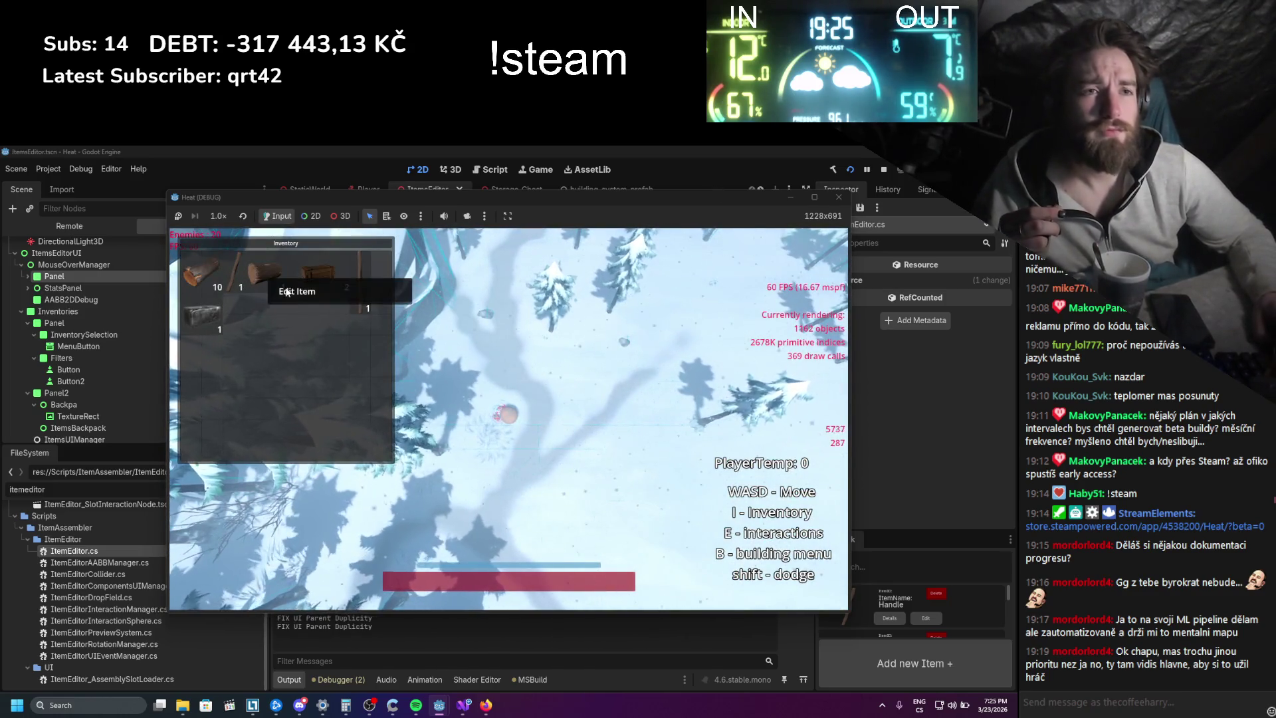
{"action": "left_click", "coordinate": [292, 289]}
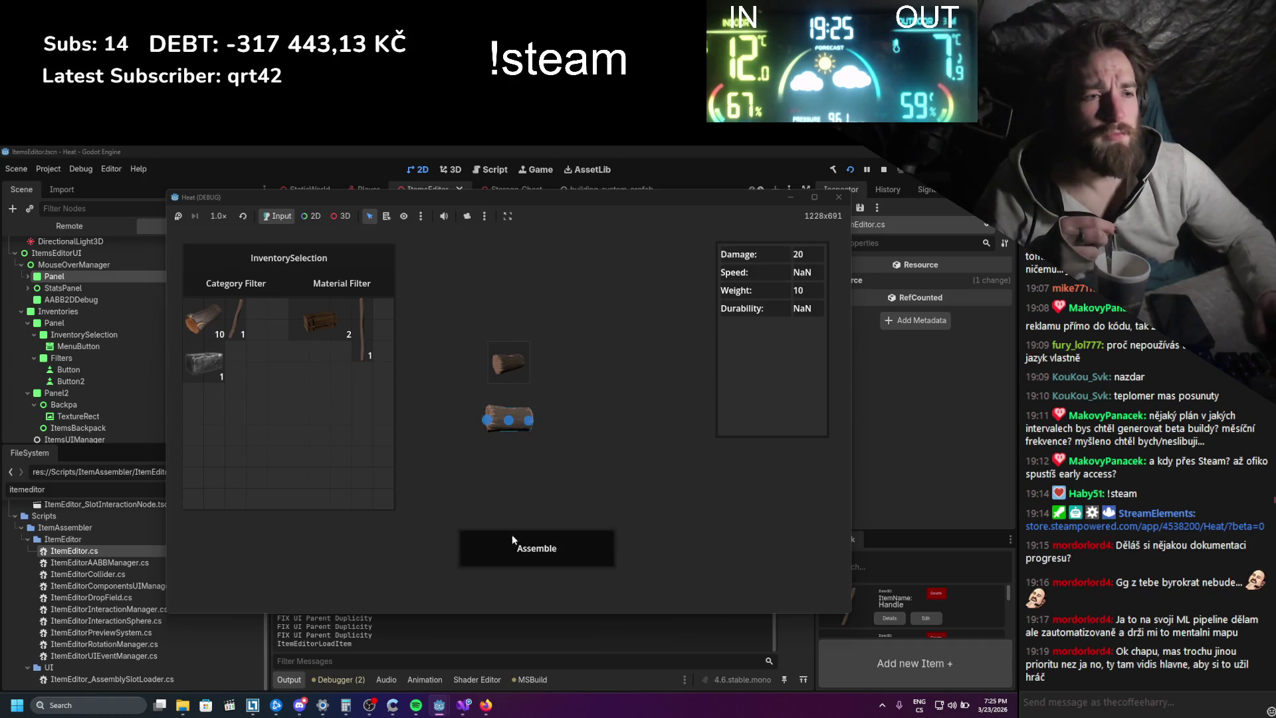
{"action": "left_click", "coordinate": [883, 168]}
{"action": "left_click", "coordinate": [343, 679]}
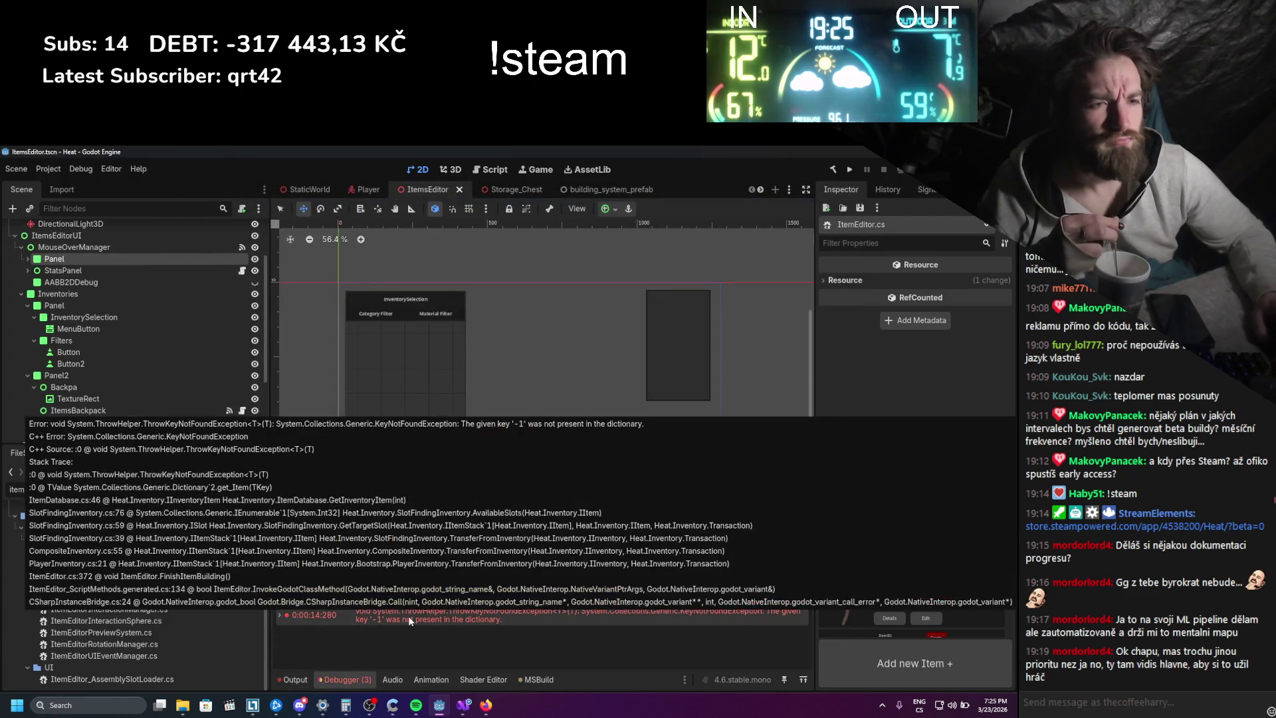
- Expand the KeyNotFoundException and trace its stack to ItemEditor.FinishItemBuilding, then return to ItemEditor.cs
{"action": "left_click", "coordinate": [287, 614]}
{"action": "scroll", "coordinate": [316, 612], "scroll_direction": "down", "scroll_amount": 5}
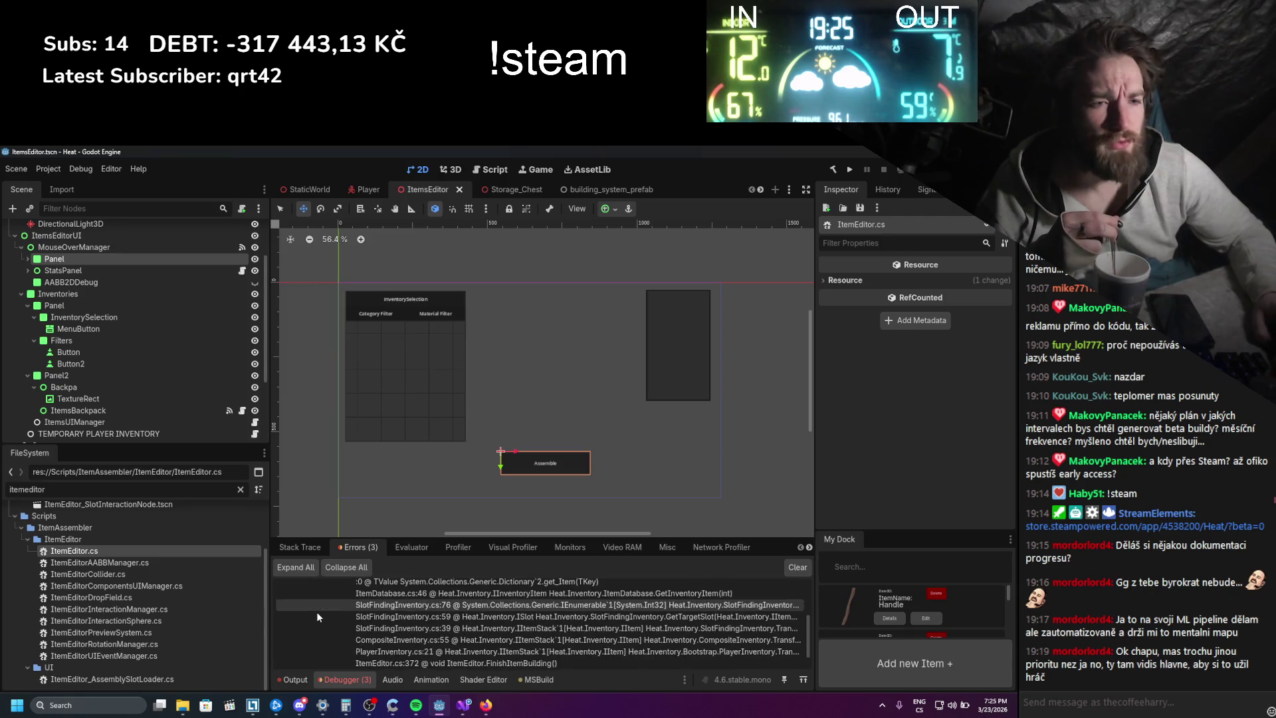
{"action": "scroll", "coordinate": [316, 611], "scroll_direction": "up", "scroll_amount": 5}
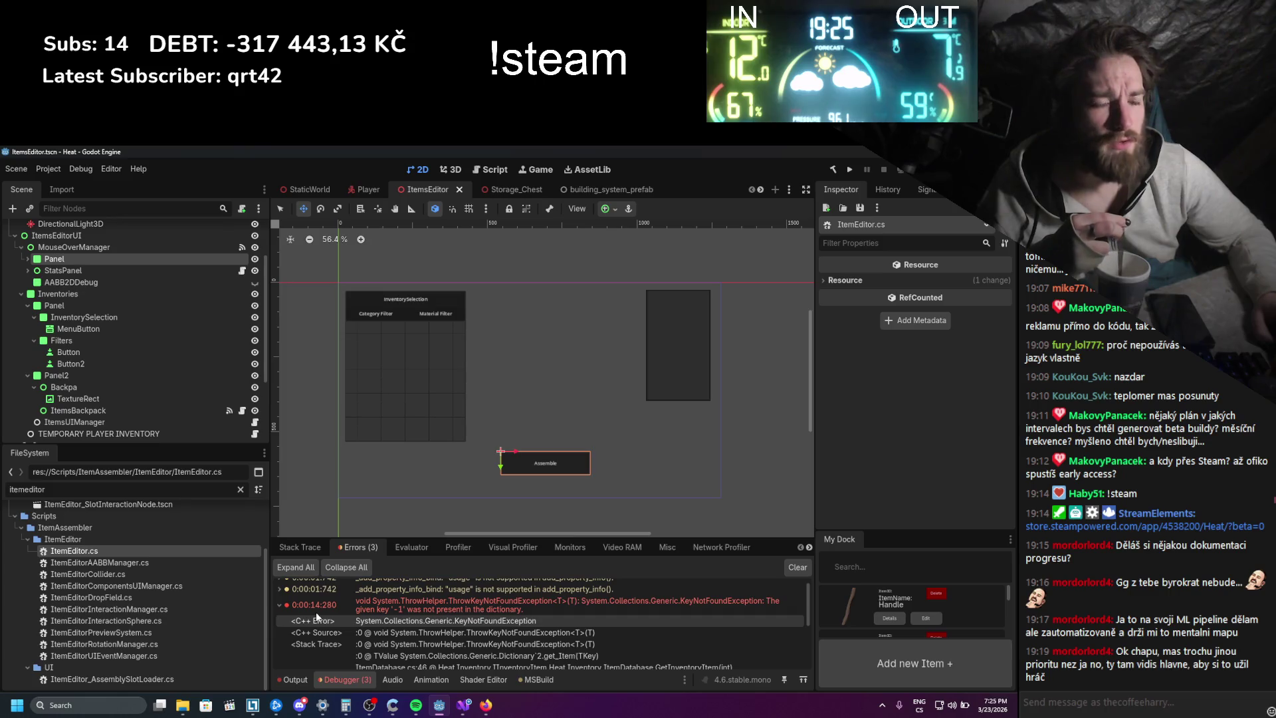
{"action": "scroll", "coordinate": [316, 612], "scroll_direction": "down", "scroll_amount": 5}
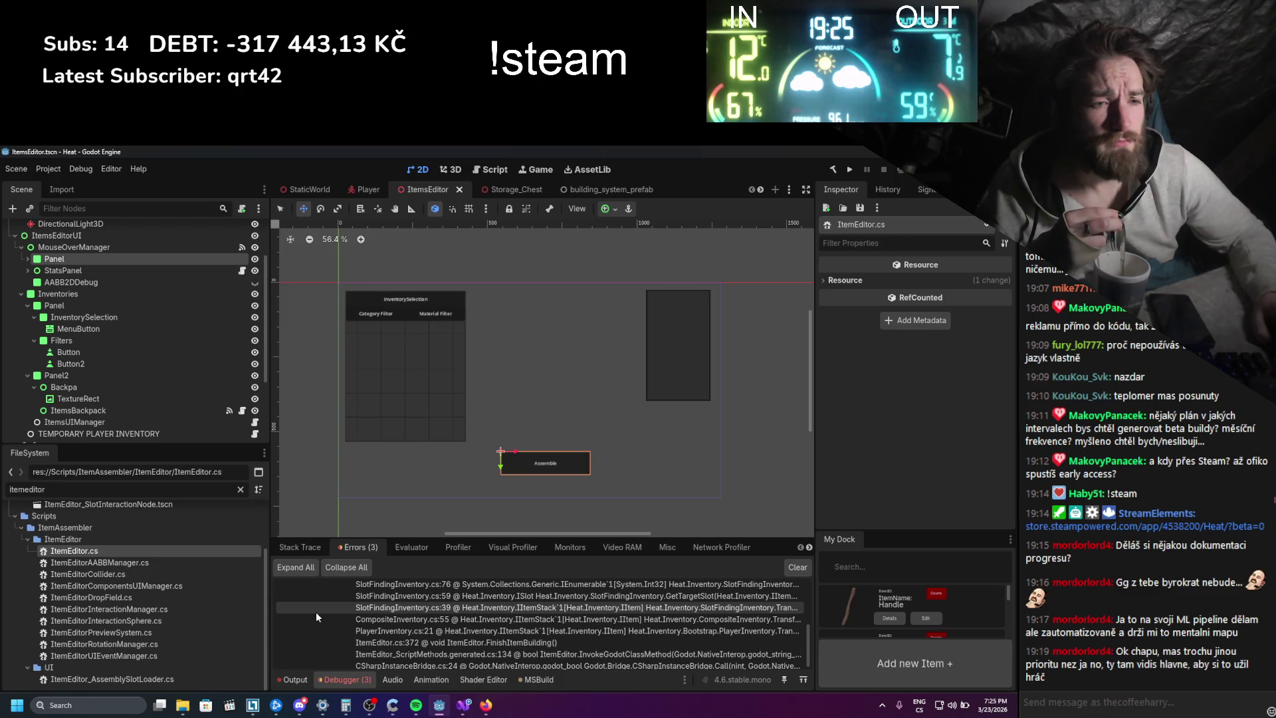
{"action": "left_click", "coordinate": [469, 714]}
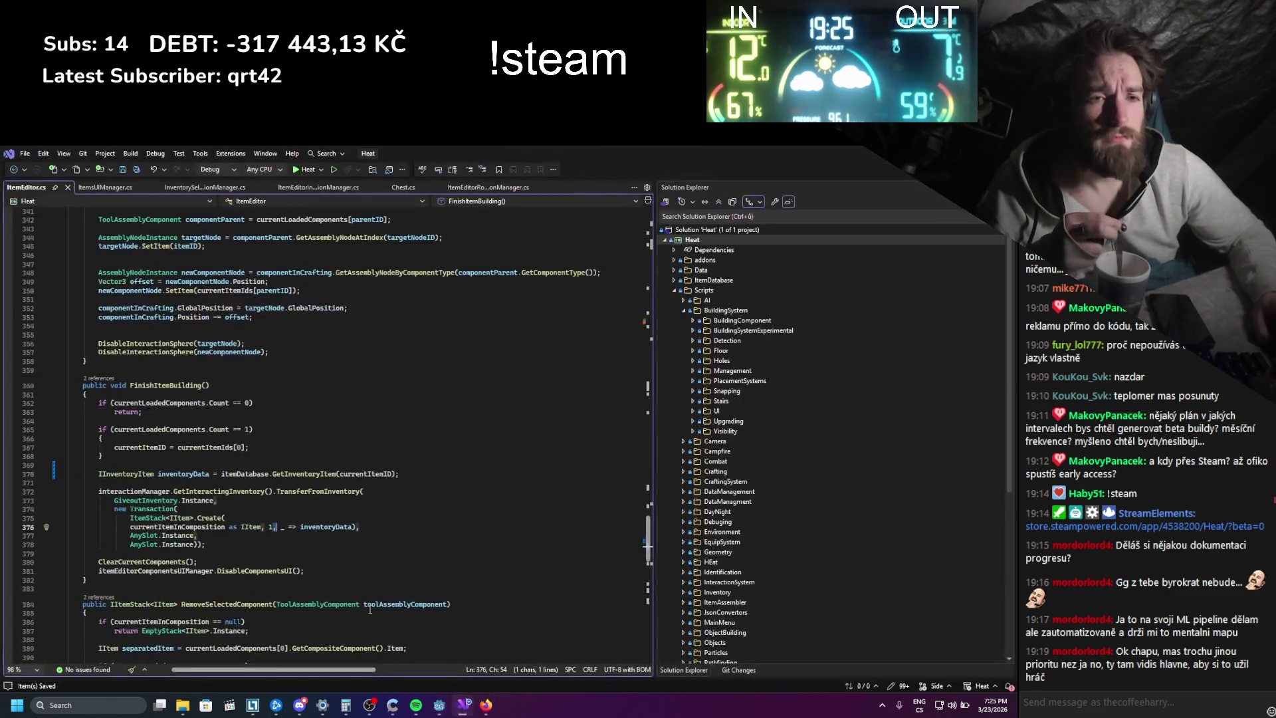
- Insert GD.Print(currentItemID); above the GetInventoryItem lookup in FinishItemBuilding and save ItemEditor.cs
{"action": "left_click_drag", "start_coordinate": [99, 465], "coordinate": [225, 461]}
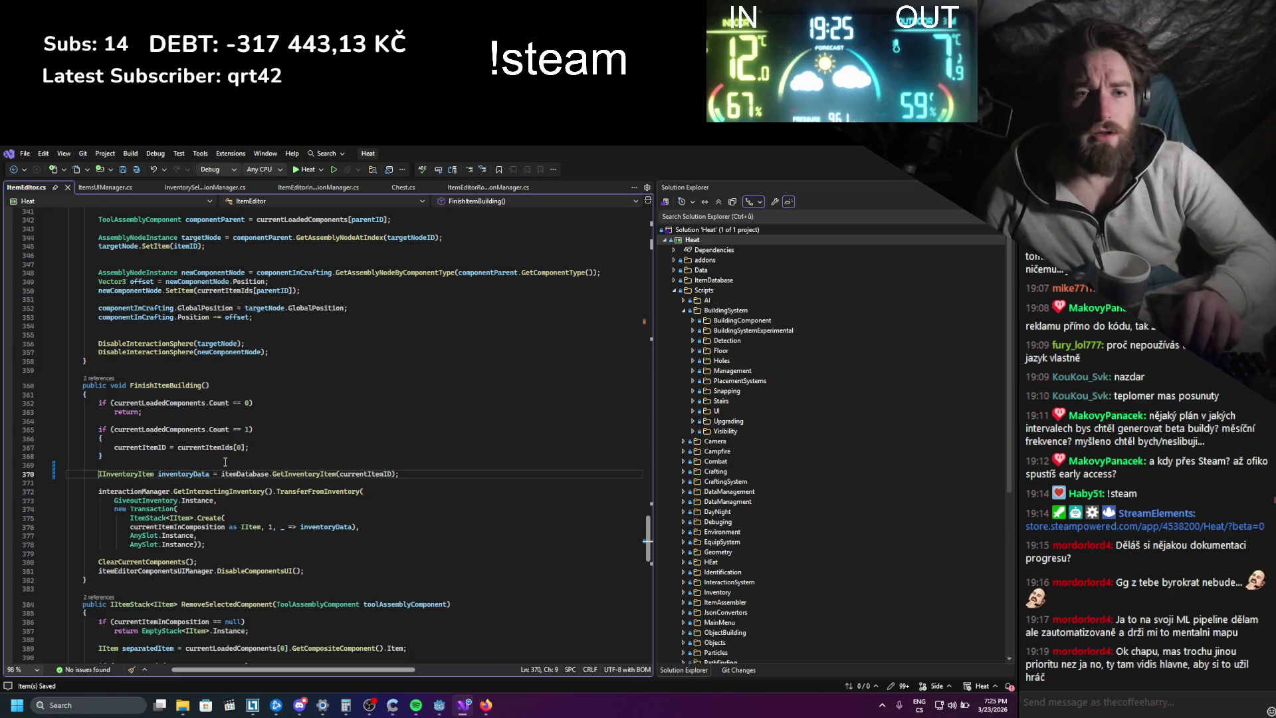
{"action": "key", "text": "Return"}
{"action": "key", "text": "Return"}
{"action": "key", "text": "Up"}
{"action": "type", "text": "gd.Print('"}
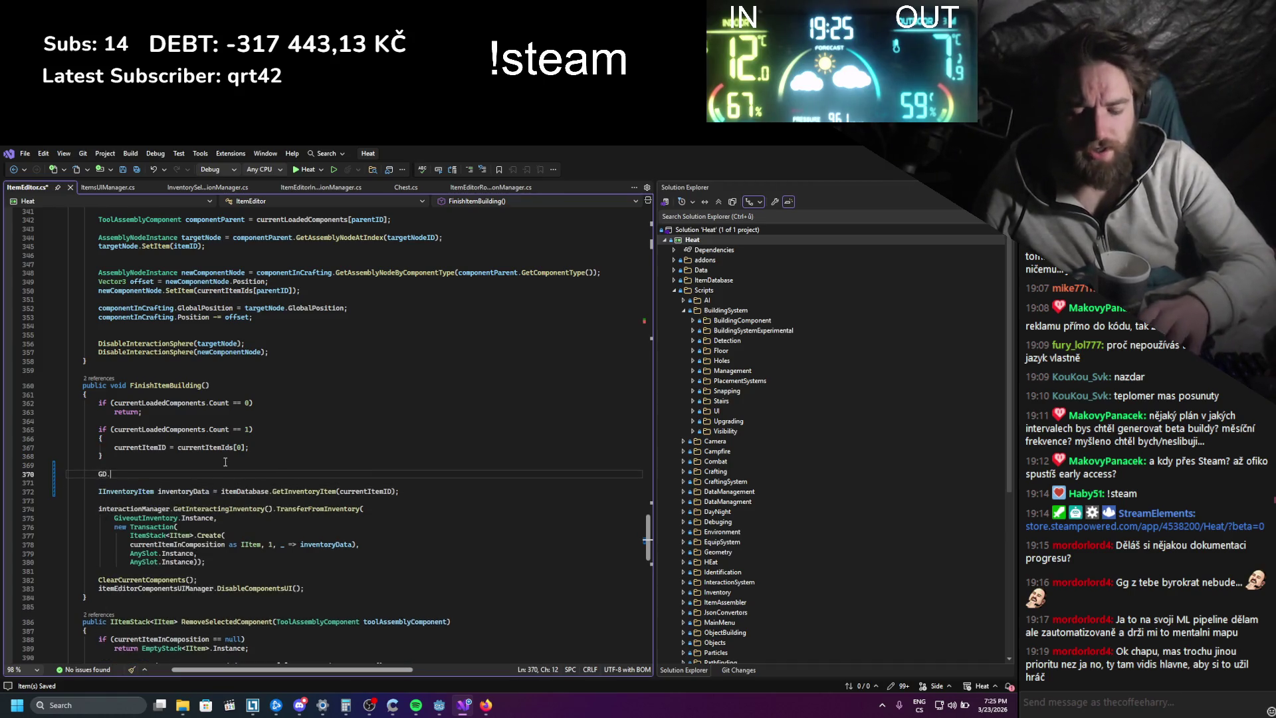
{"action": "key", "text": "BackSpace"}
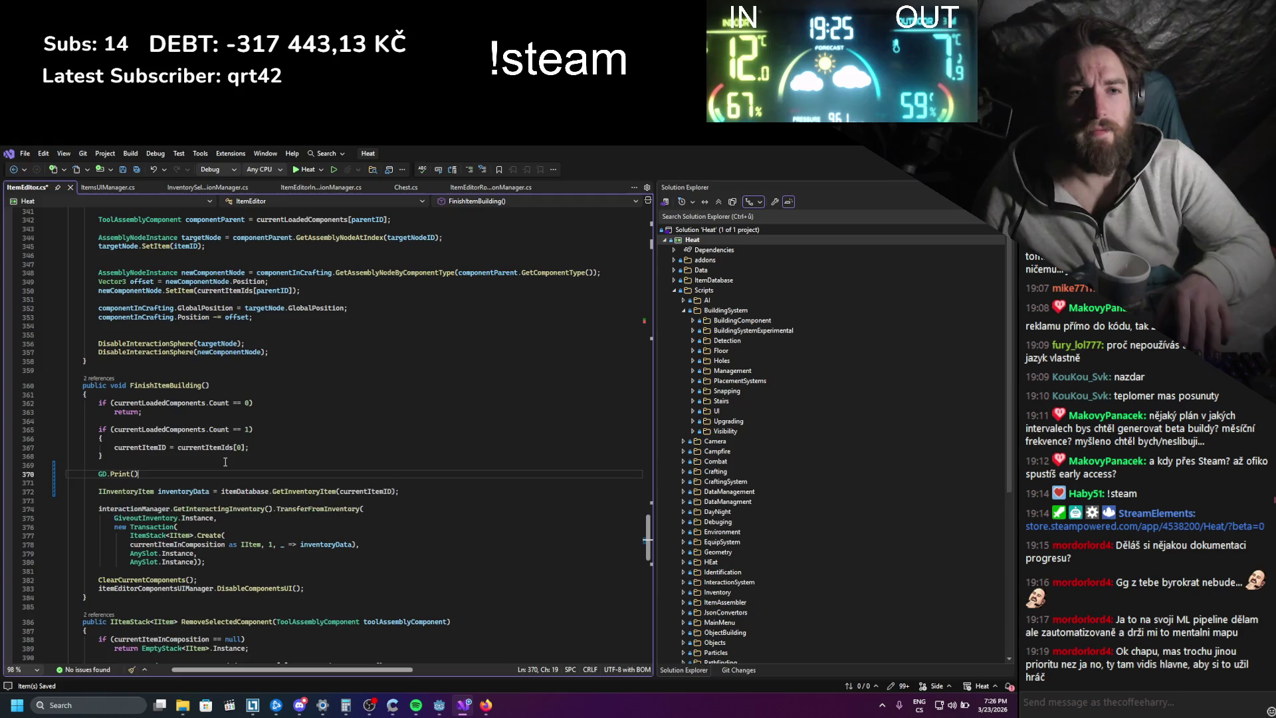
{"action": "type", "text": "cur"}
{"action": "key", "text": "Tab"}
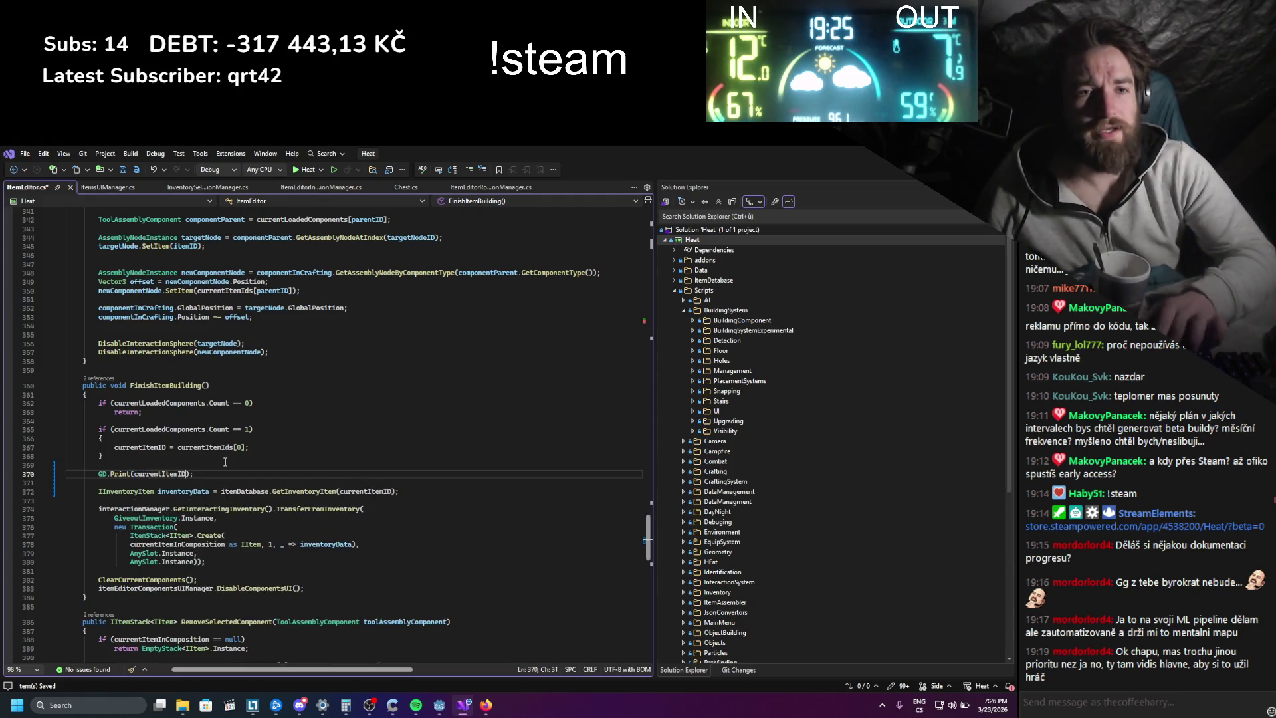
{"action": "key", "text": "ctrl+s"}
{"action": "key", "text": "alt+Tab"}
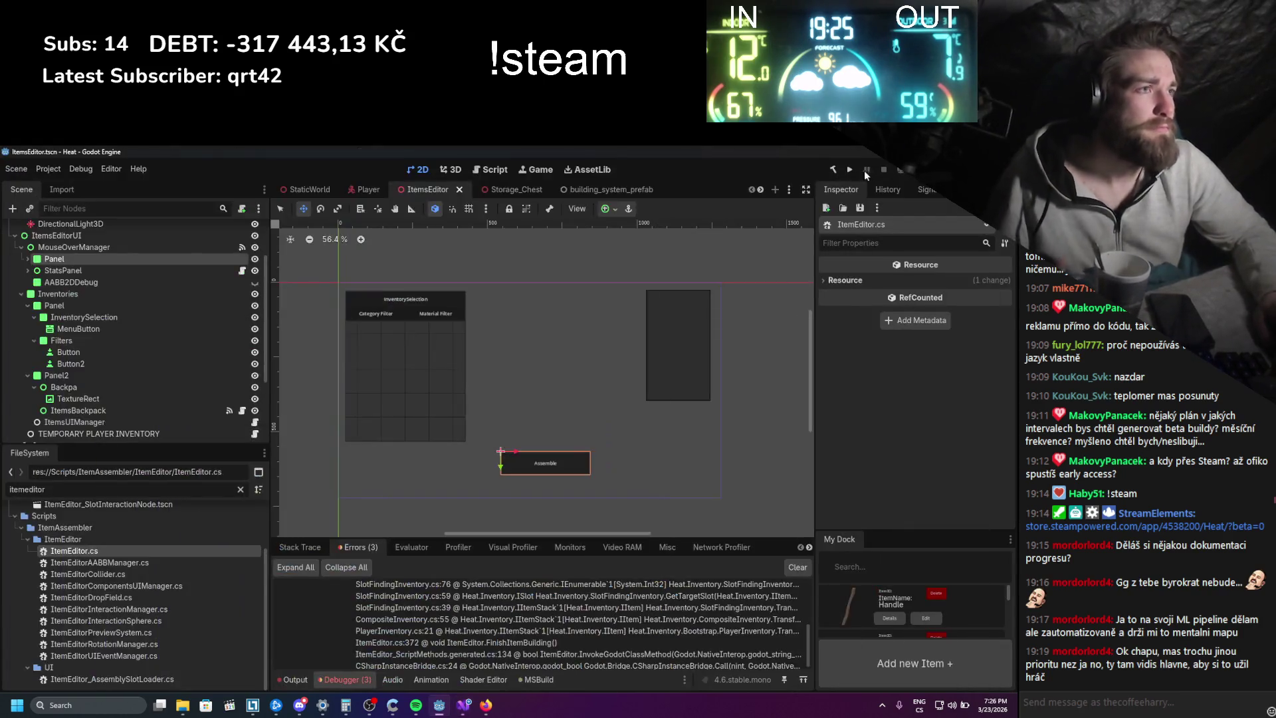
- Run Heat, open a log item in the item editor from the inventory, then stop the game
{"action": "left_click", "coordinate": [848, 171]}
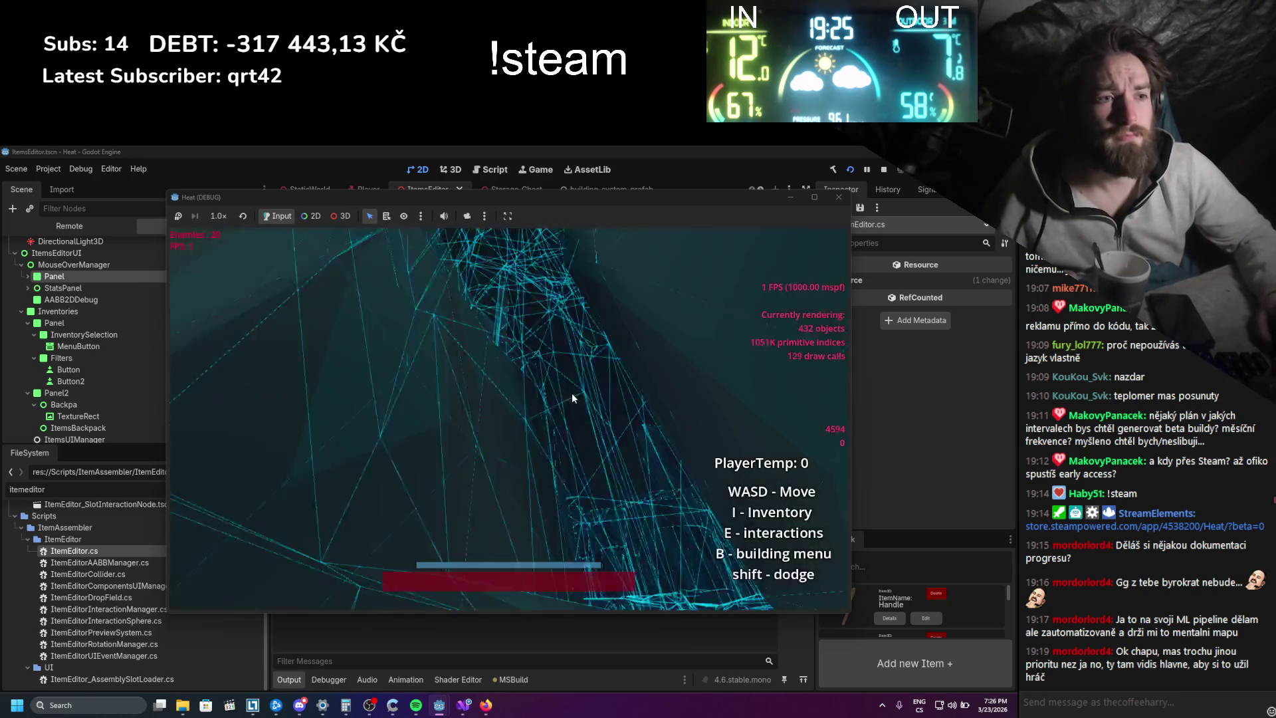
{"action": "key", "text": "i"}
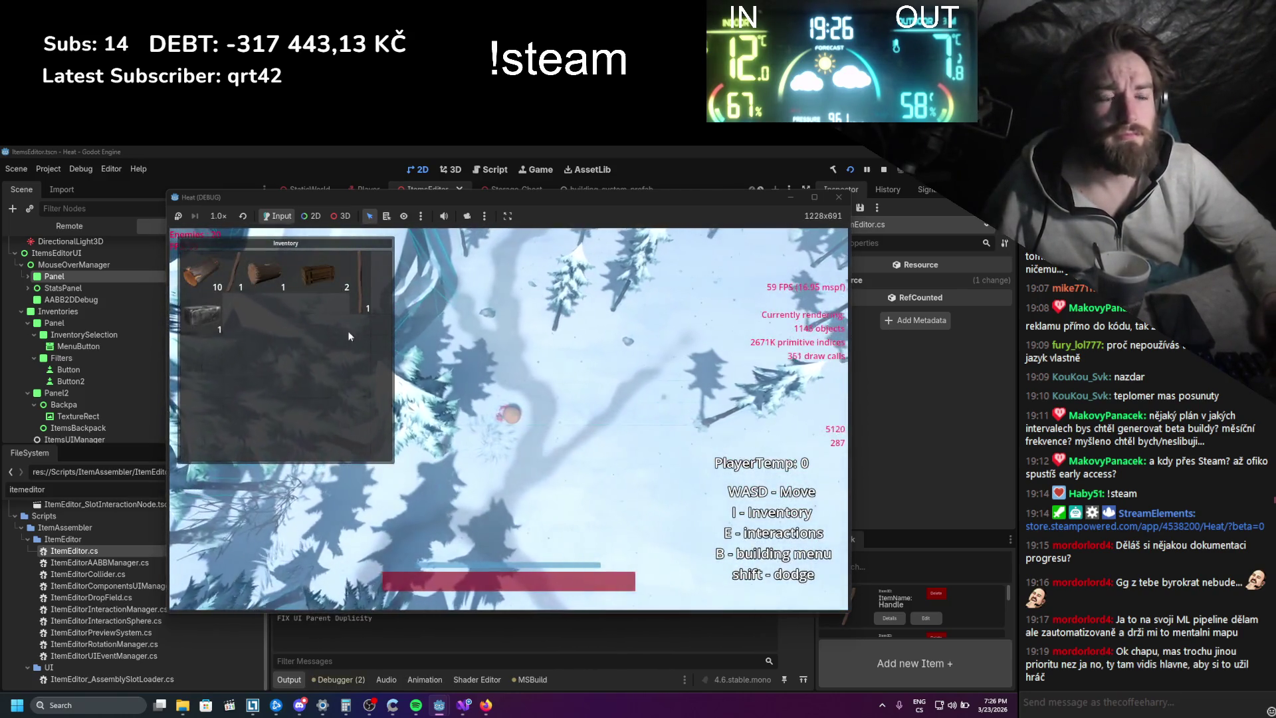
{"action": "right_click", "coordinate": [274, 277]}
{"action": "left_click", "coordinate": [292, 296]}
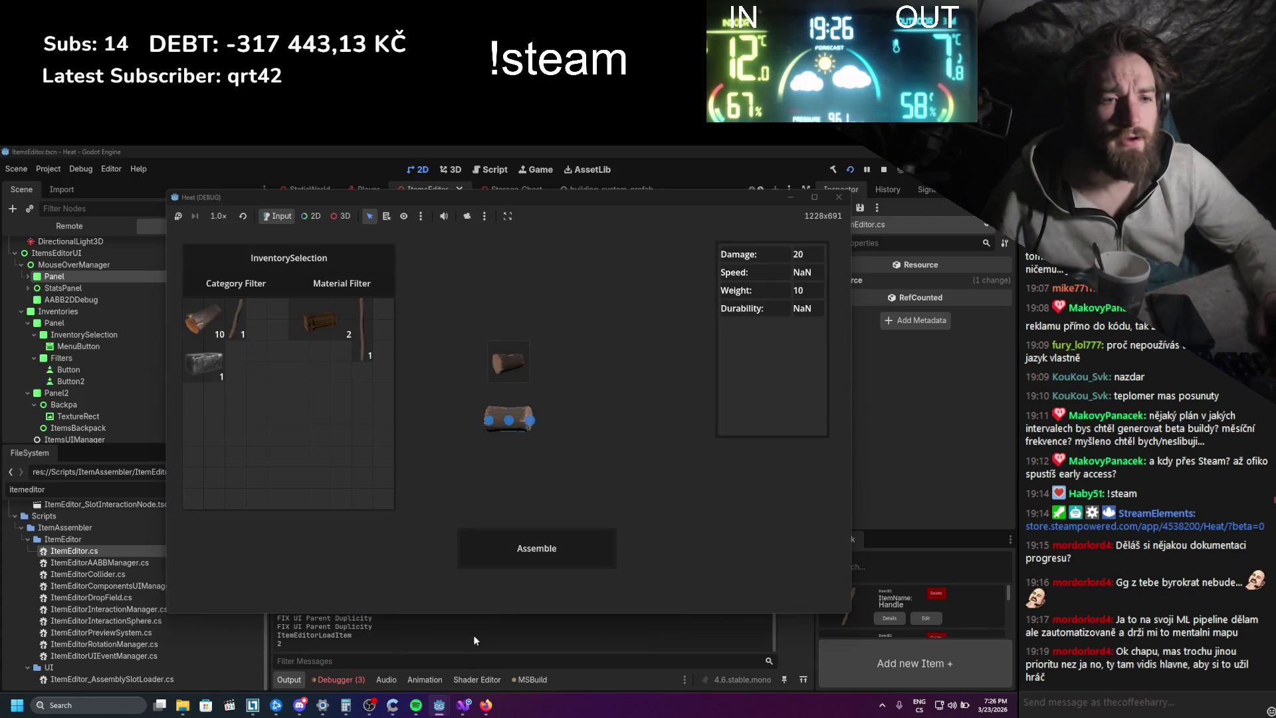
{"action": "left_click", "coordinate": [838, 198]}
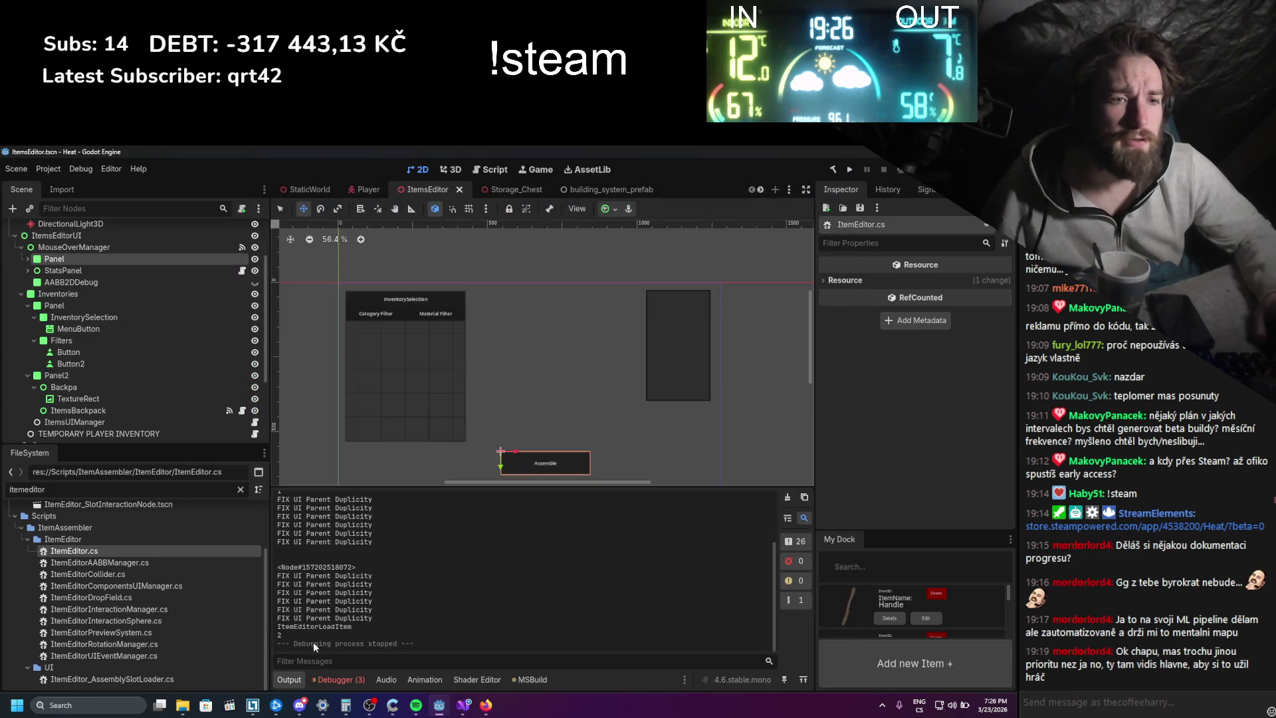
- Open the Debugger errors and expand the KeyNotFoundException for key '-1' to view its stack trace
{"action": "double_click", "coordinate": [279, 634]}
{"action": "left_click", "coordinate": [331, 677]}
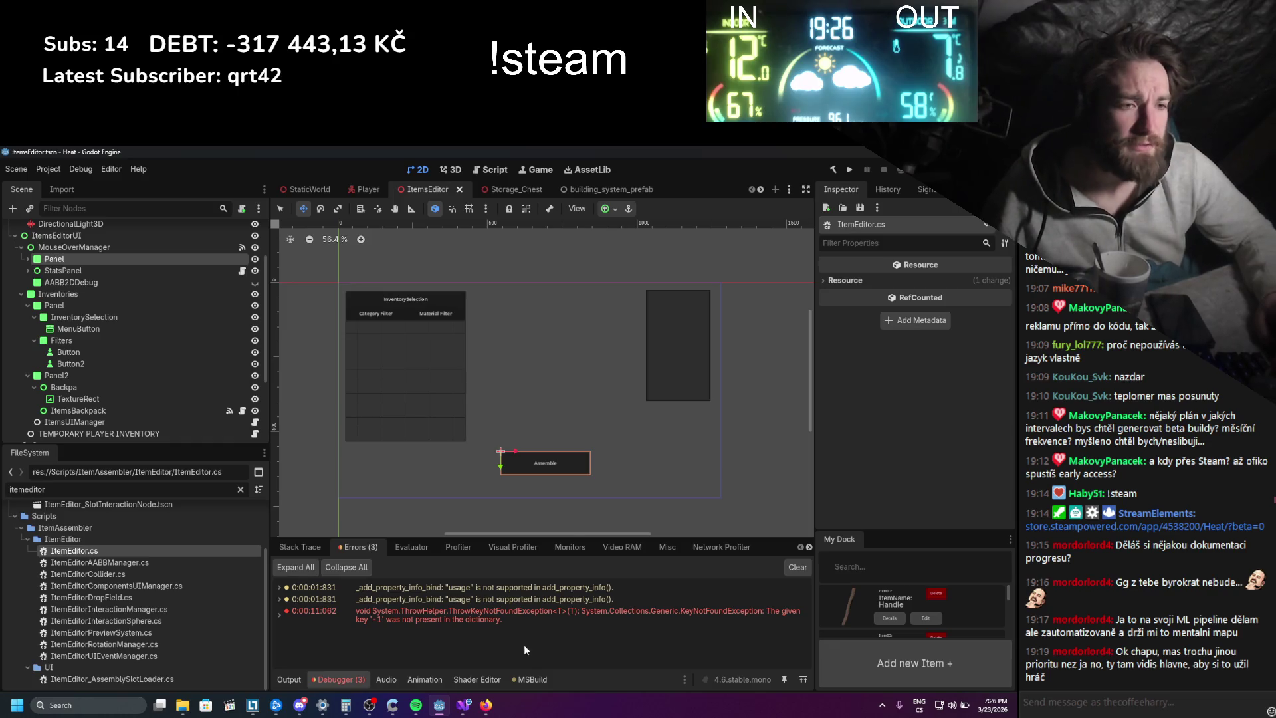
{"action": "left_click", "coordinate": [280, 615]}
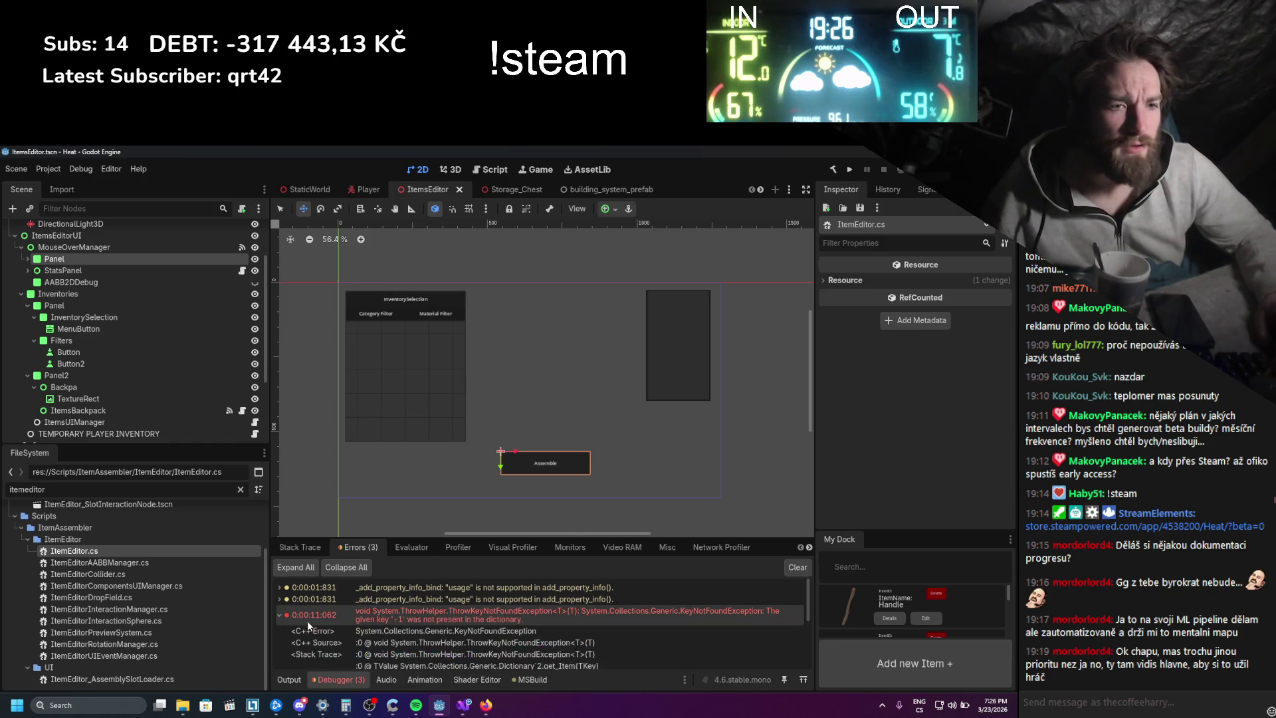
{"action": "scroll", "coordinate": [319, 623], "scroll_direction": "down", "scroll_amount": 3}
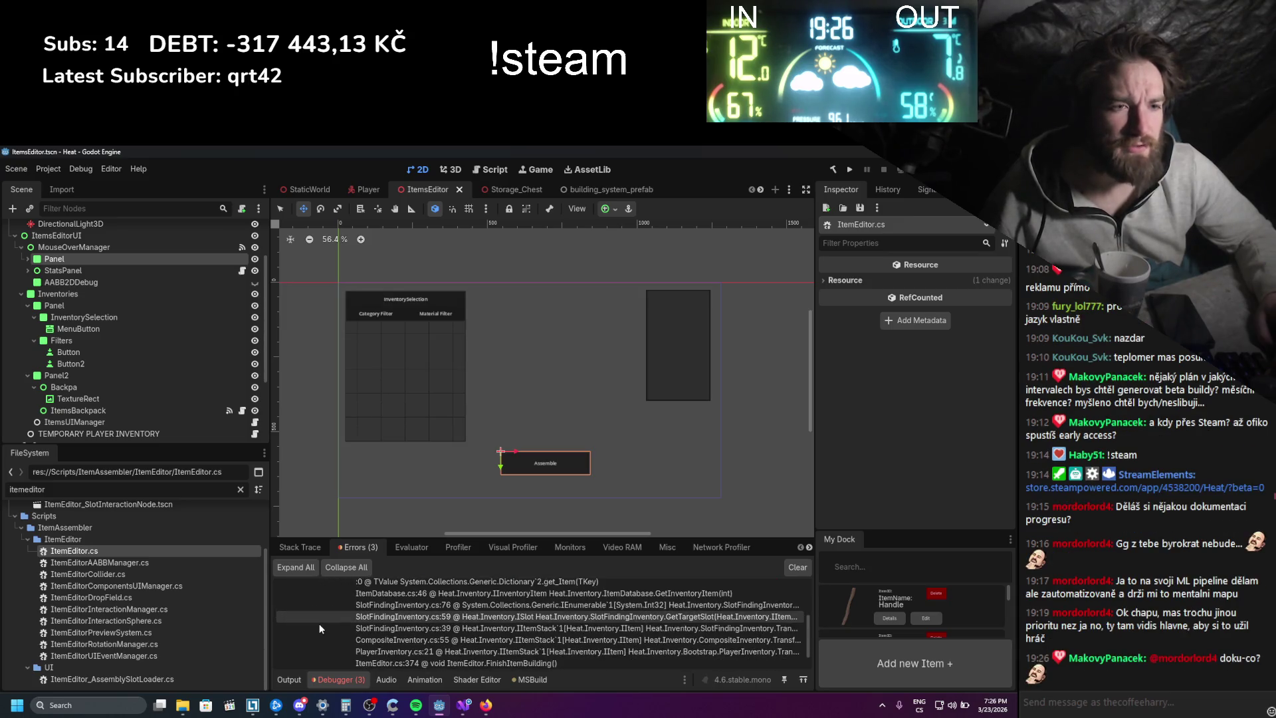
- Return to FinishItemBuilding in ItemEditor.cs and read the QuickInfo for Create and GetInteractingInventory
{"action": "left_click", "coordinate": [463, 707]}
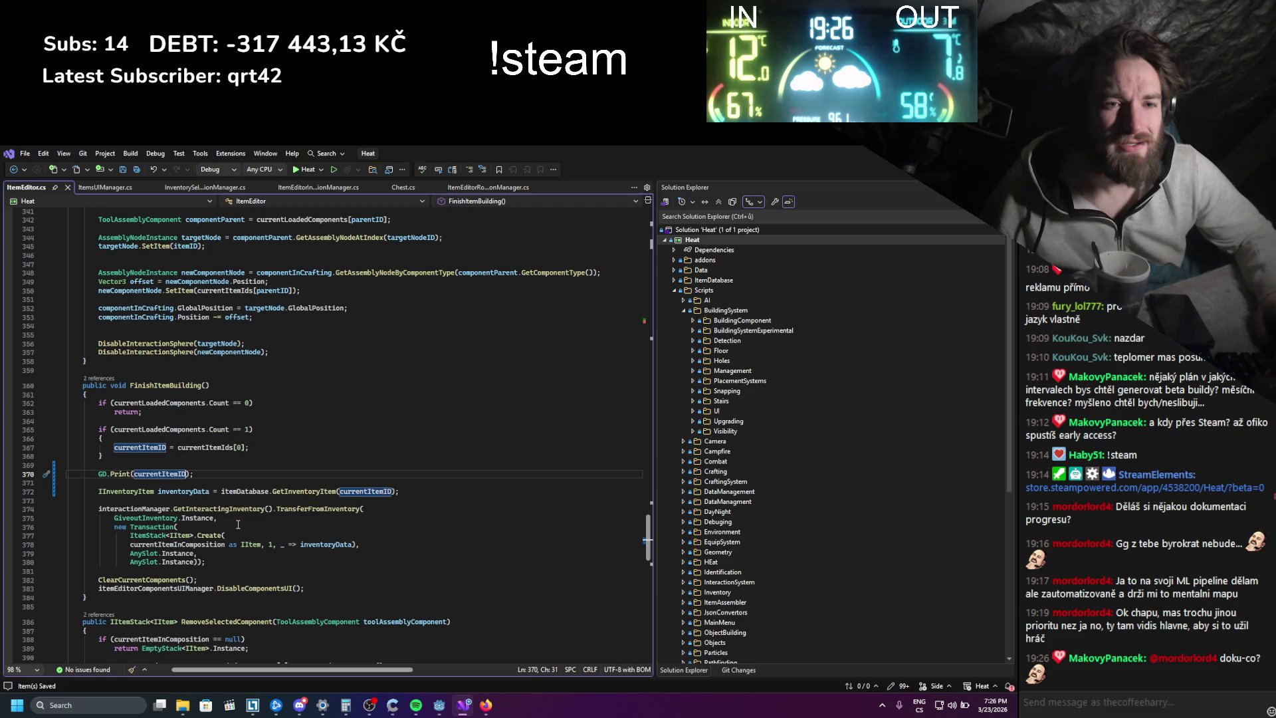
{"action": "mouse_move", "coordinate": [203, 536]}
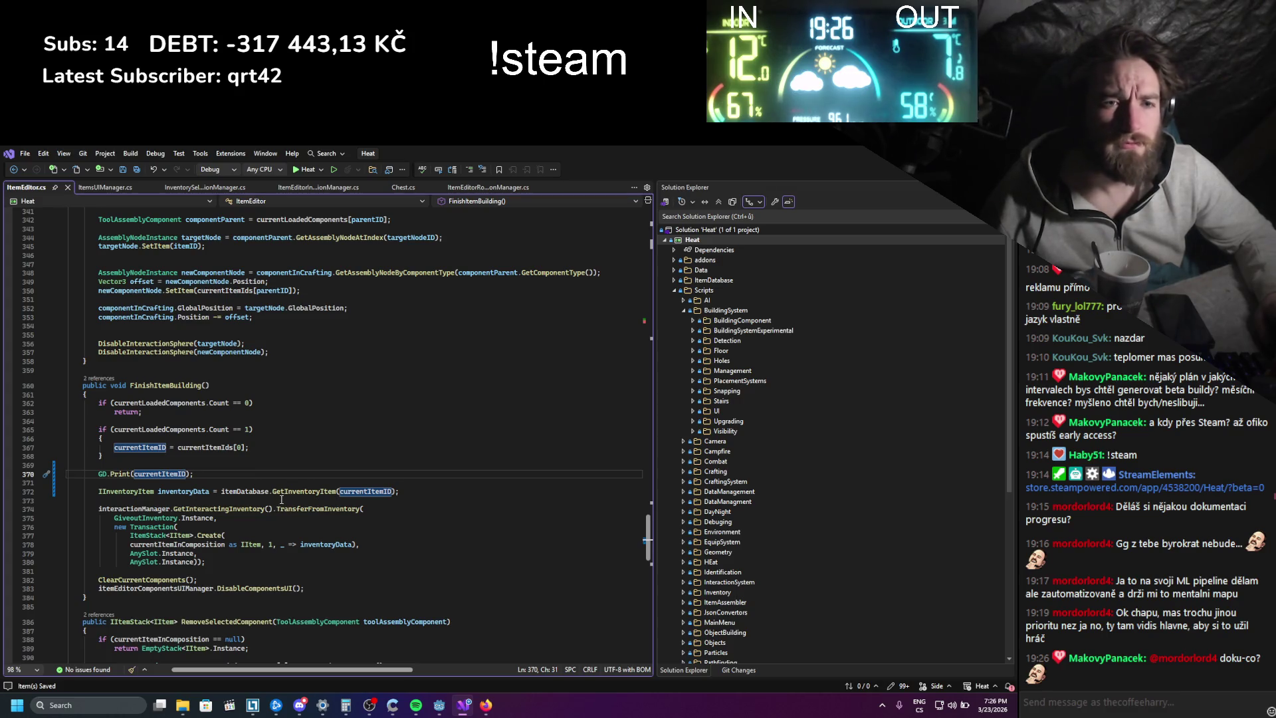
{"action": "mouse_move", "coordinate": [265, 509]}
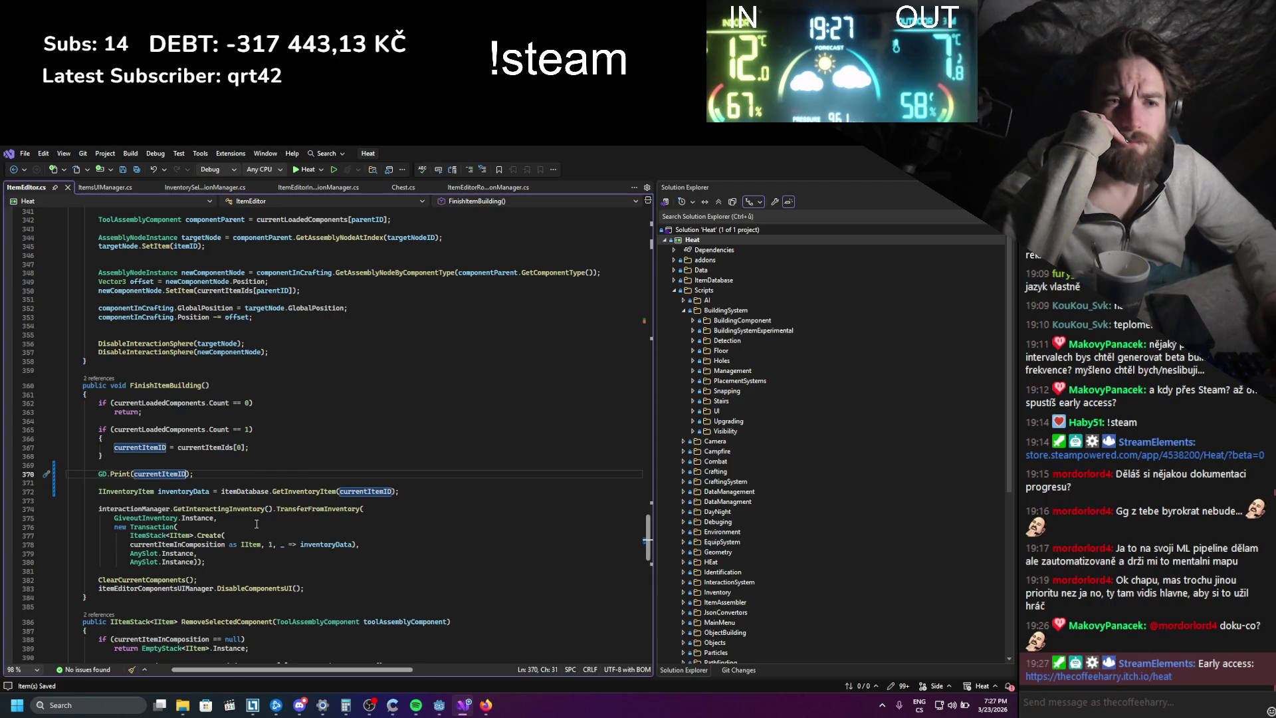
{"action": "left_click", "coordinate": [221, 544]}
{"action": "scroll", "coordinate": [231, 574], "scroll_direction": "down", "scroll_amount": 4}
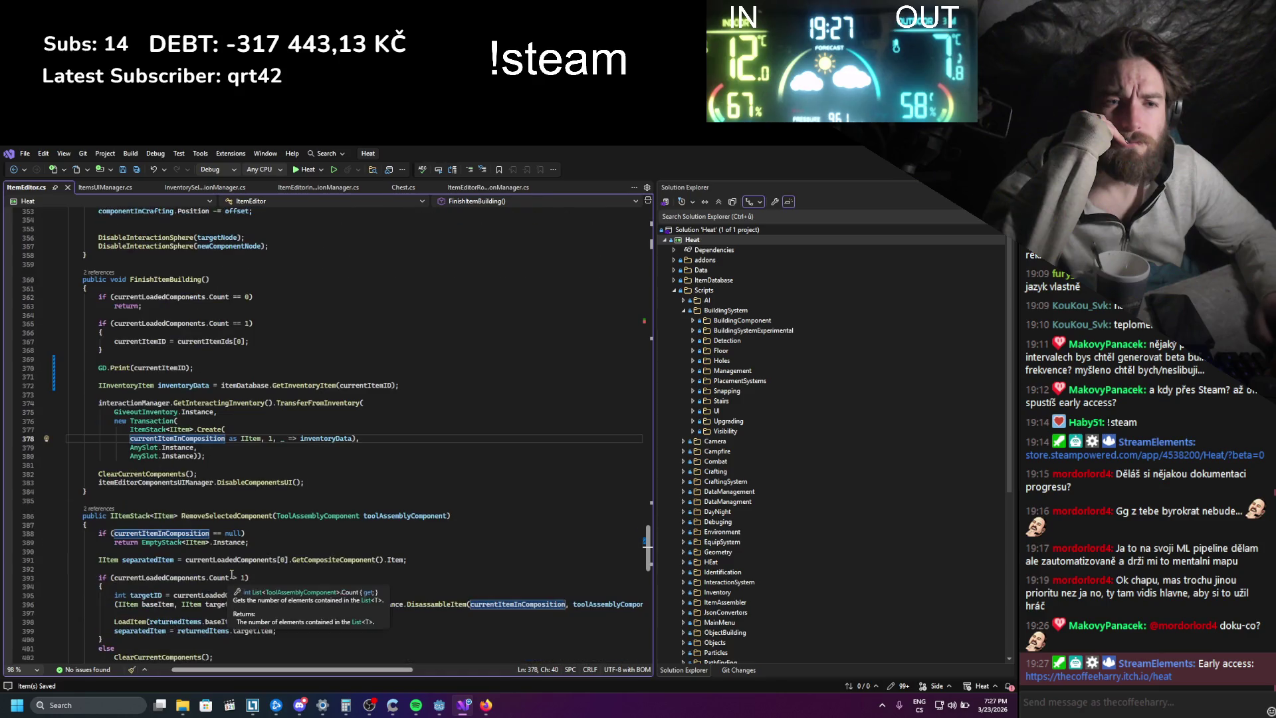
{"action": "scroll", "coordinate": [232, 574], "scroll_direction": "up", "scroll_amount": 16}
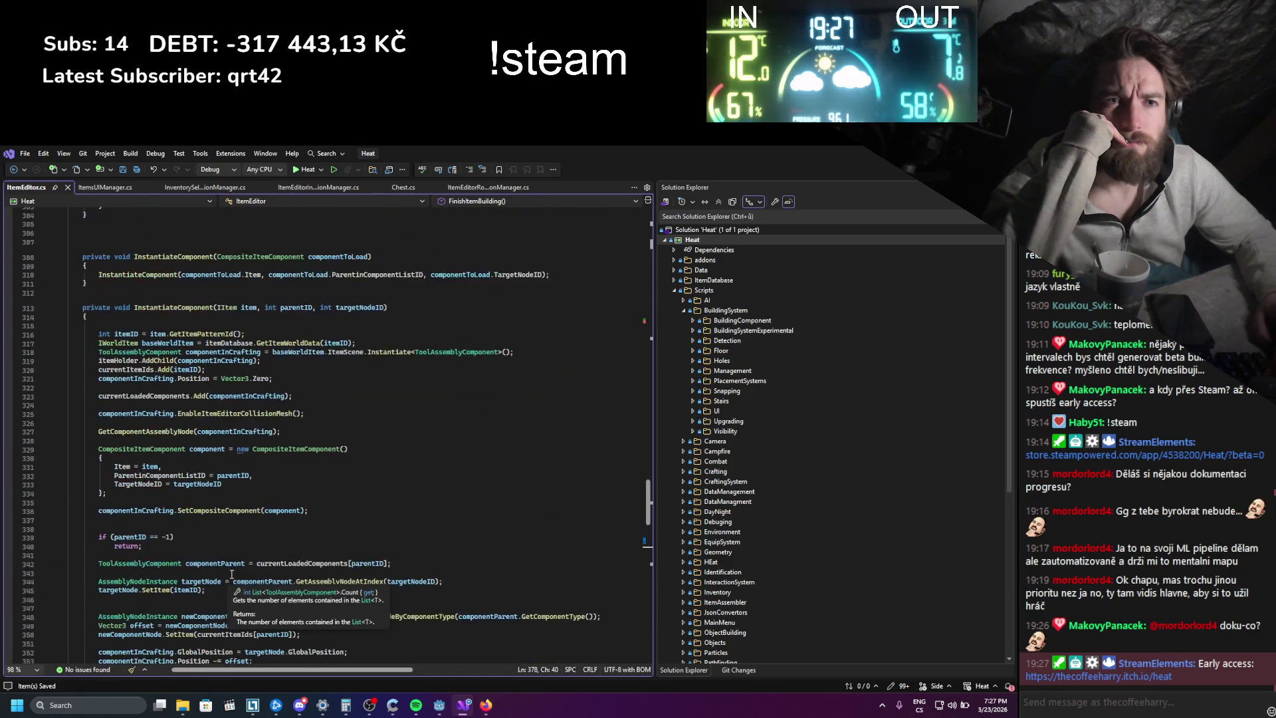
{"action": "scroll", "coordinate": [232, 574], "scroll_direction": "up", "scroll_amount": 20}
{"action": "scroll", "coordinate": [234, 574], "scroll_direction": "up", "scroll_amount": 13}
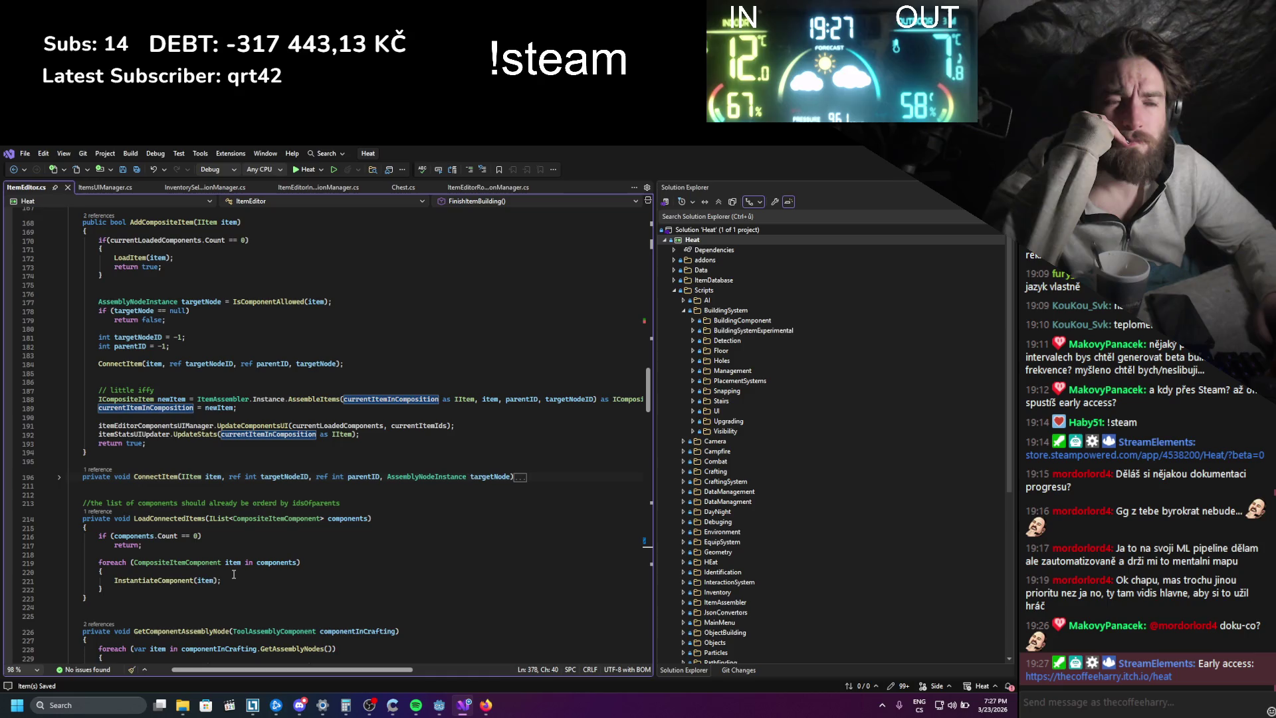
{"action": "scroll", "coordinate": [233, 574], "scroll_direction": "up", "scroll_amount": 1}
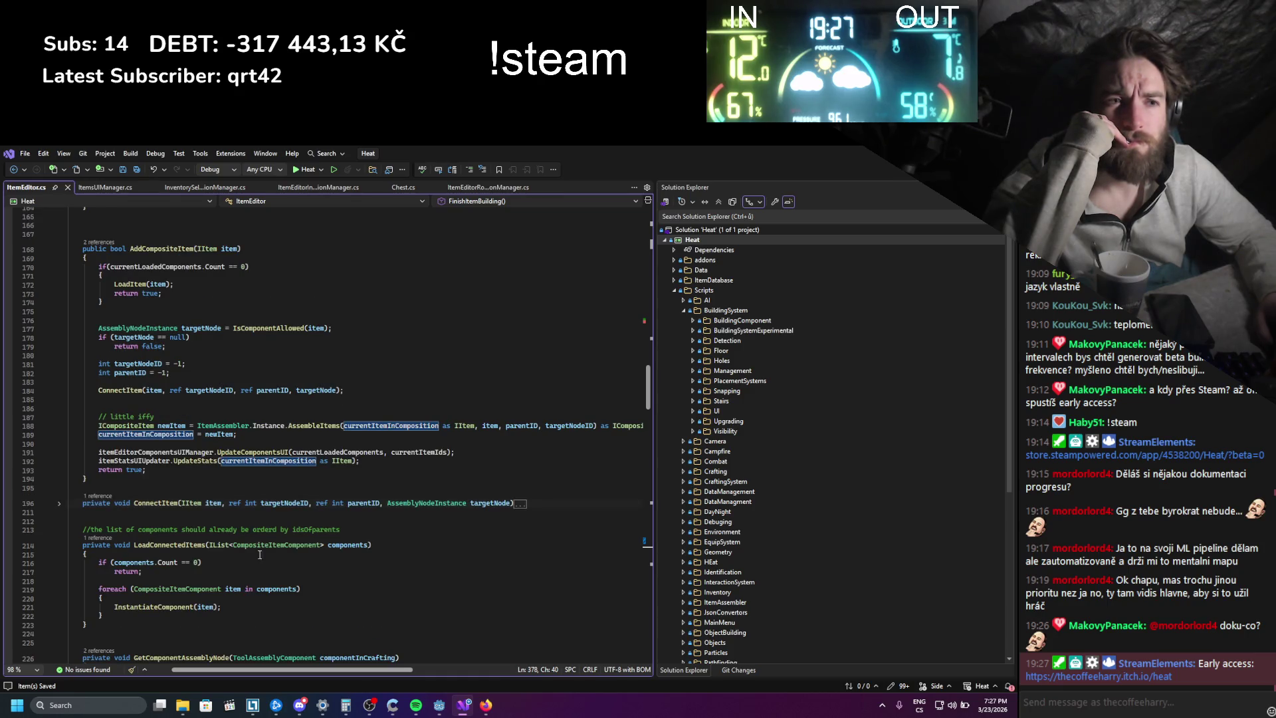
{"action": "mouse_move", "coordinate": [294, 672]}
{"action": "left_mouse_down"}
{"action": "mouse_move", "coordinate": [325, 673]}
{"action": "mouse_move", "coordinate": [300, 673]}
{"action": "left_mouse_up"}
{"action": "scroll", "coordinate": [283, 578], "scroll_direction": "down", "scroll_amount": 8}
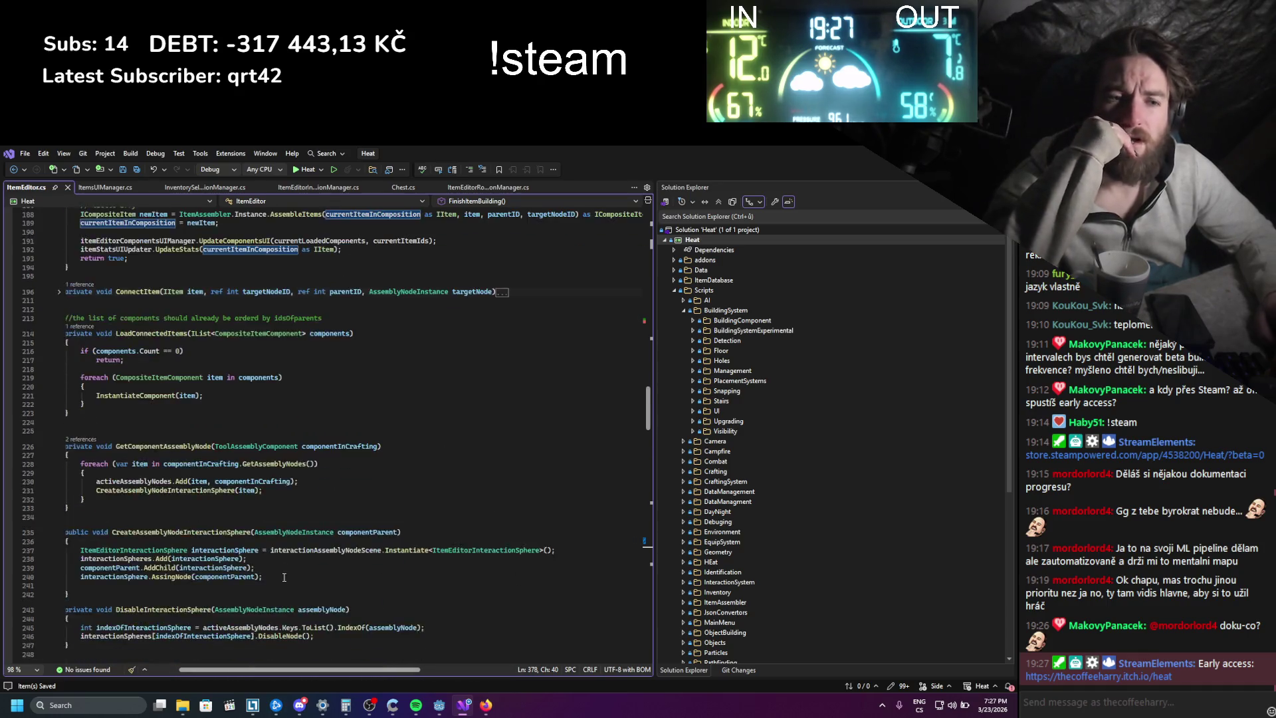
{"action": "scroll", "coordinate": [284, 578], "scroll_direction": "down", "scroll_amount": 20}
{"action": "scroll", "coordinate": [279, 555], "scroll_direction": "down", "scroll_amount": 10}
{"action": "scroll", "coordinate": [279, 555], "scroll_direction": "down", "scroll_amount": 1}
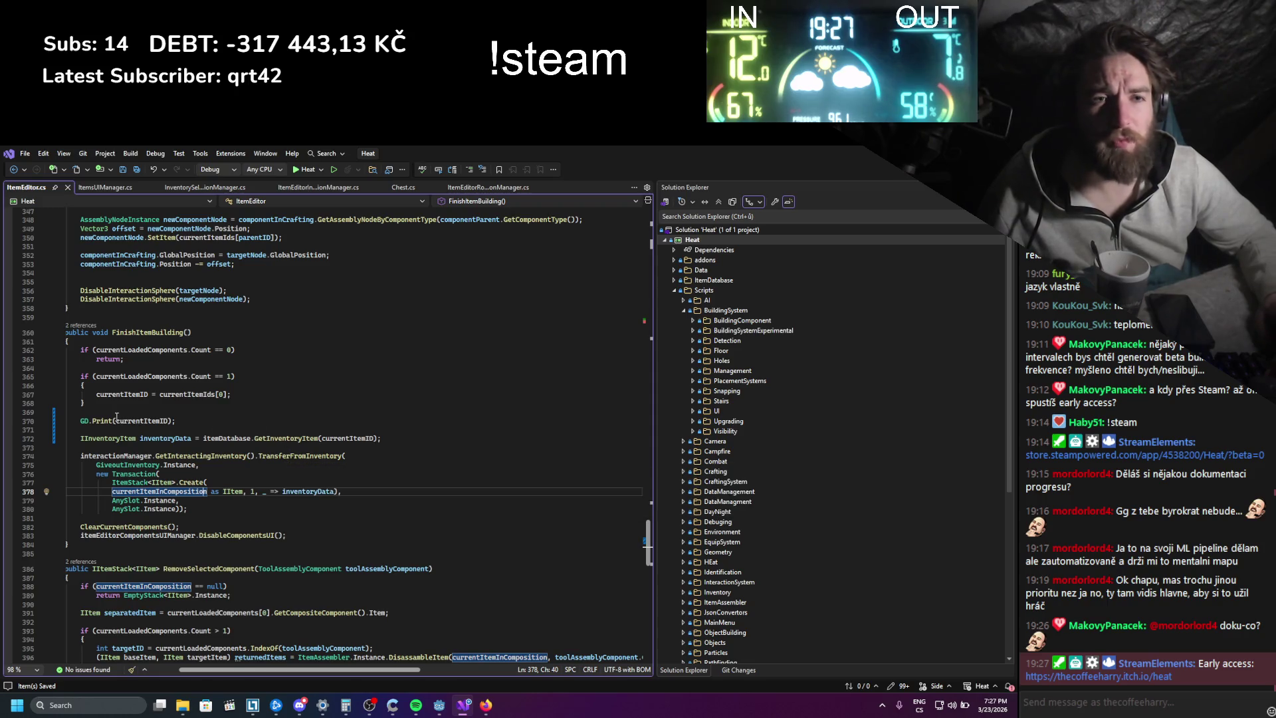
- Replace currentItemID in the debug print with currentItemInComposition
{"action": "double_click", "coordinate": [143, 491]}
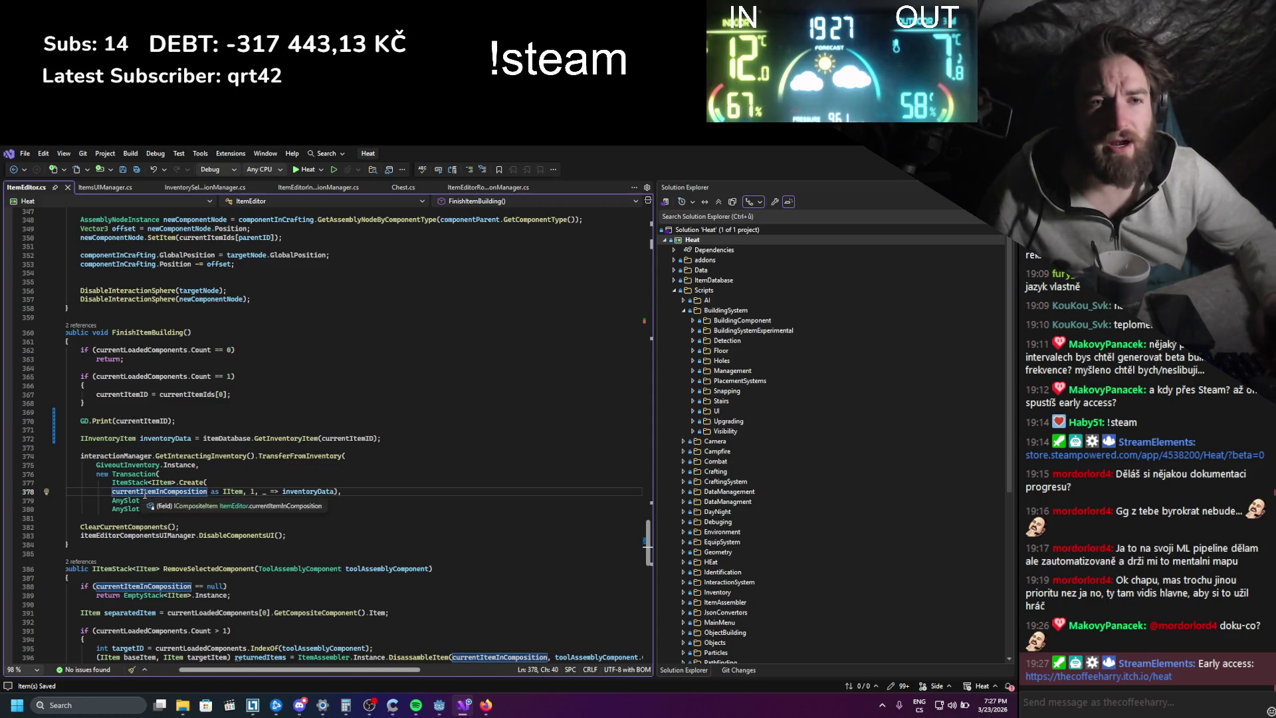
{"action": "key", "text": "ctrl+c"}
{"action": "double_click", "coordinate": [143, 420]}
{"action": "key", "text": "ctrl+v"}
- Search currentItemInComposition's members for a pattern ID, then go to its declaration at line 27
{"action": "type", "text": "."}
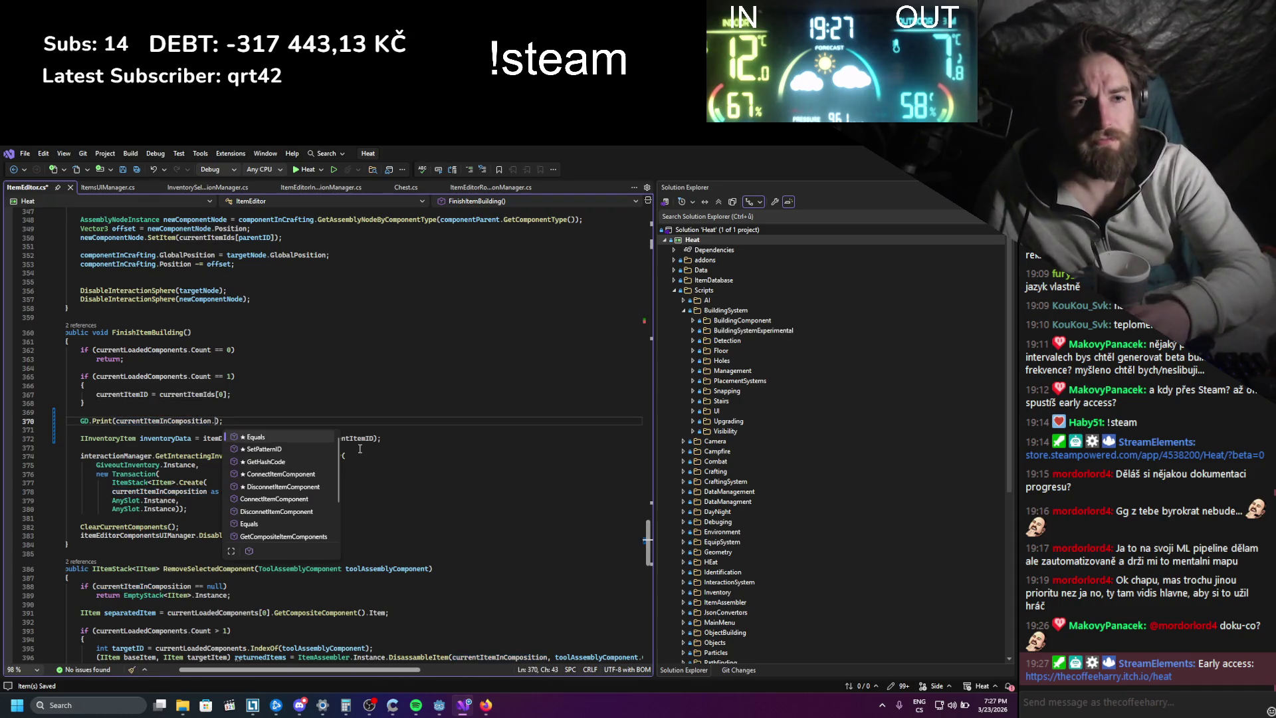
{"action": "type", "text": "g"}
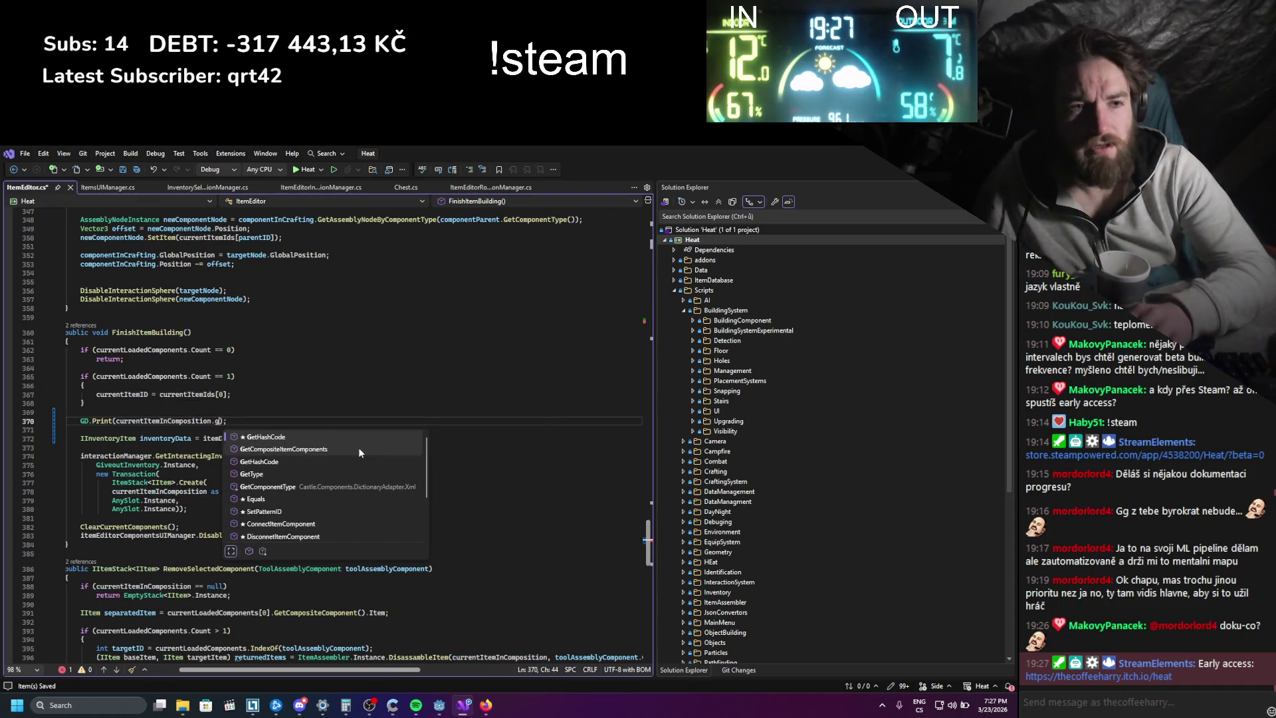
{"action": "key", "text": "BackSpace"}
{"action": "type", "text": "ii"}
{"action": "key", "text": "BackSpace"}
{"action": "key", "text": "BackSpace"}
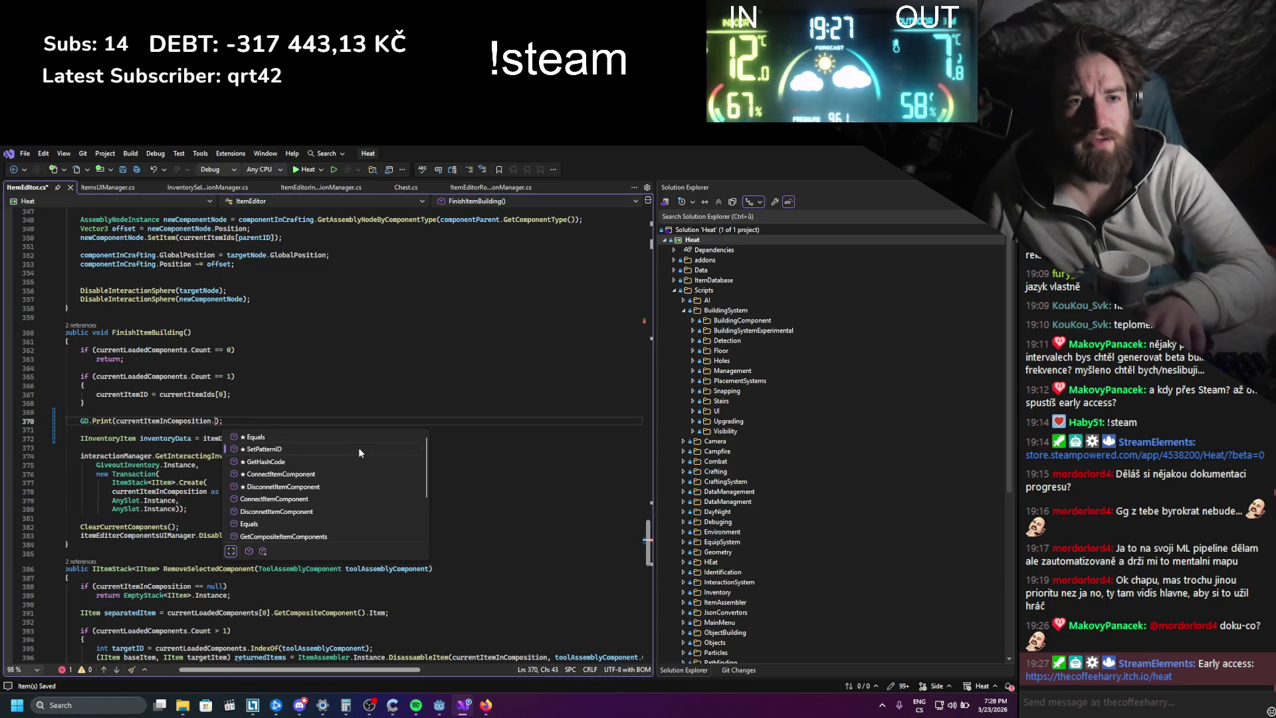
{"action": "type", "text": "patt"}
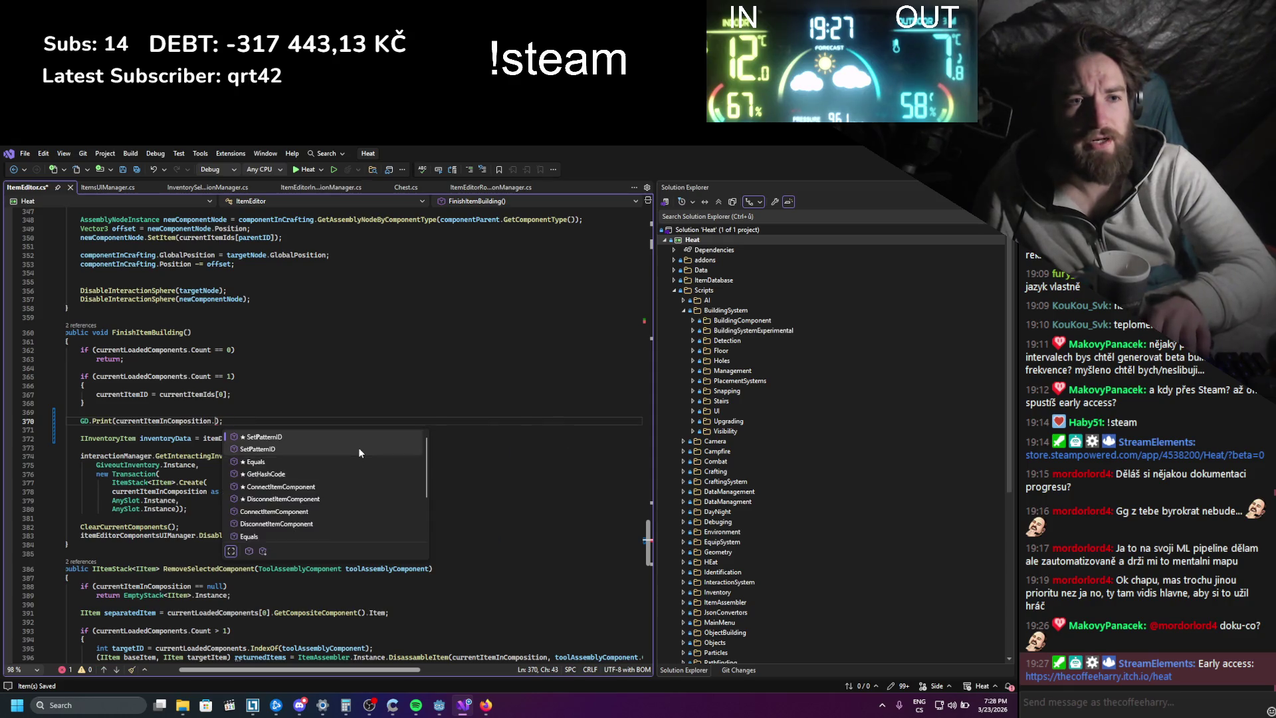
{"action": "key", "text": "BackSpace"}
{"action": "key", "text": "BackSpace"}
{"action": "key", "text": "BackSpace"}
{"action": "key", "text": "Up"}
{"action": "key", "text": "Up"}
{"action": "key", "text": "Up"}
{"action": "key", "text": "End"}
{"action": "left_click", "coordinate": [165, 492]}
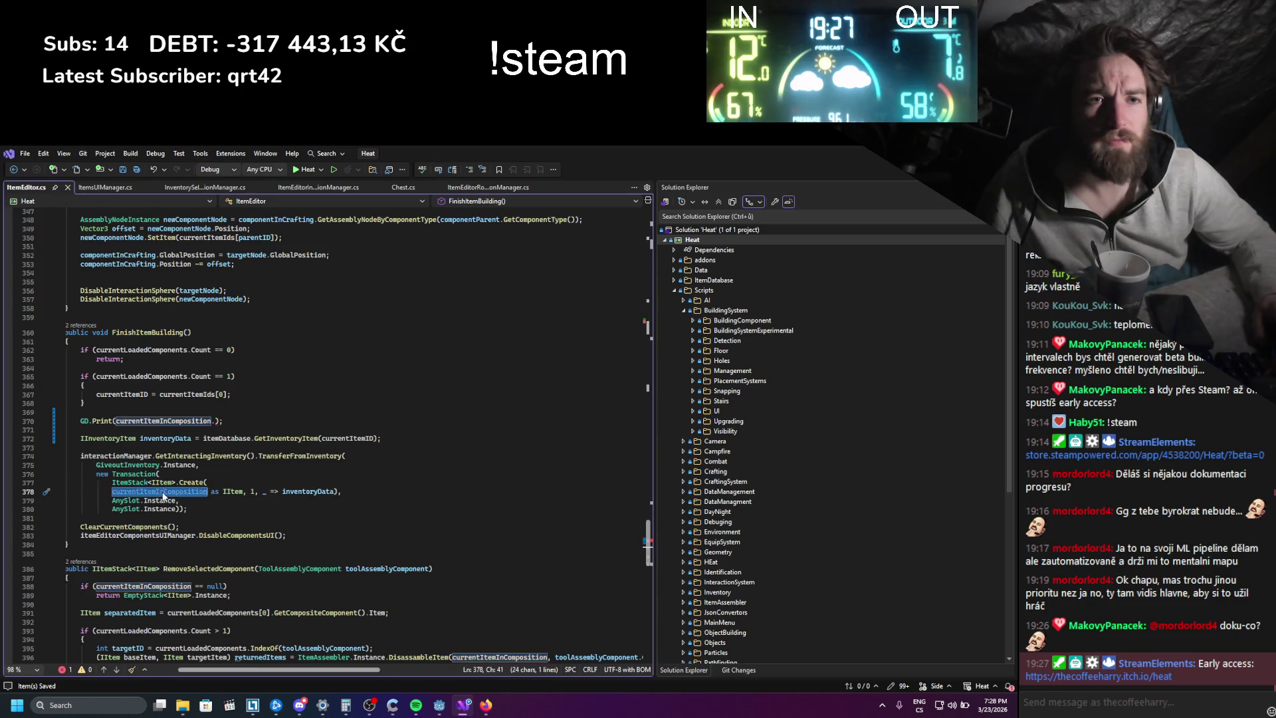
{"action": "left_click", "coordinate": [165, 495], "text": "ctrl"}
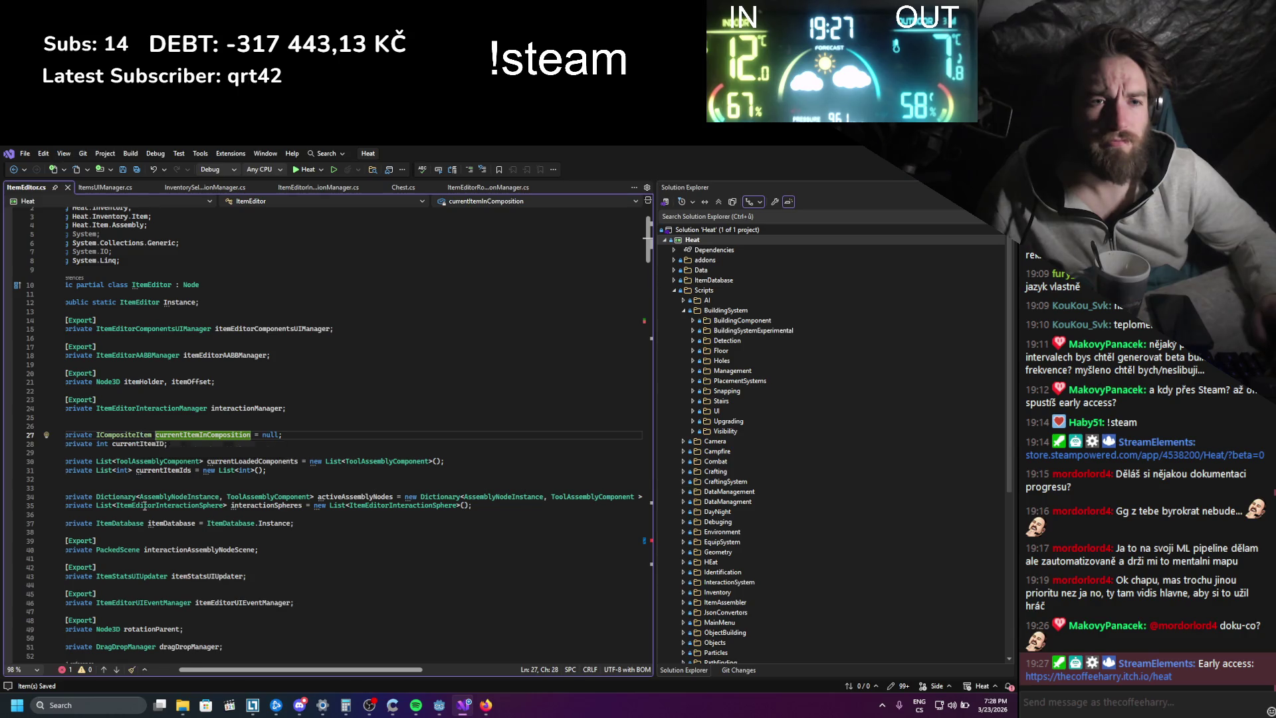
- Read down through ItemEditor.cs and LoadItem's calls to FinishItemBuilding's currentItemInComposition debug print
{"action": "scroll", "coordinate": [150, 514], "scroll_direction": "down", "scroll_amount": 6}
{"action": "scroll", "coordinate": [150, 514], "scroll_direction": "down", "scroll_amount": 20}
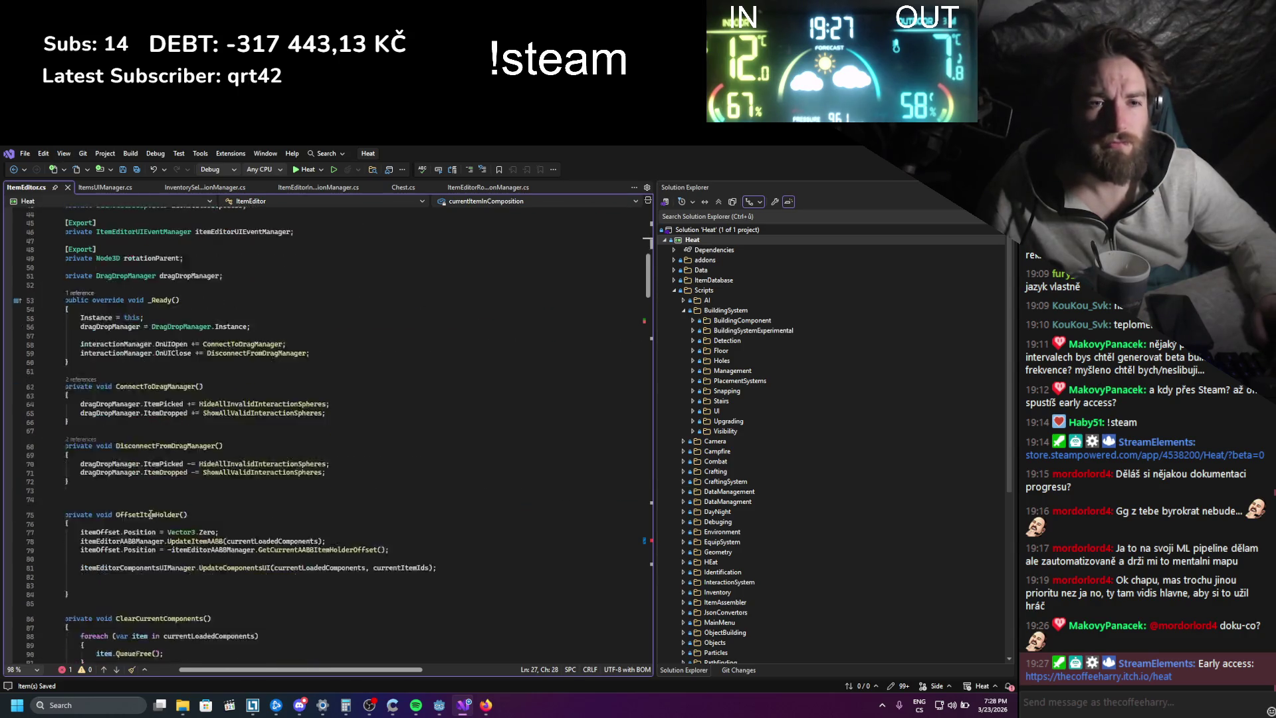
{"action": "scroll", "coordinate": [151, 513], "scroll_direction": "down", "scroll_amount": 7}
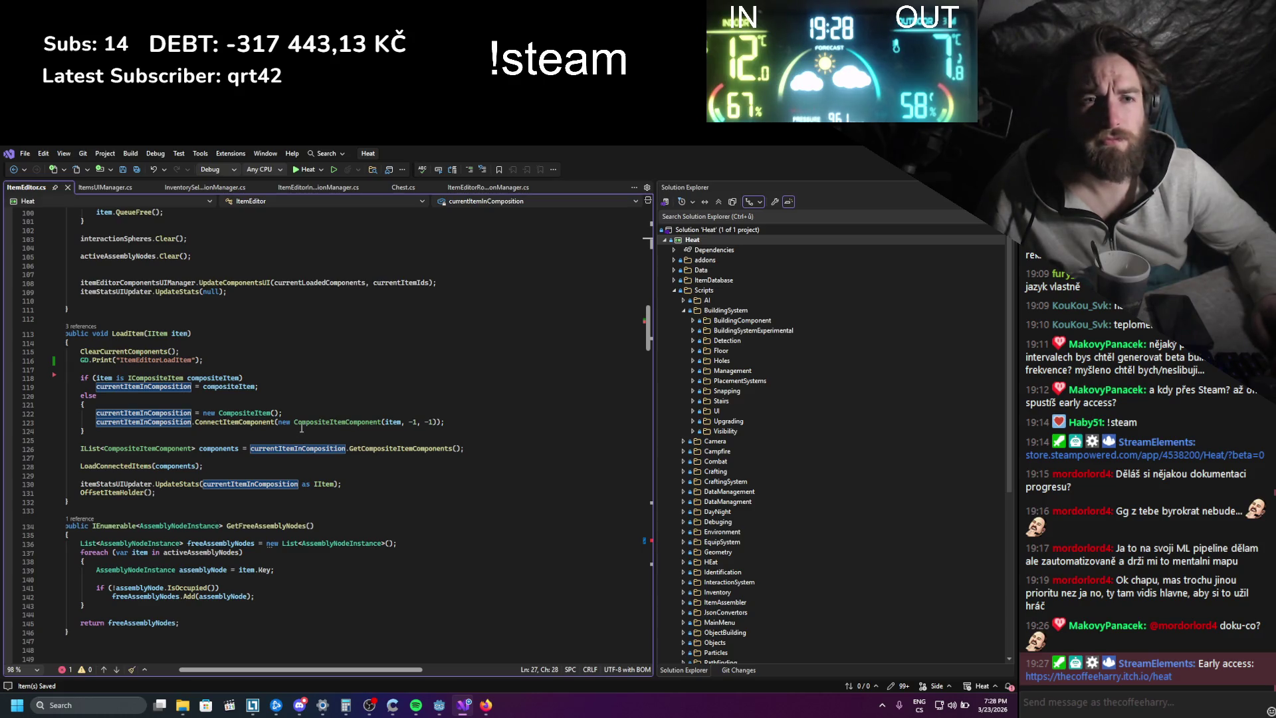
{"action": "mouse_move", "coordinate": [244, 422]}
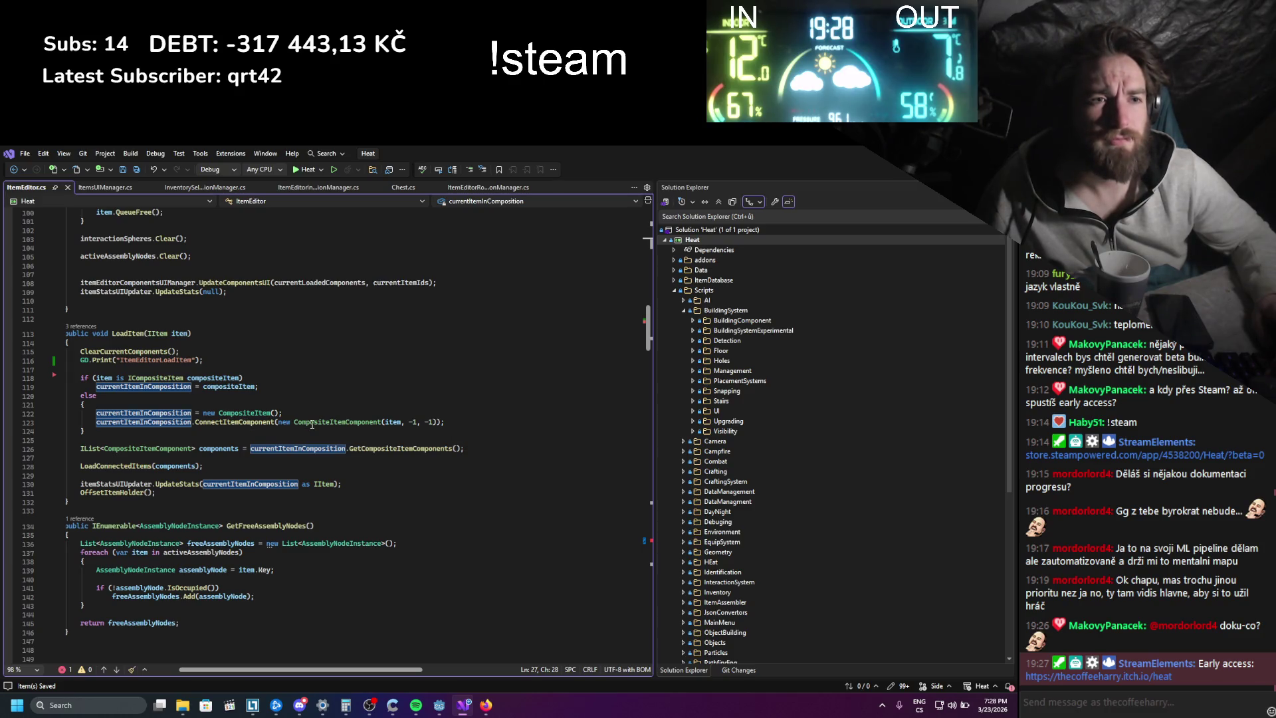
{"action": "mouse_move", "coordinate": [312, 424]}
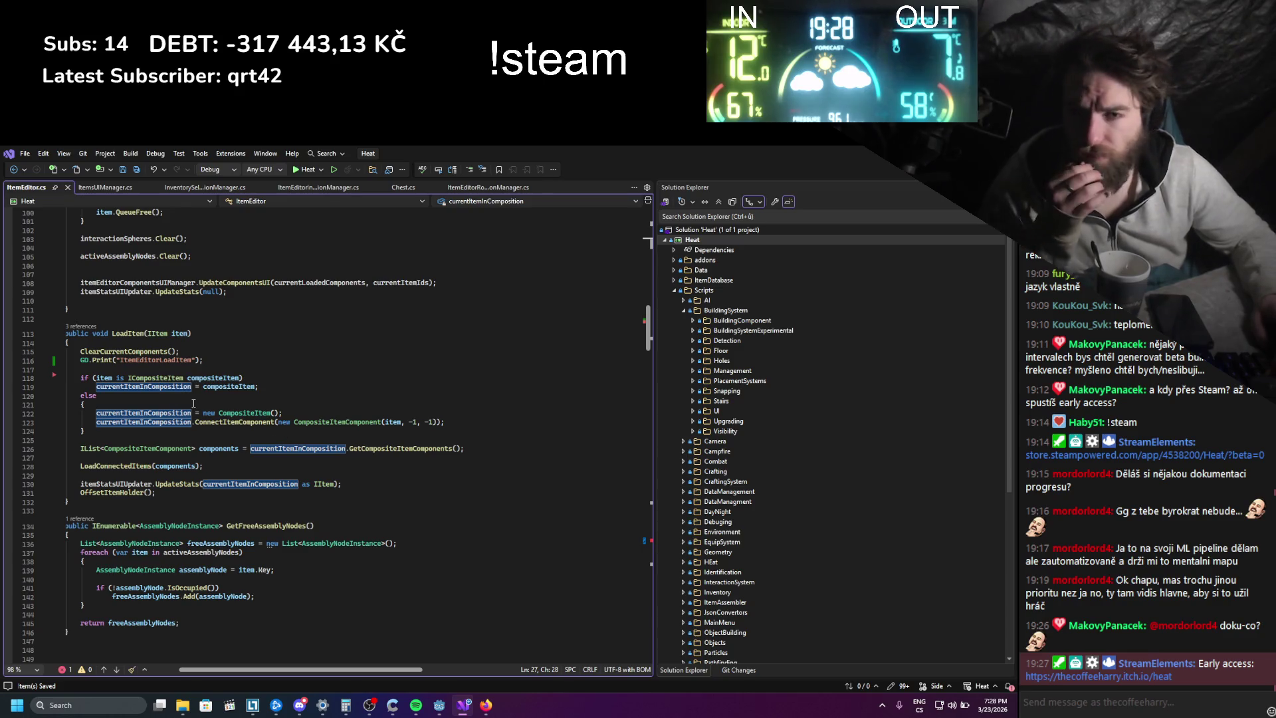
{"action": "scroll", "coordinate": [193, 403], "scroll_direction": "down", "scroll_amount": 7}
{"action": "scroll", "coordinate": [197, 433], "scroll_direction": "down", "scroll_amount": 14}
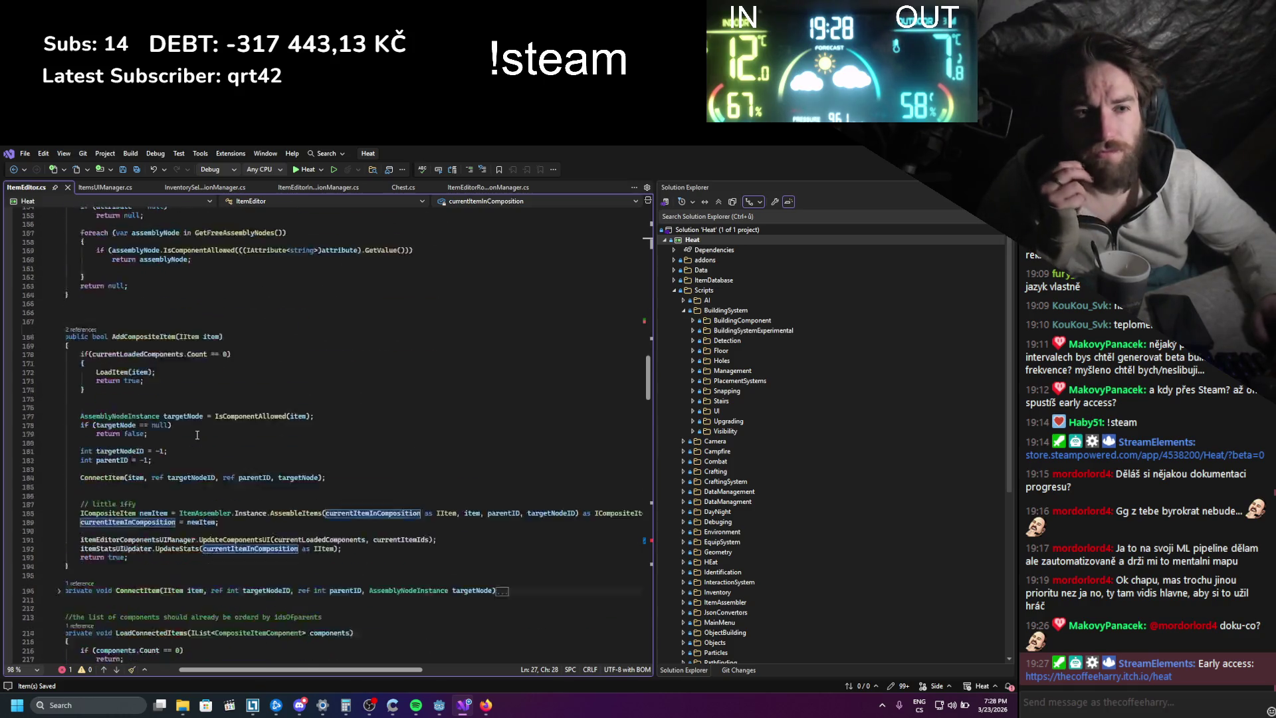
{"action": "scroll", "coordinate": [197, 436], "scroll_direction": "down", "scroll_amount": 20}
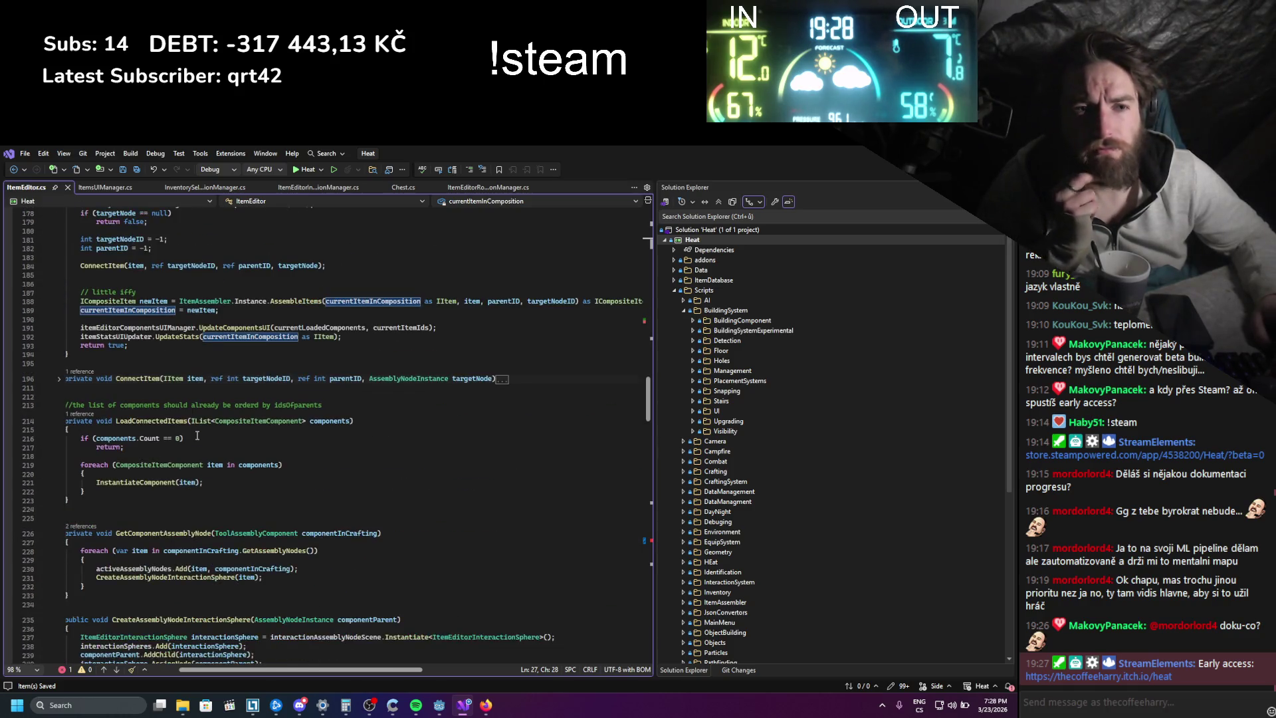
{"action": "scroll", "coordinate": [197, 435], "scroll_direction": "down", "scroll_amount": 5}
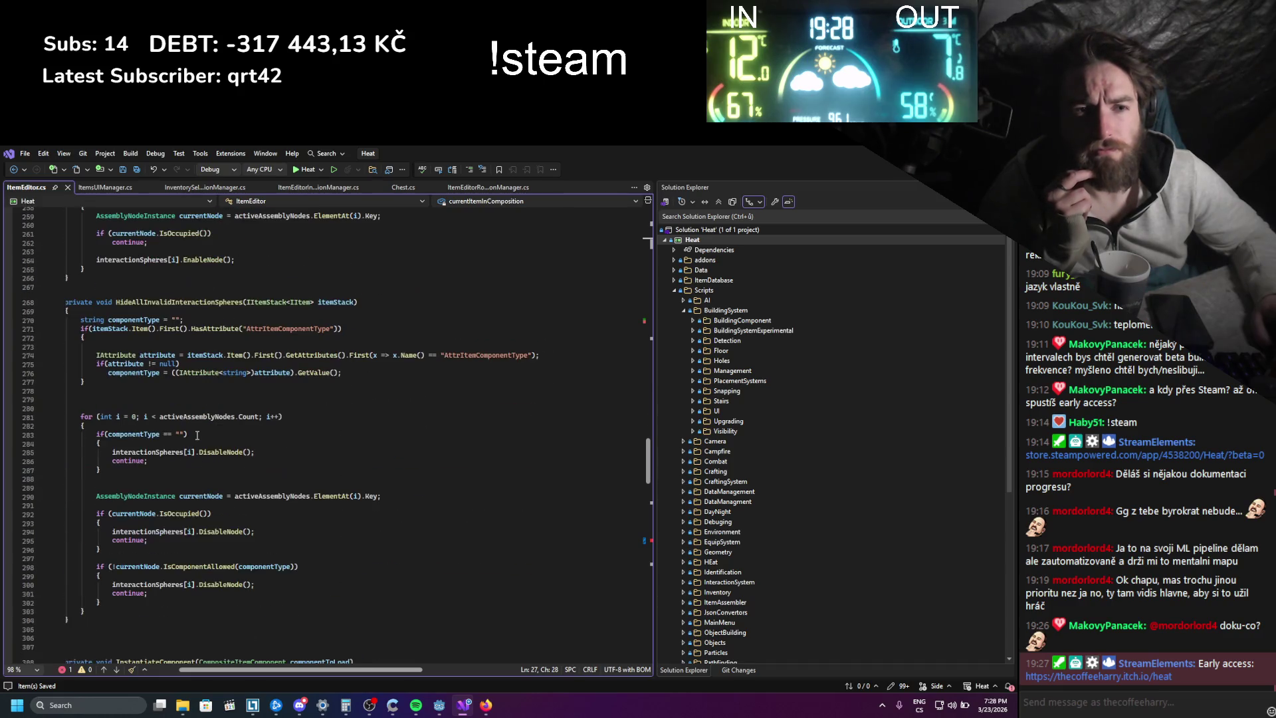
{"action": "scroll", "coordinate": [196, 435], "scroll_direction": "down", "scroll_amount": 20}
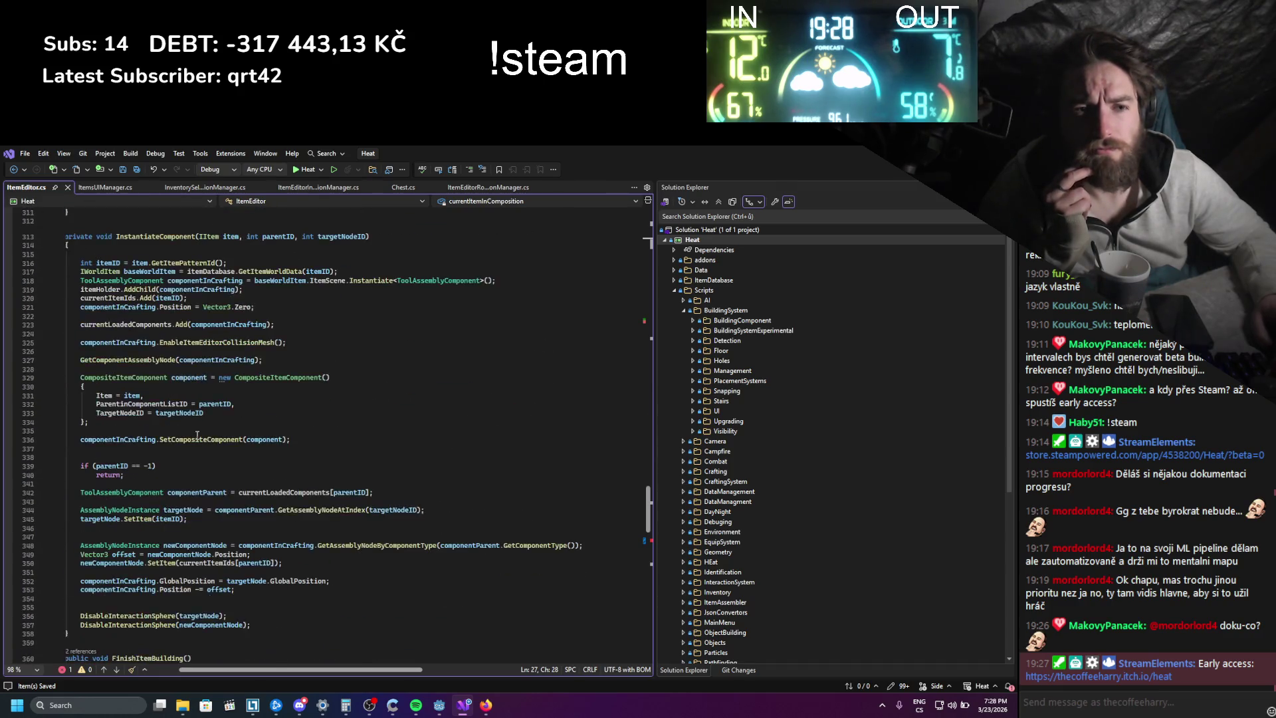
{"action": "scroll", "coordinate": [196, 435], "scroll_direction": "down", "scroll_amount": 5}
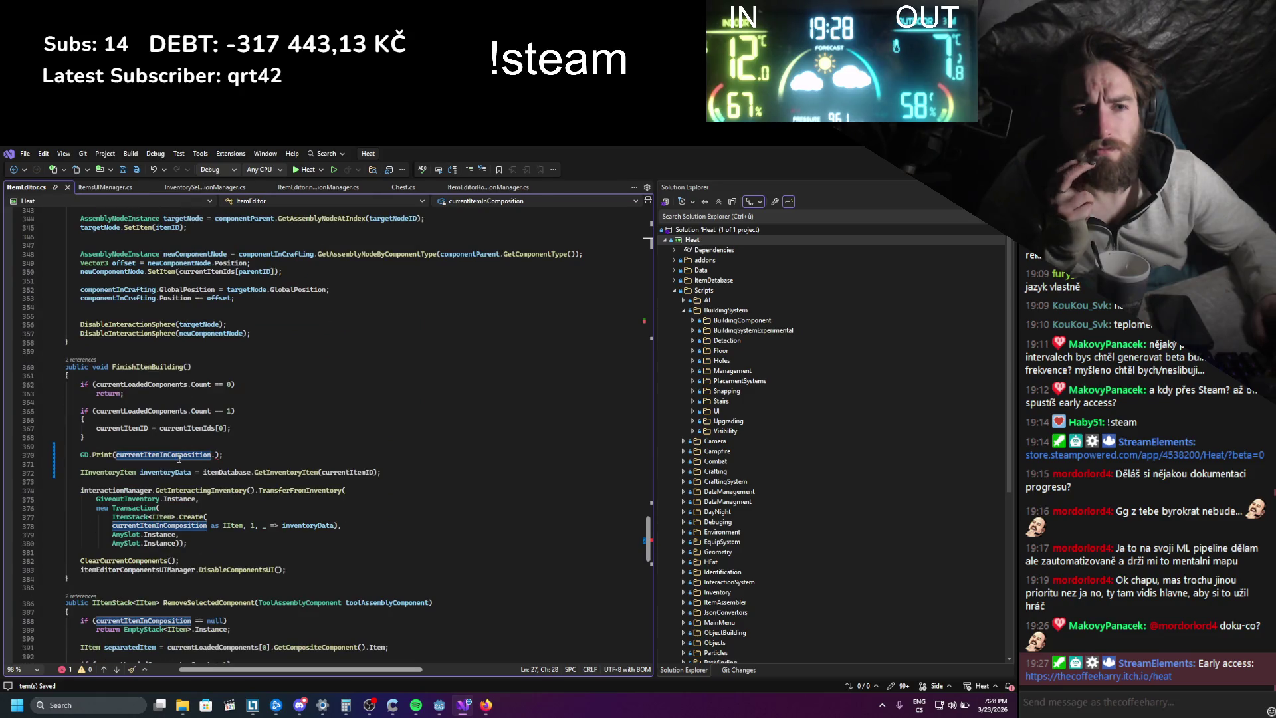
{"action": "left_click", "coordinate": [115, 454]}
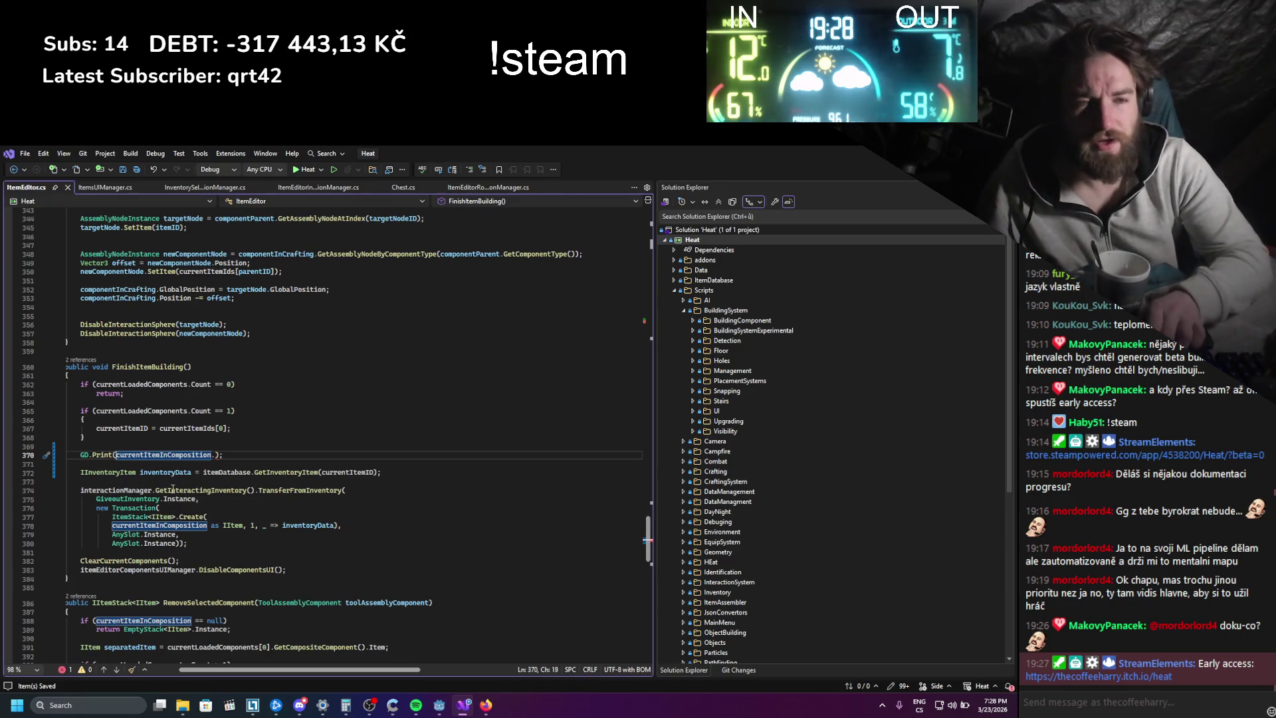
- Change the debug print to GD.Print(((IItem)currentItemInComposition).GetItemPatternId());
{"action": "type", "text": "(IItem"}
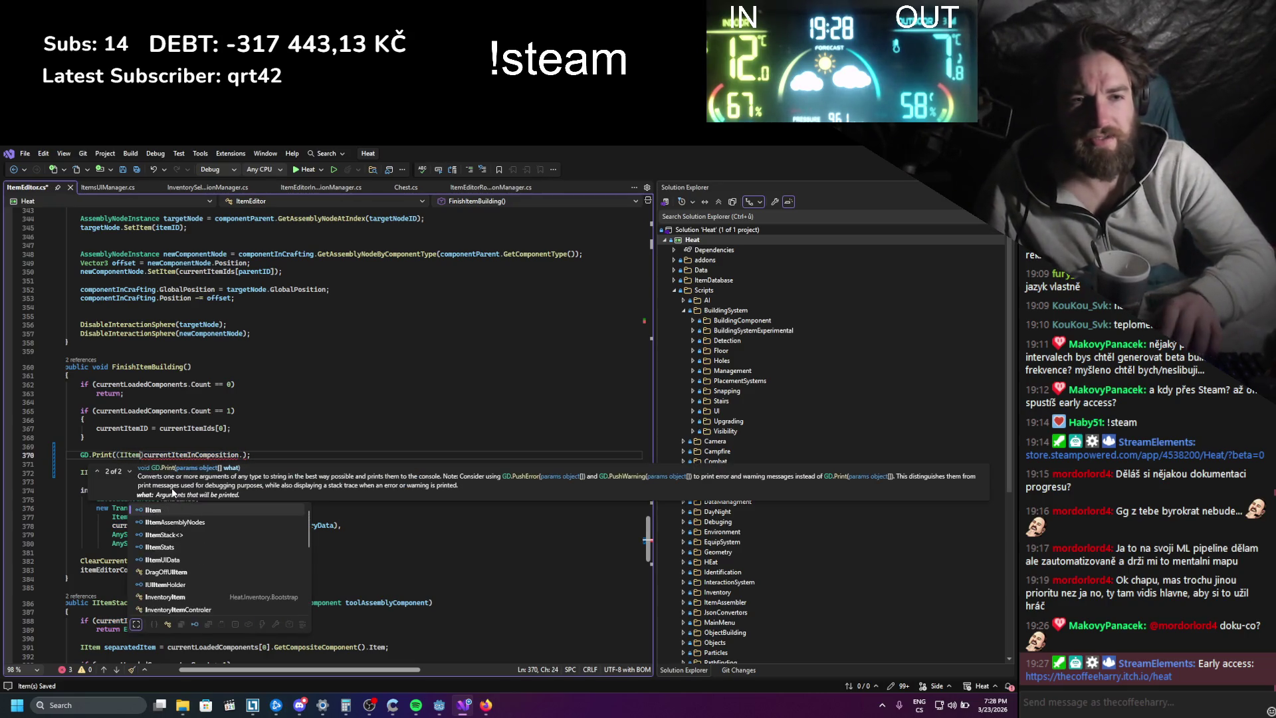
{"action": "type", "text": ")"}
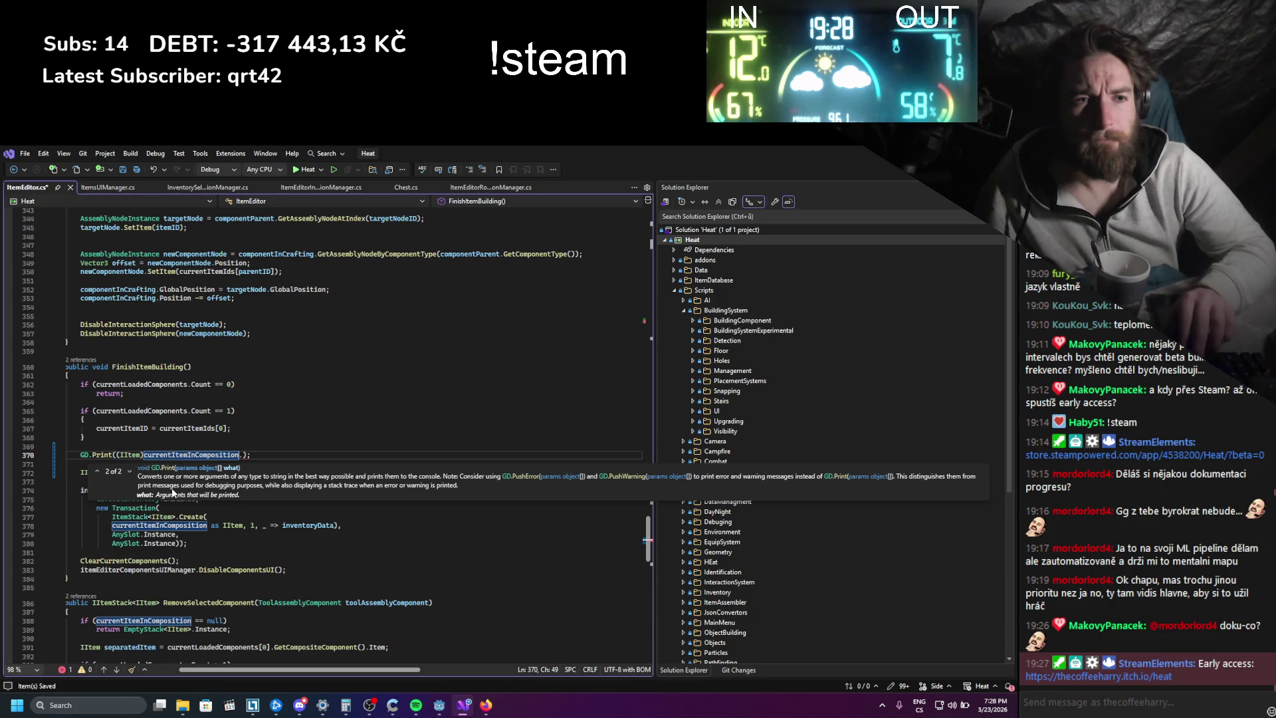
{"action": "key", "text": "Right"}
{"action": "key", "text": "Right"}
{"action": "key", "text": "Right"}
{"action": "key", "text": "Delete"}
{"action": "key", "text": "ctrl+Left"}
{"action": "key", "text": "ctrl+Left"}
{"action": "key", "text": "ctrl+Left"}
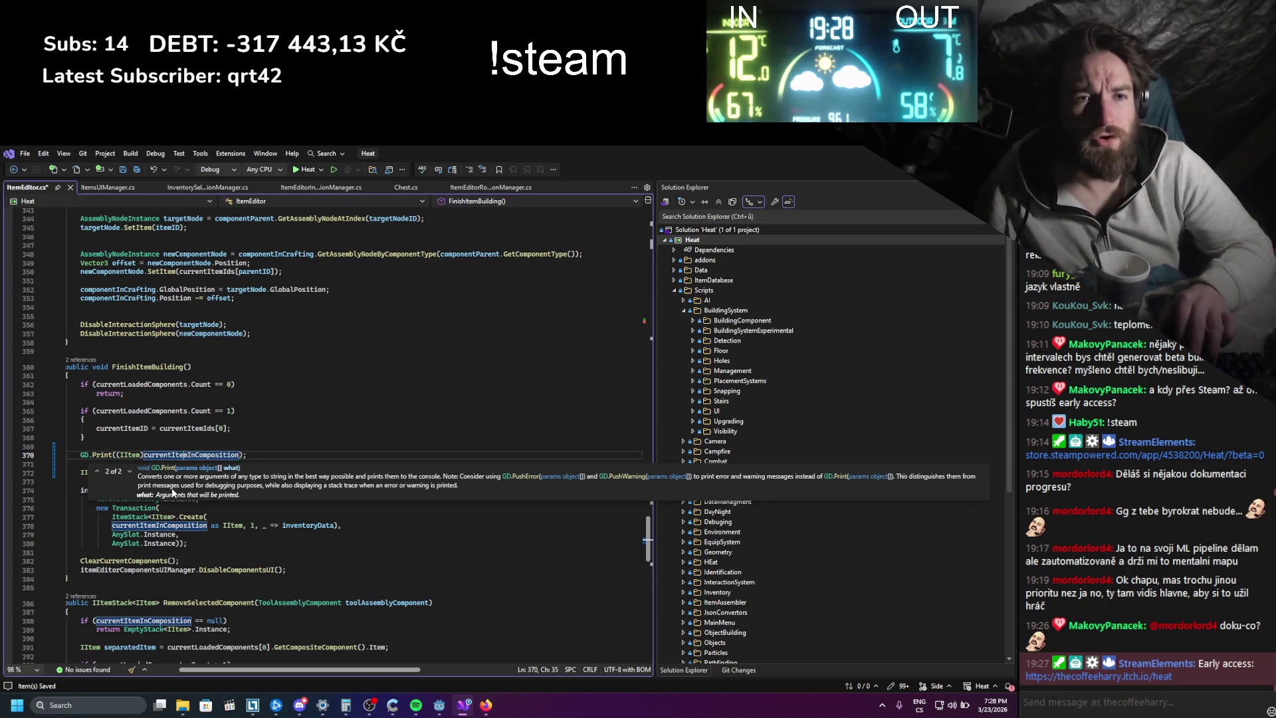
{"action": "type", "text": "("}
{"action": "key", "text": "Right"}
{"action": "key", "text": "Right"}
{"action": "key", "text": "Right"}
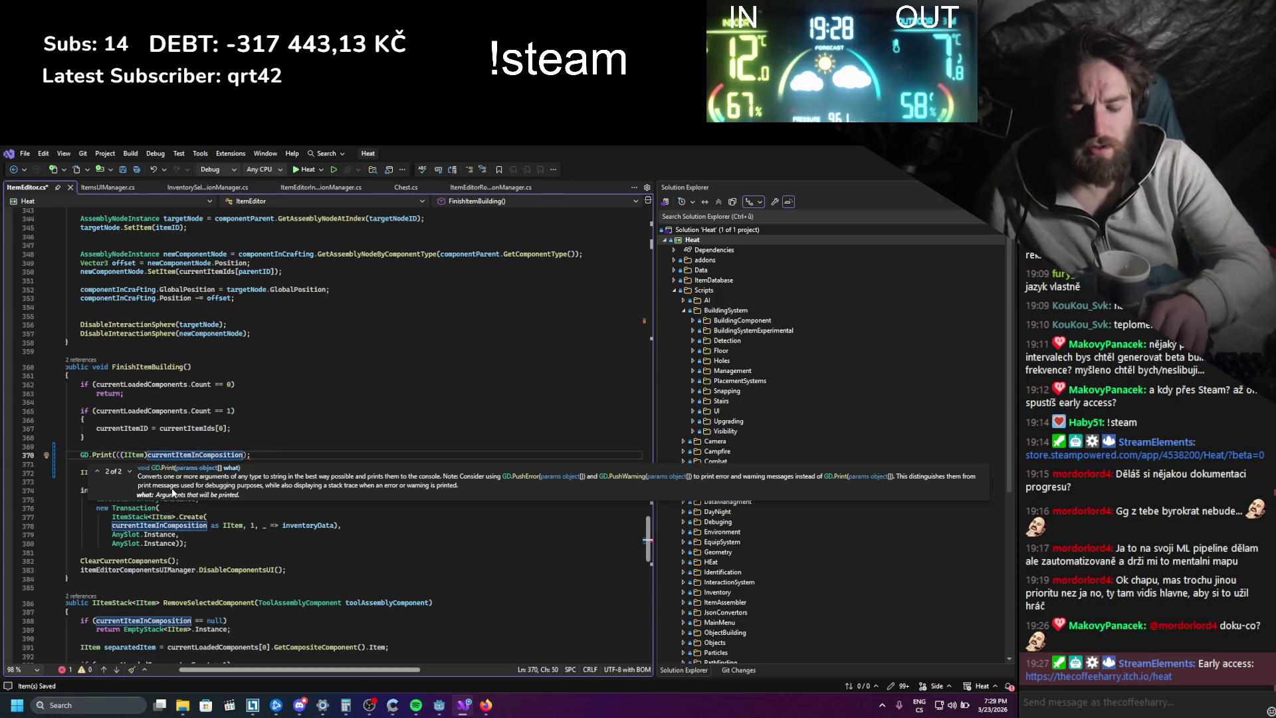
{"action": "type", "text": ").getp"}
{"action": "key", "text": "Tab"}
{"action": "type", "text": "("}
{"action": "left_click", "coordinate": [227, 401]}
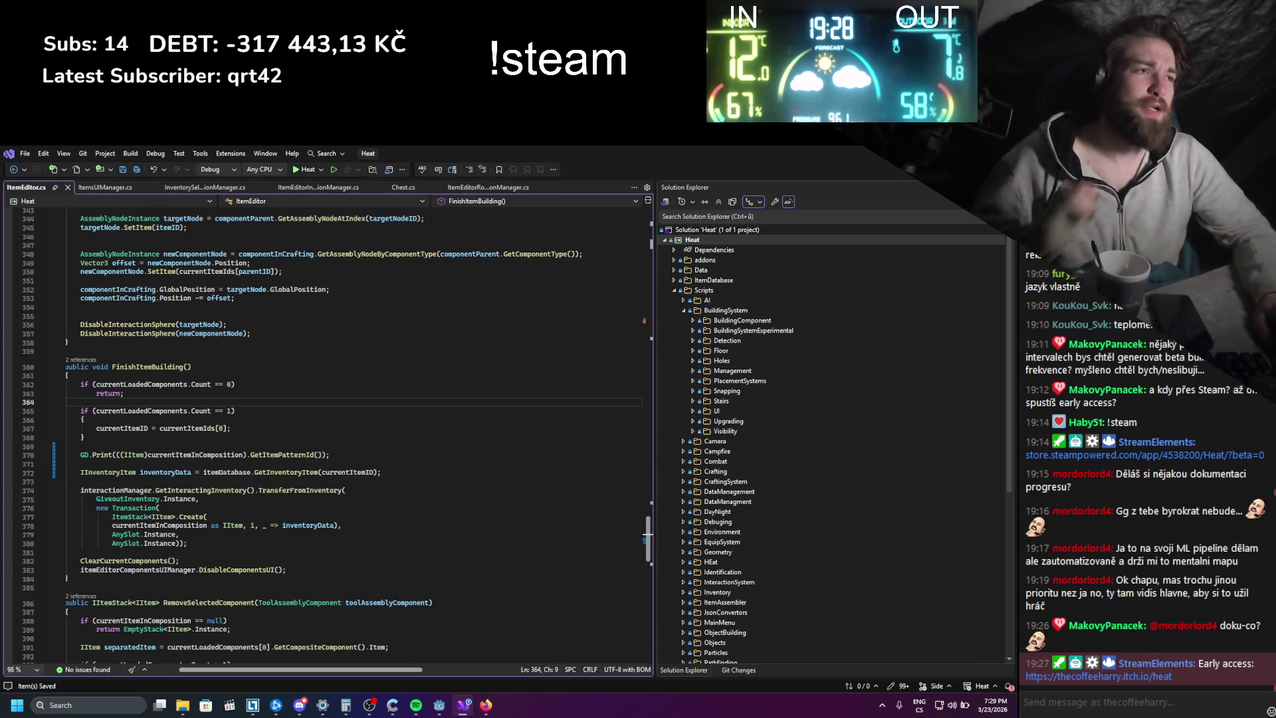
- Run the game, open a log item in the item editor and click Assemble
{"action": "key", "text": "alt+Tab"}
{"action": "left_click", "coordinate": [852, 171]}
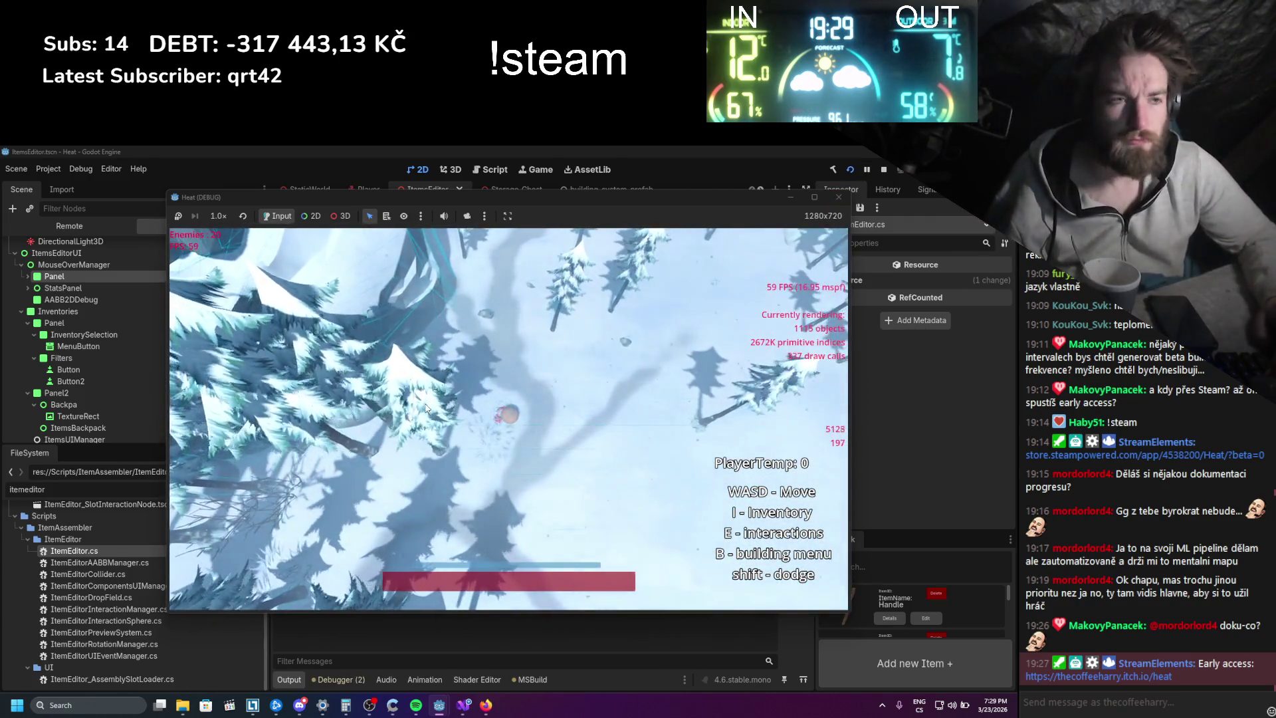
{"action": "key", "text": "i"}
{"action": "right_click", "coordinate": [282, 272]}
{"action": "left_click", "coordinate": [298, 291]}
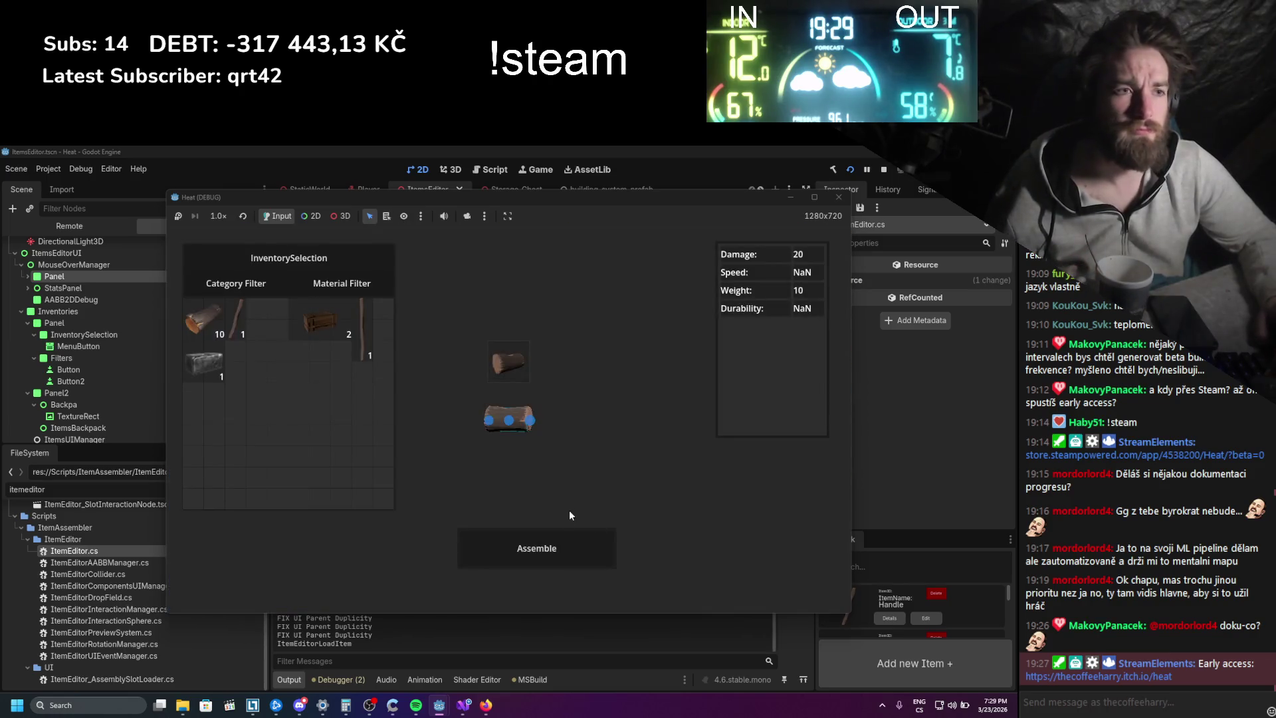
{"action": "left_click", "coordinate": [566, 539]}
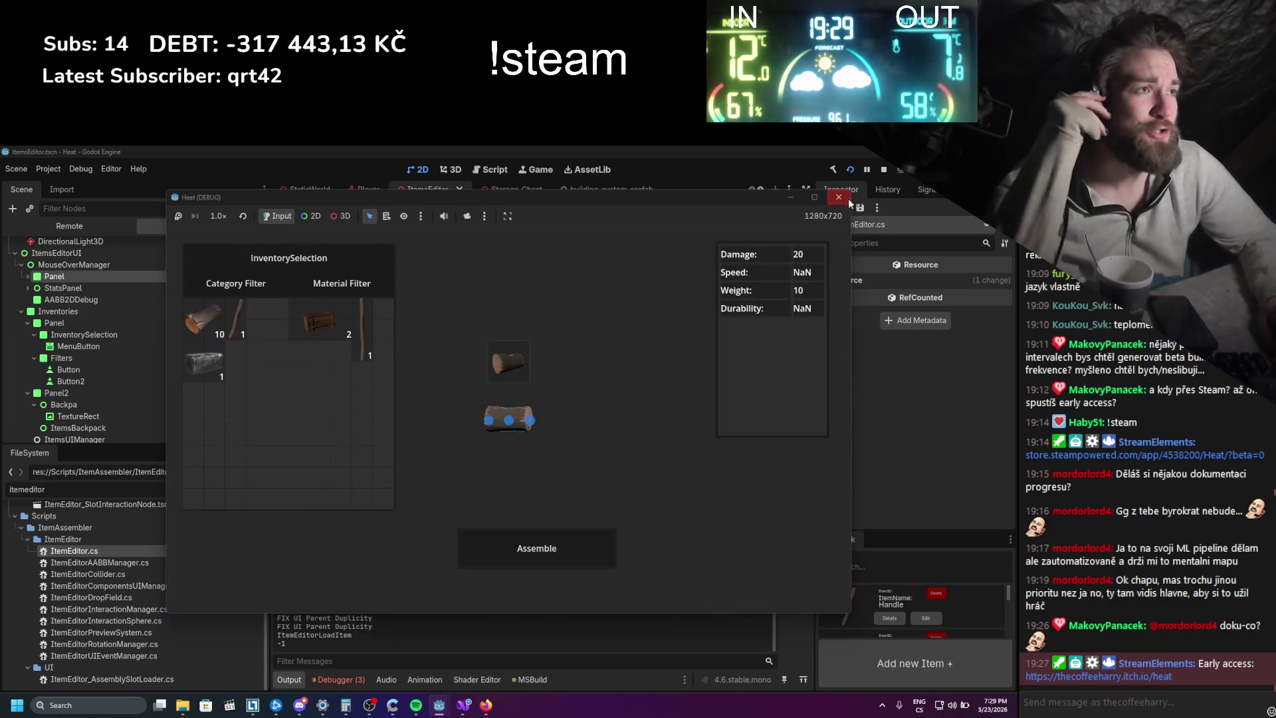
{"action": "left_click", "coordinate": [463, 704]}
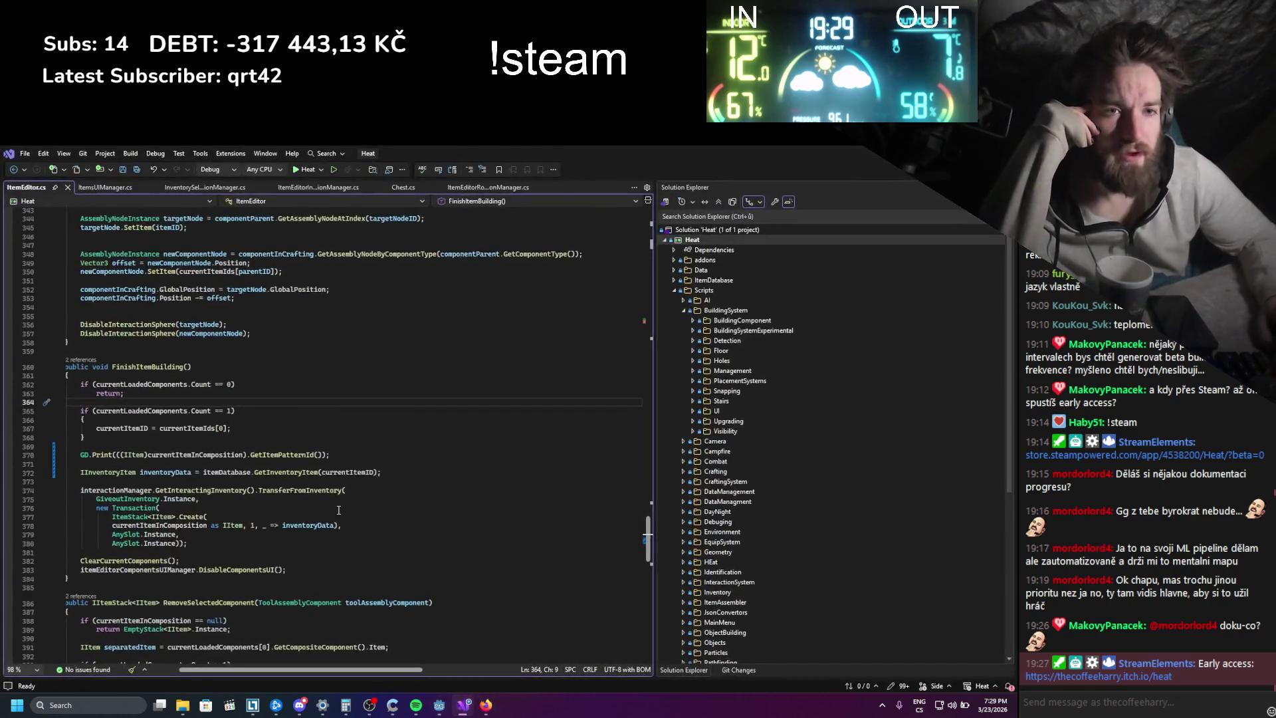
- Scroll around FinishItemBuilding's debug print line to review the surrounding ItemEditor.cs code
{"action": "scroll", "coordinate": [338, 509], "scroll_direction": "down", "scroll_amount": 1}
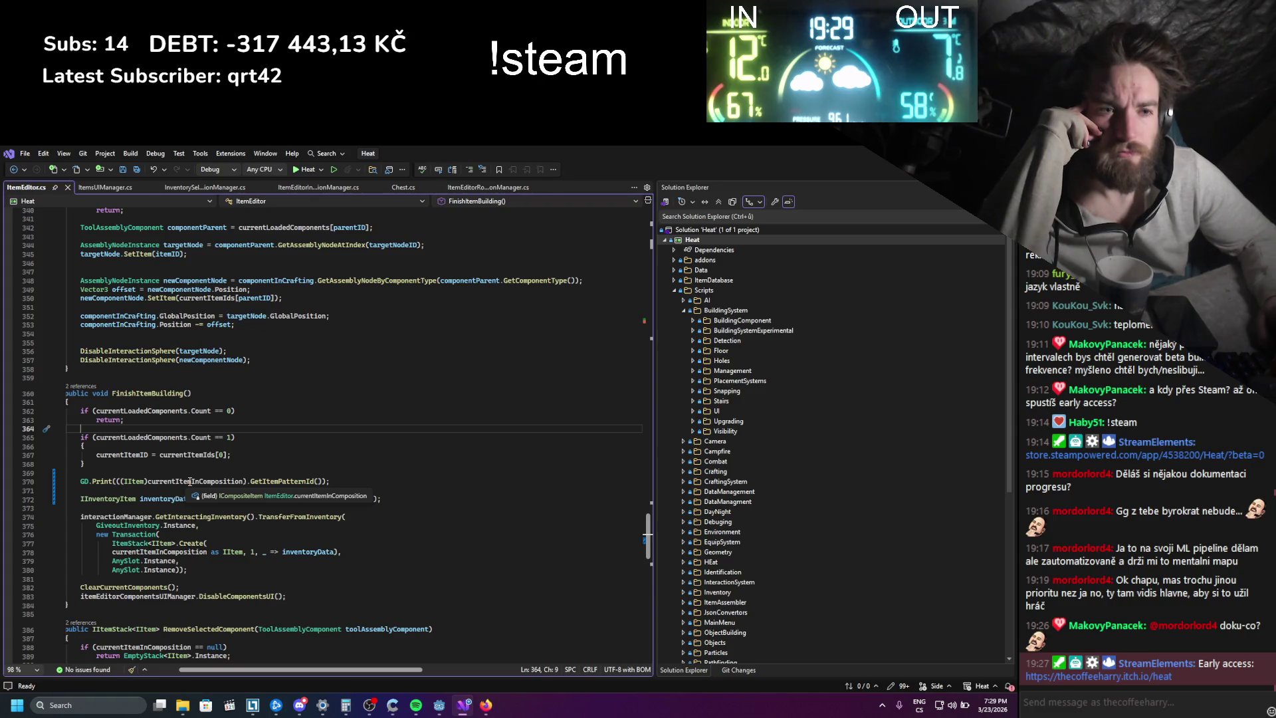
{"action": "left_click", "coordinate": [191, 481]}
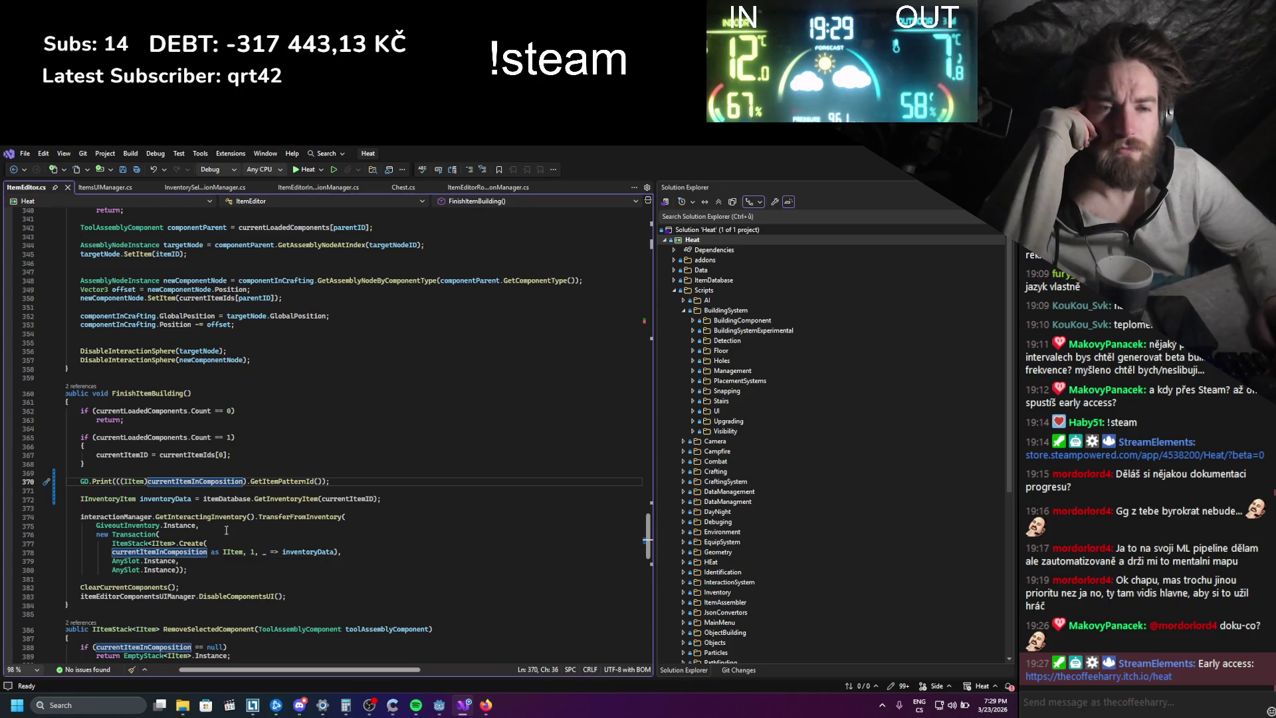
{"action": "scroll", "coordinate": [223, 538], "scroll_direction": "up", "scroll_amount": 20}
{"action": "scroll", "coordinate": [225, 528], "scroll_direction": "up", "scroll_amount": 20}
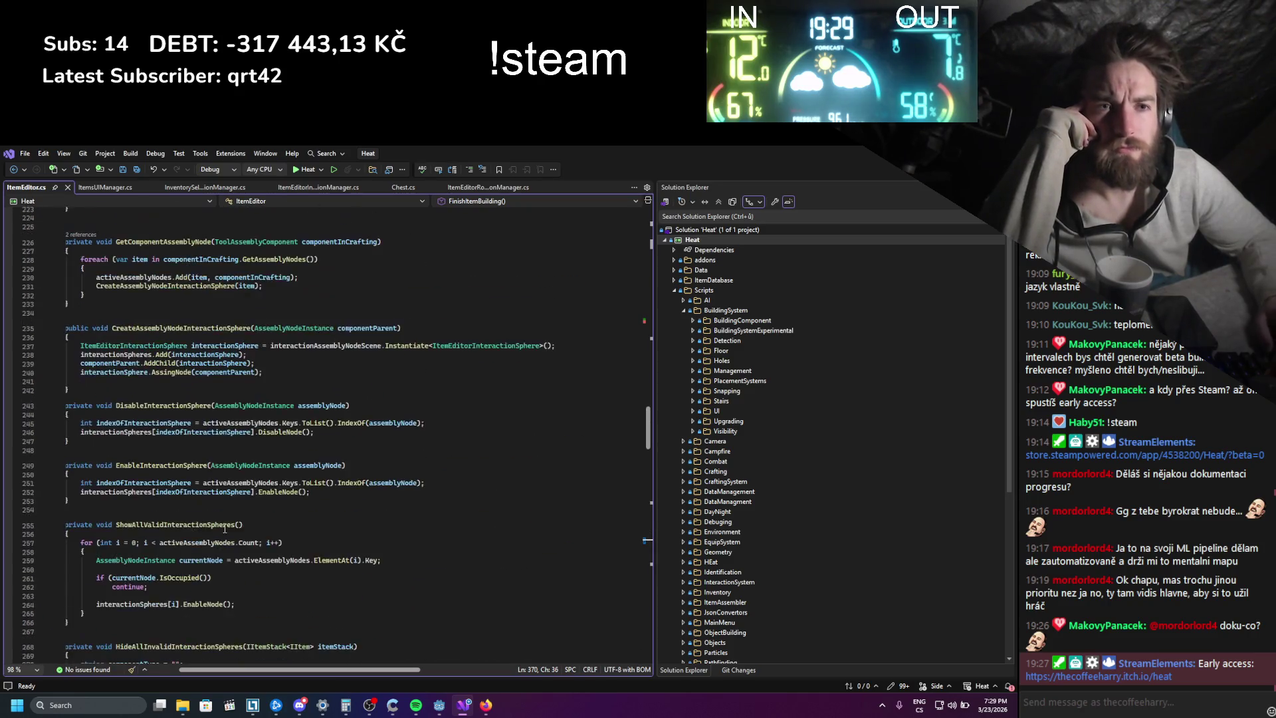
{"action": "scroll", "coordinate": [223, 528], "scroll_direction": "up", "scroll_amount": 20}
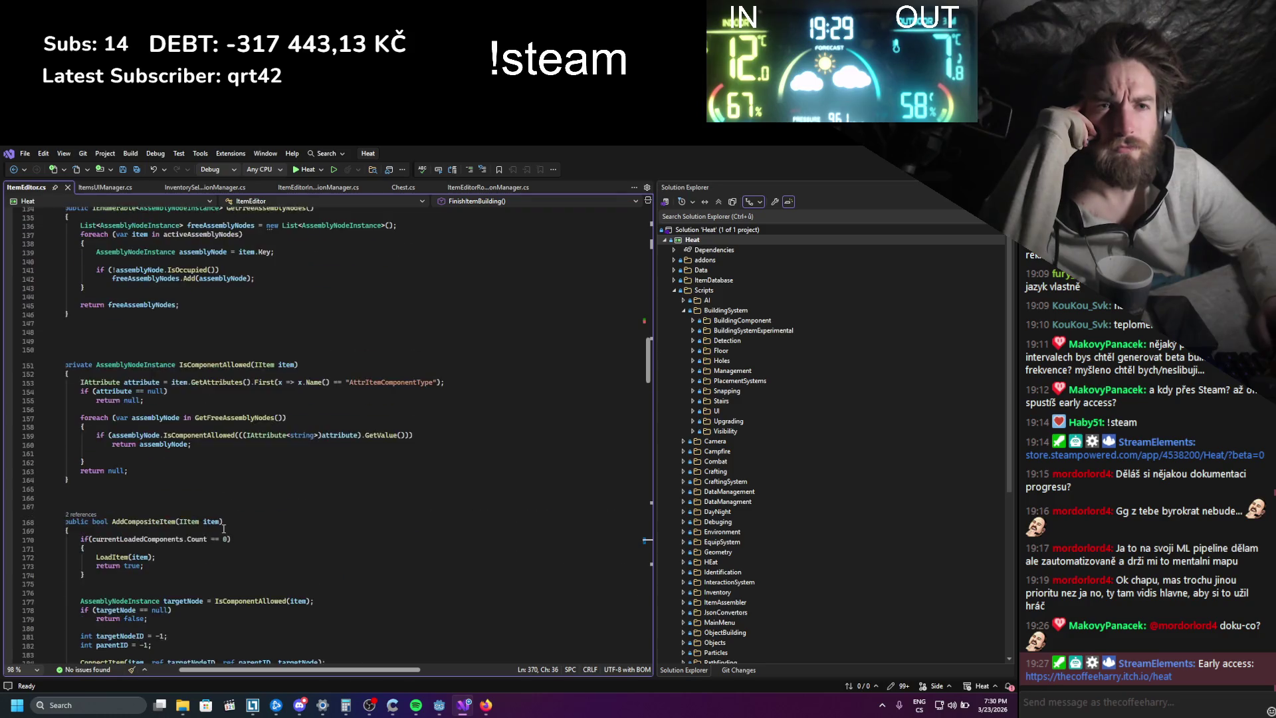
{"action": "scroll", "coordinate": [223, 529], "scroll_direction": "up", "scroll_amount": 18}
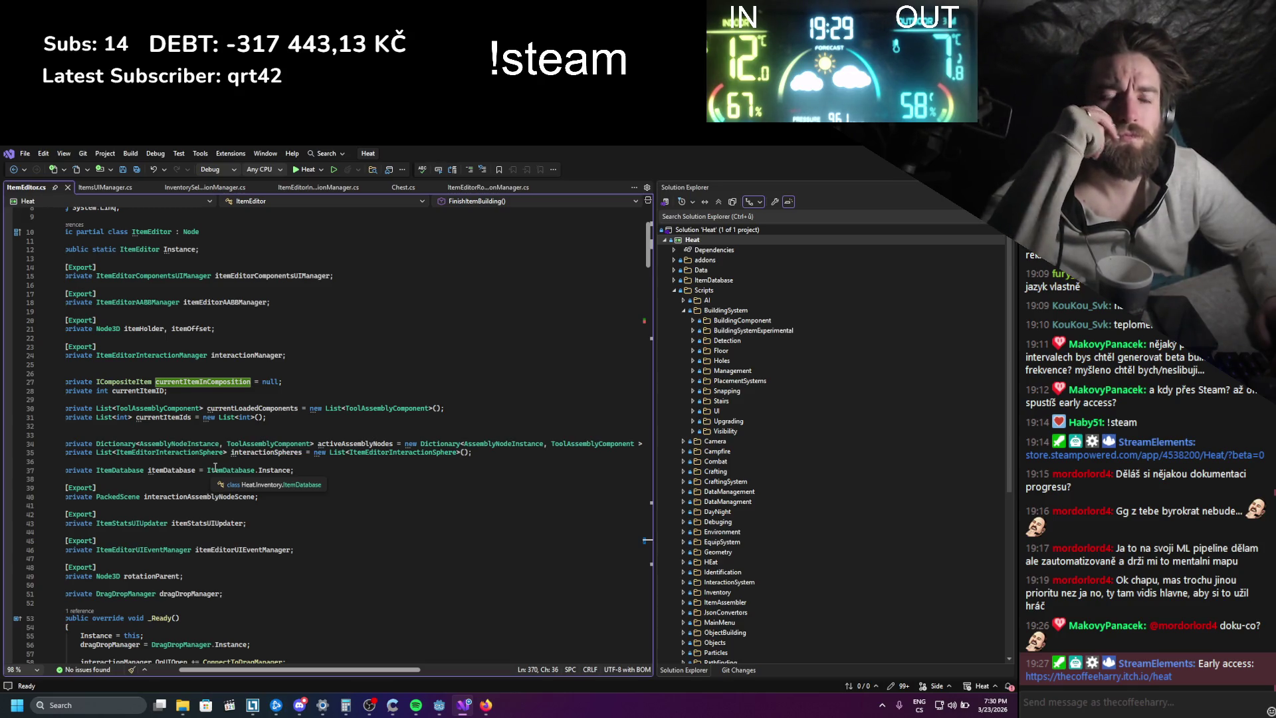
{"action": "scroll", "coordinate": [214, 467], "scroll_direction": "down", "scroll_amount": 19}
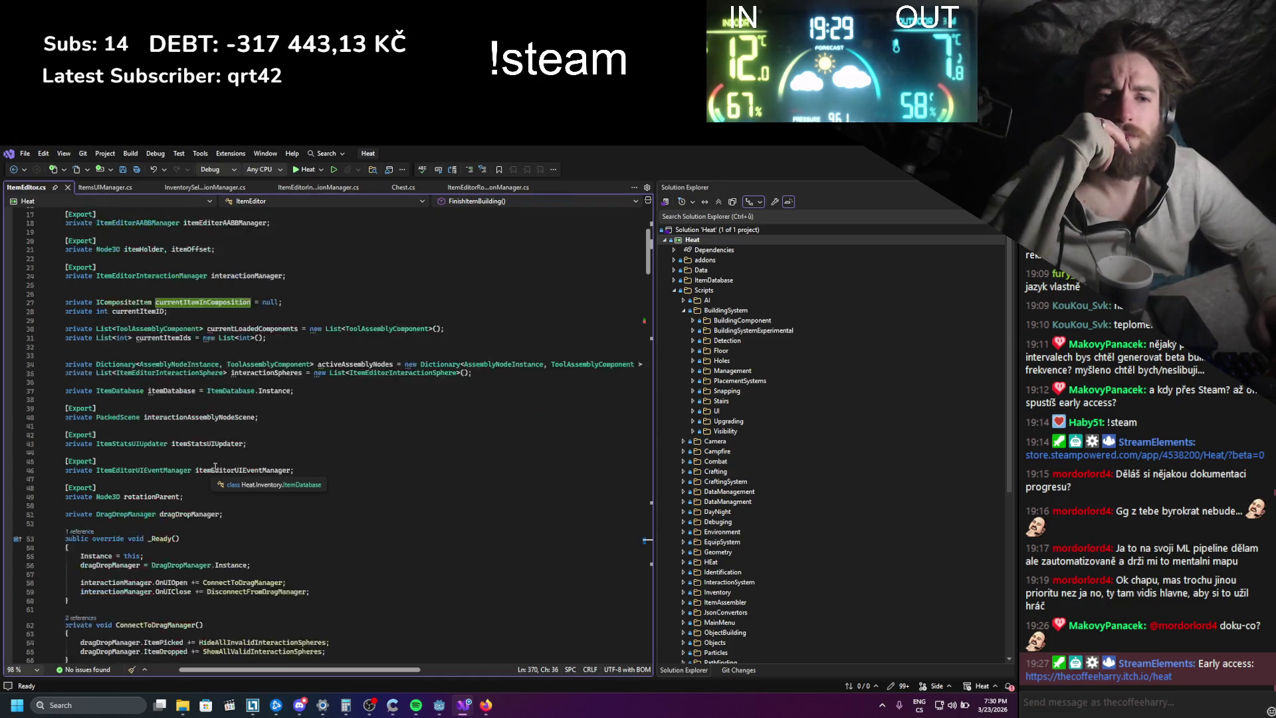
{"action": "scroll", "coordinate": [214, 468], "scroll_direction": "down", "scroll_amount": 8}
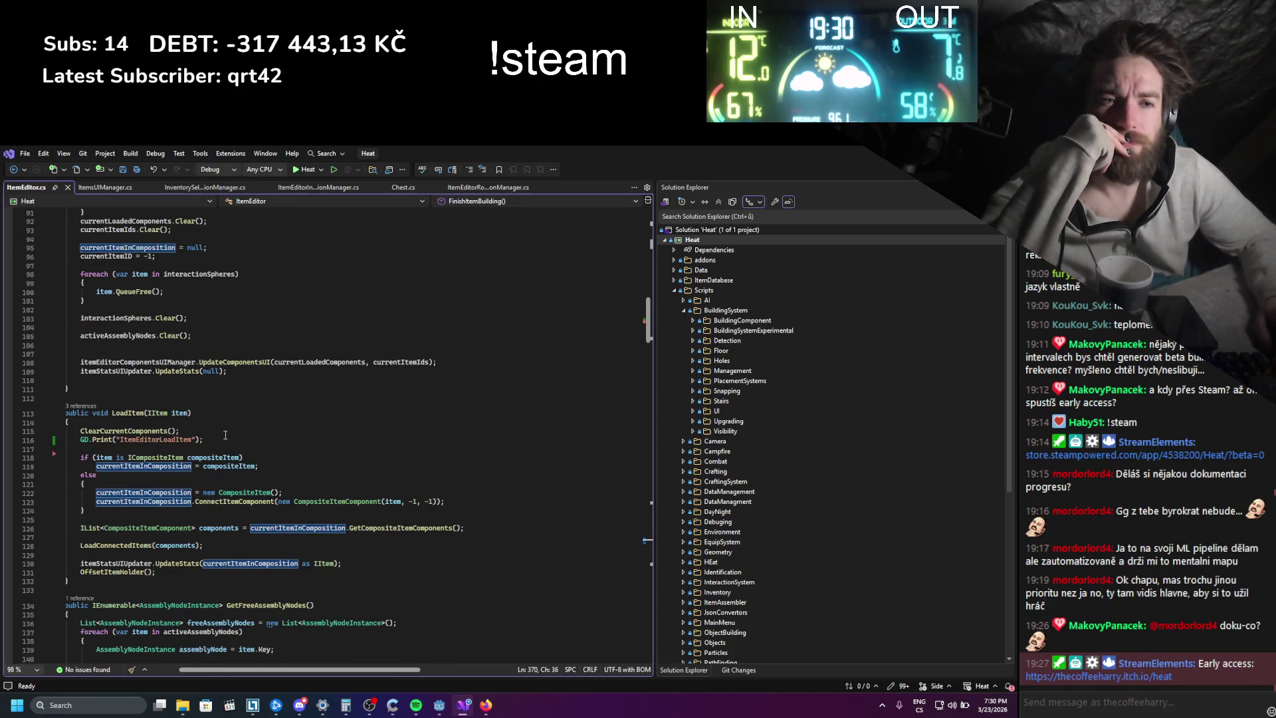
- Inspect the uses of item in LoadItem, then select FinishItemBuilding's single-component currentItemID assignment
{"action": "left_click", "coordinate": [109, 457]}
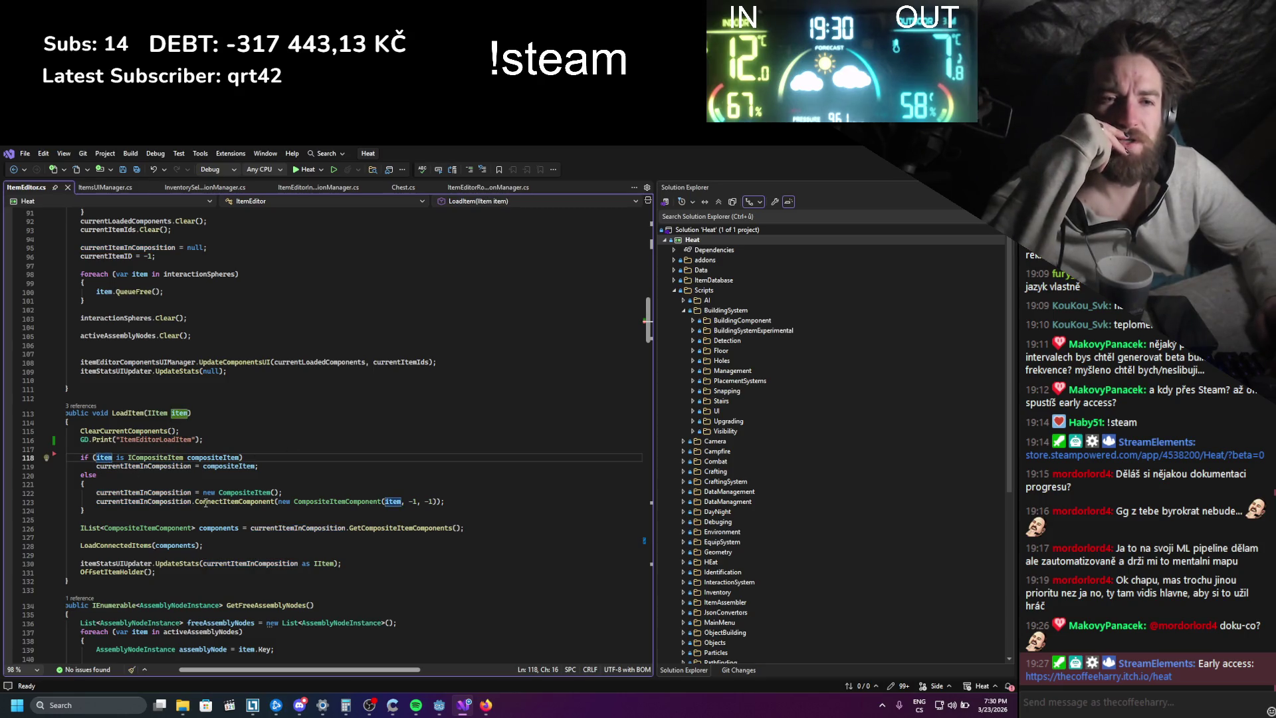
{"action": "mouse_move", "coordinate": [339, 499]}
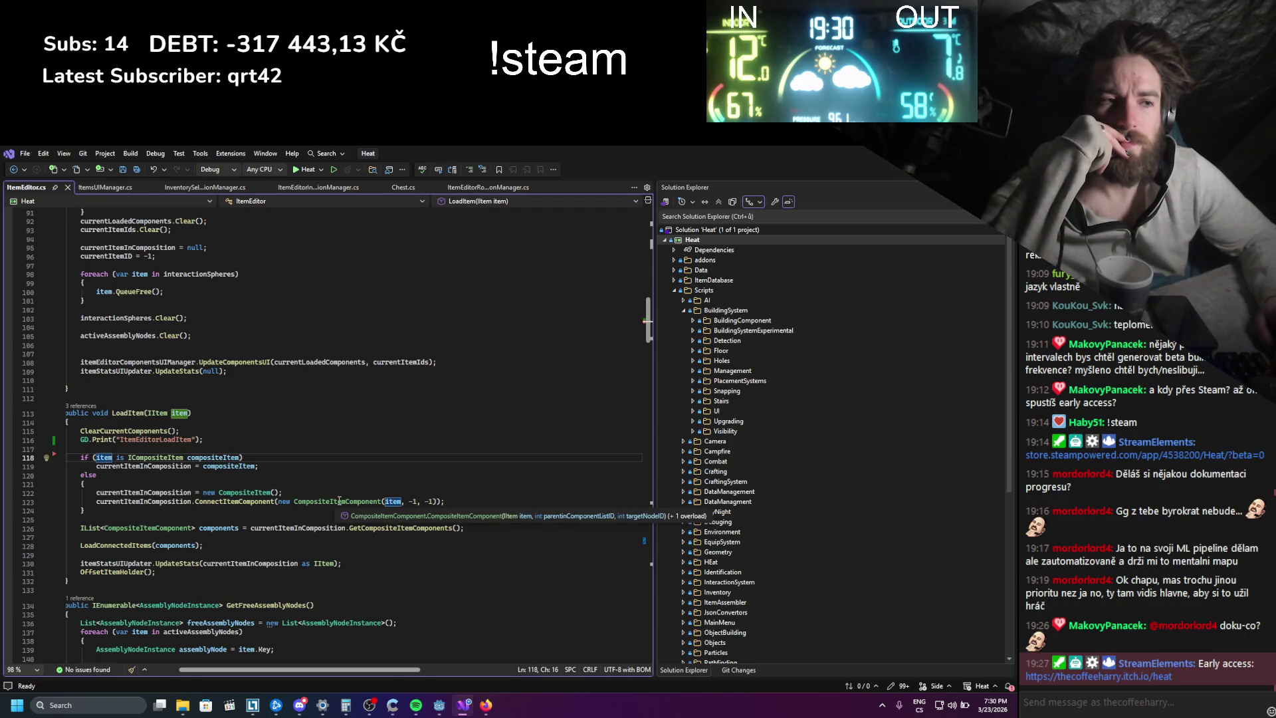
{"action": "scroll", "coordinate": [339, 499], "scroll_direction": "down", "scroll_amount": 20}
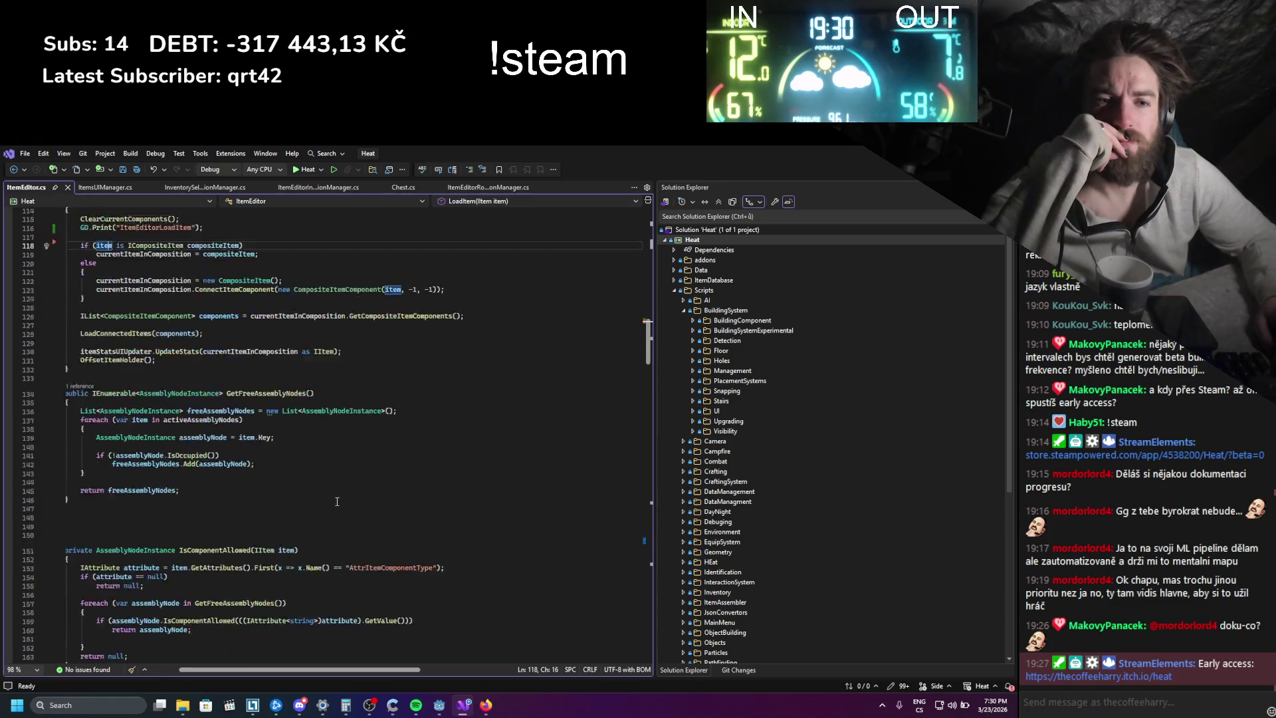
{"action": "scroll", "coordinate": [334, 504], "scroll_direction": "down", "scroll_amount": 20}
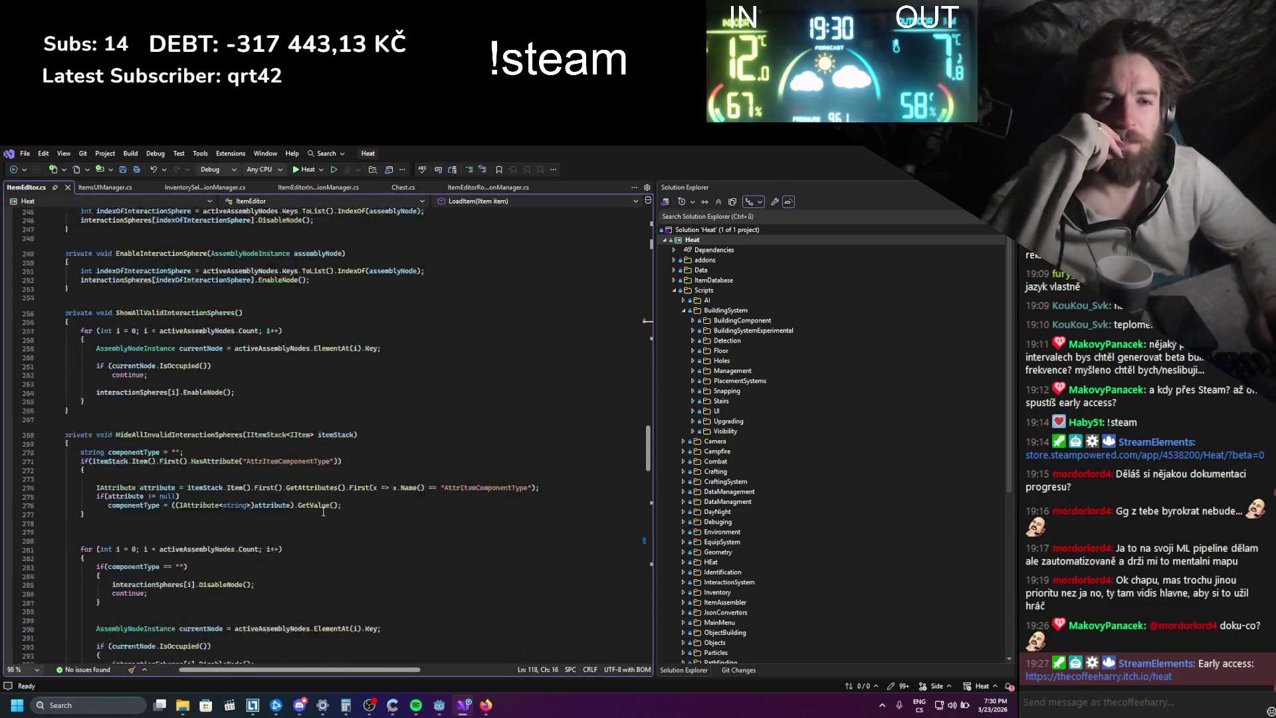
{"action": "scroll", "coordinate": [311, 520], "scroll_direction": "down", "scroll_amount": 8}
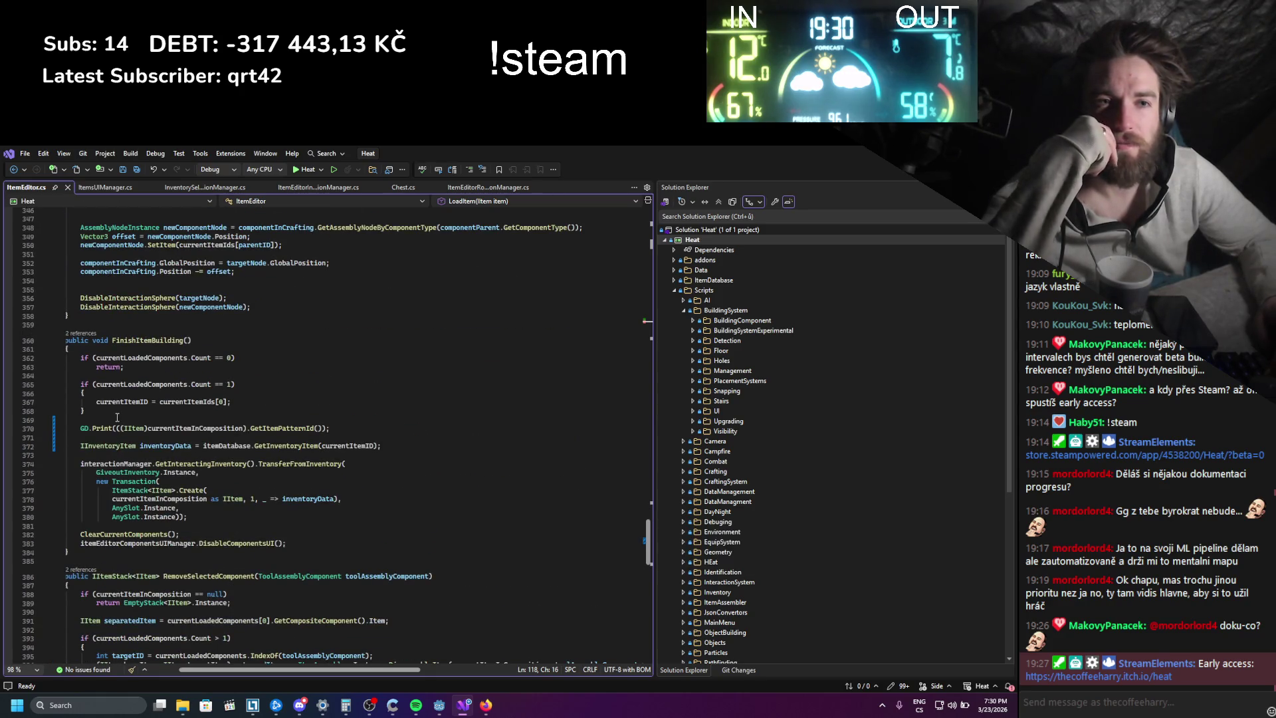
{"action": "left_click_drag", "start_coordinate": [94, 401], "coordinate": [85, 411]}
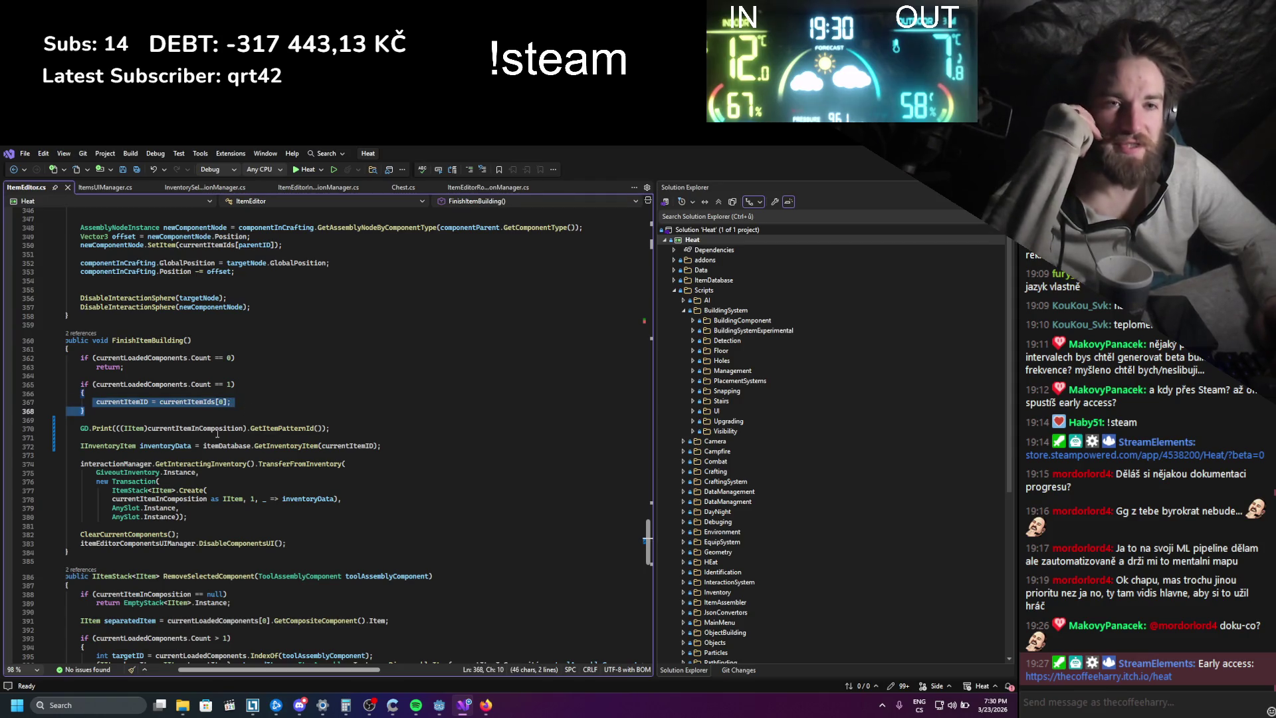
- Declare IItem finalItem = currentItemInComposition as IItem; in FinishItemBuilding
{"action": "left_click", "coordinate": [119, 413]}
{"action": "left_click", "coordinate": [114, 376]}
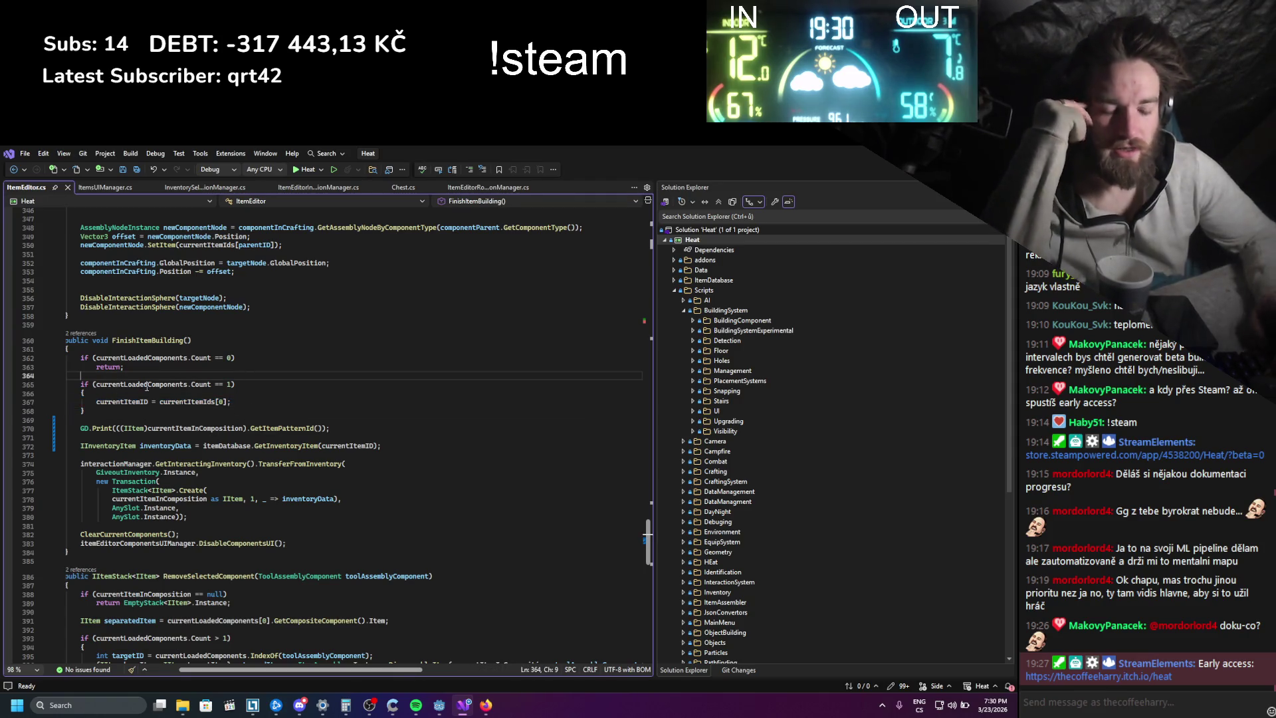
{"action": "key", "text": "Return"}
{"action": "key", "text": "Return"}
{"action": "key", "text": "Up"}
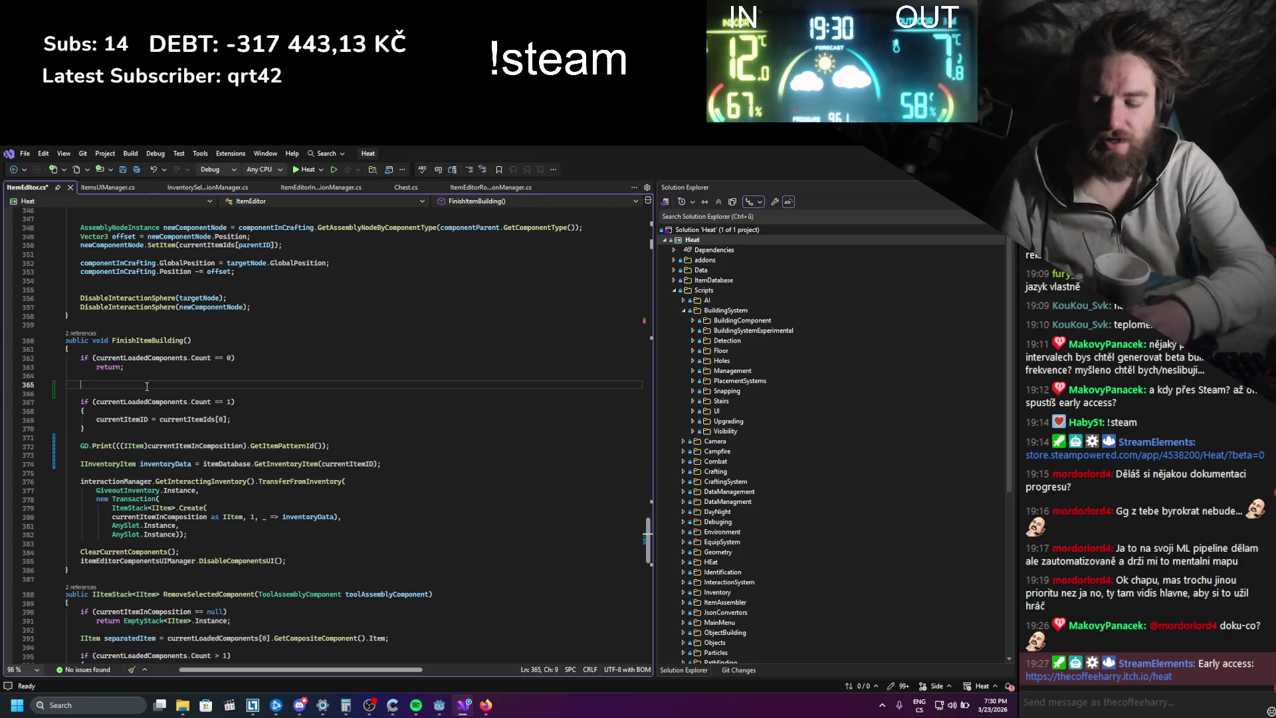
{"action": "type", "text": "IItem "}
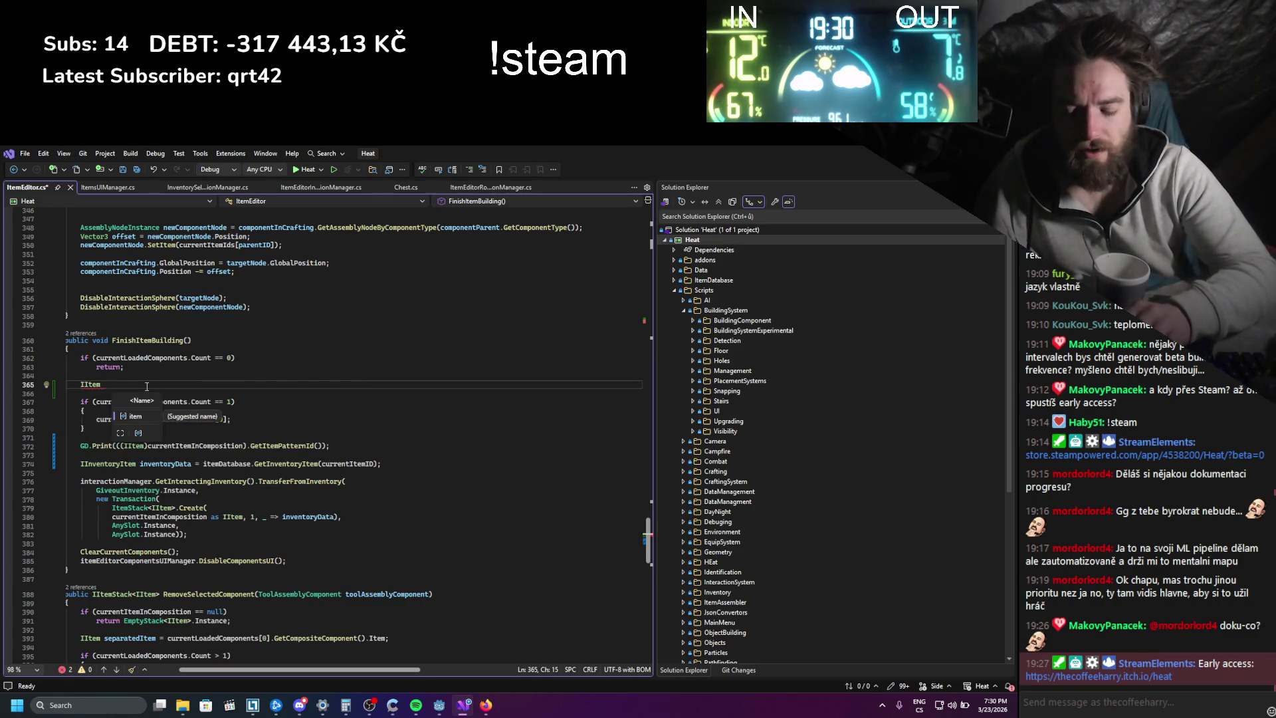
{"action": "type", "text": "finalItem = curre"}
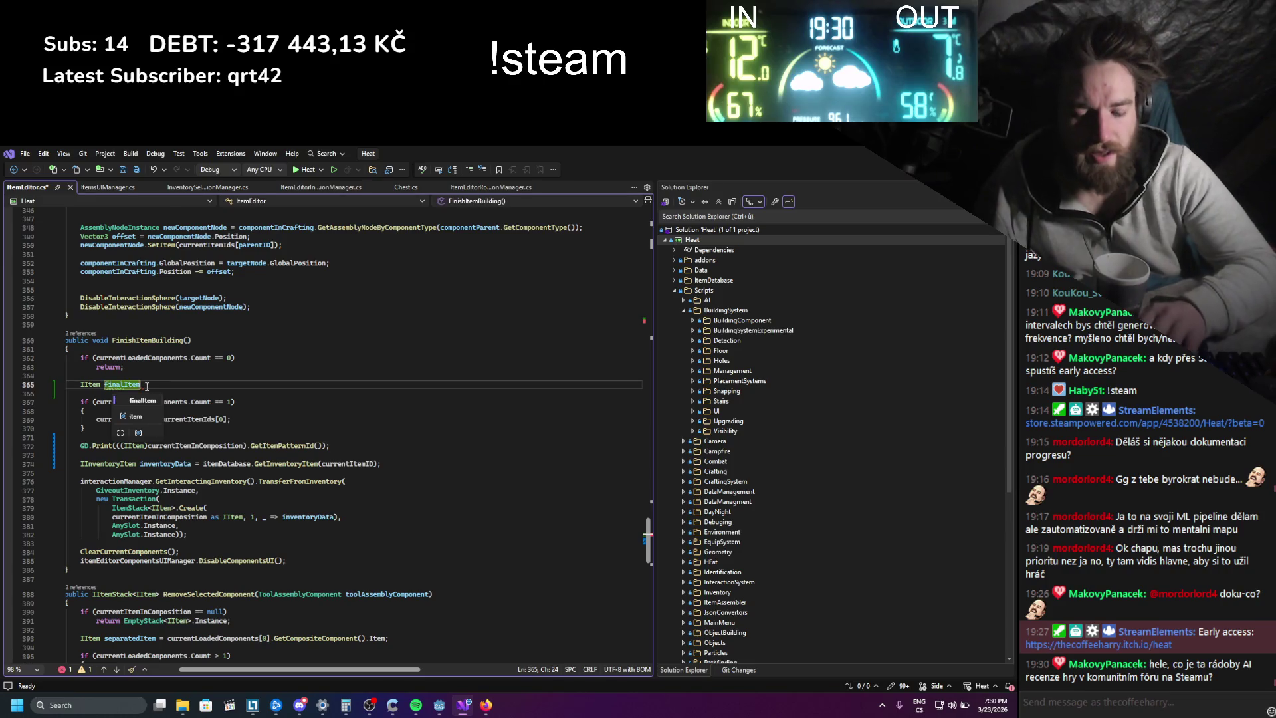
{"action": "key", "text": "Down"}
{"action": "key", "text": "Down"}
{"action": "key", "text": "Tab"}
{"action": "type", "text": ";"}
{"action": "key", "text": "ctrl+s"}
{"action": "key", "text": "Left"}
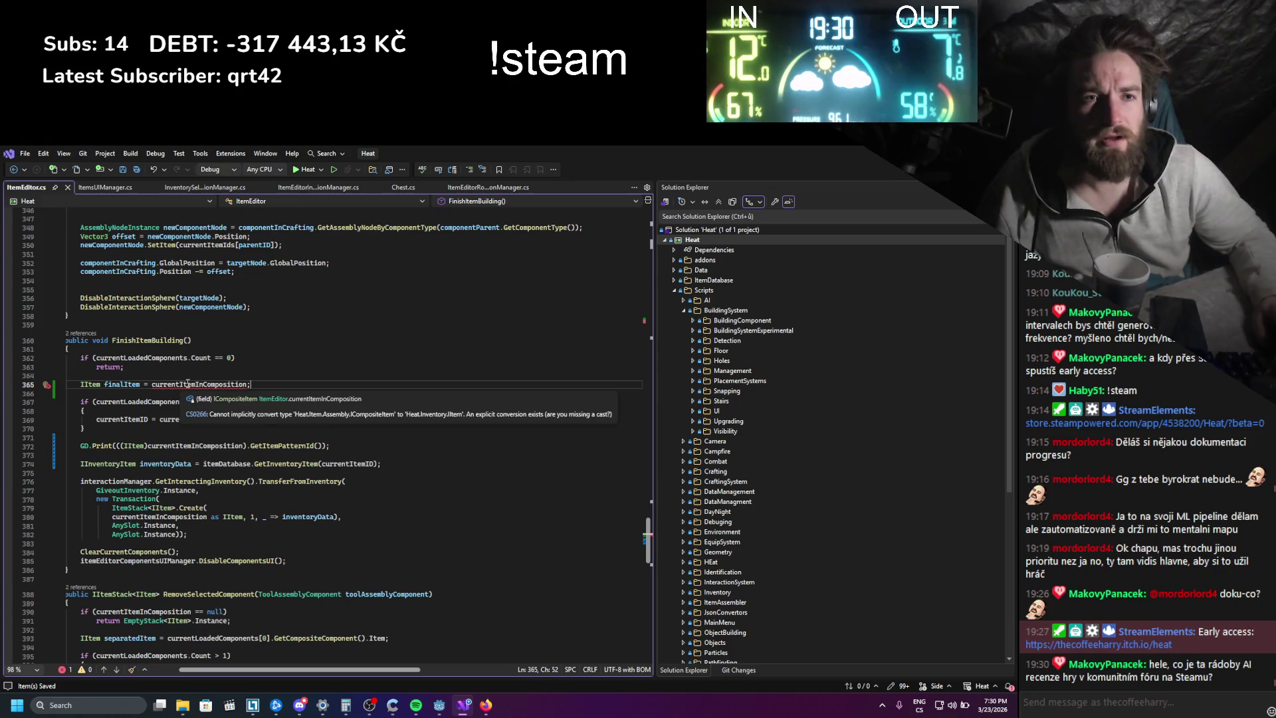
{"action": "type", "text": "as IItem"}
- In the single-component branch, set finalItem = currentItemInComposition.GetCompositeItemComponents()[0].Item and save
{"action": "double_click", "coordinate": [122, 384]}
{"action": "key", "text": "ctrl+c"}
{"action": "left_click", "coordinate": [238, 419]}
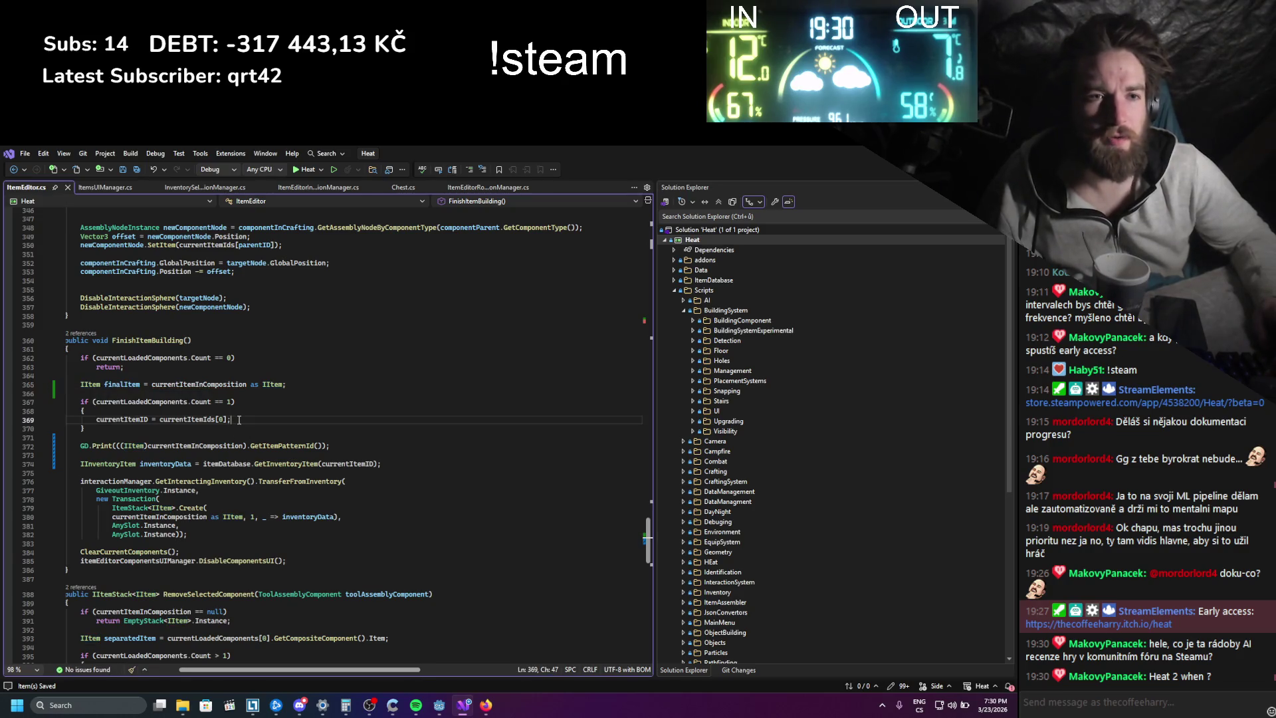
{"action": "key", "text": "Return"}
{"action": "key", "text": "ctrl+v"}
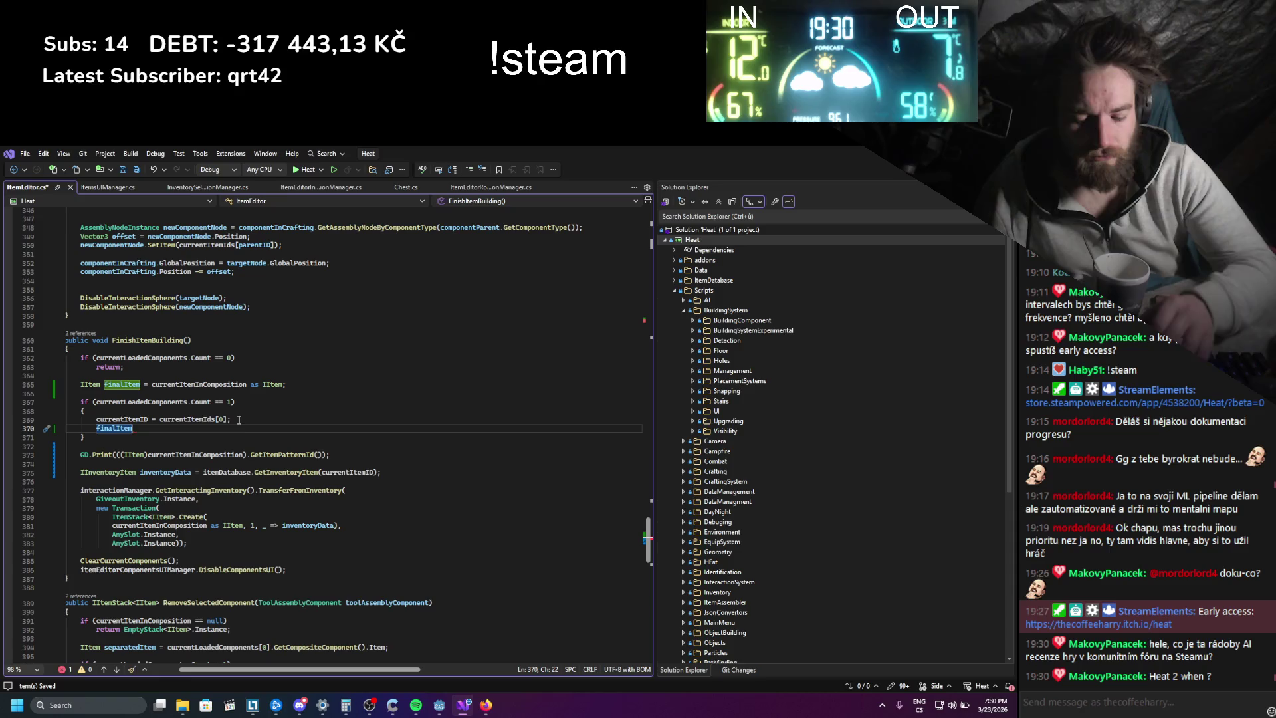
{"action": "type", "text": " = "}
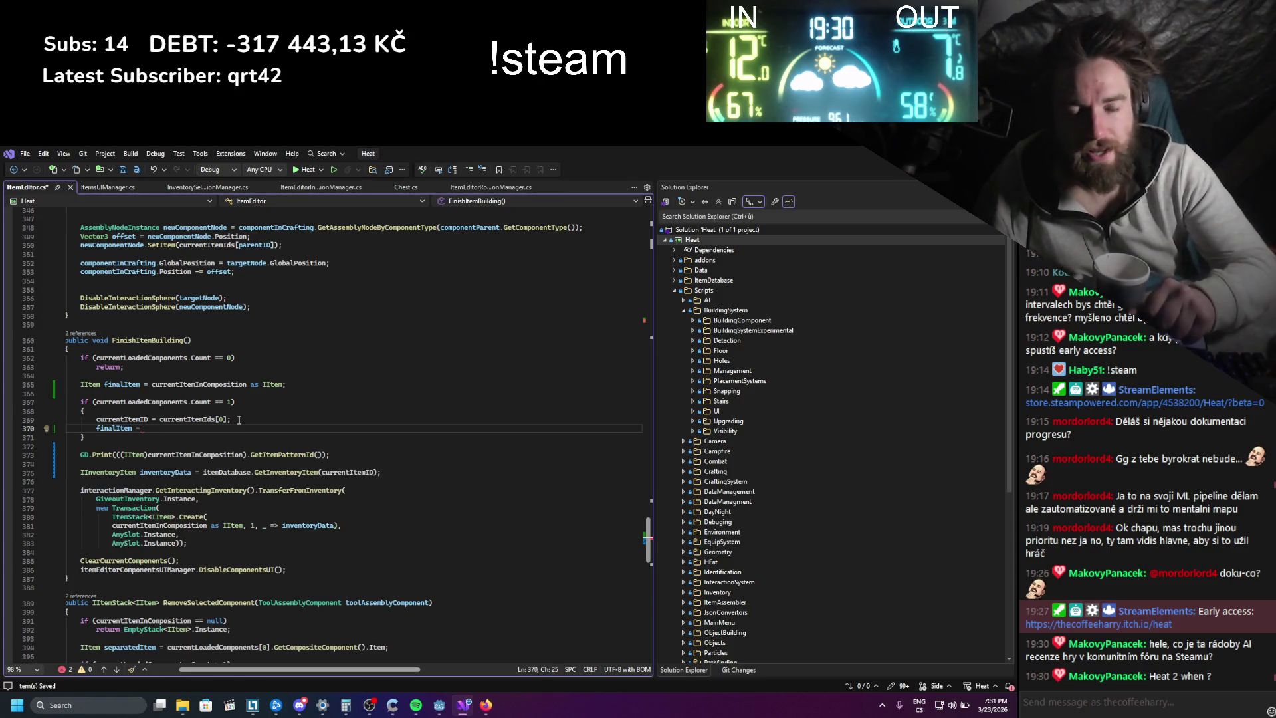
{"action": "type", "text": "curre"}
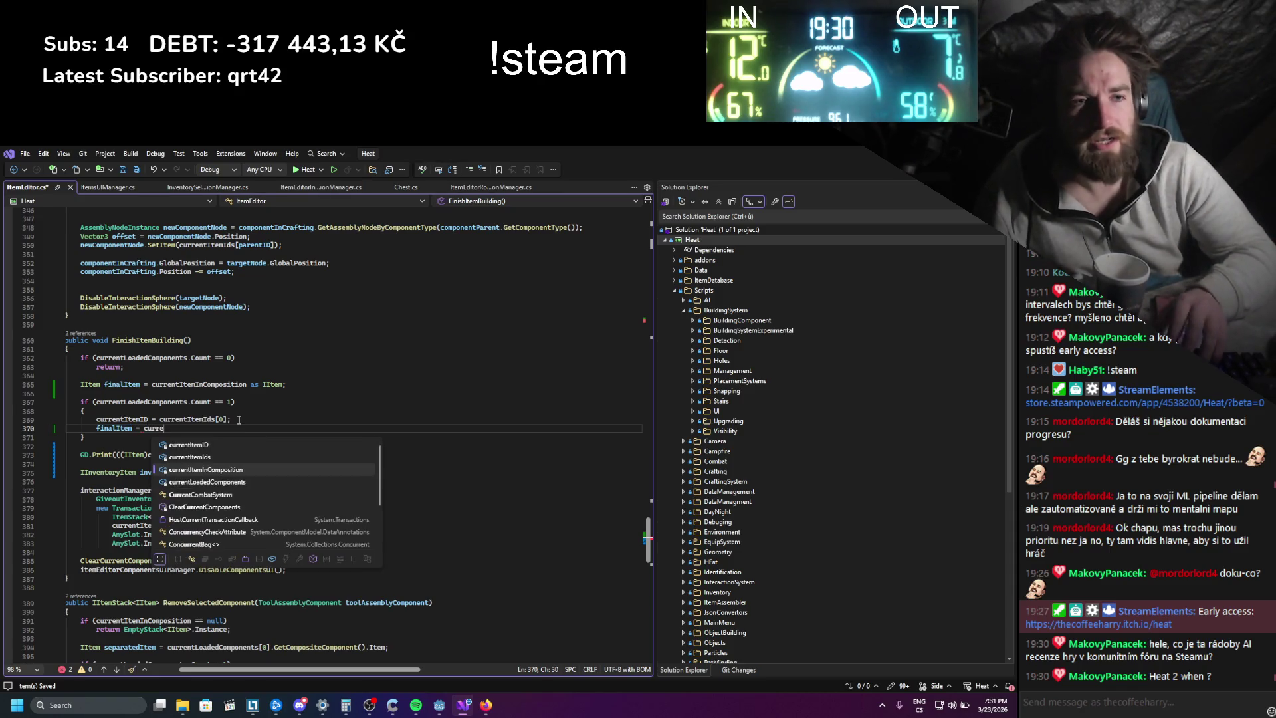
{"action": "key", "text": "Tab"}
{"action": "type", "text": "."}
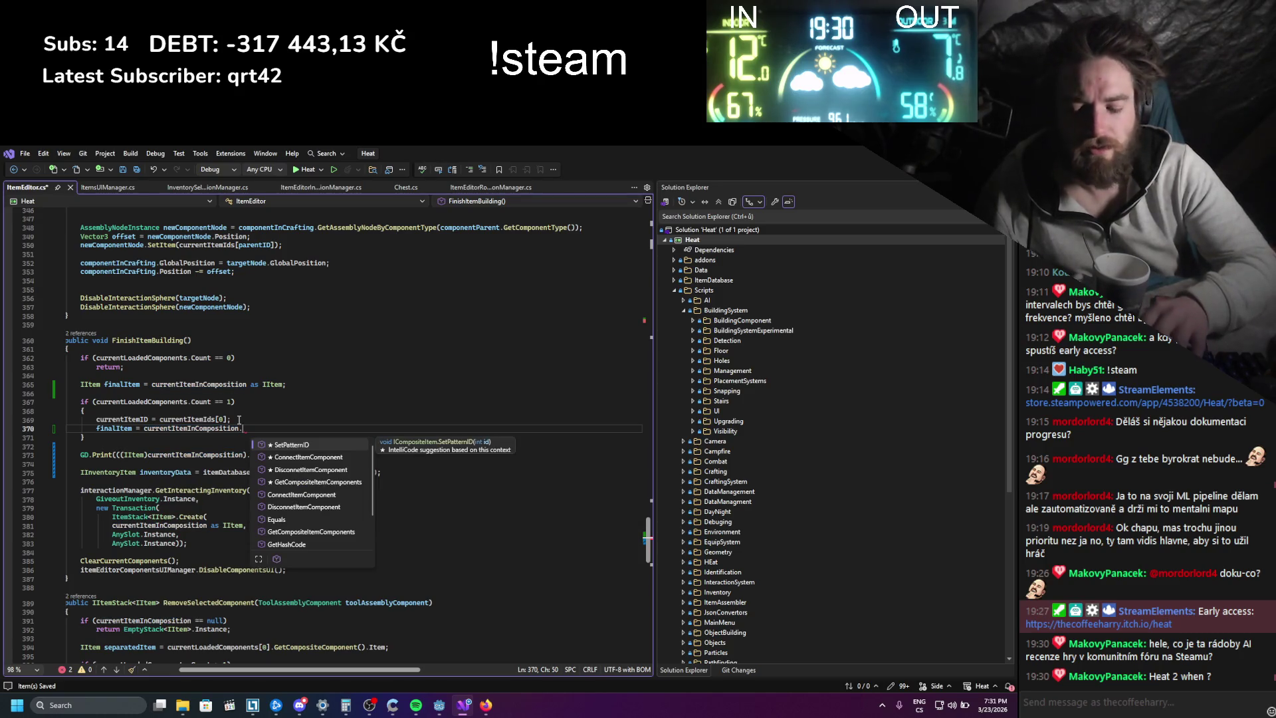
{"action": "type", "text": "getc"}
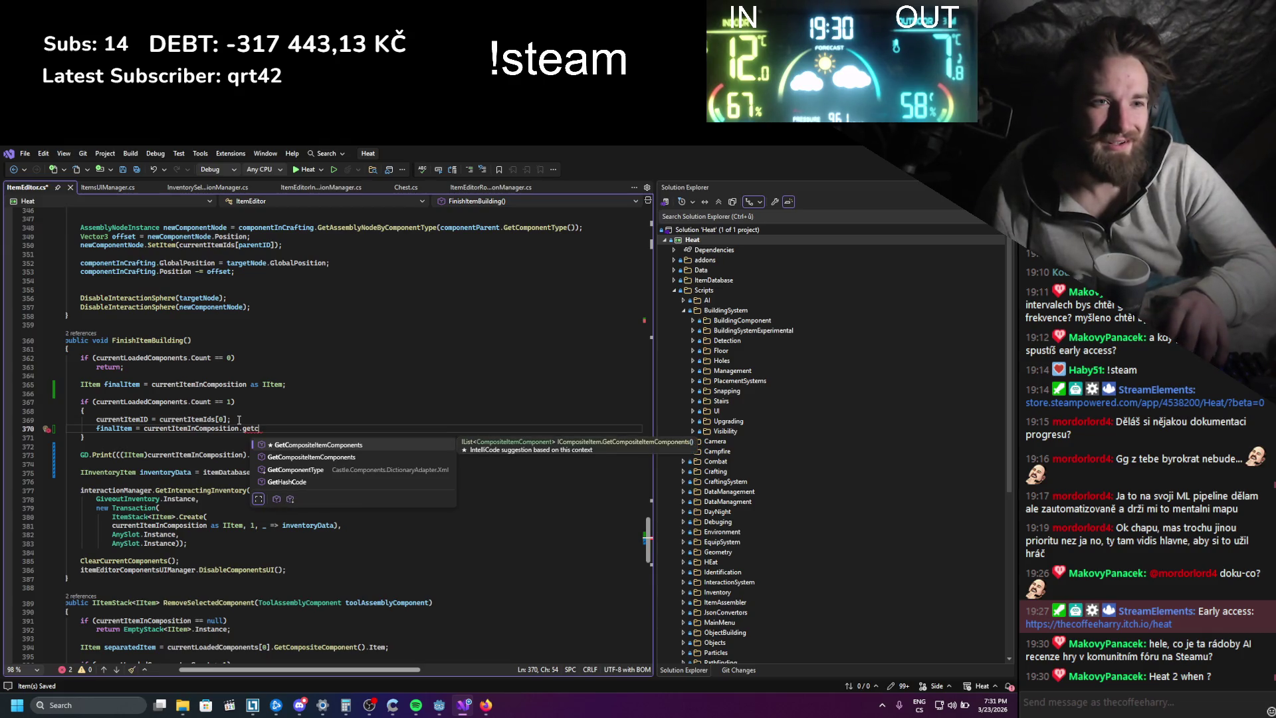
{"action": "key", "text": "Tab"}
{"action": "type", "text": "()"}
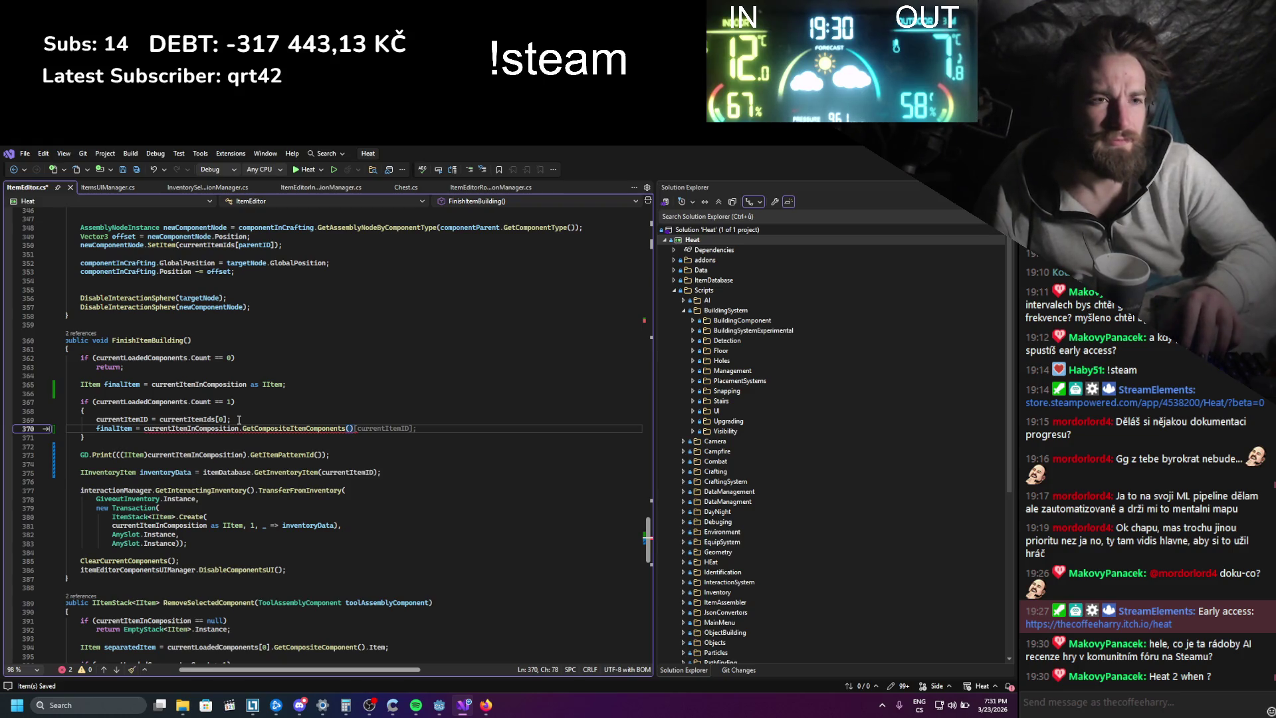
{"action": "type", "text": "[0]"}
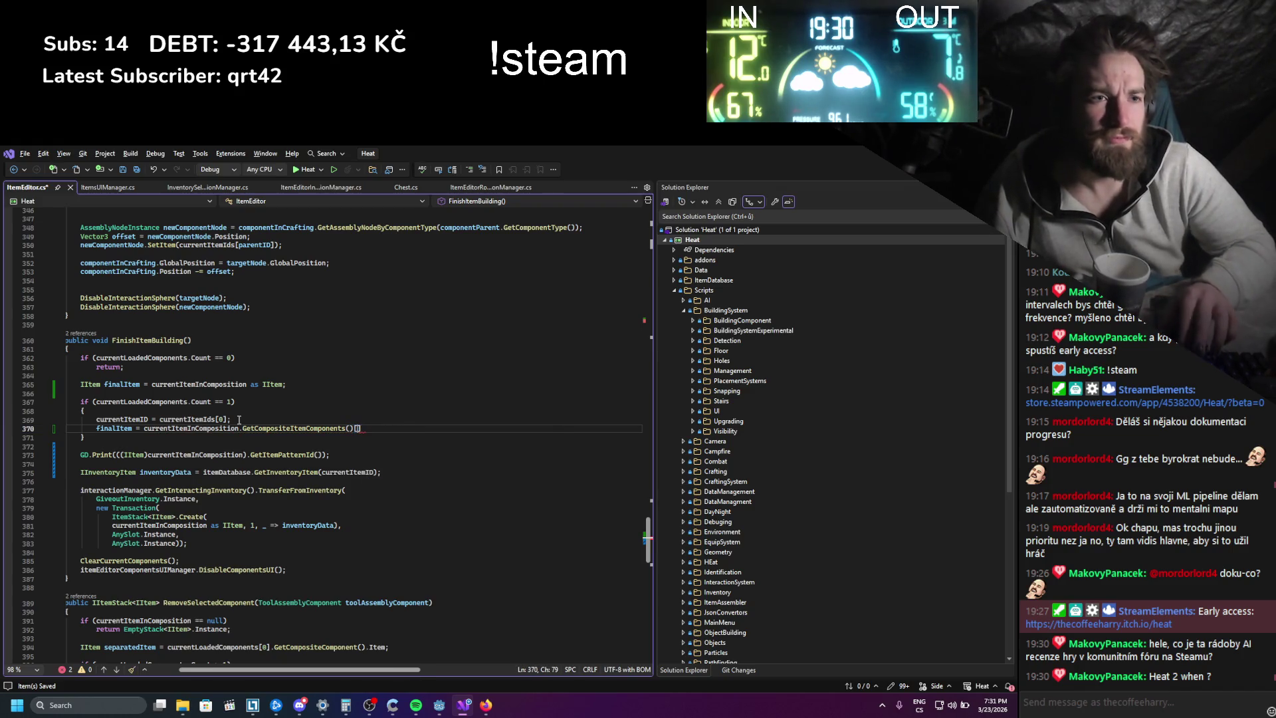
{"action": "key", "text": "Down"}
{"action": "key", "text": "Home"}
{"action": "key", "text": "Home"}
{"action": "key", "text": "Up"}
{"action": "key", "text": "End"}
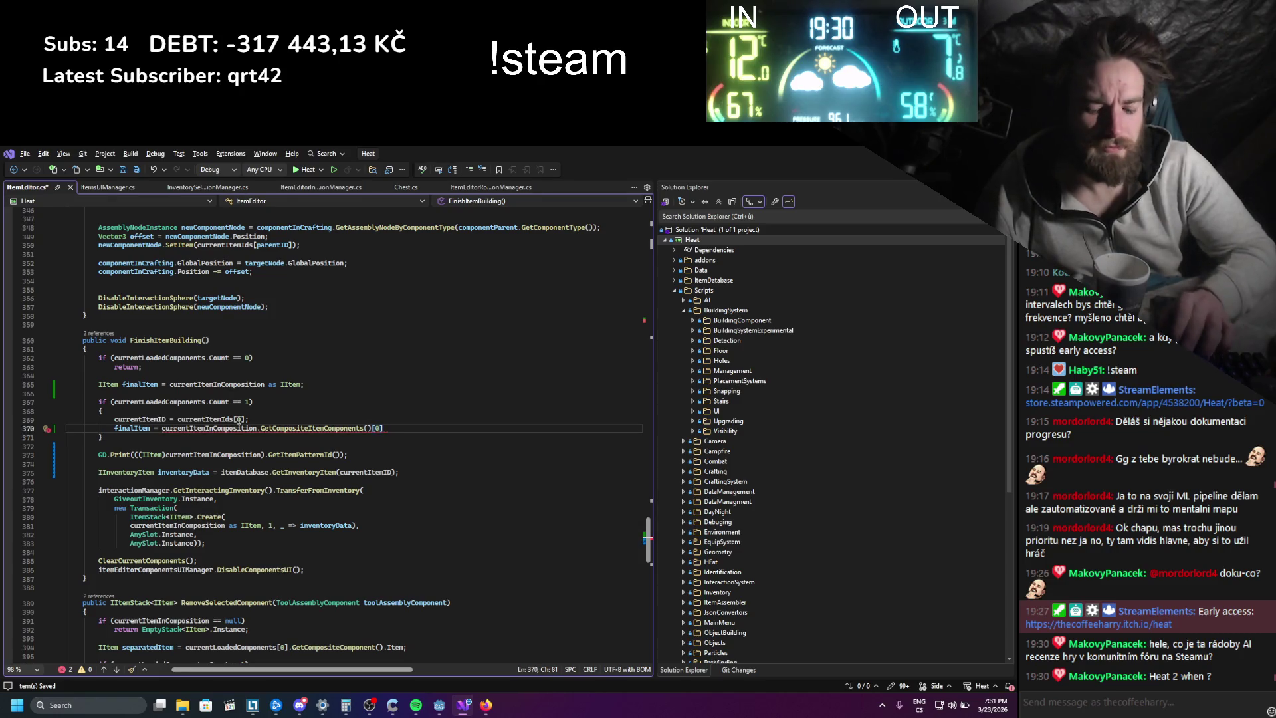
{"action": "type", "text": ".Item;"}
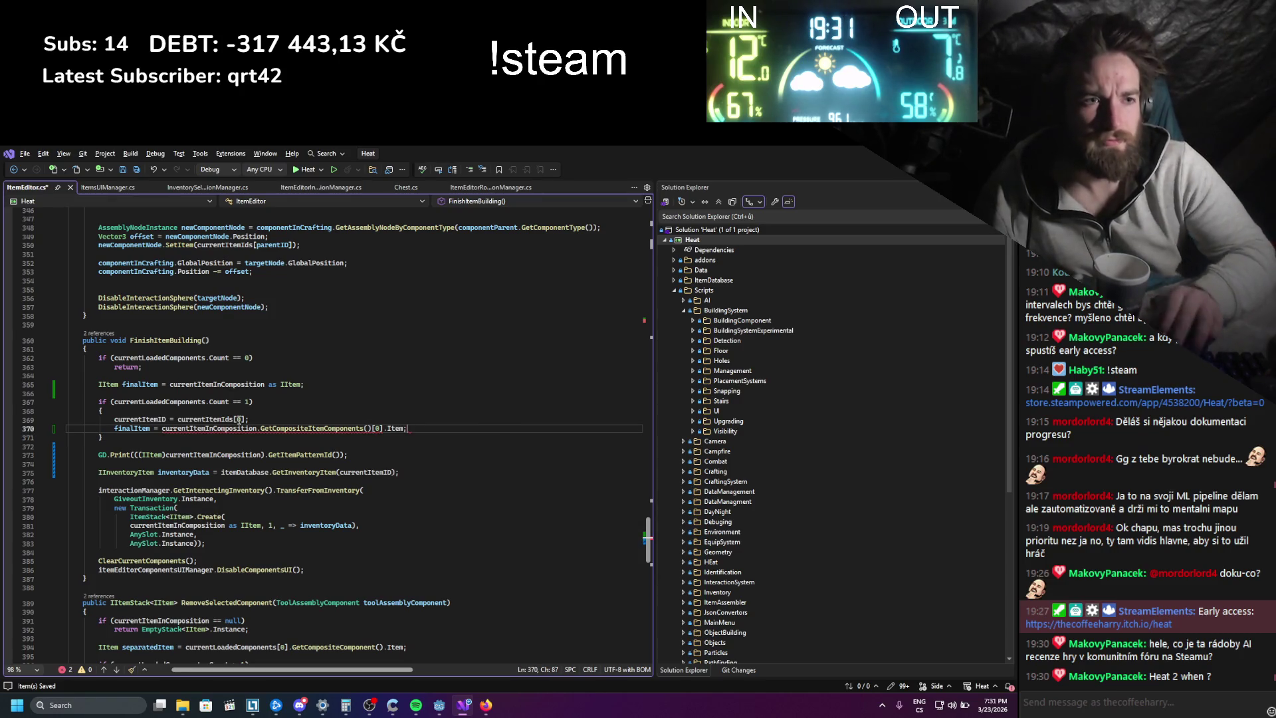
{"action": "key", "text": "ctrl+s"}
- Pass finalItem to ItemStack.Create instead of the cast composition, save, and rerun Heat
{"action": "double_click", "coordinate": [137, 429]}
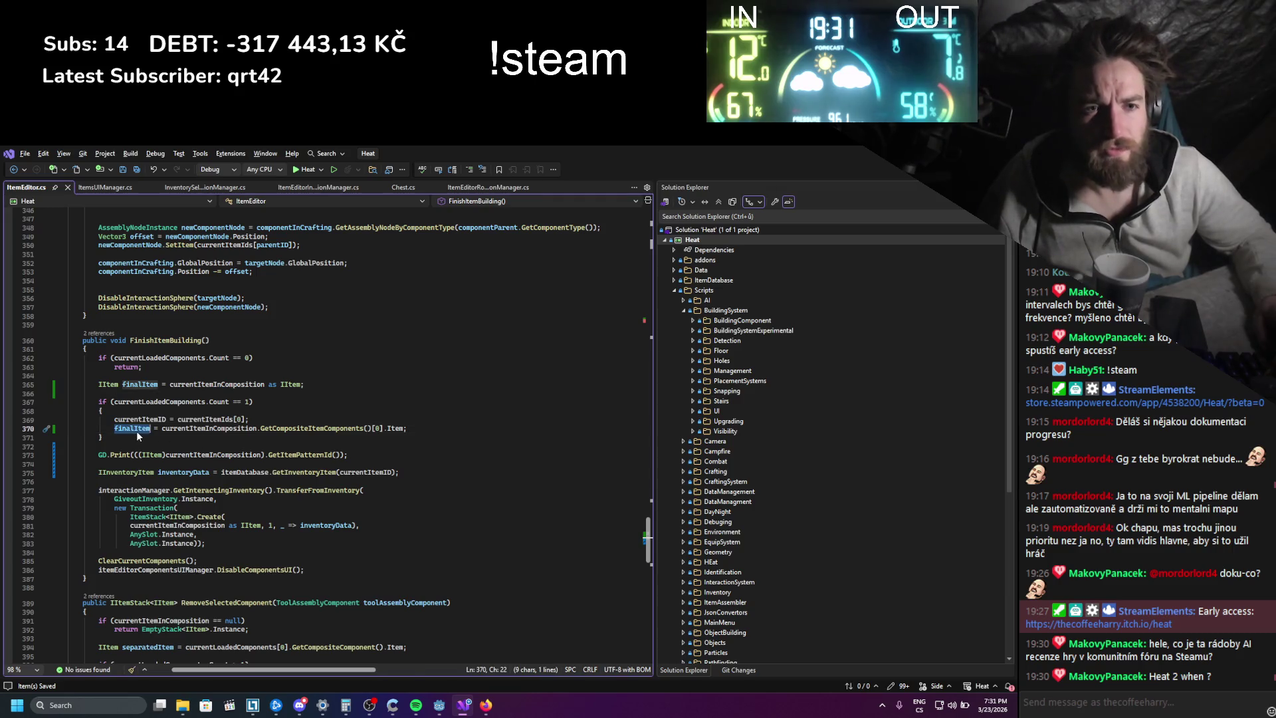
{"action": "key", "text": "ctrl+c"}
{"action": "double_click", "coordinate": [193, 525]}
{"action": "key", "text": "ctrl+v"}
{"action": "left_click_drag", "start_coordinate": [170, 525], "coordinate": [199, 528]}
{"action": "key", "text": "BackSpace"}
{"action": "key", "text": "BackSpace"}
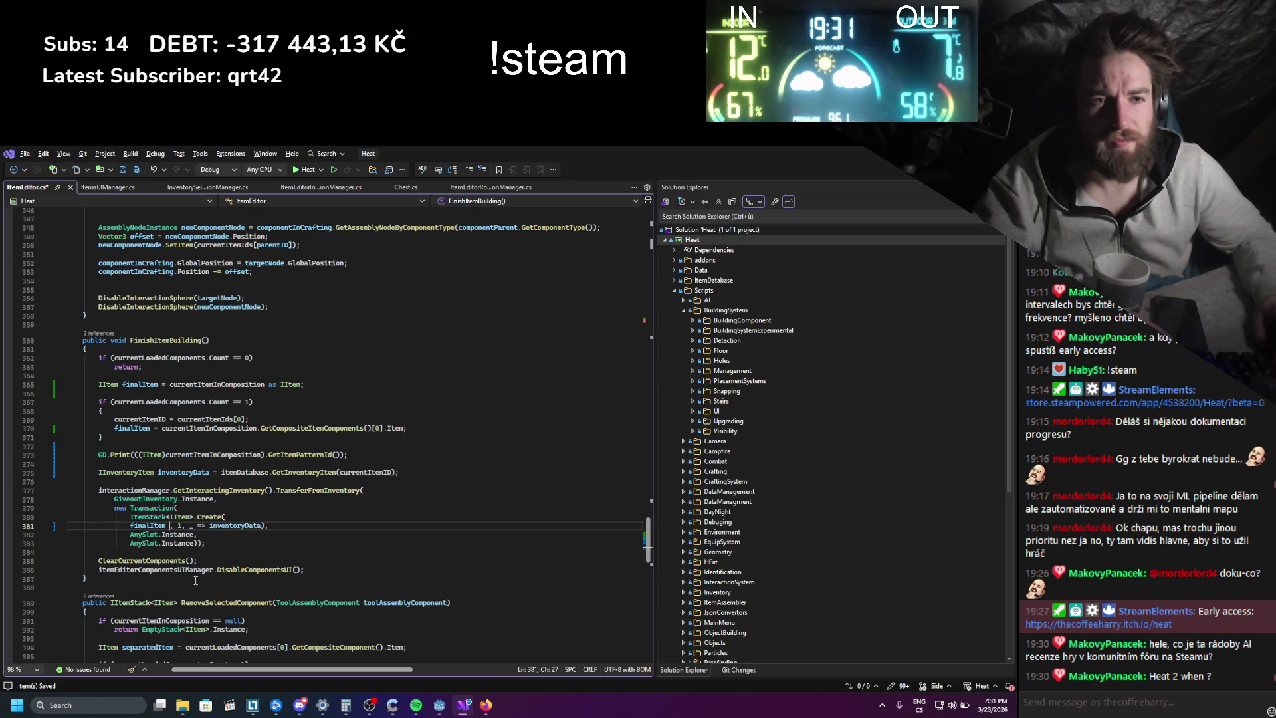
{"action": "key", "text": "ctrl+s"}
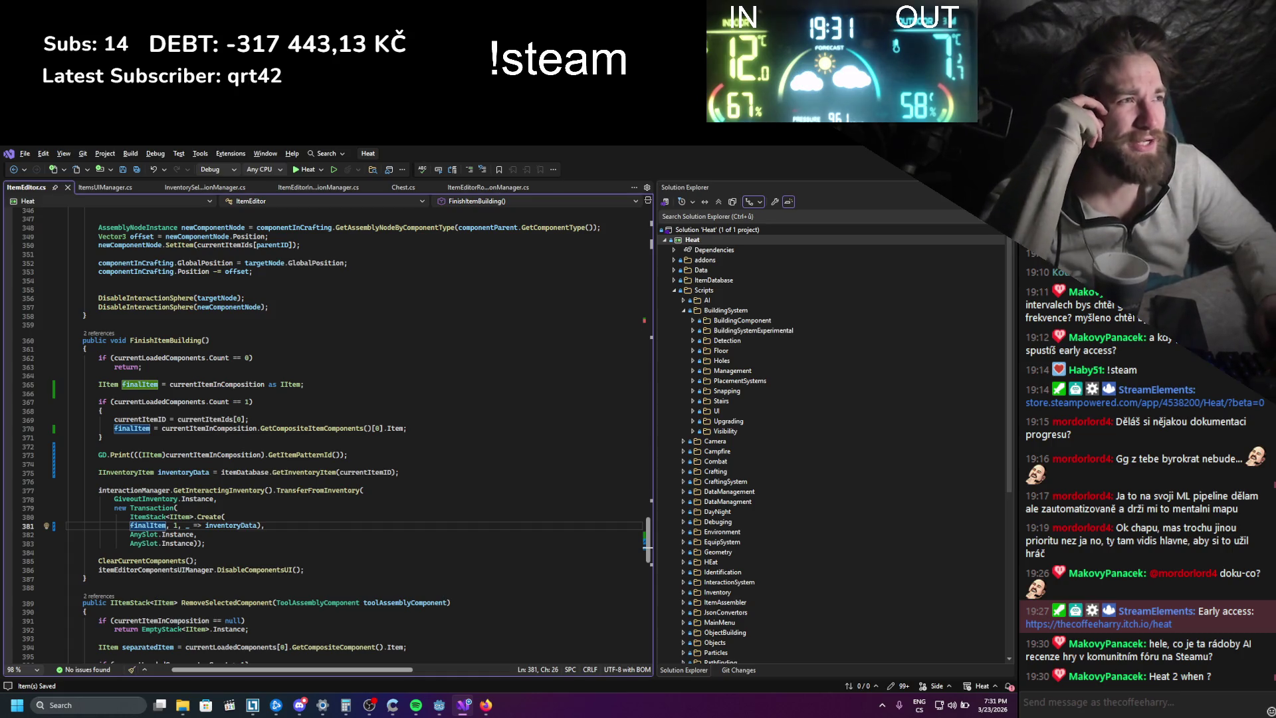
{"action": "key", "text": "alt+Tab"}
{"action": "left_click", "coordinate": [850, 171]}
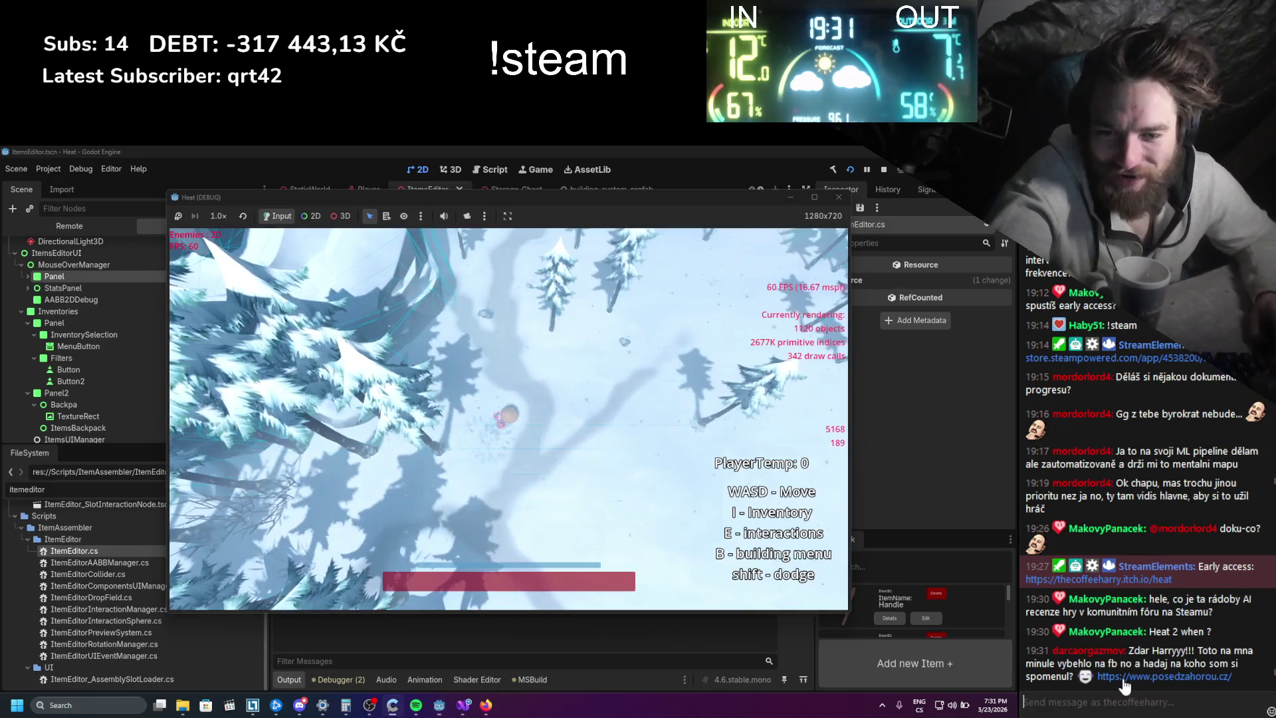
- Open the posedzahorou.cz website linked in the chat
{"action": "left_click", "coordinate": [1129, 675]}
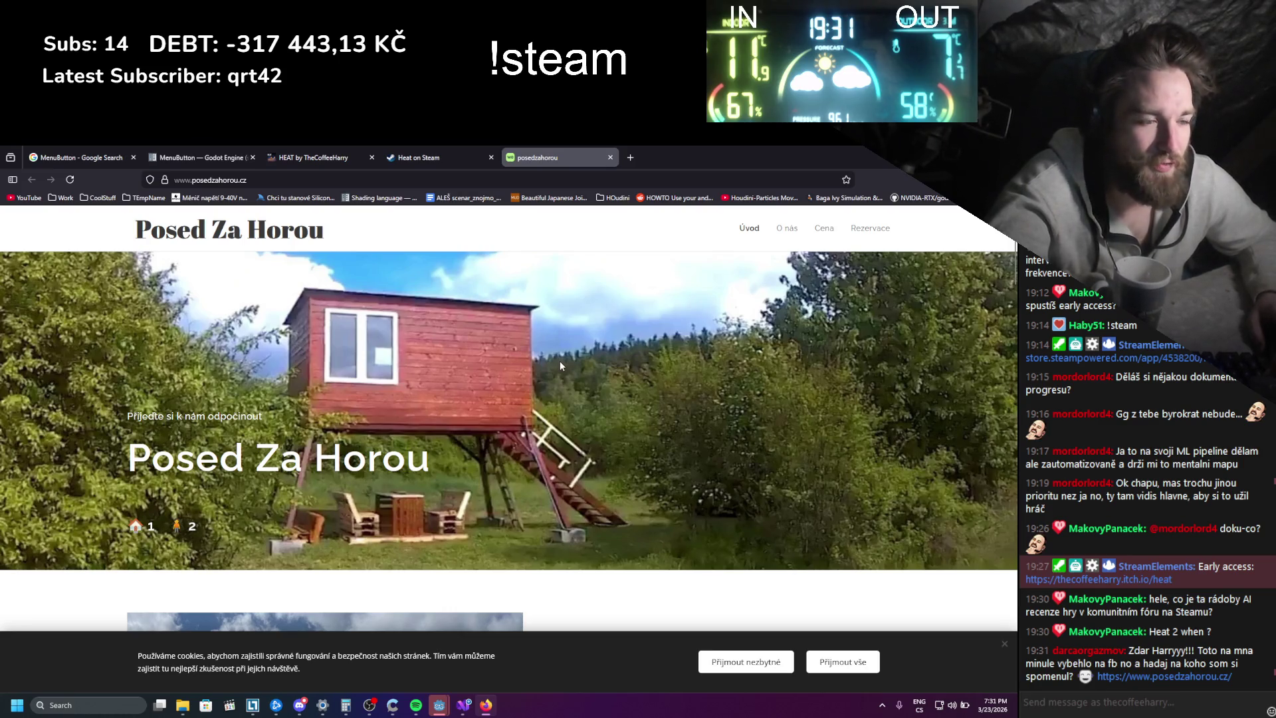
- Browse the posedzahorou.cz photos, close that tab, and return to the Heat debug game
{"action": "scroll", "coordinate": [559, 362], "scroll_direction": "down", "scroll_amount": 6}
{"action": "scroll", "coordinate": [556, 386], "scroll_direction": "up", "scroll_amount": 3}
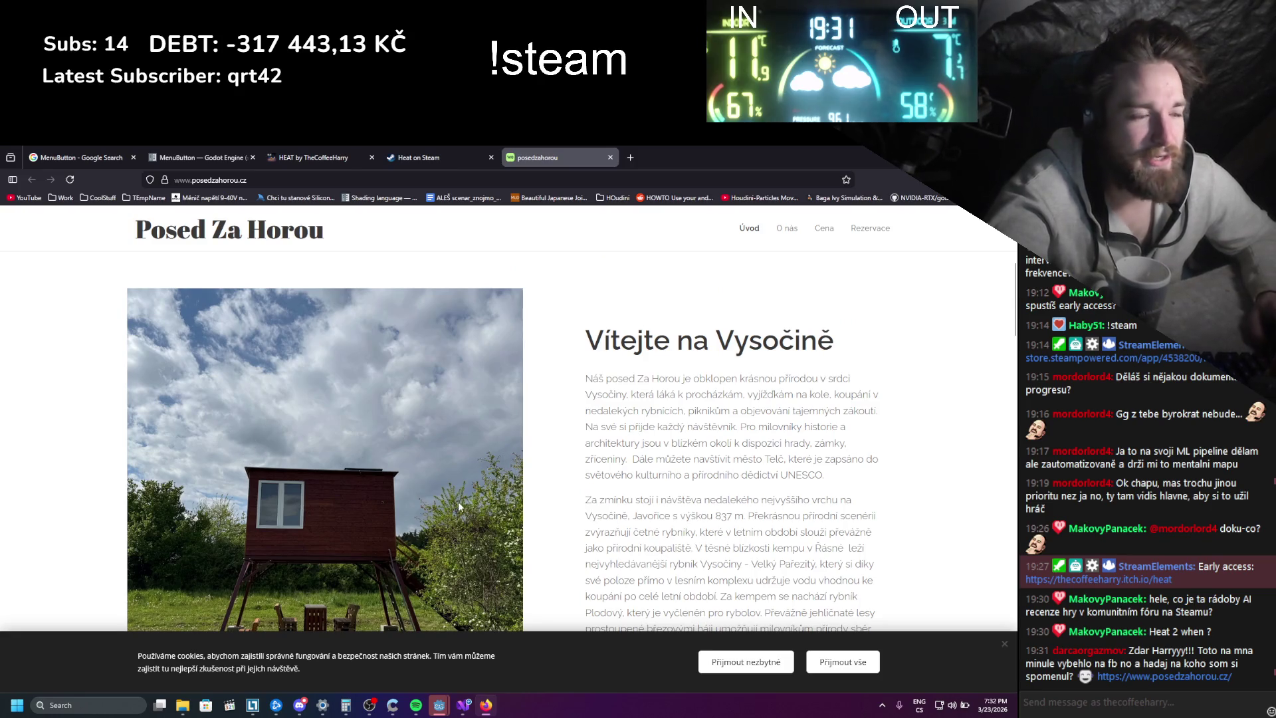
{"action": "scroll", "coordinate": [459, 506], "scroll_direction": "down", "scroll_amount": 5}
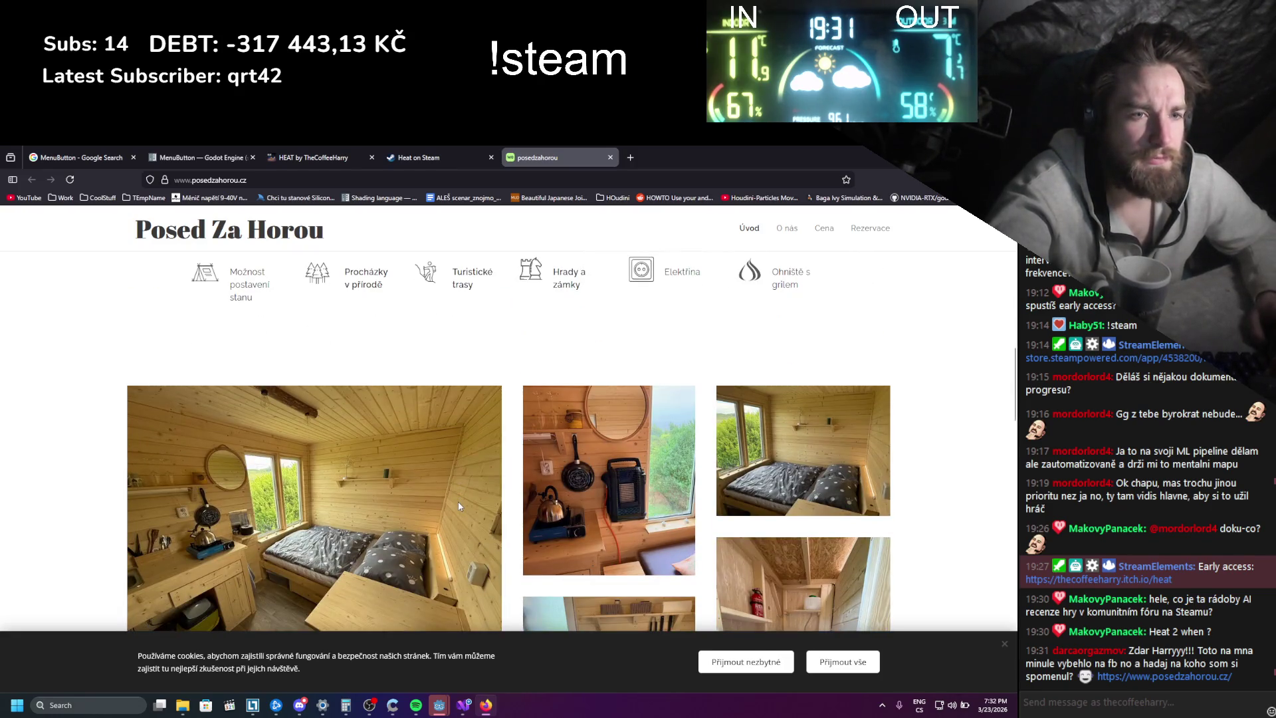
{"action": "scroll", "coordinate": [458, 506], "scroll_direction": "down", "scroll_amount": 2}
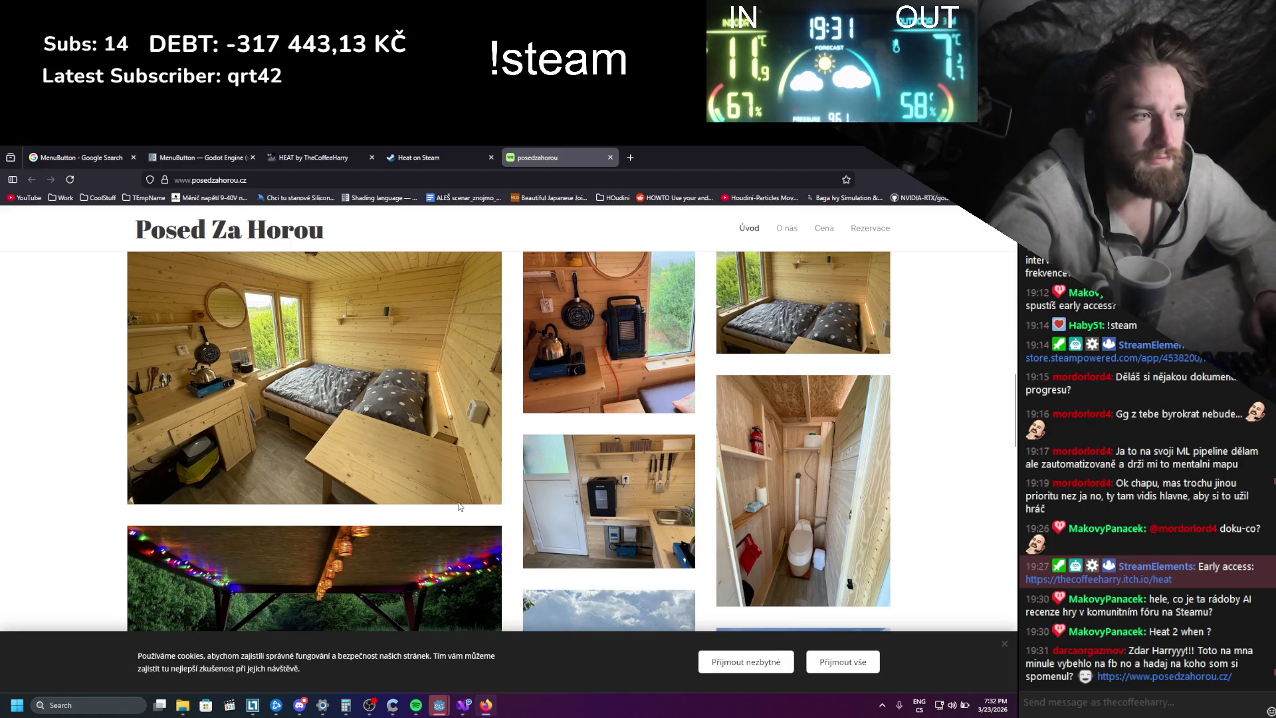
{"action": "scroll", "coordinate": [459, 506], "scroll_direction": "down", "scroll_amount": 2}
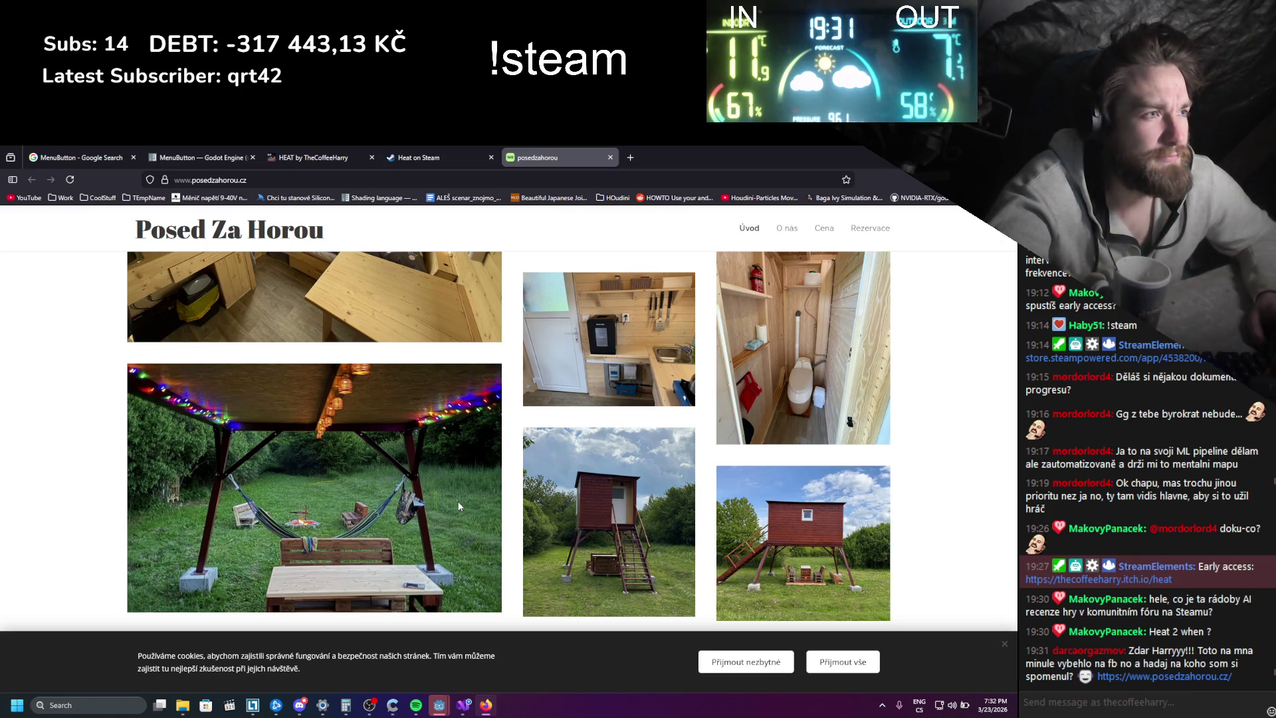
{"action": "scroll", "coordinate": [459, 506], "scroll_direction": "down", "scroll_amount": 3}
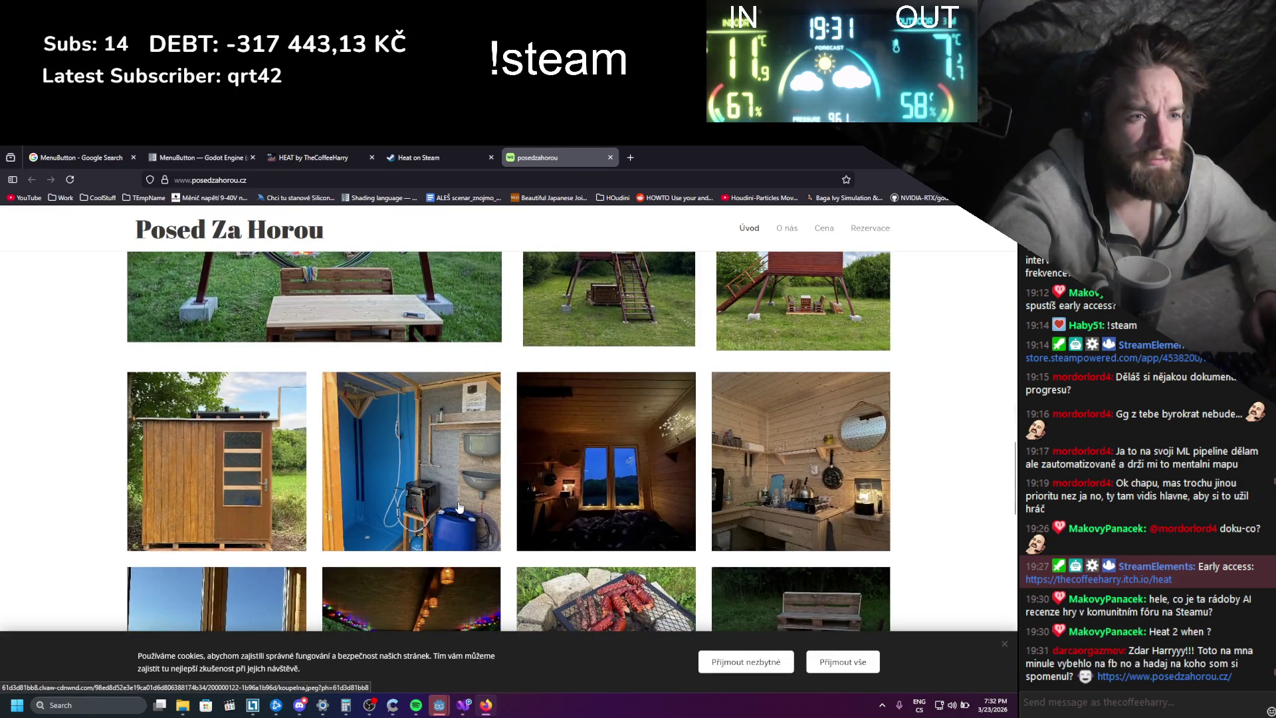
{"action": "scroll", "coordinate": [459, 507], "scroll_direction": "down", "scroll_amount": 1}
{"action": "scroll", "coordinate": [458, 507], "scroll_direction": "up", "scroll_amount": 1}
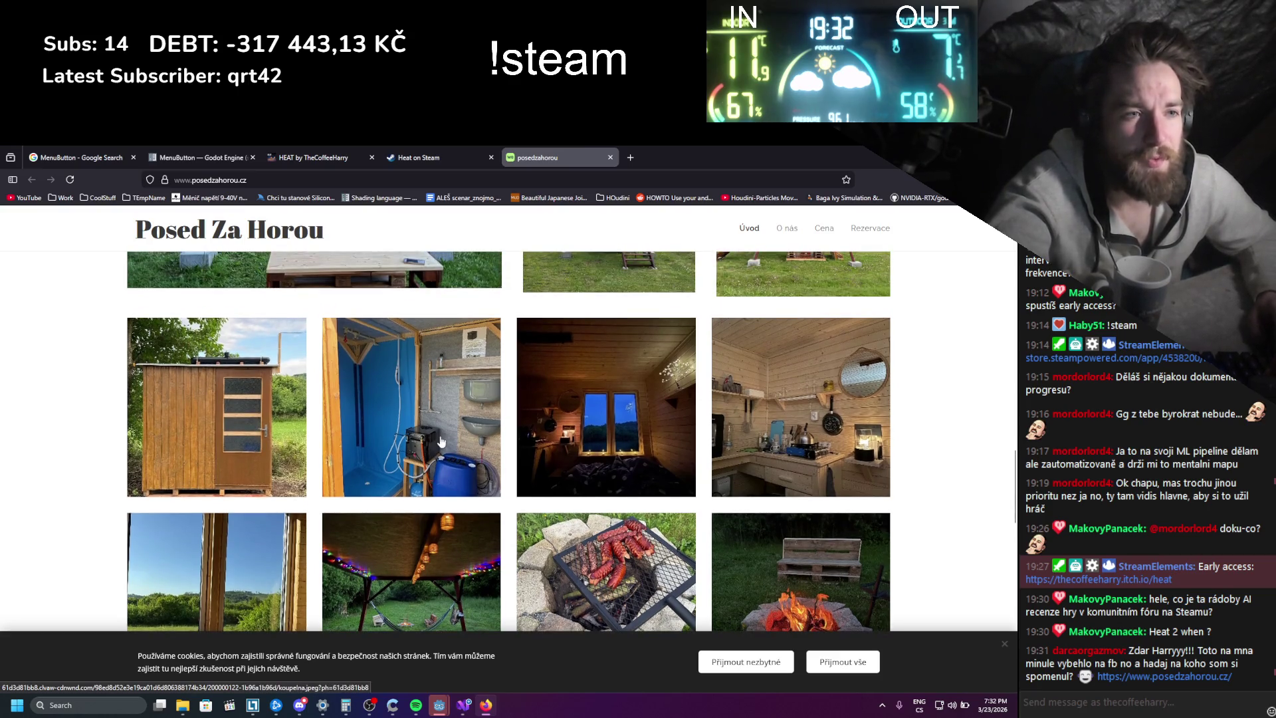
{"action": "scroll", "coordinate": [436, 441], "scroll_direction": "down", "scroll_amount": 1}
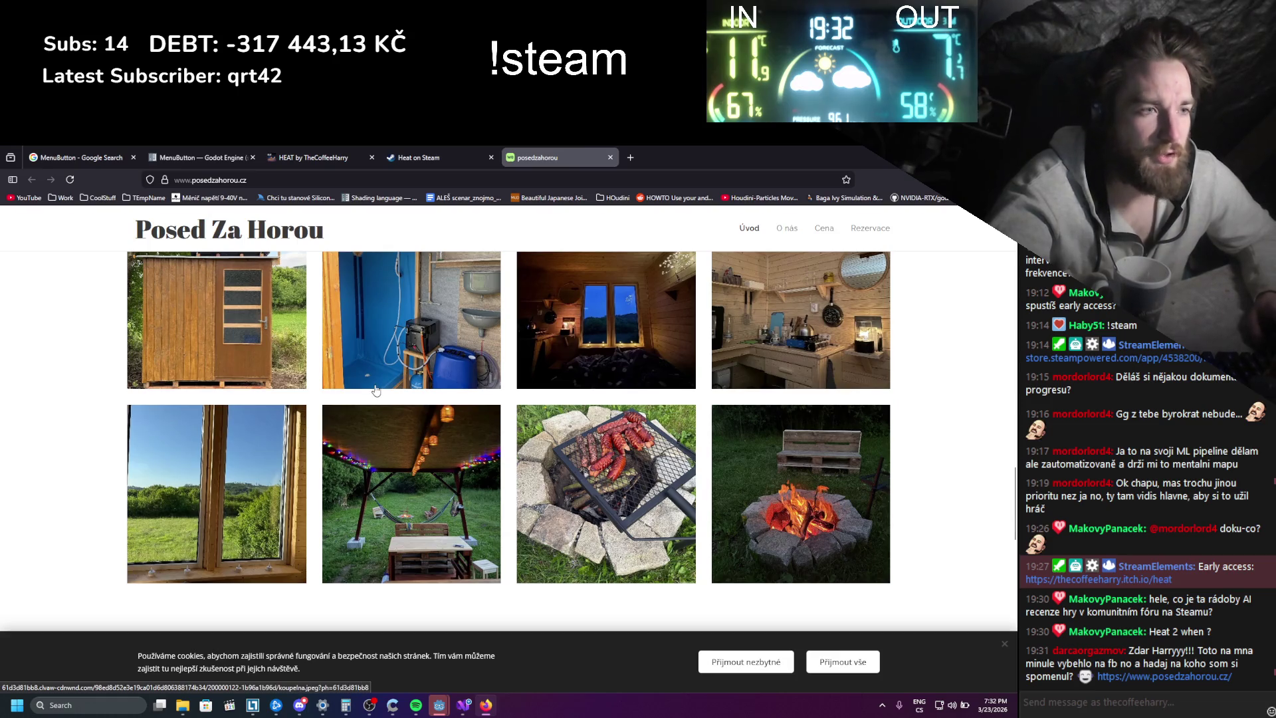
{"action": "scroll", "coordinate": [376, 390], "scroll_direction": "down", "scroll_amount": 3}
{"action": "scroll", "coordinate": [369, 392], "scroll_direction": "down", "scroll_amount": 5}
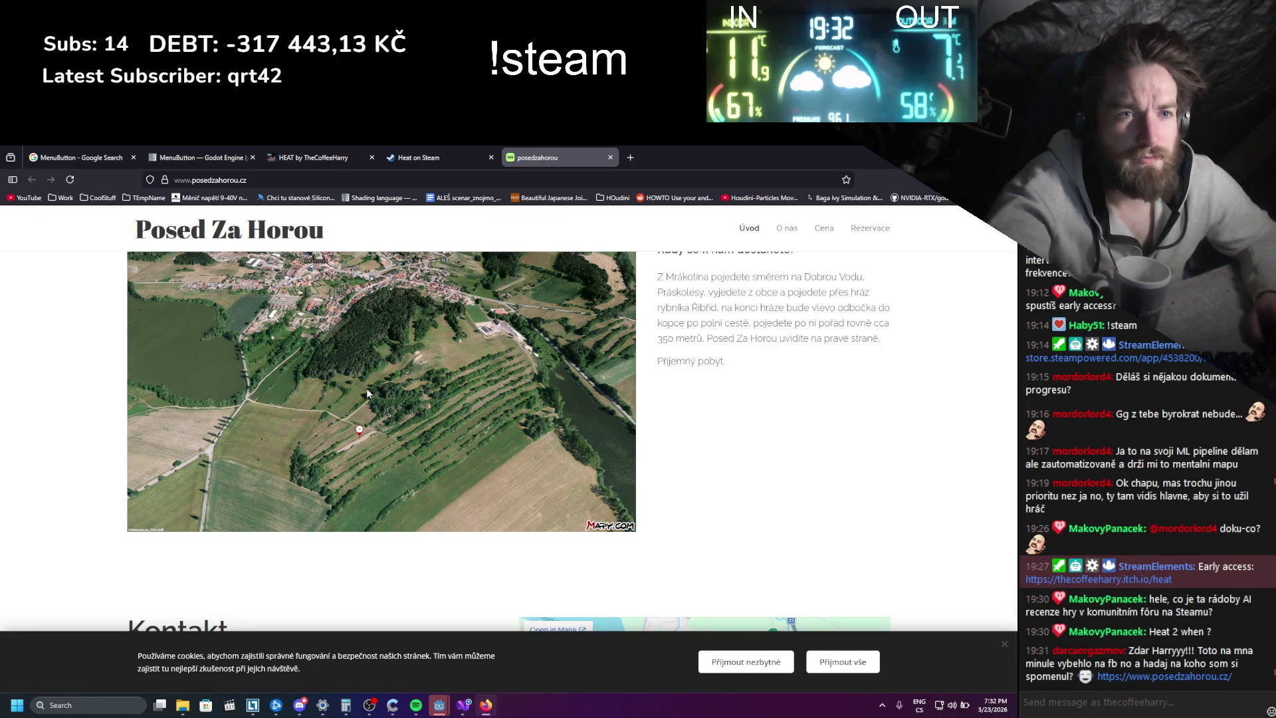
{"action": "scroll", "coordinate": [367, 392], "scroll_direction": "down", "scroll_amount": 3}
{"action": "scroll", "coordinate": [367, 393], "scroll_direction": "up", "scroll_amount": 15}
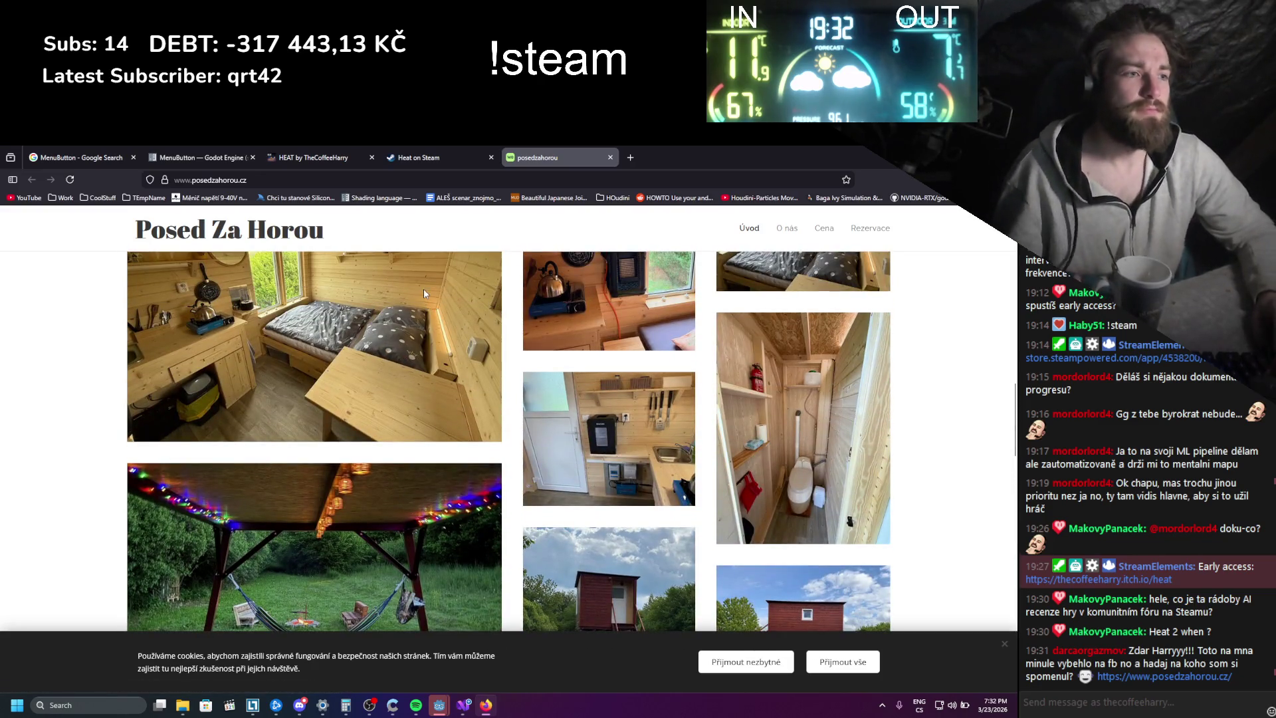
{"action": "scroll", "coordinate": [424, 330], "scroll_direction": "up", "scroll_amount": 3}
{"action": "left_click", "coordinate": [609, 158]}
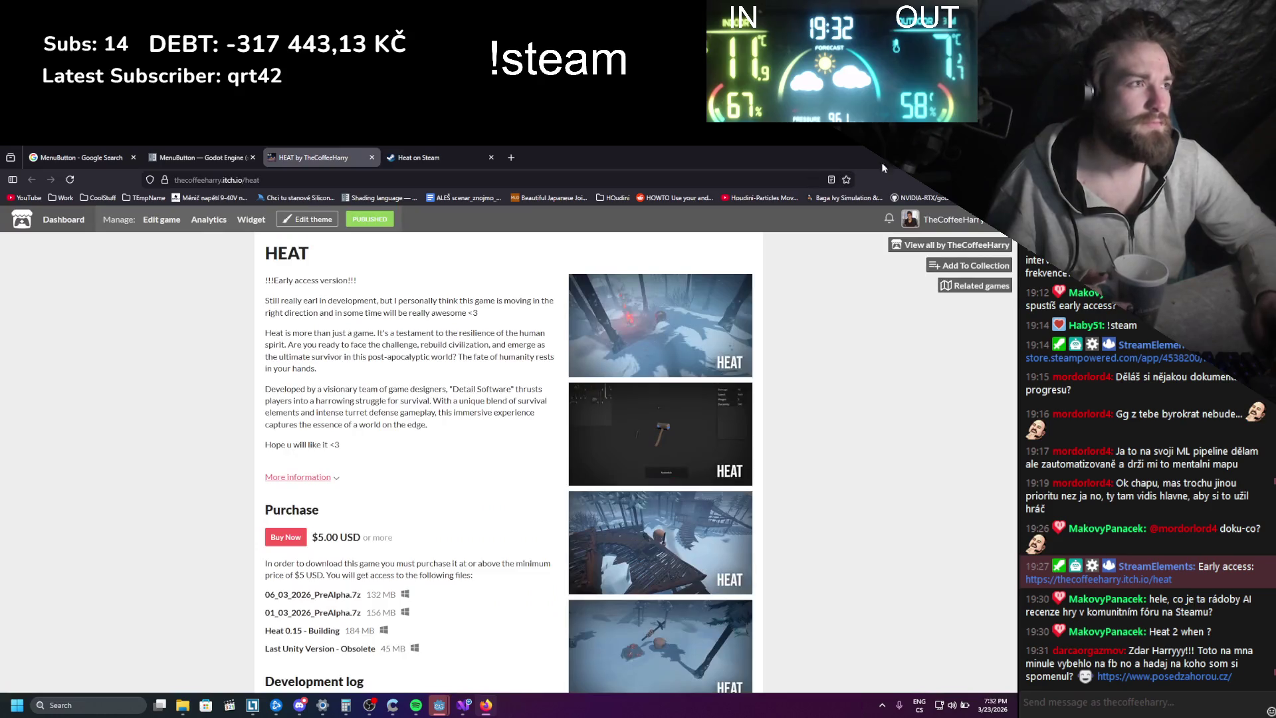
{"action": "key", "text": "alt+Tab"}
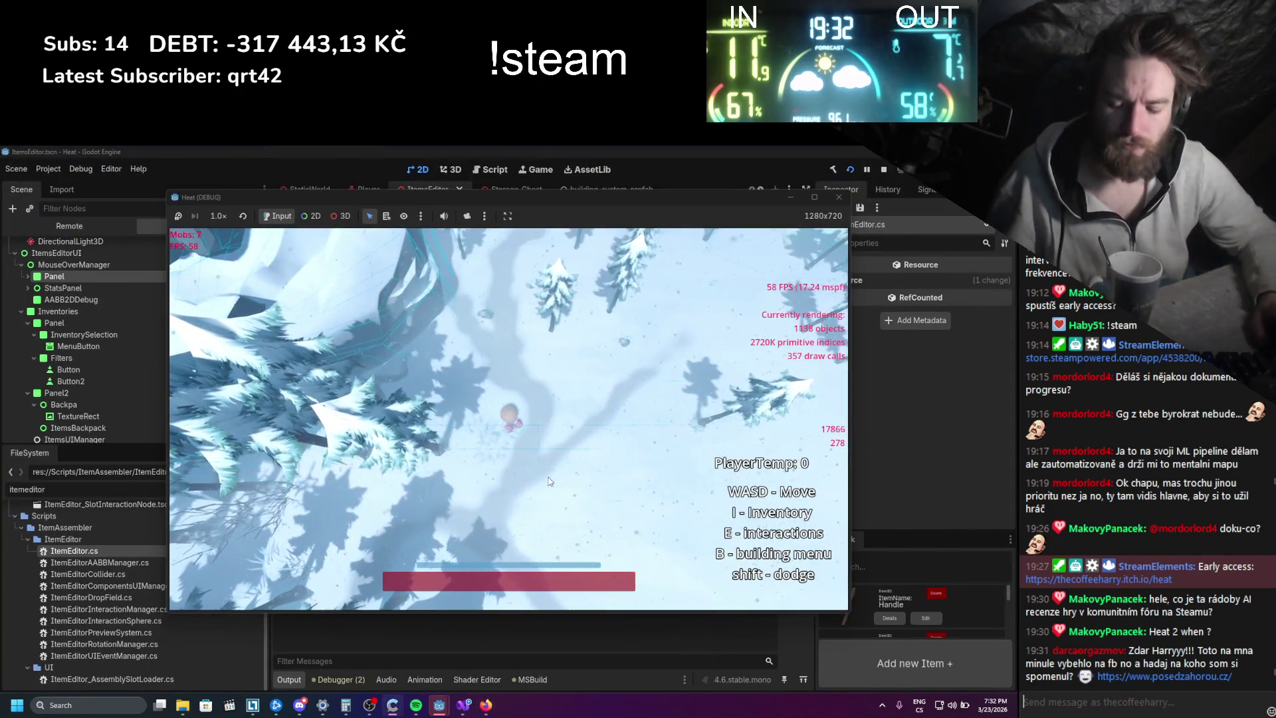
- Open the inventory, place a chest in the world, and choose Edit Item on the log
{"action": "type", "text": "iedwsa"}
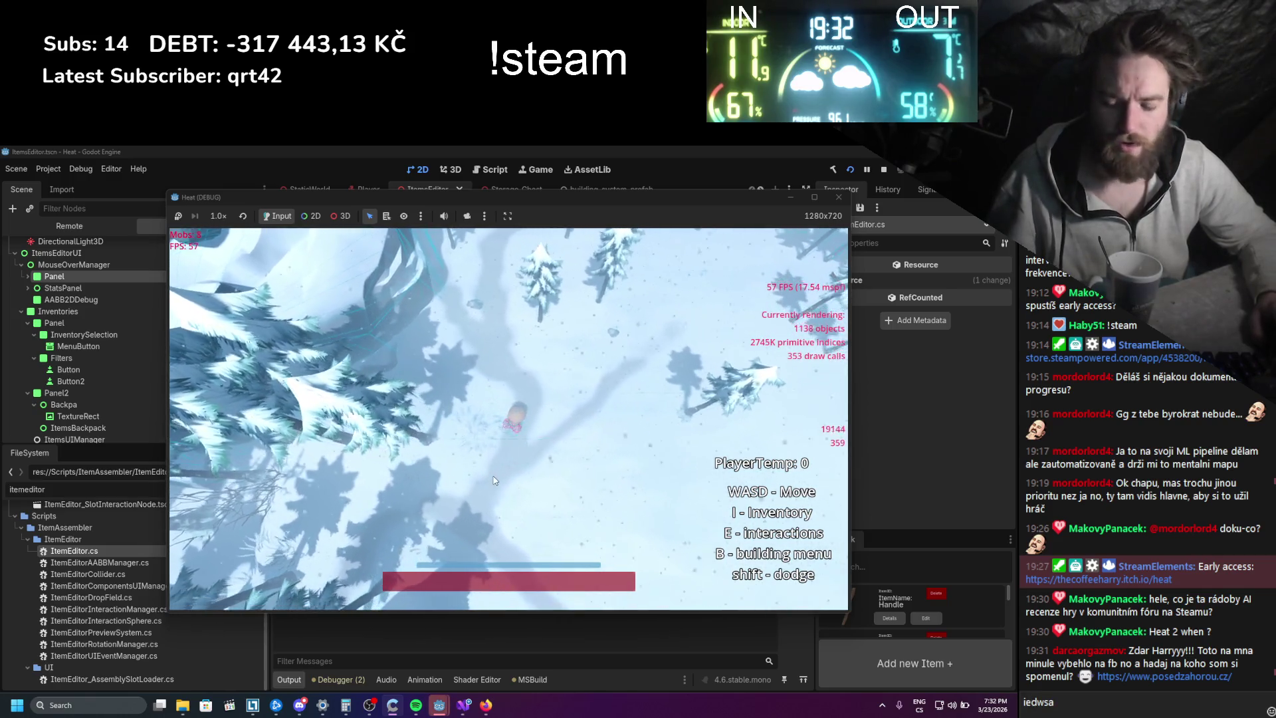
{"action": "type", "text": "i"}
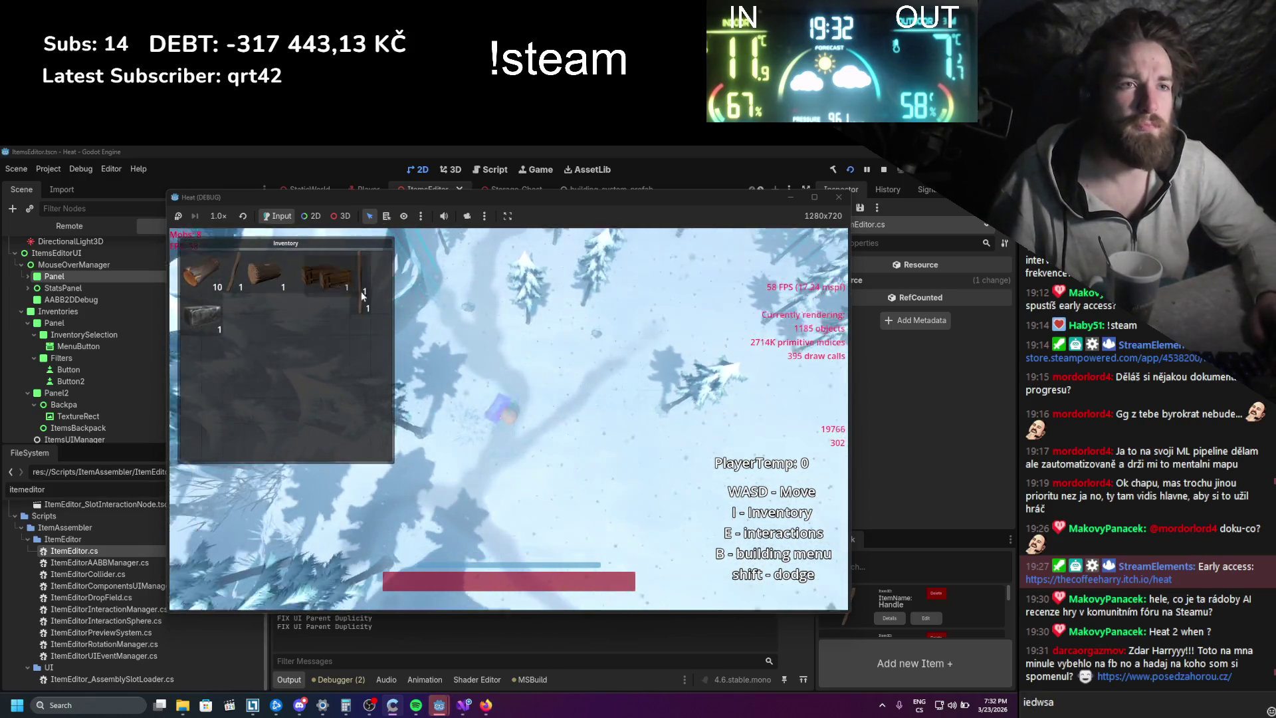
{"action": "left_click_drag", "start_coordinate": [321, 282], "coordinate": [484, 464]}
{"action": "right_click", "coordinate": [283, 285]}
{"action": "left_click", "coordinate": [282, 286]}
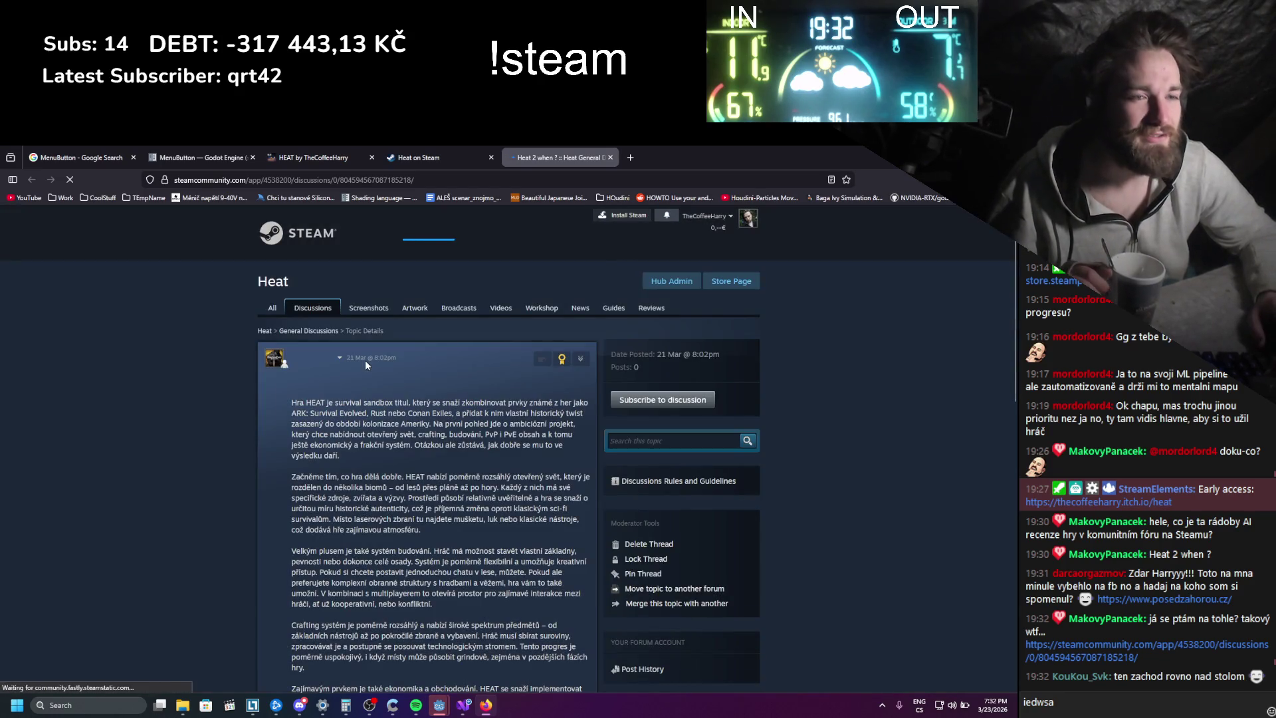
- Close the 'Heat 2 when ?' Steam discussion tab and minimize the browser to reveal the game
{"action": "scroll", "coordinate": [272, 393], "scroll_direction": "down", "scroll_amount": 10}
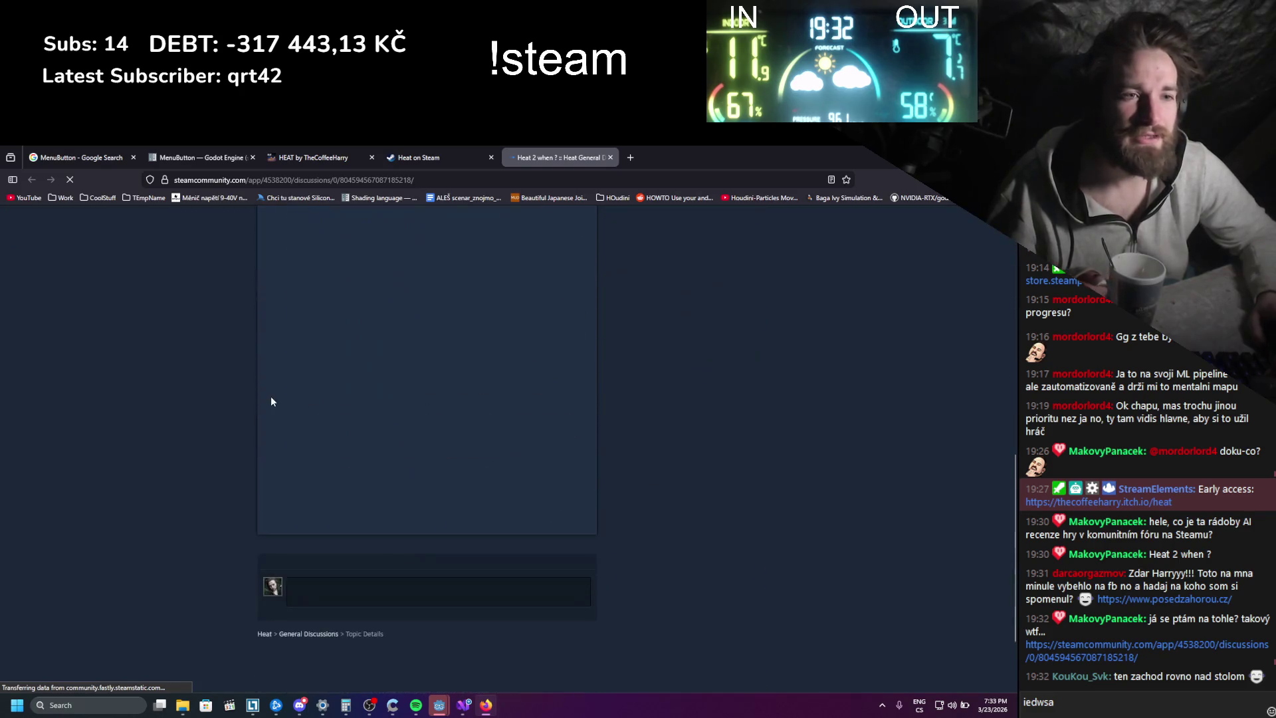
{"action": "scroll", "coordinate": [271, 401], "scroll_direction": "up", "scroll_amount": 10}
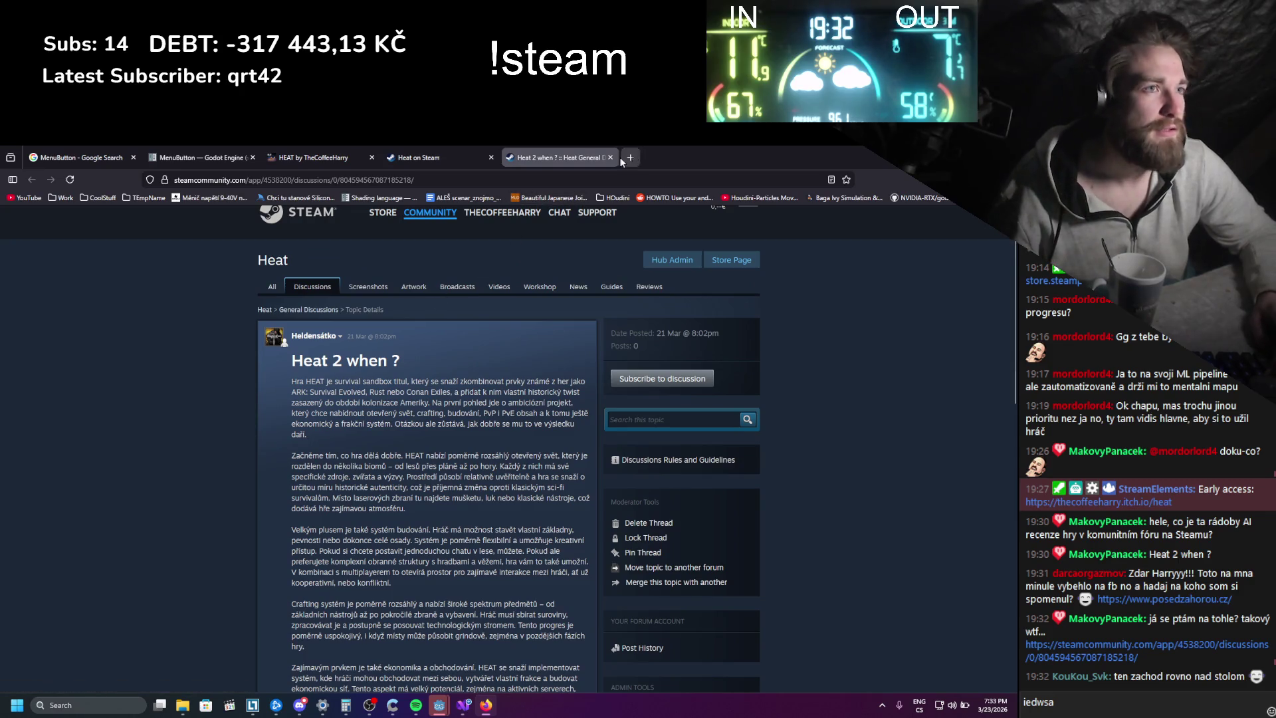
{"action": "left_click", "coordinate": [610, 157]}
{"action": "left_click", "coordinate": [485, 704]}
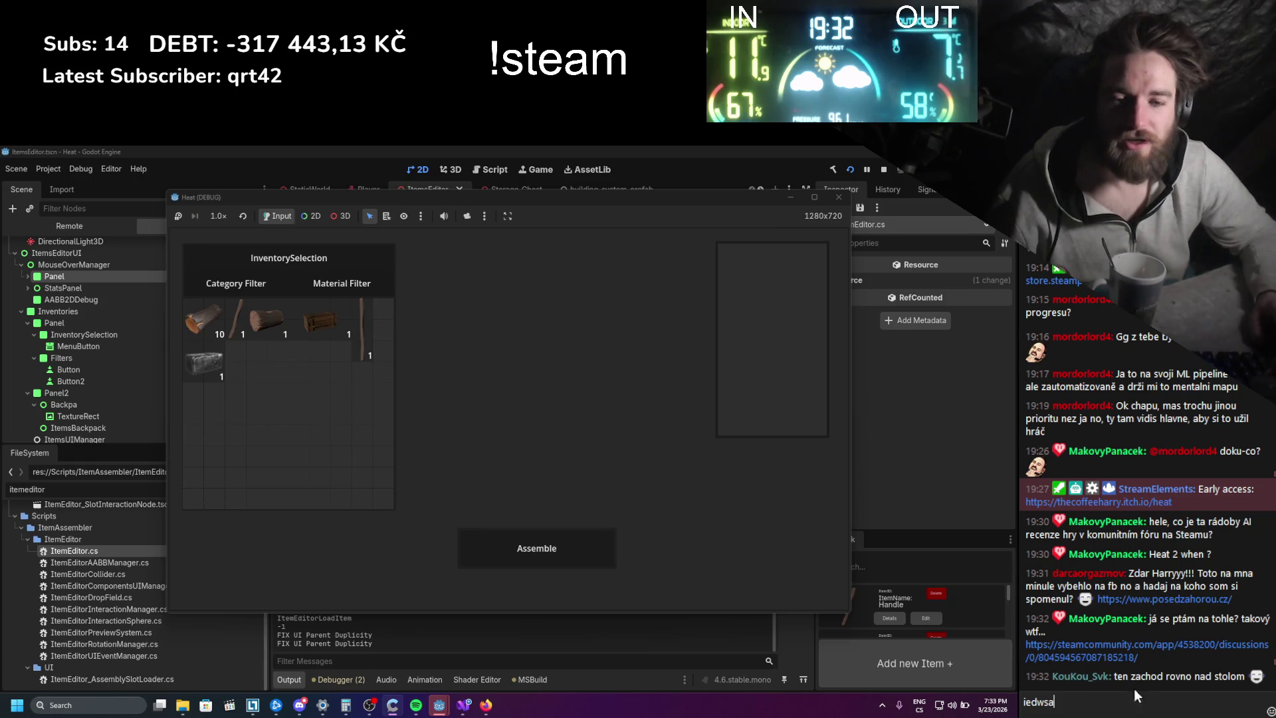
- Clear the stray chat letters and drag the stick onto the log in the item editor
{"action": "key", "text": "BackSpace"}
{"action": "key", "text": "BackSpace"}
{"action": "key", "text": "BackSpace"}
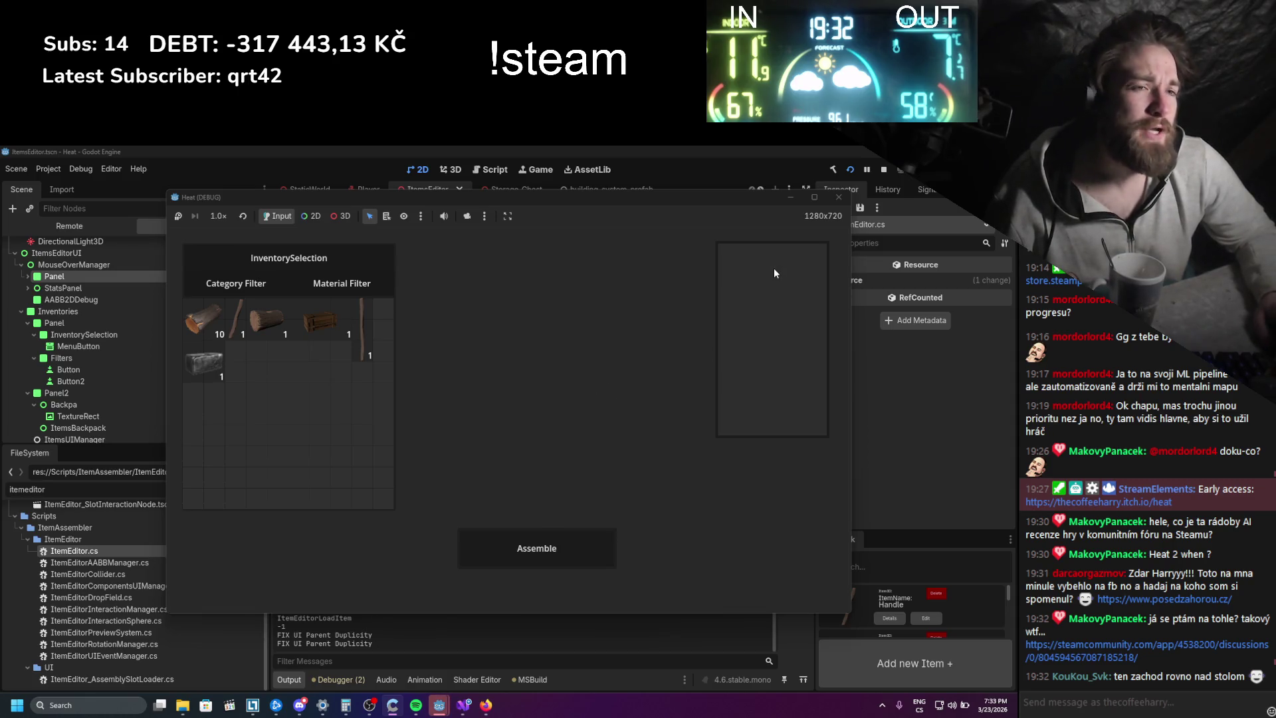
{"action": "mouse_move", "coordinate": [362, 331]}
{"action": "left_mouse_down"}
{"action": "mouse_move", "coordinate": [484, 398]}
{"action": "mouse_move", "coordinate": [512, 490]}
{"action": "mouse_move", "coordinate": [465, 542]}
{"action": "left_mouse_up"}
{"action": "mouse_move", "coordinate": [362, 325]}
{"action": "left_mouse_down"}
{"action": "mouse_move", "coordinate": [521, 392]}
{"action": "mouse_move", "coordinate": [509, 367]}
{"action": "left_mouse_up"}
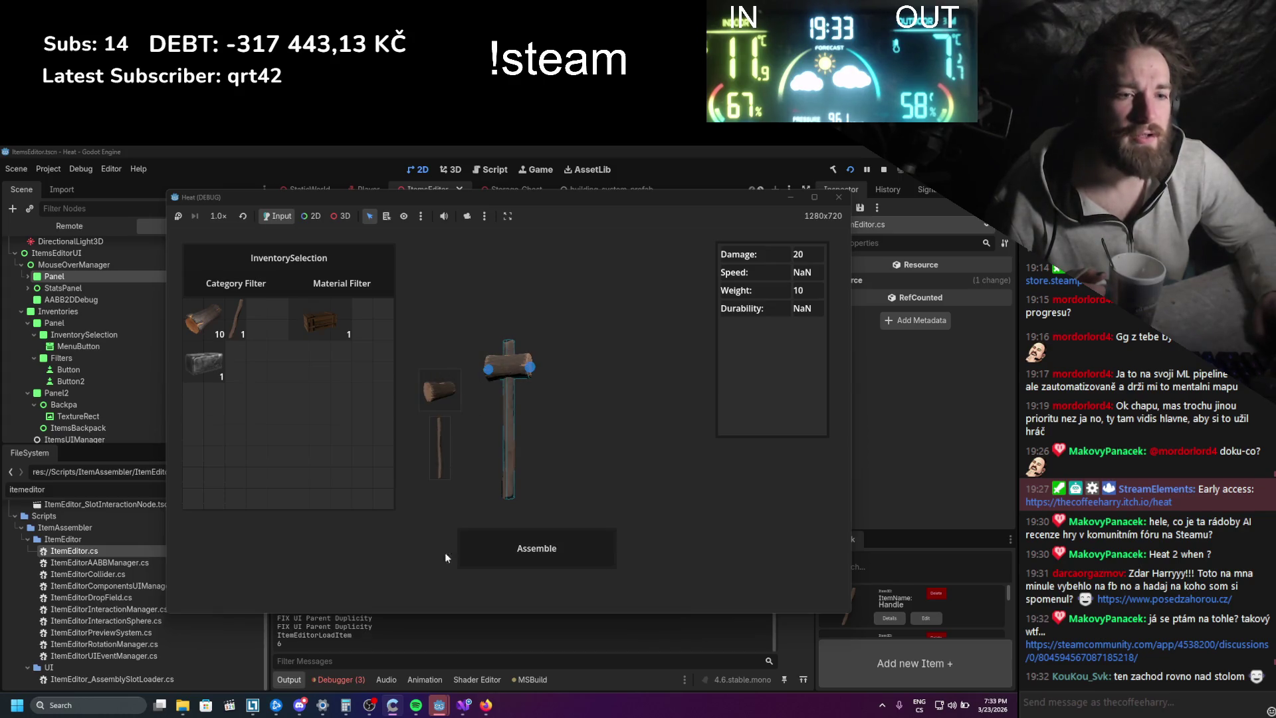
- Stop the game and jump from the Debugger's expanded error to its source line in Visual Studio
{"action": "left_click", "coordinate": [878, 171]}
{"action": "left_click", "coordinate": [333, 684]}
{"action": "left_click", "coordinate": [290, 615]}
{"action": "double_click", "coordinate": [410, 637]}
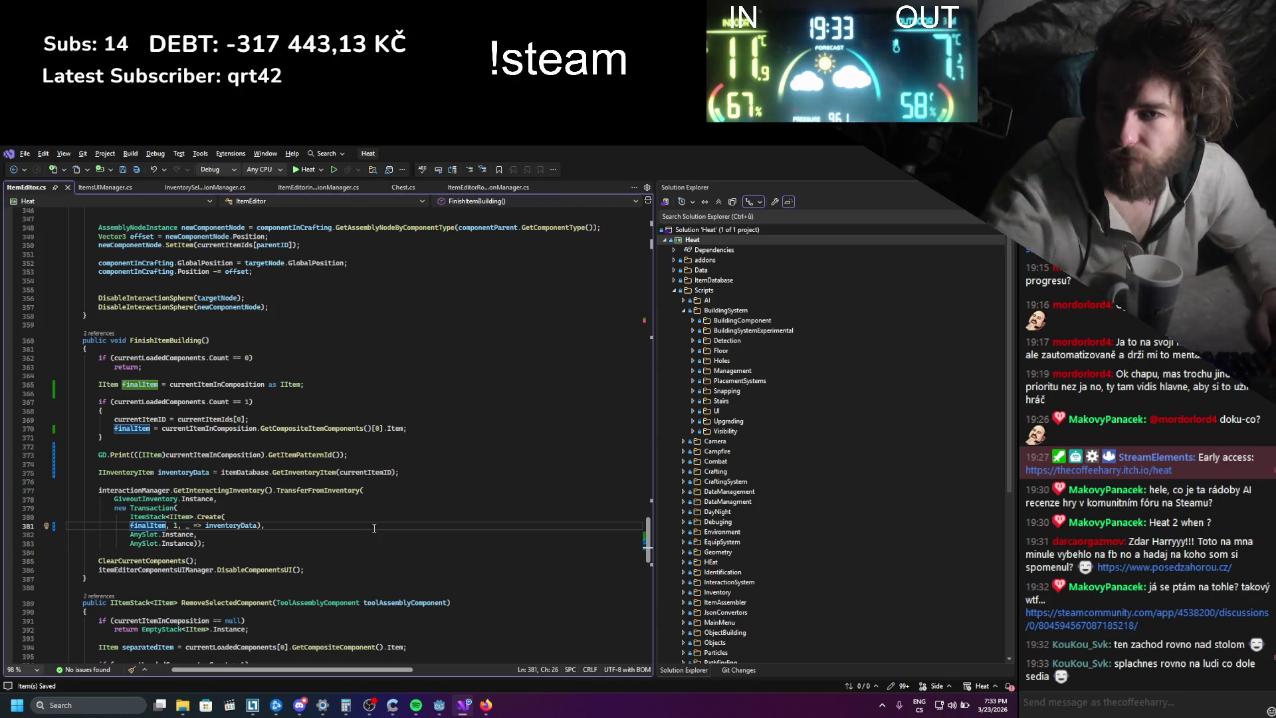
- Scroll up from FinishItemBuilding to AddCompositeItem and go to the AssembleItems definition with F12
{"action": "mouse_move", "coordinate": [293, 497]}
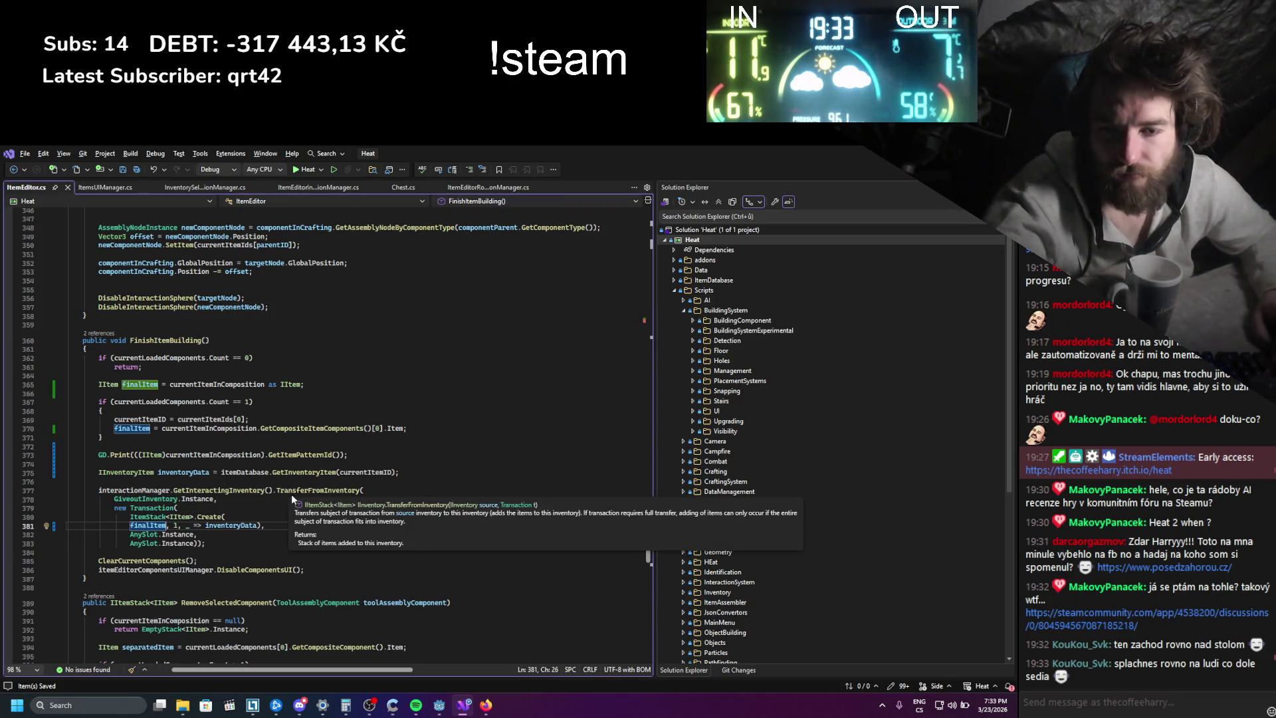
{"action": "scroll", "coordinate": [220, 544], "scroll_direction": "up", "scroll_amount": 17}
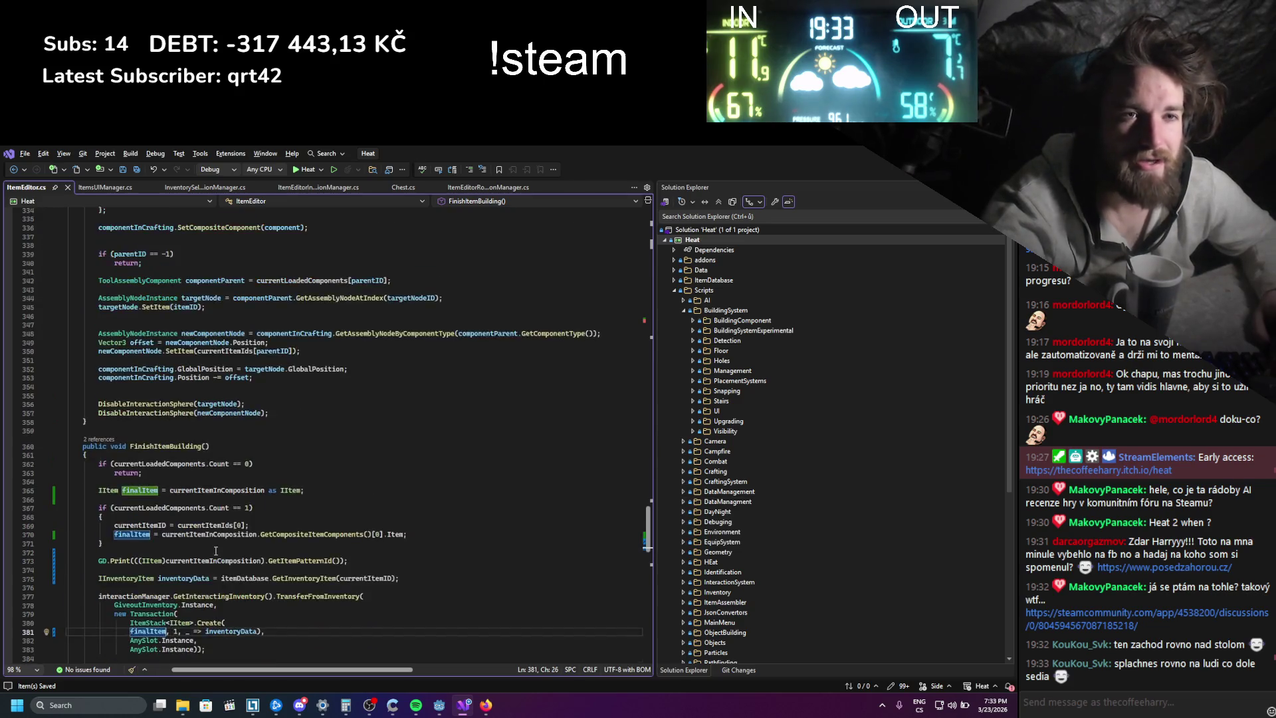
{"action": "scroll", "coordinate": [220, 544], "scroll_direction": "up", "scroll_amount": 19}
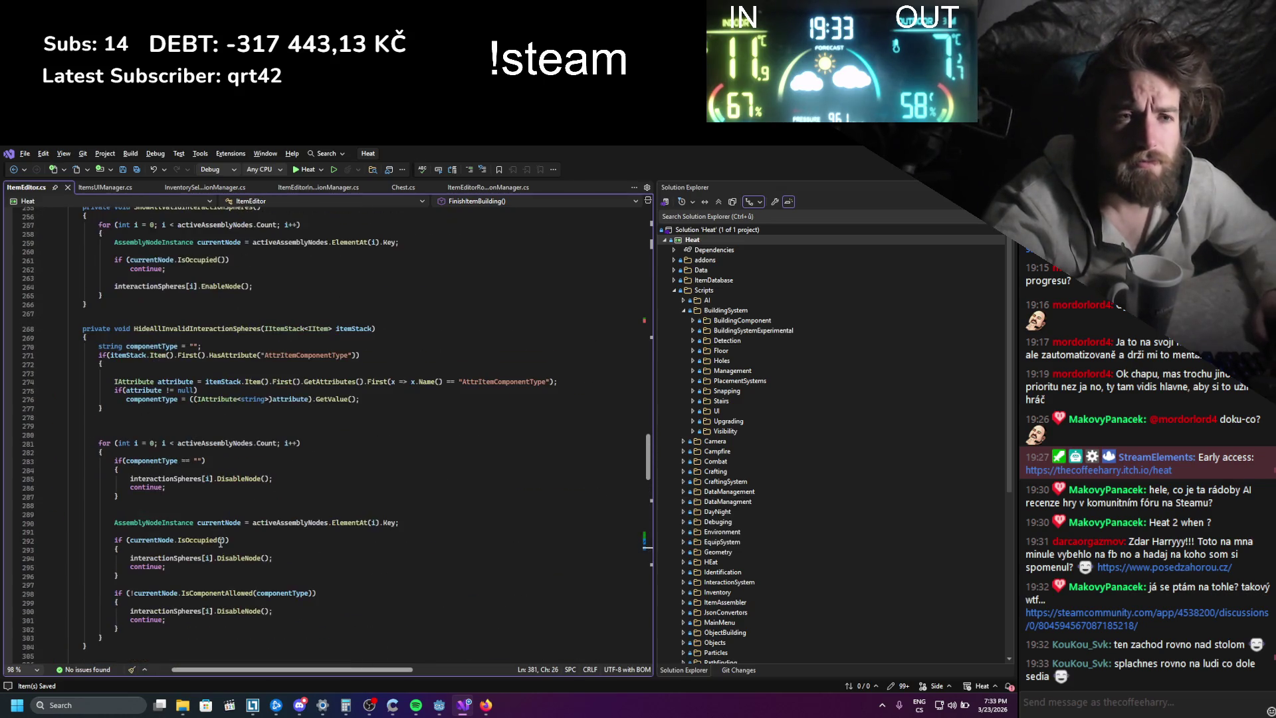
{"action": "scroll", "coordinate": [220, 543], "scroll_direction": "up", "scroll_amount": 12}
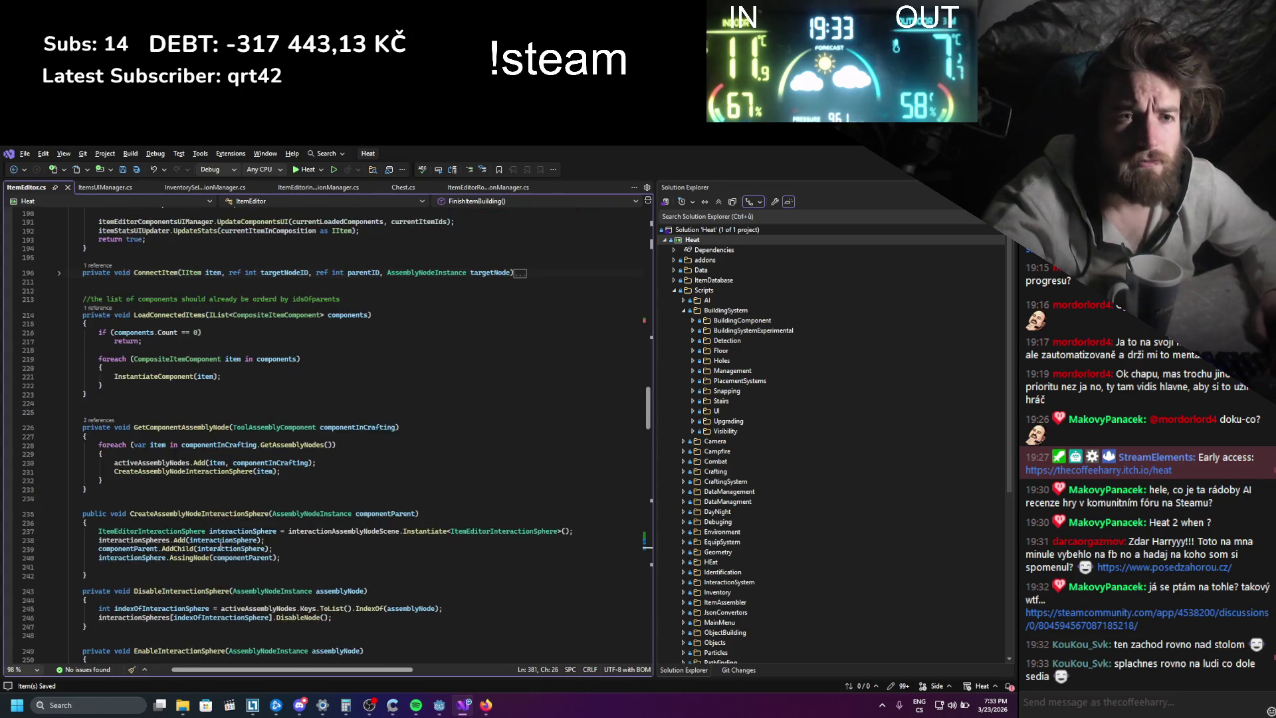
{"action": "scroll", "coordinate": [220, 544], "scroll_direction": "up", "scroll_amount": 10}
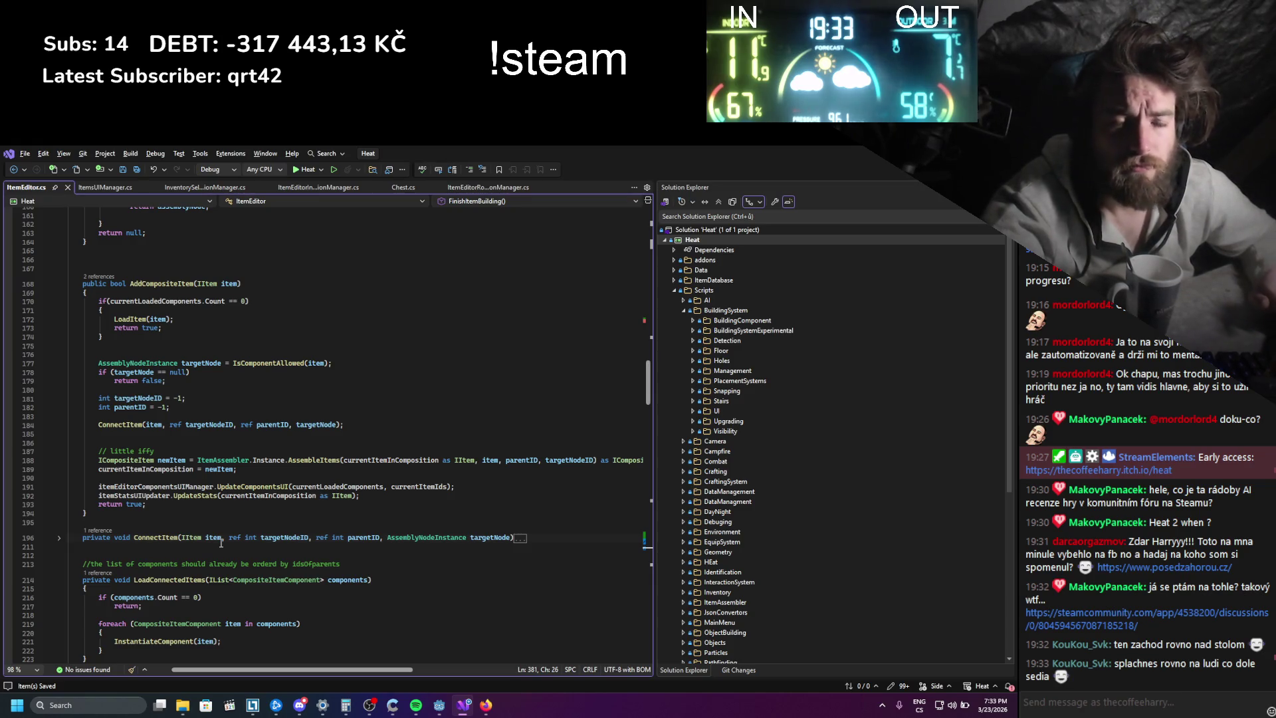
{"action": "scroll", "coordinate": [180, 392], "scroll_direction": "up", "scroll_amount": 2}
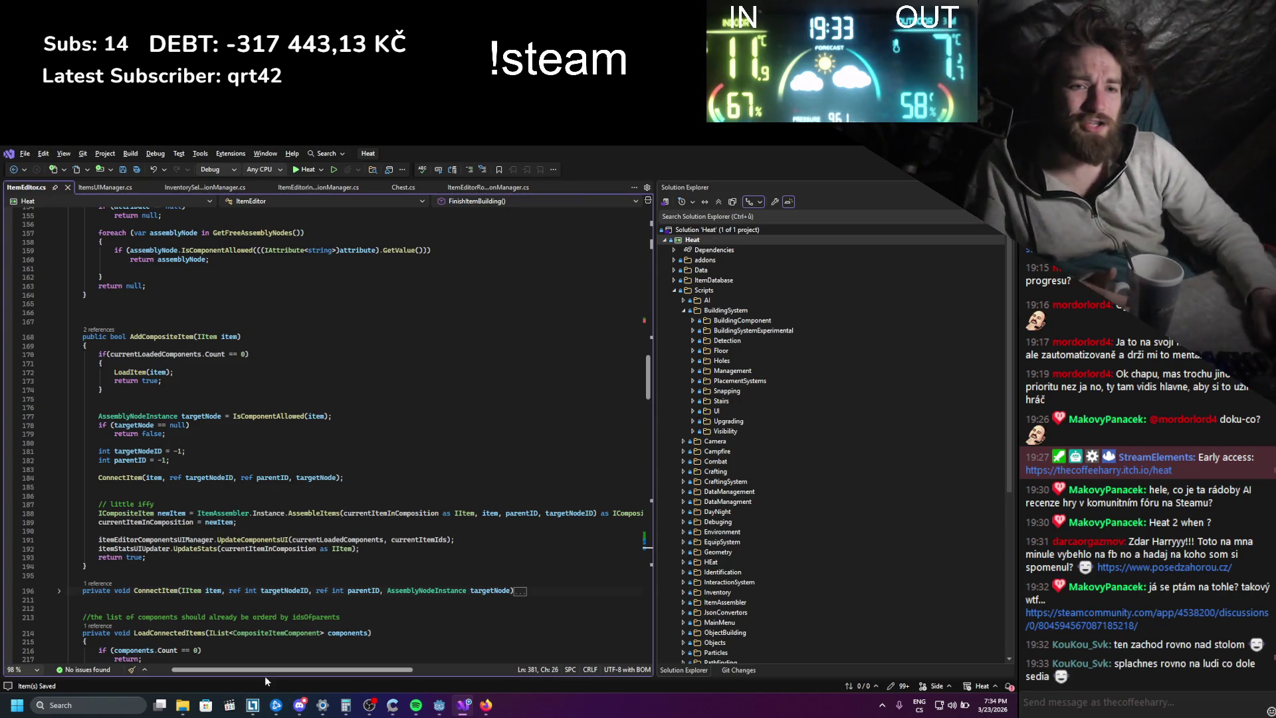
{"action": "left_click_drag", "start_coordinate": [285, 672], "coordinate": [331, 671]}
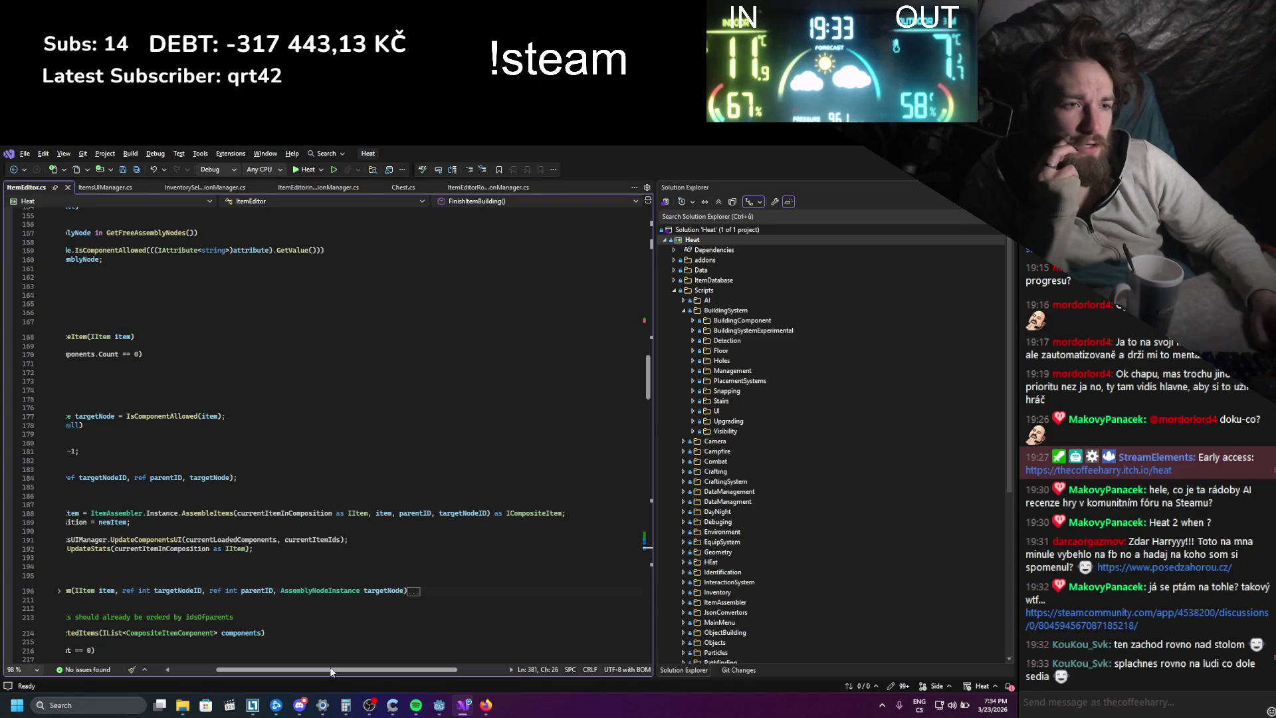
{"action": "mouse_move", "coordinate": [331, 671]}
{"action": "left_mouse_down"}
{"action": "mouse_move", "coordinate": [275, 671]}
{"action": "mouse_move", "coordinate": [293, 665]}
{"action": "left_mouse_up"}
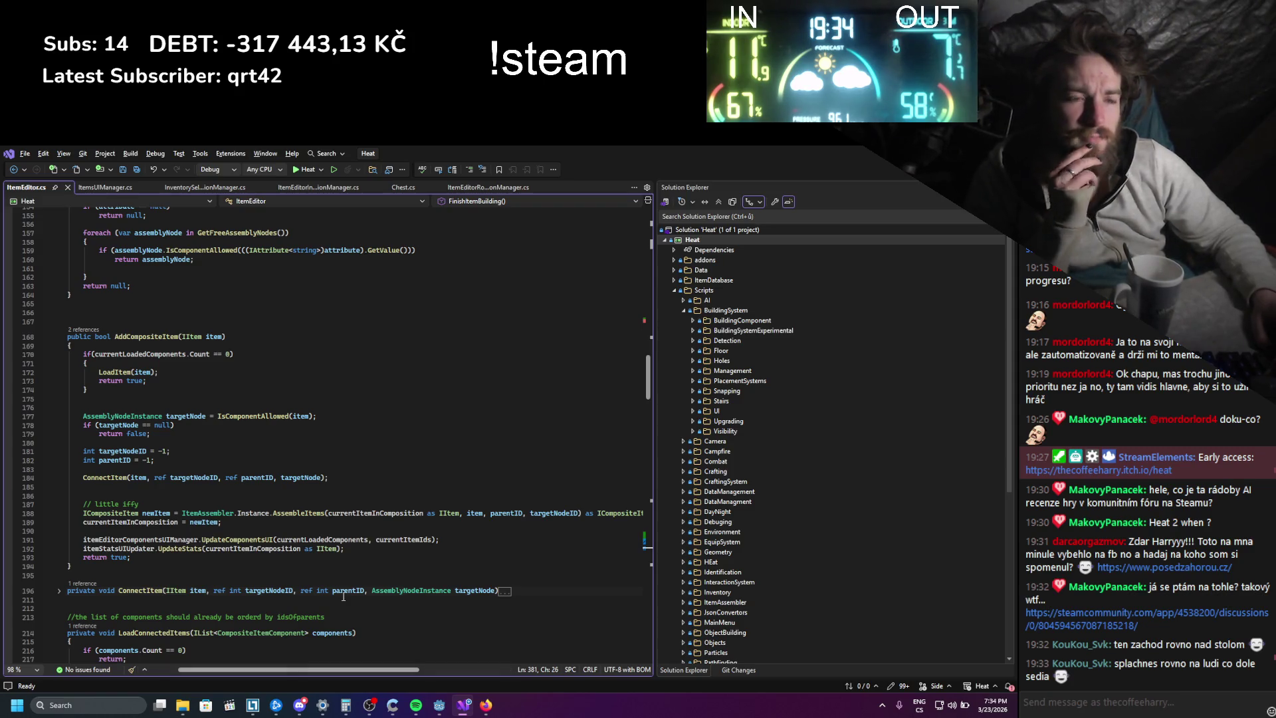
{"action": "double_click", "coordinate": [315, 514]}
{"action": "key", "text": "F12"}
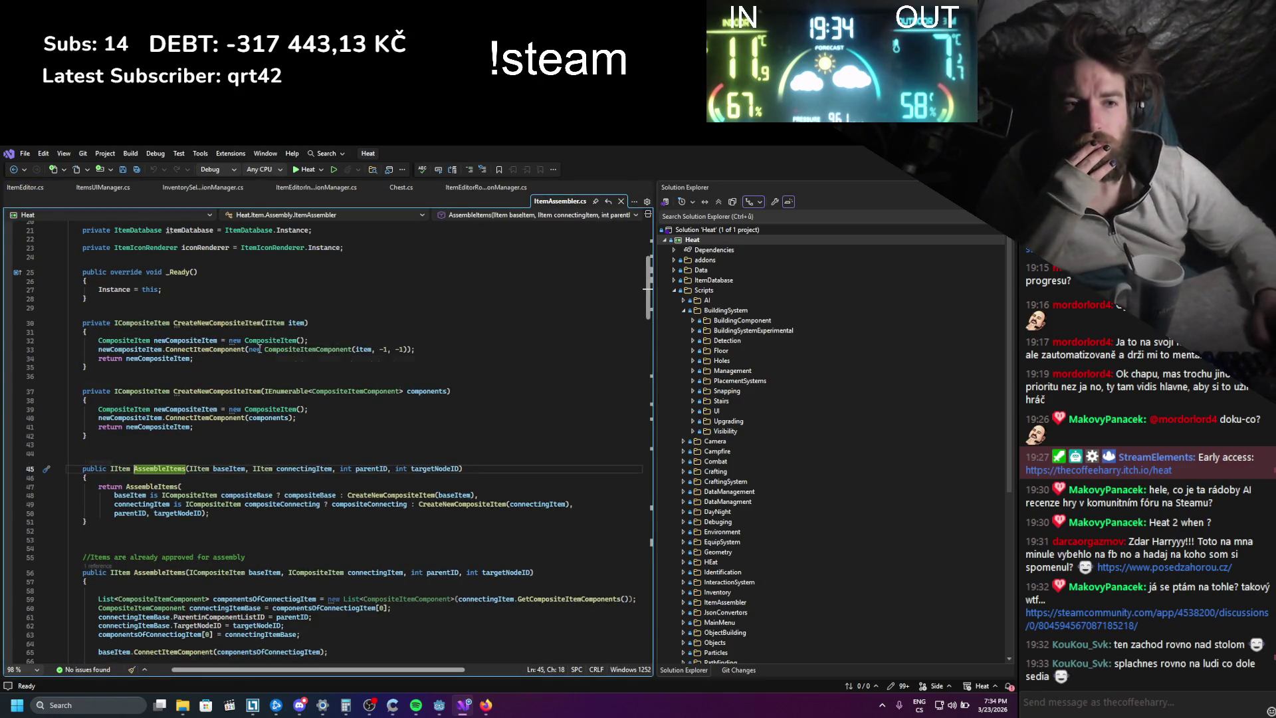
- Read the AssembleItems return statement and follow it down to the inner AssembleItems call
{"action": "left_click_drag", "start_coordinate": [210, 513], "coordinate": [60, 487]}
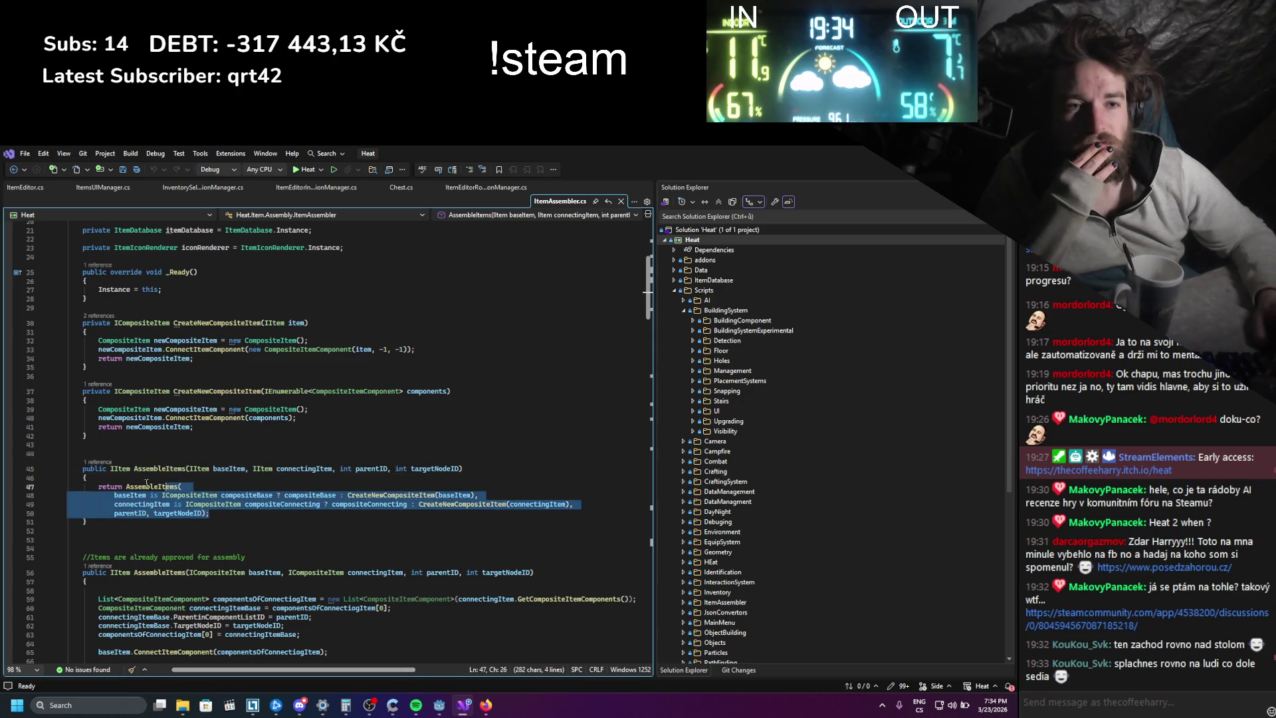
{"action": "left_click", "coordinate": [250, 526]}
{"action": "scroll", "coordinate": [194, 523], "scroll_direction": "down", "scroll_amount": 2}
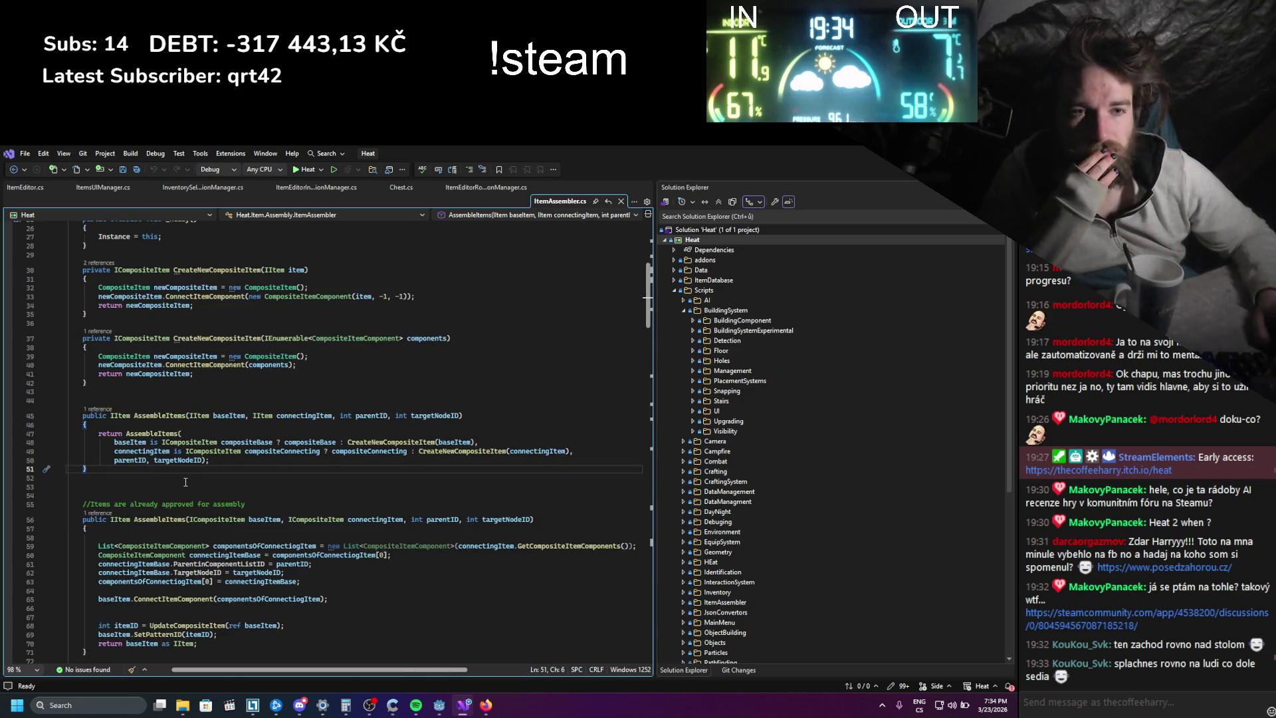
{"action": "scroll", "coordinate": [186, 481], "scroll_direction": "down", "scroll_amount": 1}
{"action": "scroll", "coordinate": [180, 446], "scroll_direction": "down", "scroll_amount": 1}
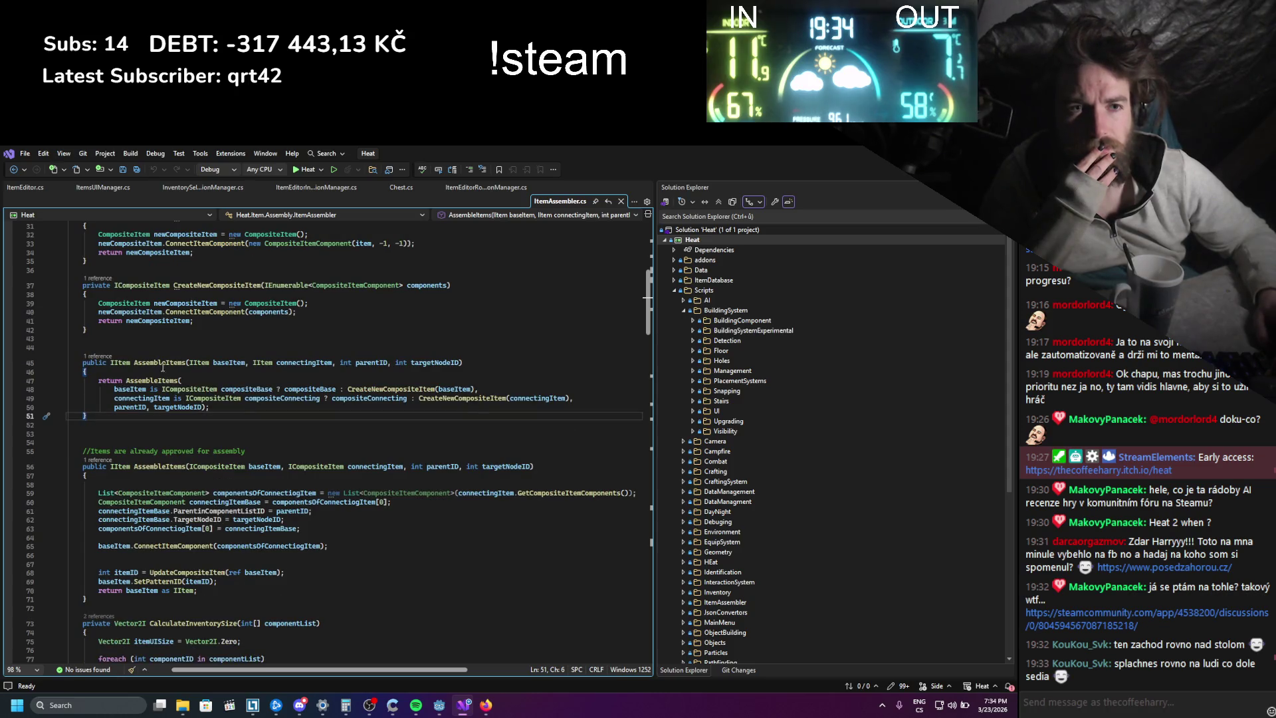
{"action": "scroll", "coordinate": [153, 423], "scroll_direction": "down", "scroll_amount": 1}
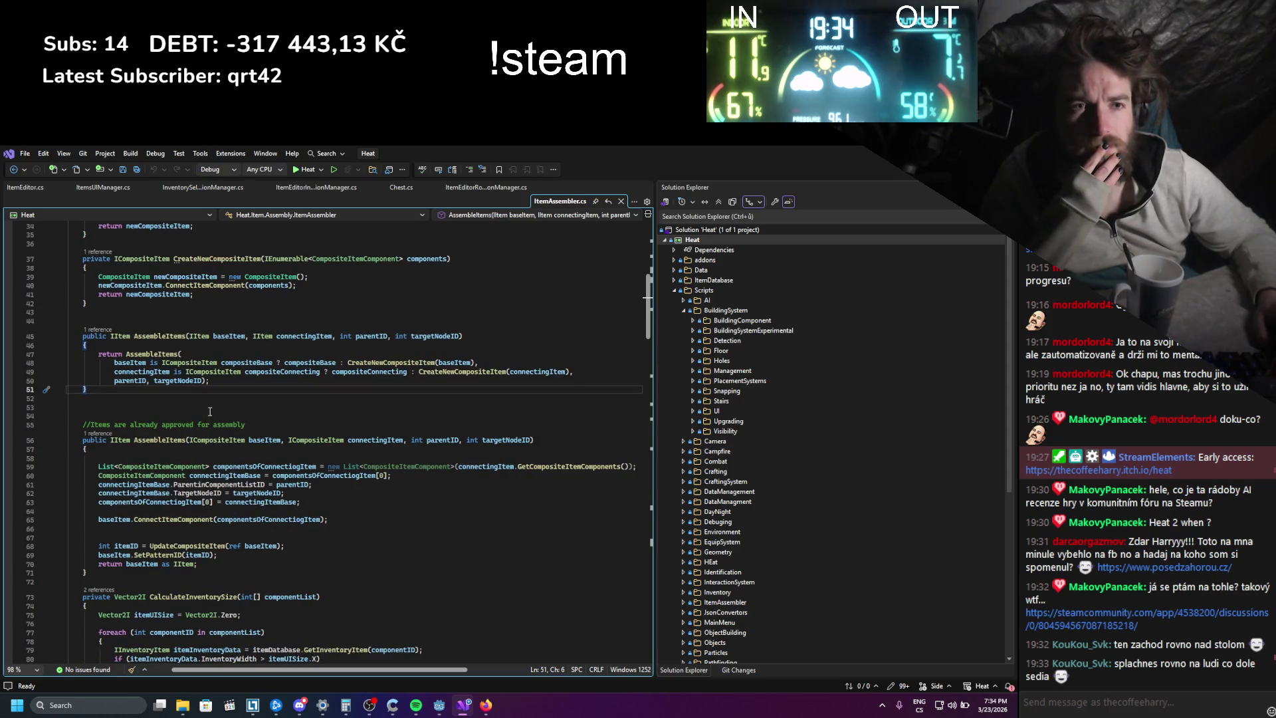
{"action": "left_click", "coordinate": [167, 354]}
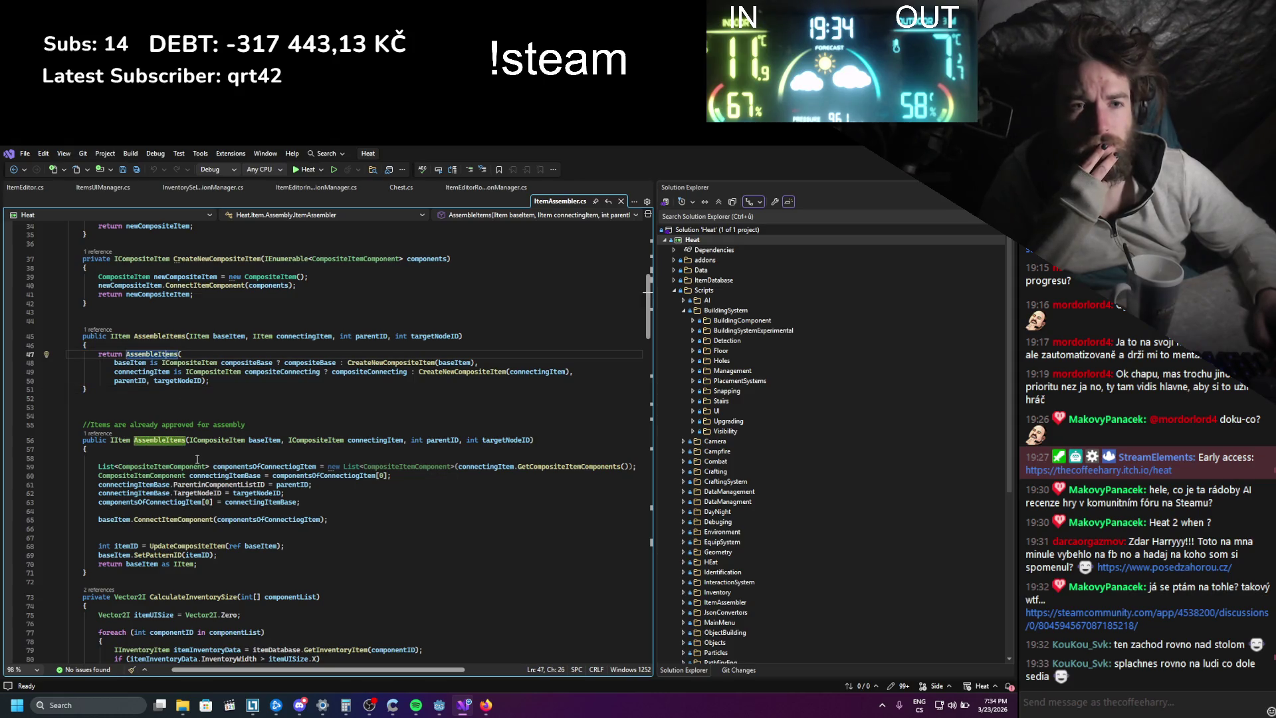
- Go to the UpdateCompositeItem definition and scroll through its code
{"action": "scroll", "coordinate": [196, 459], "scroll_direction": "down", "scroll_amount": 1}
{"action": "scroll", "coordinate": [164, 406], "scroll_direction": "down", "scroll_amount": 2}
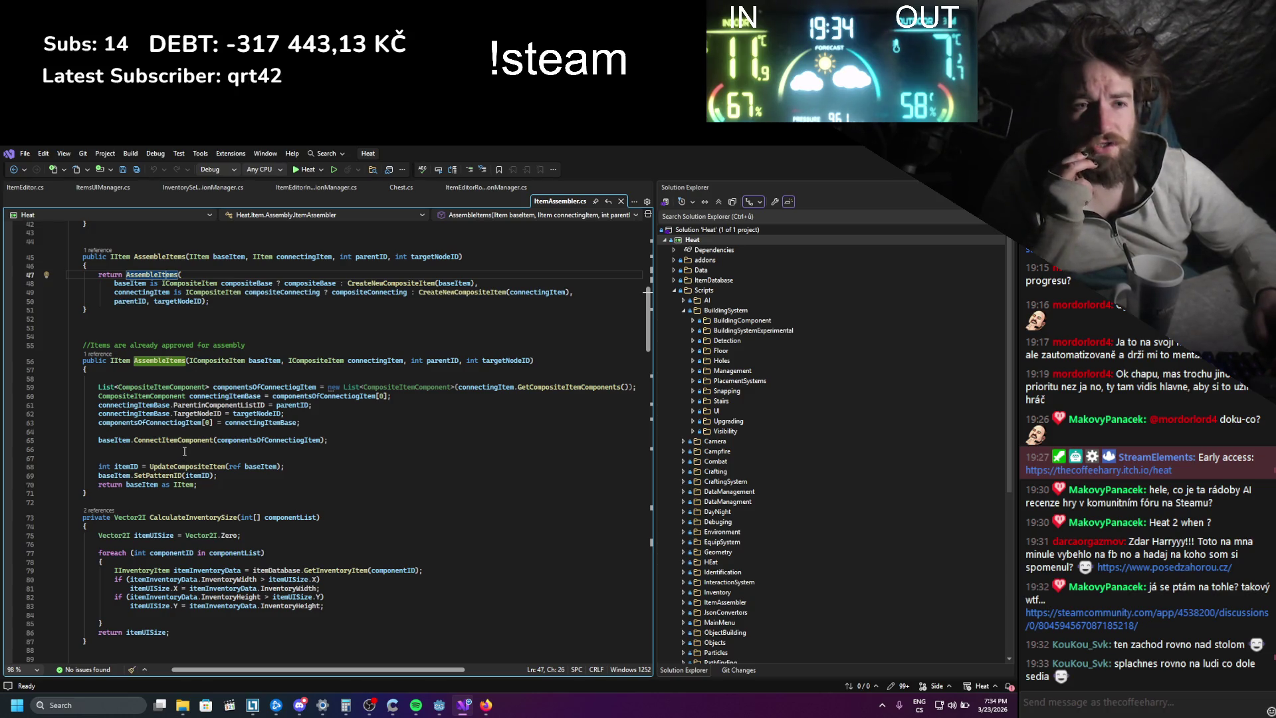
{"action": "left_click", "coordinate": [184, 450]}
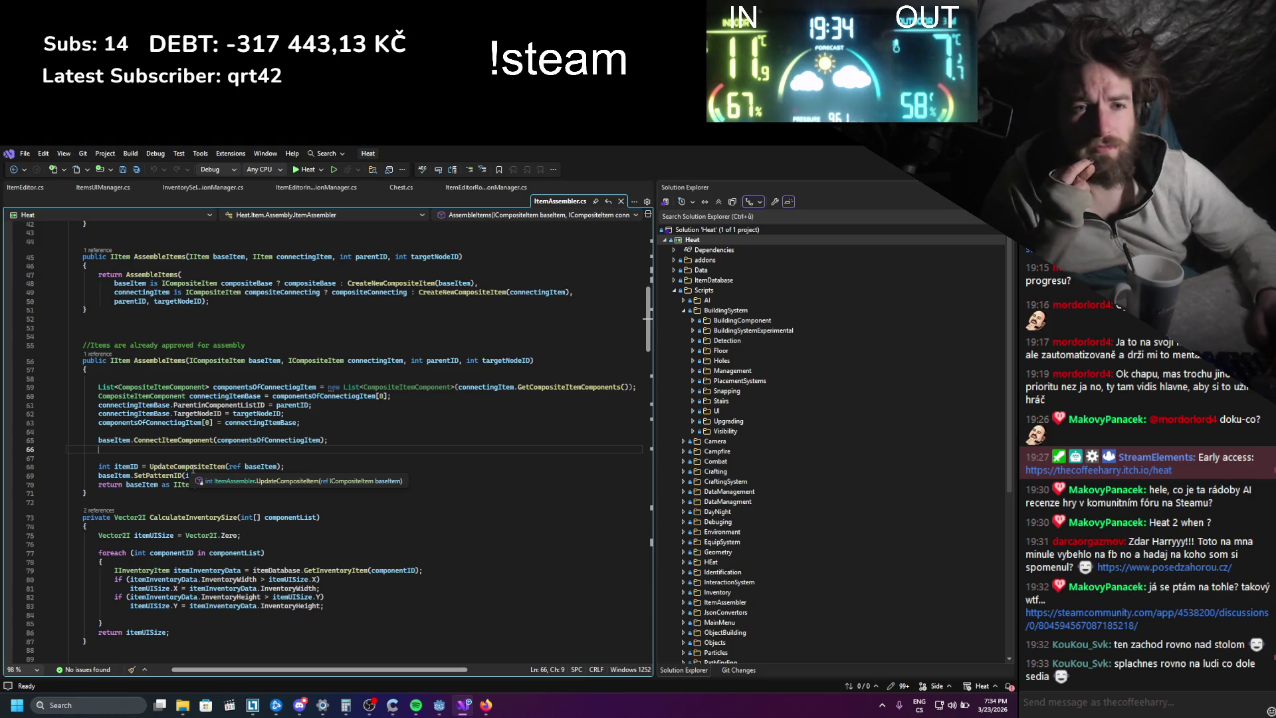
{"action": "left_click", "coordinate": [193, 466], "text": "ctrl"}
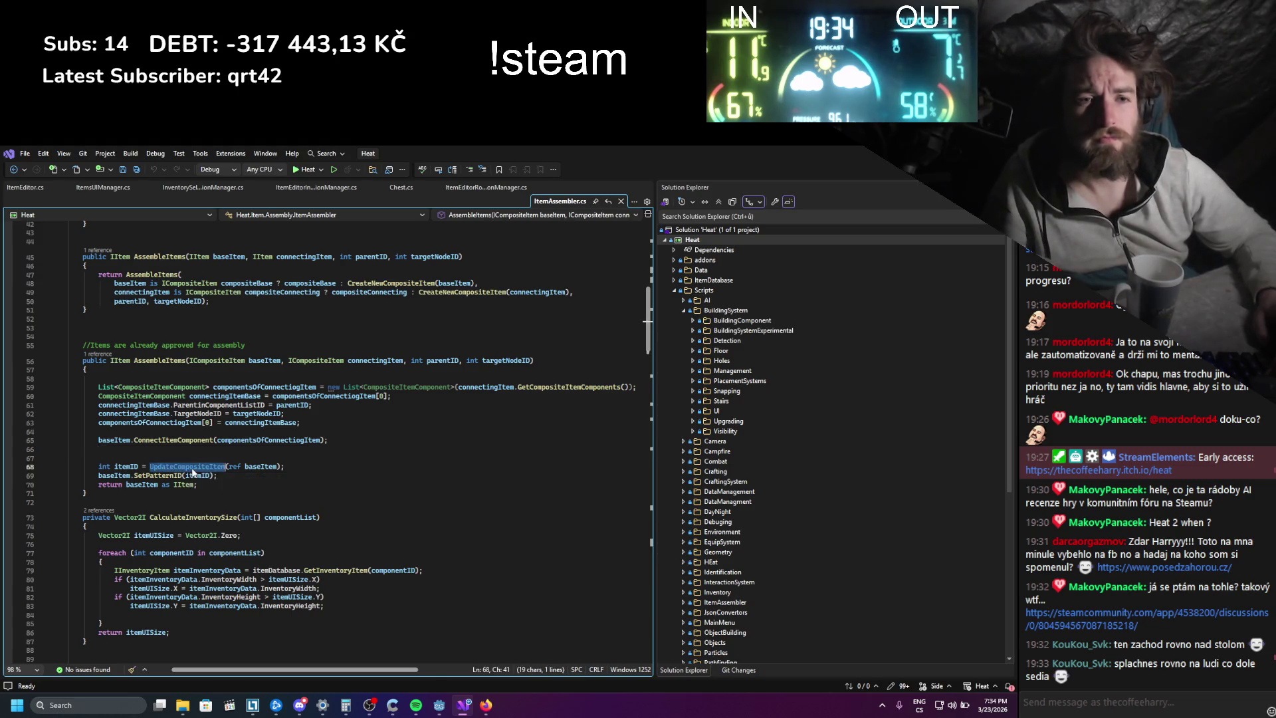
{"action": "scroll", "coordinate": [193, 468], "scroll_direction": "down", "scroll_amount": 3}
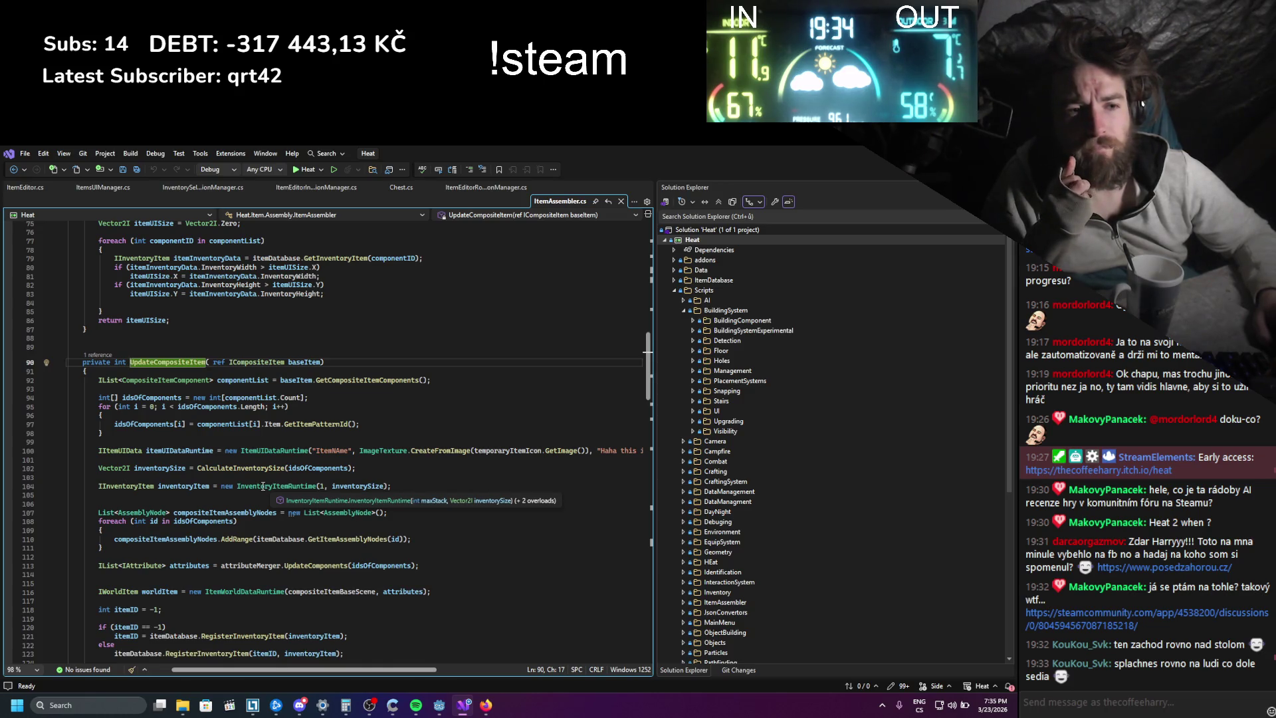
- Highlight the uses of itemID, UpdateCompositeItem and baseItem in ItemAssembler.cs
{"action": "scroll", "coordinate": [263, 485], "scroll_direction": "down", "scroll_amount": 2}
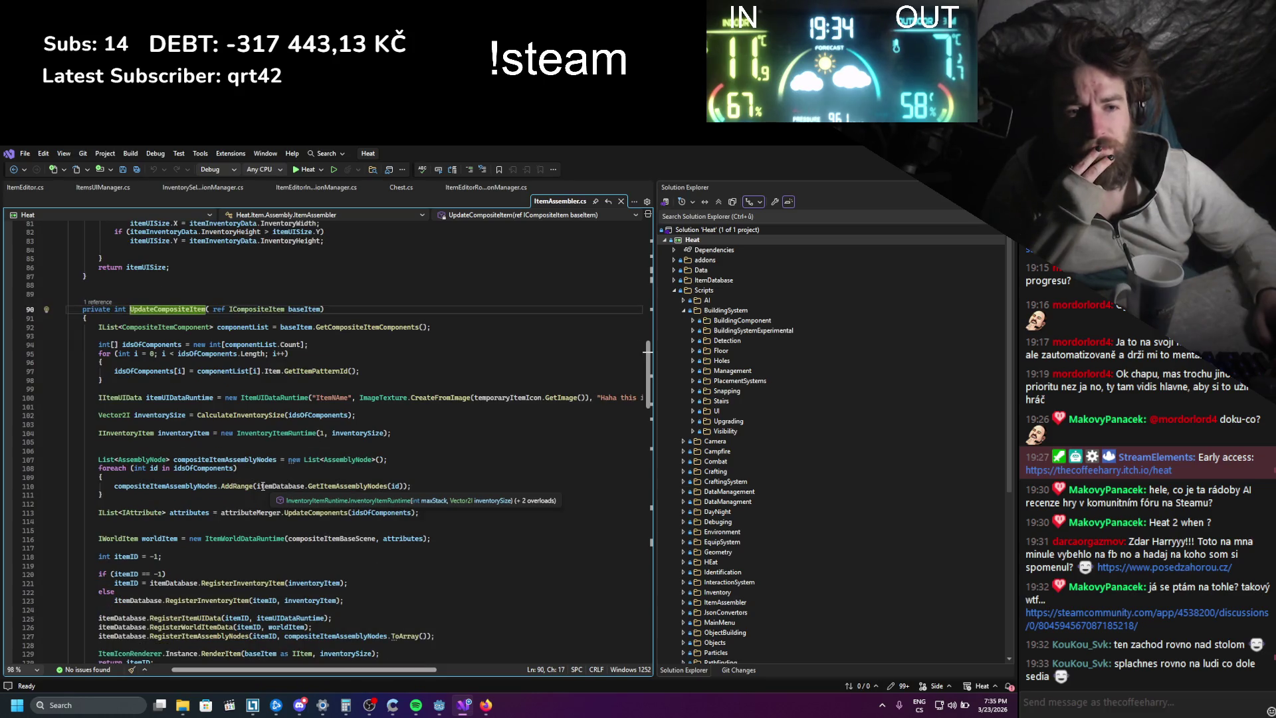
{"action": "scroll", "coordinate": [263, 485], "scroll_direction": "down", "scroll_amount": 2}
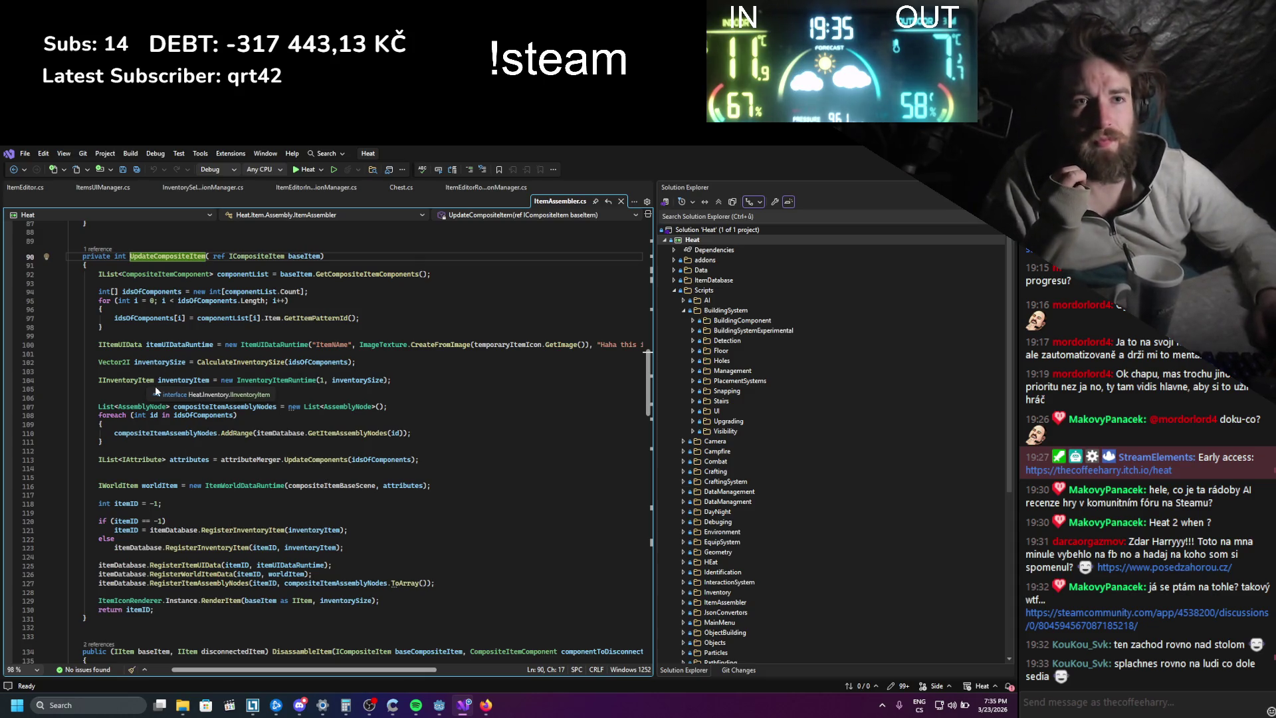
{"action": "left_click", "coordinate": [143, 610]}
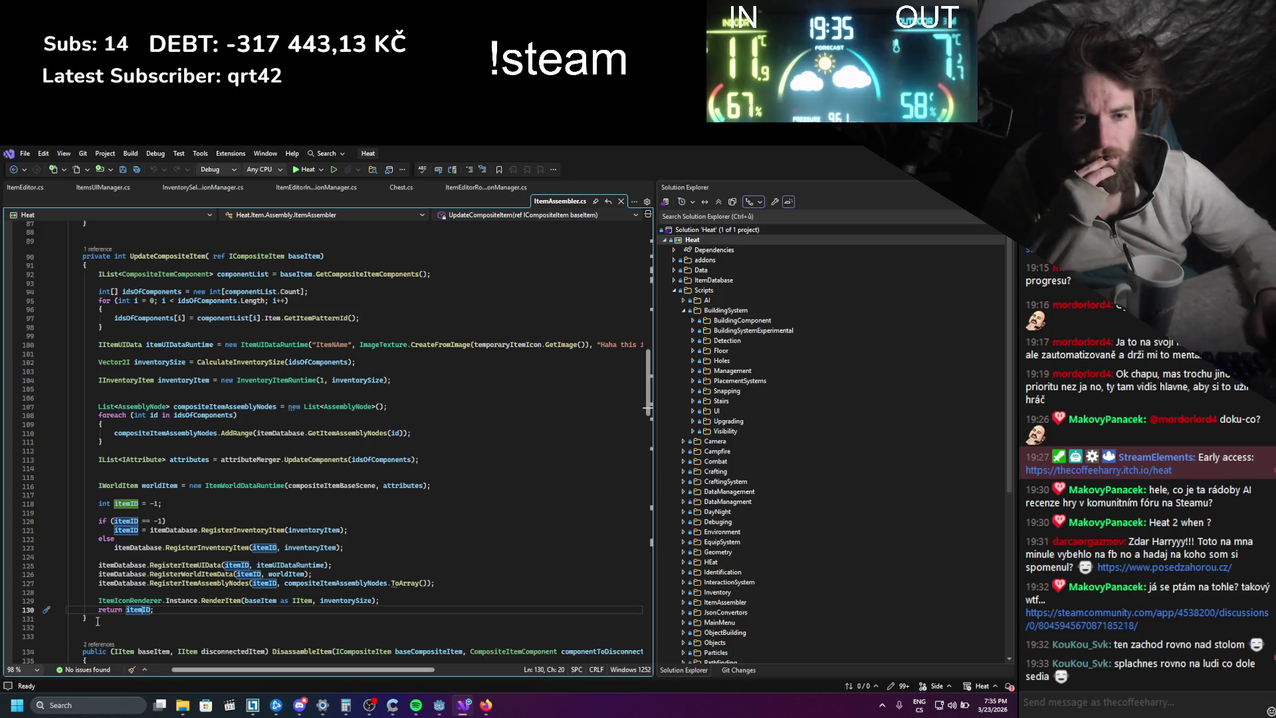
{"action": "left_click_drag", "start_coordinate": [97, 621], "coordinate": [79, 621]}
{"action": "scroll", "coordinate": [177, 358], "scroll_direction": "up", "scroll_amount": 3}
{"action": "left_click", "coordinate": [177, 336]}
{"action": "scroll", "coordinate": [124, 478], "scroll_direction": "up", "scroll_amount": 12}
{"action": "left_click", "coordinate": [118, 445]}
{"action": "left_click", "coordinate": [107, 454]}
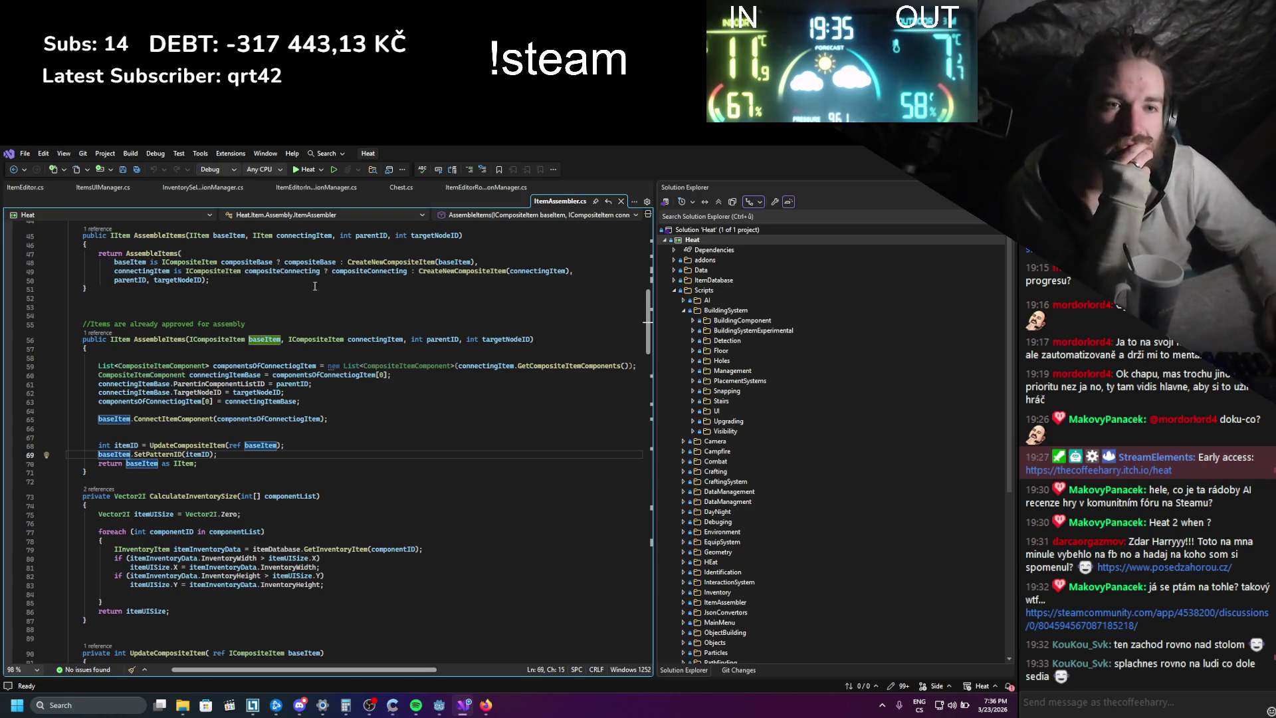
- Scroll back up to the AssembleItems method declaration and review its overloads
{"action": "scroll", "coordinate": [270, 259], "scroll_direction": "down", "scroll_amount": 1}
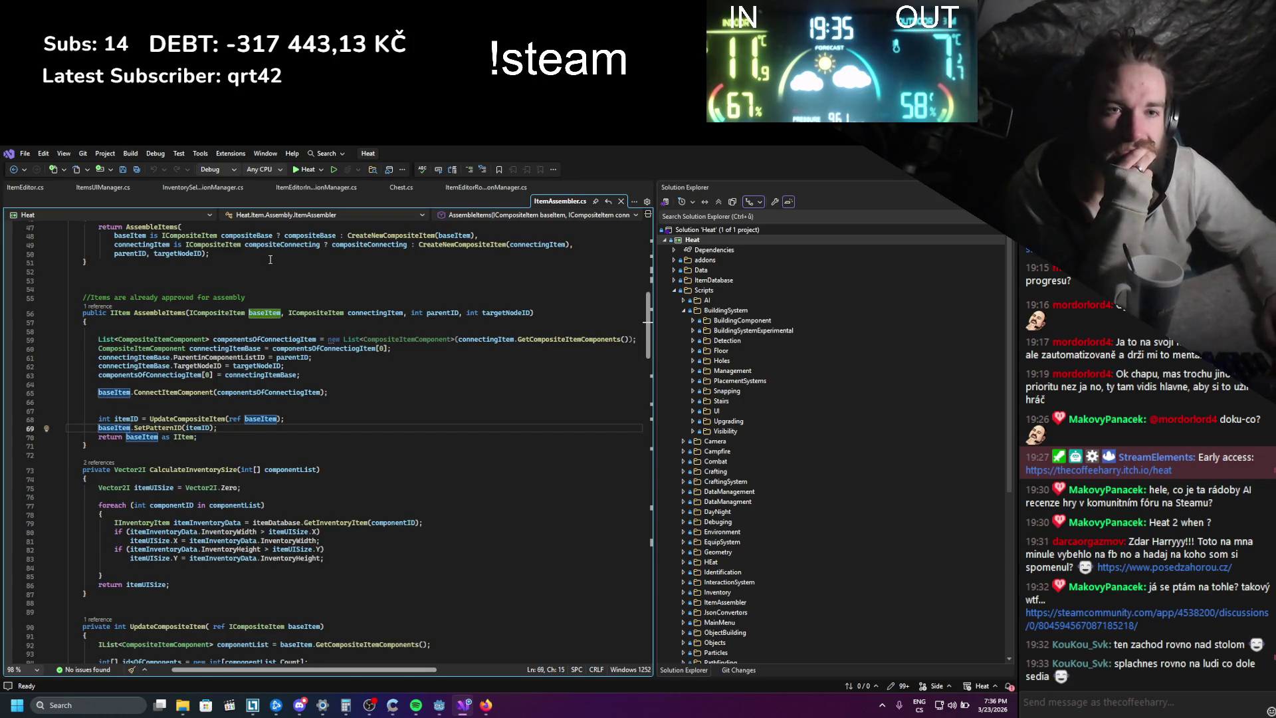
{"action": "scroll", "coordinate": [270, 258], "scroll_direction": "down", "scroll_amount": 1}
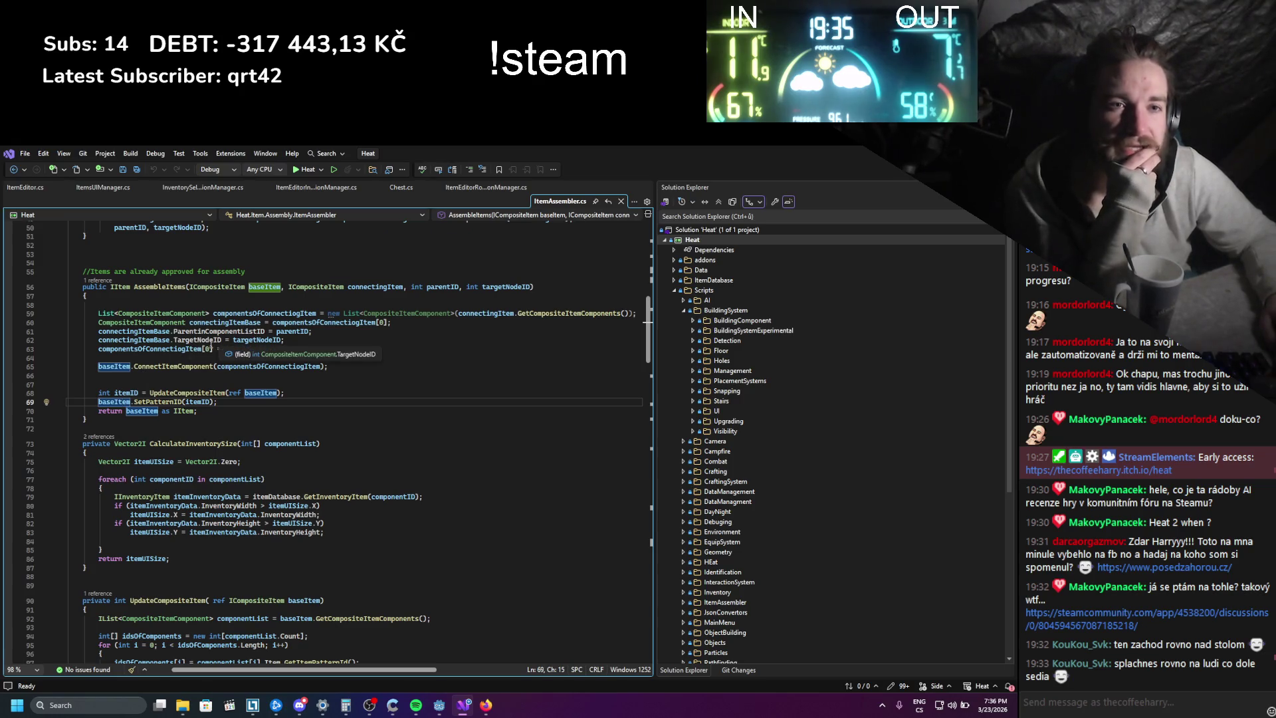
{"action": "scroll", "coordinate": [212, 348], "scroll_direction": "up", "scroll_amount": 3}
{"action": "left_click", "coordinate": [167, 366]}
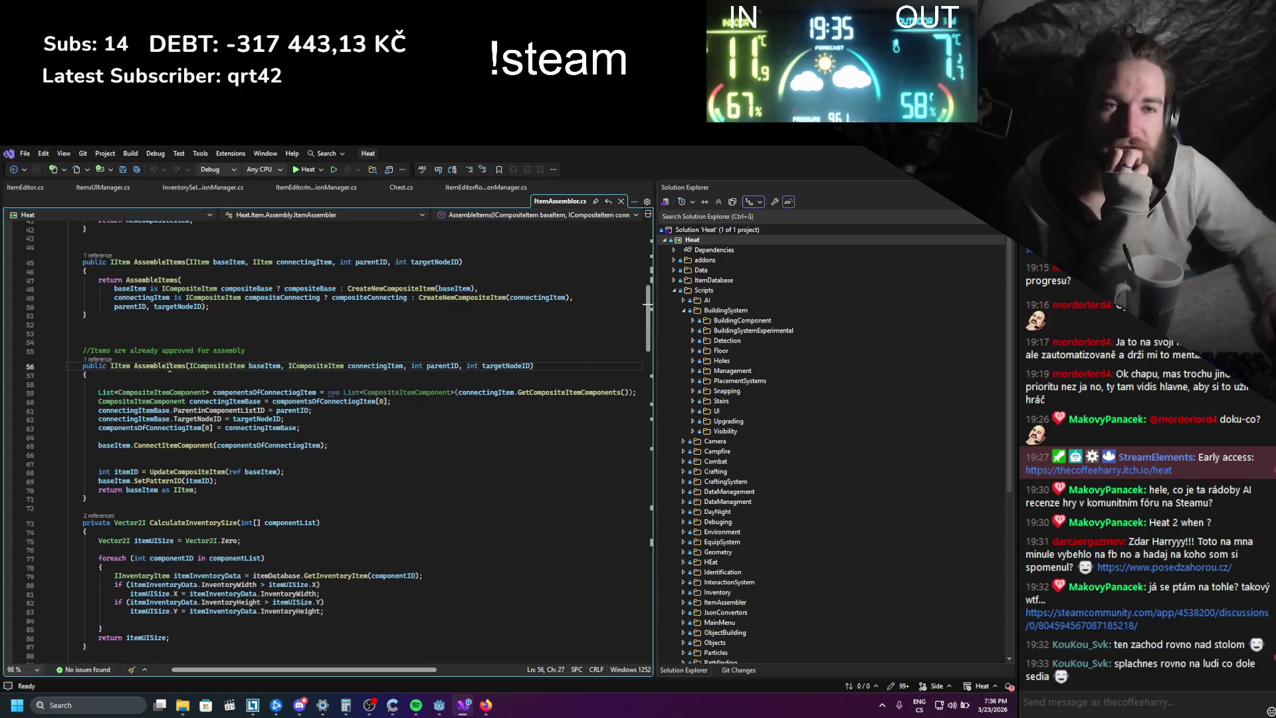
{"action": "scroll", "coordinate": [164, 420], "scroll_direction": "up", "scroll_amount": 5}
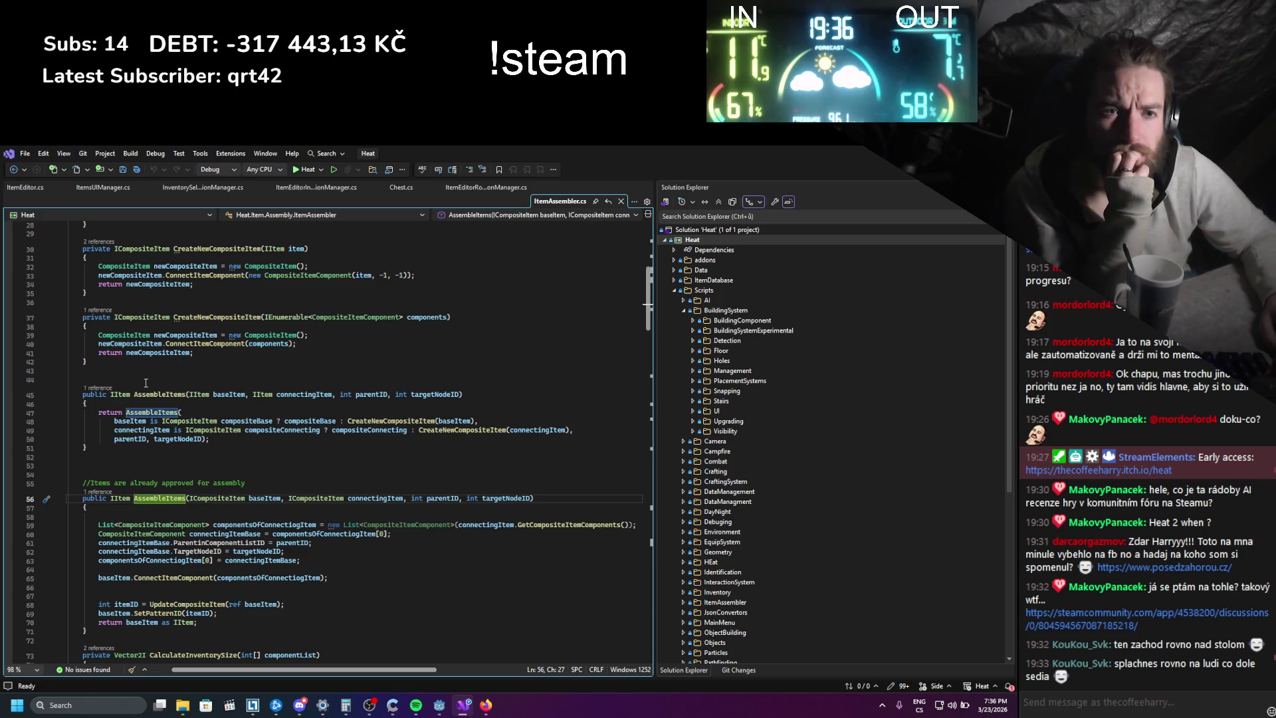
{"action": "scroll", "coordinate": [145, 384], "scroll_direction": "up", "scroll_amount": 2}
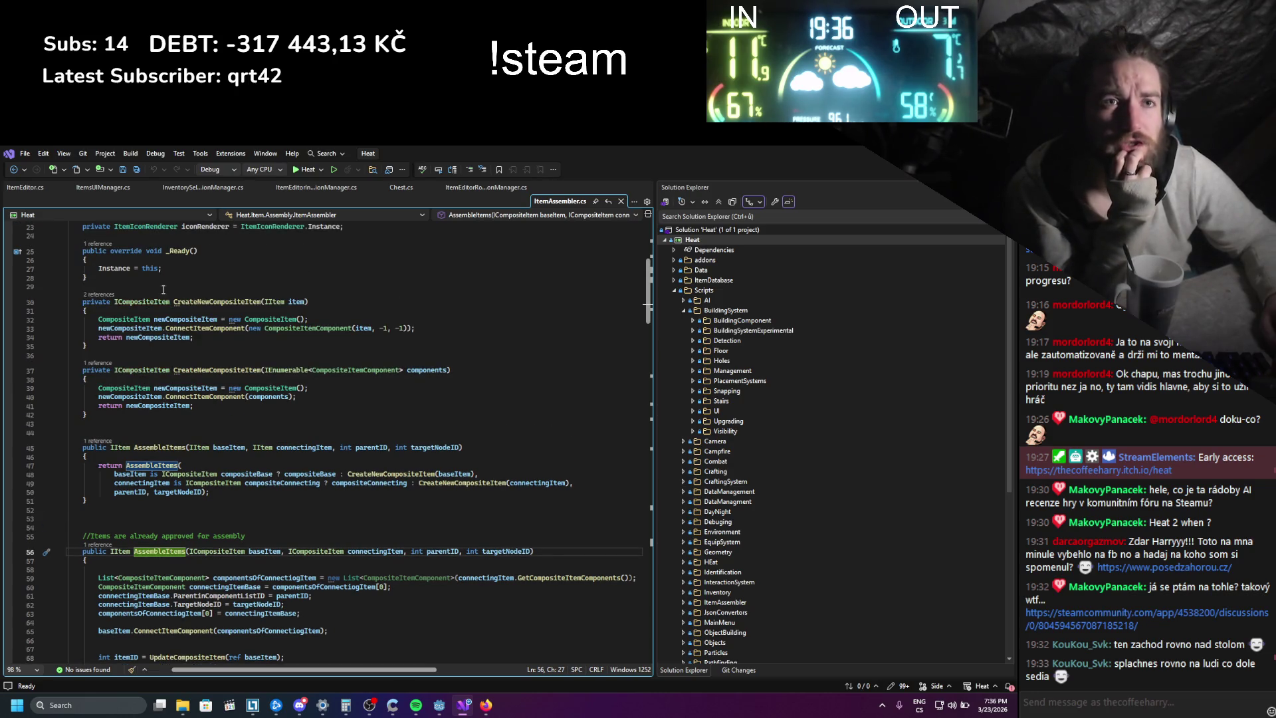
- Close ItemAssembler.cs, highlight newItem in AddCompositeItem, and briefly open the ICompositeItem interface
{"action": "left_click", "coordinate": [621, 201]}
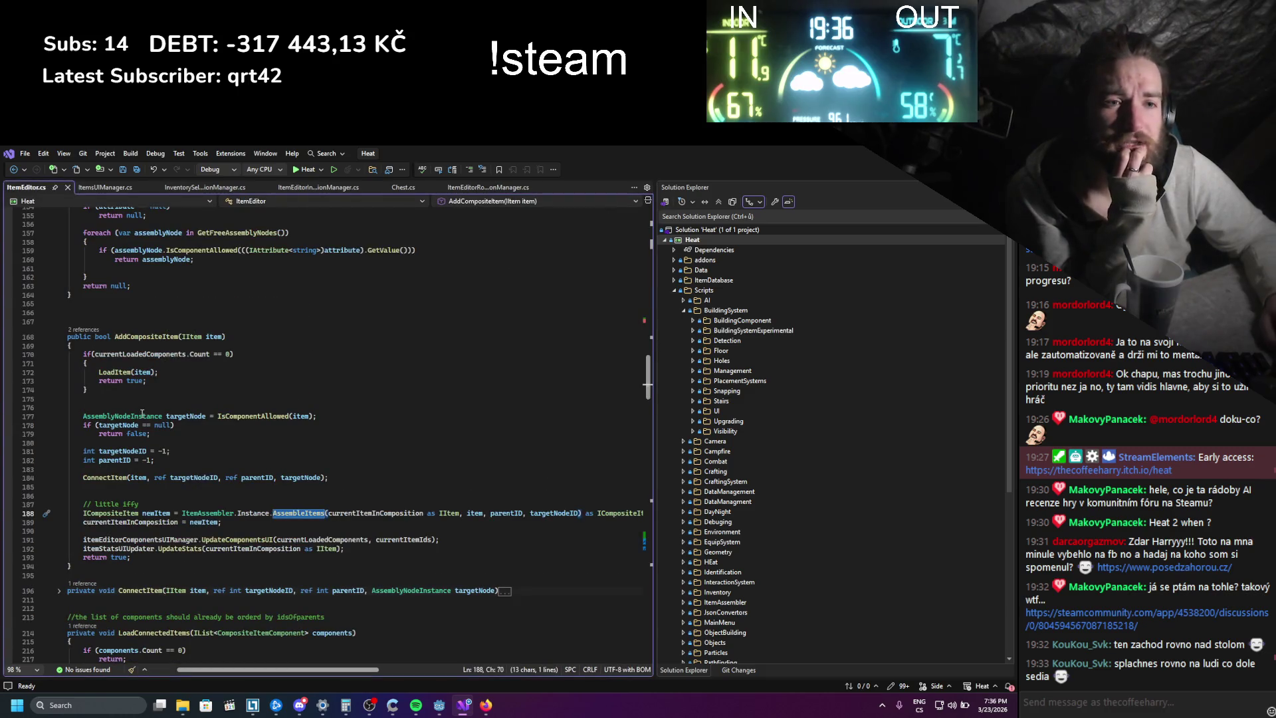
{"action": "left_click", "coordinate": [152, 512]}
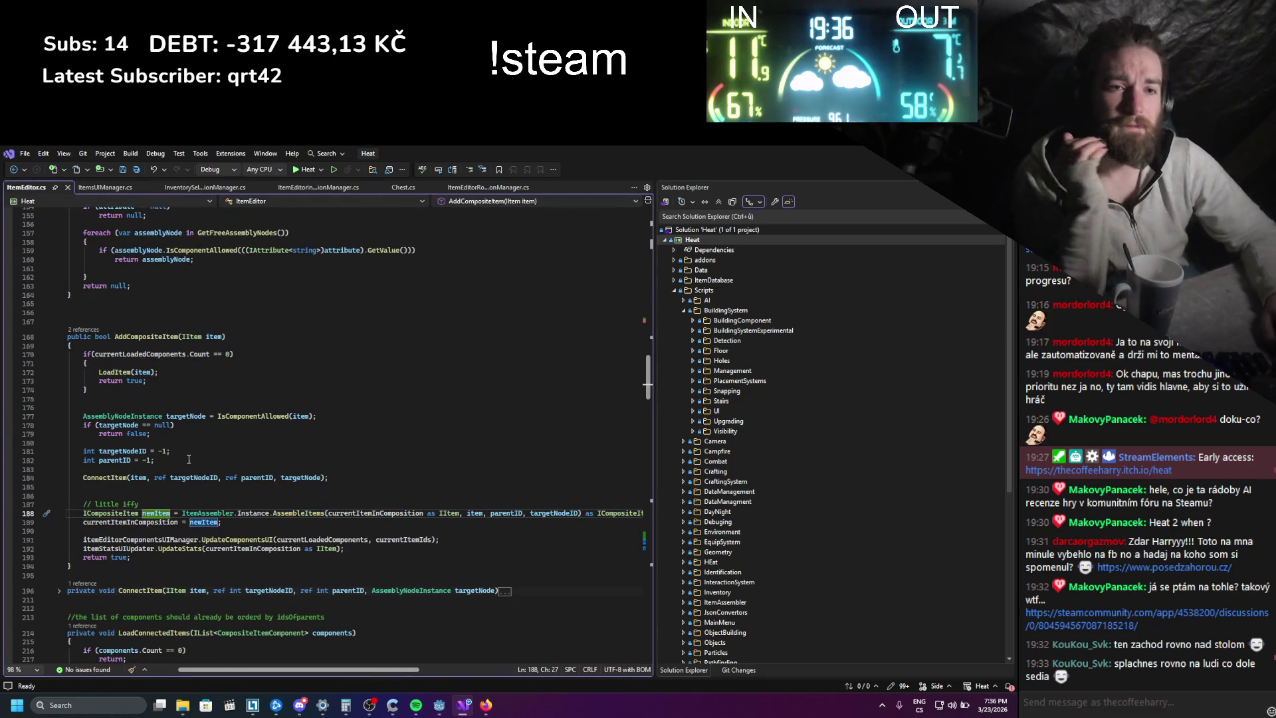
{"action": "double_click", "coordinate": [162, 513]}
{"action": "scroll", "coordinate": [155, 534], "scroll_direction": "down", "scroll_amount": 20}
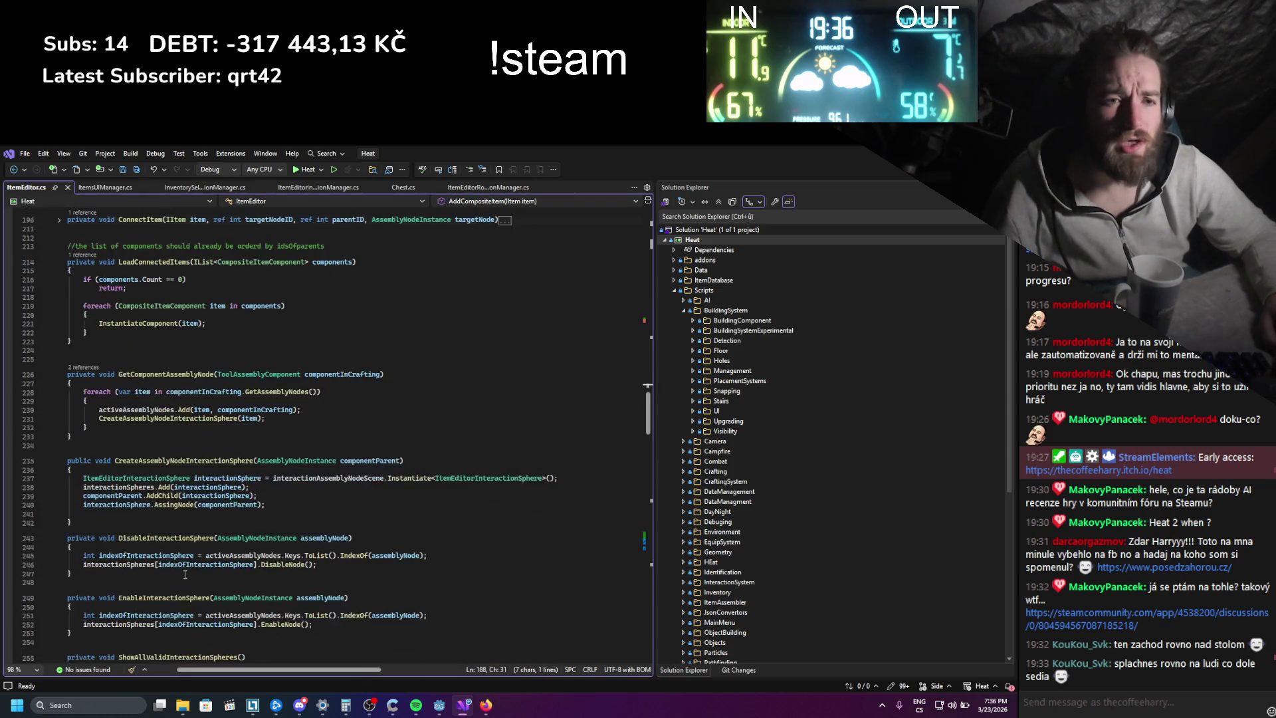
{"action": "scroll", "coordinate": [190, 566], "scroll_direction": "down", "scroll_amount": 8}
{"action": "scroll", "coordinate": [191, 561], "scroll_direction": "up", "scroll_amount": 12}
{"action": "scroll", "coordinate": [191, 559], "scroll_direction": "up", "scroll_amount": 20}
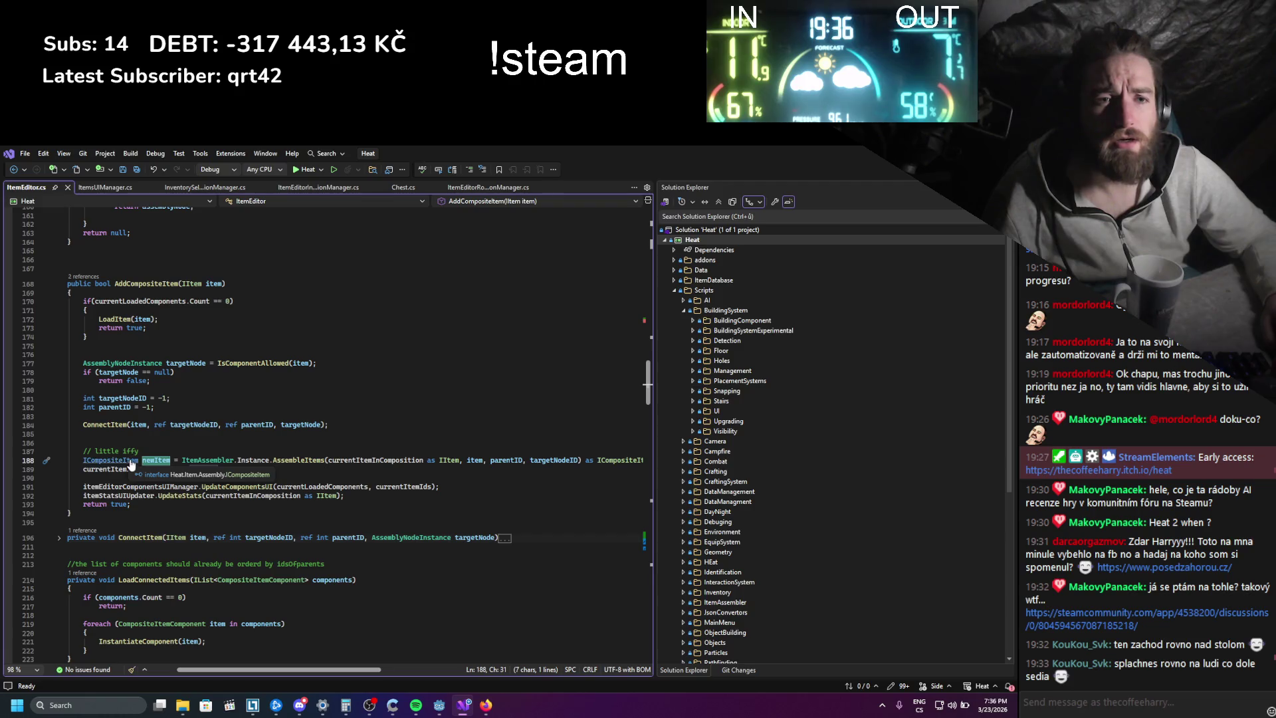
{"action": "left_click", "coordinate": [135, 459], "text": "ctrl"}
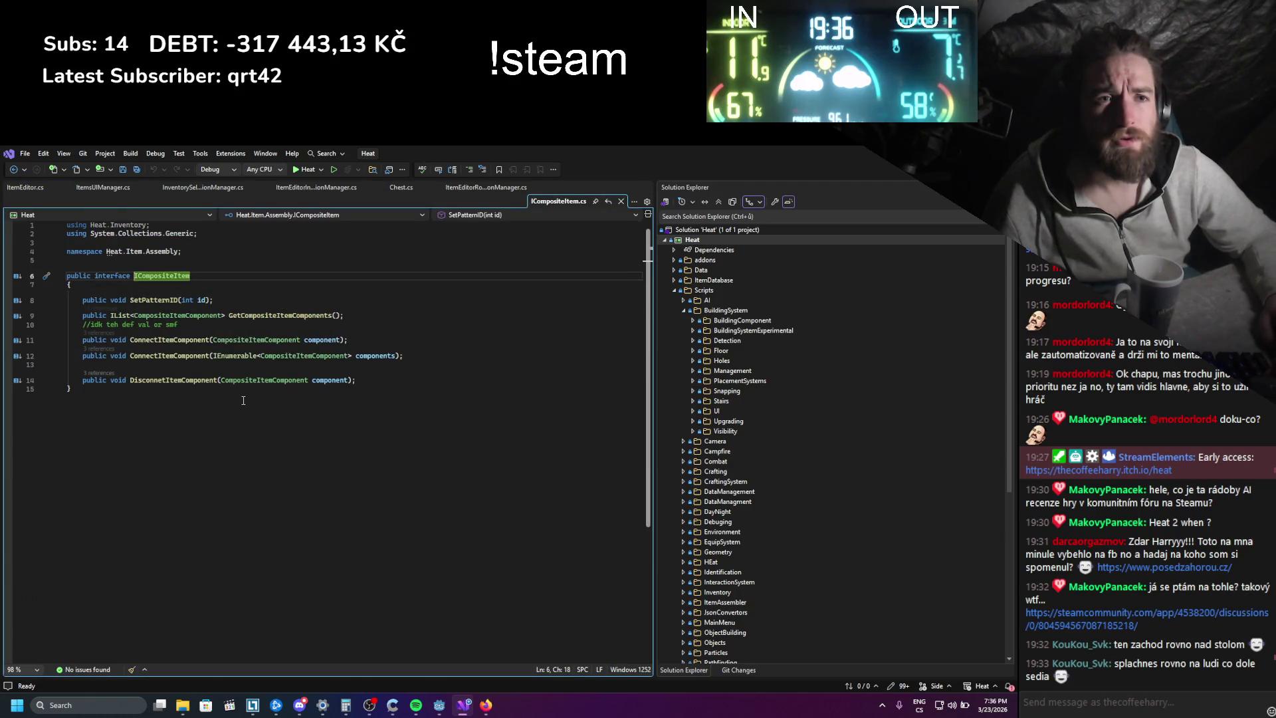
{"action": "left_click", "coordinate": [616, 203]}
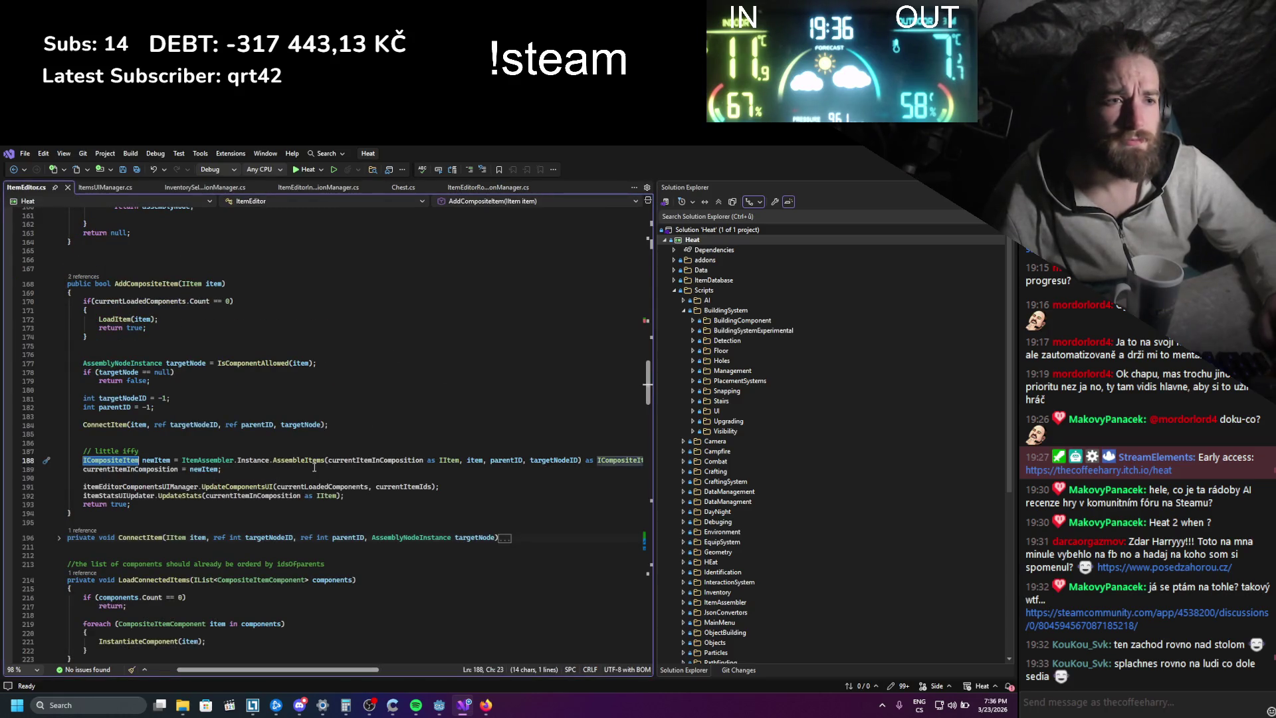
- Select the GD.Print debug line in FinishItemBuilding, then clear Godot's old debugger errors
{"action": "scroll", "coordinate": [242, 467], "scroll_direction": "down", "scroll_amount": 20}
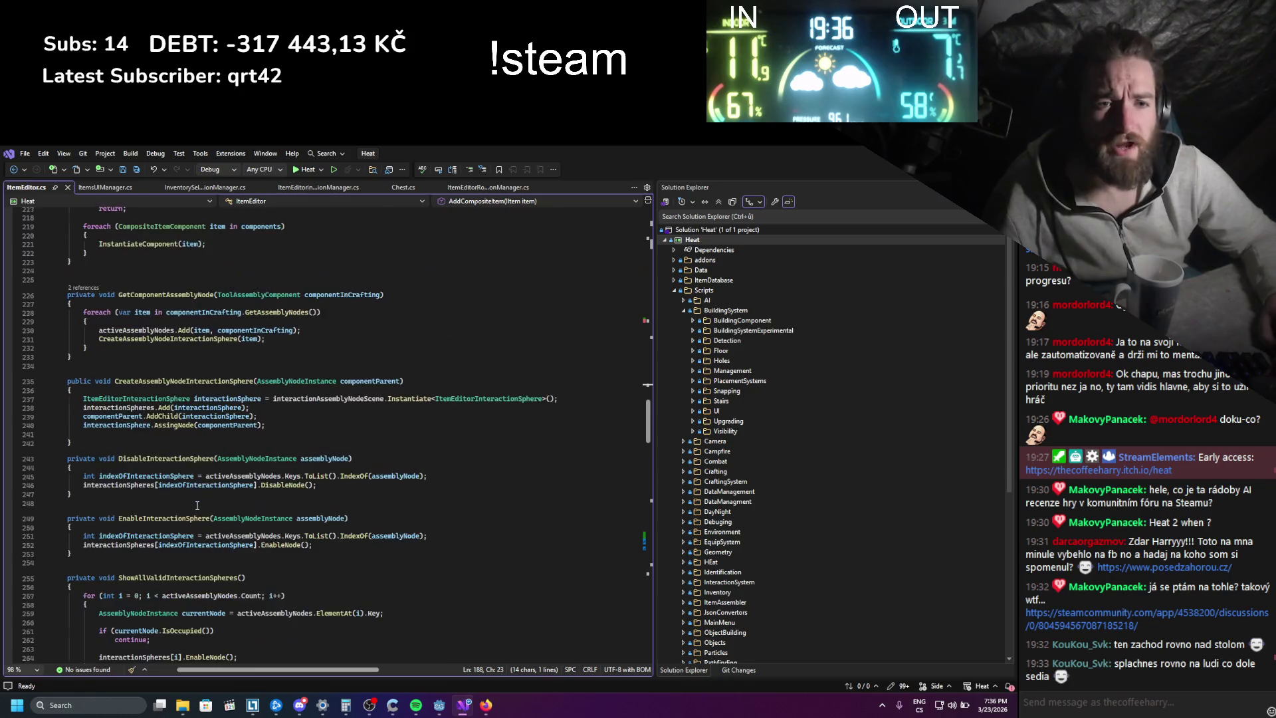
{"action": "scroll", "coordinate": [196, 503], "scroll_direction": "down", "scroll_amount": 15}
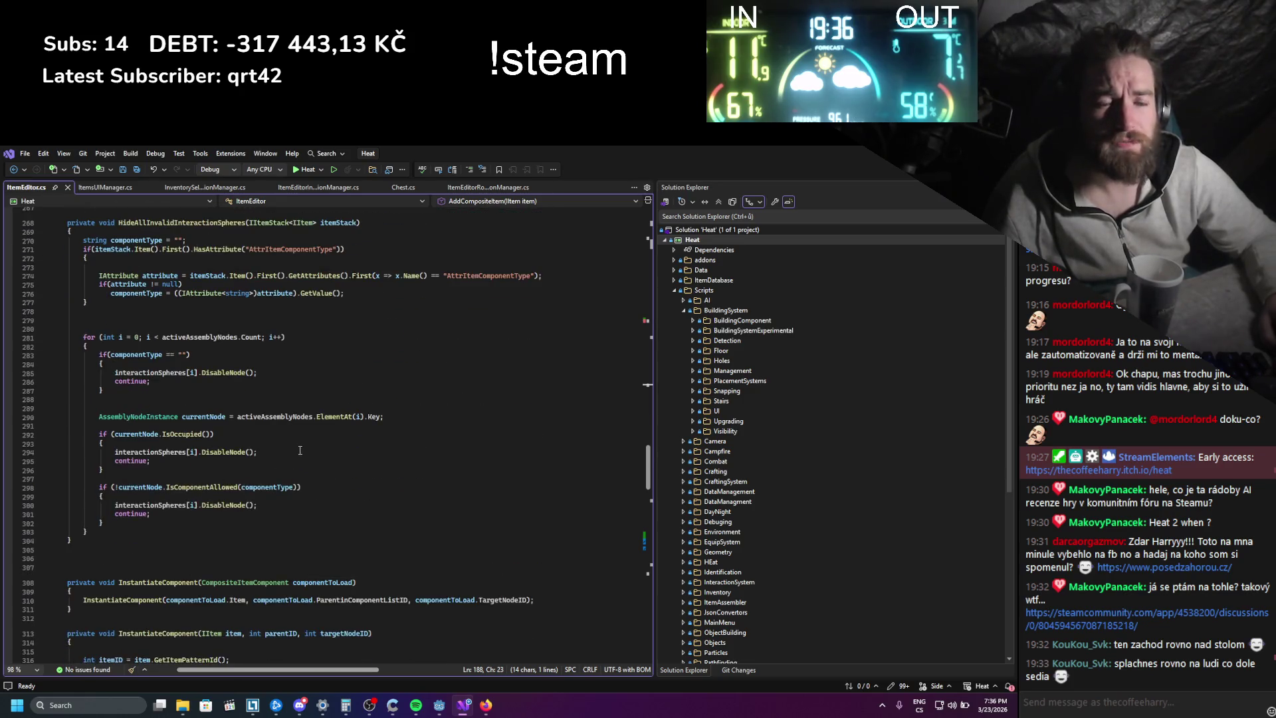
{"action": "scroll", "coordinate": [300, 450], "scroll_direction": "down", "scroll_amount": 11}
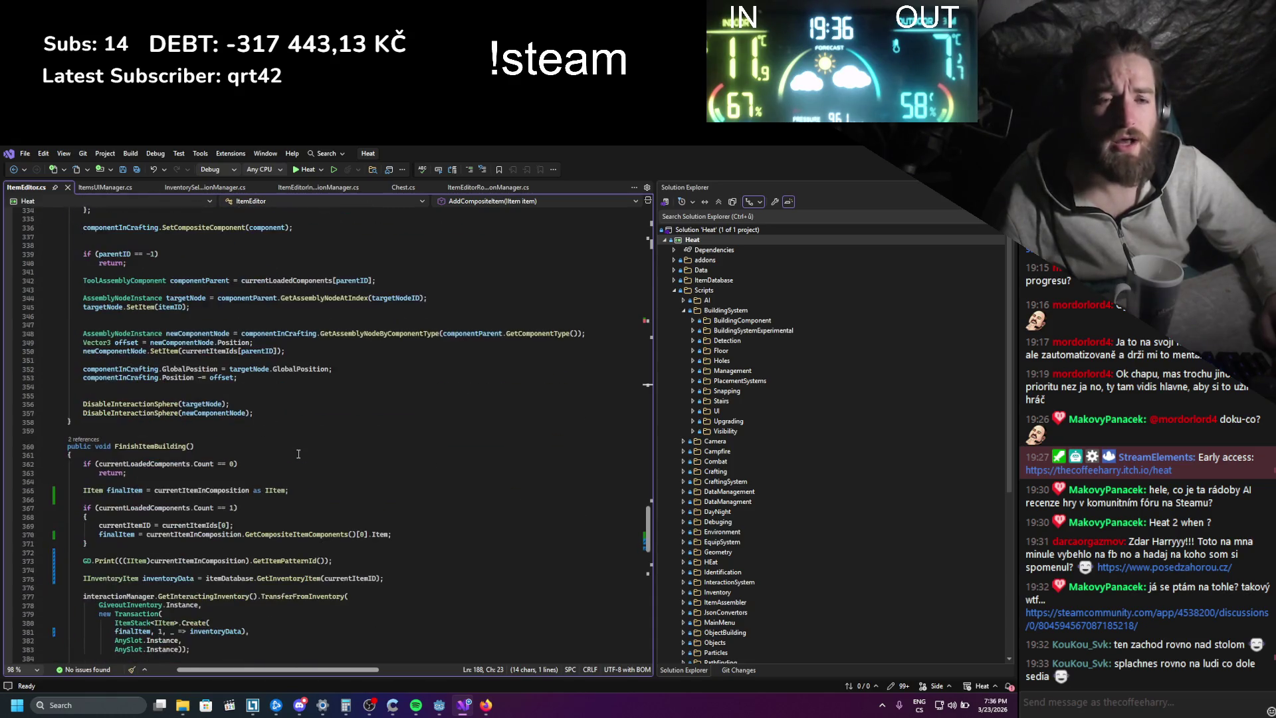
{"action": "left_click_drag", "start_coordinate": [331, 560], "coordinate": [83, 561]}
{"action": "scroll", "coordinate": [136, 542], "scroll_direction": "up", "scroll_amount": 20}
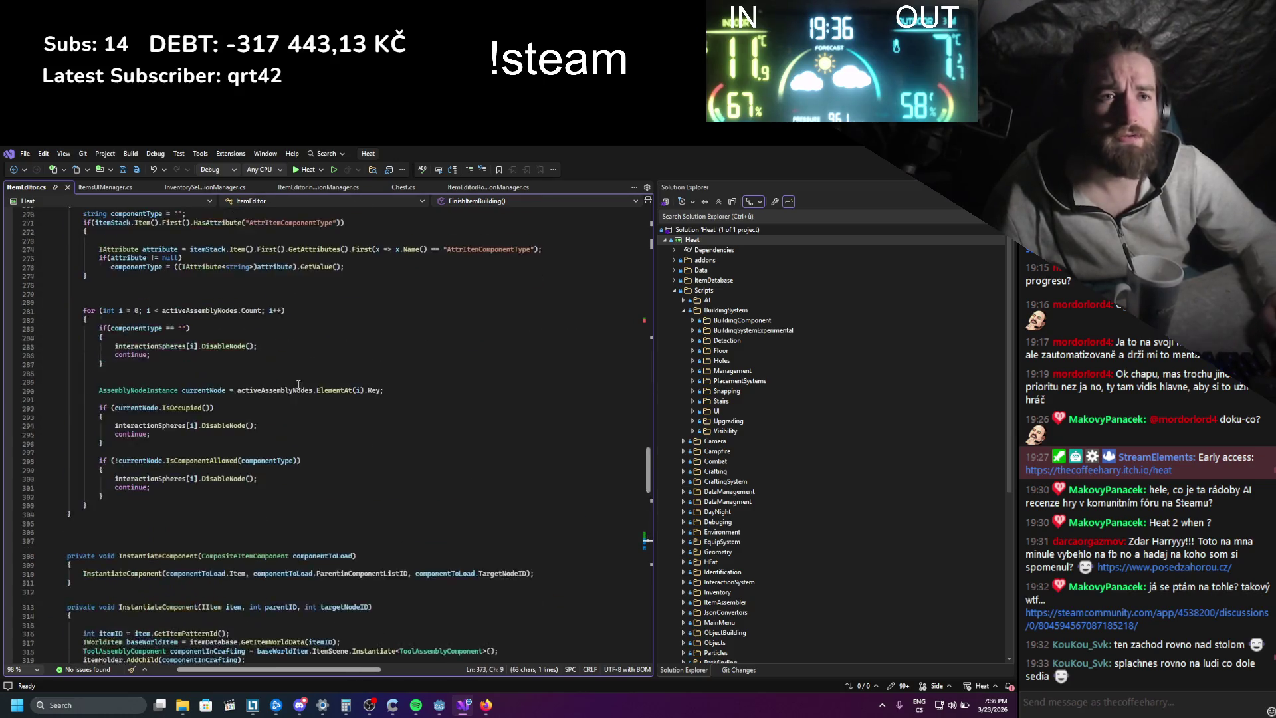
{"action": "key", "text": "alt+Tab"}
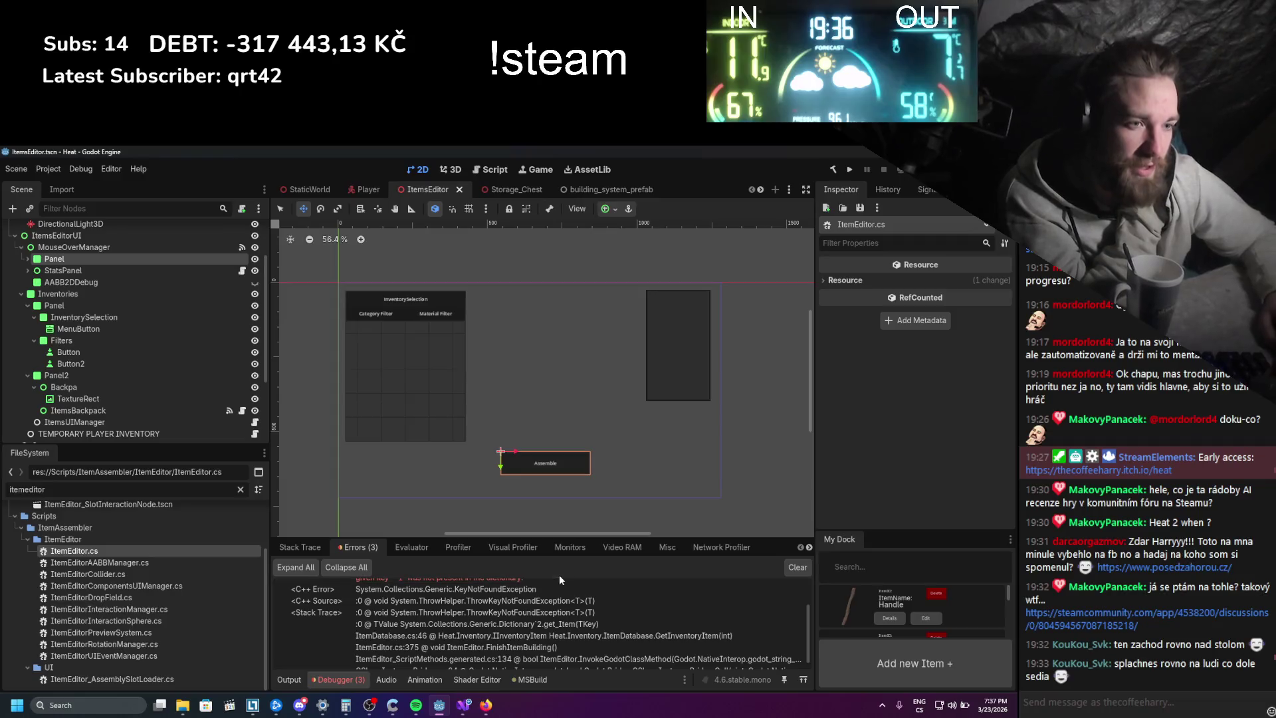
{"action": "left_click", "coordinate": [793, 569]}
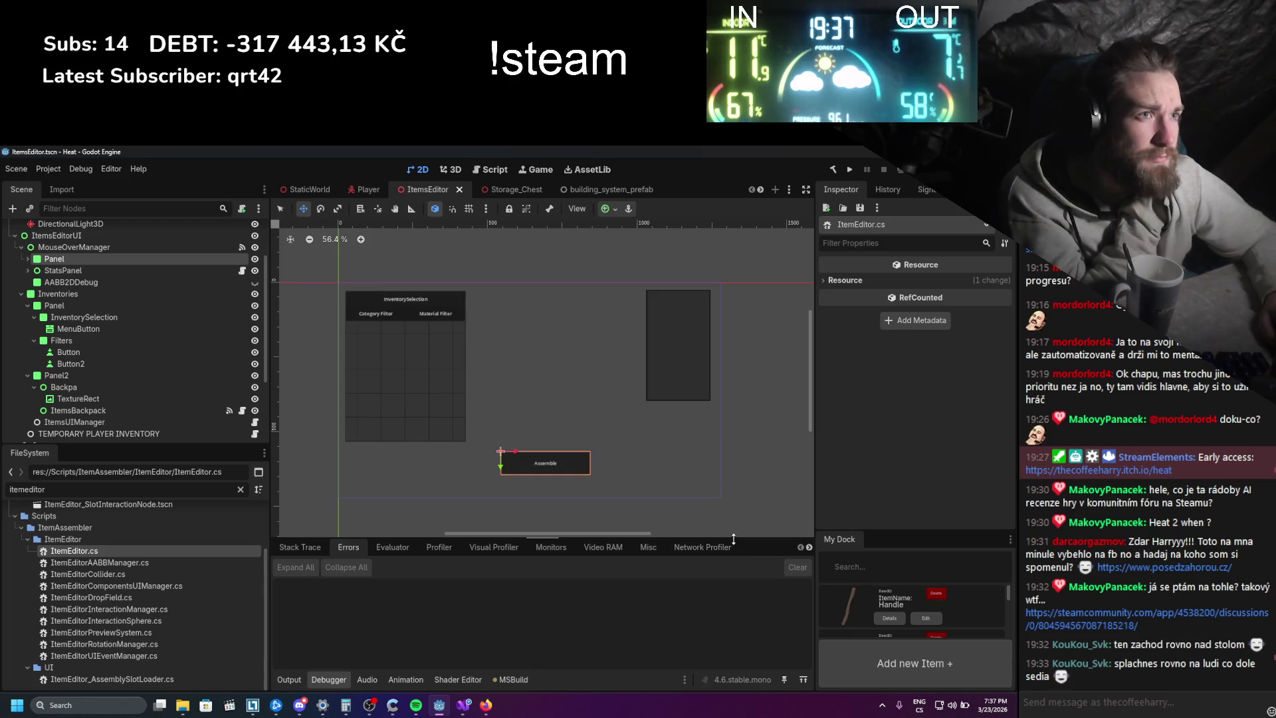
- Rerun the game, attach the log onto the stick handle, assemble them, and close the game
{"action": "left_click", "coordinate": [848, 171]}
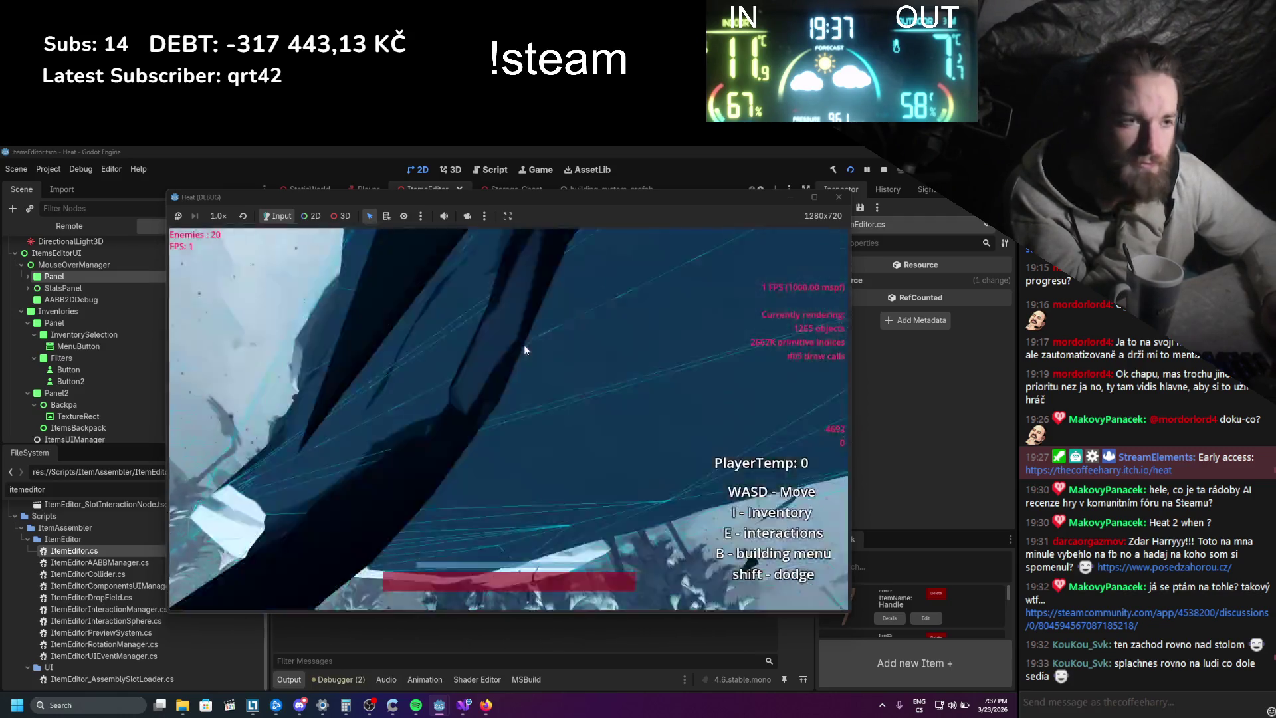
{"action": "key", "text": "i"}
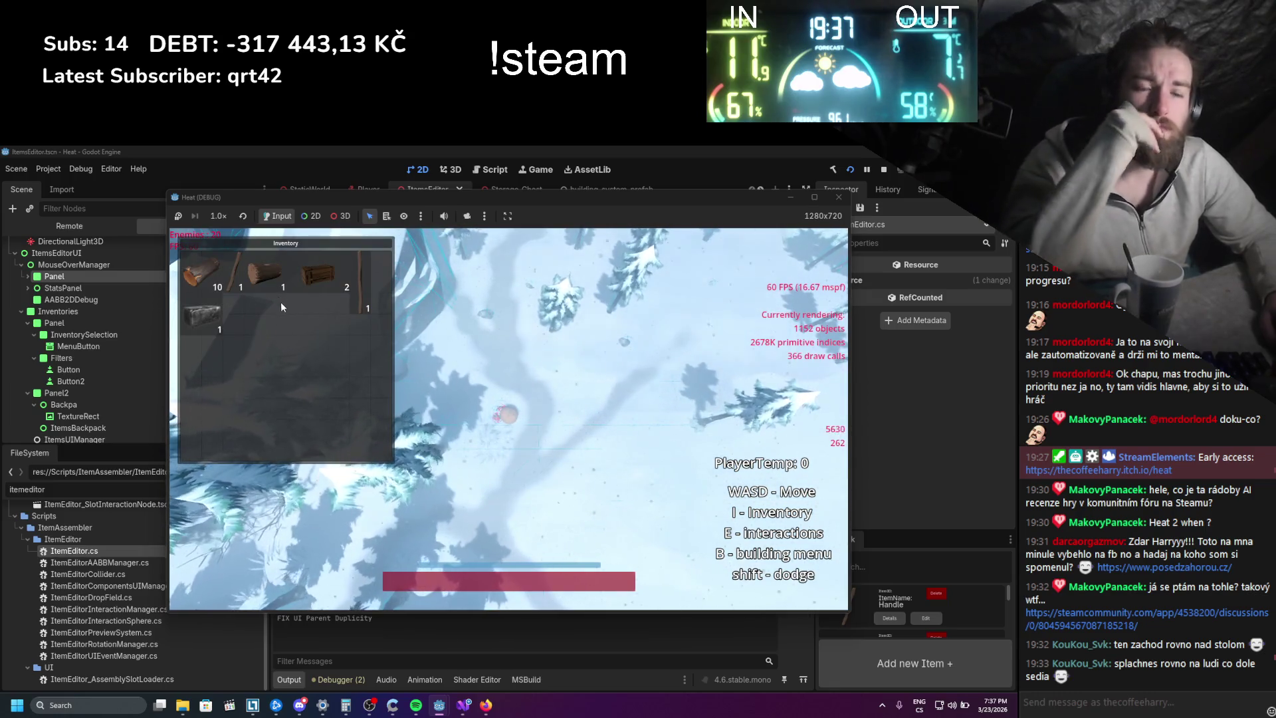
{"action": "left_click", "coordinate": [234, 283]}
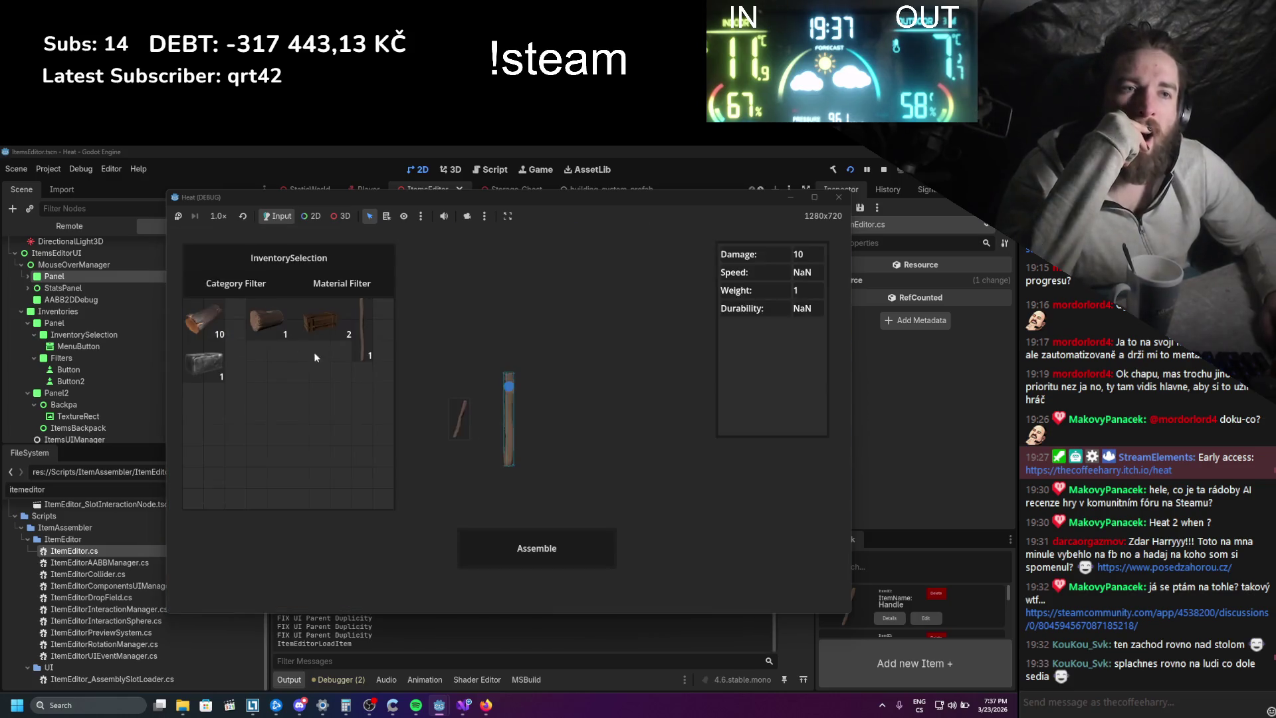
{"action": "left_click_drag", "start_coordinate": [278, 320], "coordinate": [508, 386]}
{"action": "left_click", "coordinate": [517, 532]}
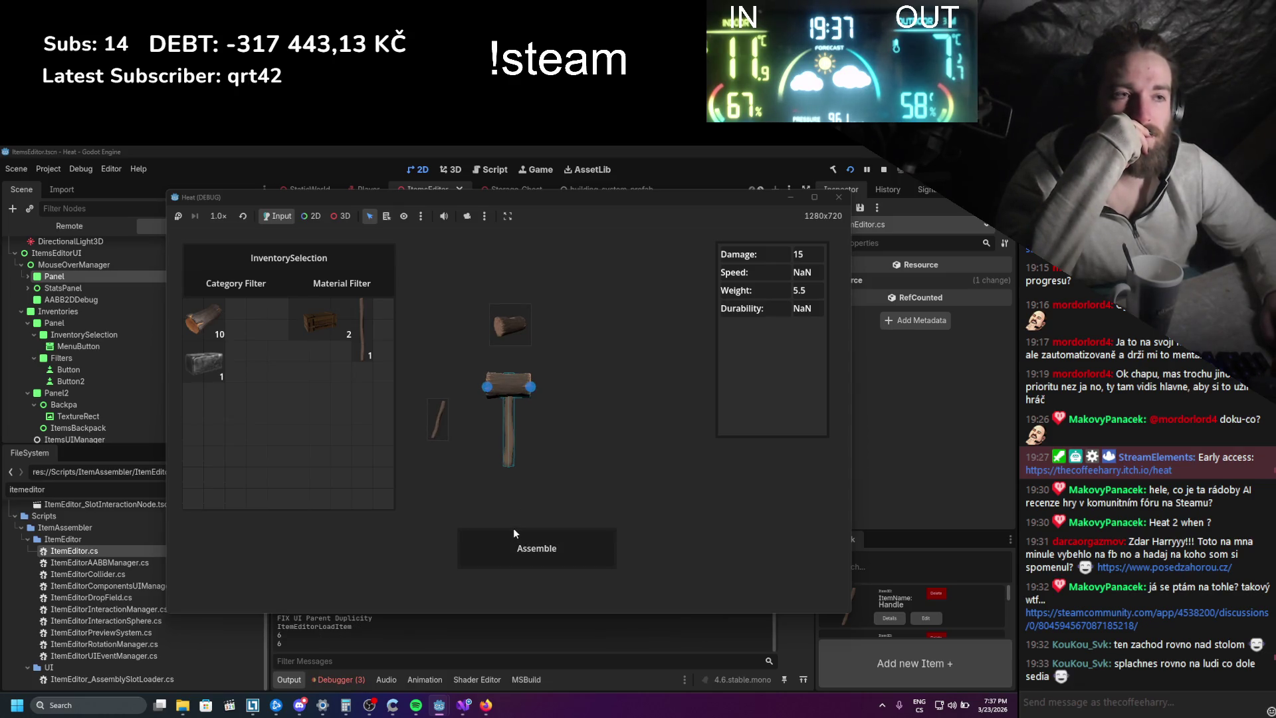
{"action": "left_click", "coordinate": [839, 197]}
- Expand the KeyNotFoundException in the debugger errors and select its ItemDatabase.cs:46 stack line
{"action": "left_click", "coordinate": [325, 677]}
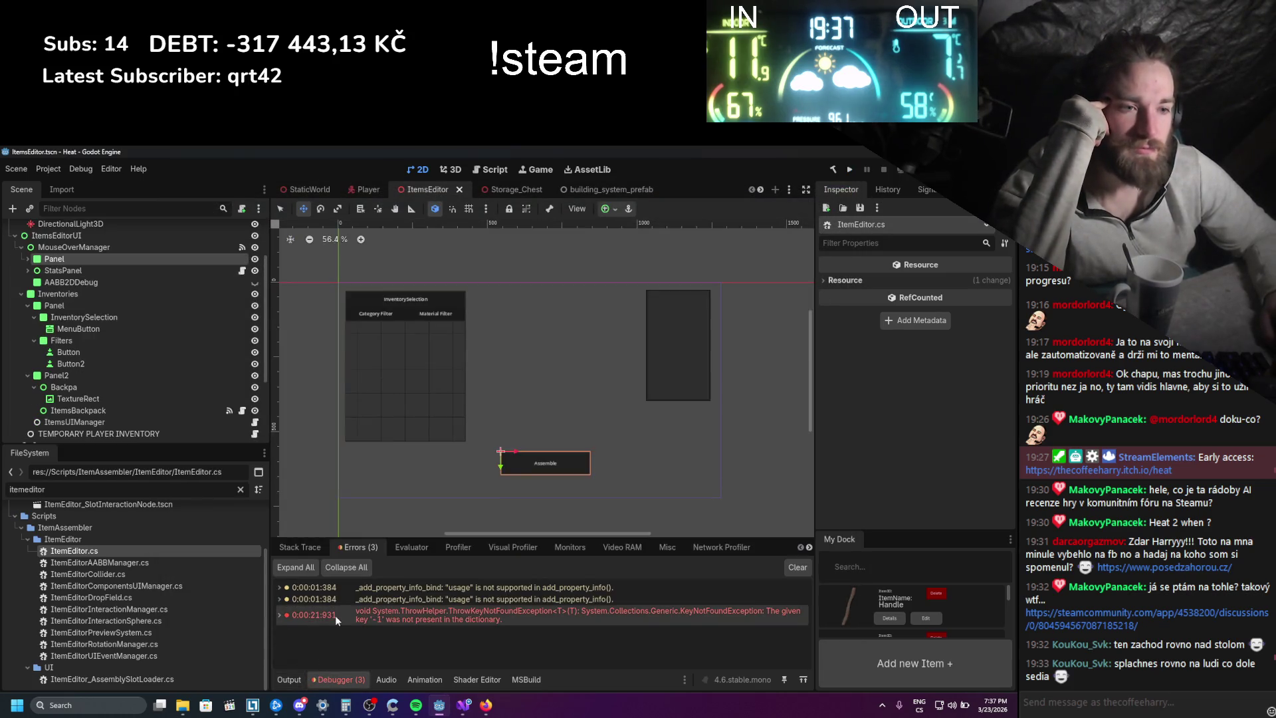
{"action": "left_click", "coordinate": [278, 614]}
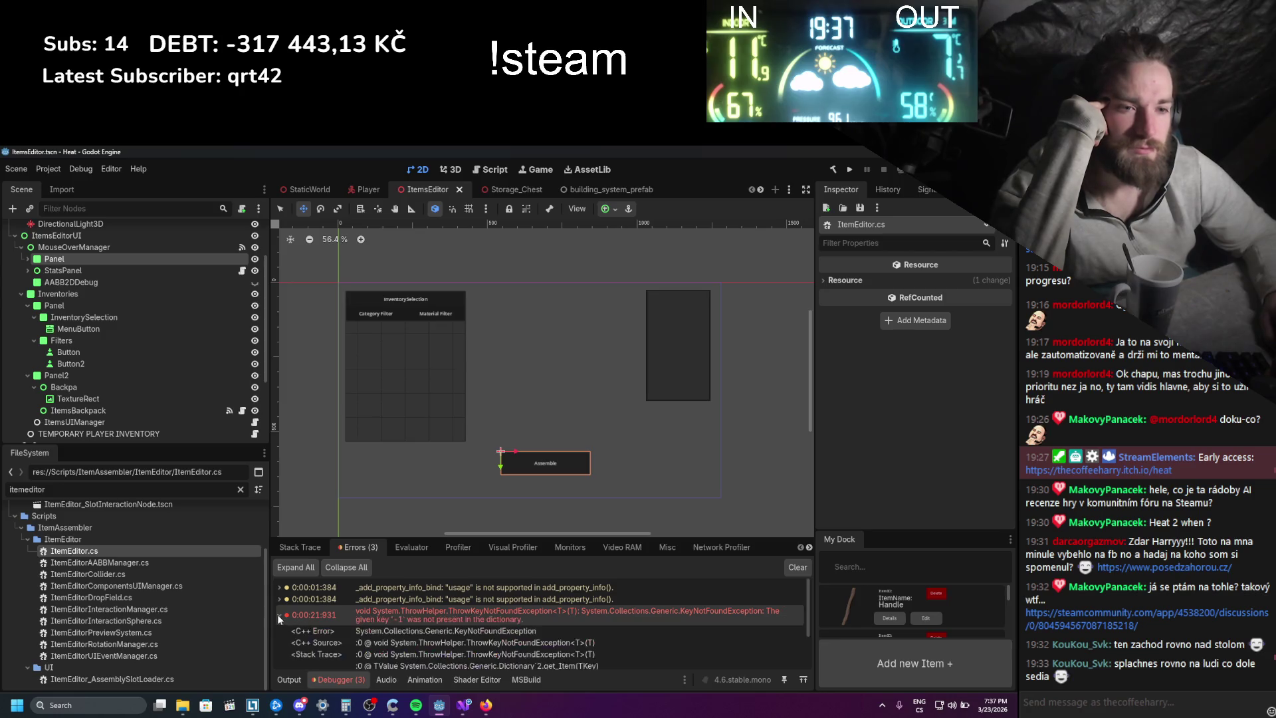
{"action": "scroll", "coordinate": [295, 624], "scroll_direction": "down", "scroll_amount": 2}
{"action": "scroll", "coordinate": [300, 641], "scroll_direction": "down", "scroll_amount": 1}
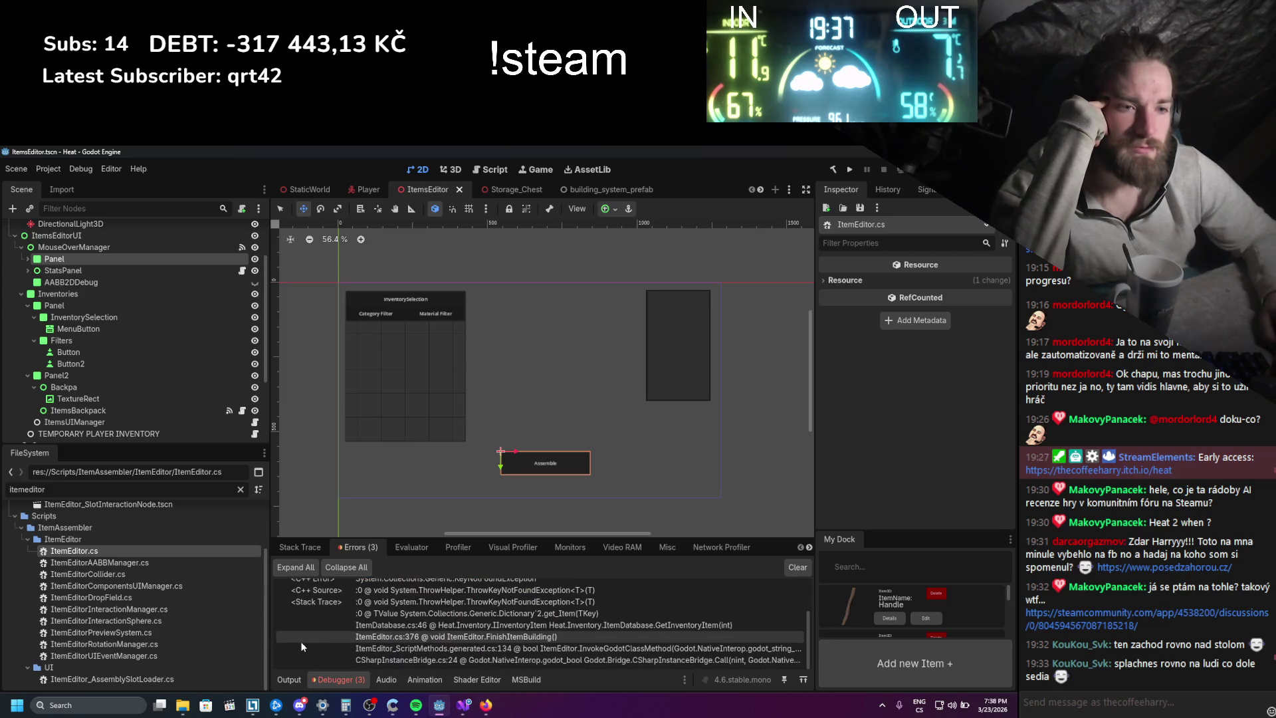
{"action": "scroll", "coordinate": [300, 640], "scroll_direction": "up", "scroll_amount": 3}
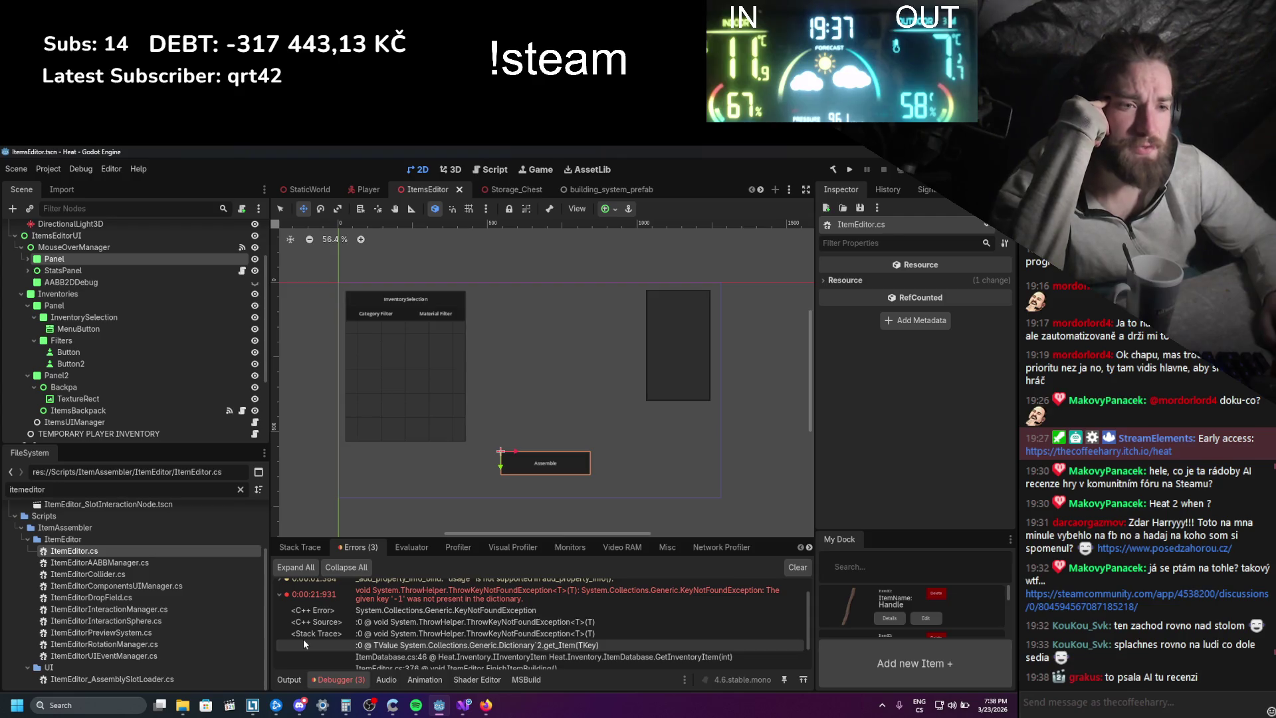
{"action": "scroll", "coordinate": [303, 643], "scroll_direction": "down", "scroll_amount": 1}
{"action": "left_click", "coordinate": [303, 639]}
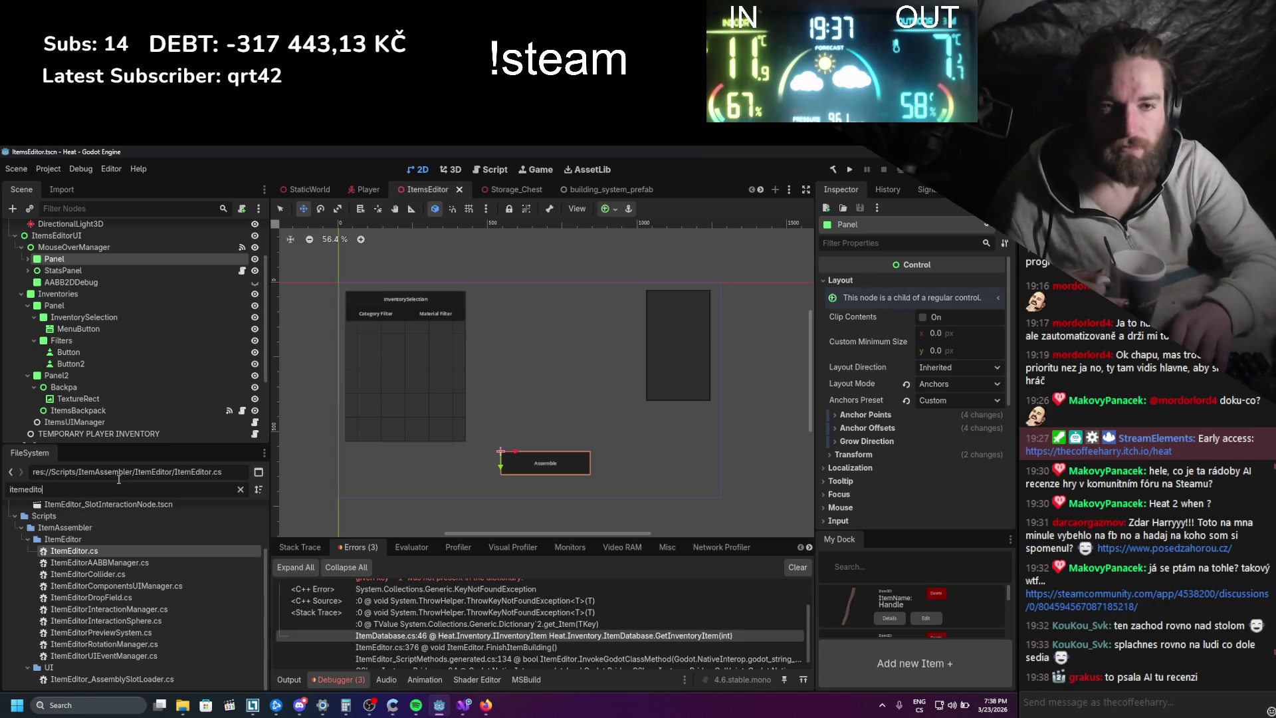
- Filter the FileSystem for 'itemdata' and open ItemDatabase.cs in the code editor
{"action": "key", "text": "ctrl+a"}
{"action": "key", "text": "BackSpace"}
{"action": "type", "text": "itemdata"}
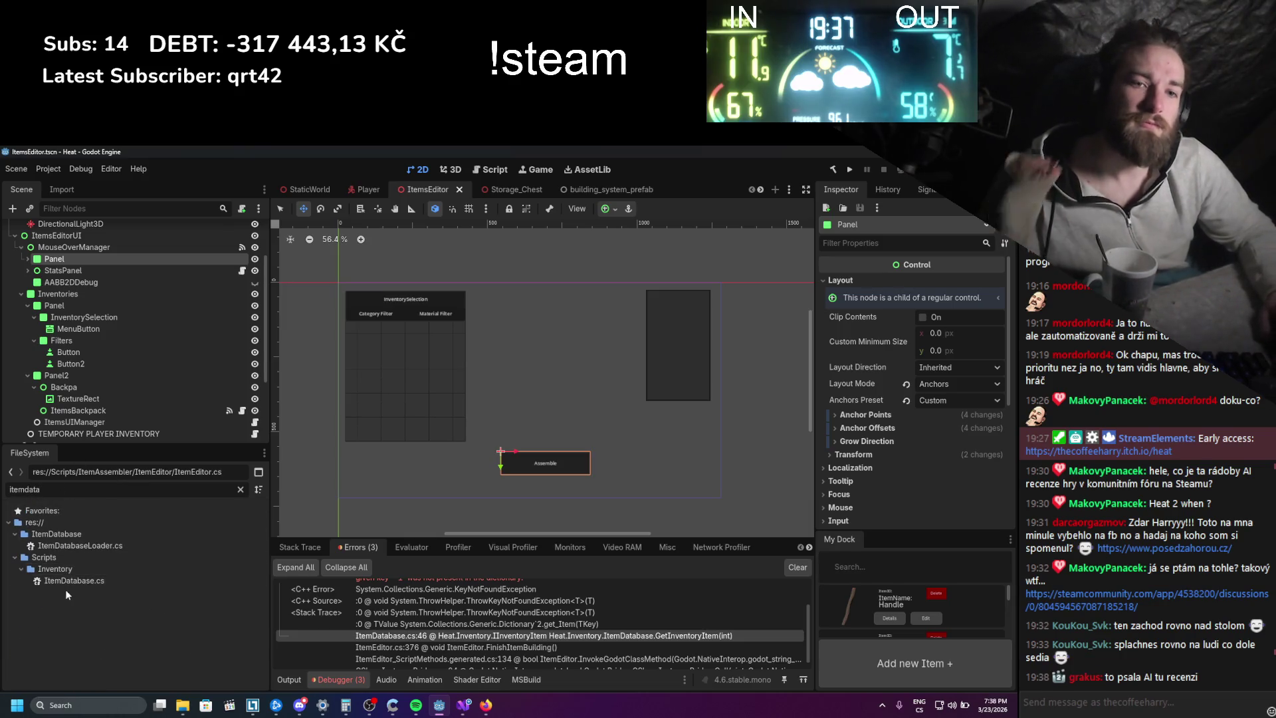
{"action": "double_click", "coordinate": [70, 580]}
{"action": "scroll", "coordinate": [255, 403], "scroll_direction": "down", "scroll_amount": 6}
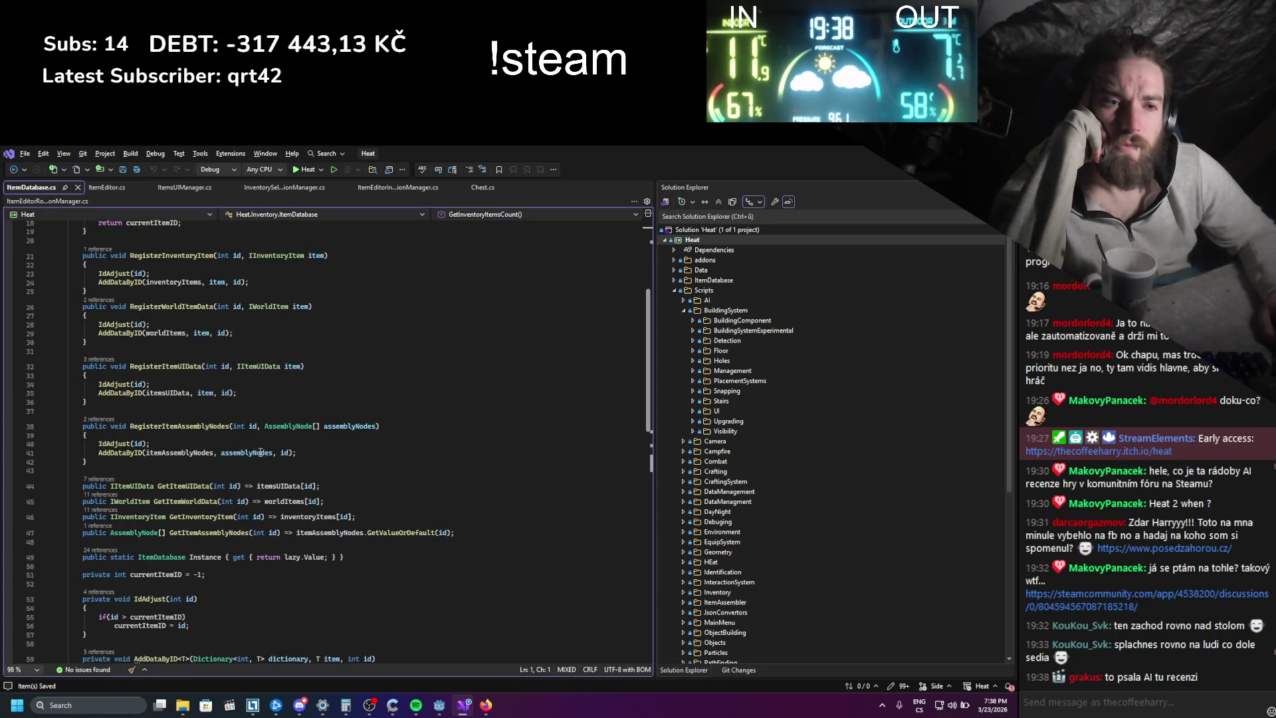
- Highlight inventoryItems on line 46, then check the ItemEditor.cs:376 stack line in Godot
{"action": "left_click", "coordinate": [281, 517]}
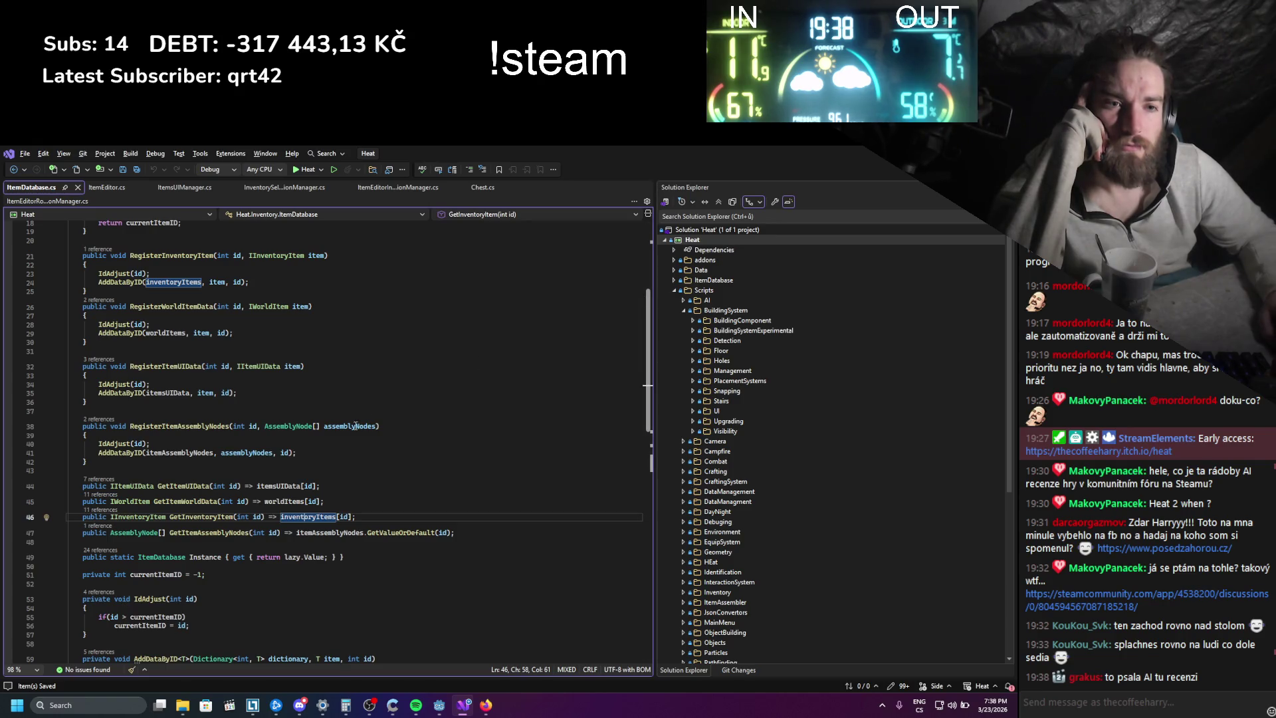
{"action": "key", "text": "alt+Tab"}
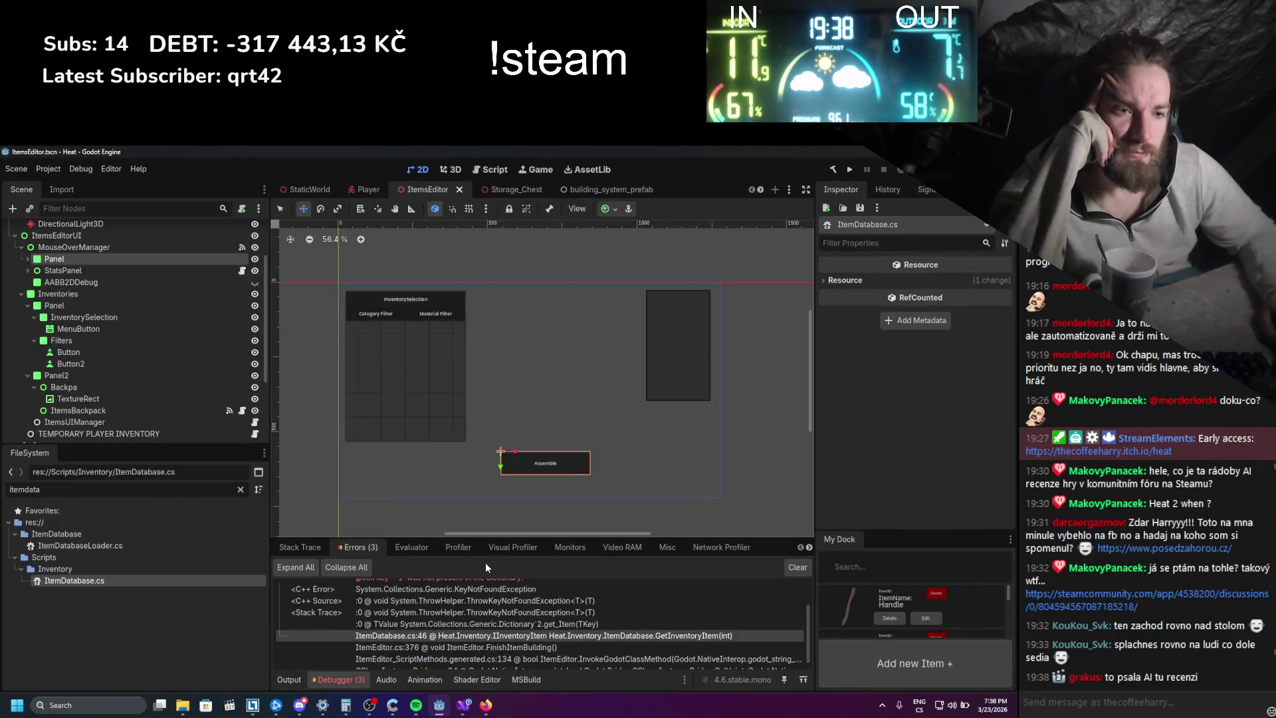
{"action": "left_click", "coordinate": [444, 646]}
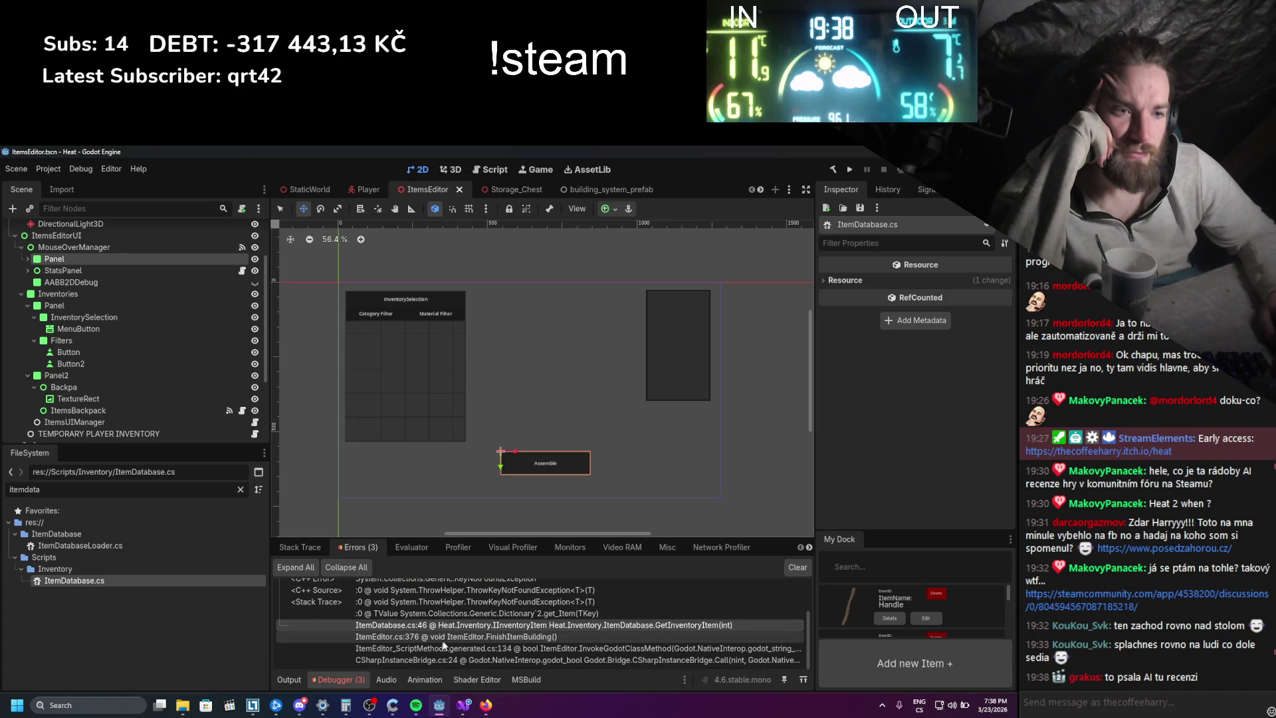
{"action": "left_click", "coordinate": [463, 704]}
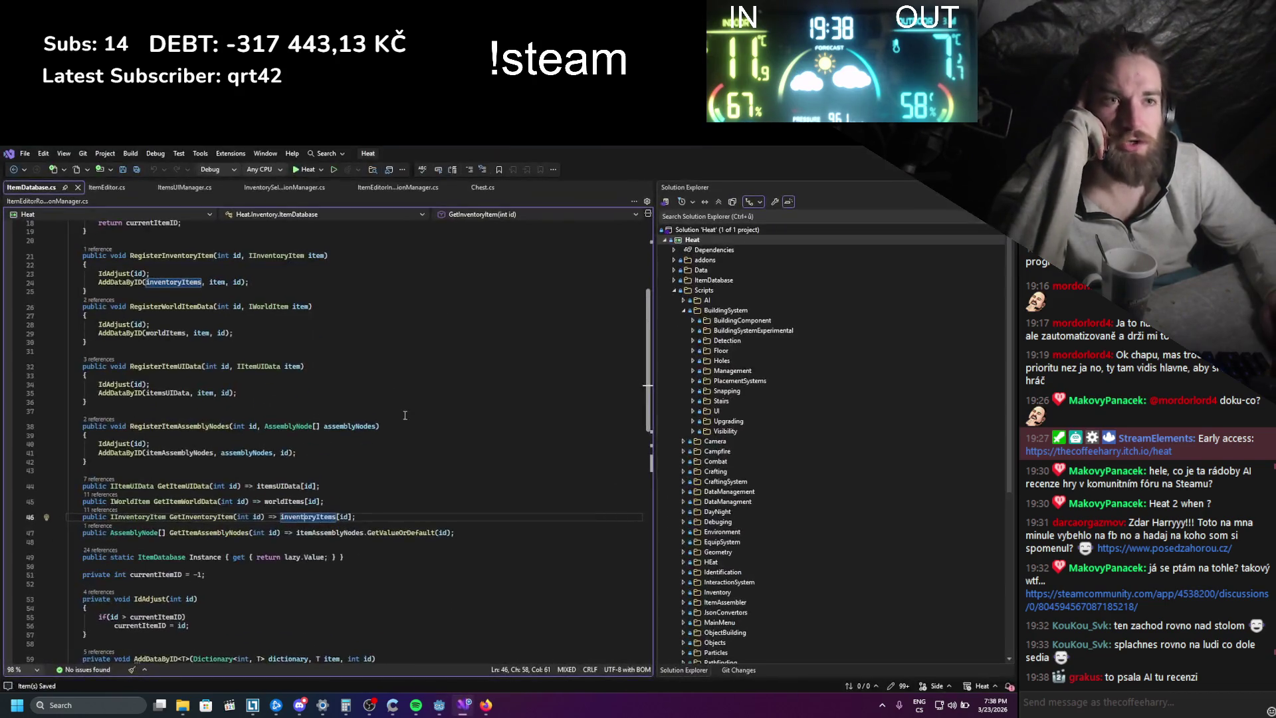
- Inspect the GetInventoryItem call in ItemEditor.cs FinishItemBuilding, then view ItemDatabase and ItemsUIManager
{"action": "left_click", "coordinate": [107, 187]}
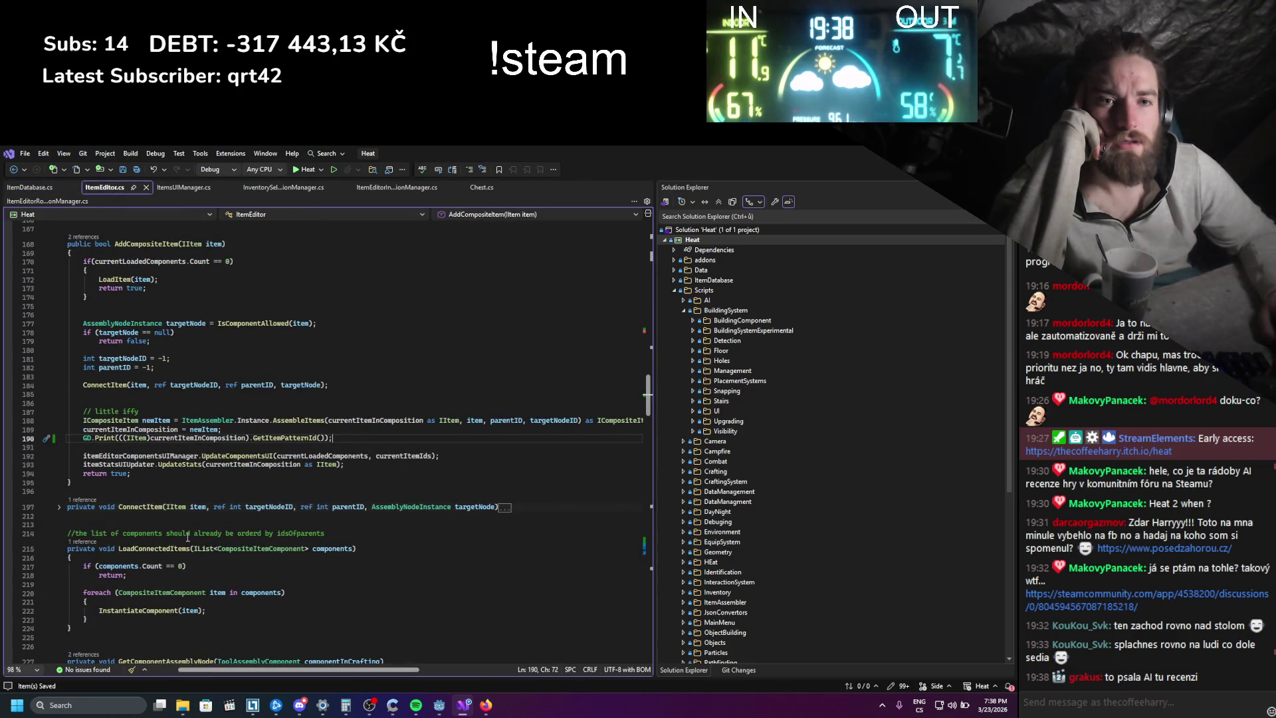
{"action": "scroll", "coordinate": [188, 537], "scroll_direction": "down", "scroll_amount": 20}
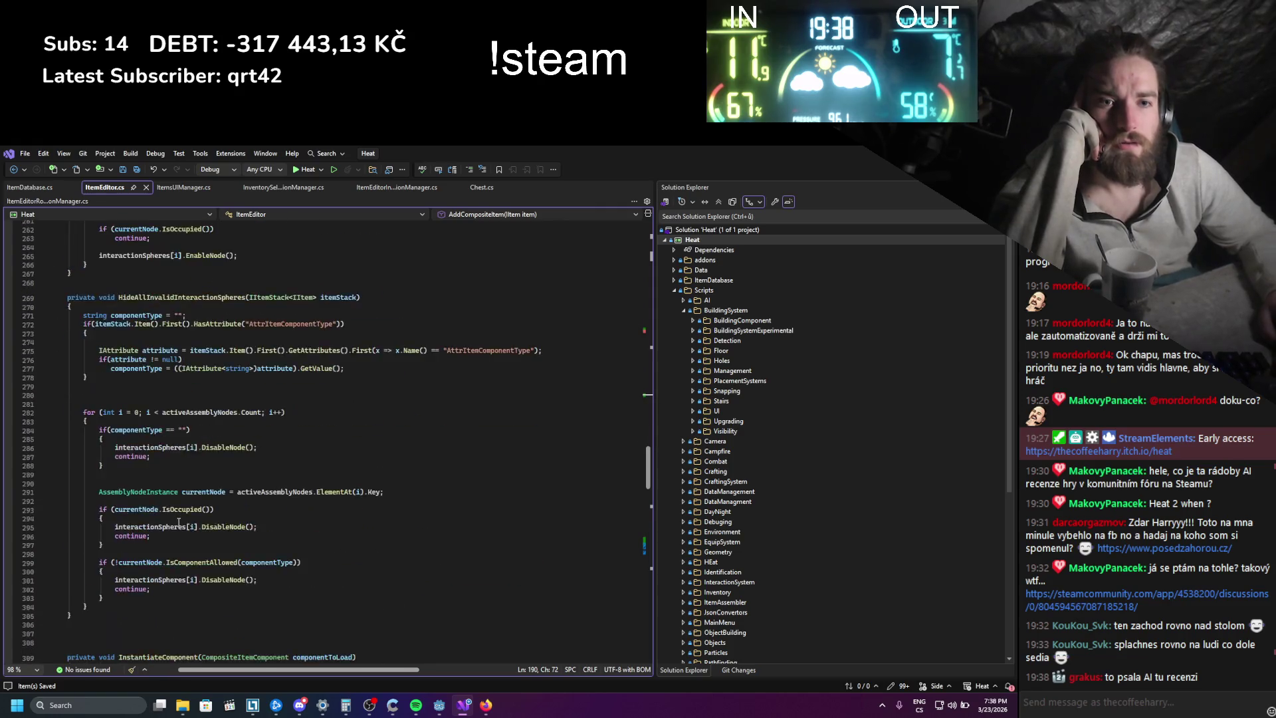
{"action": "scroll", "coordinate": [182, 526], "scroll_direction": "down", "scroll_amount": 20}
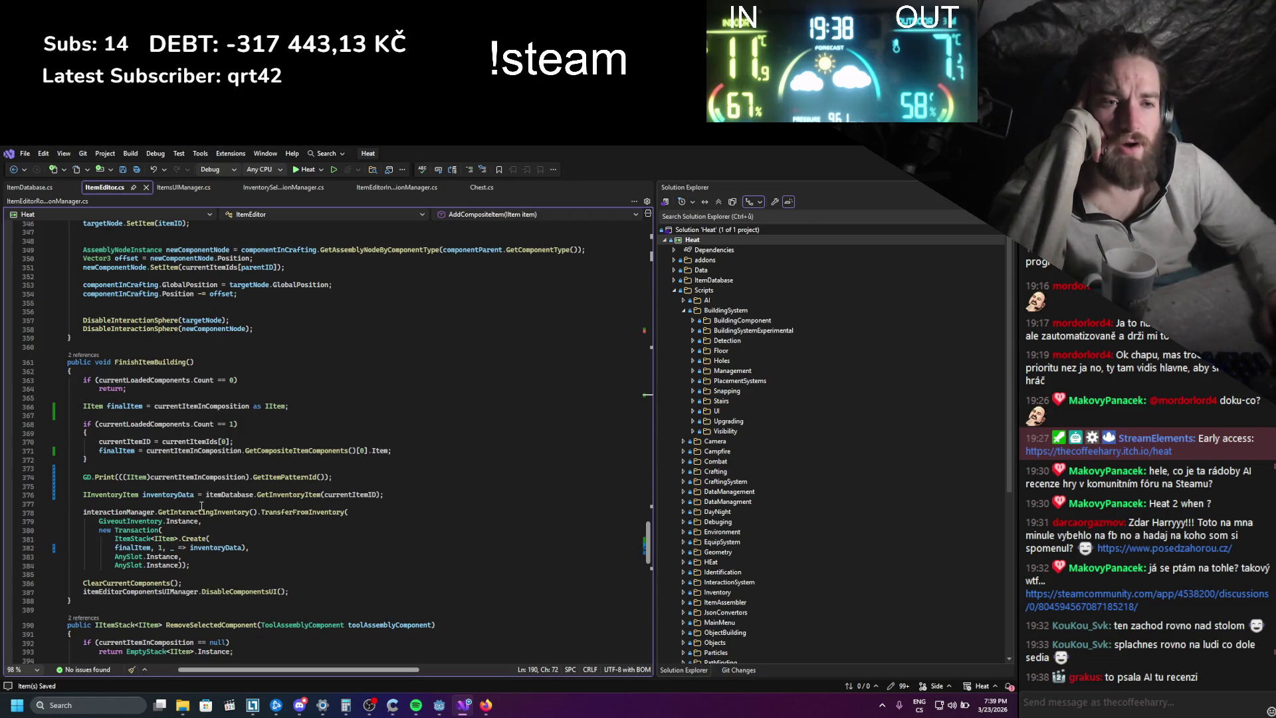
{"action": "left_click", "coordinate": [243, 495]}
{"action": "scroll", "coordinate": [287, 534], "scroll_direction": "up", "scroll_amount": 10}
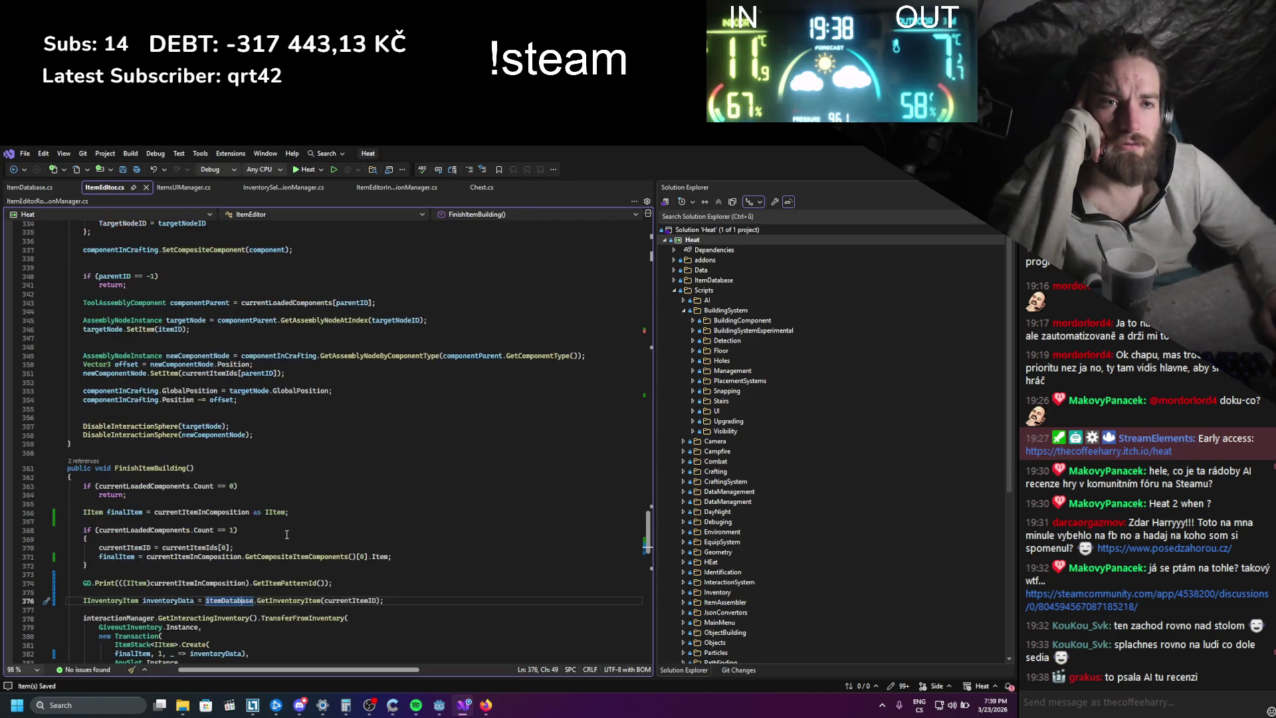
{"action": "scroll", "coordinate": [287, 533], "scroll_direction": "up", "scroll_amount": 20}
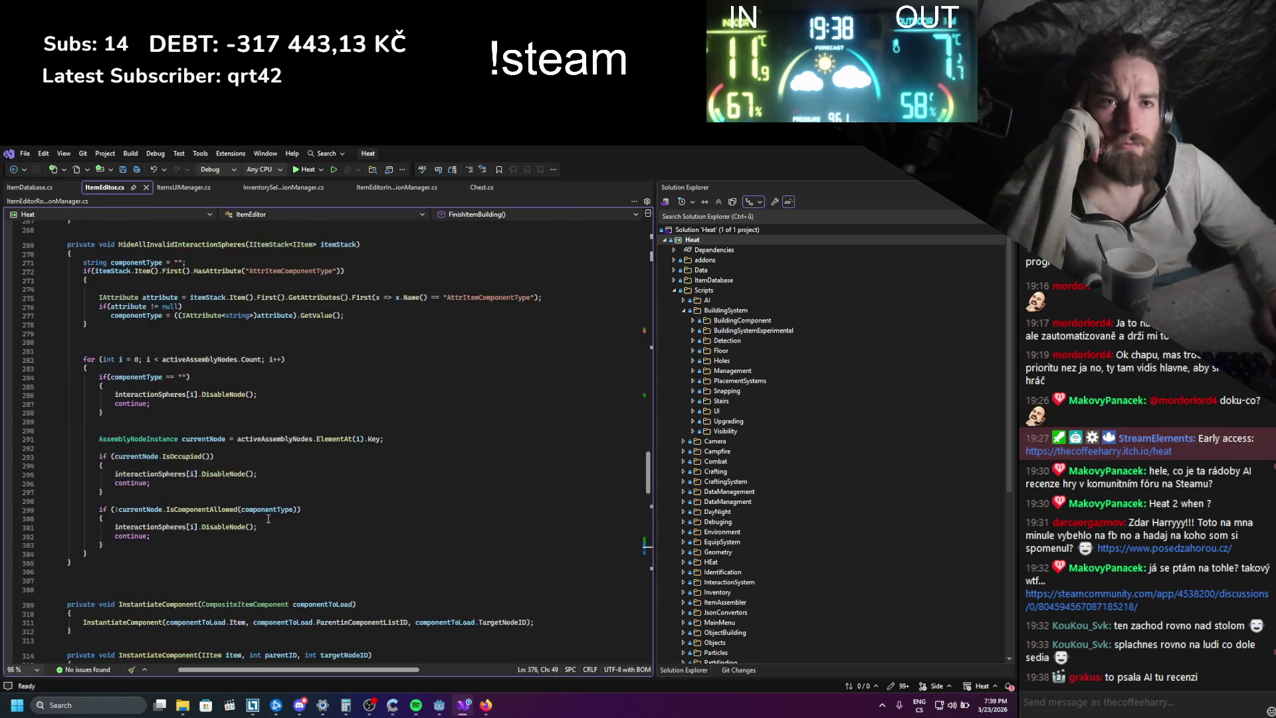
{"action": "scroll", "coordinate": [251, 498], "scroll_direction": "up", "scroll_amount": 20}
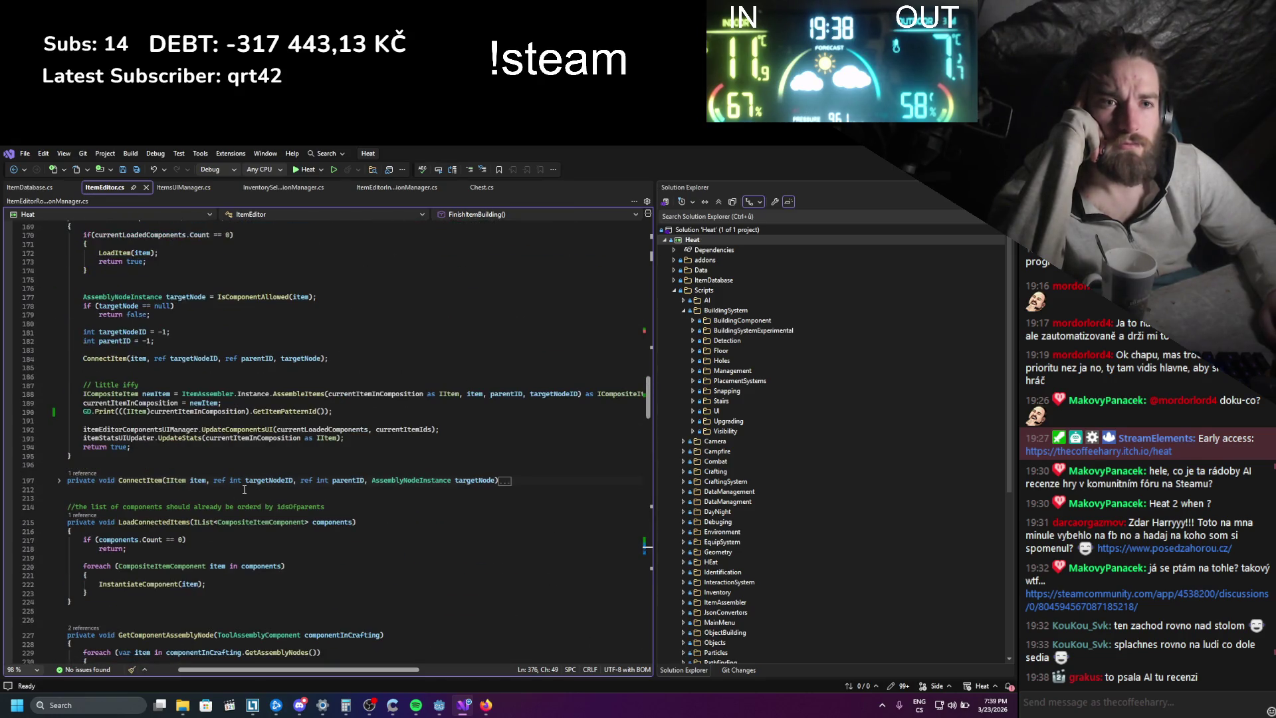
{"action": "scroll", "coordinate": [243, 489], "scroll_direction": "up", "scroll_amount": 1}
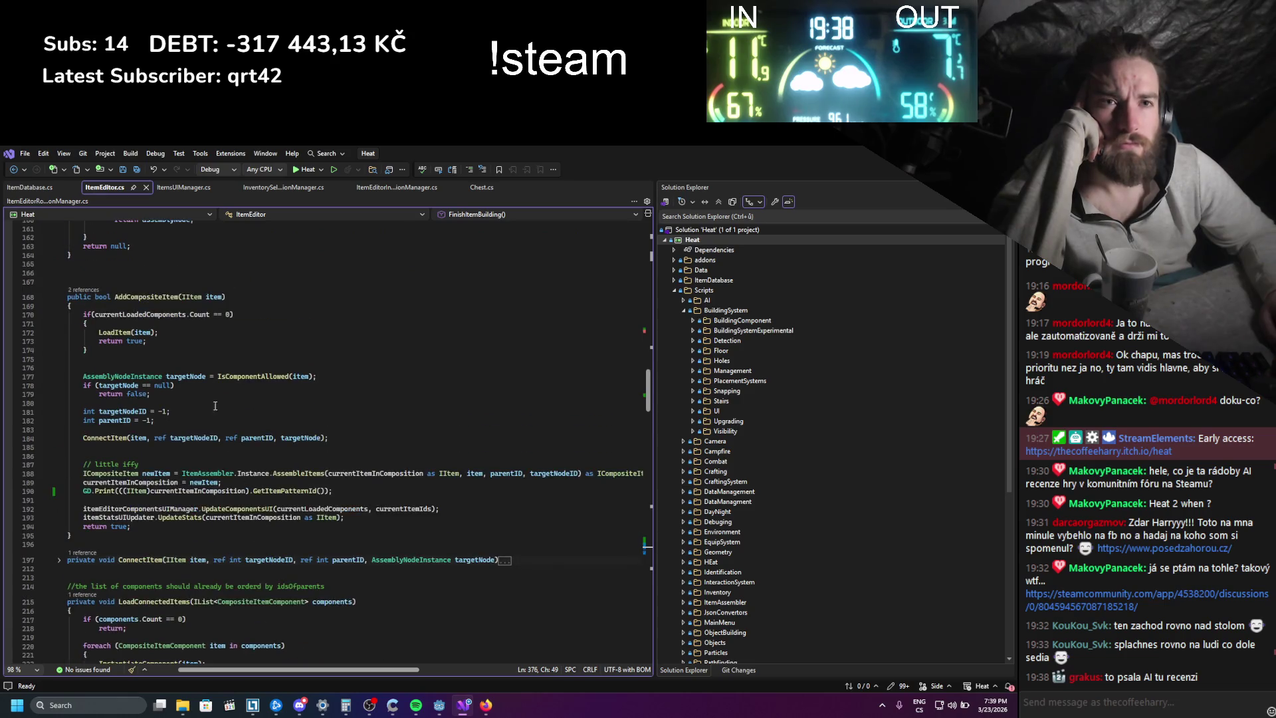
{"action": "left_click", "coordinate": [37, 190]}
{"action": "left_click", "coordinate": [183, 189]}
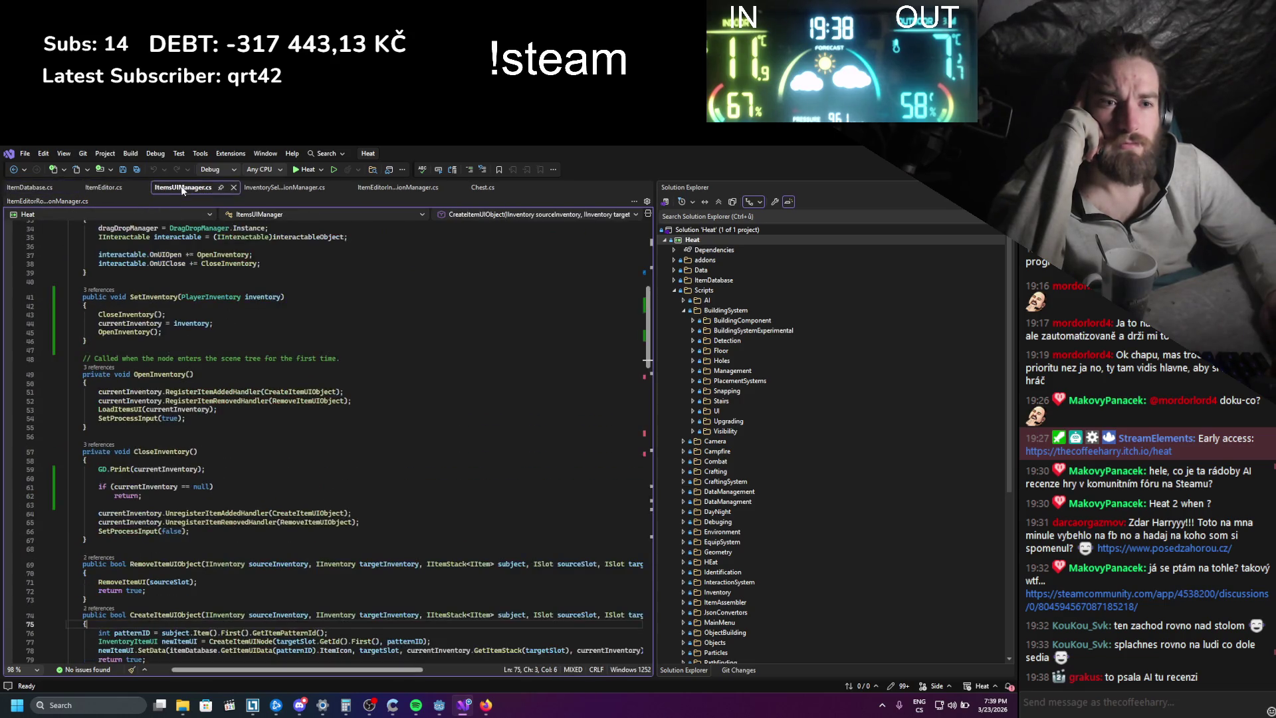
- Cycle through InventorySelectionManager and ItemDatabase scripts back to ItemEditor.cs
{"action": "left_click", "coordinate": [279, 188]}
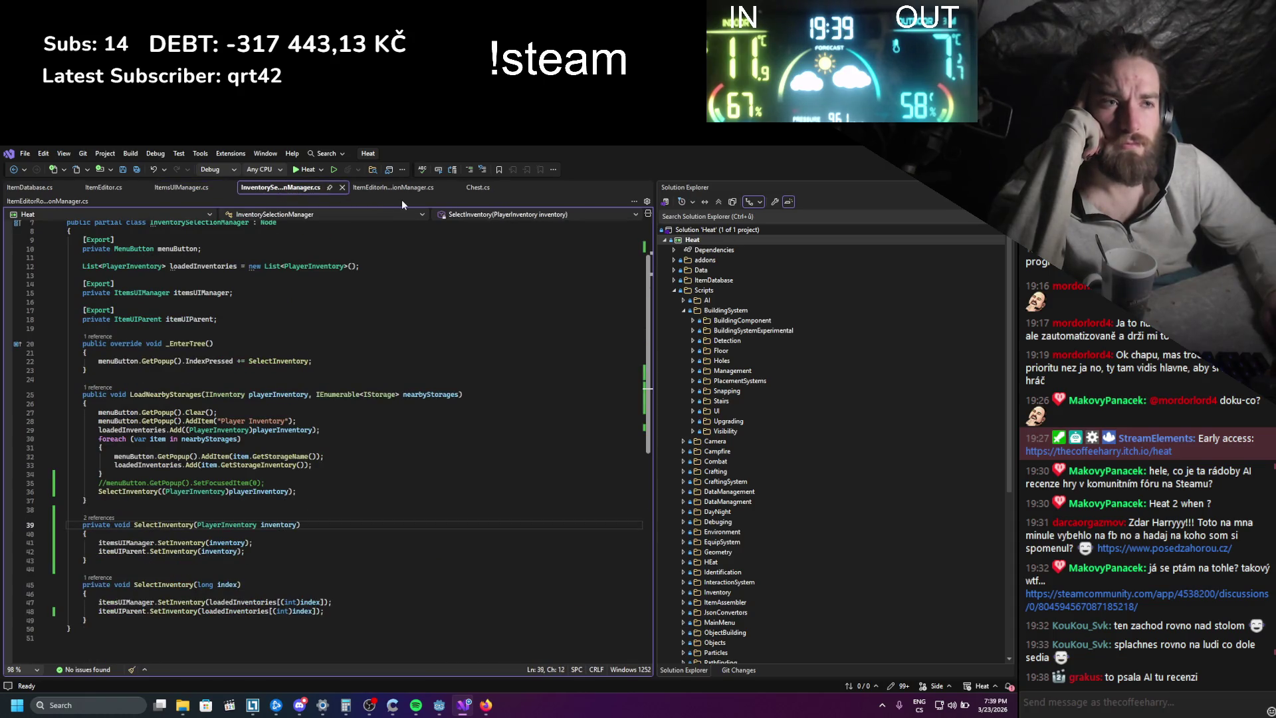
{"action": "left_click", "coordinate": [30, 189]}
{"action": "scroll", "coordinate": [332, 399], "scroll_direction": "down", "scroll_amount": 8}
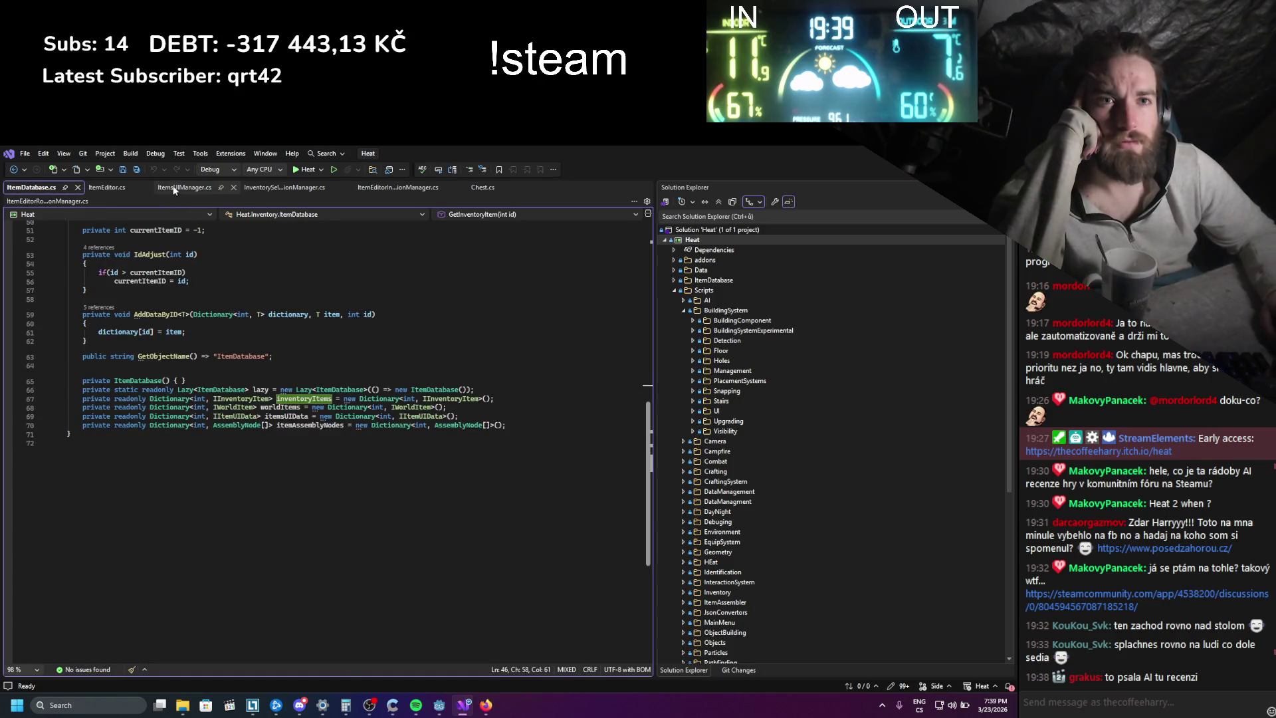
{"action": "left_click", "coordinate": [106, 188]}
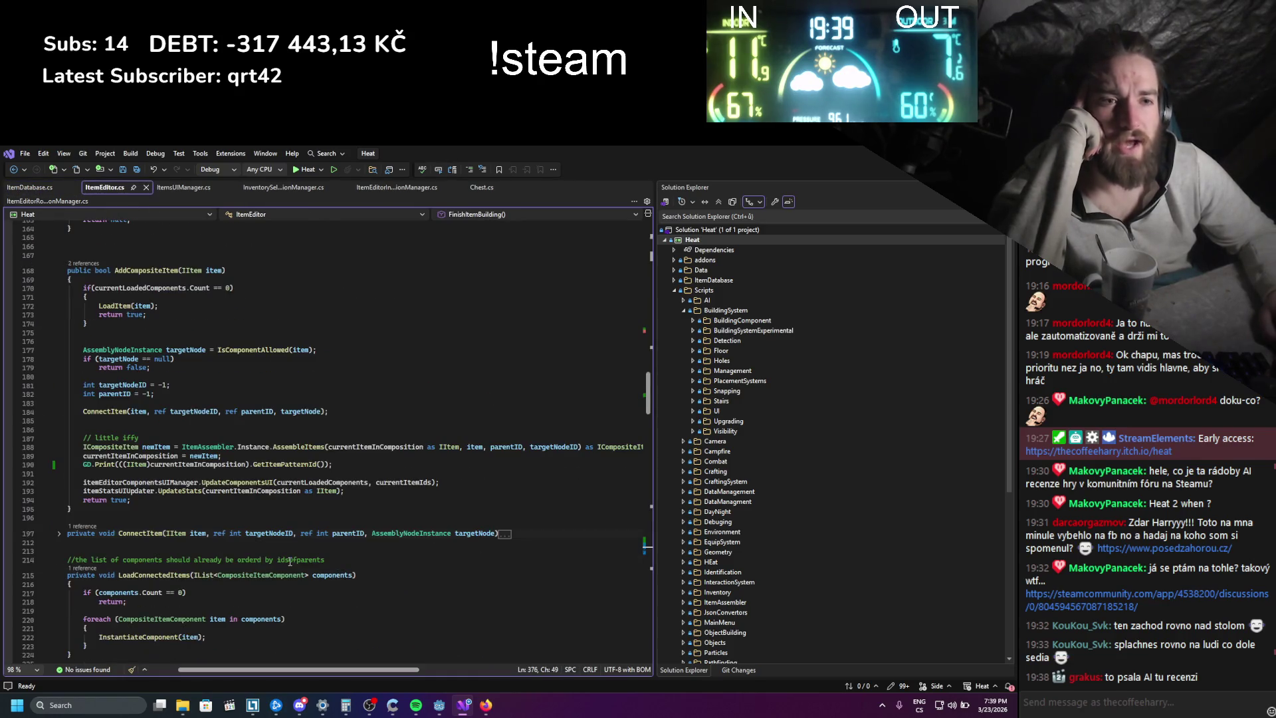
- Go to the AssembleItems definition in ItemAssembler.cs and scroll to UpdateCompositeItem's registration
{"action": "right_click", "coordinate": [310, 445]}
{"action": "left_click", "coordinate": [312, 452]}
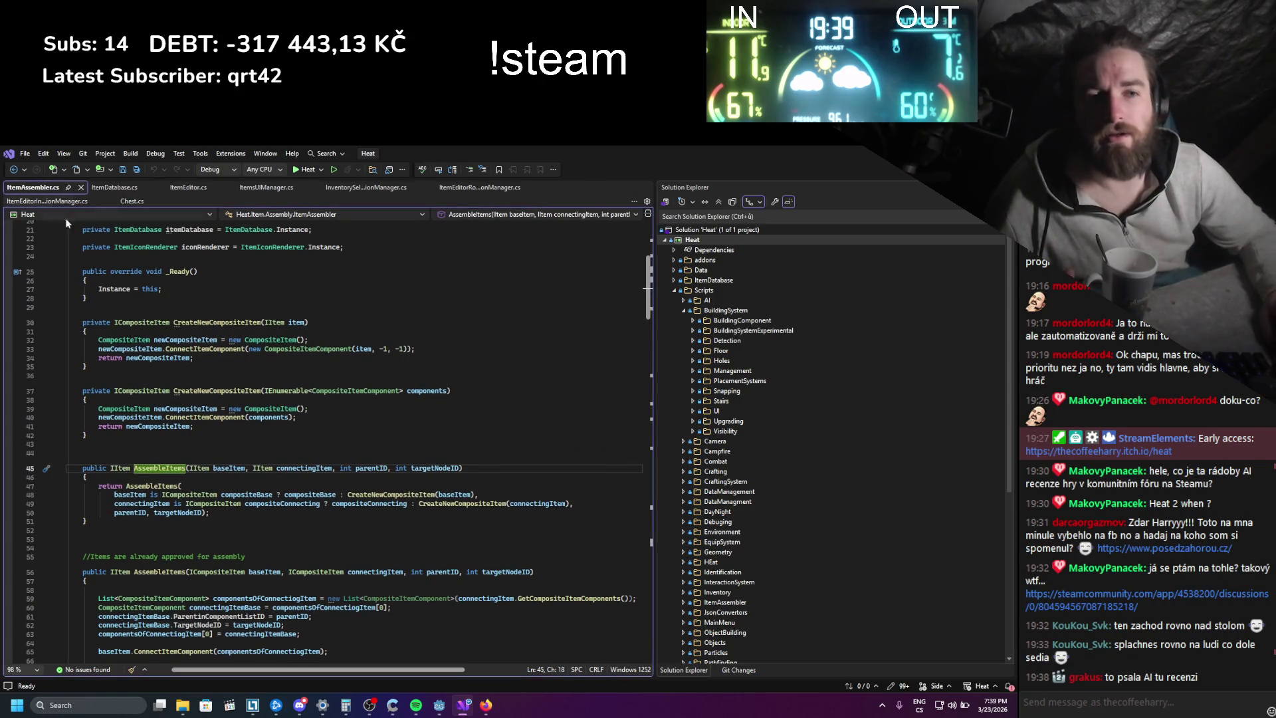
{"action": "scroll", "coordinate": [216, 417], "scroll_direction": "down", "scroll_amount": 3}
{"action": "scroll", "coordinate": [217, 417], "scroll_direction": "down", "scroll_amount": 17}
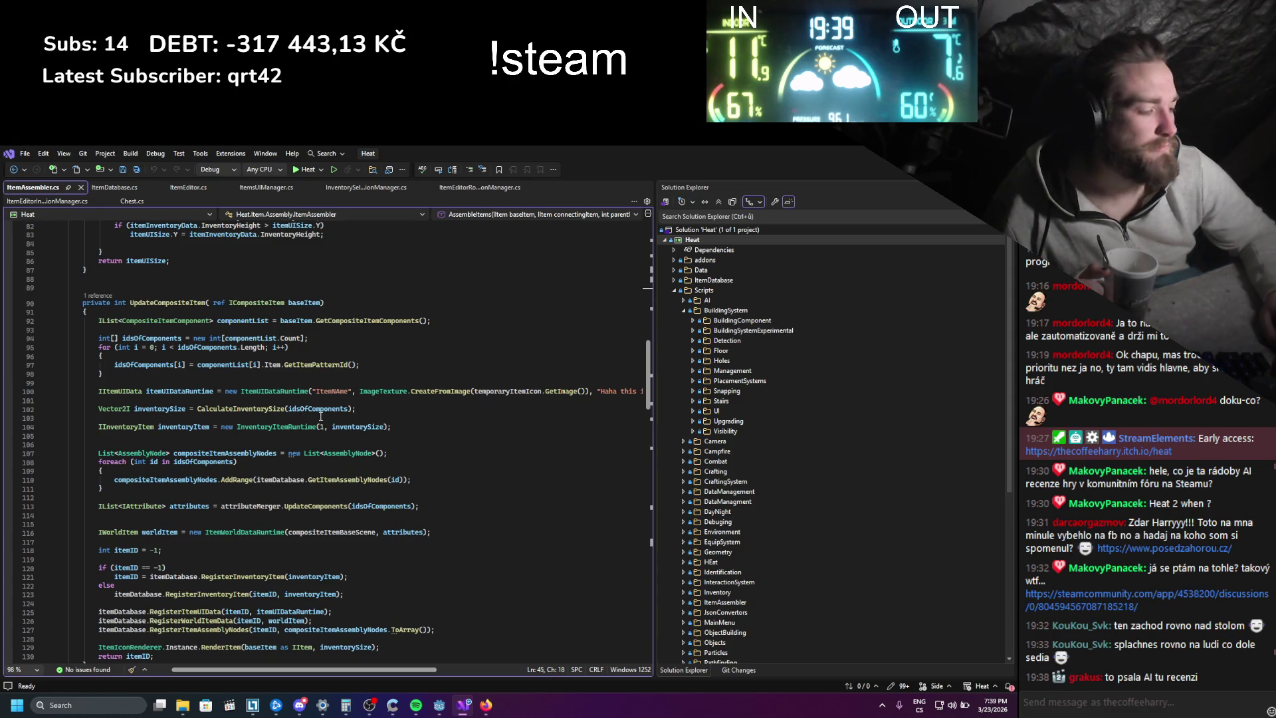
{"action": "scroll", "coordinate": [320, 417], "scroll_direction": "down", "scroll_amount": 6}
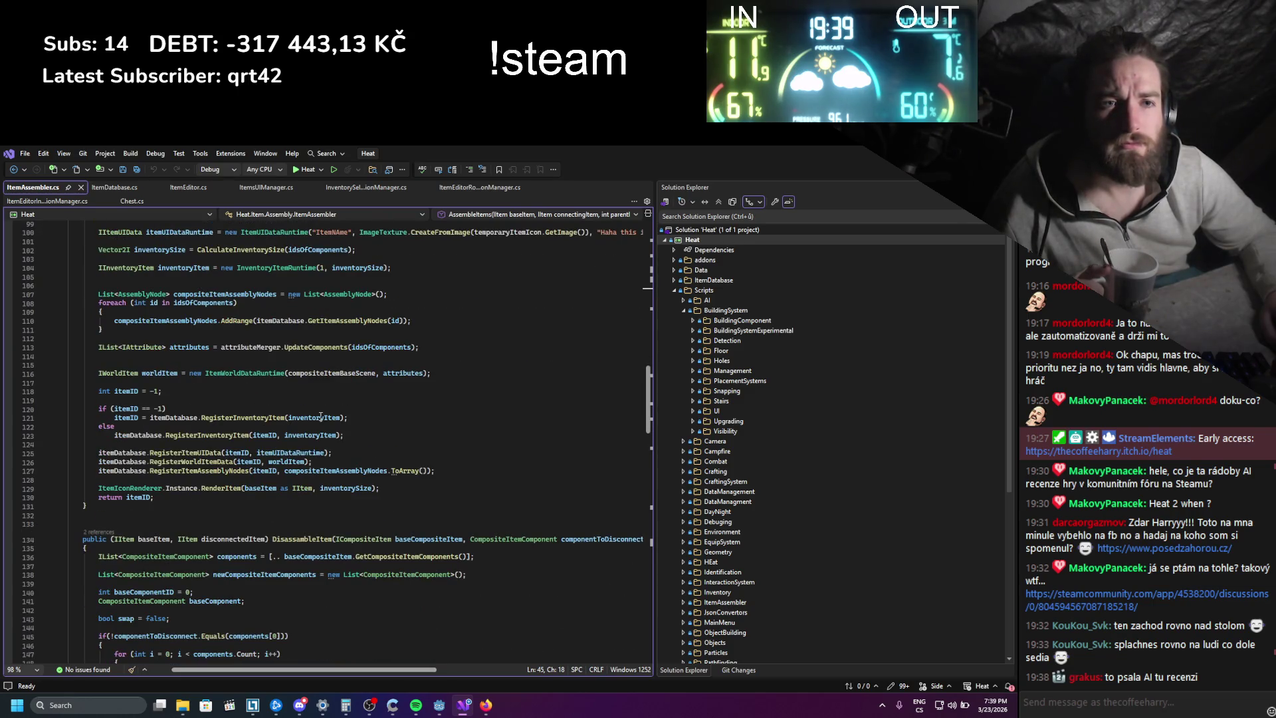
- Wrap the RegisterInventoryItem call under if (itemID == -1) in braces
{"action": "left_click", "coordinate": [207, 408]}
{"action": "key", "text": "Return"}
{"action": "type", "text": "{"}
{"action": "key", "text": "Return"}
{"action": "key", "text": "Down"}
{"action": "key", "text": "Down"}
{"action": "key", "text": "alt+Up"}
{"action": "key", "text": "alt+Up"}
{"action": "key", "text": "Down"}
- Add GD.Print("new item registred: " + itemID) after the registration and save ItemAssembler.cs
{"action": "type", "text": "GD"}
{"action": "type", "text": ".Print()"}
{"action": "type", "text": "\""}
{"action": "type", "text": "new item re"}
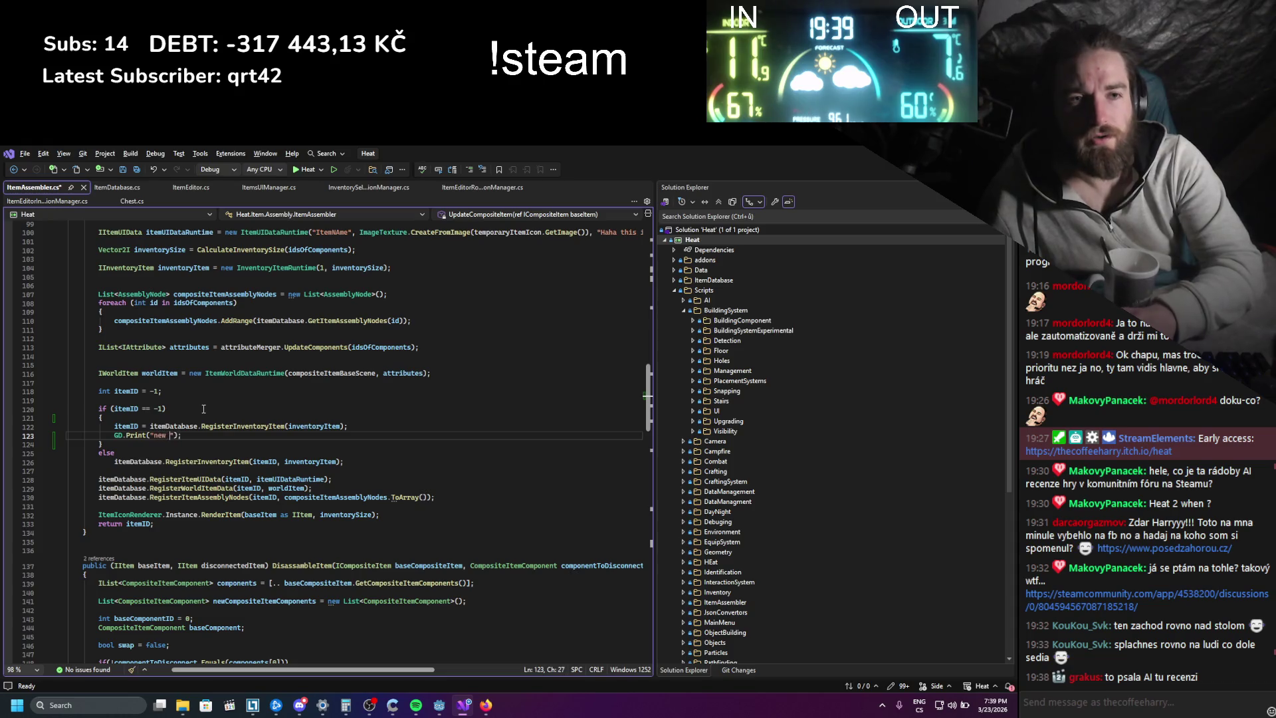
{"action": "type", "text": "gistred: "}
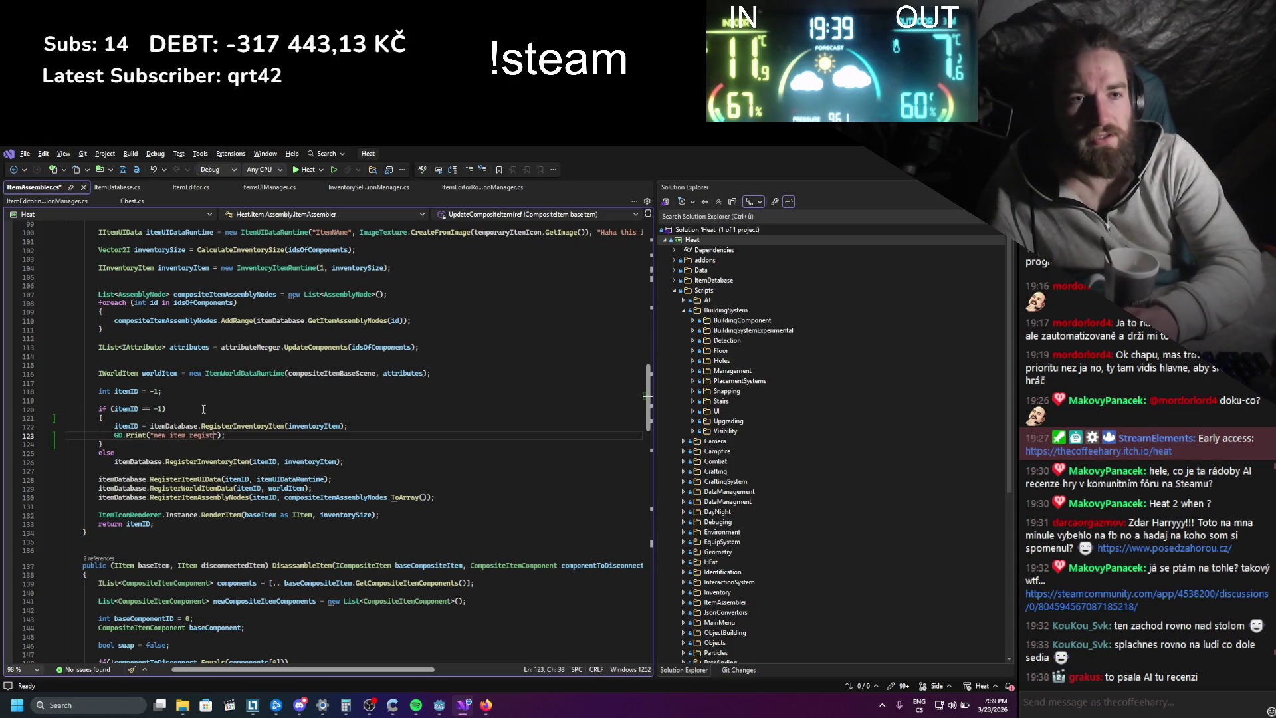
{"action": "type", "text": "\""}
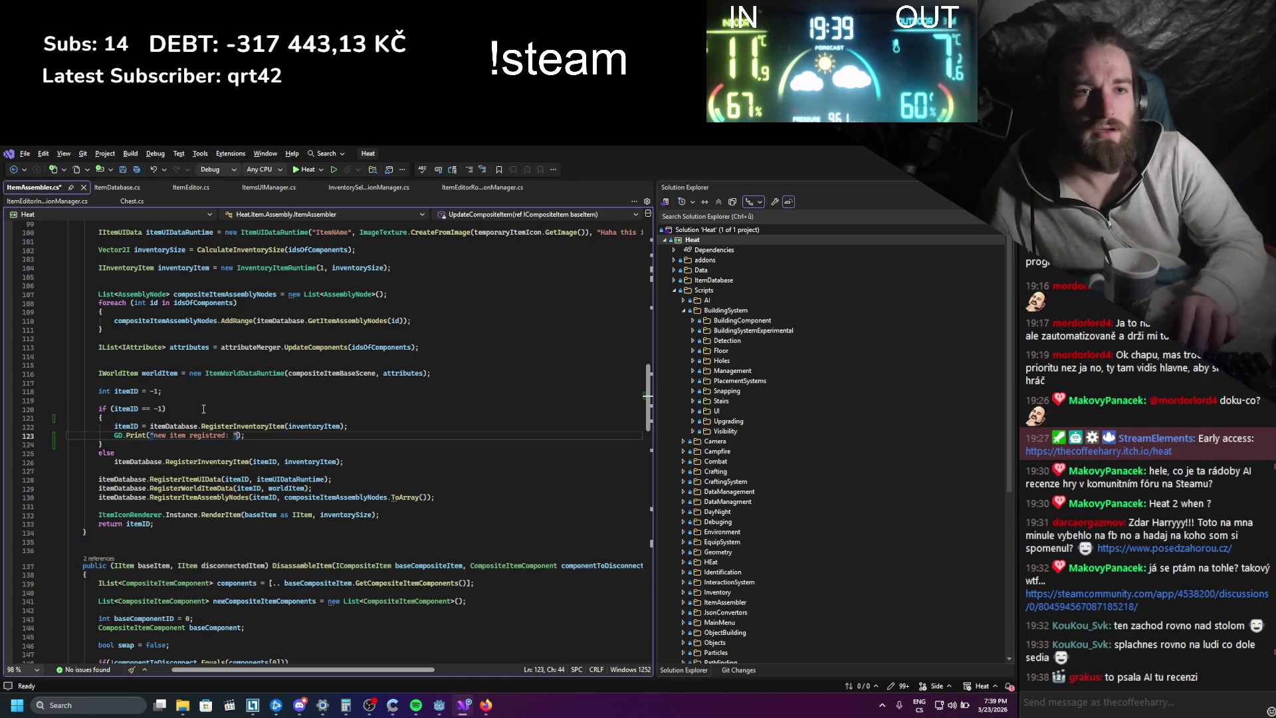
{"action": "type", "text": "itemid"}
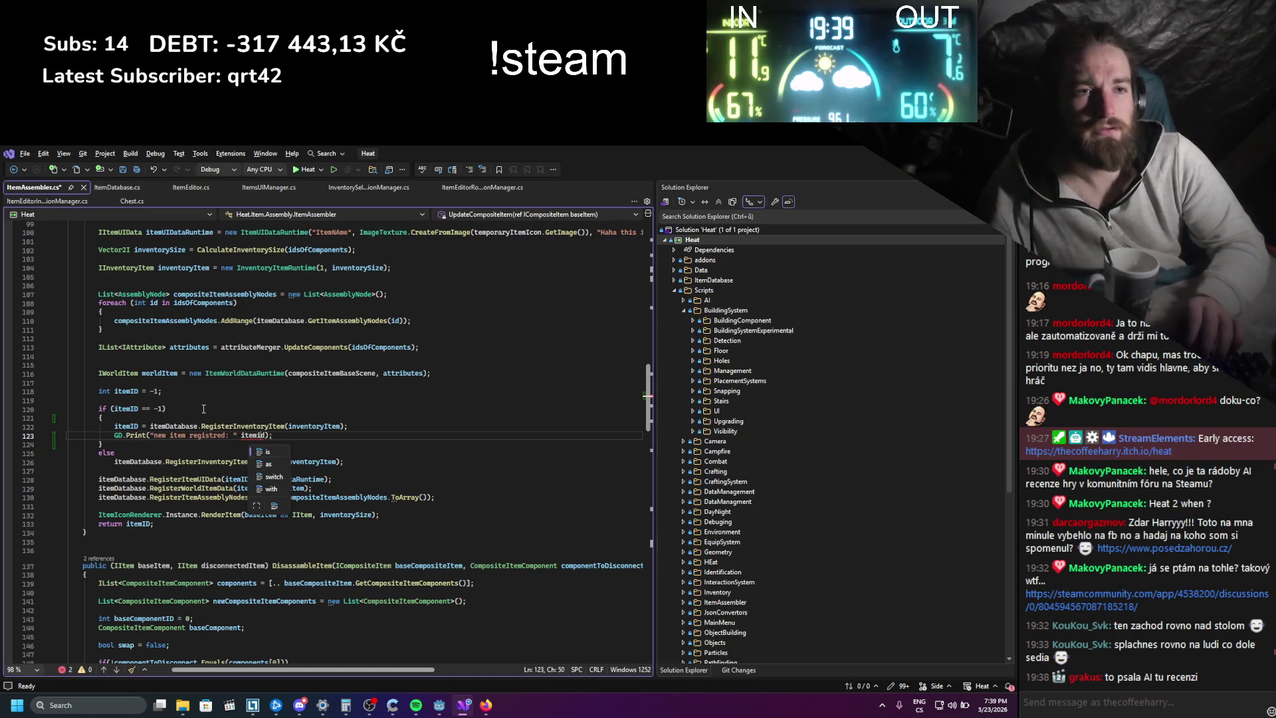
{"action": "type", "text": "+"}
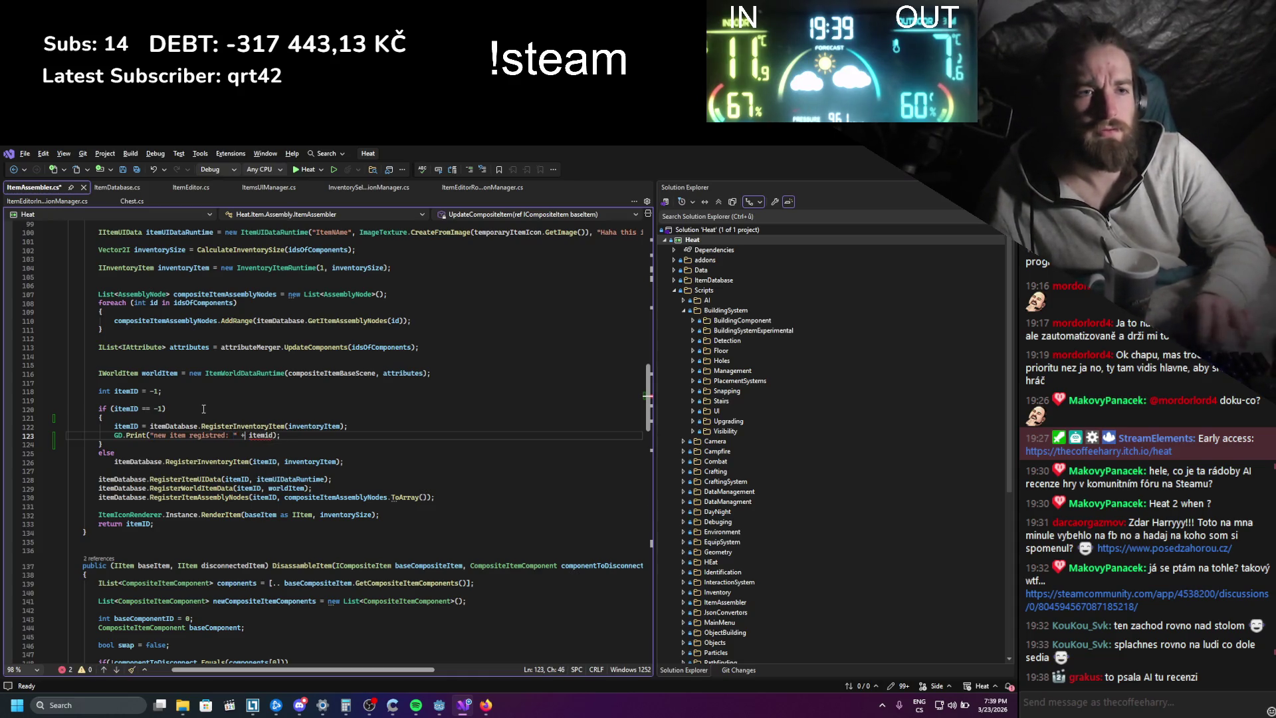
{"action": "key", "text": "BackSpace"}
{"action": "key", "text": "BackSpace"}
{"action": "type", "text": "ID"}
{"action": "key", "text": "ctrl+s"}
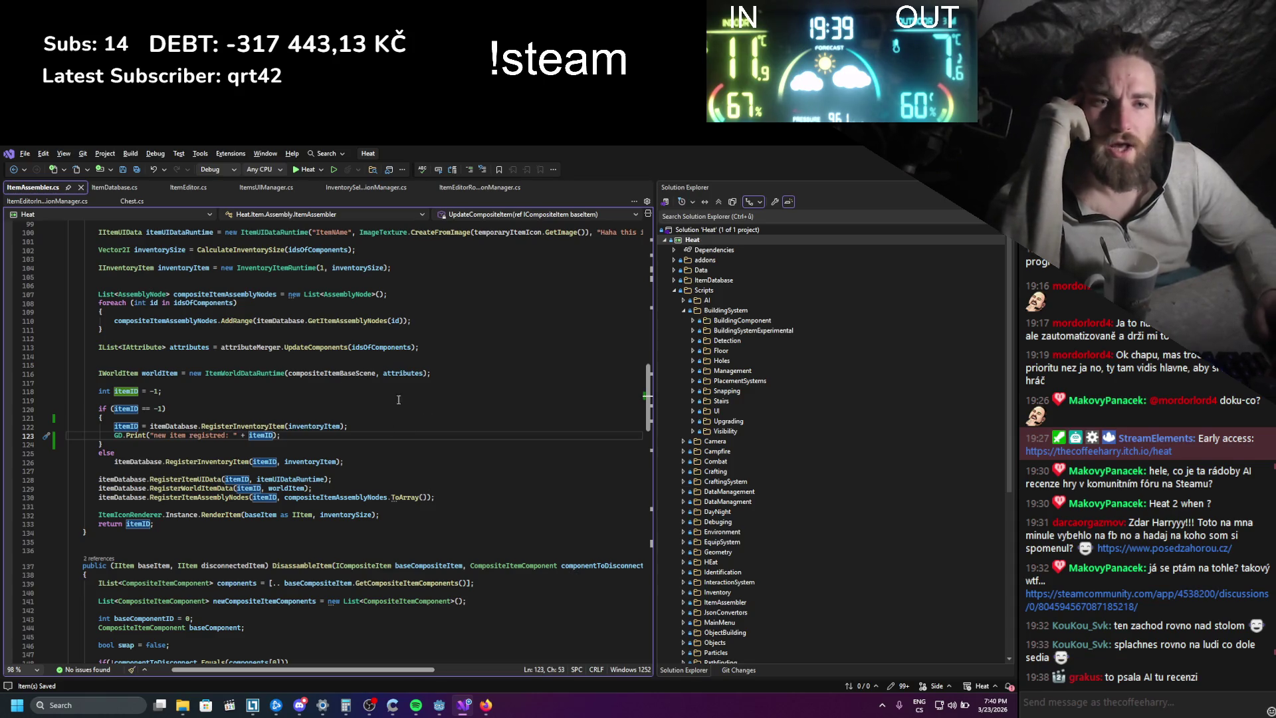
{"action": "key", "text": "alt+Tab"}
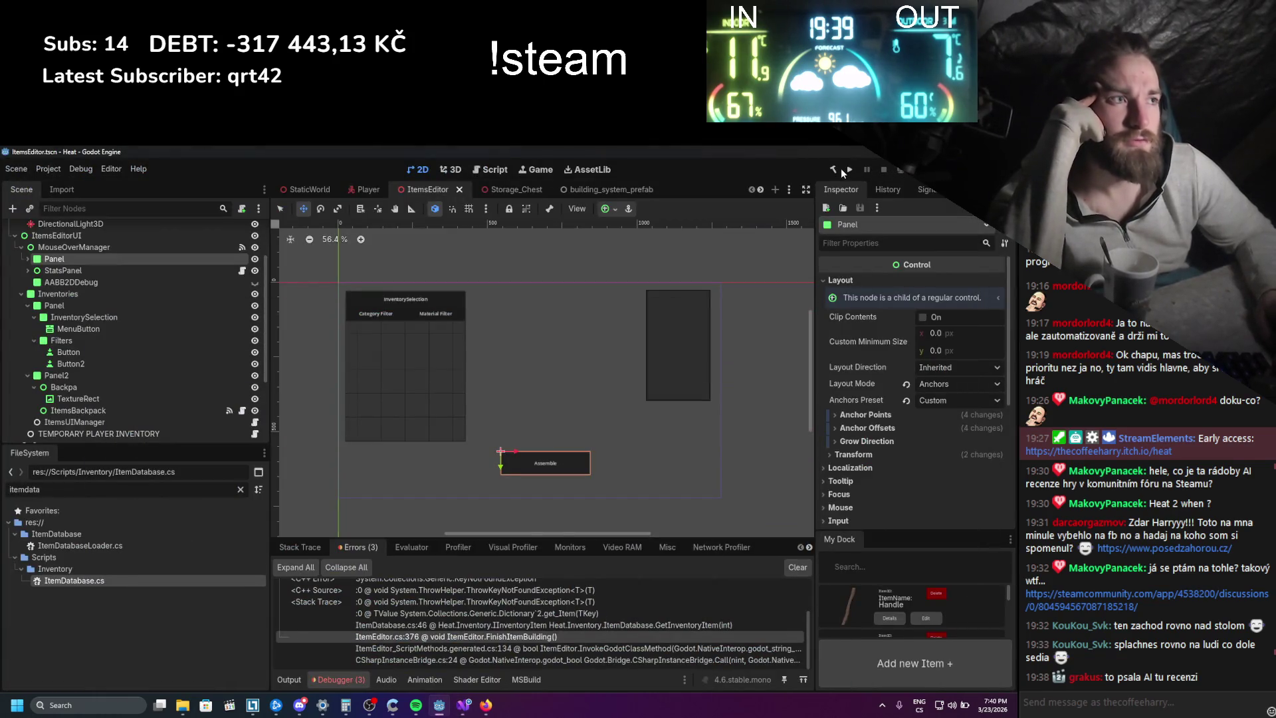
- Rebuild the .NET project with the hammer button and run the Heat game
{"action": "left_click", "coordinate": [832, 170]}
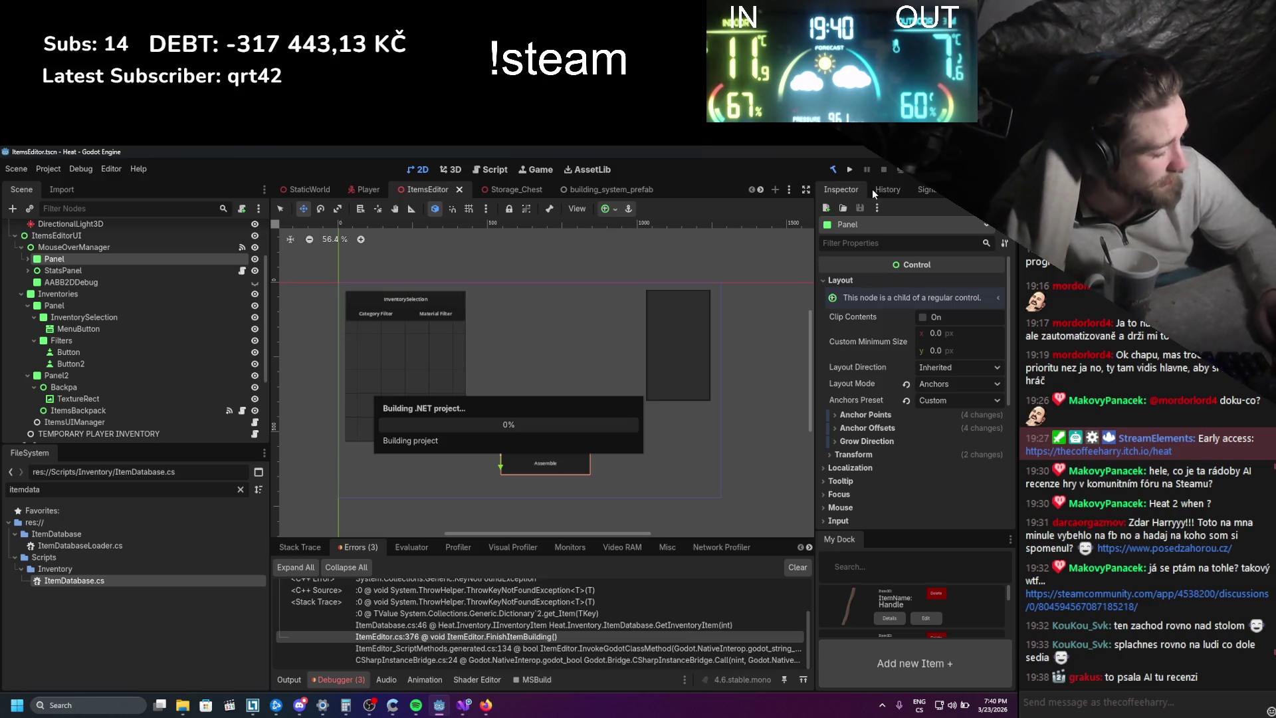
{"action": "left_click", "coordinate": [849, 170]}
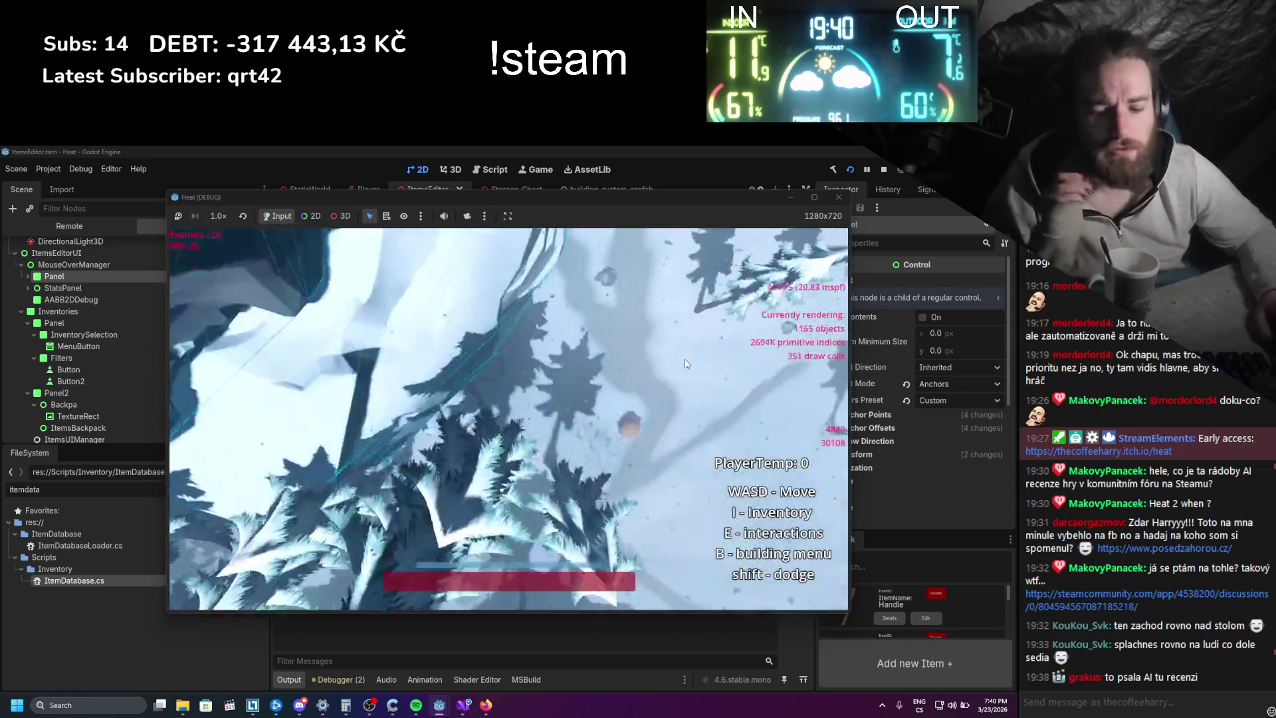
- Open the inventory, choose Edit Item on the hammer, and drag the log out
{"action": "key", "text": "i"}
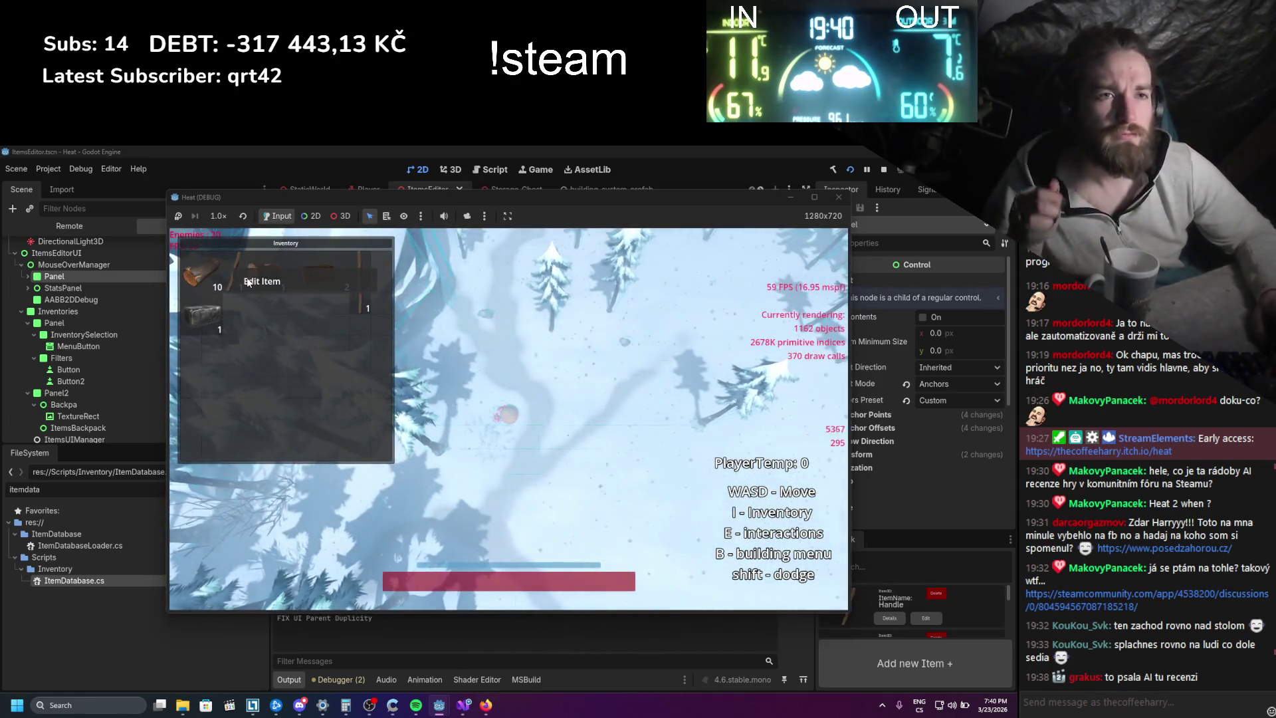
{"action": "left_click", "coordinate": [233, 269]}
{"action": "mouse_move", "coordinate": [277, 329]}
{"action": "left_mouse_down"}
{"action": "mouse_move", "coordinate": [535, 387]}
{"action": "mouse_move", "coordinate": [510, 383]}
{"action": "left_mouse_up"}
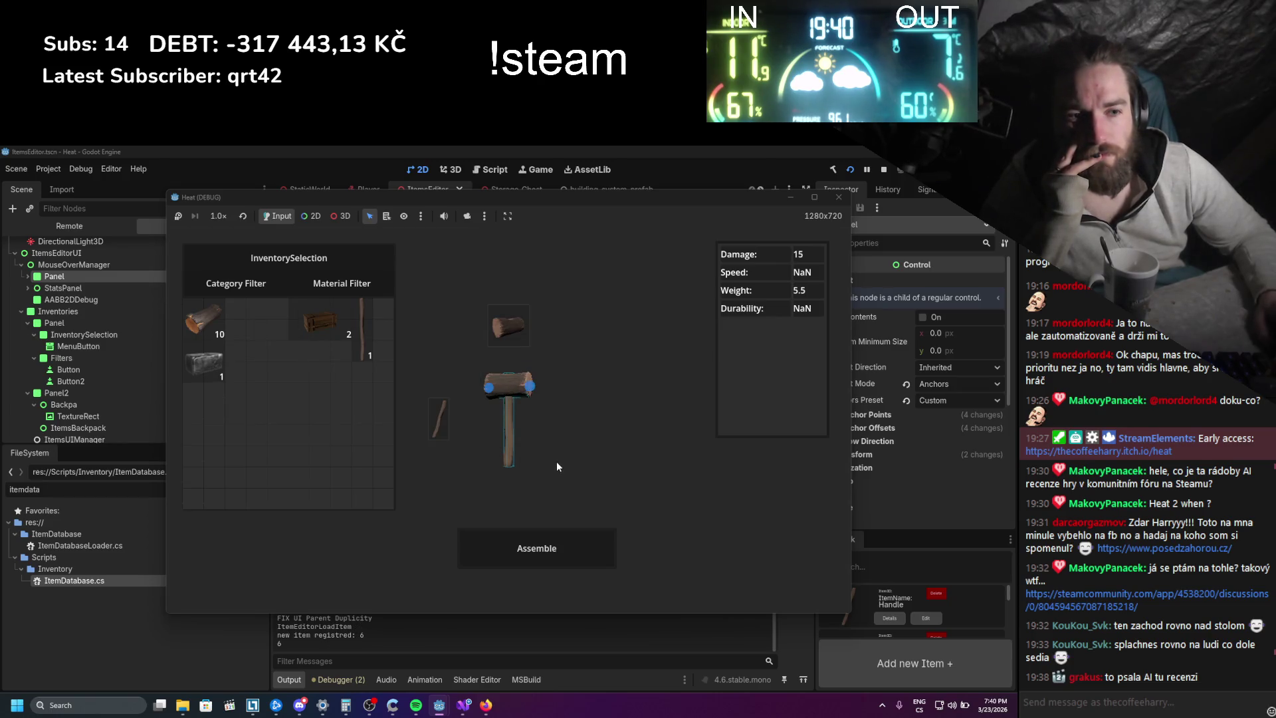
- Detach the hammer head from the stick and reattach it, logging new item ID 24
{"action": "left_click_drag", "start_coordinate": [516, 388], "coordinate": [507, 390]}
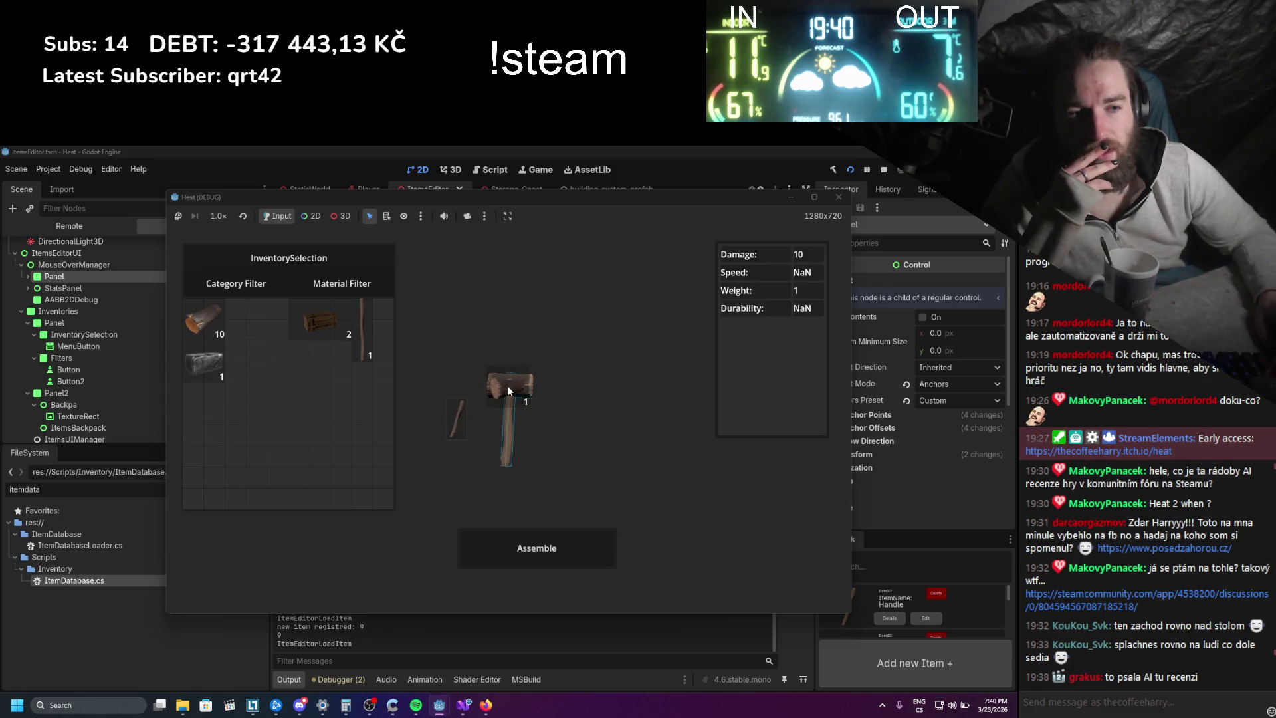
{"action": "left_click", "coordinate": [508, 385]}
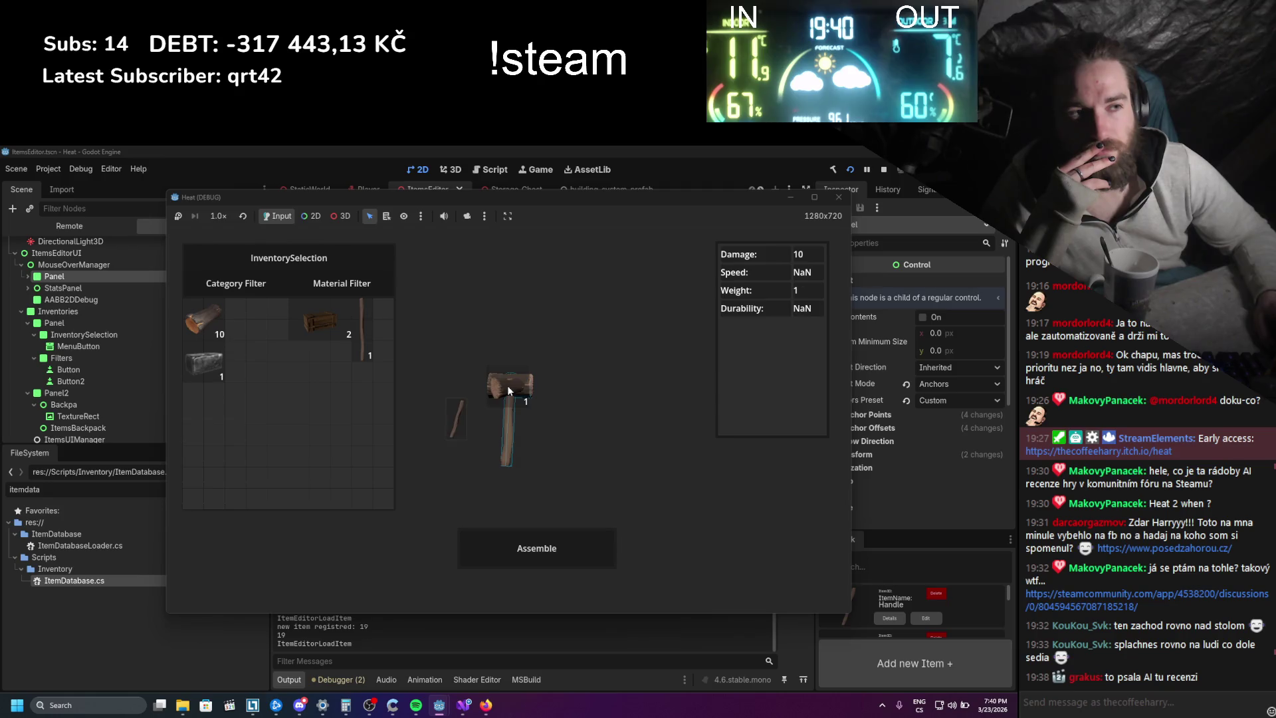
{"action": "left_click", "coordinate": [508, 385]}
{"action": "left_click", "coordinate": [507, 390]}
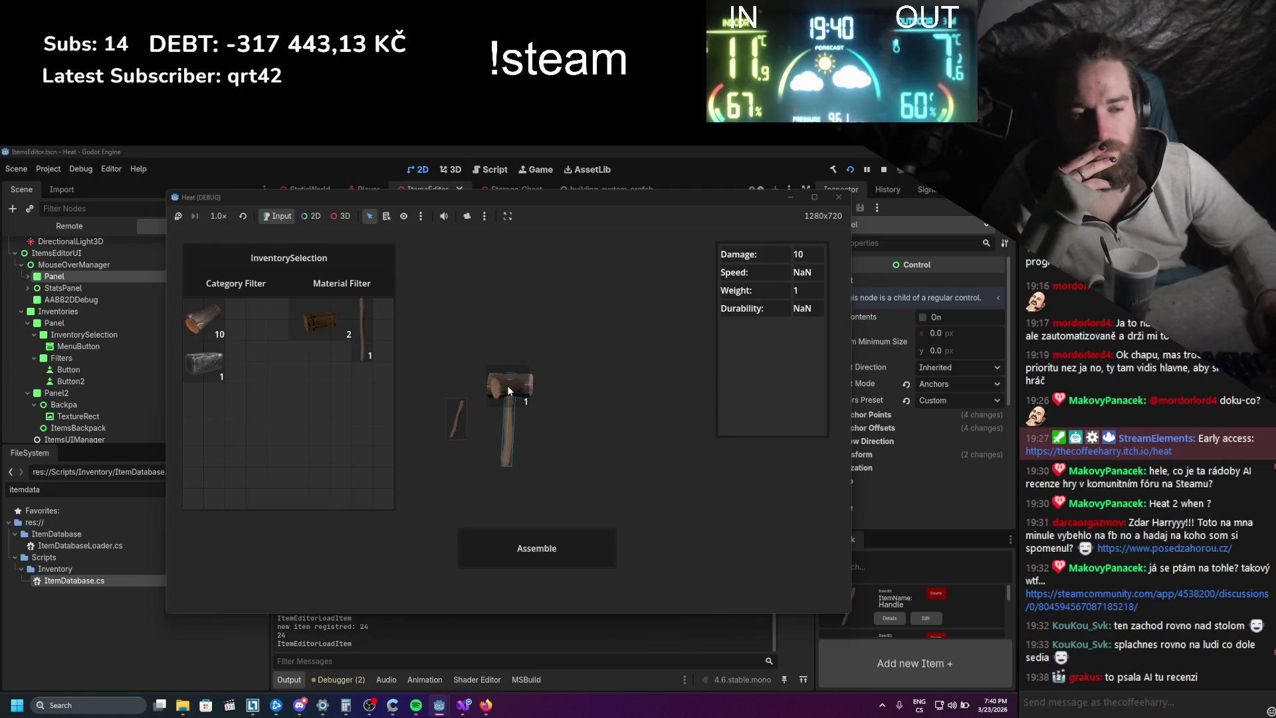
{"action": "left_click", "coordinate": [507, 390]}
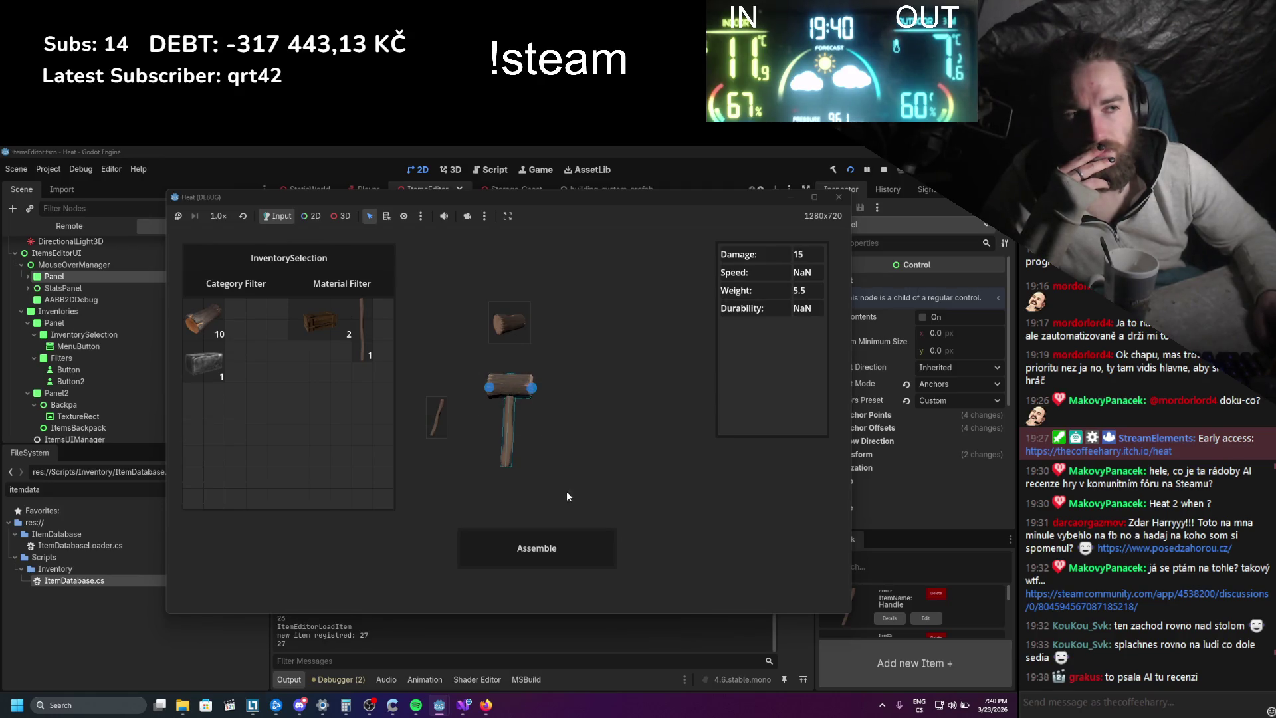
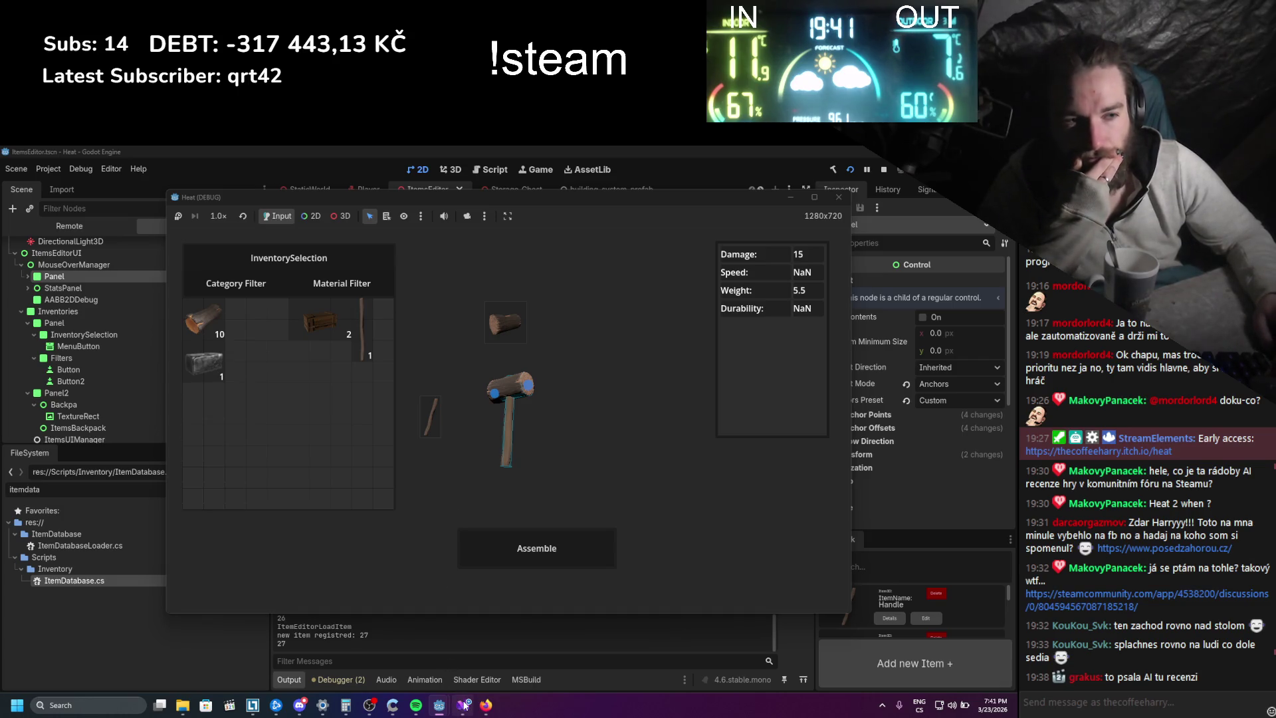
- Assemble the hammer from its parts, then stop the running game
{"action": "mouse_move", "coordinate": [464, 705]}
{"action": "left_click", "coordinate": [476, 555]}
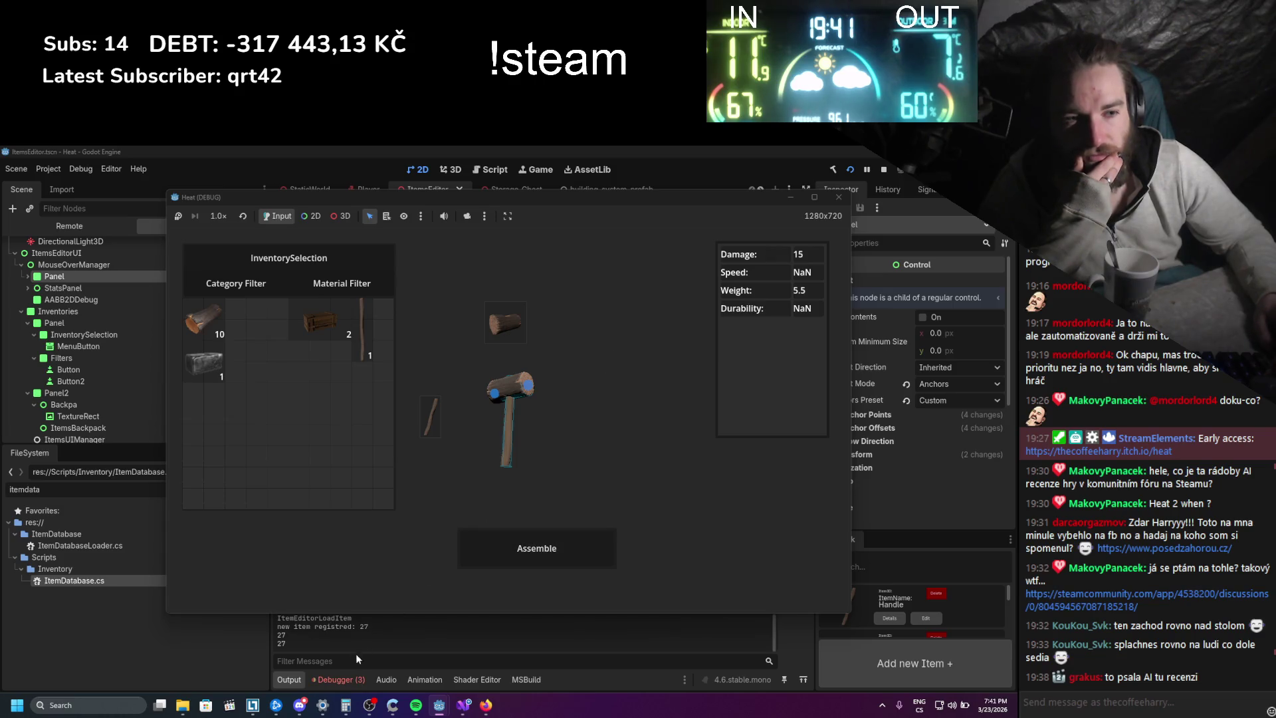
{"action": "key", "text": "F8"}
- Expand the KeyNotFoundException entry in Debugger > Errors and read its stack trace
{"action": "left_click", "coordinate": [357, 673]}
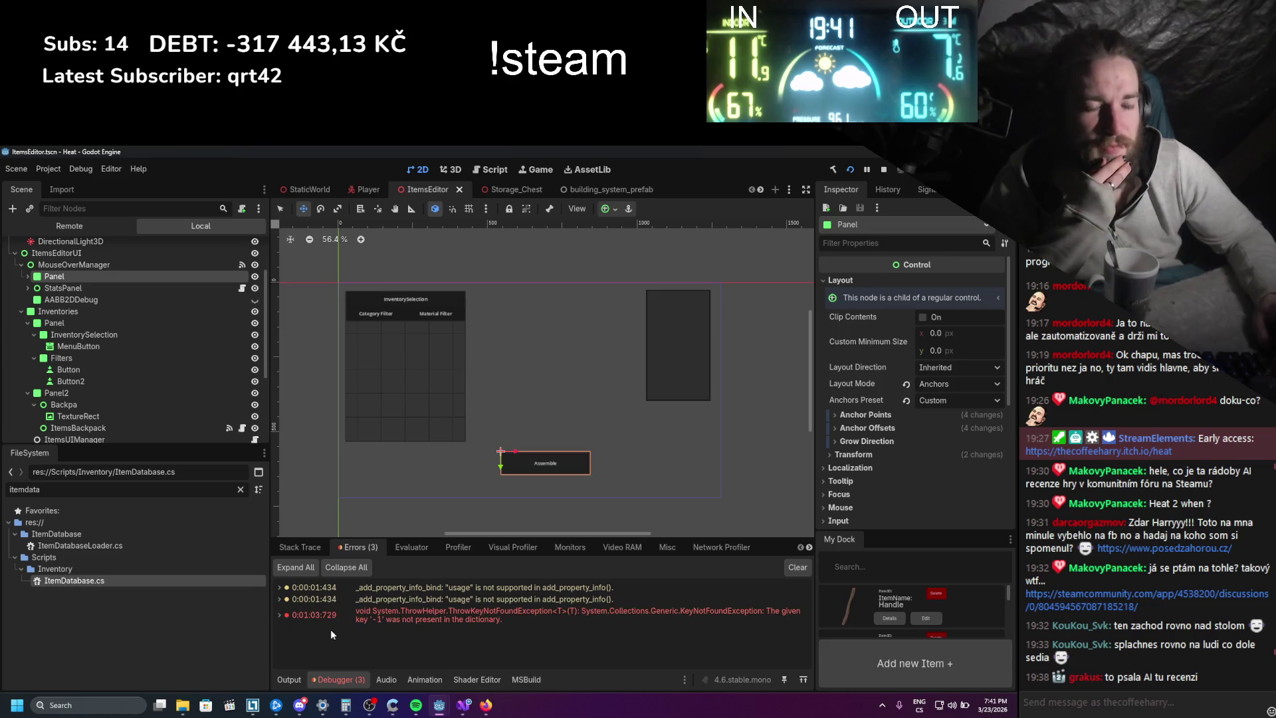
{"action": "left_click", "coordinate": [279, 614]}
{"action": "scroll", "coordinate": [445, 611], "scroll_direction": "down", "scroll_amount": 2}
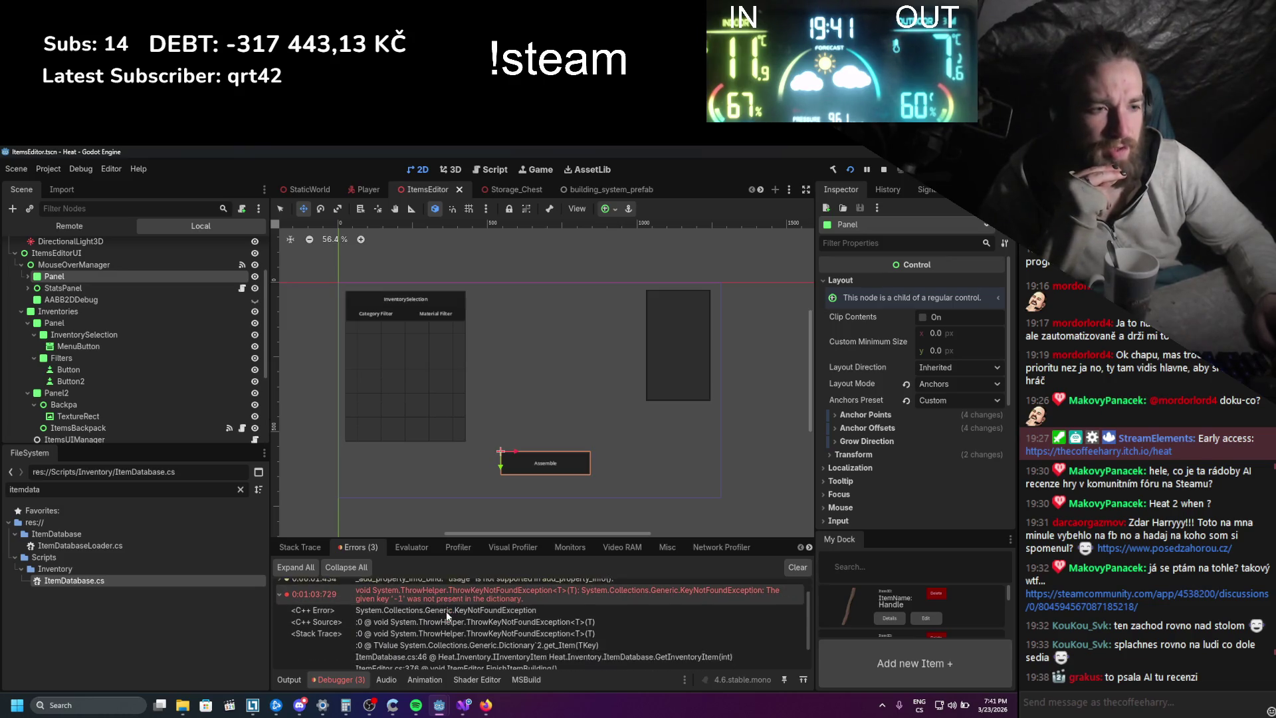
{"action": "scroll", "coordinate": [445, 611], "scroll_direction": "up", "scroll_amount": 1}
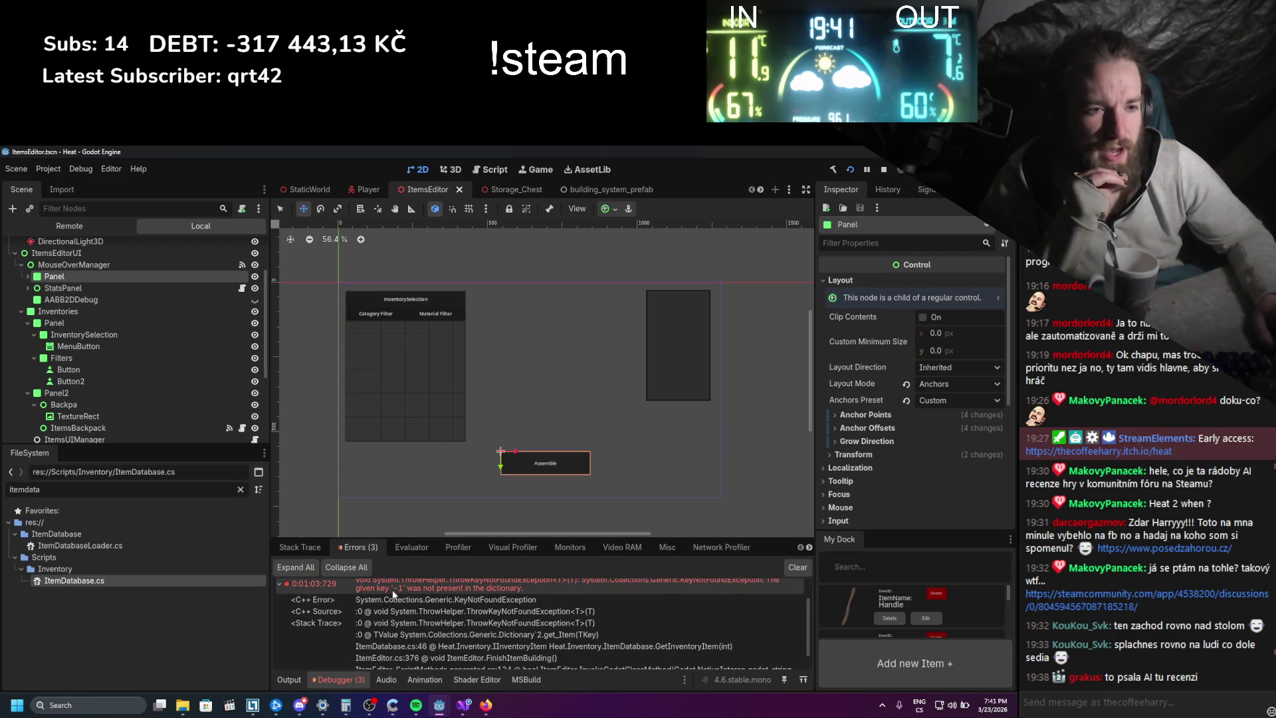
{"action": "scroll", "coordinate": [388, 608], "scroll_direction": "down", "scroll_amount": 2}
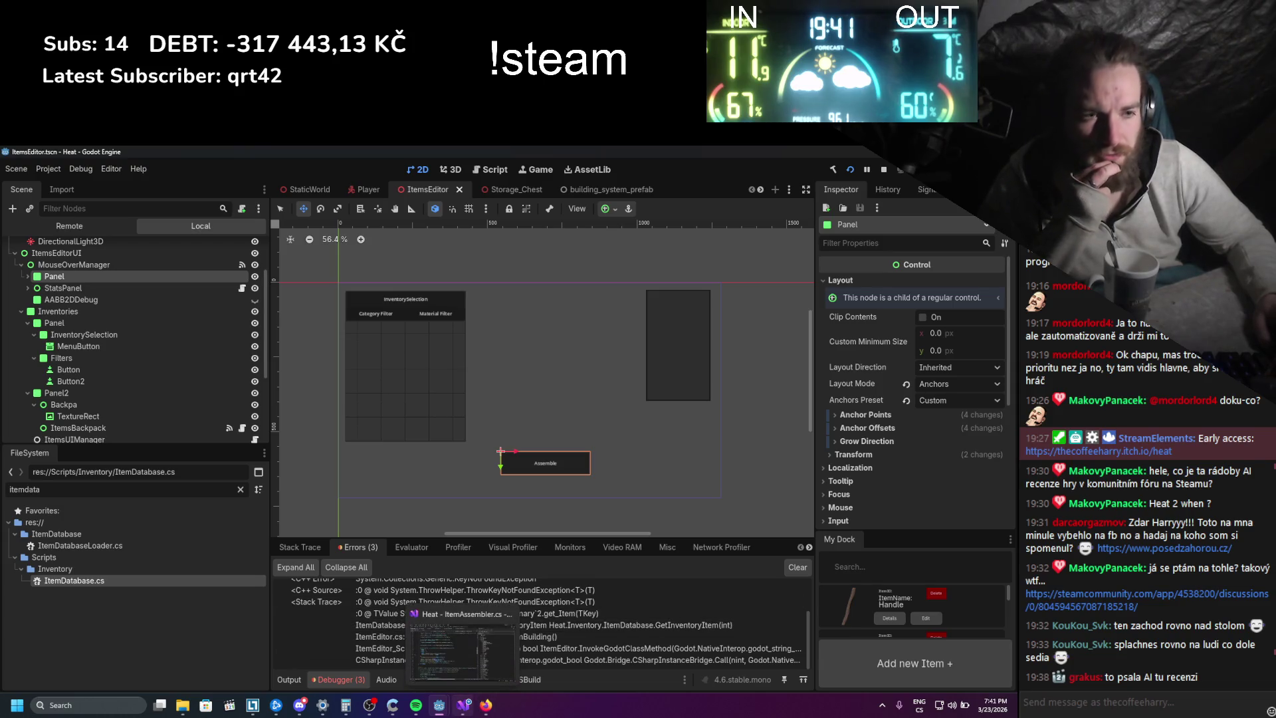
{"action": "left_click", "coordinate": [463, 703]}
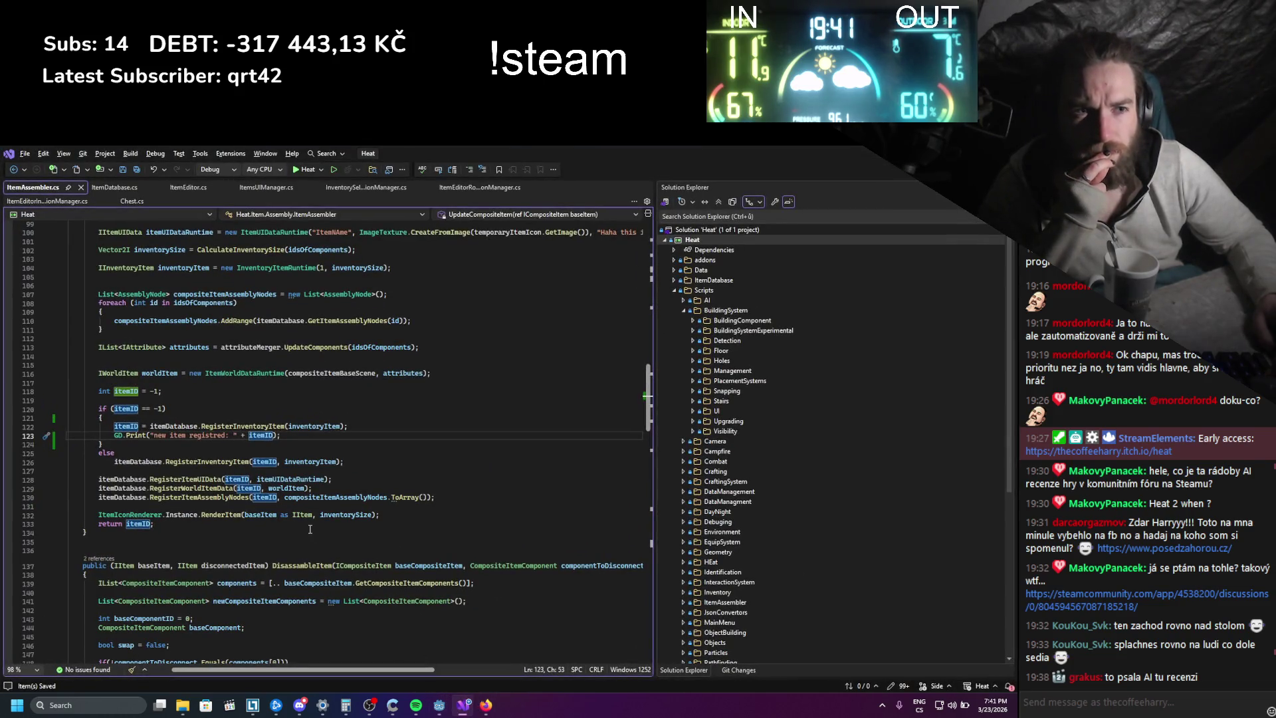
- Open ItemEditor.cs and find currentItemID in FinishItemBuilding's GetInventoryItem call
{"action": "scroll", "coordinate": [309, 529], "scroll_direction": "down", "scroll_amount": 20}
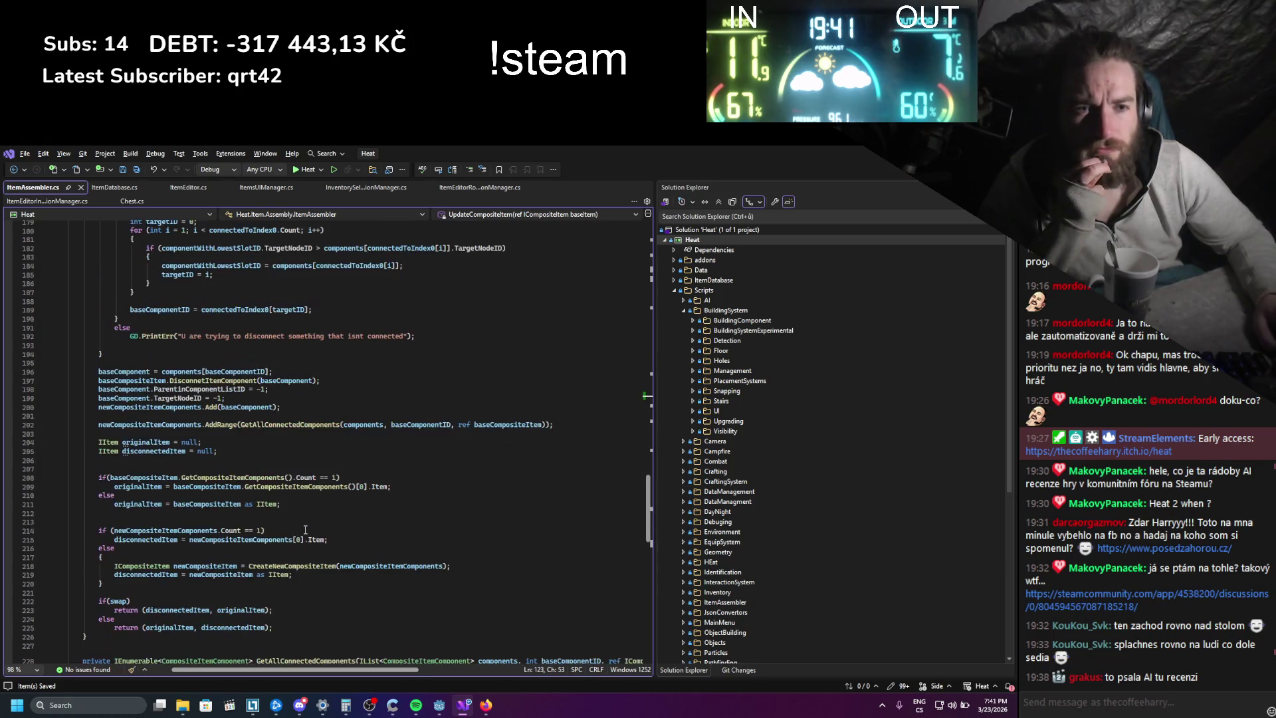
{"action": "scroll", "coordinate": [305, 529], "scroll_direction": "up", "scroll_amount": 14}
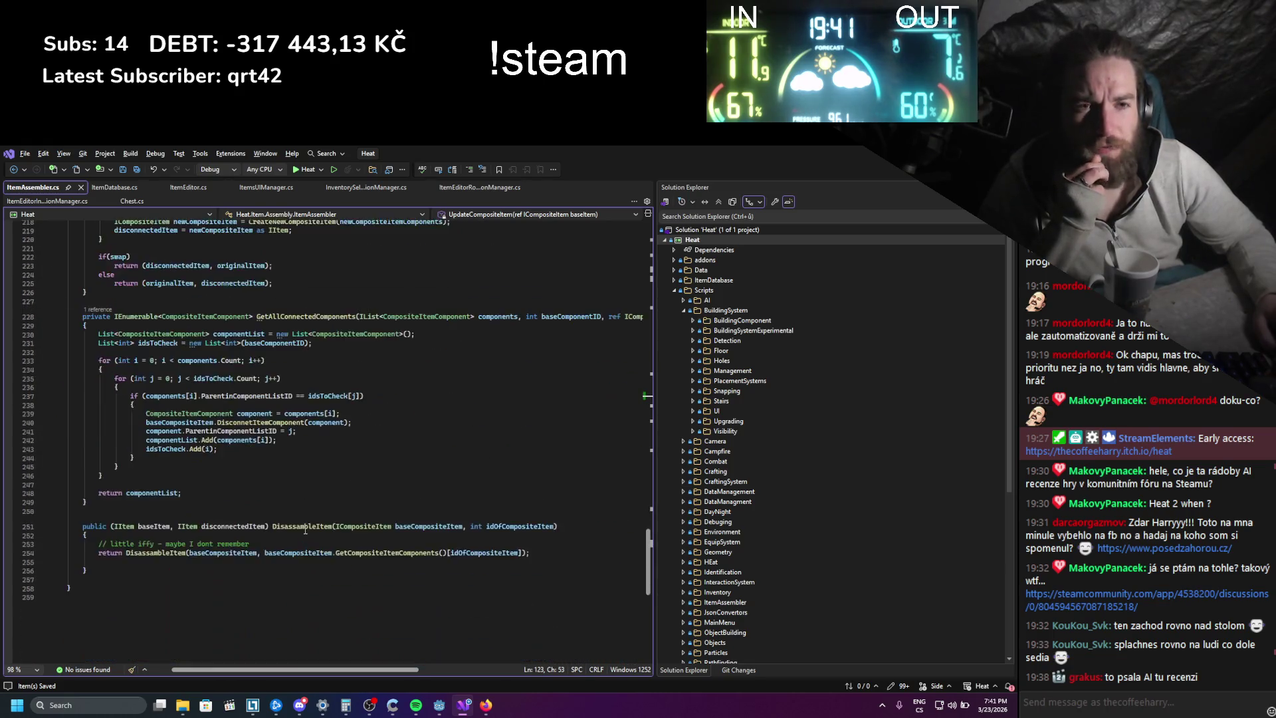
{"action": "scroll", "coordinate": [274, 534], "scroll_direction": "up", "scroll_amount": 17}
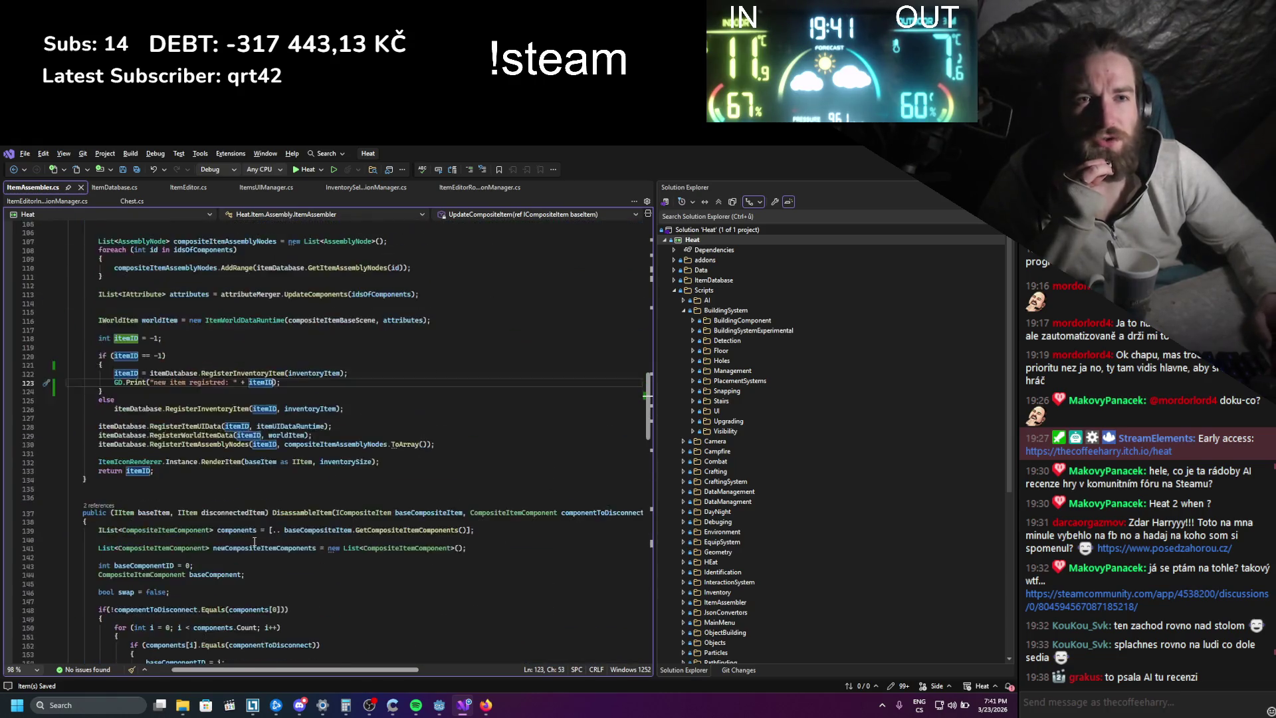
{"action": "scroll", "coordinate": [234, 543], "scroll_direction": "up", "scroll_amount": 19}
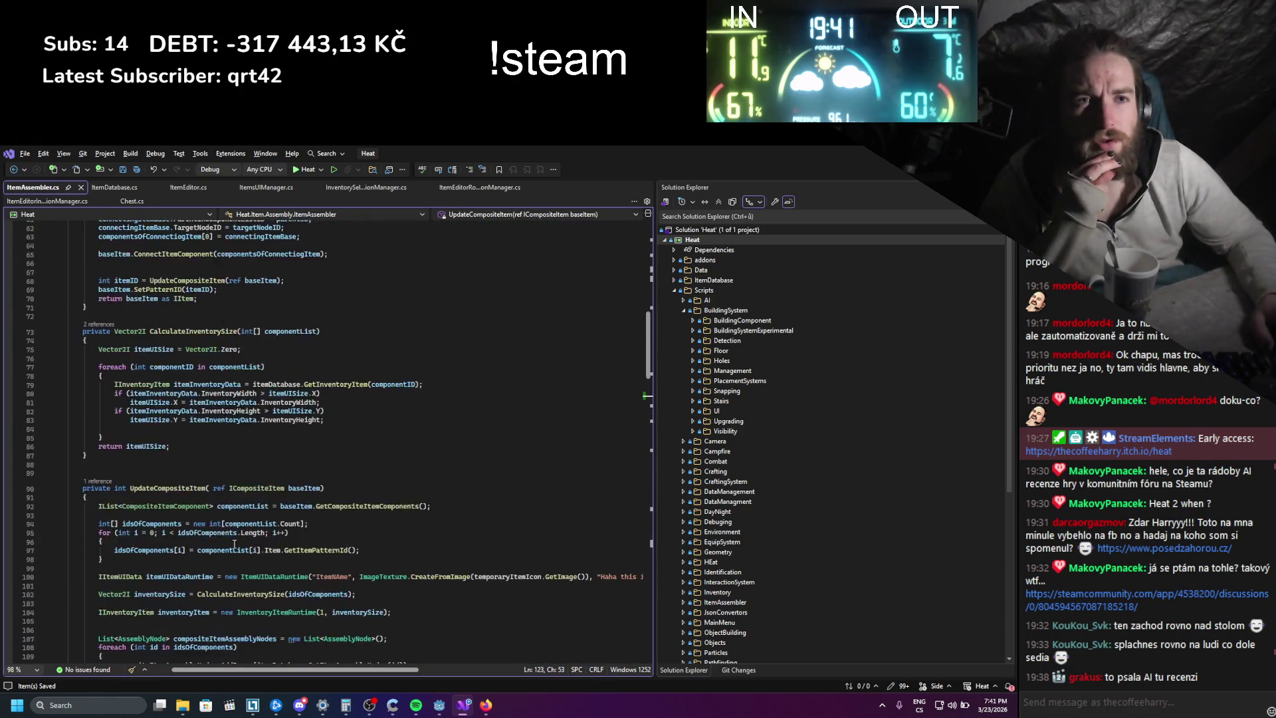
{"action": "scroll", "coordinate": [222, 543], "scroll_direction": "up", "scroll_amount": 7}
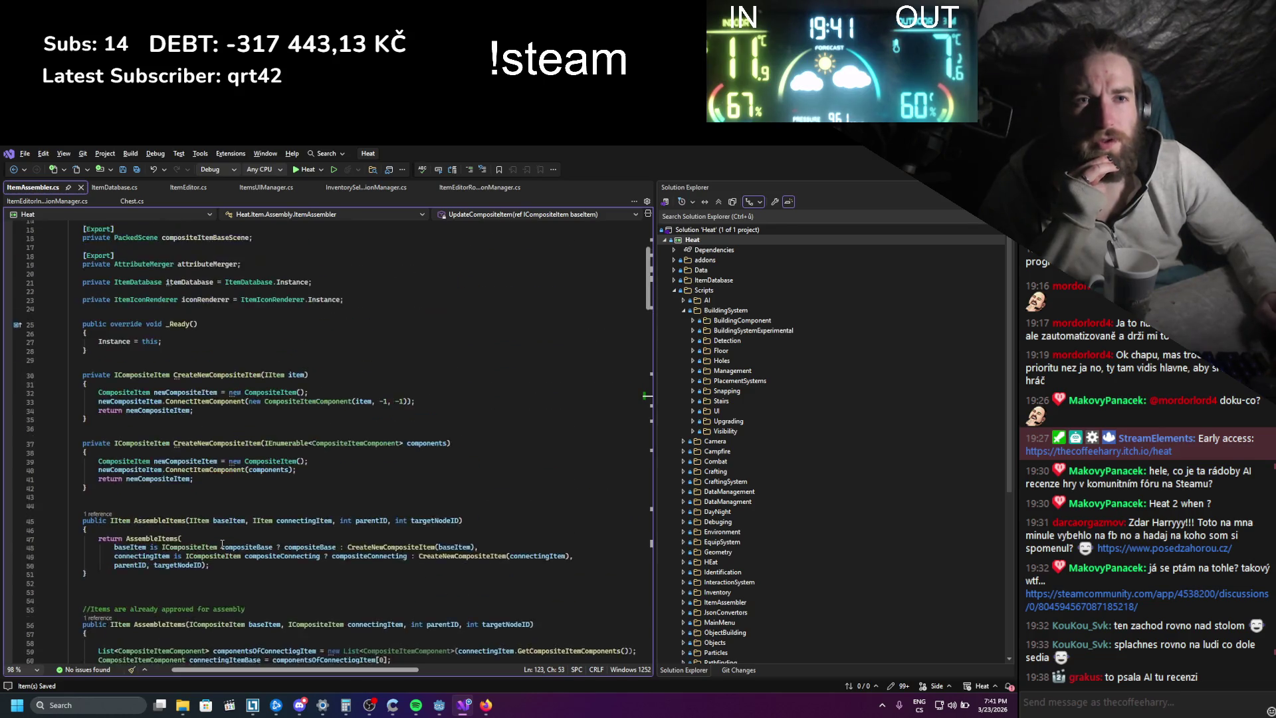
{"action": "left_click", "coordinate": [171, 190]}
{"action": "scroll", "coordinate": [252, 417], "scroll_direction": "down", "scroll_amount": 15}
{"action": "scroll", "coordinate": [252, 417], "scroll_direction": "down", "scroll_amount": 20}
{"action": "scroll", "coordinate": [253, 418], "scroll_direction": "down", "scroll_amount": 10}
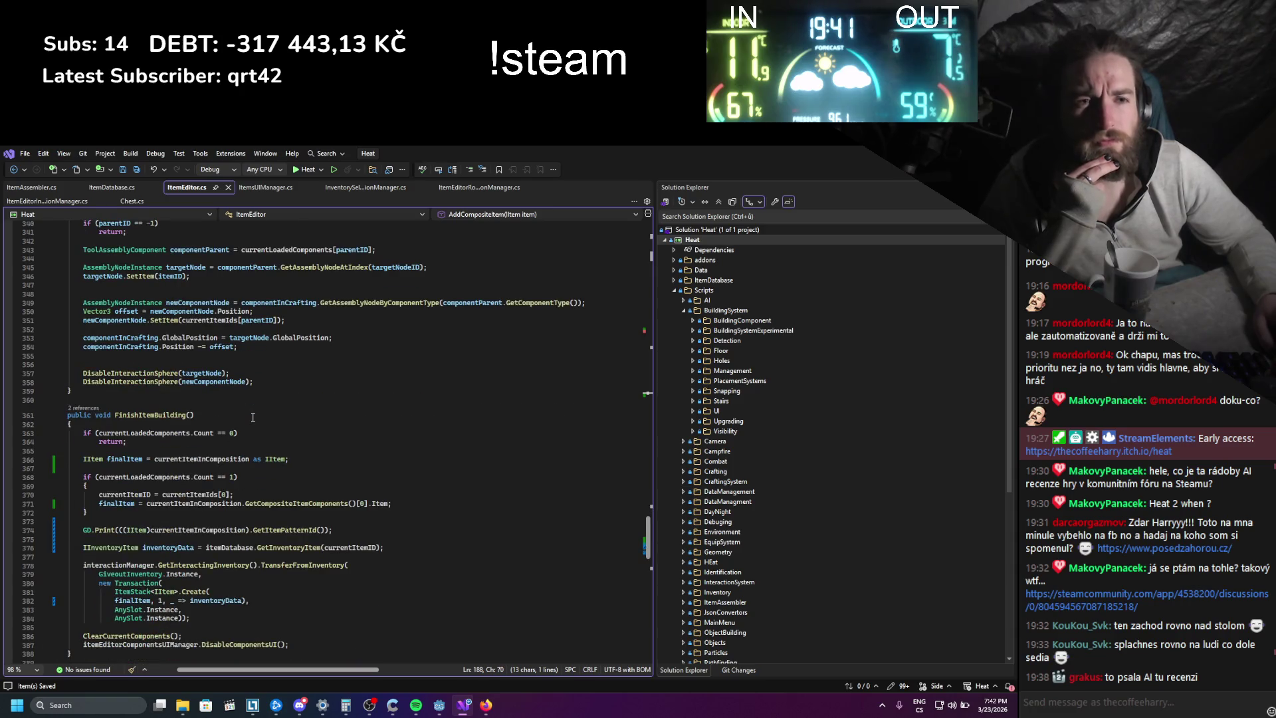
{"action": "scroll", "coordinate": [253, 418], "scroll_direction": "down", "scroll_amount": 2}
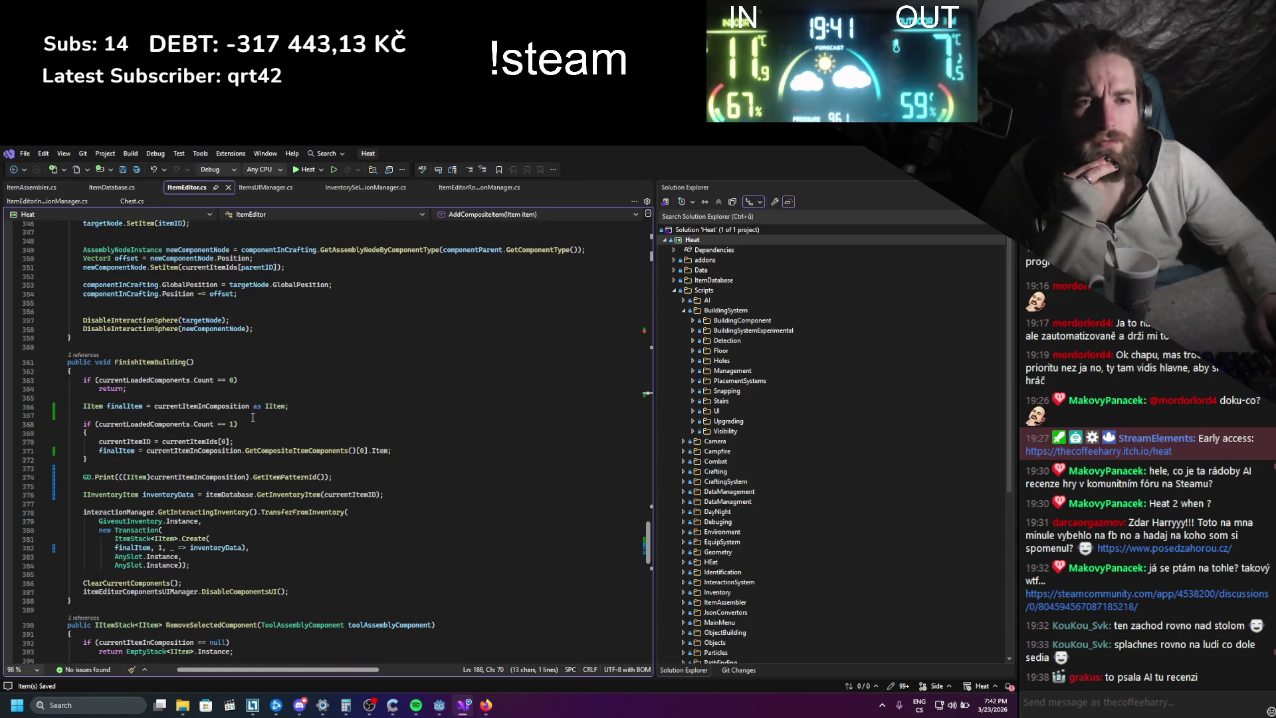
{"action": "double_click", "coordinate": [346, 492]}
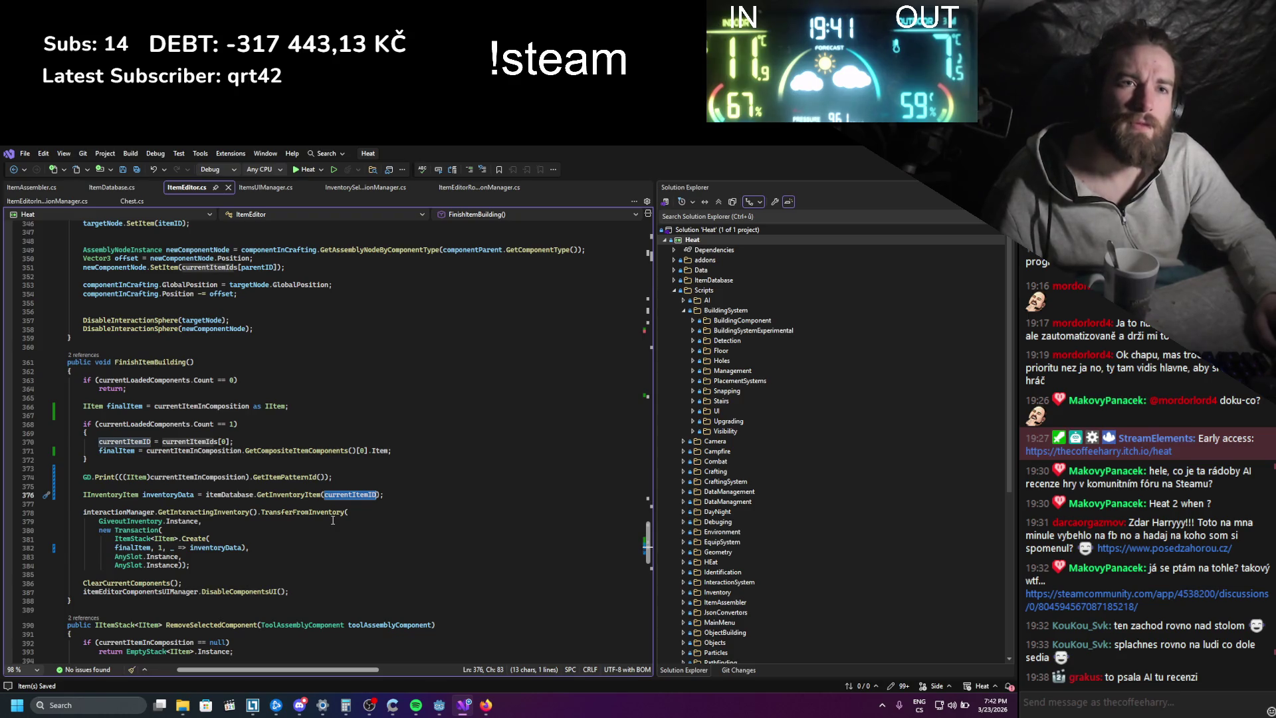
- Duplicate the pattern-id GD.Print line to print currentItemID, then relaunch the game in Godot
{"action": "scroll", "coordinate": [332, 520], "scroll_direction": "up", "scroll_amount": 20}
{"action": "scroll", "coordinate": [327, 519], "scroll_direction": "down", "scroll_amount": 20}
{"action": "left_click", "coordinate": [342, 424]}
{"action": "key", "text": "ctrl+d"}
{"action": "left_click_drag", "start_coordinate": [118, 432], "coordinate": [329, 433]}
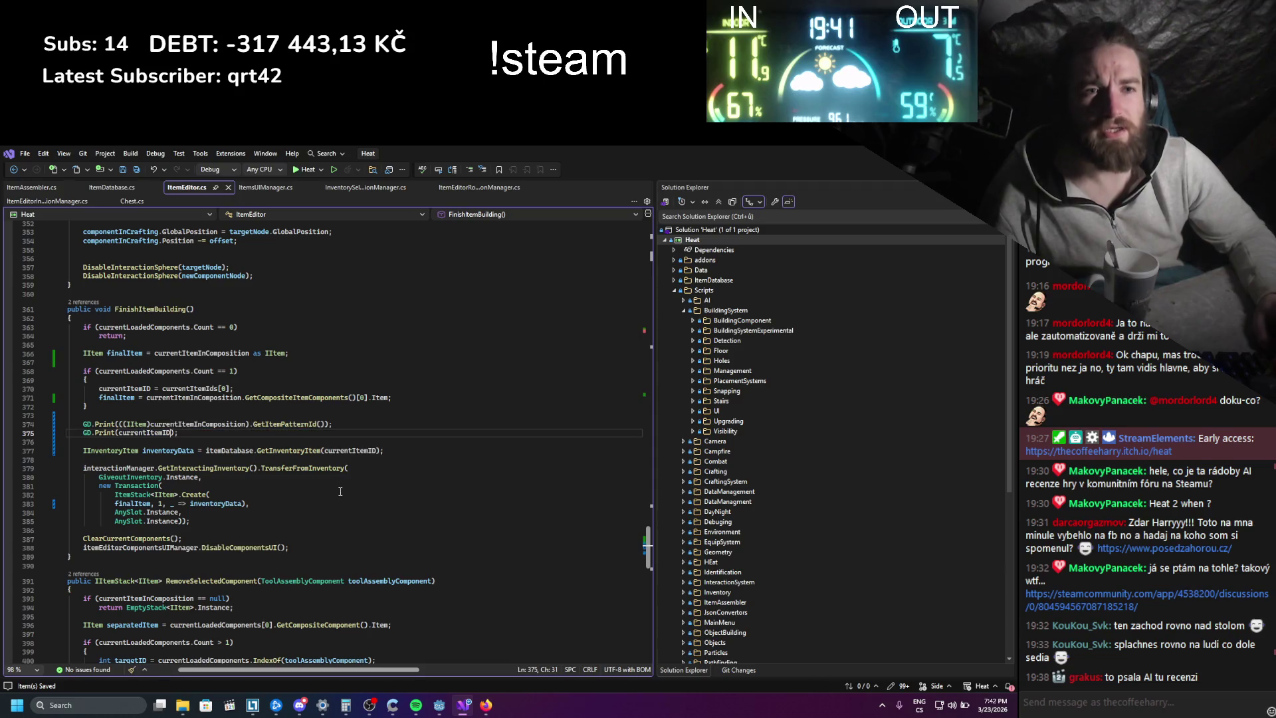
{"action": "key", "text": "alt+Tab"}
{"action": "left_click", "coordinate": [852, 169]}
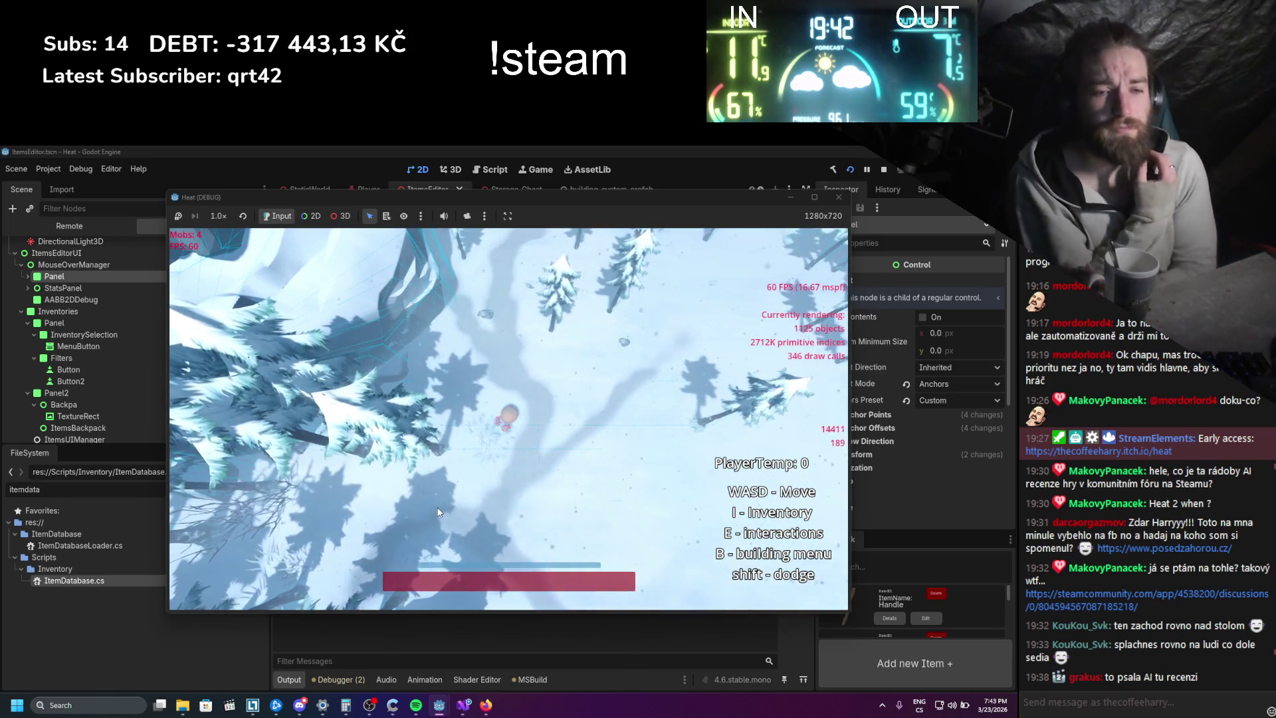
- Glance at ItemEditor.cs in Visual Studio, then return to the running game
{"action": "left_click", "coordinate": [467, 713]}
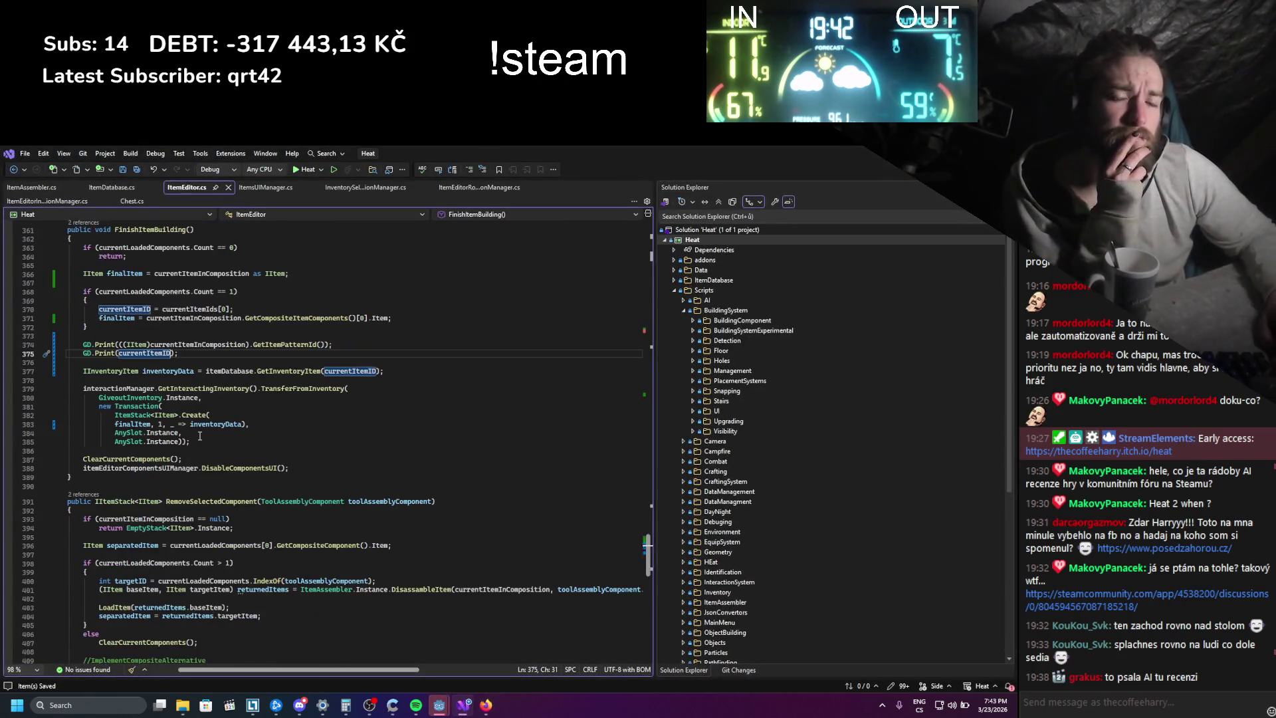
{"action": "scroll", "coordinate": [200, 417], "scroll_direction": "up", "scroll_amount": 3}
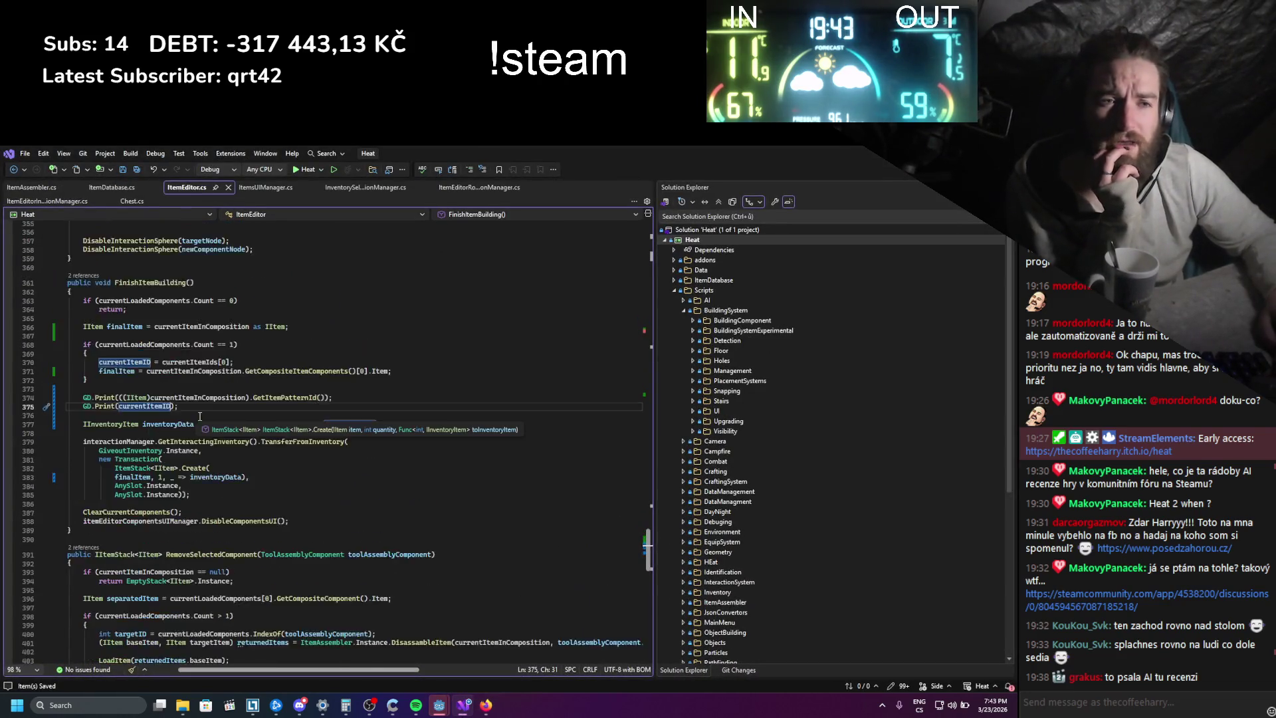
{"action": "key", "text": "alt+Tab"}
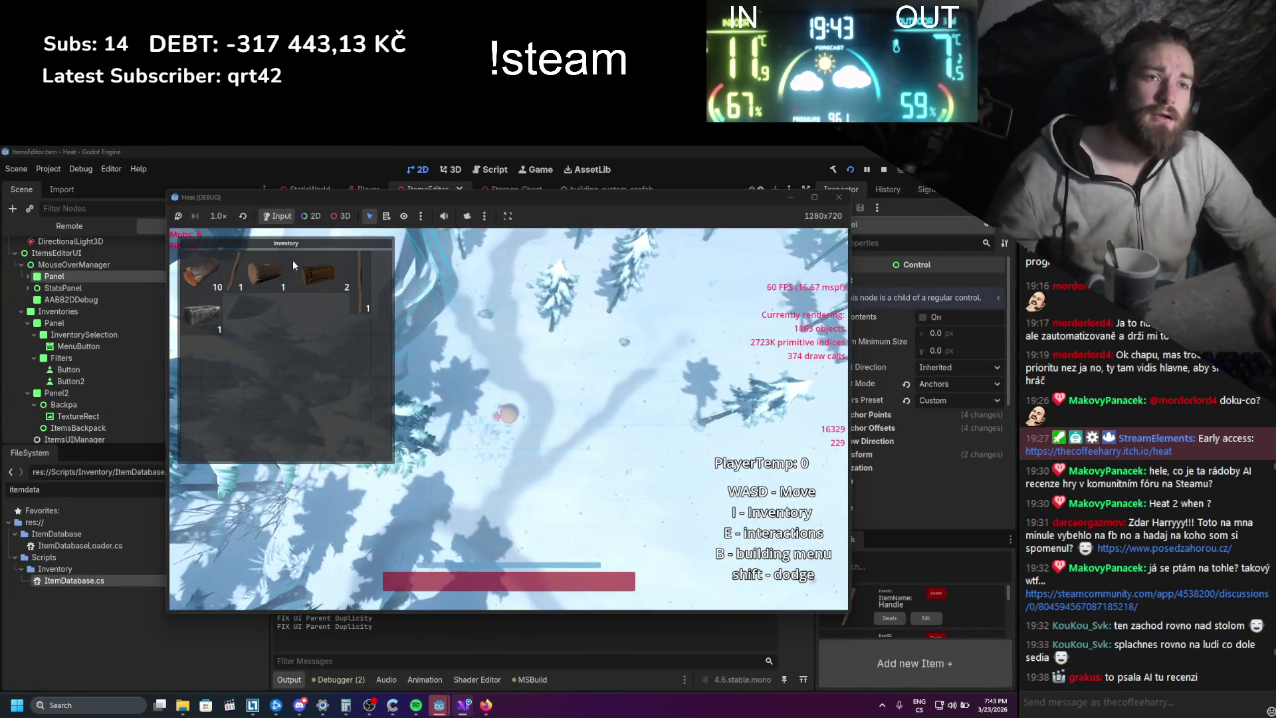
- In Edit Item, attach the stick to the hammer head, assemble it, and stop the game
{"action": "right_click", "coordinate": [262, 271]}
{"action": "left_click", "coordinate": [291, 286]}
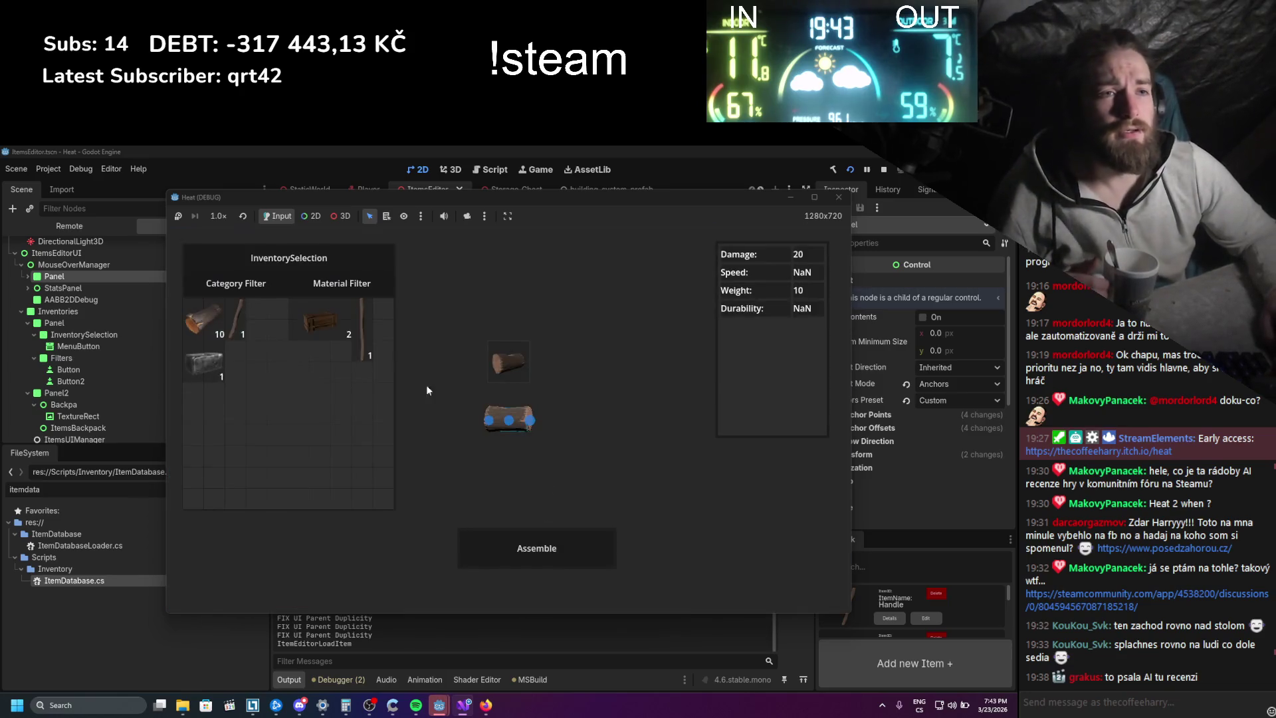
{"action": "left_click_drag", "start_coordinate": [245, 320], "coordinate": [505, 420]}
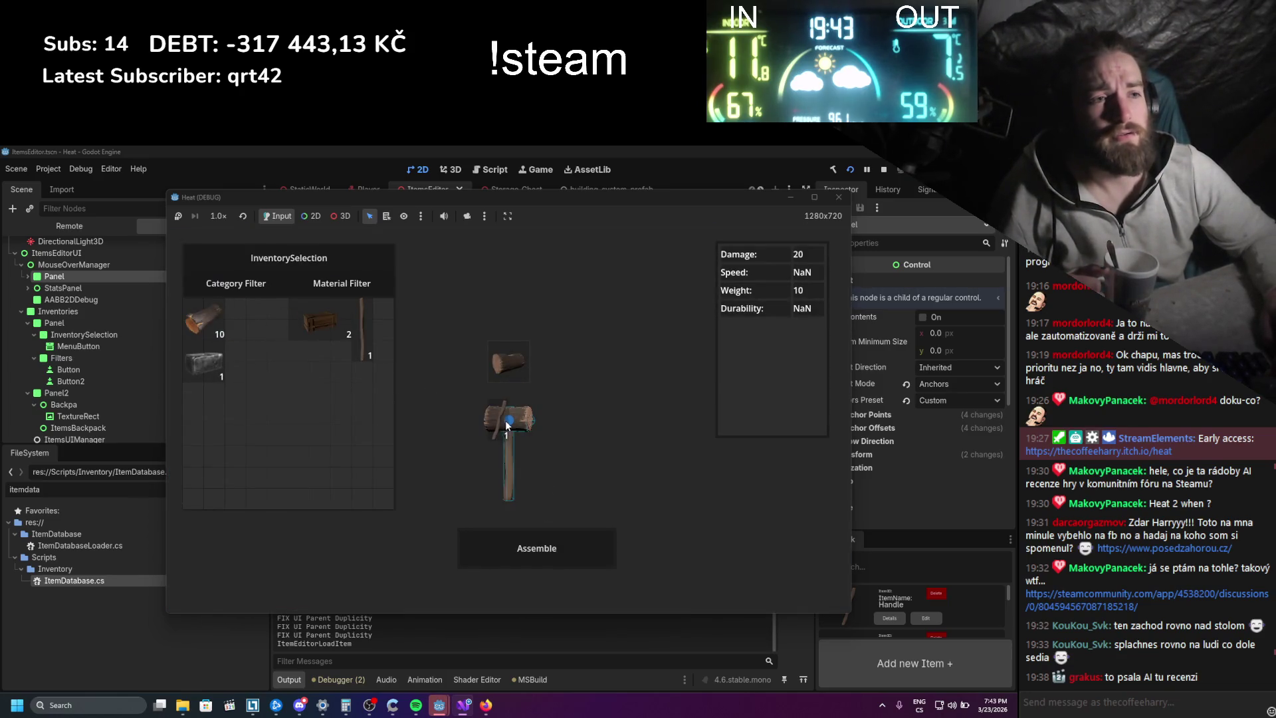
{"action": "left_click", "coordinate": [545, 544]}
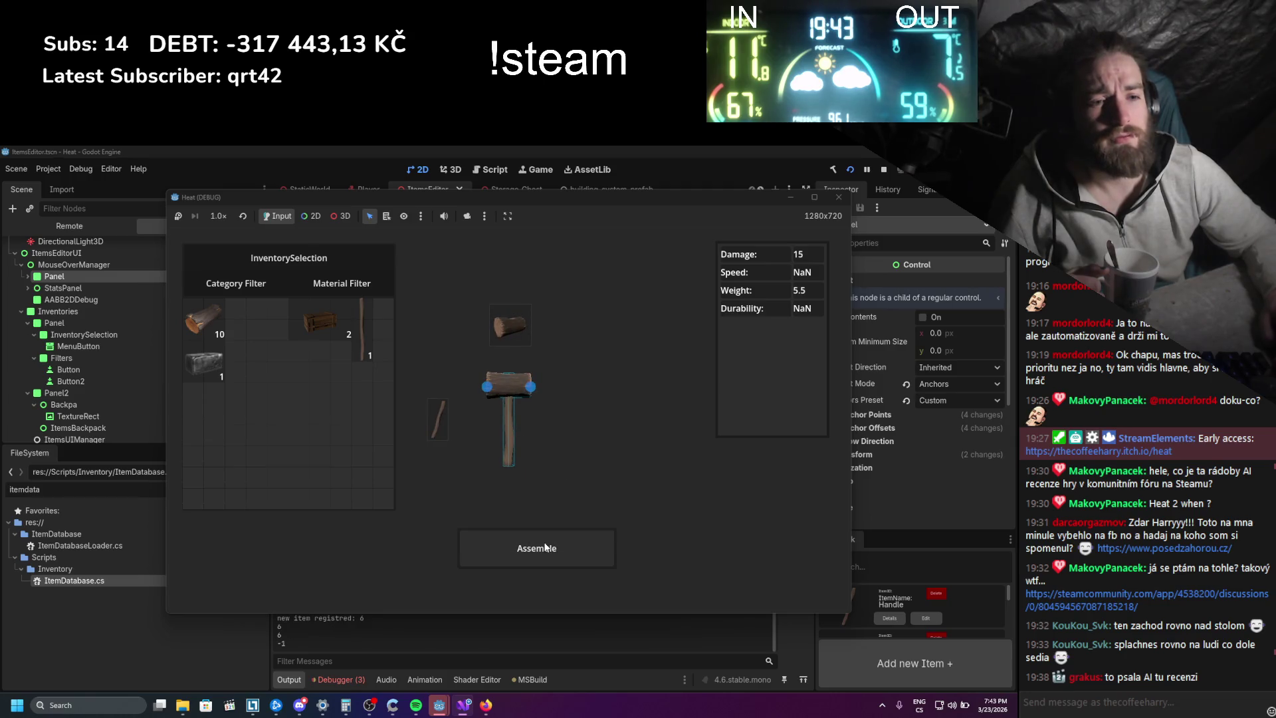
{"action": "left_click", "coordinate": [883, 170]}
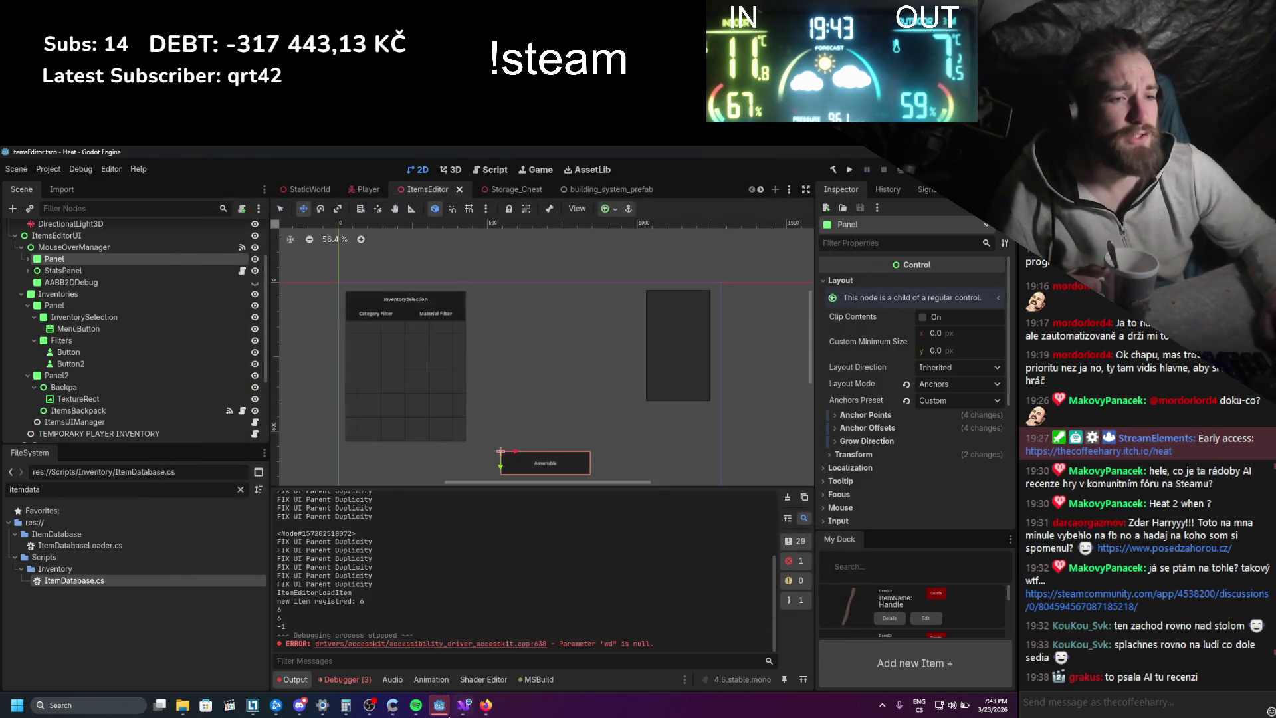
{"action": "left_click", "coordinate": [463, 705]}
{"action": "double_click", "coordinate": [348, 451]}
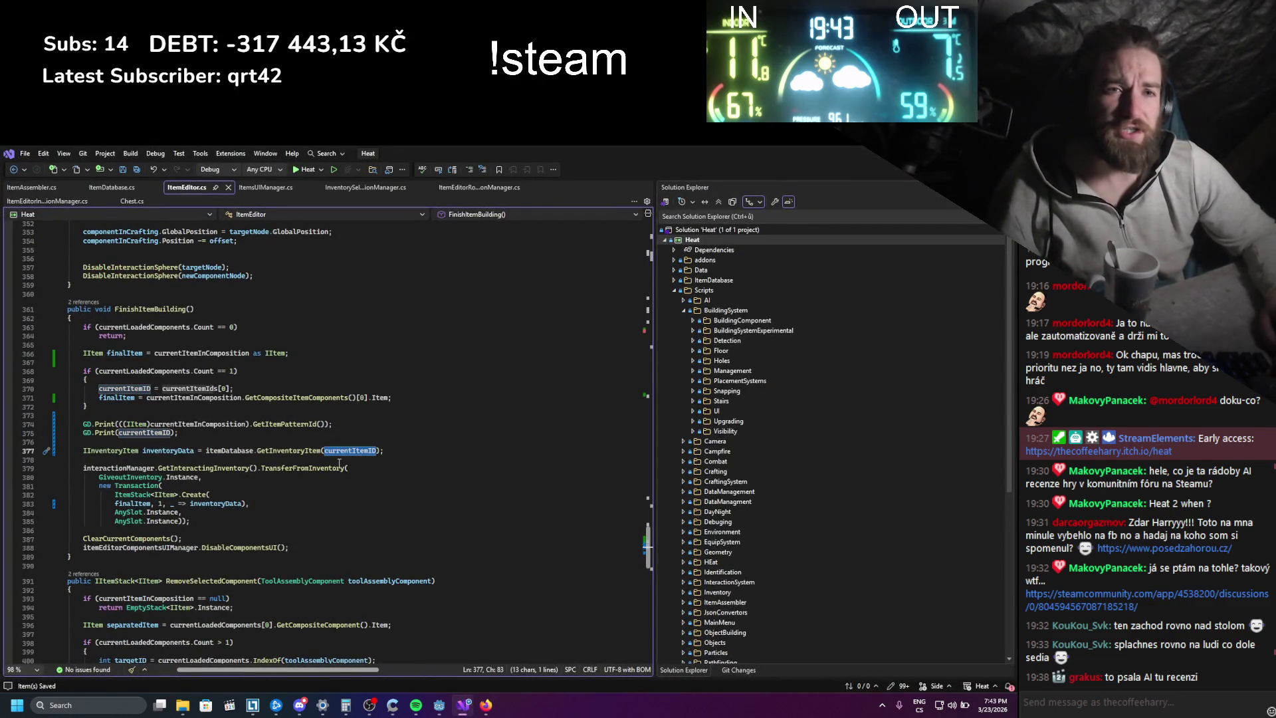
{"action": "scroll", "coordinate": [339, 463], "scroll_direction": "up", "scroll_amount": 4}
{"action": "scroll", "coordinate": [338, 462], "scroll_direction": "up", "scroll_amount": 6}
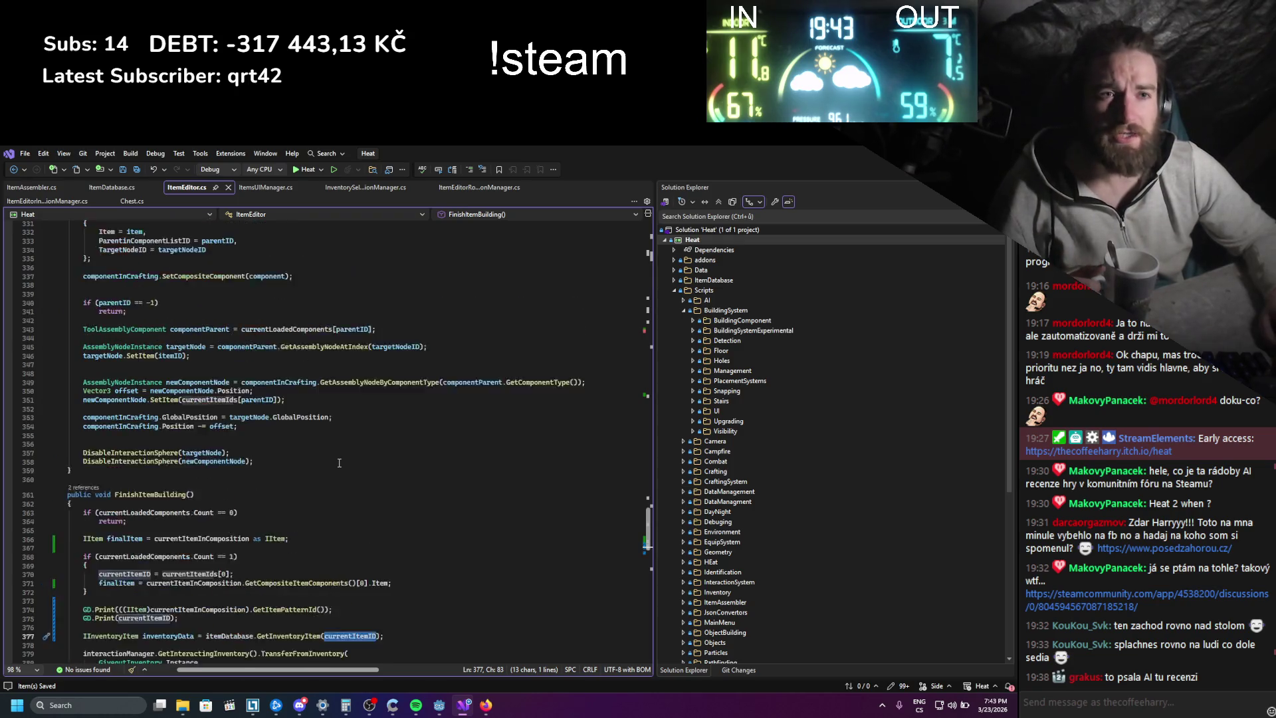
{"action": "scroll", "coordinate": [339, 463], "scroll_direction": "up", "scroll_amount": 6}
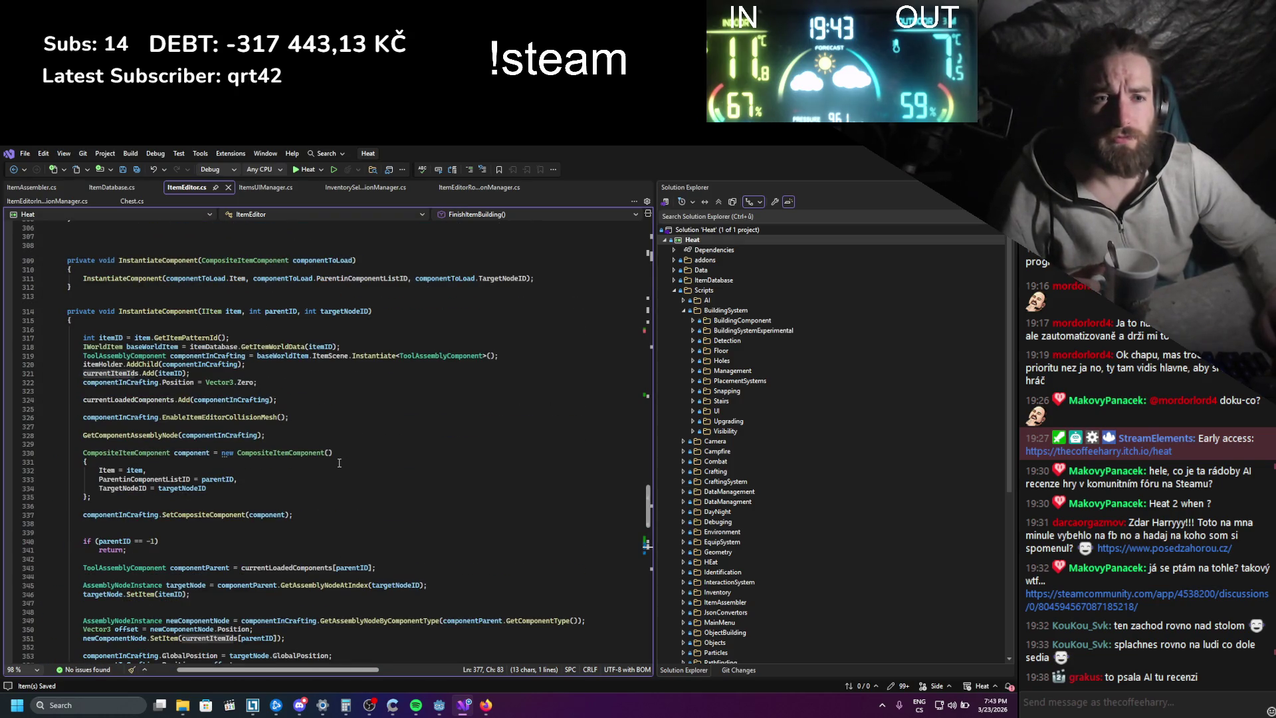
{"action": "scroll", "coordinate": [339, 462], "scroll_direction": "up", "scroll_amount": 20}
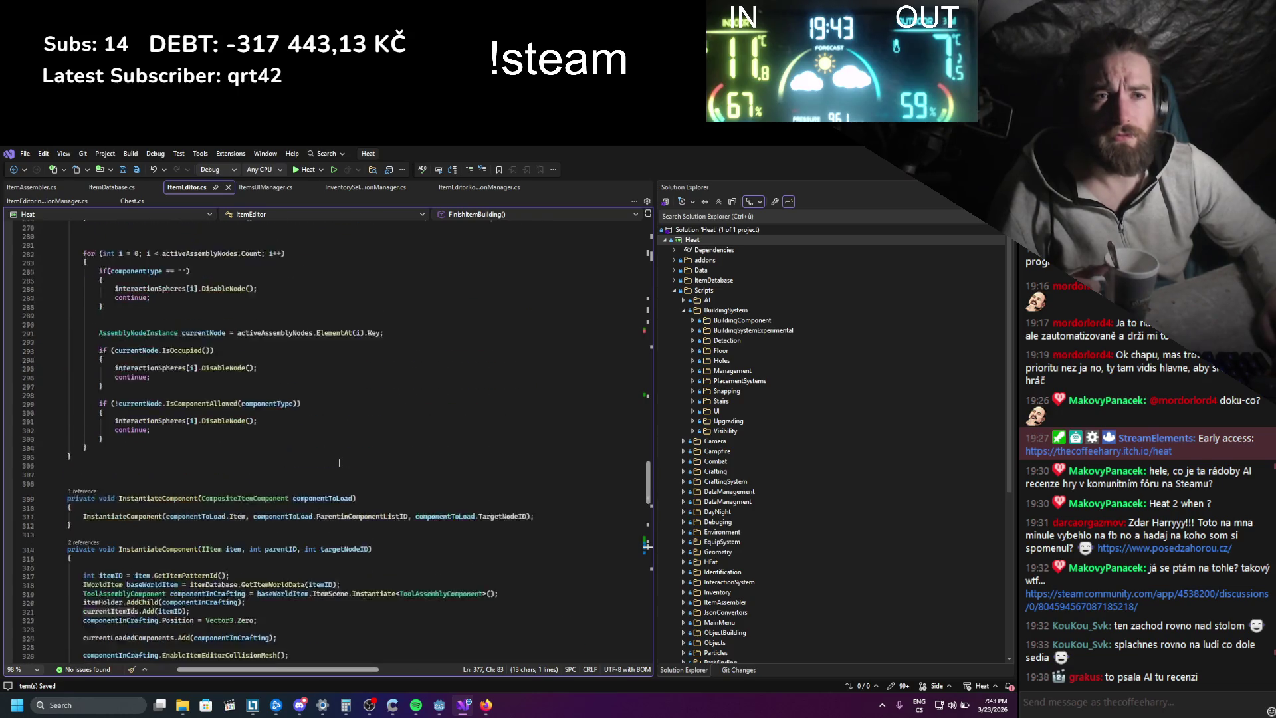
{"action": "scroll", "coordinate": [339, 463], "scroll_direction": "up", "scroll_amount": 20}
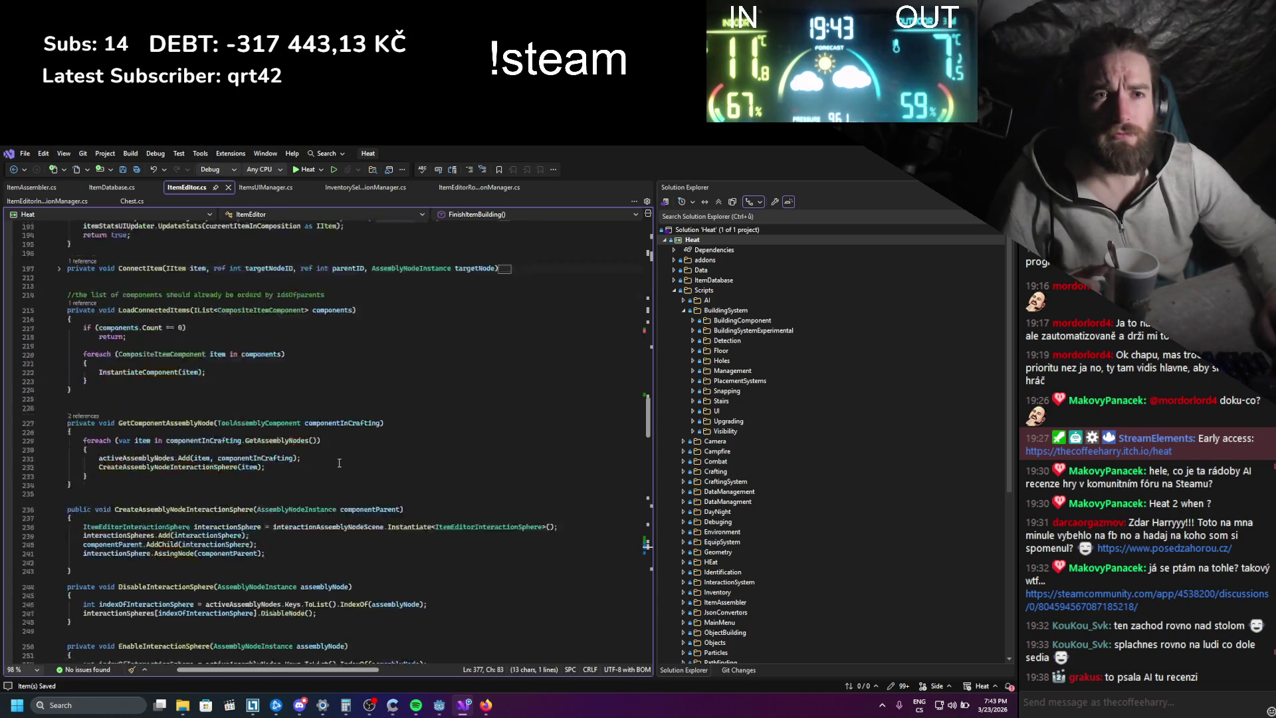
{"action": "scroll", "coordinate": [339, 463], "scroll_direction": "up", "scroll_amount": 20}
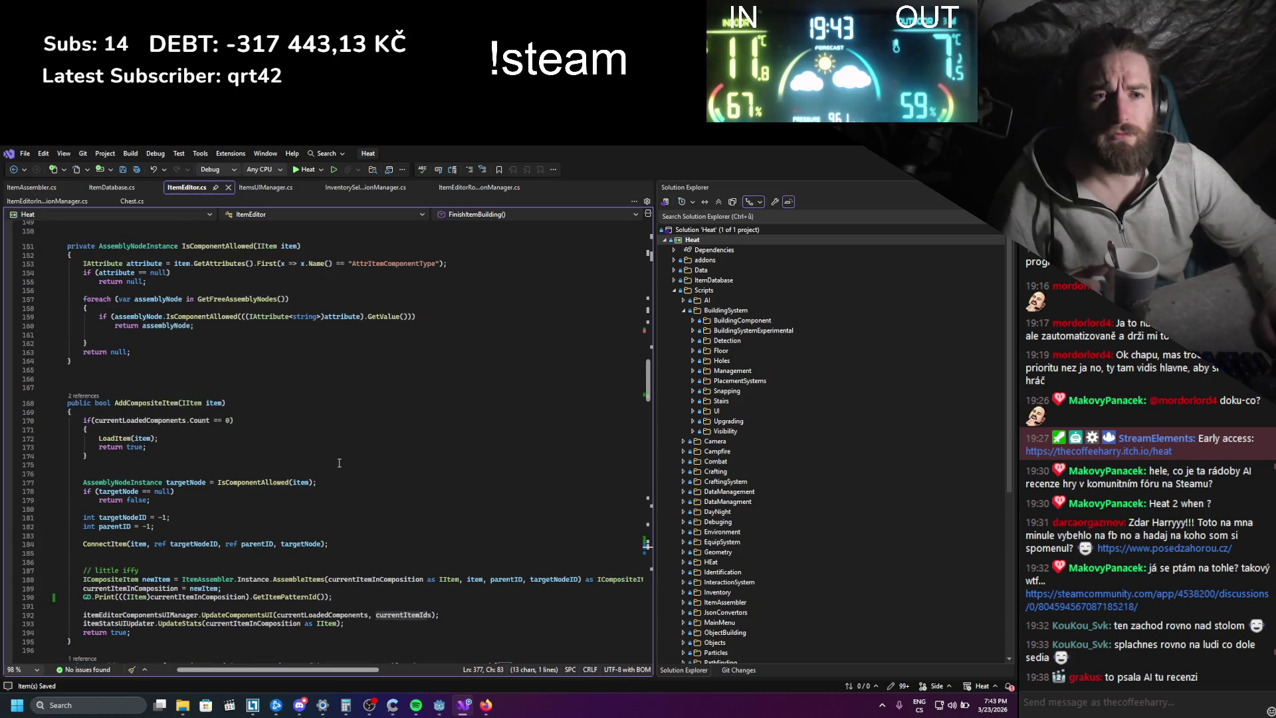
{"action": "scroll", "coordinate": [339, 462], "scroll_direction": "up", "scroll_amount": 6}
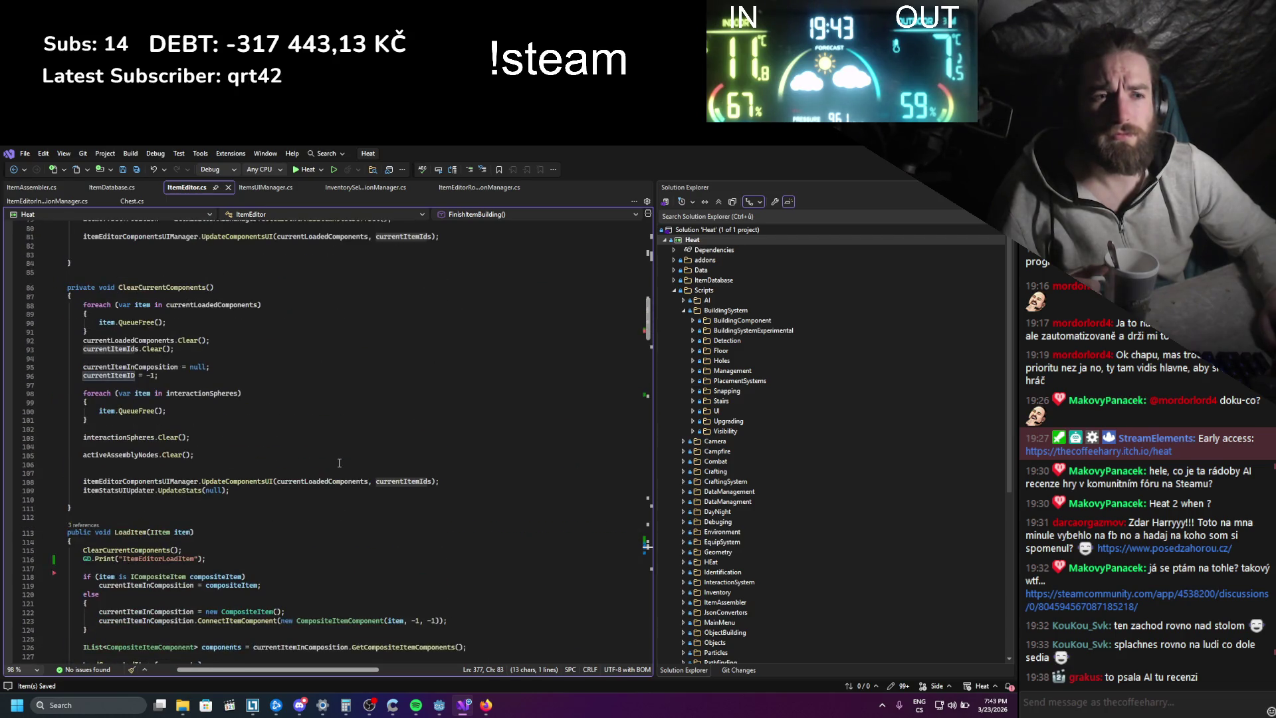
{"action": "scroll", "coordinate": [339, 463], "scroll_direction": "down", "scroll_amount": 20}
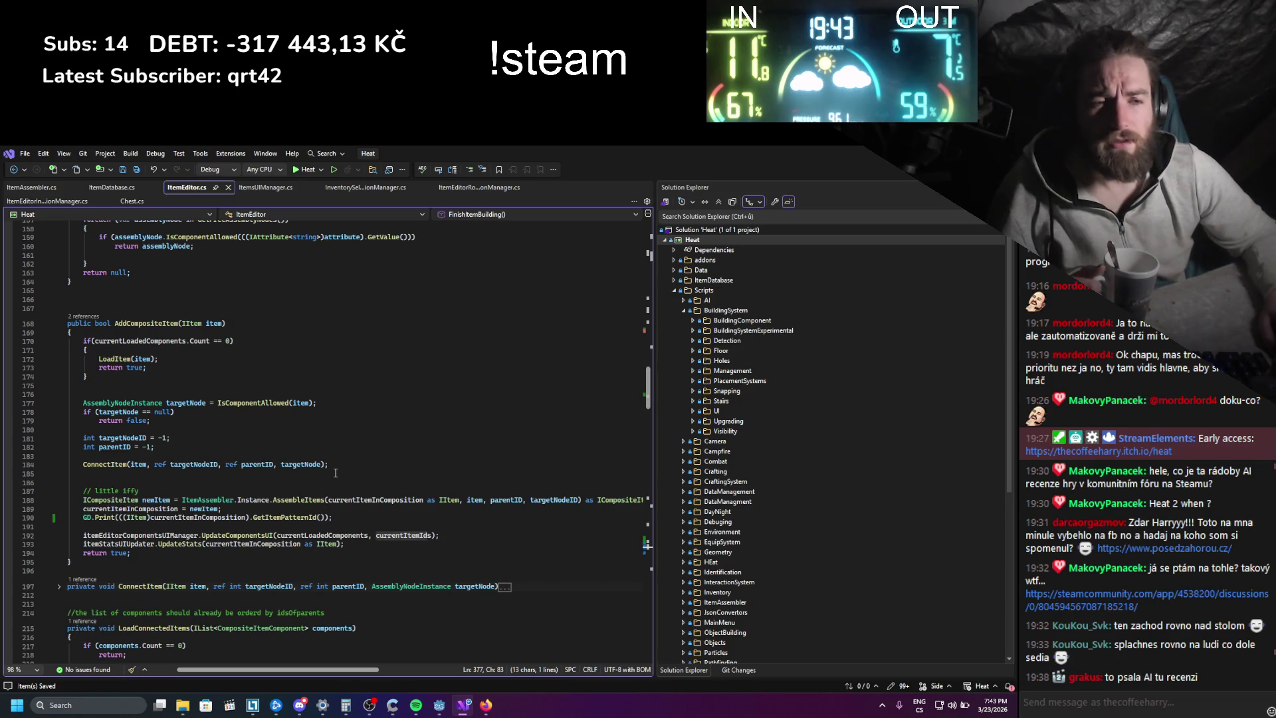
{"action": "left_click_drag", "start_coordinate": [315, 673], "coordinate": [305, 669]}
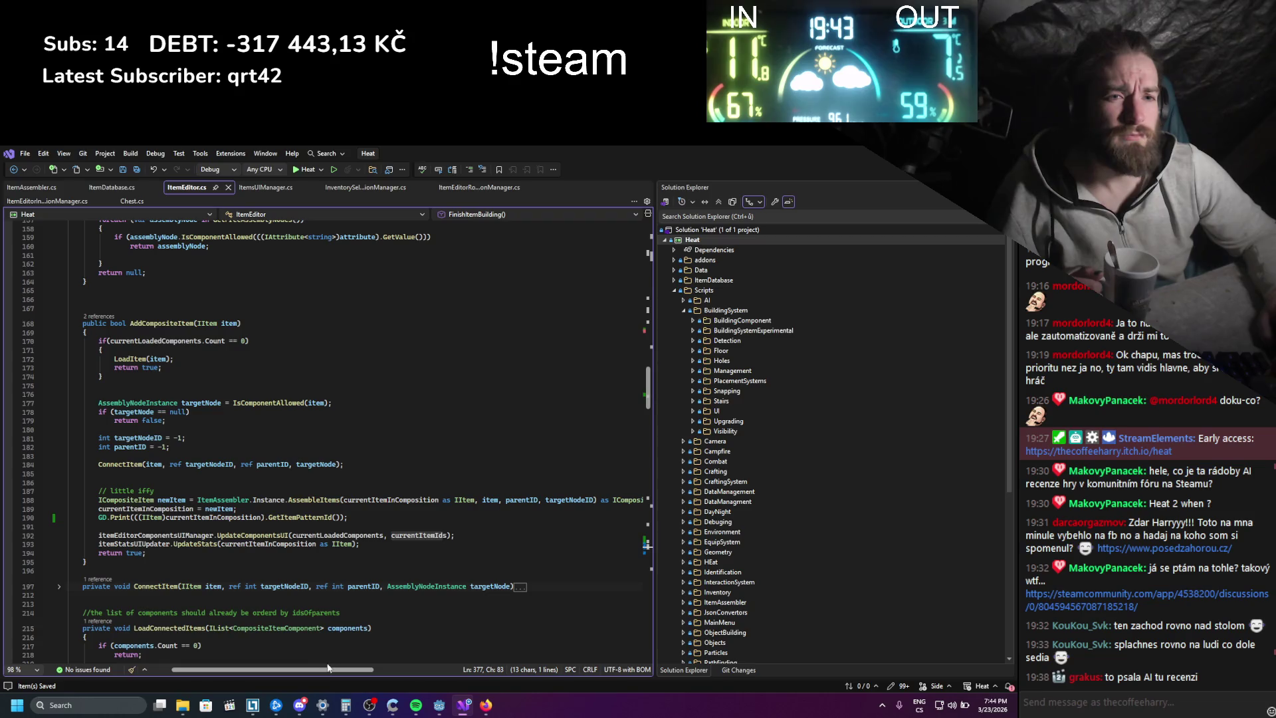
{"action": "mouse_move", "coordinate": [324, 671]}
{"action": "left_mouse_down"}
{"action": "mouse_move", "coordinate": [349, 674]}
{"action": "mouse_move", "coordinate": [314, 672]}
{"action": "left_mouse_up"}
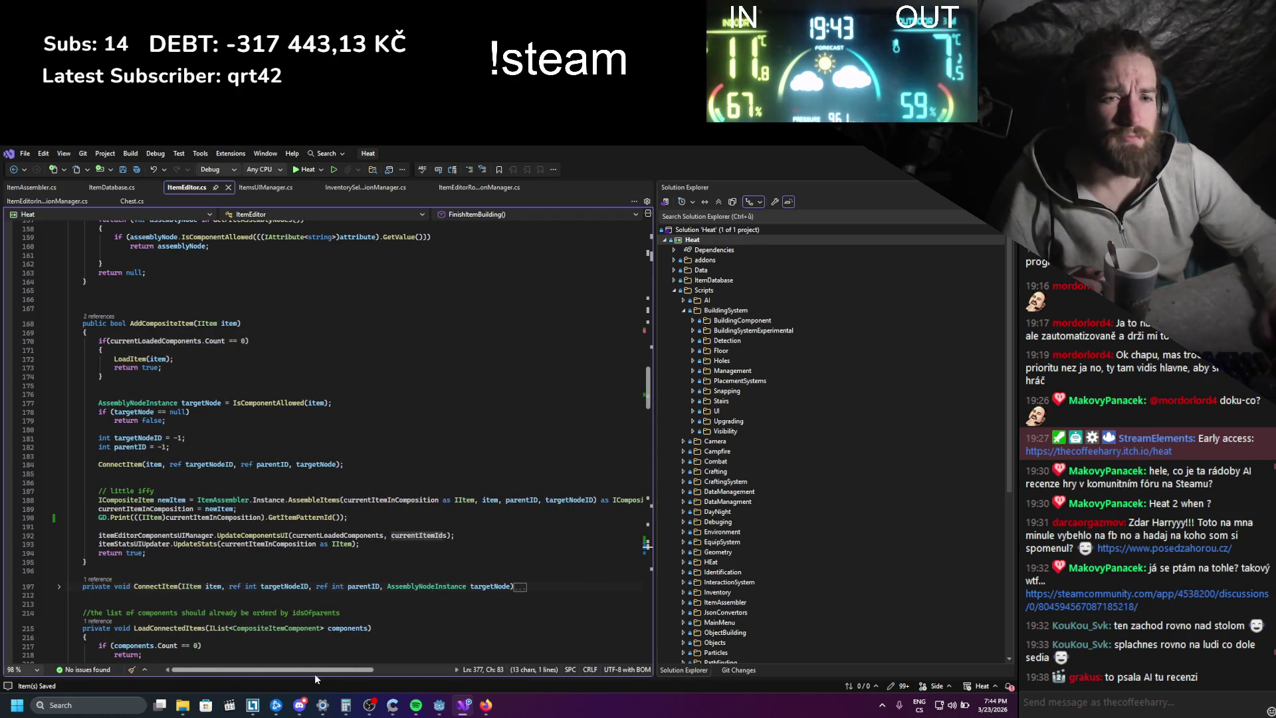
{"action": "left_click_drag", "start_coordinate": [146, 552], "coordinate": [135, 491]}
{"action": "scroll", "coordinate": [178, 524], "scroll_direction": "down", "scroll_amount": 6}
{"action": "scroll", "coordinate": [185, 521], "scroll_direction": "up", "scroll_amount": 3}
{"action": "scroll", "coordinate": [185, 521], "scroll_direction": "down", "scroll_amount": 6}
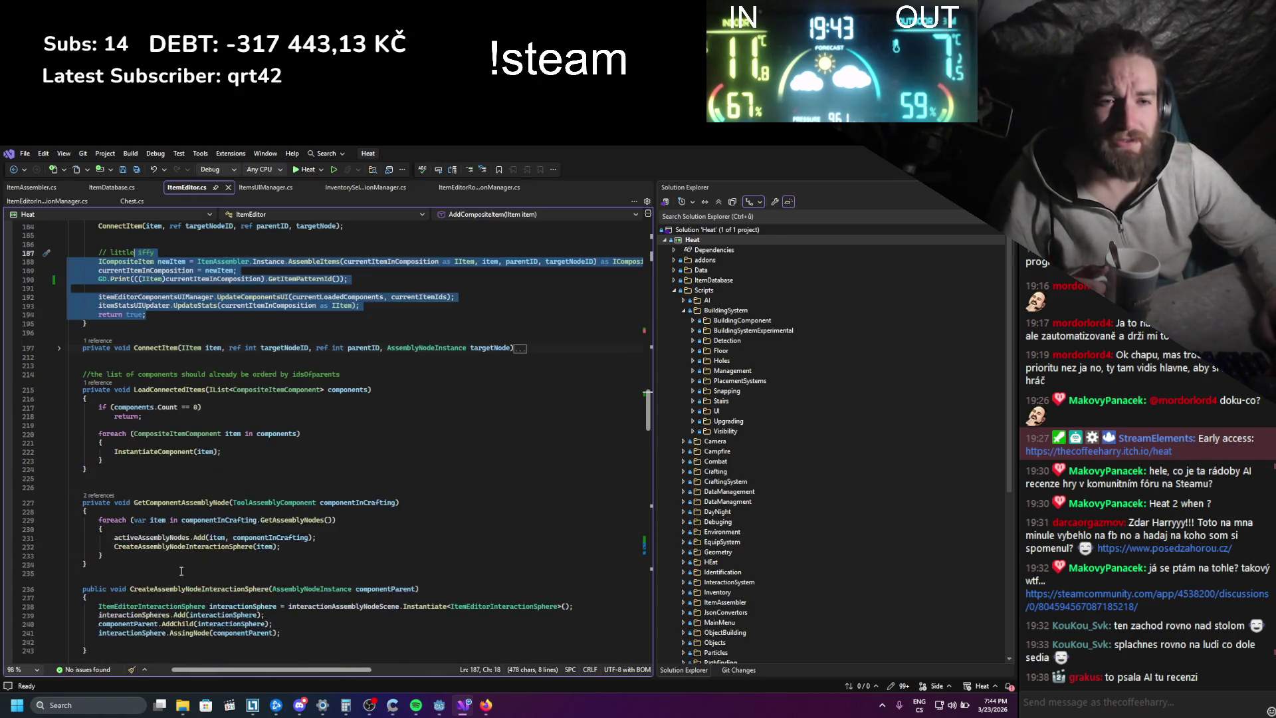
{"action": "scroll", "coordinate": [181, 571], "scroll_direction": "down", "scroll_amount": 2}
{"action": "scroll", "coordinate": [200, 563], "scroll_direction": "up", "scroll_amount": 12}
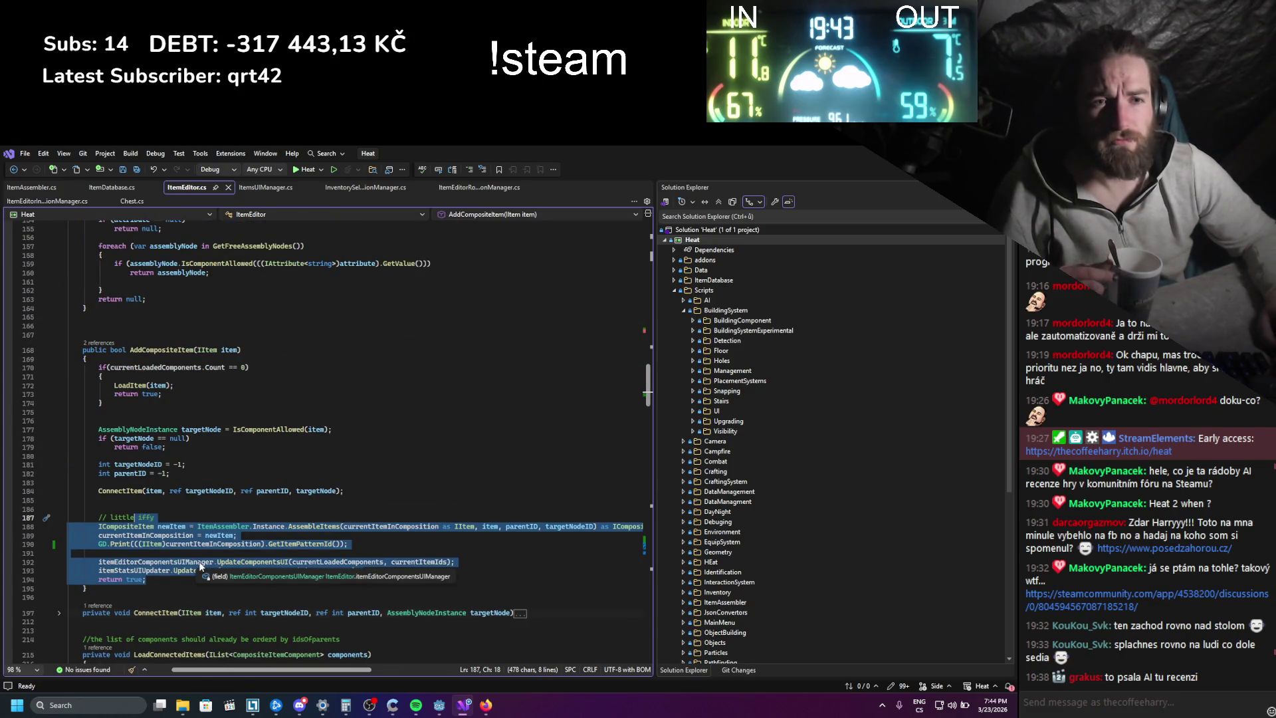
{"action": "left_click", "coordinate": [218, 500]}
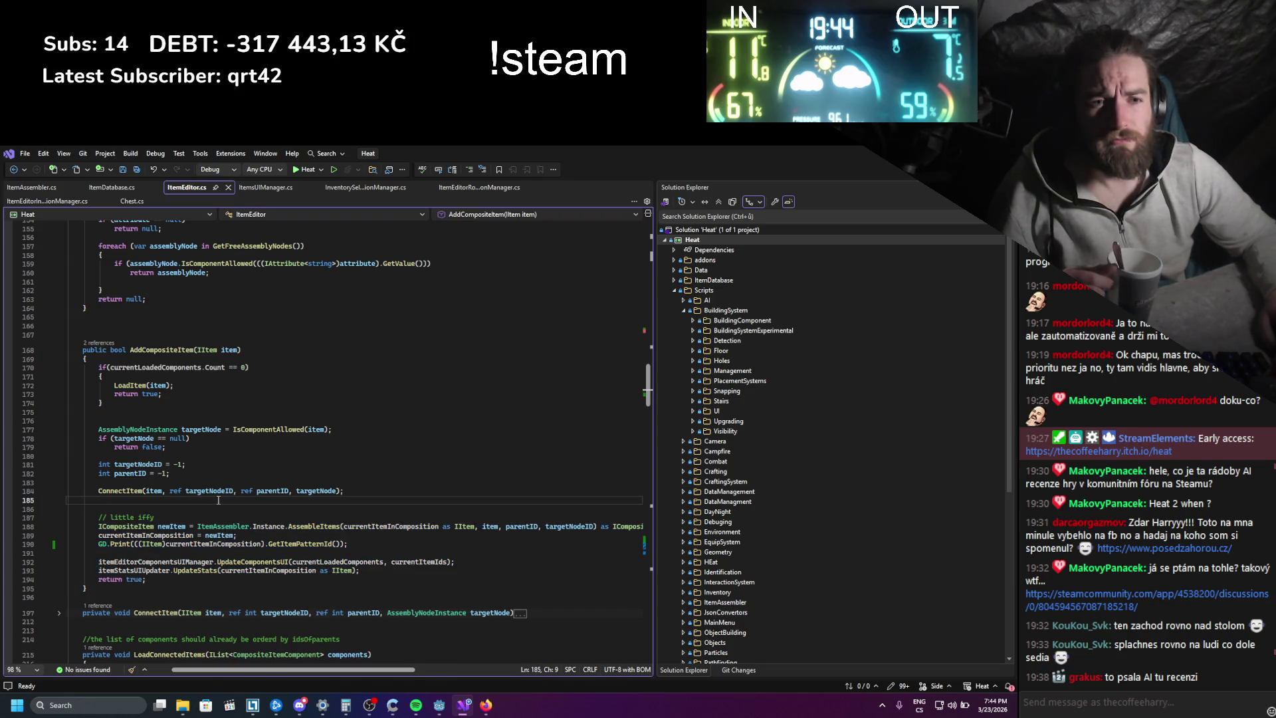
{"action": "scroll", "coordinate": [218, 499], "scroll_direction": "down", "scroll_amount": 20}
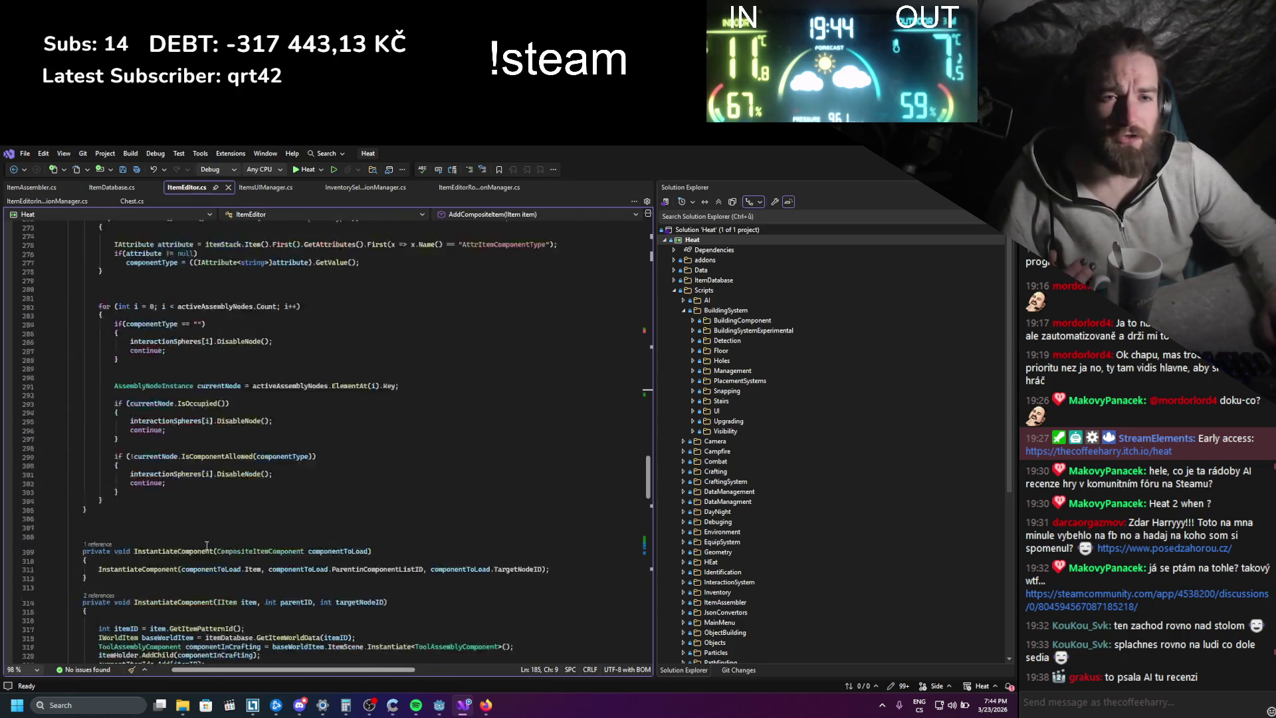
{"action": "scroll", "coordinate": [207, 544], "scroll_direction": "down", "scroll_amount": 20}
{"action": "scroll", "coordinate": [231, 537], "scroll_direction": "down", "scroll_amount": 1}
{"action": "scroll", "coordinate": [246, 542], "scroll_direction": "up", "scroll_amount": 12}
{"action": "scroll", "coordinate": [260, 546], "scroll_direction": "up", "scroll_amount": 4}
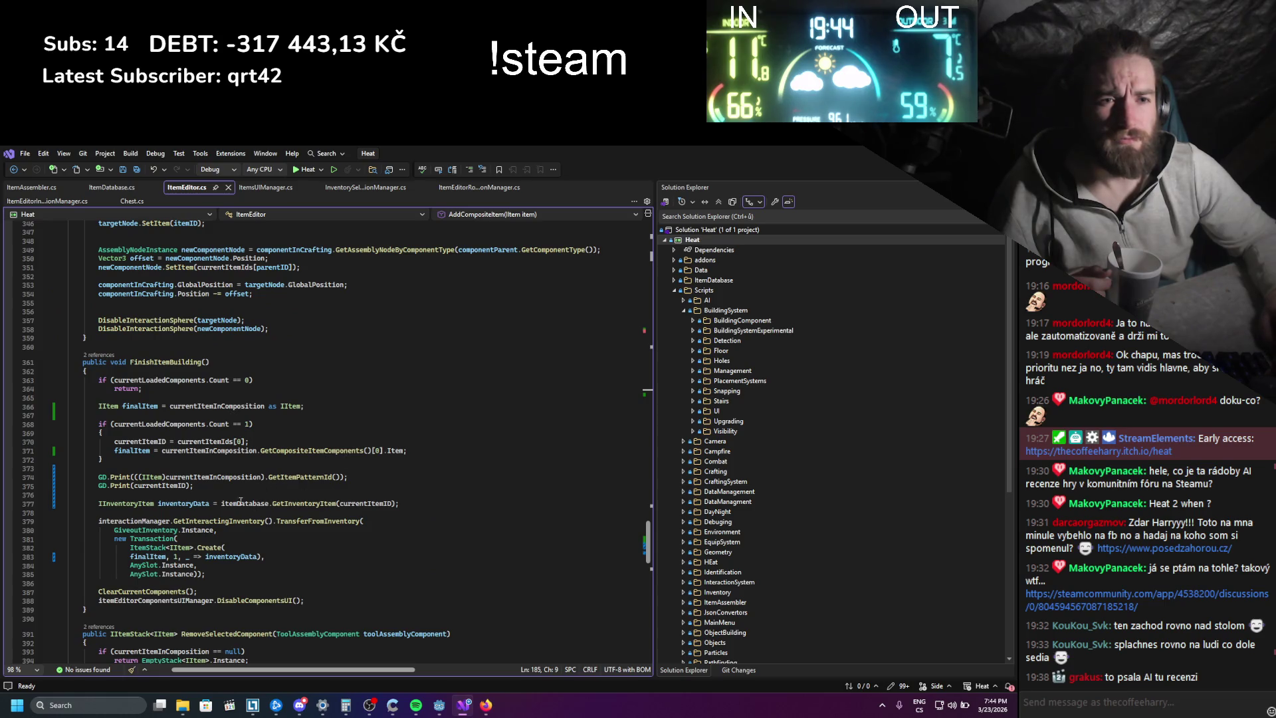
{"action": "double_click", "coordinate": [365, 502]}
{"action": "scroll", "coordinate": [370, 545], "scroll_direction": "down", "scroll_amount": 6}
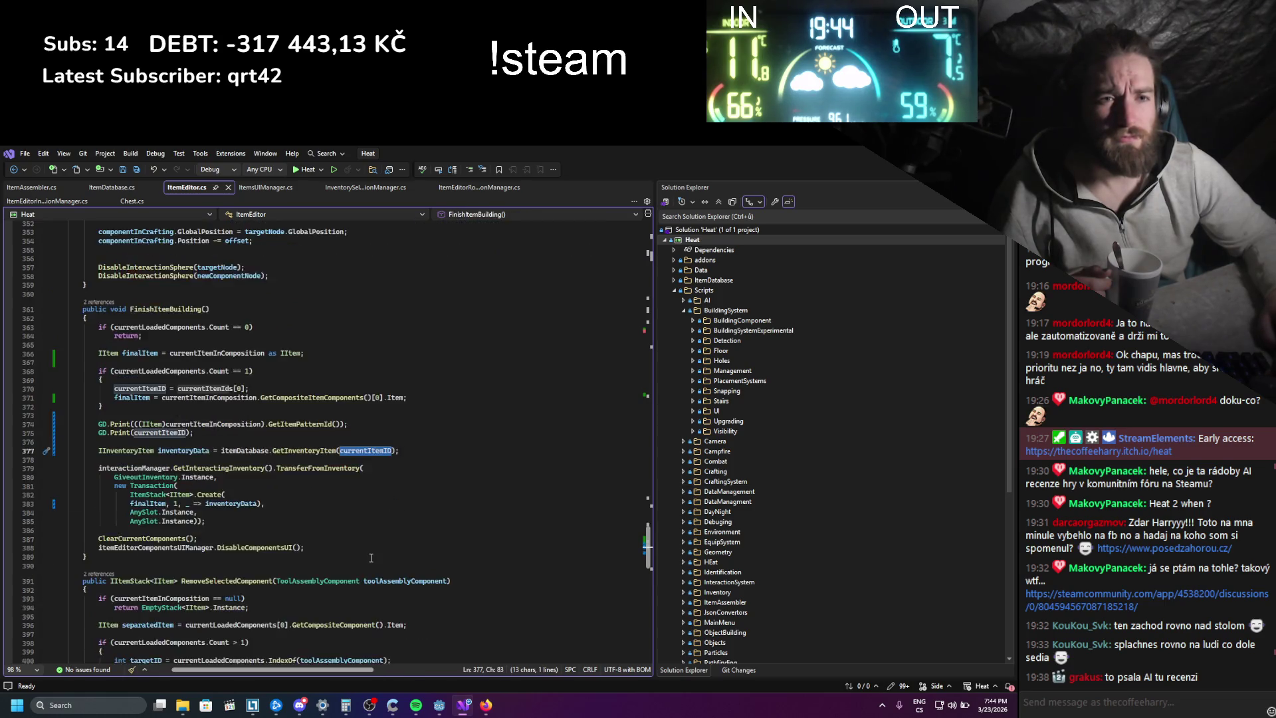
- Step through every currentItemID match with Find, scoped to the current document
{"action": "key", "text": "ctrl+f"}
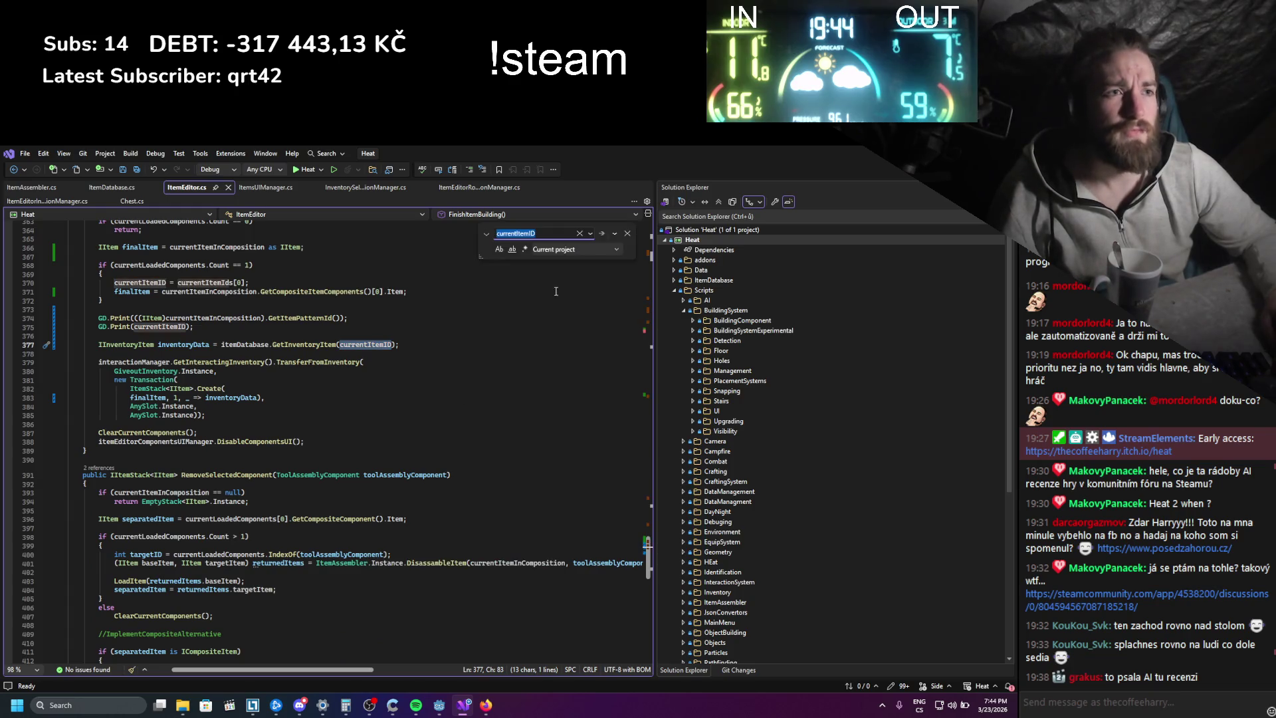
{"action": "left_click", "coordinate": [578, 255]}
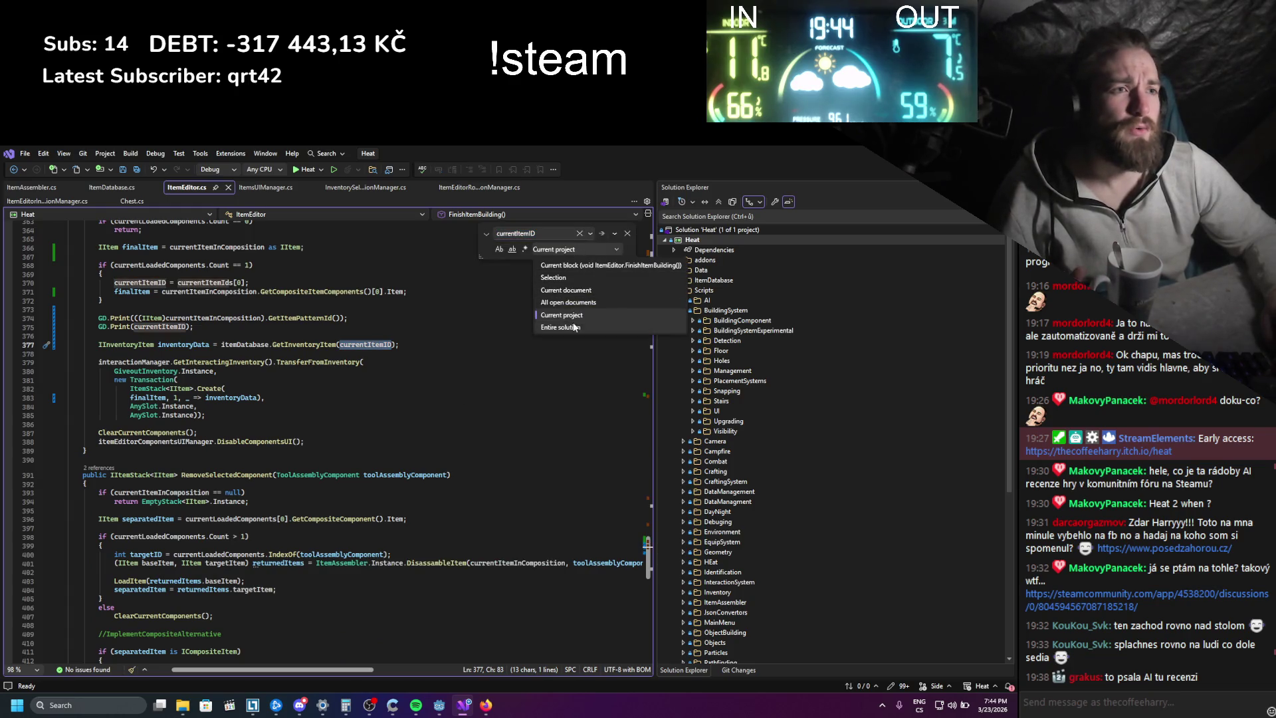
{"action": "left_click", "coordinate": [597, 276]}
{"action": "left_click", "coordinate": [601, 233]}
{"action": "left_click", "coordinate": [600, 233]}
{"action": "left_click", "coordinate": [599, 233]}
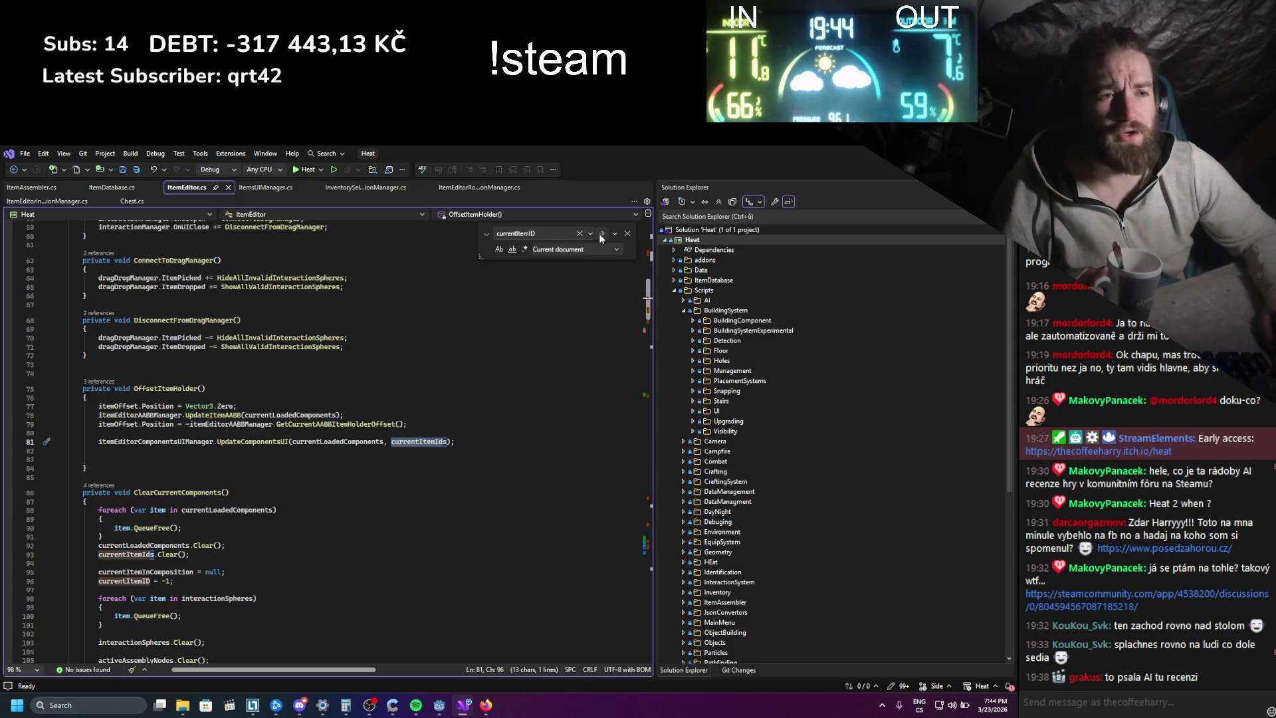
{"action": "left_click", "coordinate": [600, 233]}
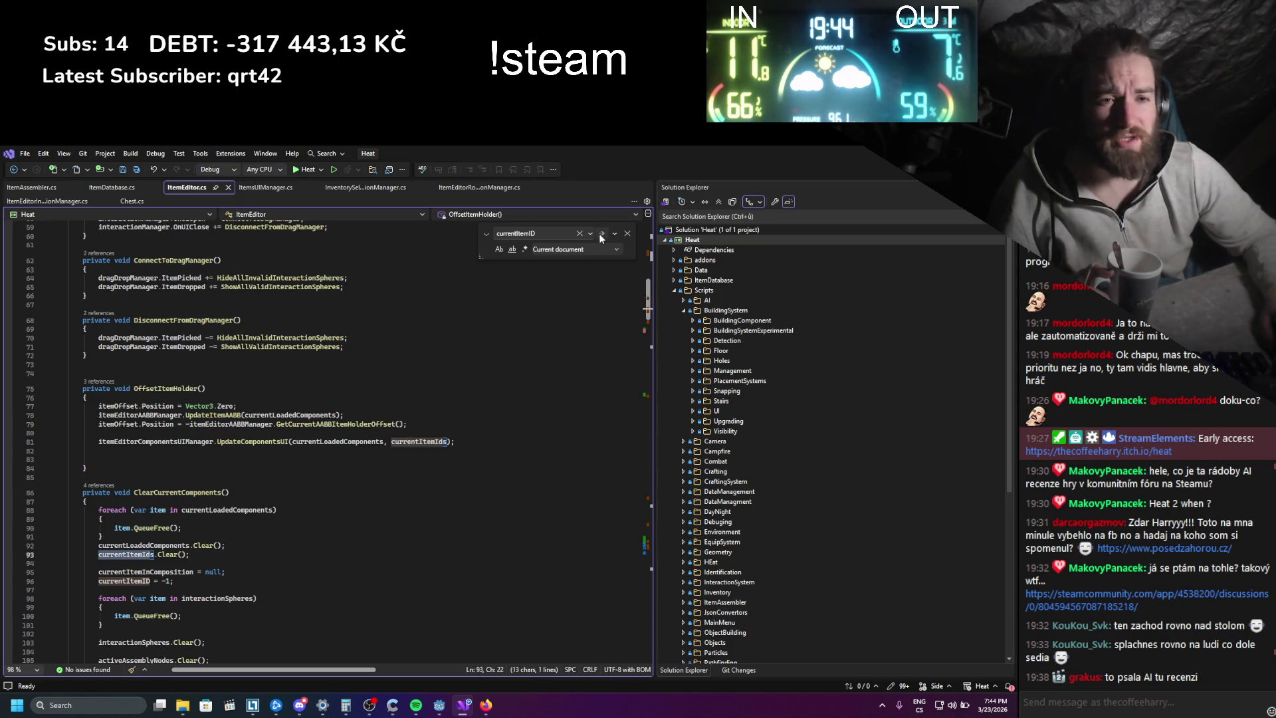
{"action": "left_click", "coordinate": [599, 233]}
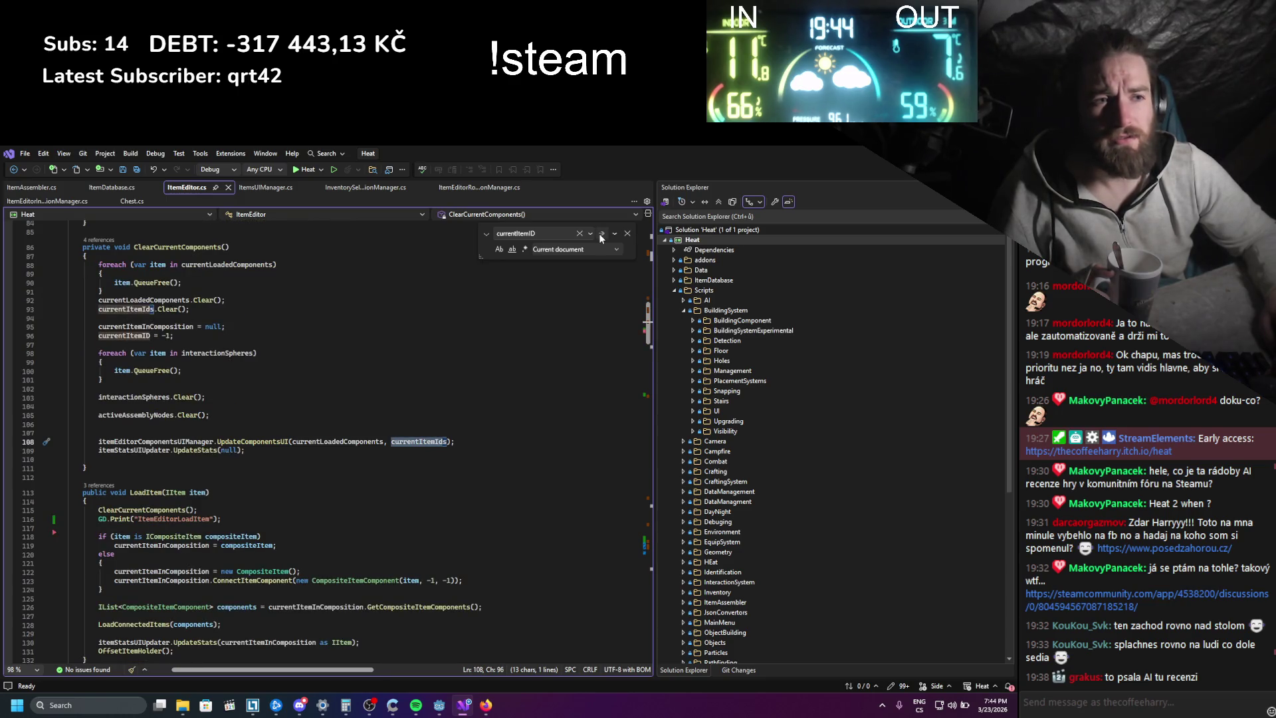
{"action": "left_click", "coordinate": [600, 233]}
{"action": "left_click", "coordinate": [599, 234]}
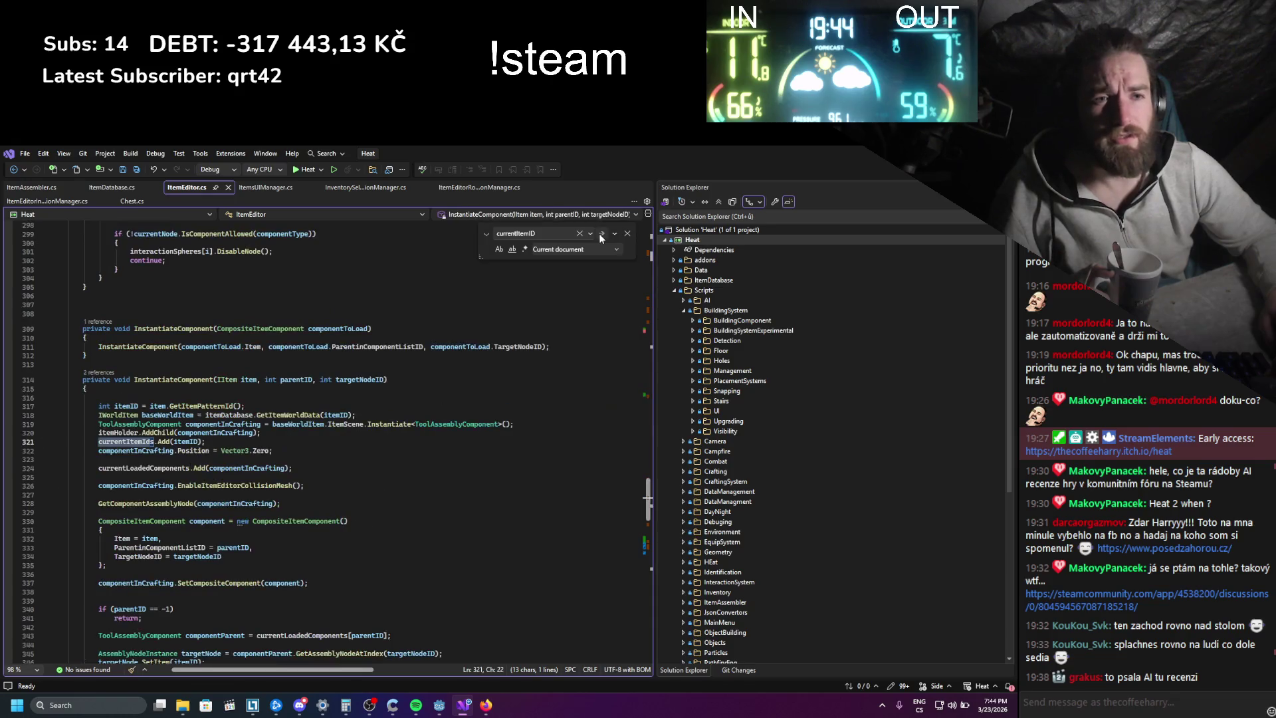
{"action": "left_click", "coordinate": [599, 234]}
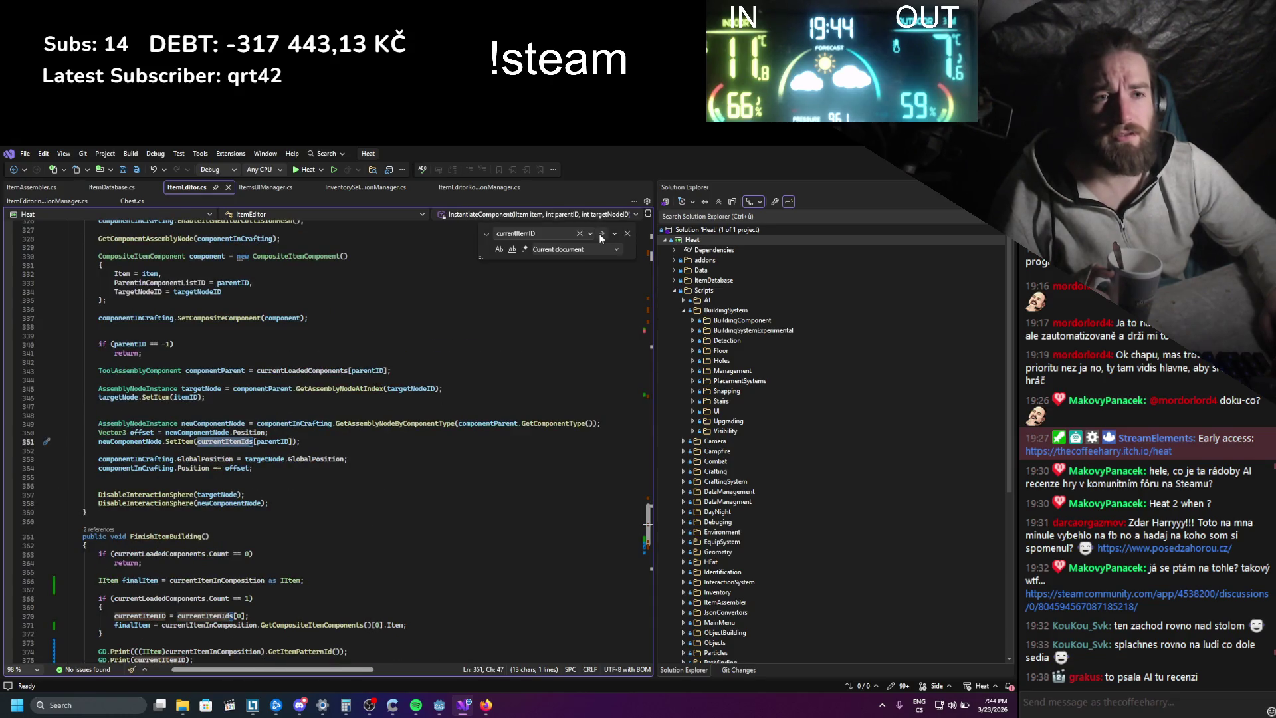
{"action": "left_click", "coordinate": [599, 233]}
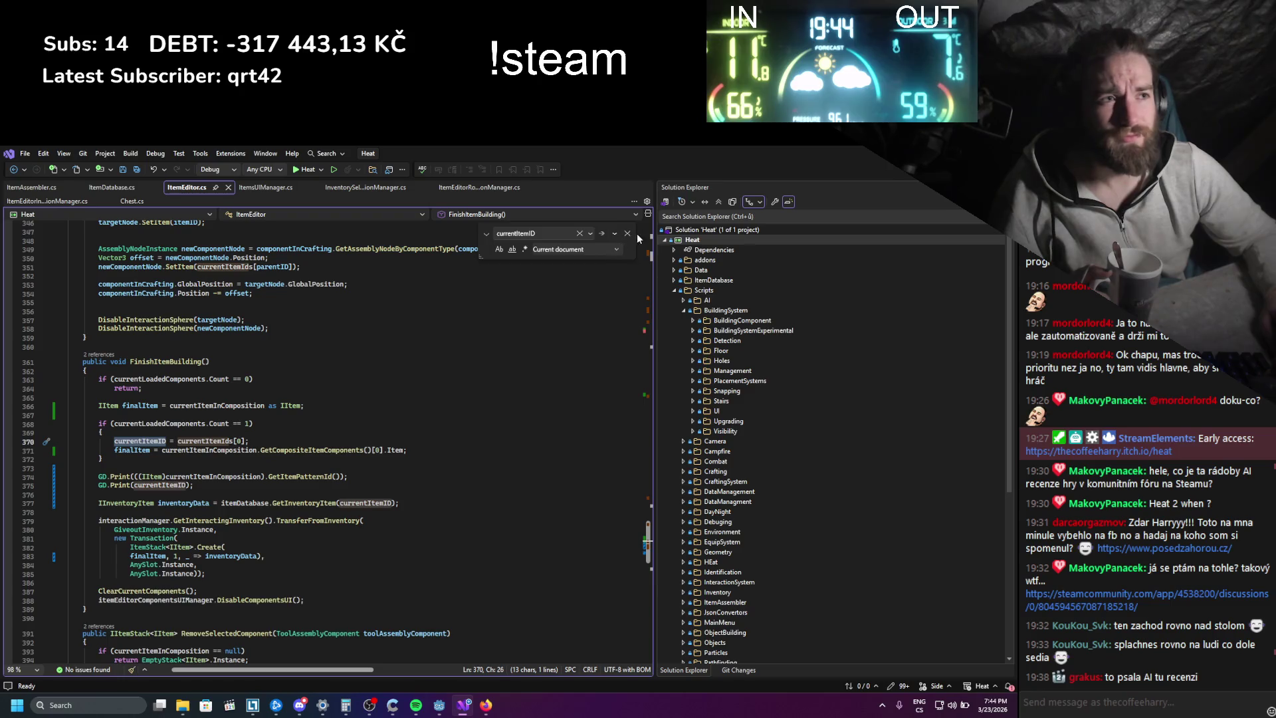
{"action": "left_click", "coordinate": [630, 234]}
- Delete the currentItemID field declaration and save ItemEditor.cs
{"action": "left_click_drag", "start_coordinate": [649, 546], "coordinate": [664, 229]}
{"action": "left_click", "coordinate": [279, 469]}
{"action": "key", "text": "shift+Home"}
{"action": "key", "text": "BackSpace"}
{"action": "key", "text": "BackSpace"}
{"action": "key", "text": "ctrl+s"}
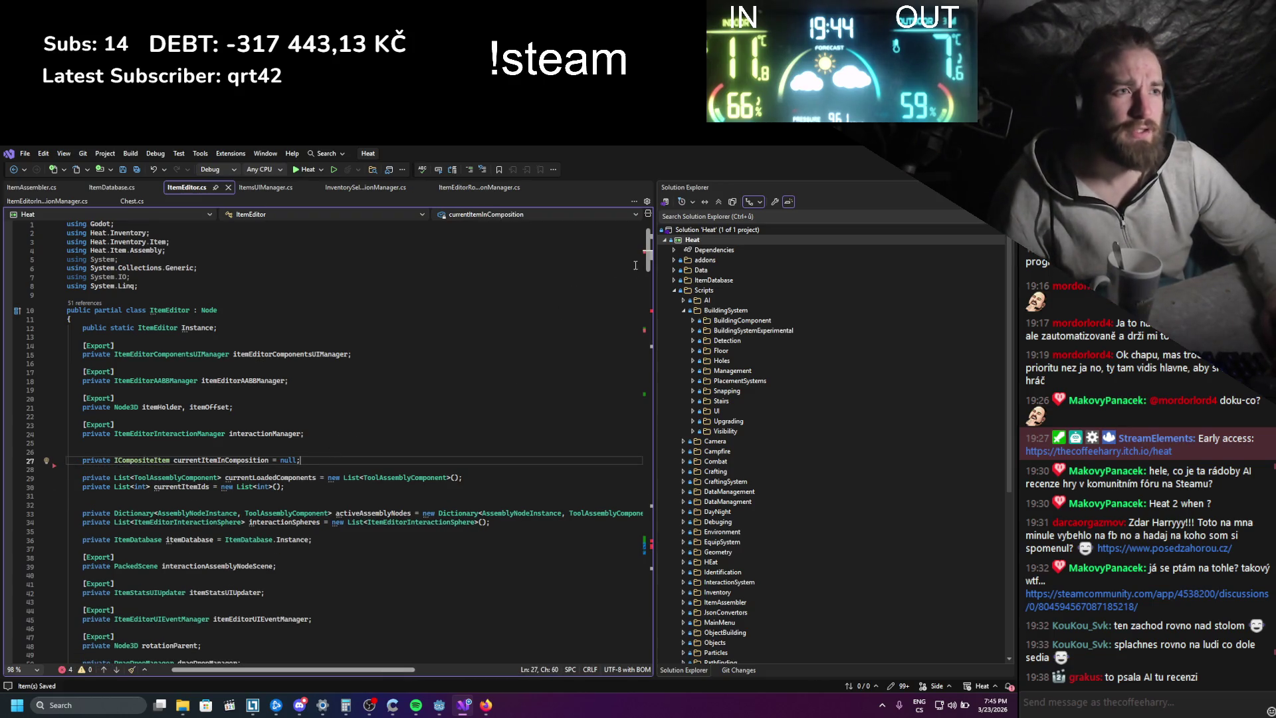
- Remove the currentItemID = -1 reset, save, and open a line after the finalItem declaration
{"action": "left_click_drag", "start_coordinate": [651, 255], "coordinate": [650, 311]}
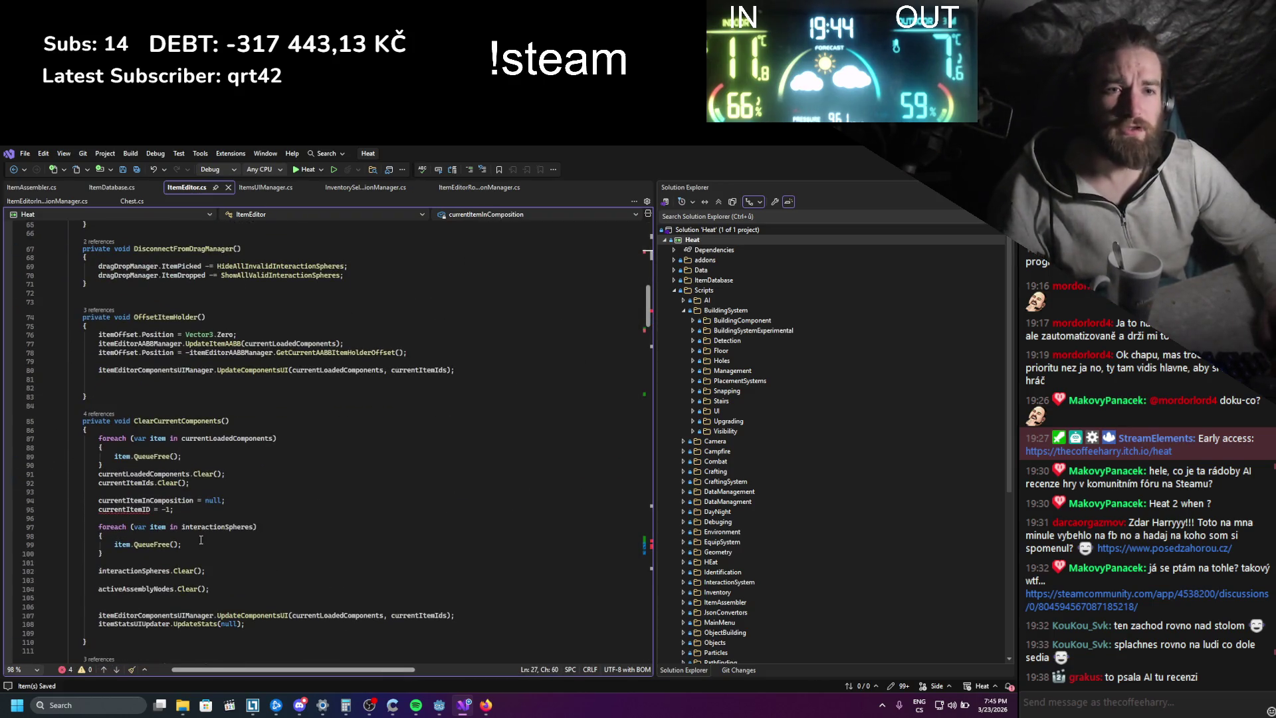
{"action": "left_click", "coordinate": [328, 506]}
{"action": "key", "text": "shift+Home"}
{"action": "key", "text": "BackSpace"}
{"action": "key", "text": "BackSpace"}
{"action": "key", "text": "ctrl+s"}
{"action": "left_click_drag", "start_coordinate": [648, 310], "coordinate": [647, 542]}
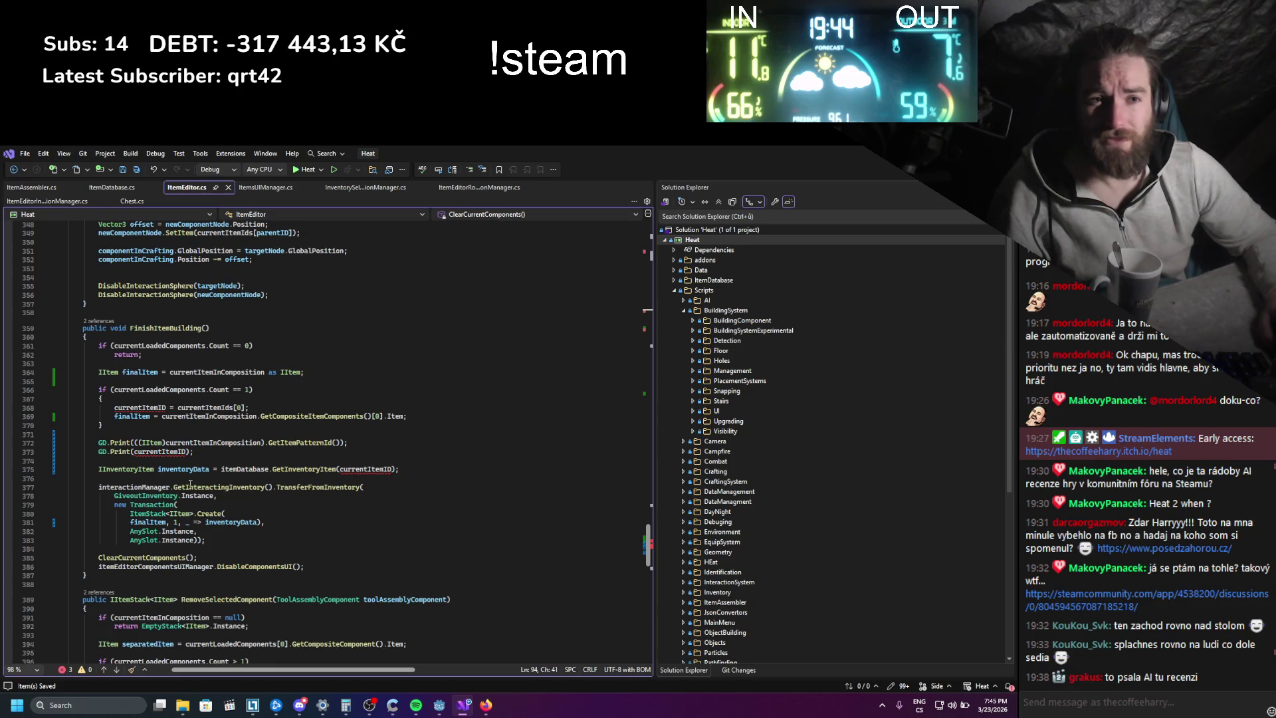
{"action": "key", "text": "Return"}
{"action": "key", "text": "Up"}
- Declare a local int currentItemID on line 365 of FinishItemBuilding and save
{"action": "type", "text": "pri"}
{"action": "key", "text": "BackSpace"}
{"action": "key", "text": "BackSpace"}
{"action": "key", "text": "BackSpace"}
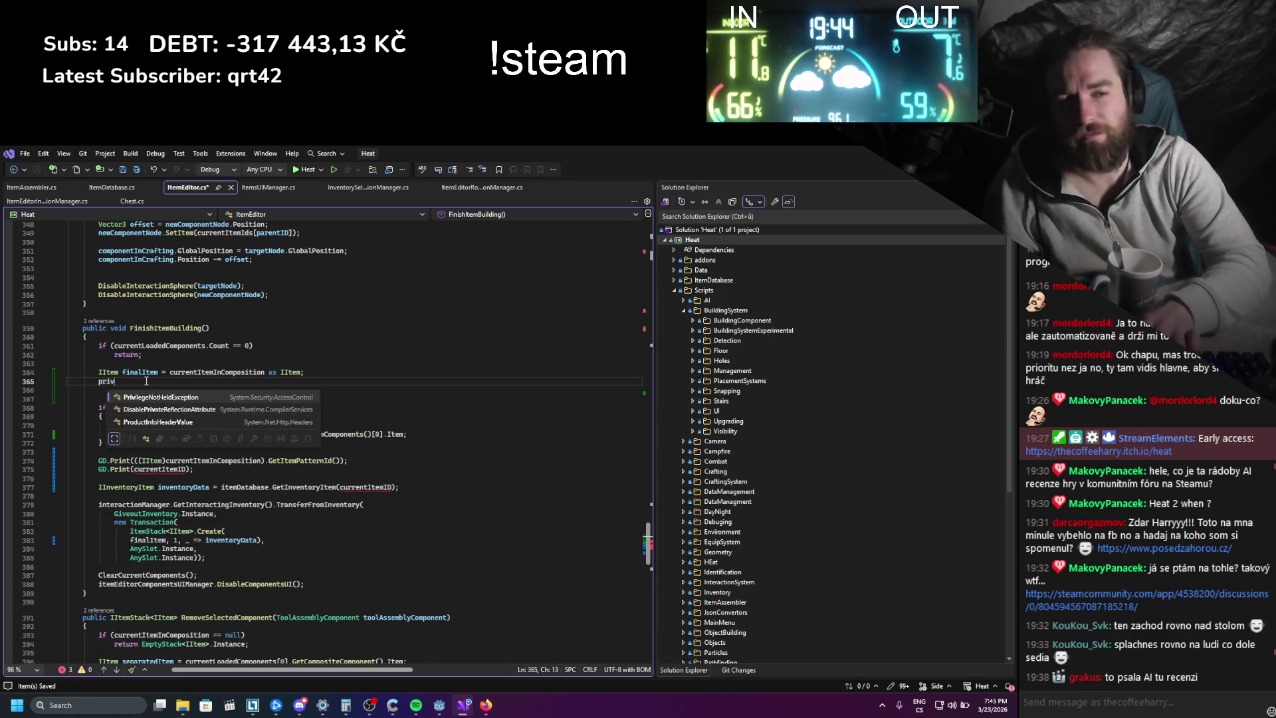
{"action": "type", "text": "int currentID"}
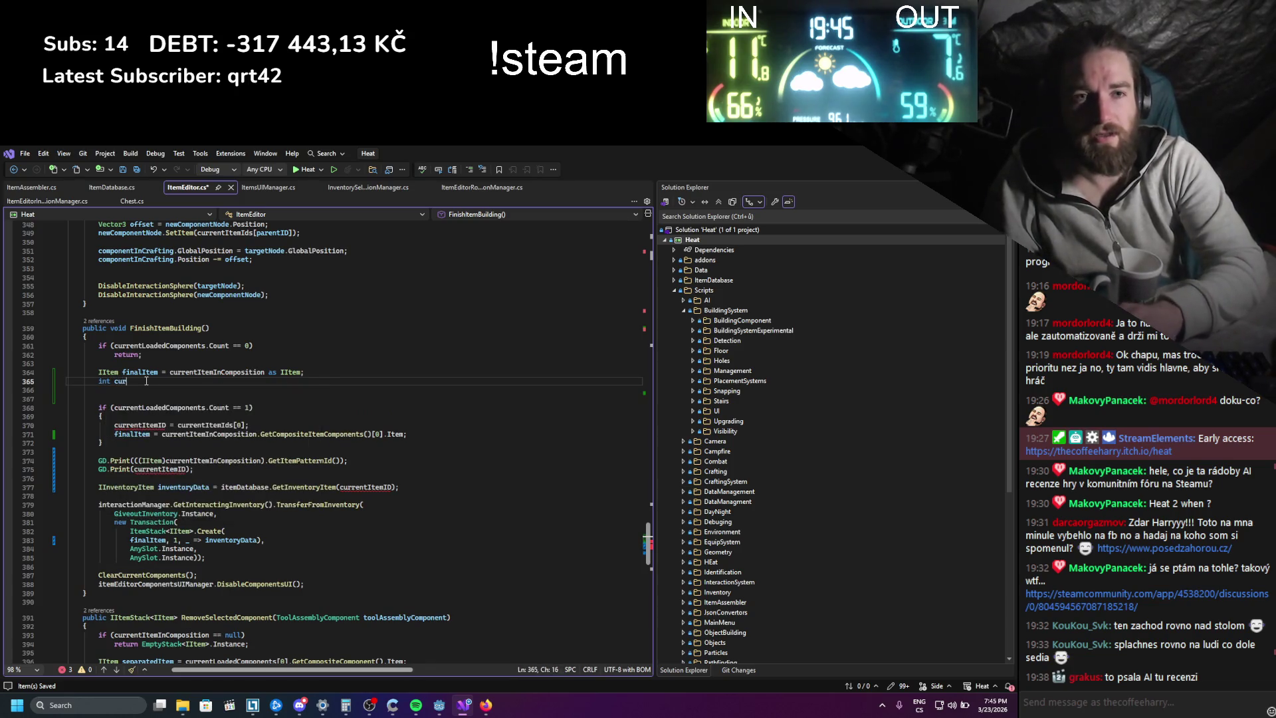
{"action": "key", "text": "ctrl+s"}
{"action": "double_click", "coordinate": [144, 382]}
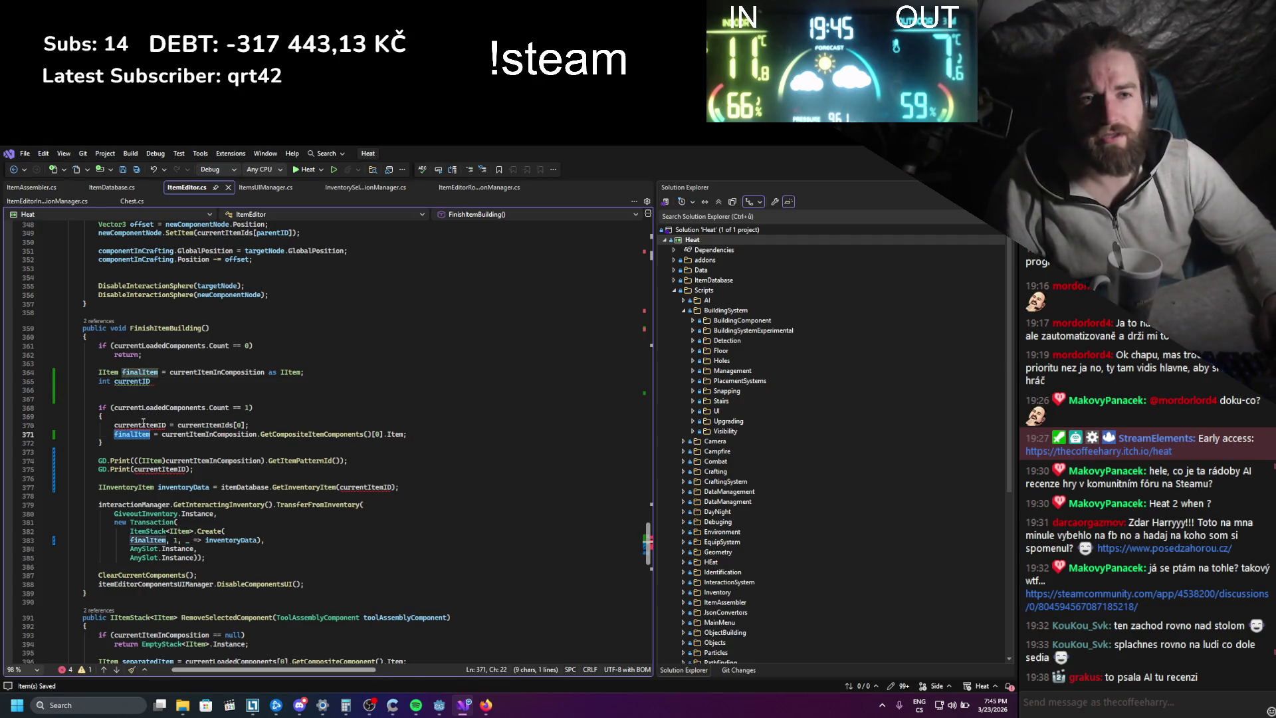
{"action": "double_click", "coordinate": [140, 424]}
{"action": "key", "text": "ctrl+c"}
{"action": "double_click", "coordinate": [138, 382]}
{"action": "key", "text": "ctrl+v"}
{"action": "key", "text": "ctrl+s"}
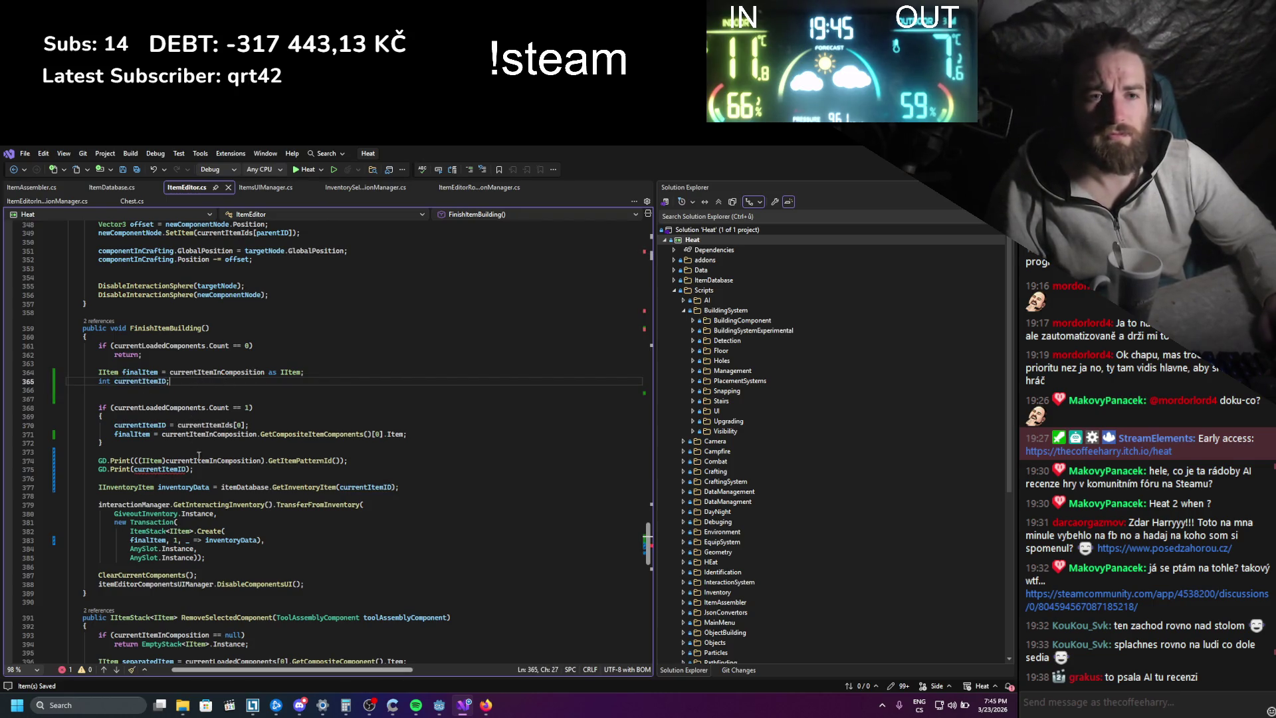
- Delete the GD.Print(currentItemID) debug line and save
{"action": "left_click_drag", "start_coordinate": [194, 469], "coordinate": [58, 473]}
{"action": "key", "text": "BackSpace"}
{"action": "key", "text": "BackSpace"}
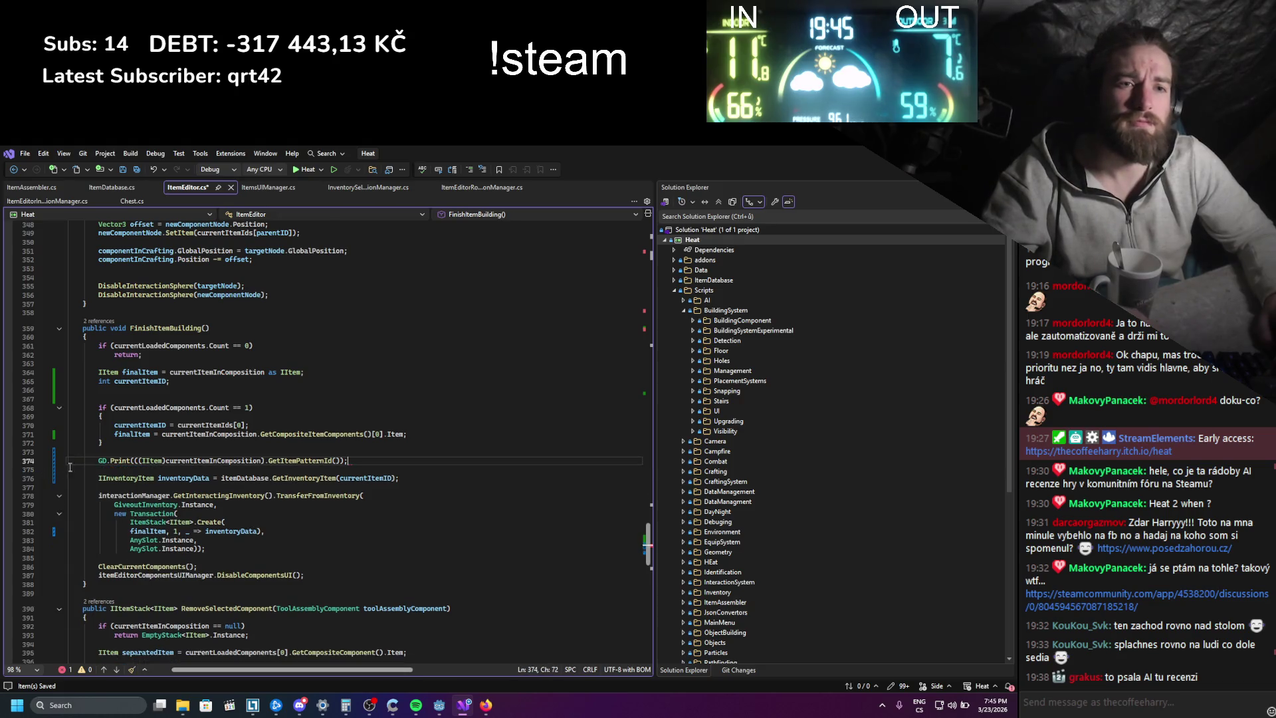
{"action": "key", "text": "ctrl+s"}
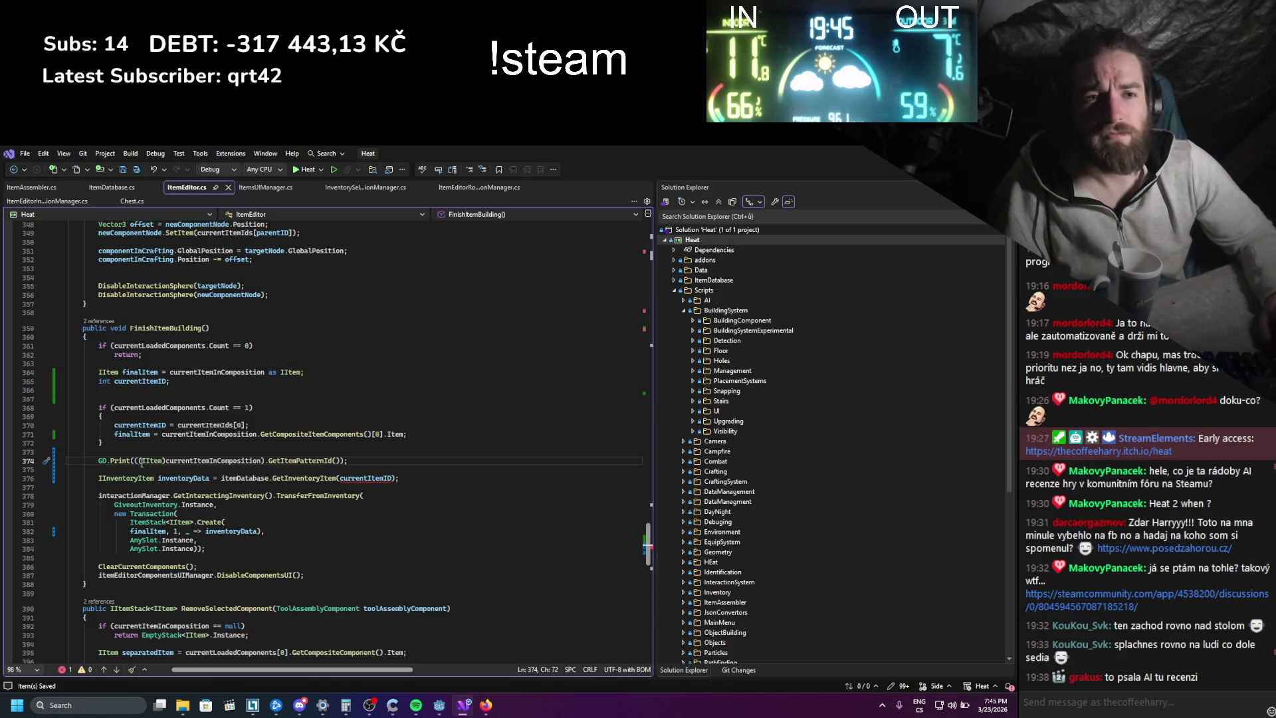
- Initialize currentItemID with ((IItem)currentItemInComposition).GetItemPatternId() and relaunch the game
{"action": "left_click_drag", "start_coordinate": [138, 463], "coordinate": [343, 458]}
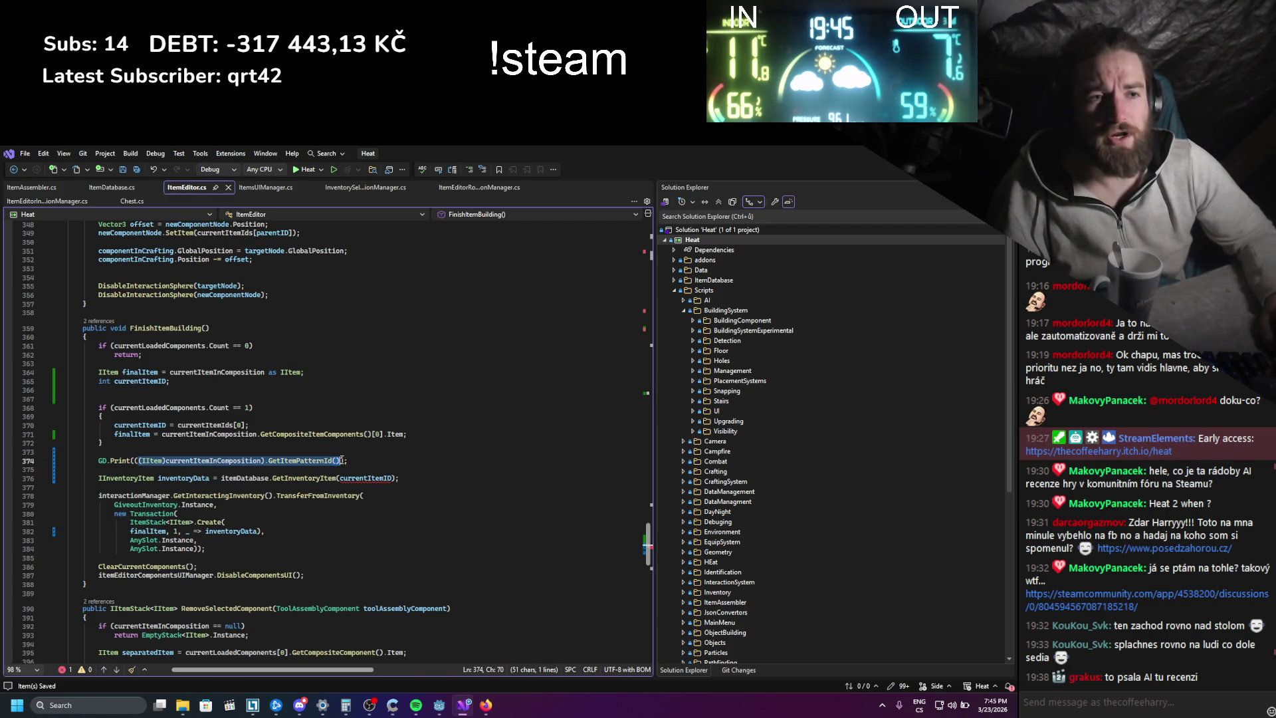
{"action": "left_click", "coordinate": [134, 460]}
{"action": "type", "text": "("}
{"action": "left_click_drag", "start_coordinate": [134, 460], "coordinate": [340, 459]}
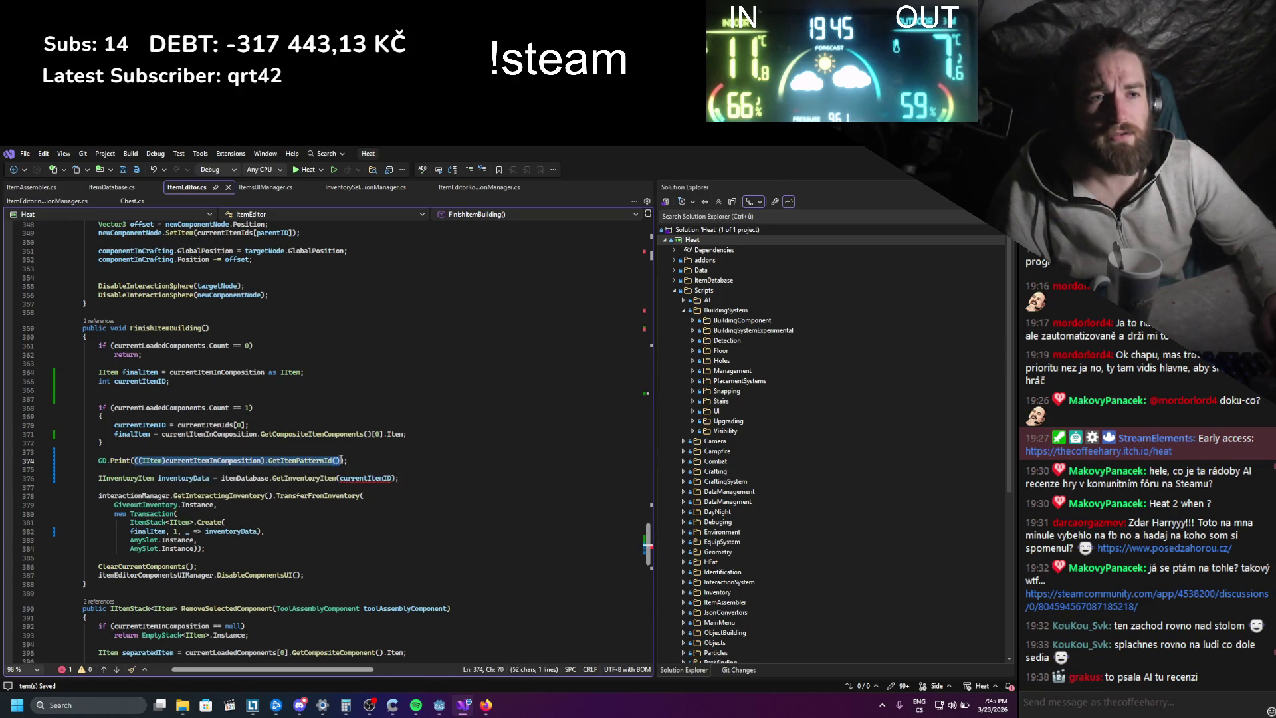
{"action": "left_click", "coordinate": [167, 381]}
{"action": "type", "text": "="}
{"action": "key", "text": "ctrl+v"}
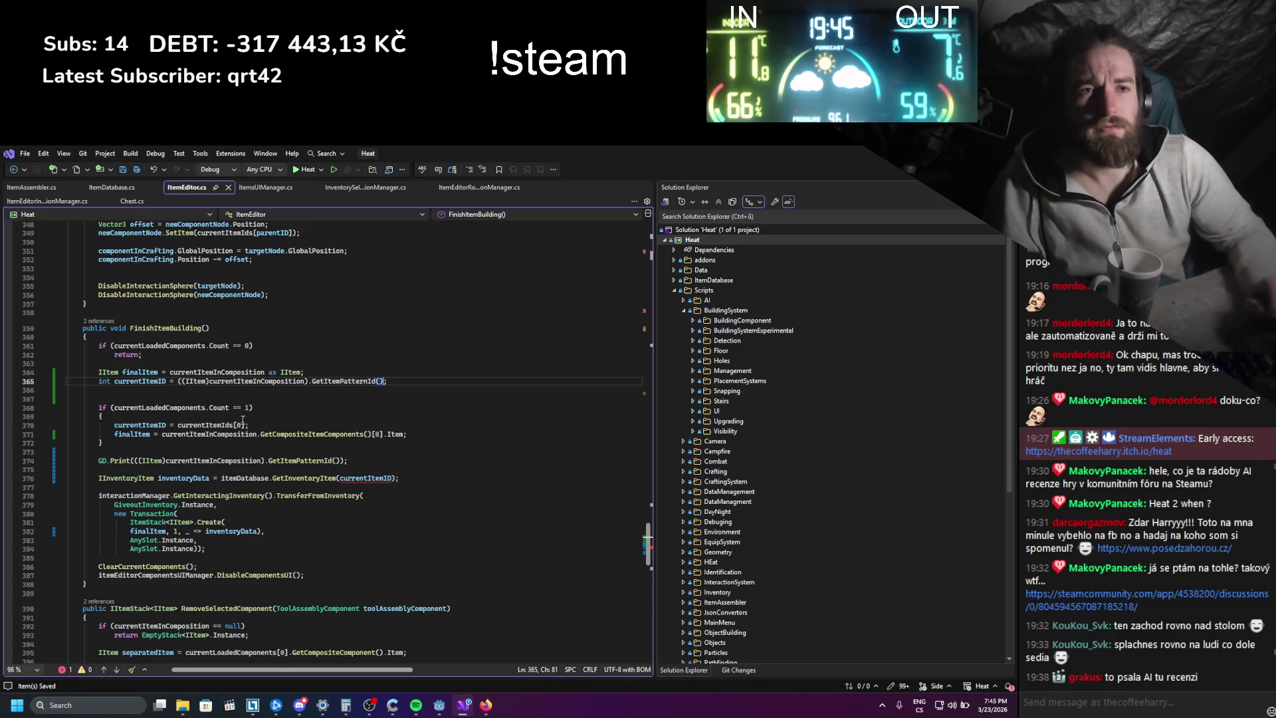
{"action": "left_click", "coordinate": [368, 425]}
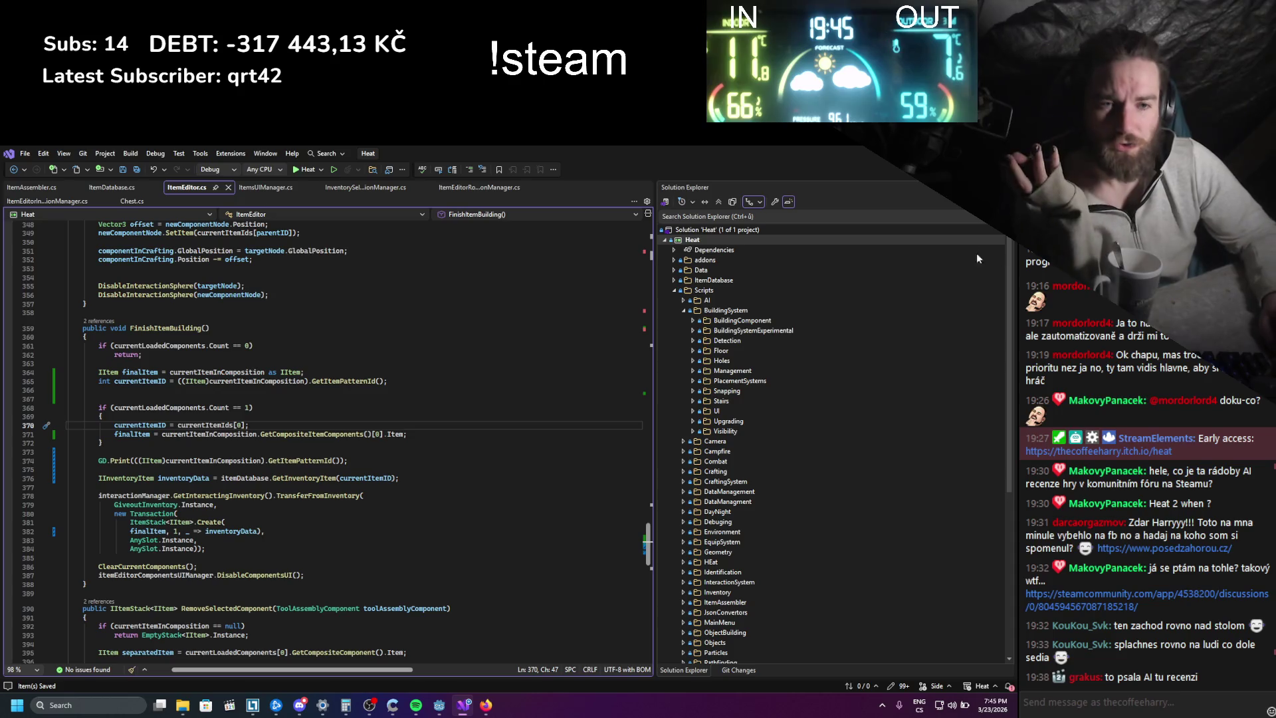
{"action": "key", "text": "alt+Tab"}
{"action": "left_click", "coordinate": [852, 171]}
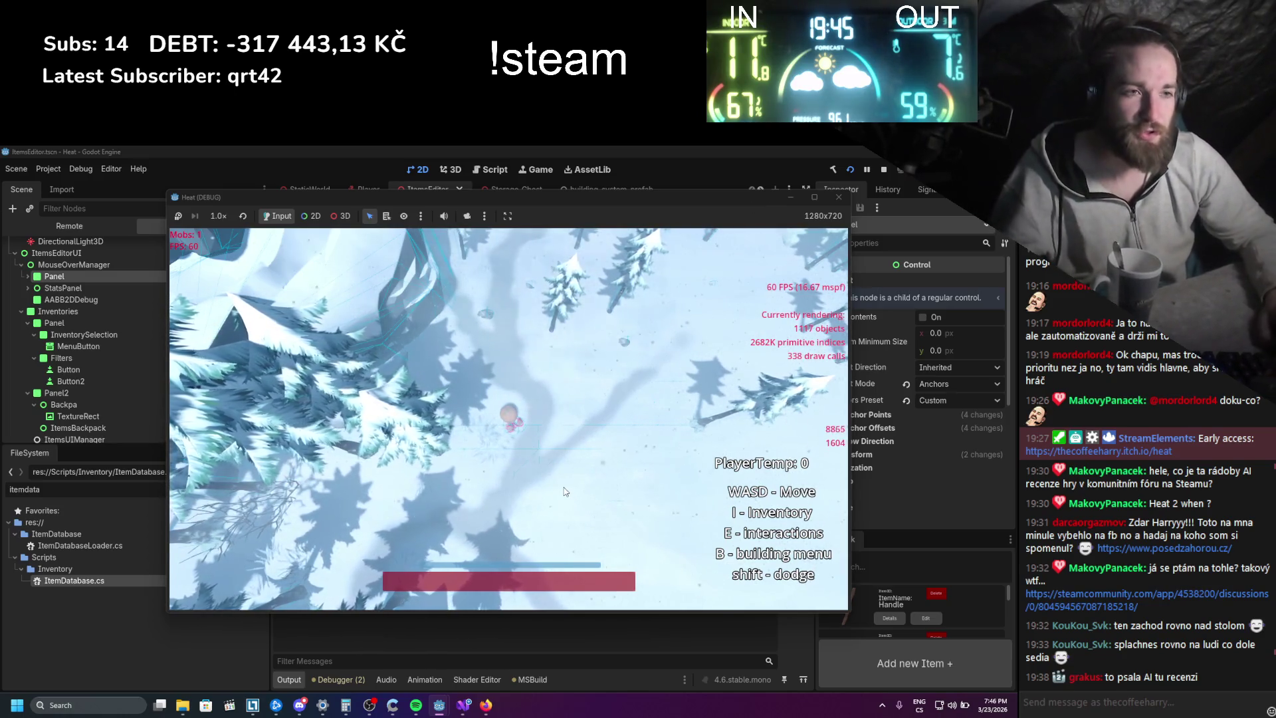
- Open the inventory with I, attach the stick under the log, assemble the hammer, and stop
{"action": "key", "text": "d"}
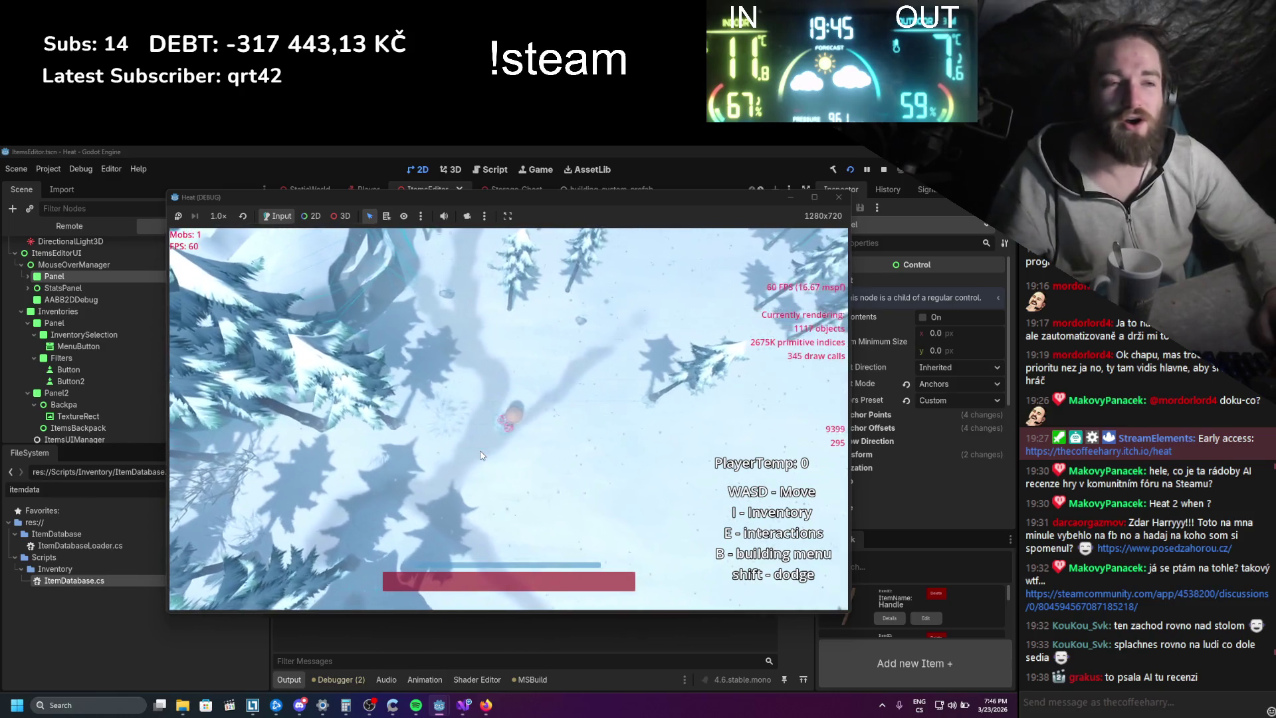
{"action": "key", "text": "i"}
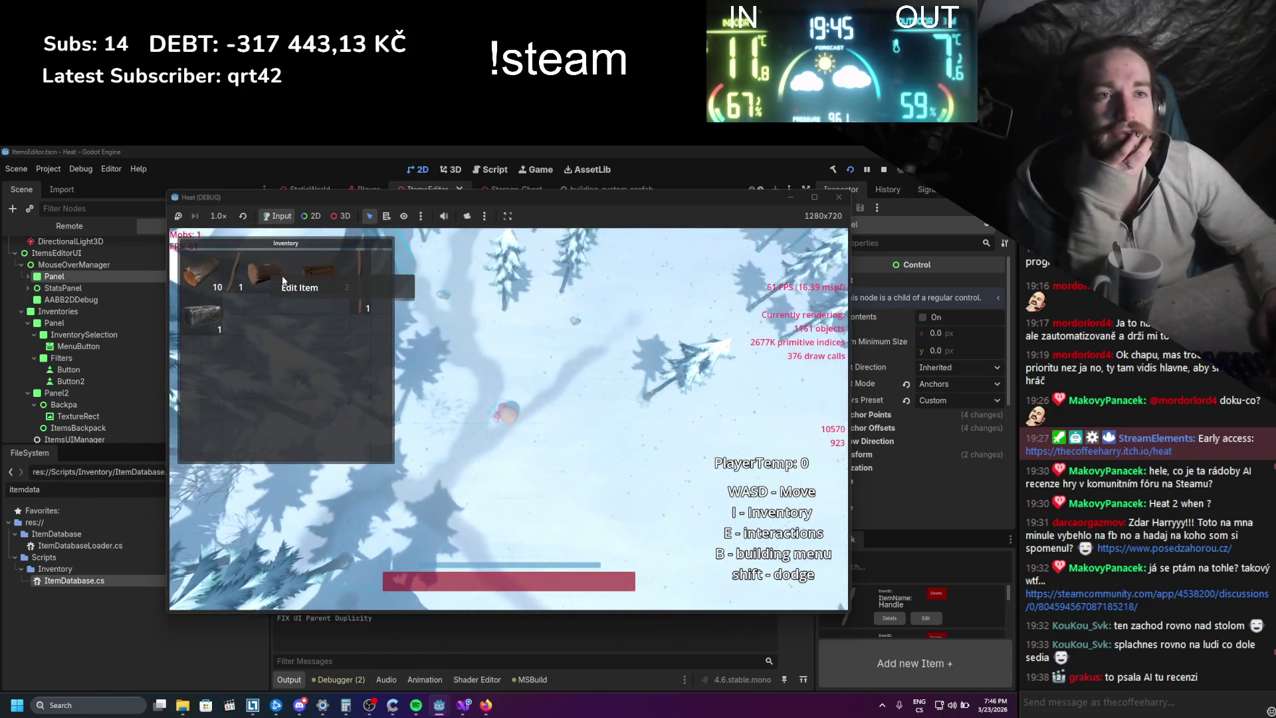
{"action": "left_click", "coordinate": [281, 290]}
{"action": "mouse_move", "coordinate": [233, 314]}
{"action": "left_mouse_down"}
{"action": "mouse_move", "coordinate": [477, 420]}
{"action": "mouse_move", "coordinate": [508, 413]}
{"action": "left_mouse_up"}
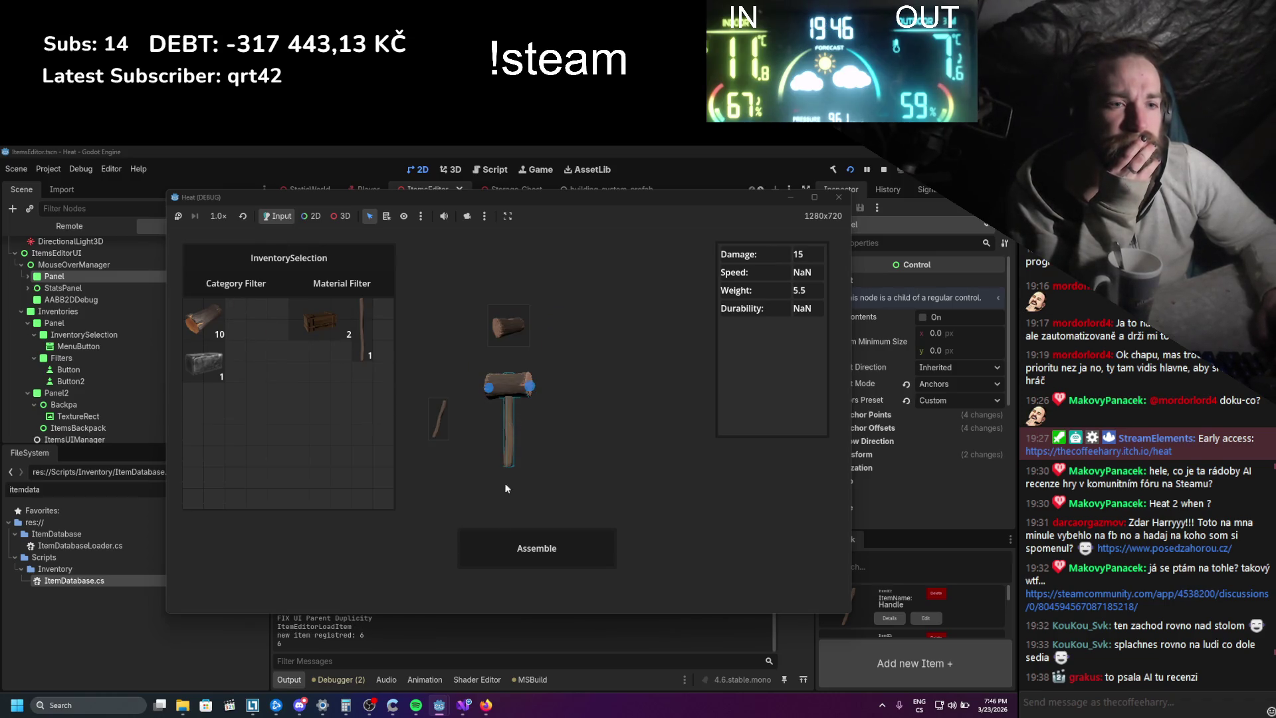
{"action": "left_click", "coordinate": [501, 562]}
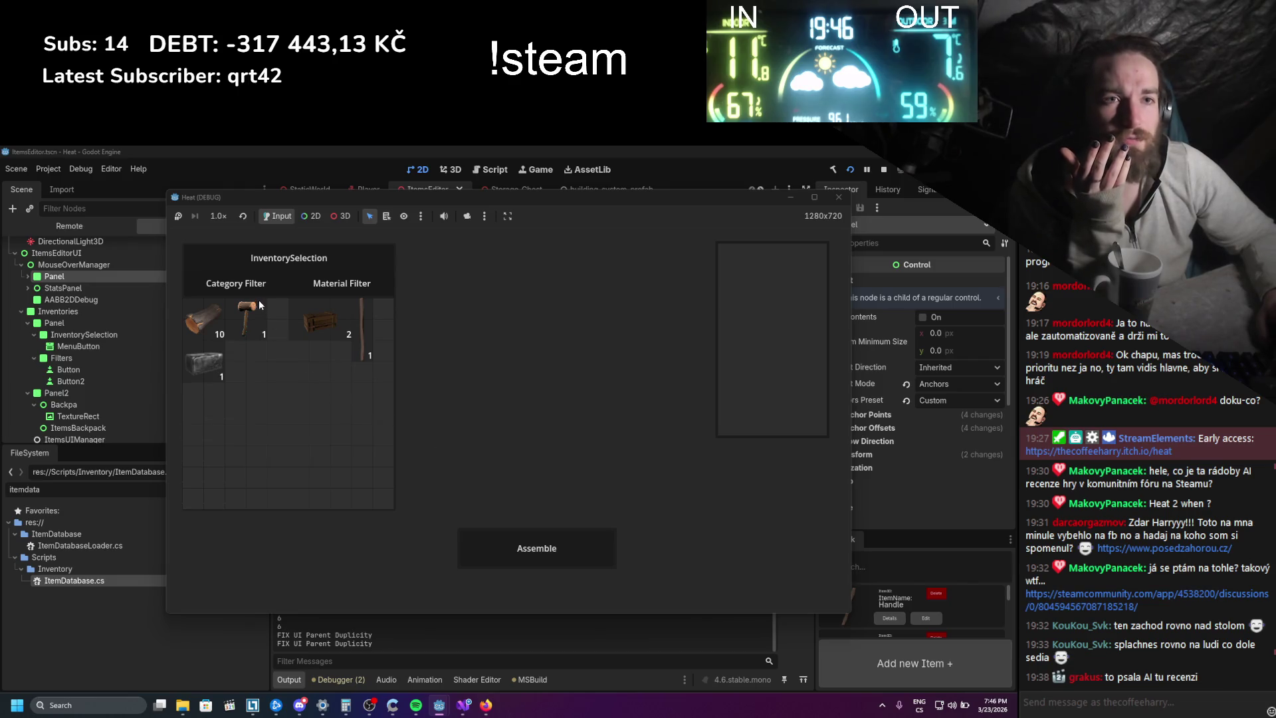
{"action": "left_click", "coordinate": [517, 384]}
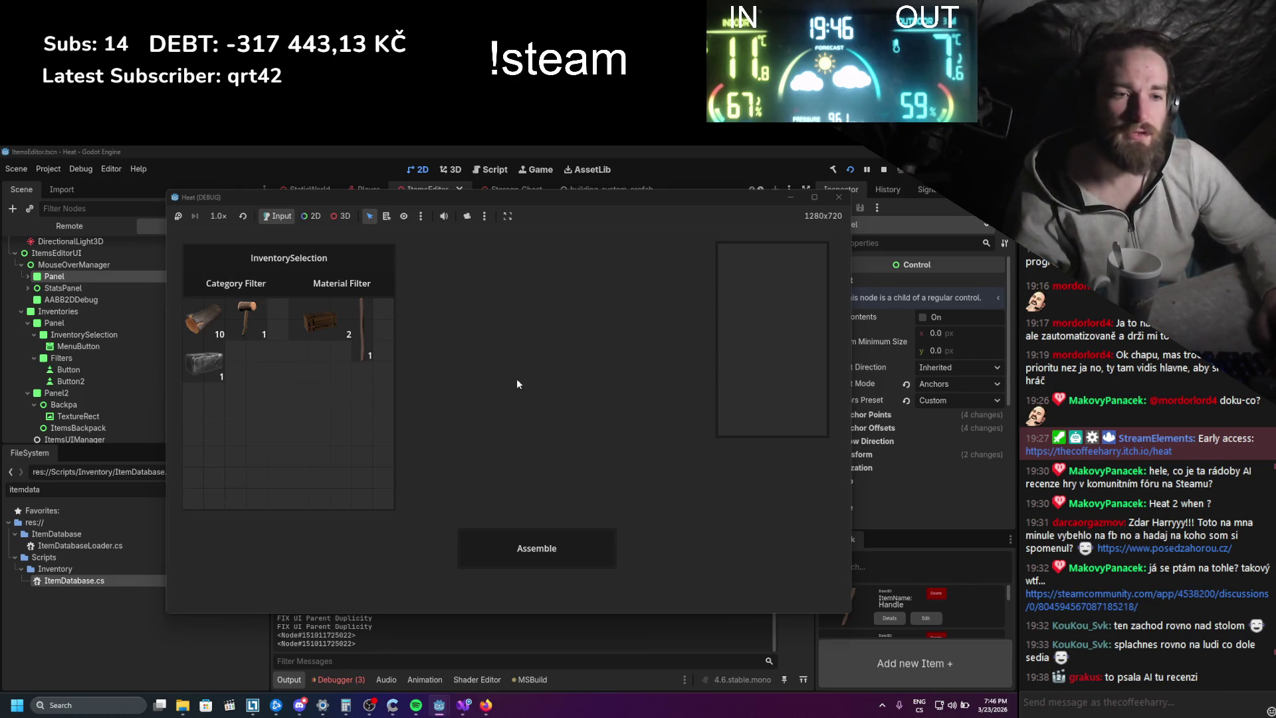
{"action": "left_click", "coordinate": [838, 197]}
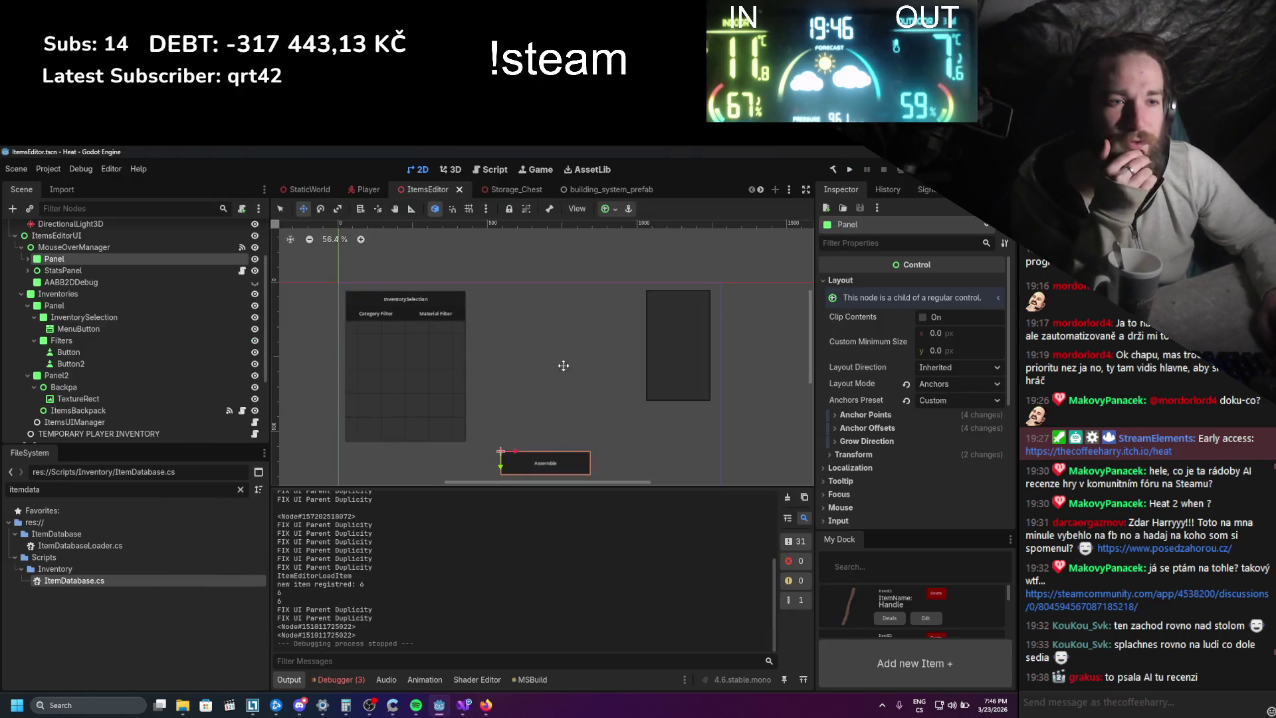
- Read the ArgumentOutOfRange error's expanded stack trace in Debugger > Errors, then switch to Visual Studio
{"action": "left_click", "coordinate": [340, 679]}
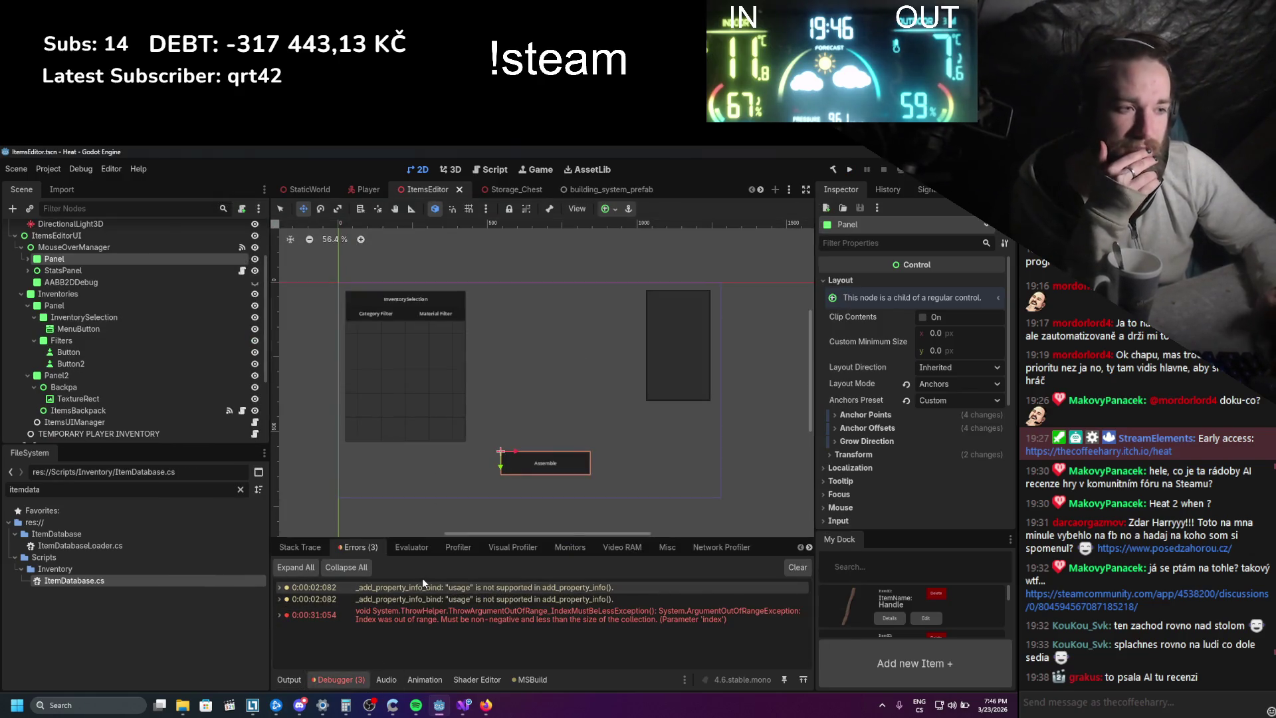
{"action": "left_click", "coordinate": [290, 616]}
{"action": "scroll", "coordinate": [322, 611], "scroll_direction": "down", "scroll_amount": 3}
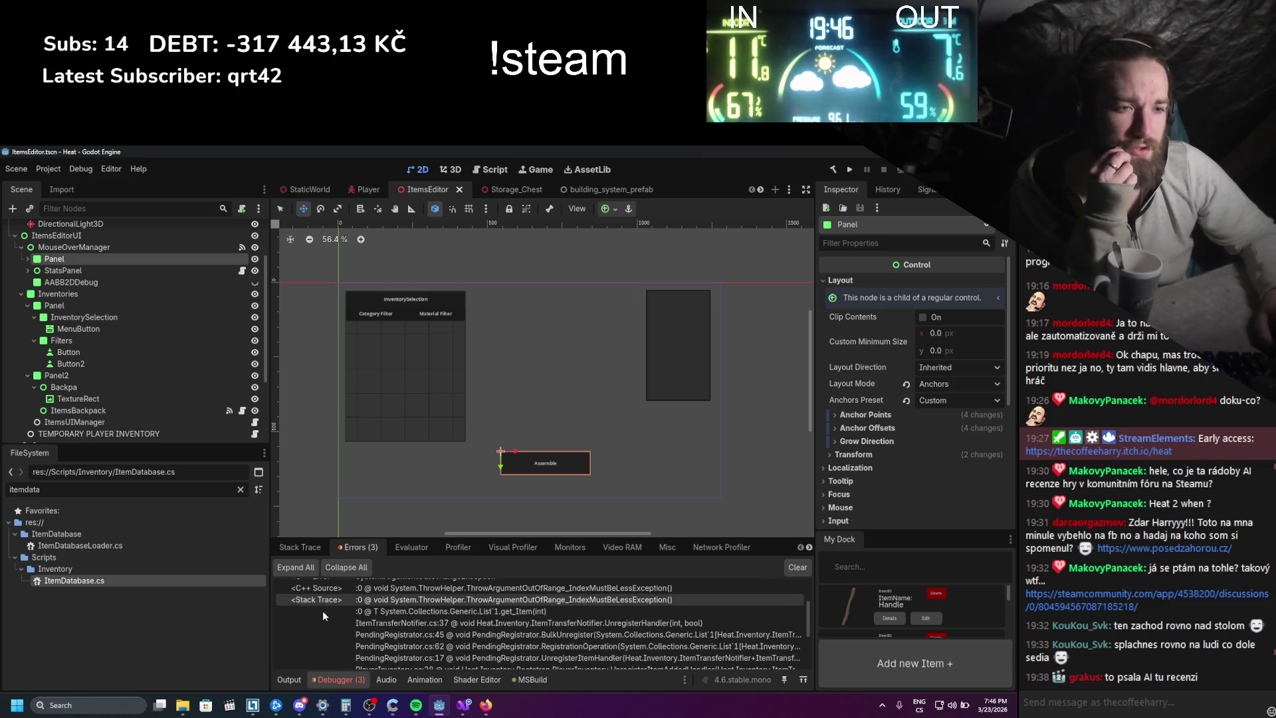
{"action": "scroll", "coordinate": [321, 610], "scroll_direction": "down", "scroll_amount": 3}
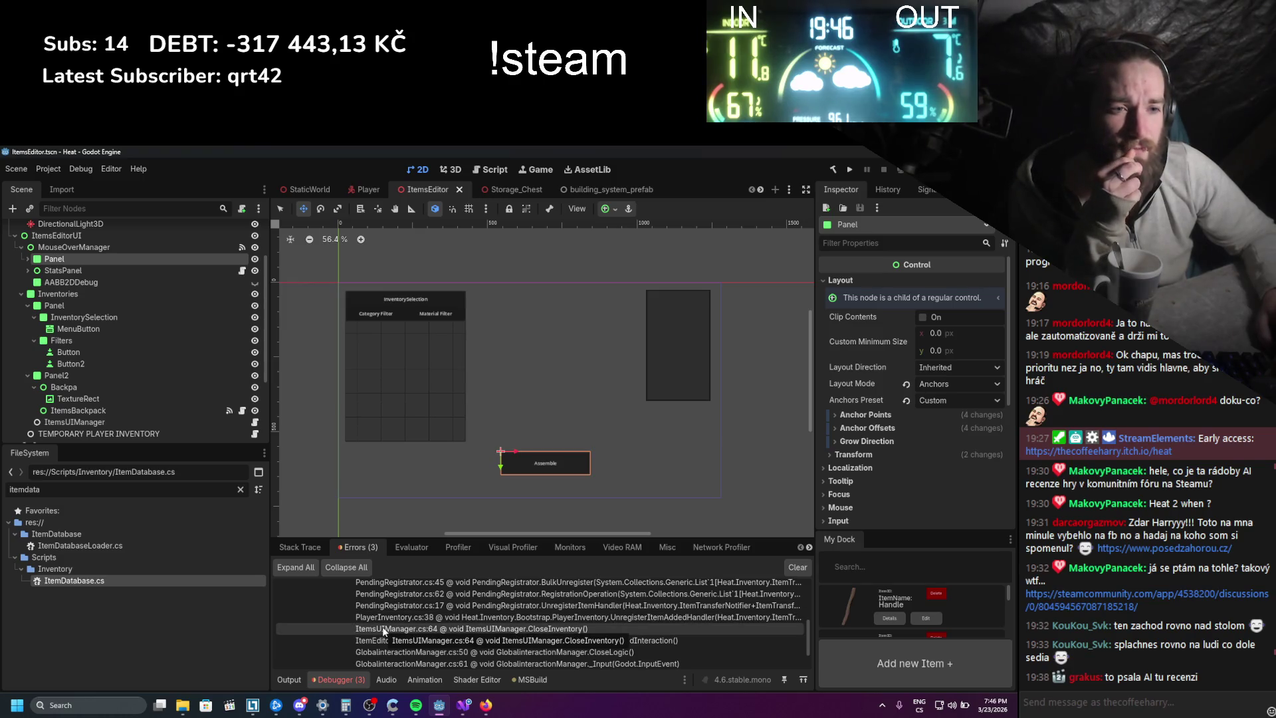
{"action": "left_click", "coordinate": [471, 707]}
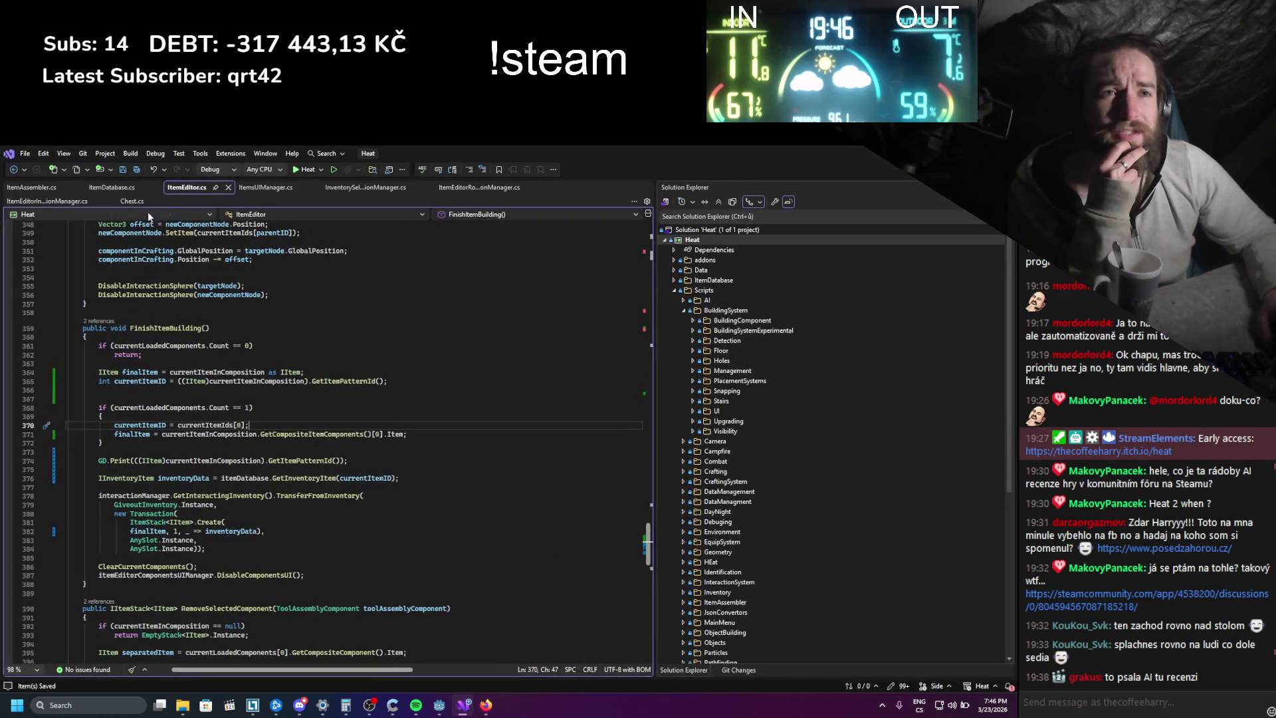
- Delete the null-check early return in ItemsUIManager.cs's CloseInventory, then switch back to Godot
{"action": "left_click", "coordinate": [266, 188]}
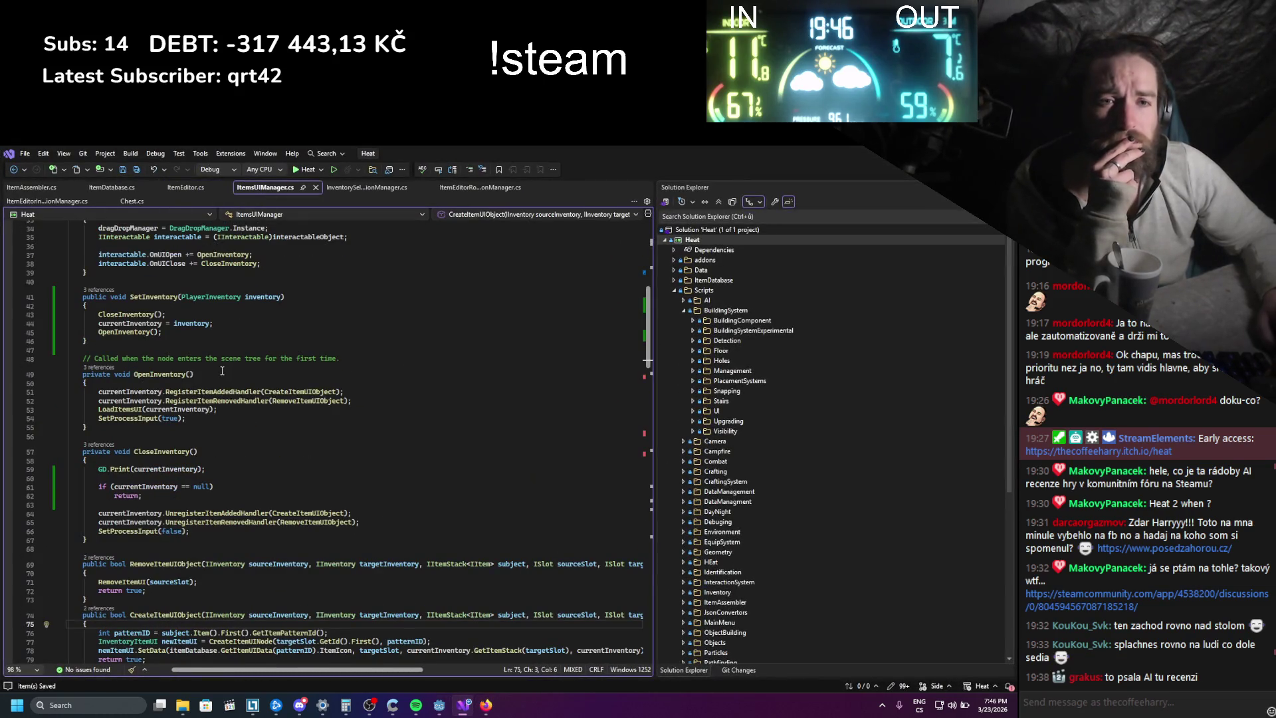
{"action": "scroll", "coordinate": [222, 370], "scroll_direction": "down", "scroll_amount": 2}
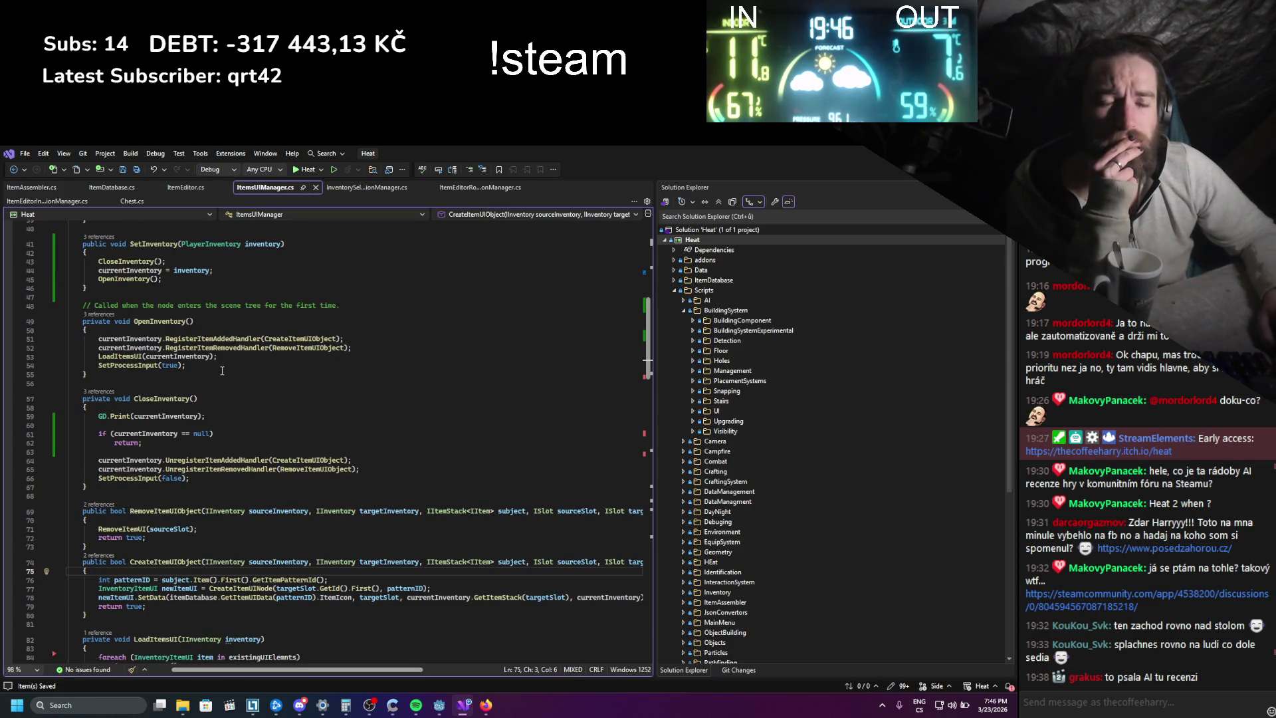
{"action": "left_click_drag", "start_coordinate": [151, 447], "coordinate": [77, 435]}
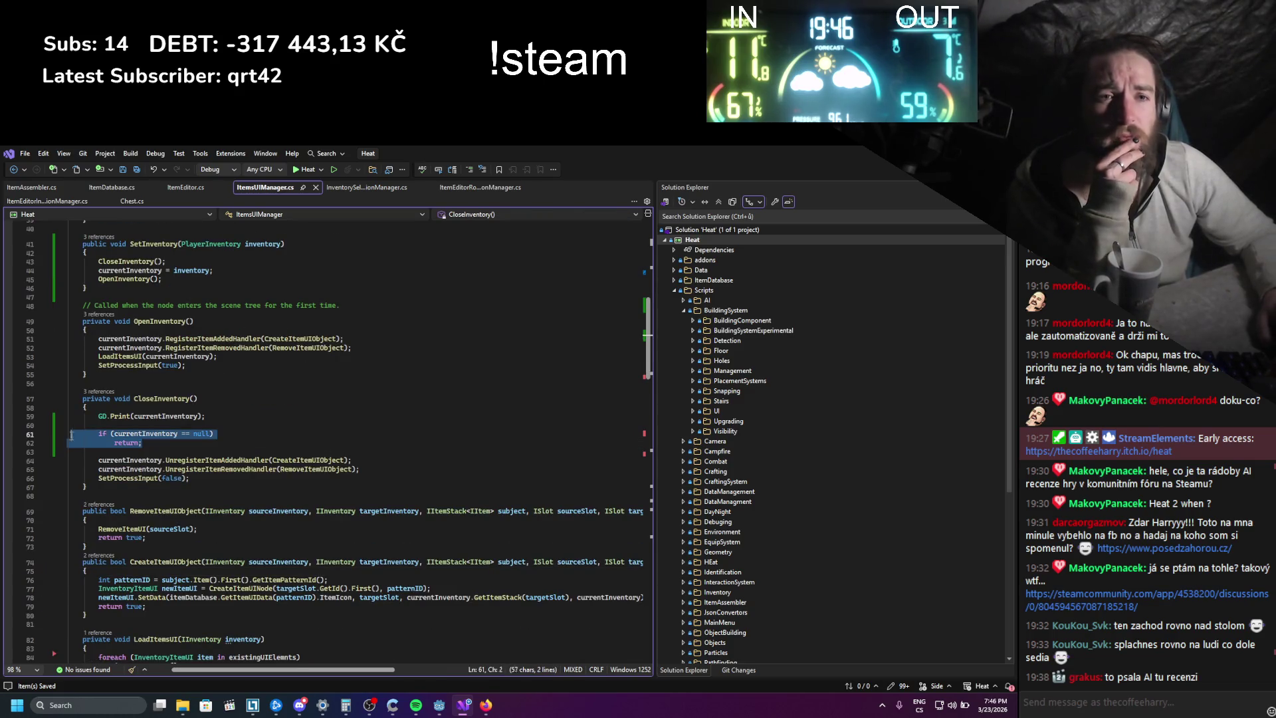
{"action": "key", "text": "BackSpace"}
{"action": "key", "text": "BackSpace"}
{"action": "key", "text": "BackSpace"}
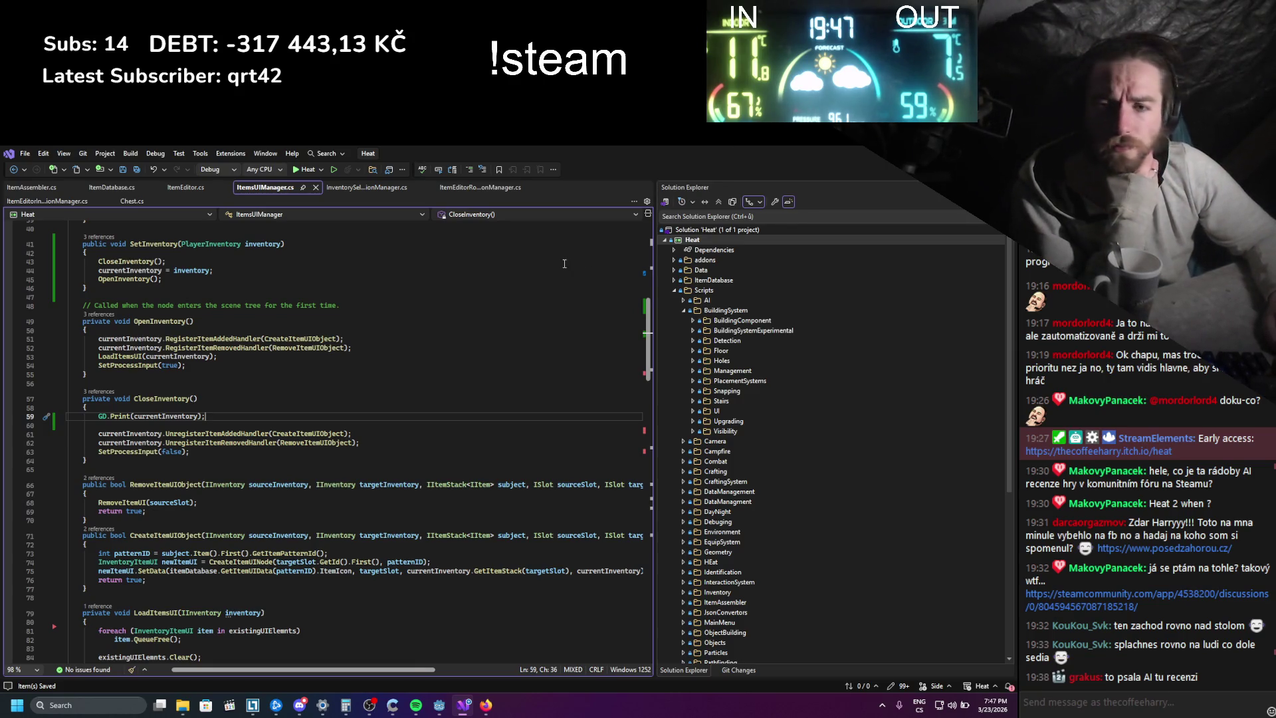
{"action": "scroll", "coordinate": [564, 264], "scroll_direction": "up", "scroll_amount": 3}
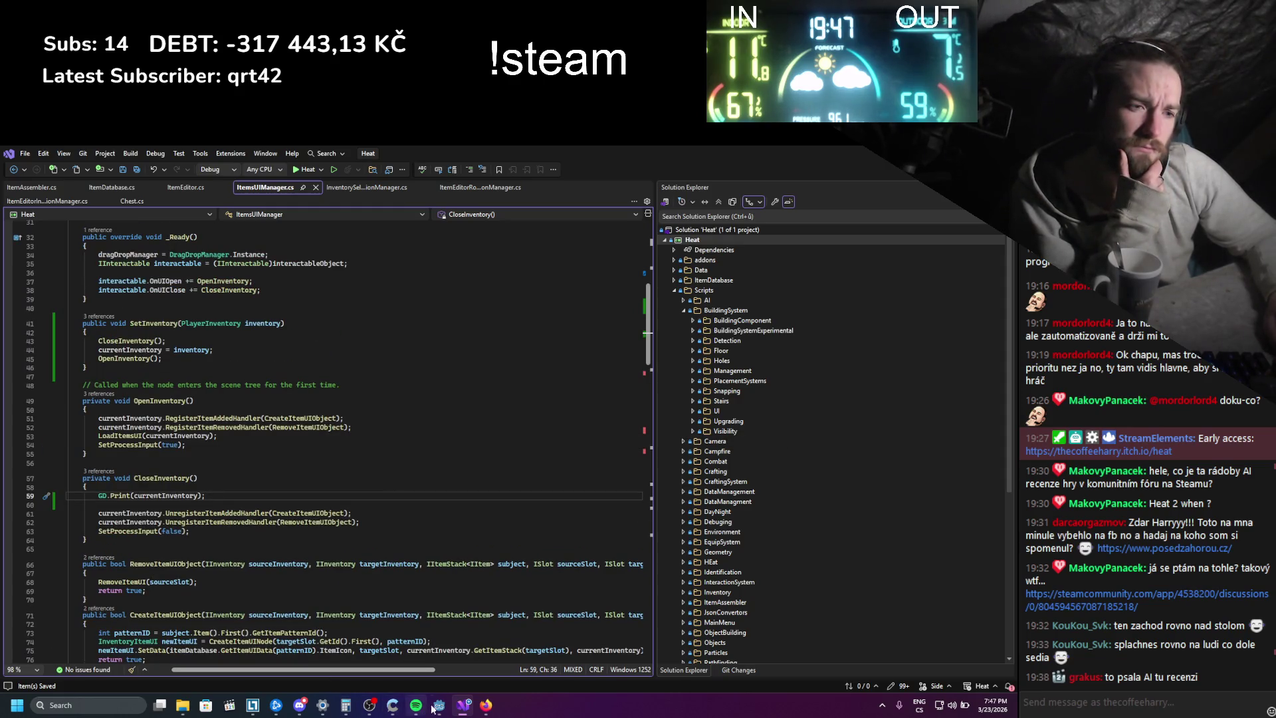
{"action": "left_click", "coordinate": [486, 705]}
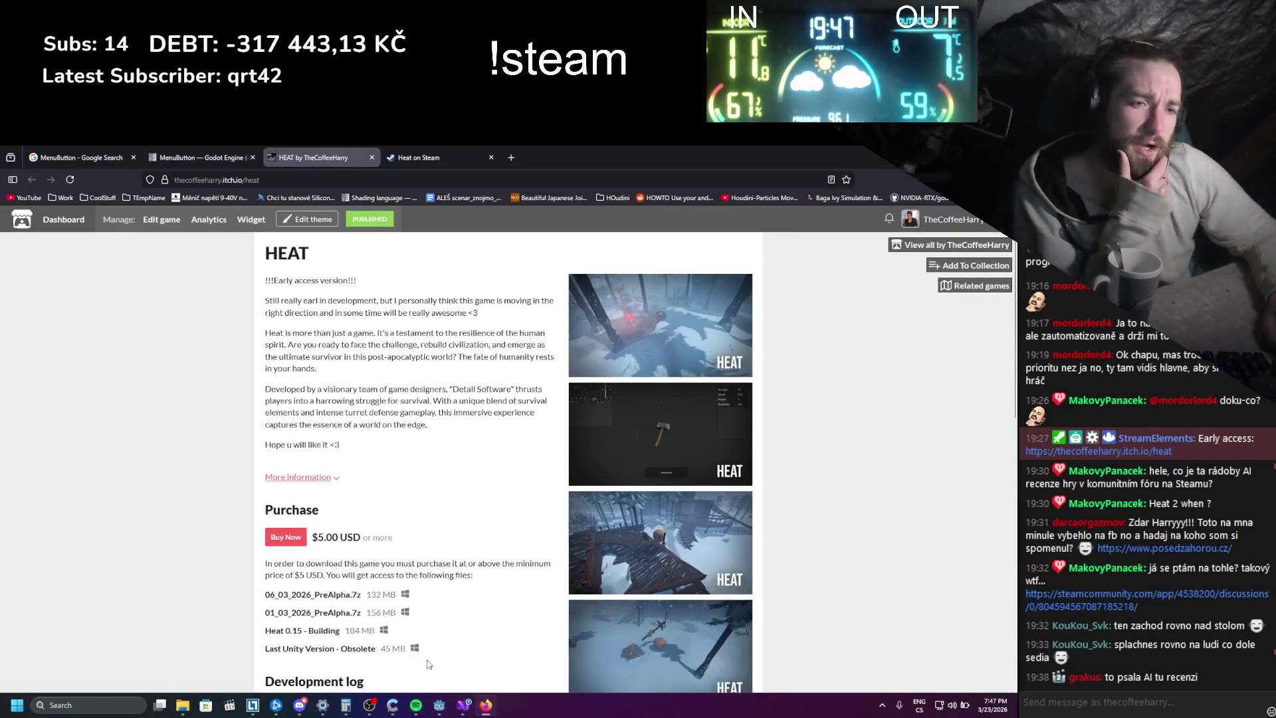
{"action": "left_click", "coordinate": [438, 702]}
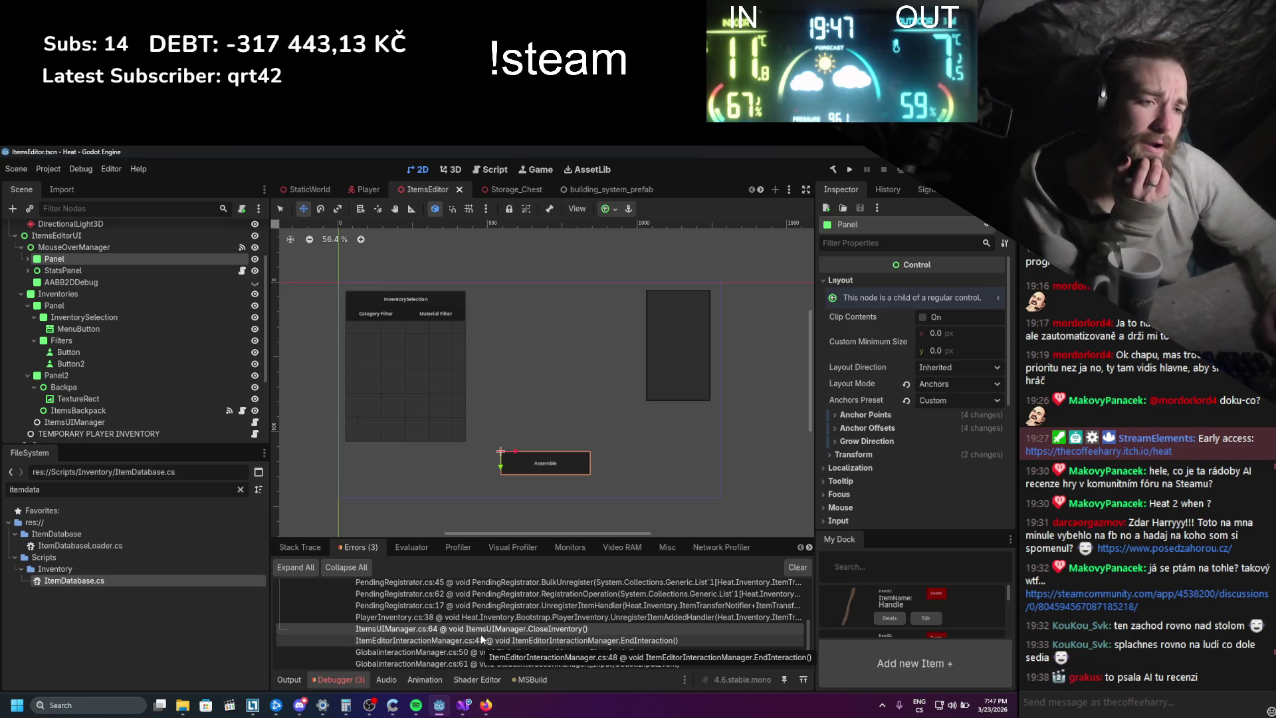
- Scroll up the Debugger errors to reread the ArgumentOutOfRange trace, then return to Visual Studio
{"action": "scroll", "coordinate": [481, 634], "scroll_direction": "up", "scroll_amount": 3}
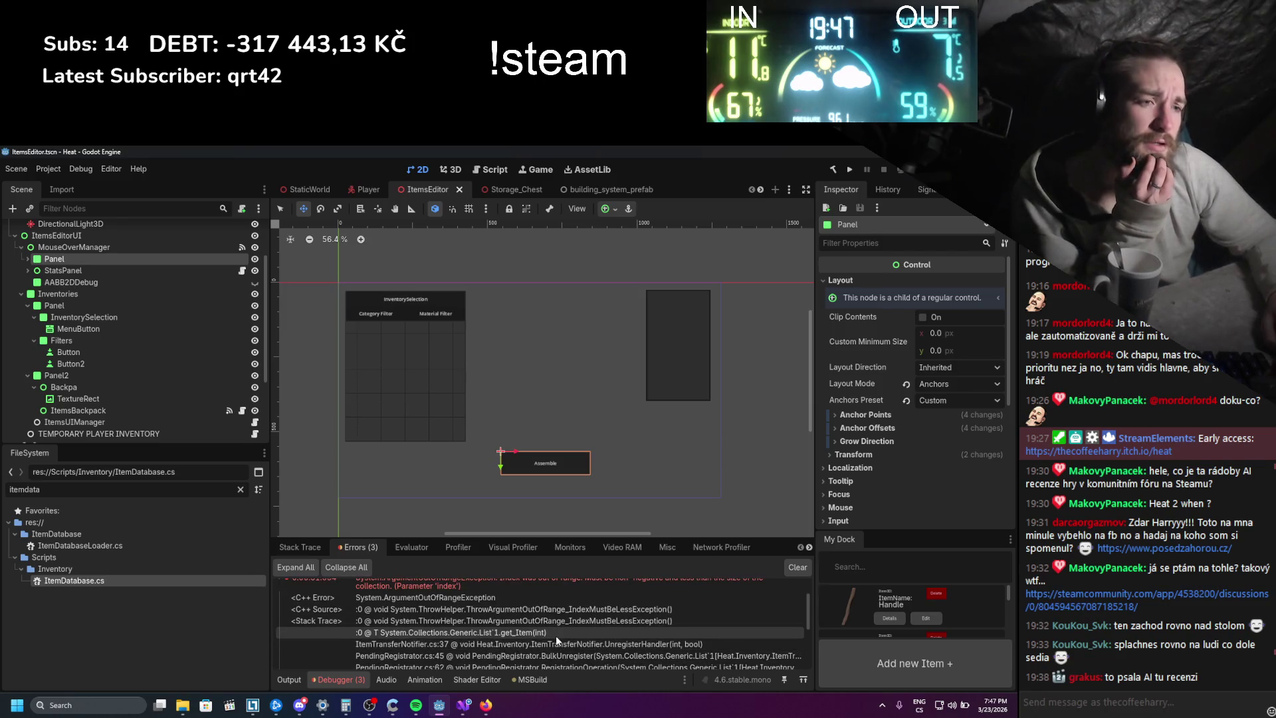
{"action": "scroll", "coordinate": [556, 632], "scroll_direction": "up", "scroll_amount": 1}
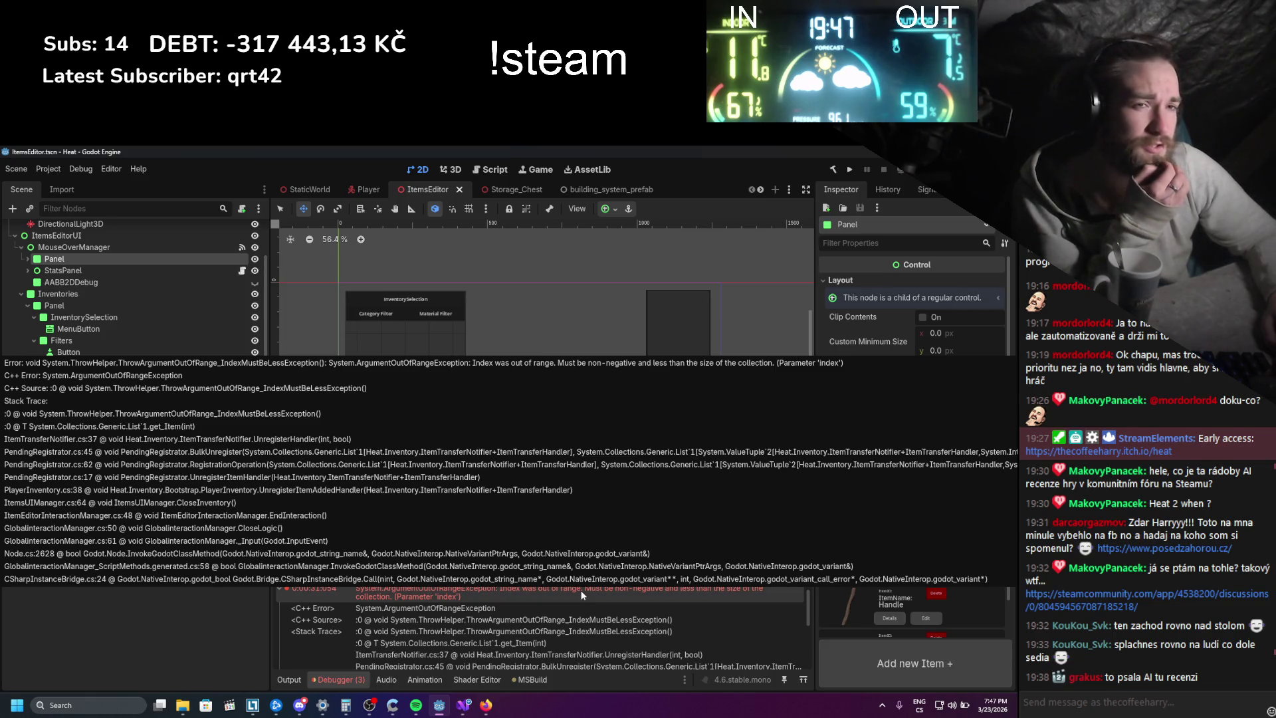
{"action": "left_click", "coordinate": [463, 704]}
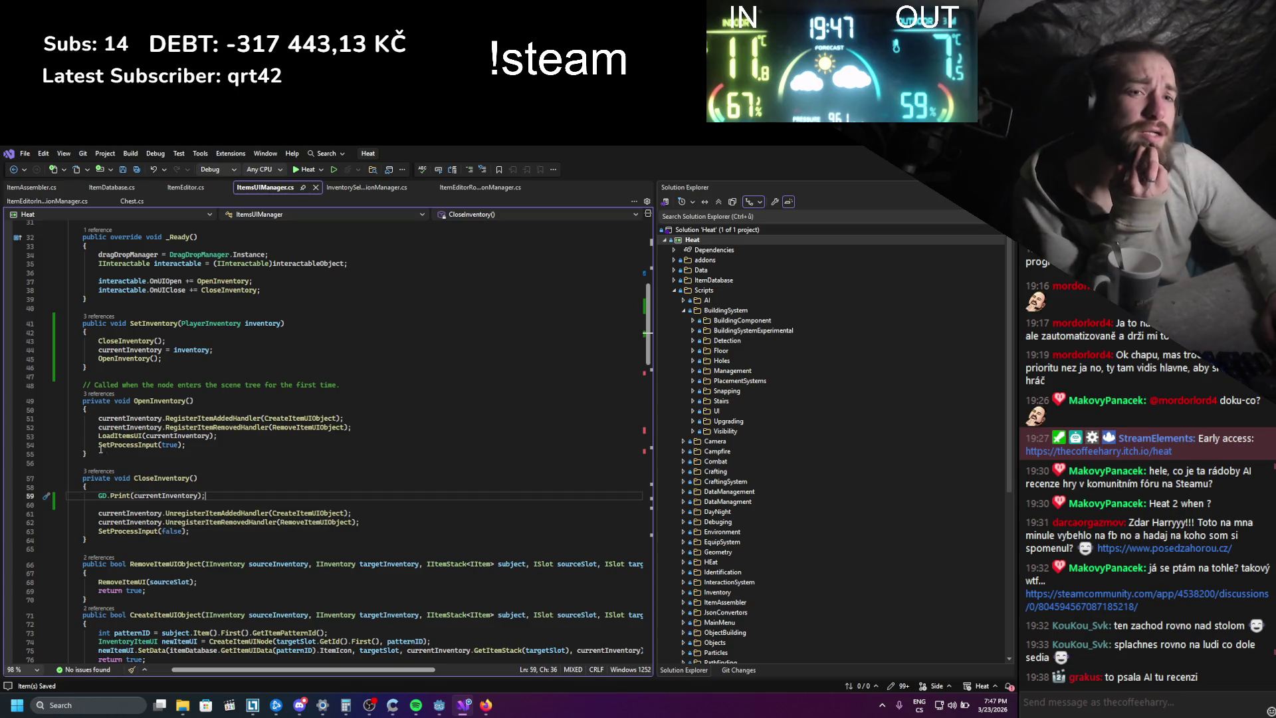
- Add a "REG" print to OpenInventory and an "UnREG" print to CloseInventory, then save
{"action": "left_click", "coordinate": [134, 412]}
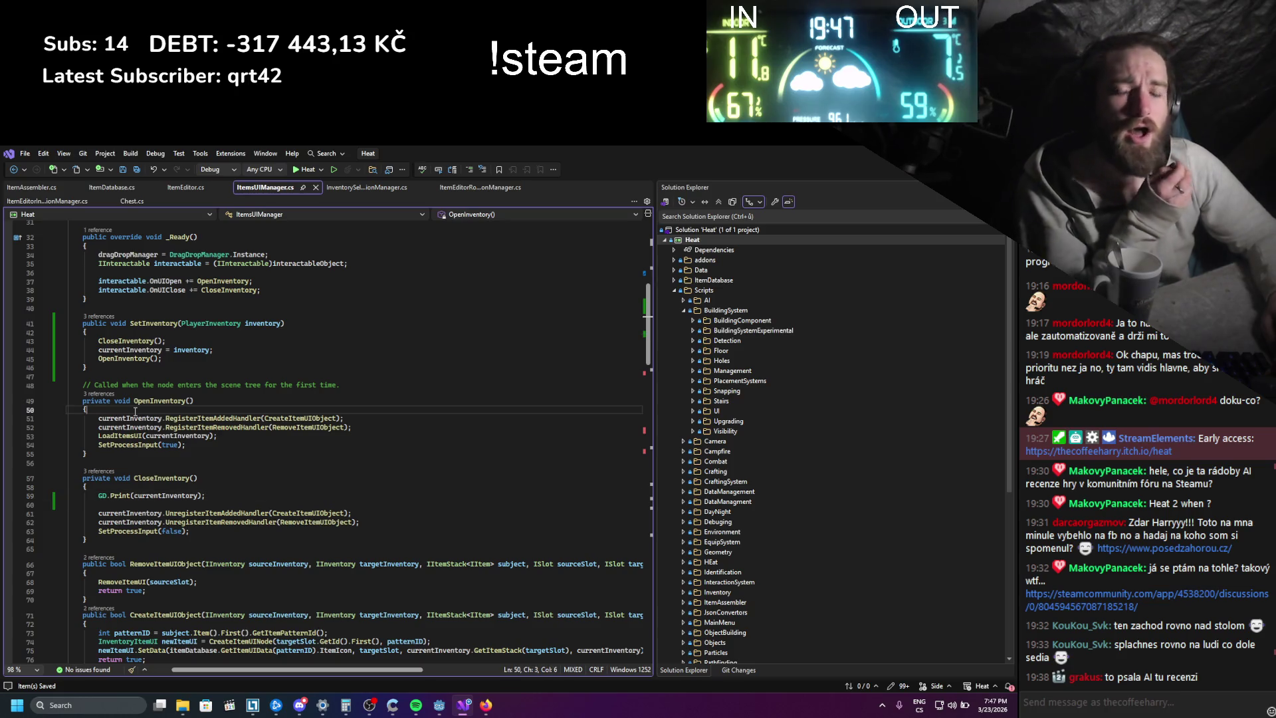
{"action": "key", "text": "Return"}
{"action": "type", "text": "gd.Print("}
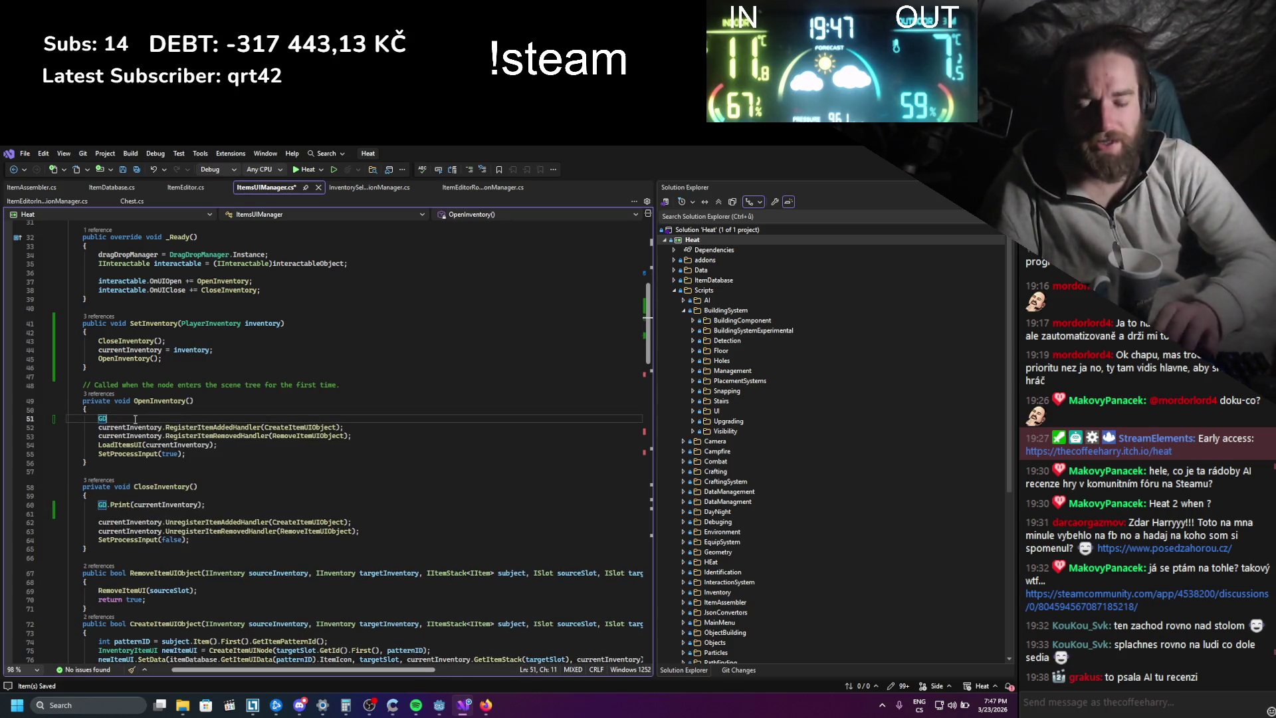
{"action": "type", "text": ";"}
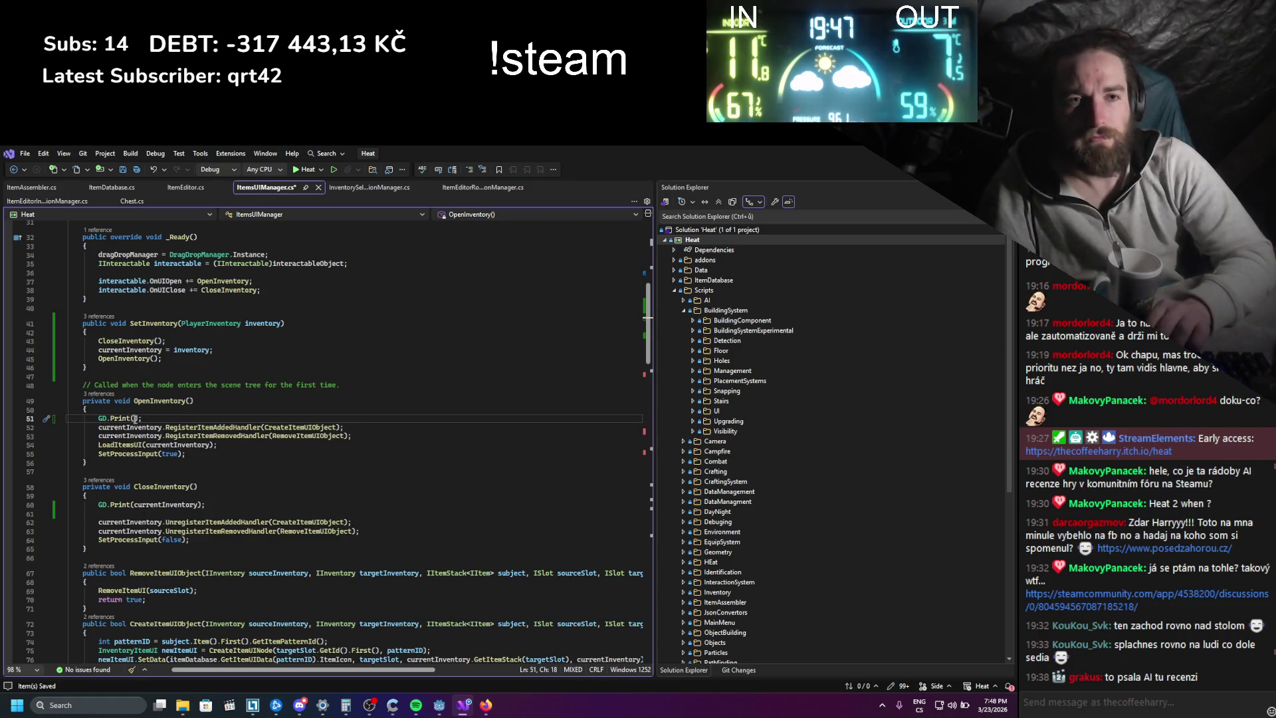
{"action": "type", "text": "\"REC"}
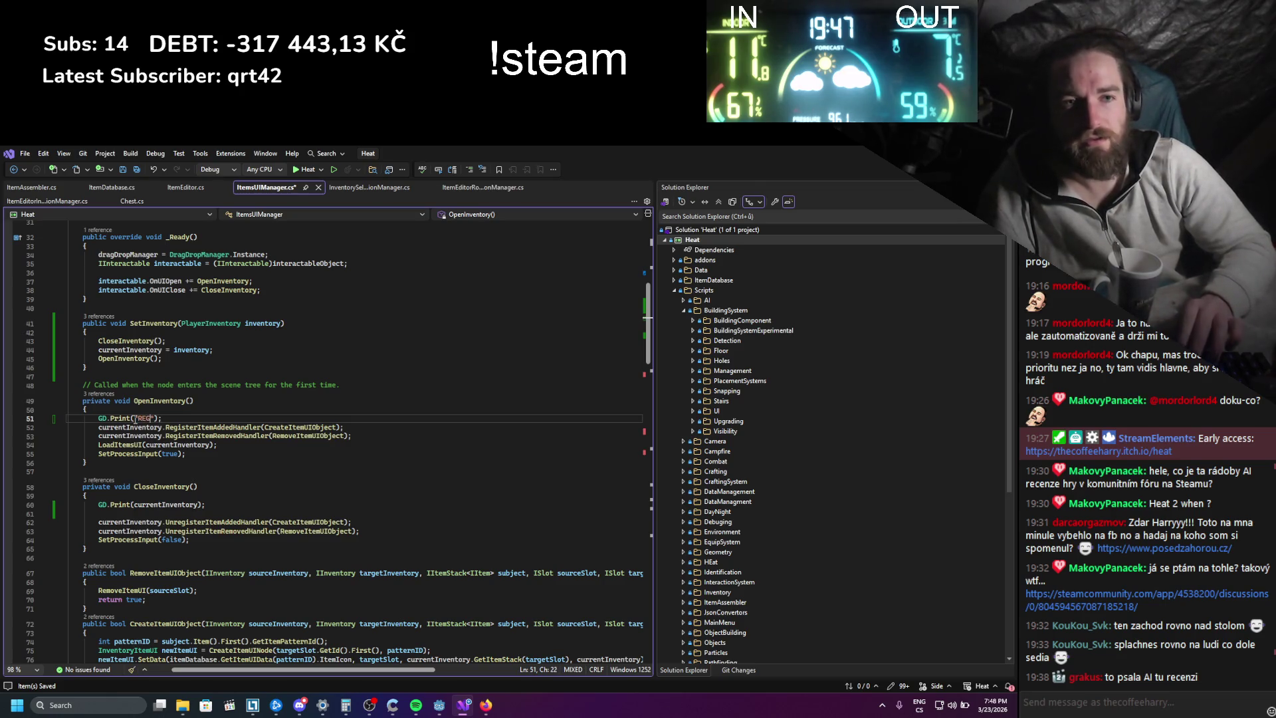
{"action": "key", "text": "ctrl+d"}
{"action": "key", "text": "alt+Down"}
{"action": "key", "text": "alt+Down"}
{"action": "key", "text": "alt+Down"}
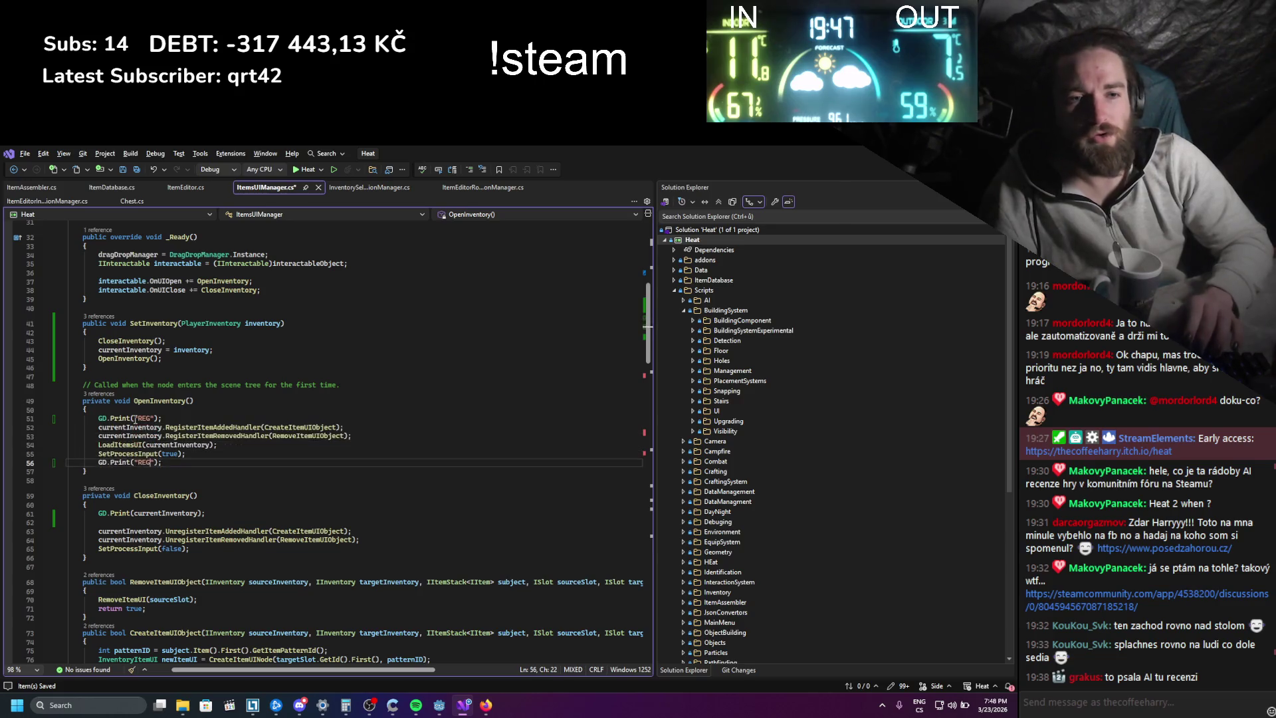
{"action": "key", "text": "alt+Down"}
{"action": "key", "text": "alt+Down"}
{"action": "key", "text": "alt+Down"}
{"action": "key", "text": "BackSpace"}
{"action": "key", "text": "BackSpace"}
{"action": "key", "text": "BackSpace"}
{"action": "type", "text": "UnREG"}
{"action": "key", "text": "ctrl+s"}
- Delete the GD.Print(currentInventory) line from CloseInventory and rerun the game in Godot
{"action": "left_click_drag", "start_coordinate": [163, 417], "coordinate": [66, 418]}
{"action": "left_click", "coordinate": [212, 505]}
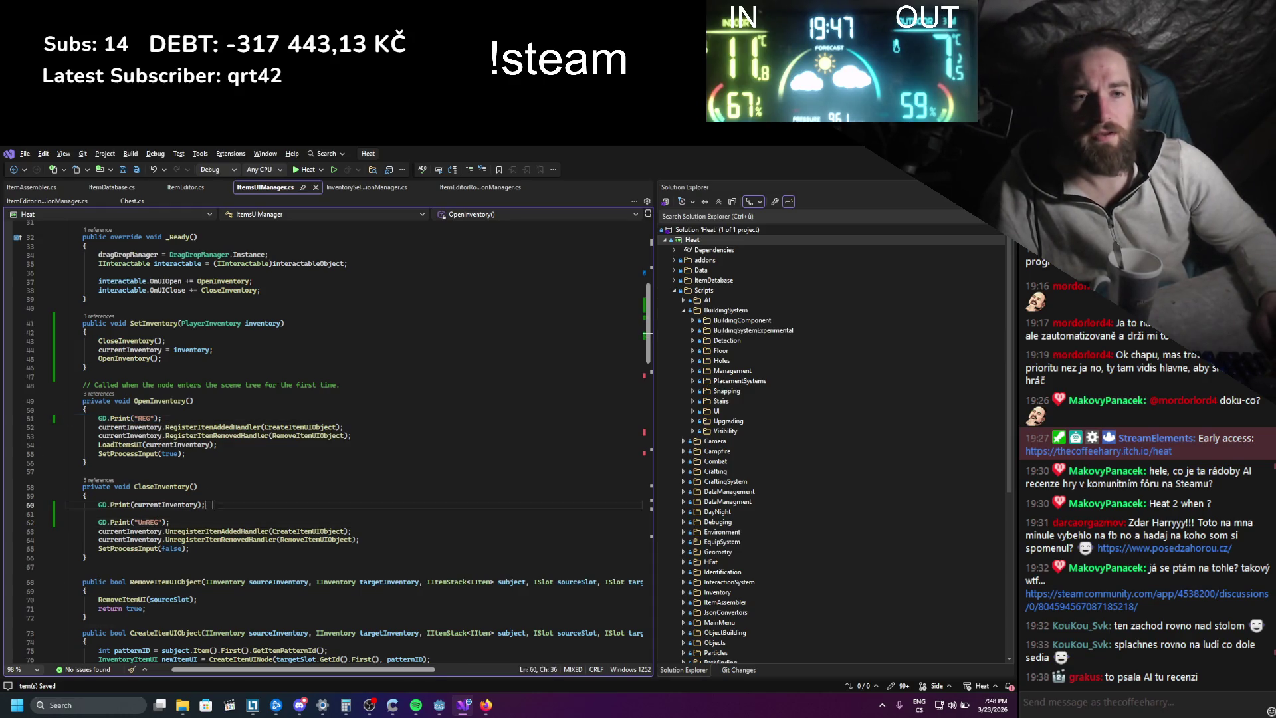
{"action": "key", "text": "shift+Up"}
{"action": "key", "text": "BackSpace"}
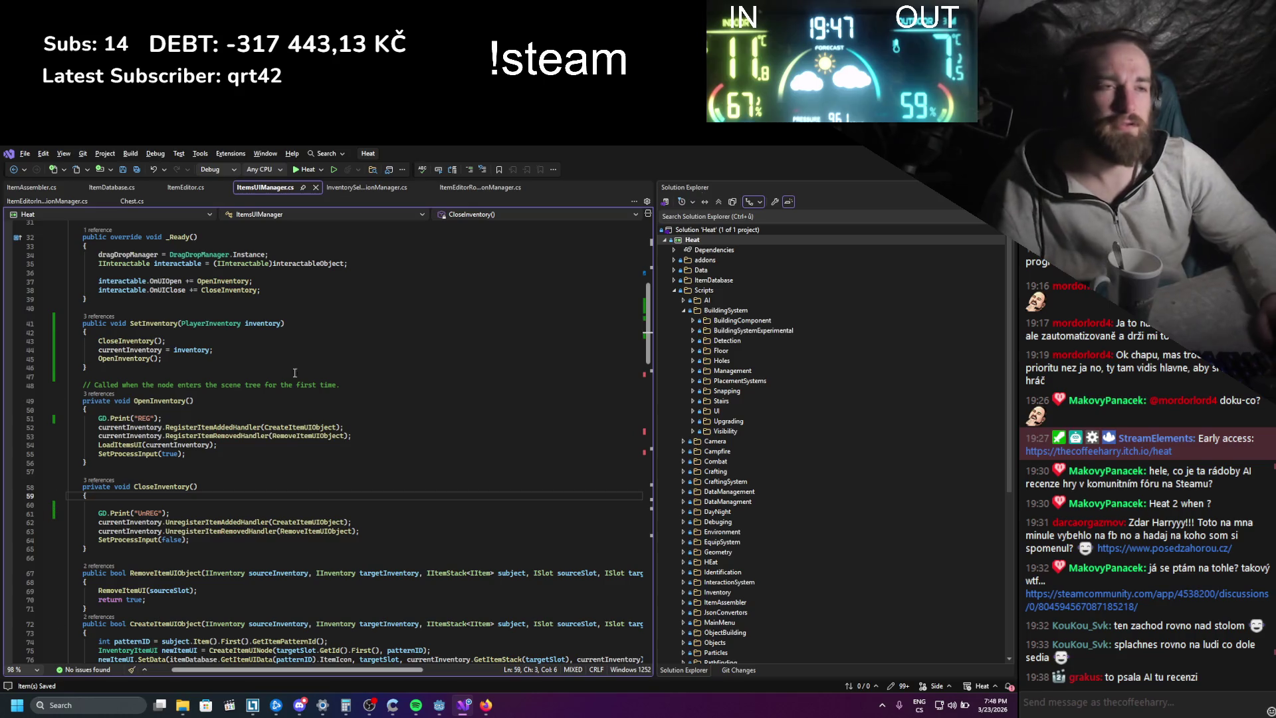
{"action": "key", "text": "alt+Tab"}
{"action": "left_click", "coordinate": [851, 169]}
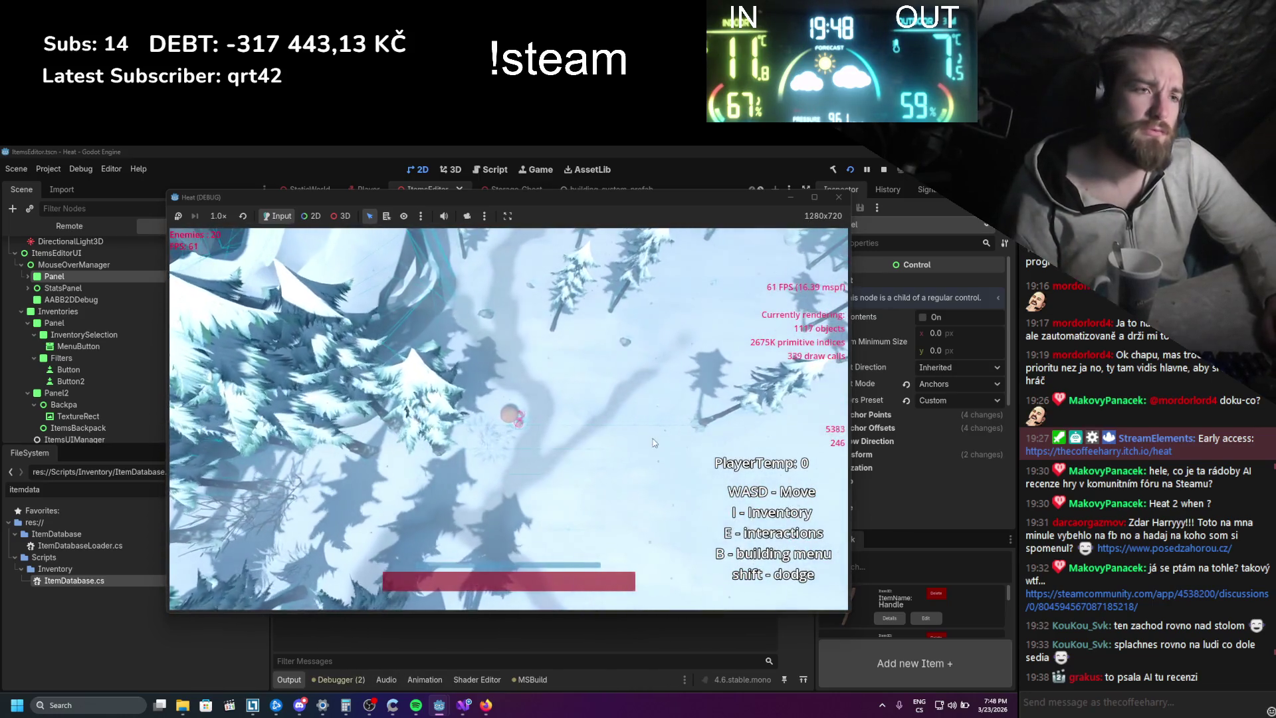
- Open the inventory, load the log into the item editor and attach the stick to it as a hammer
{"action": "key", "text": "i"}
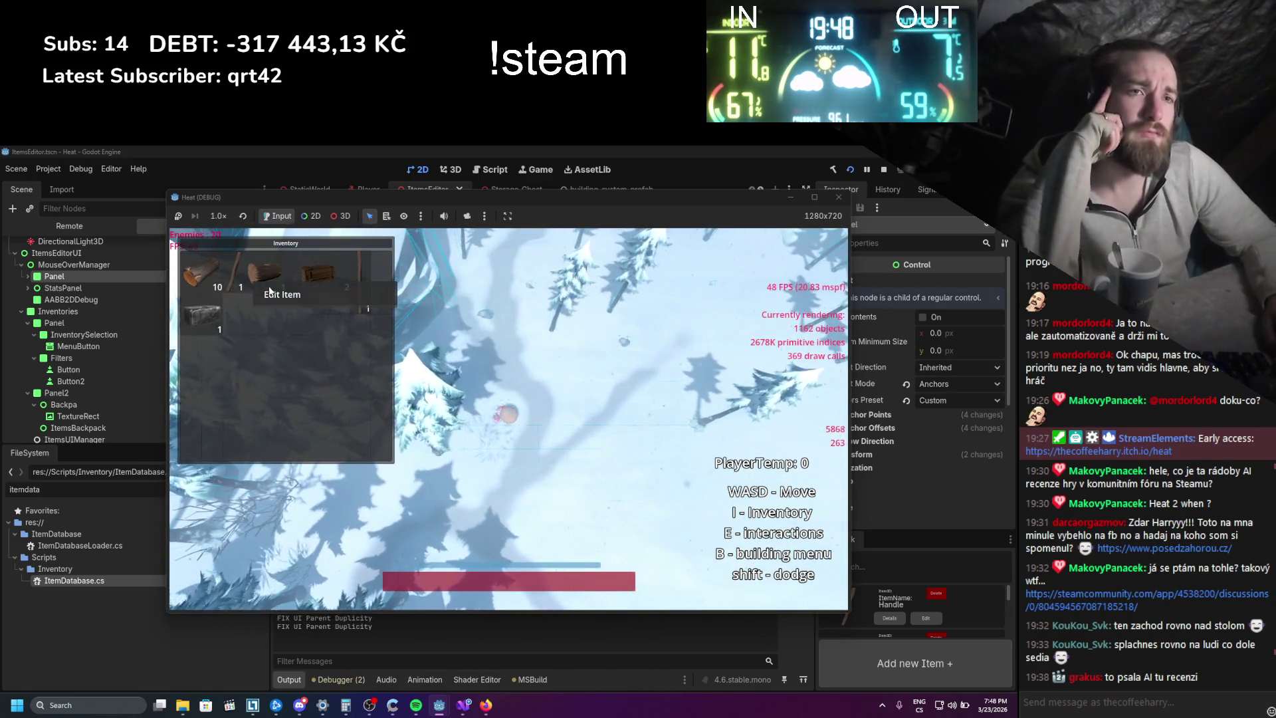
{"action": "left_click", "coordinate": [268, 291]}
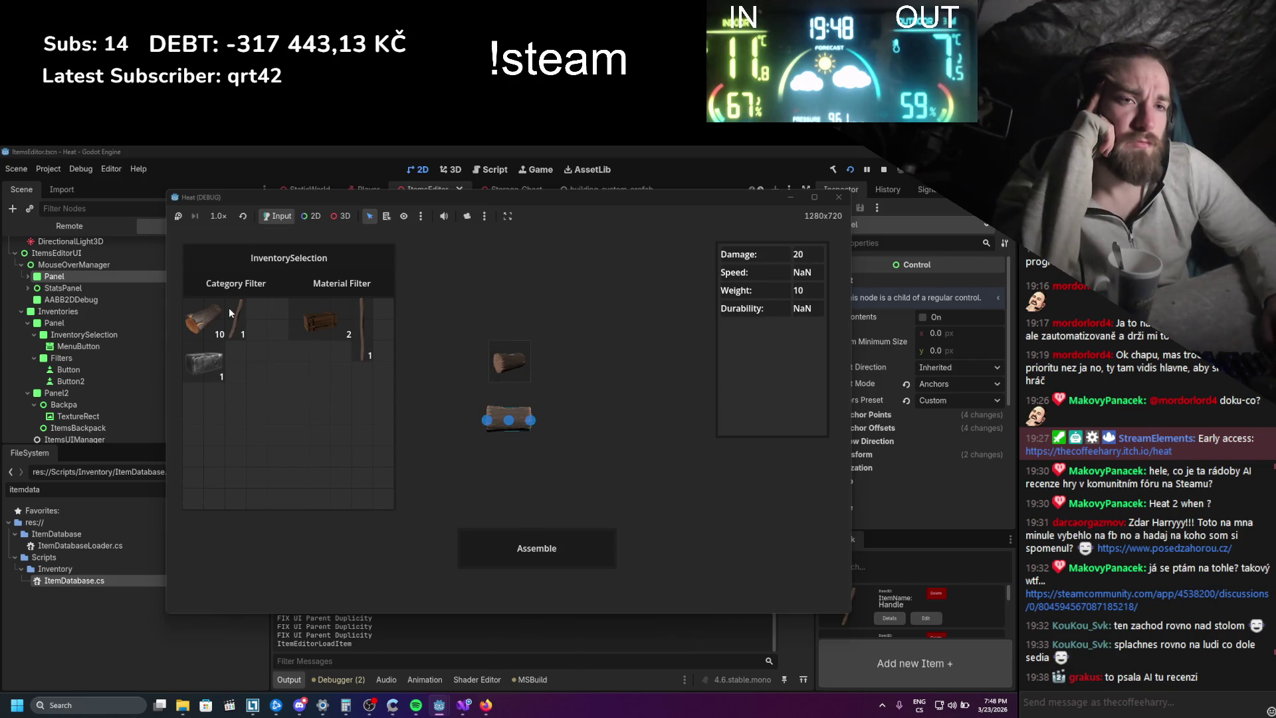
{"action": "left_click_drag", "start_coordinate": [235, 309], "coordinate": [464, 401]}
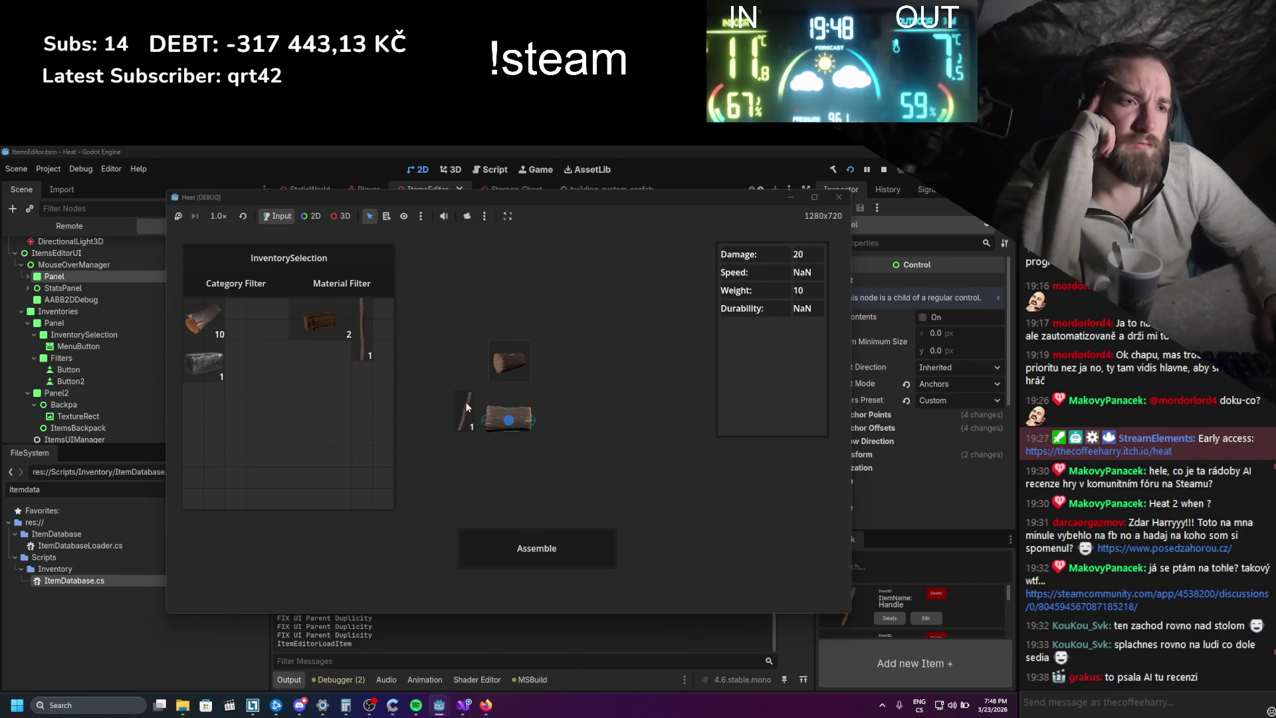
{"action": "left_click", "coordinate": [509, 419]}
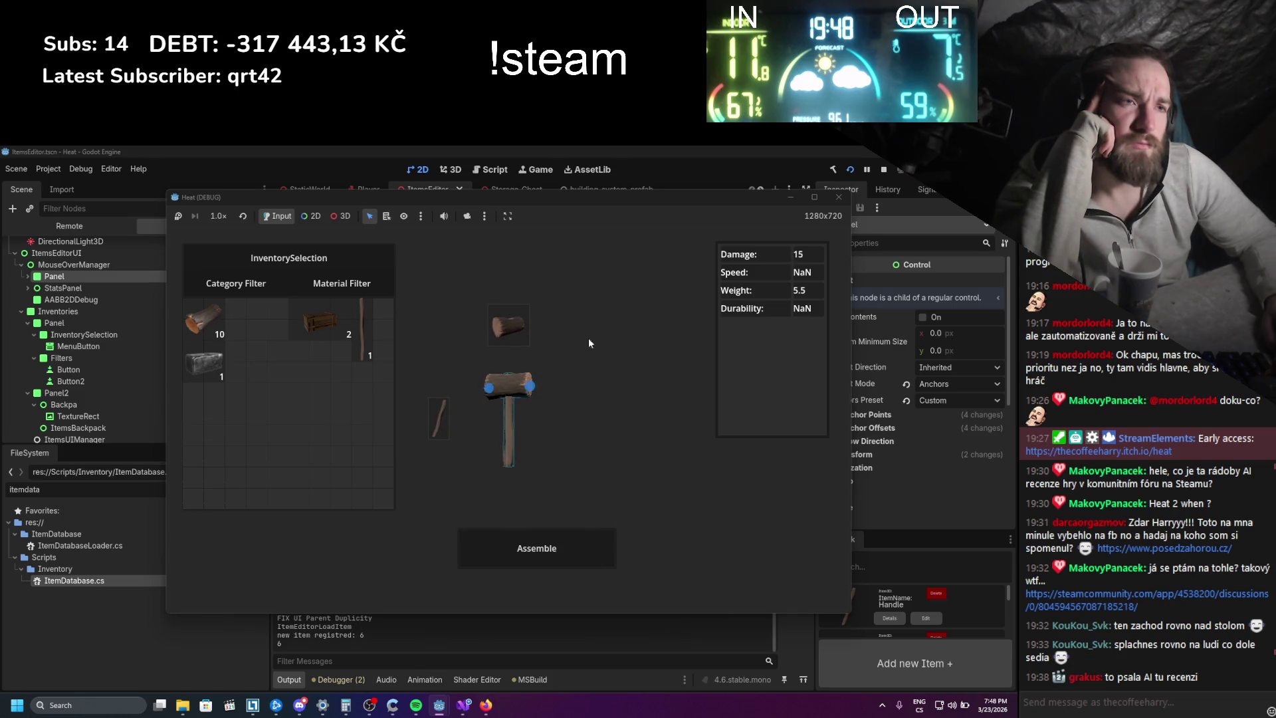
- Move the game window aside and assemble the hammer into the inventory
{"action": "left_click_drag", "start_coordinate": [560, 208], "coordinate": [599, 168]}
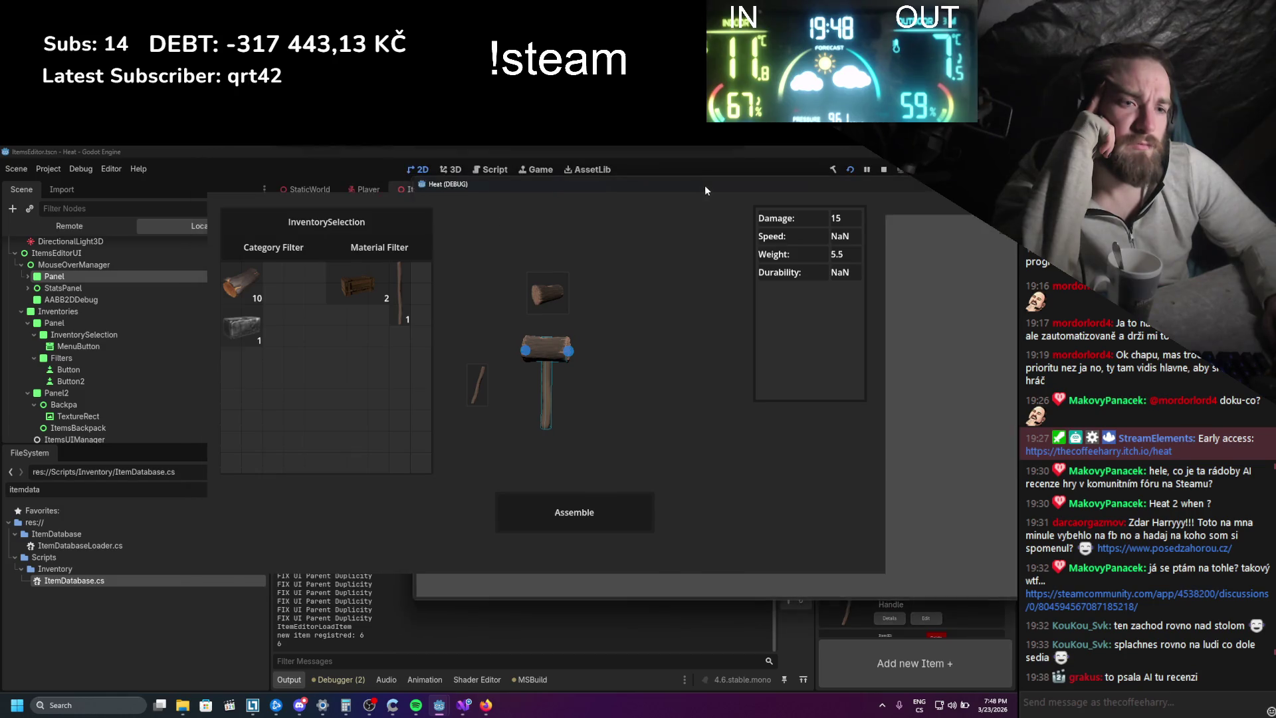
{"action": "scroll", "coordinate": [357, 564], "scroll_direction": "up", "scroll_amount": 3}
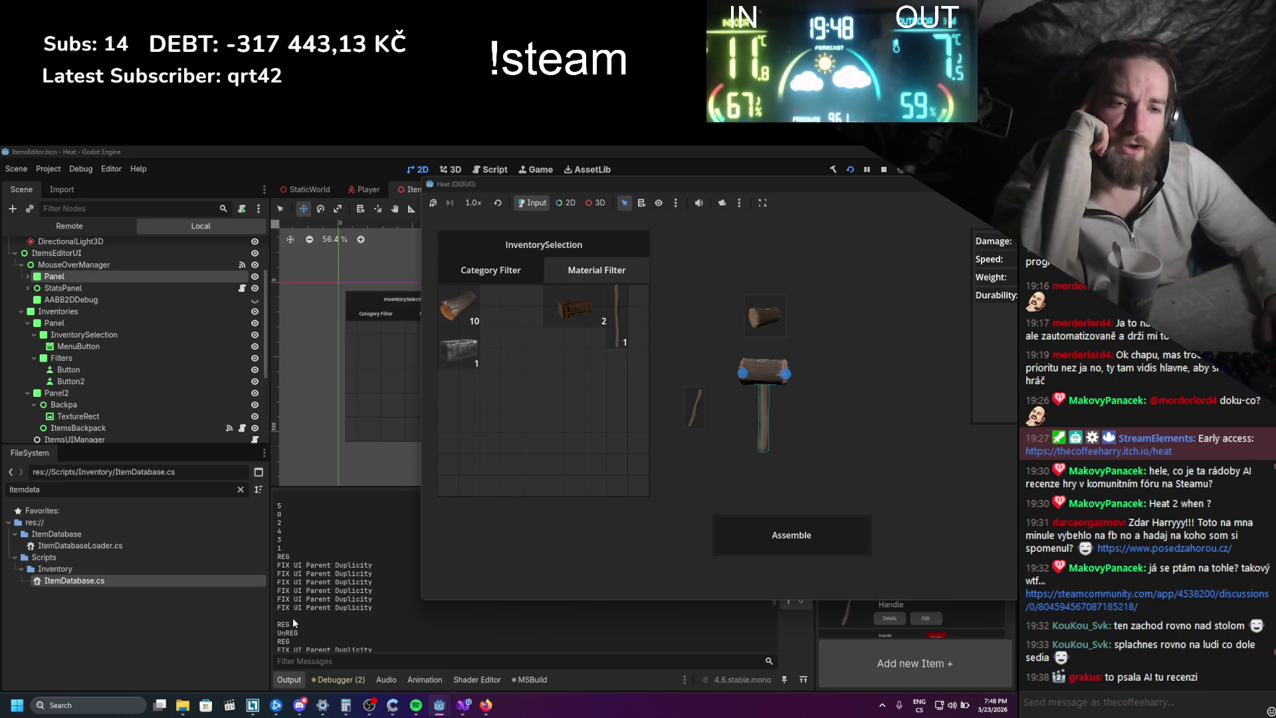
{"action": "scroll", "coordinate": [293, 619], "scroll_direction": "down", "scroll_amount": 2}
{"action": "scroll", "coordinate": [295, 621], "scroll_direction": "up", "scroll_amount": 1}
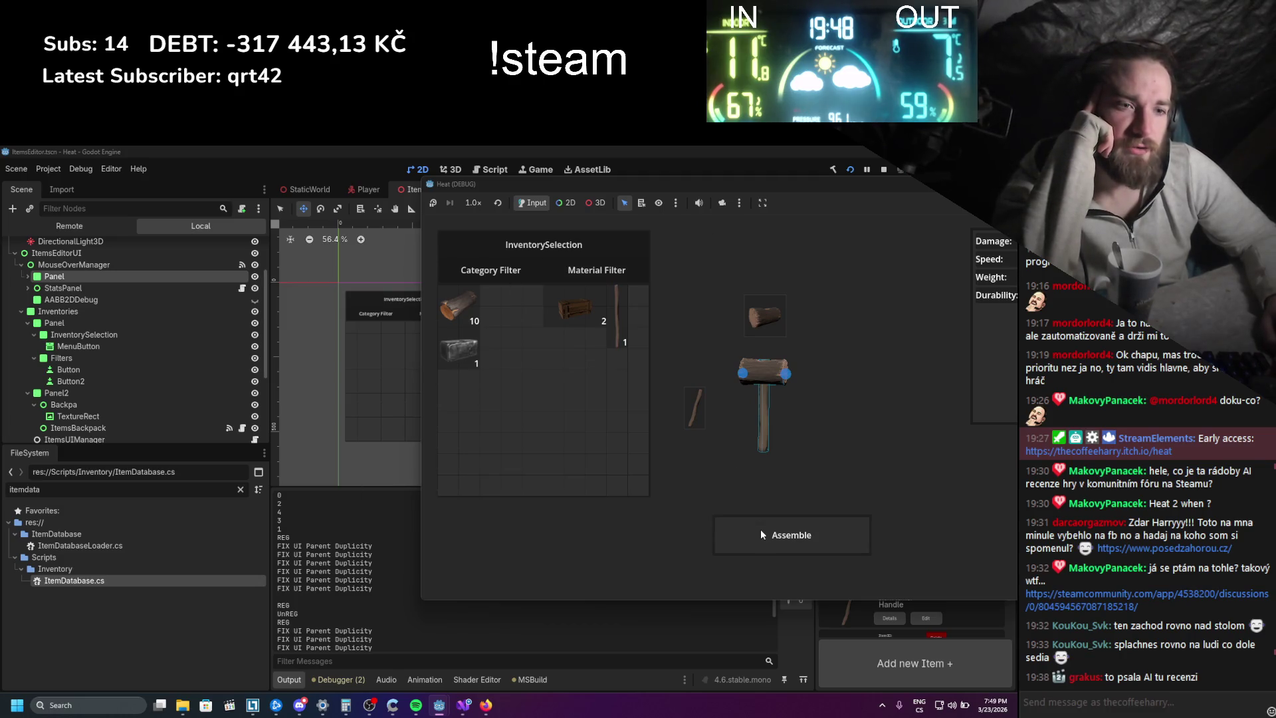
{"action": "left_click", "coordinate": [790, 535]}
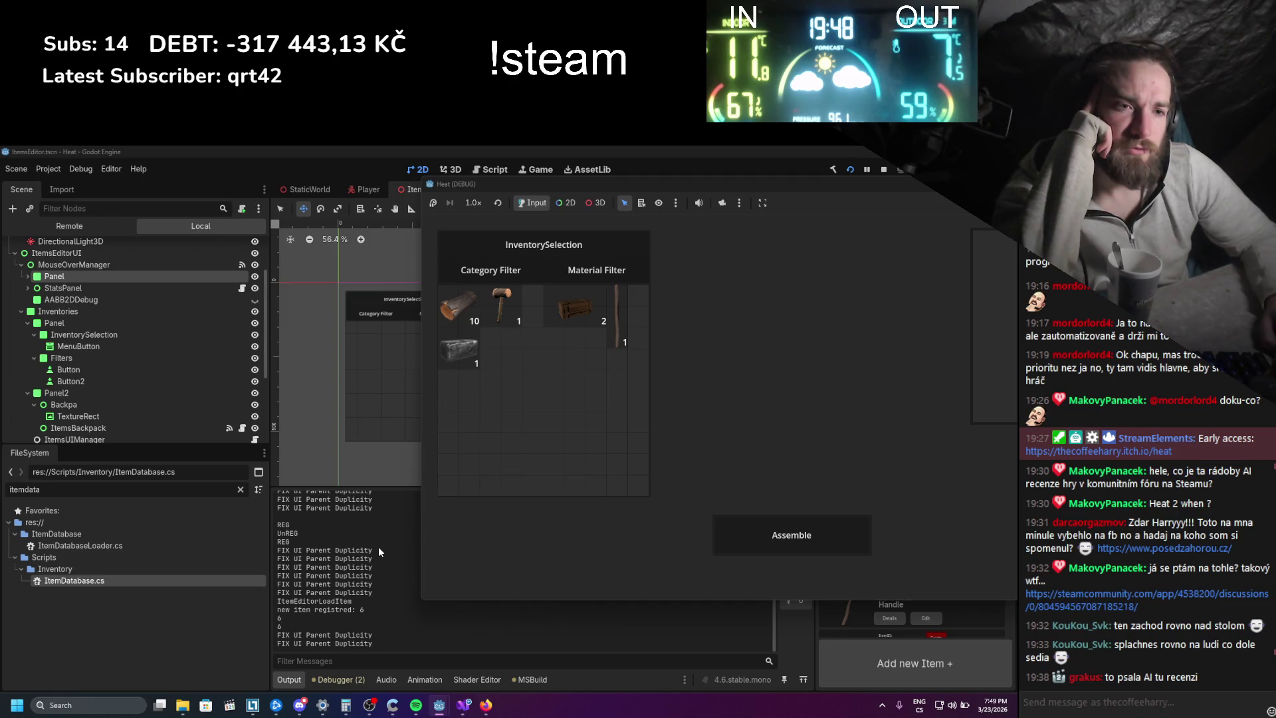
{"action": "scroll", "coordinate": [379, 551], "scroll_direction": "up", "scroll_amount": 2}
{"action": "scroll", "coordinate": [379, 552], "scroll_direction": "up", "scroll_amount": 2}
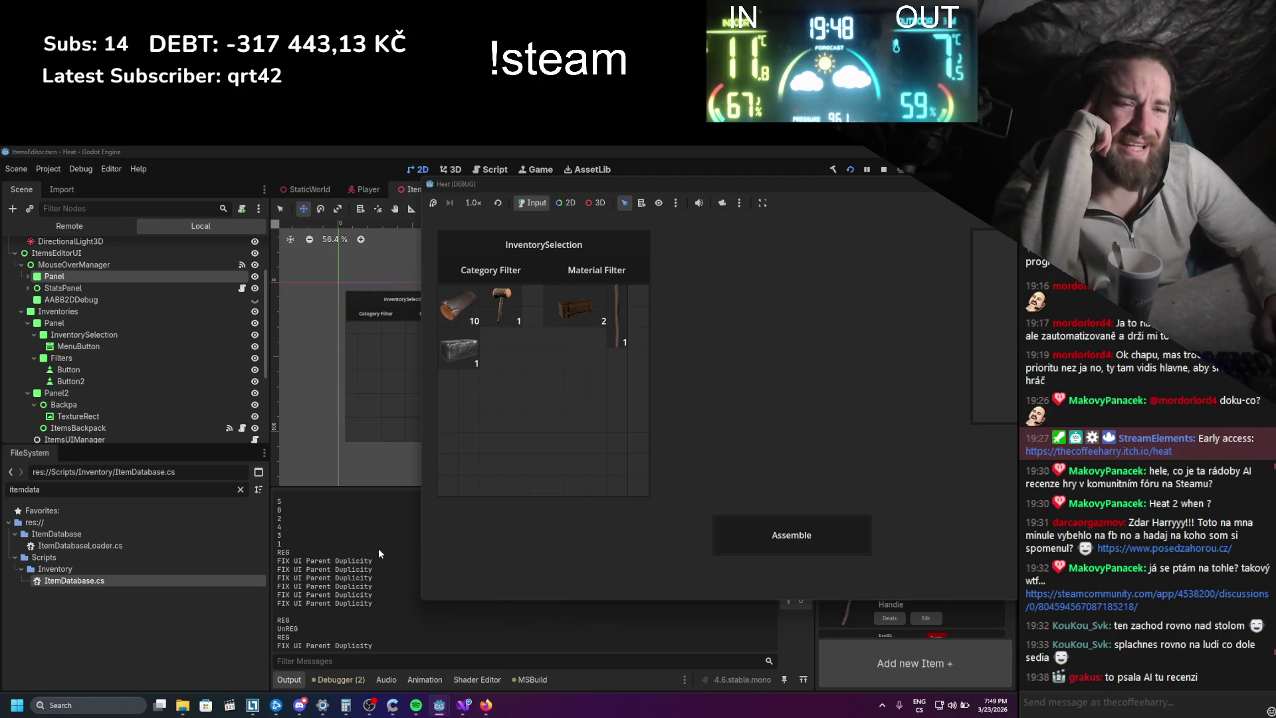
{"action": "scroll", "coordinate": [378, 553], "scroll_direction": "down", "scroll_amount": 2}
{"action": "scroll", "coordinate": [377, 549], "scroll_direction": "down", "scroll_amount": 2}
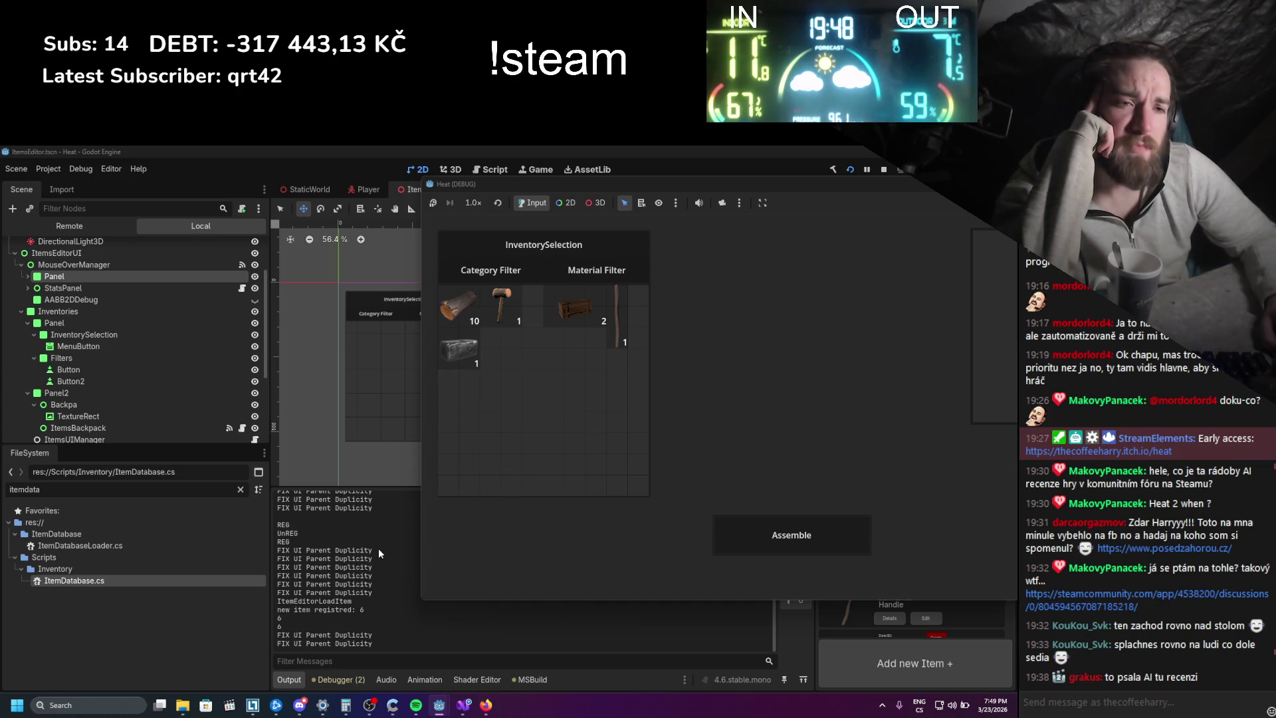
{"action": "scroll", "coordinate": [378, 549], "scroll_direction": "up", "scroll_amount": 3}
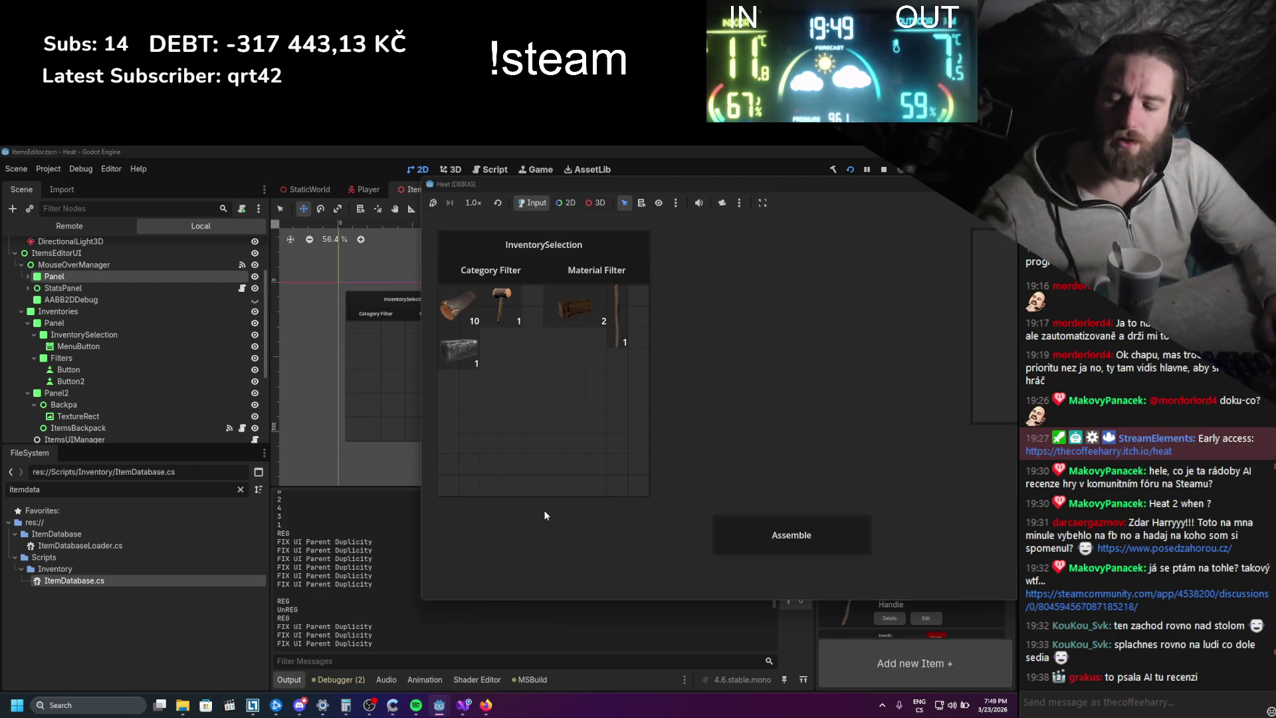
{"action": "scroll", "coordinate": [406, 546], "scroll_direction": "down", "scroll_amount": 4}
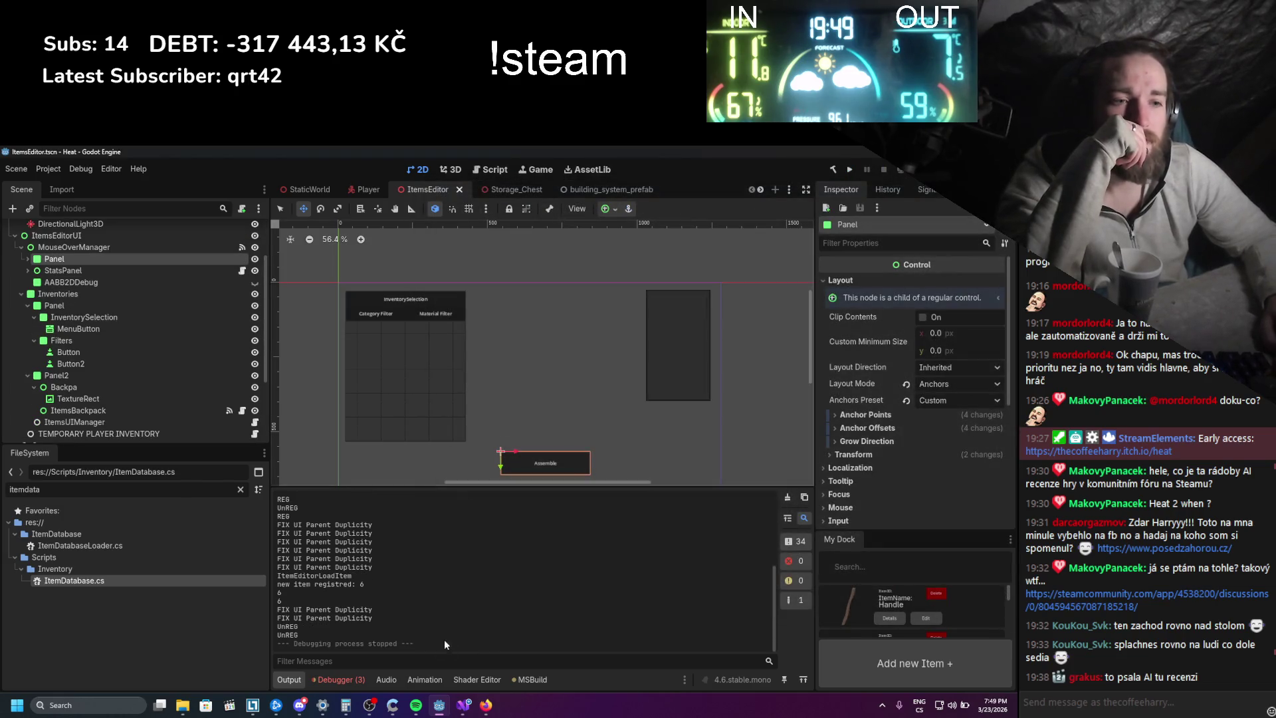
{"action": "left_click", "coordinate": [849, 169]}
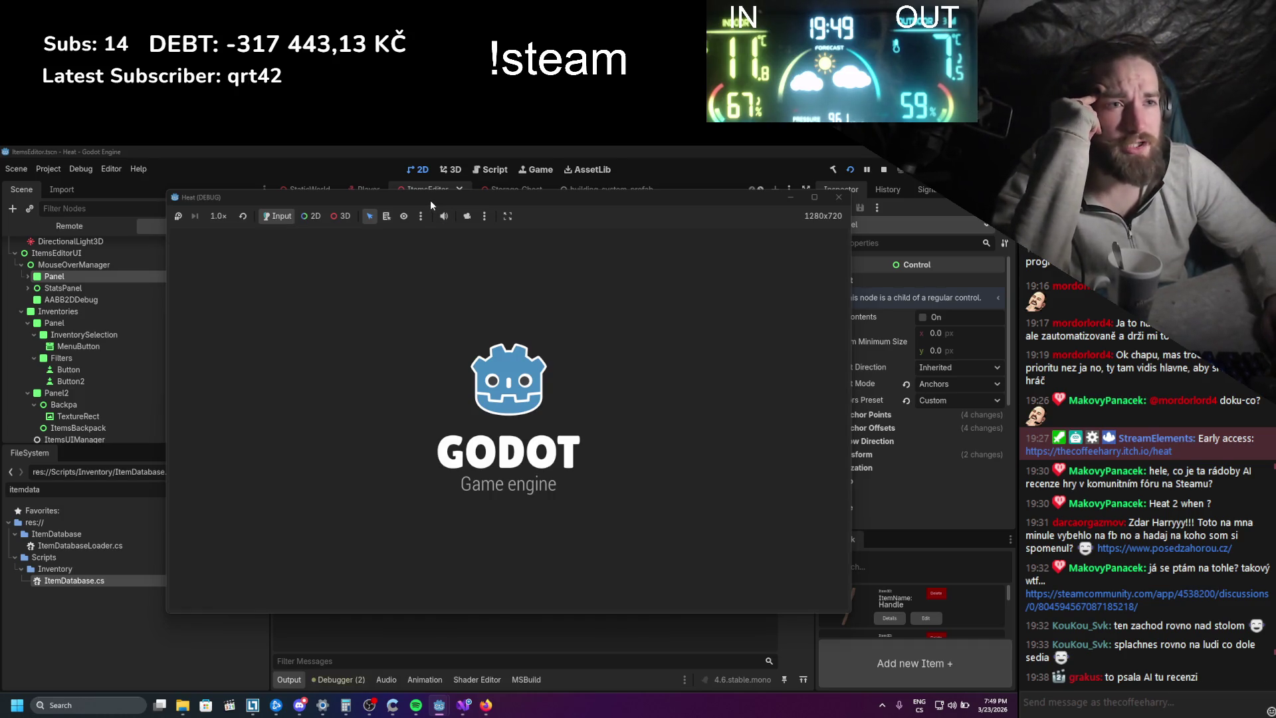
{"action": "mouse_move", "coordinate": [429, 201]}
{"action": "left_mouse_down"}
{"action": "mouse_move", "coordinate": [676, 190]}
{"action": "mouse_move", "coordinate": [639, 198]}
{"action": "left_mouse_up"}
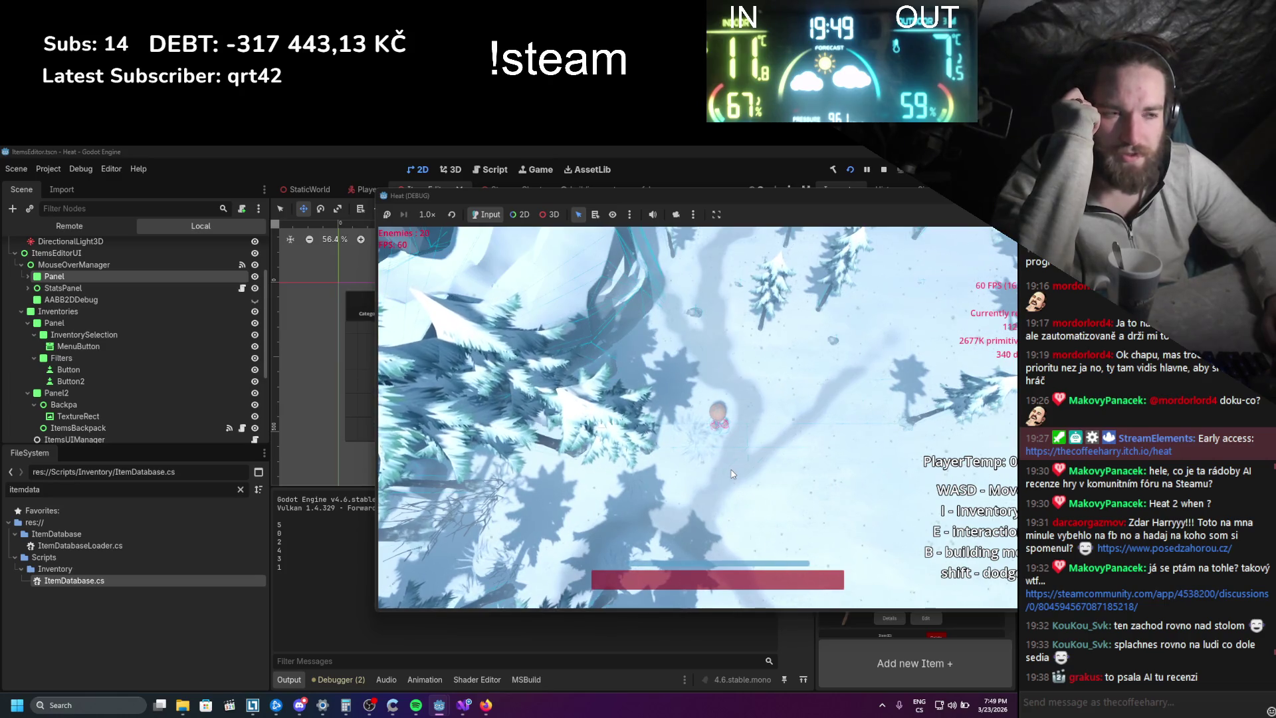
{"action": "key", "text": "i"}
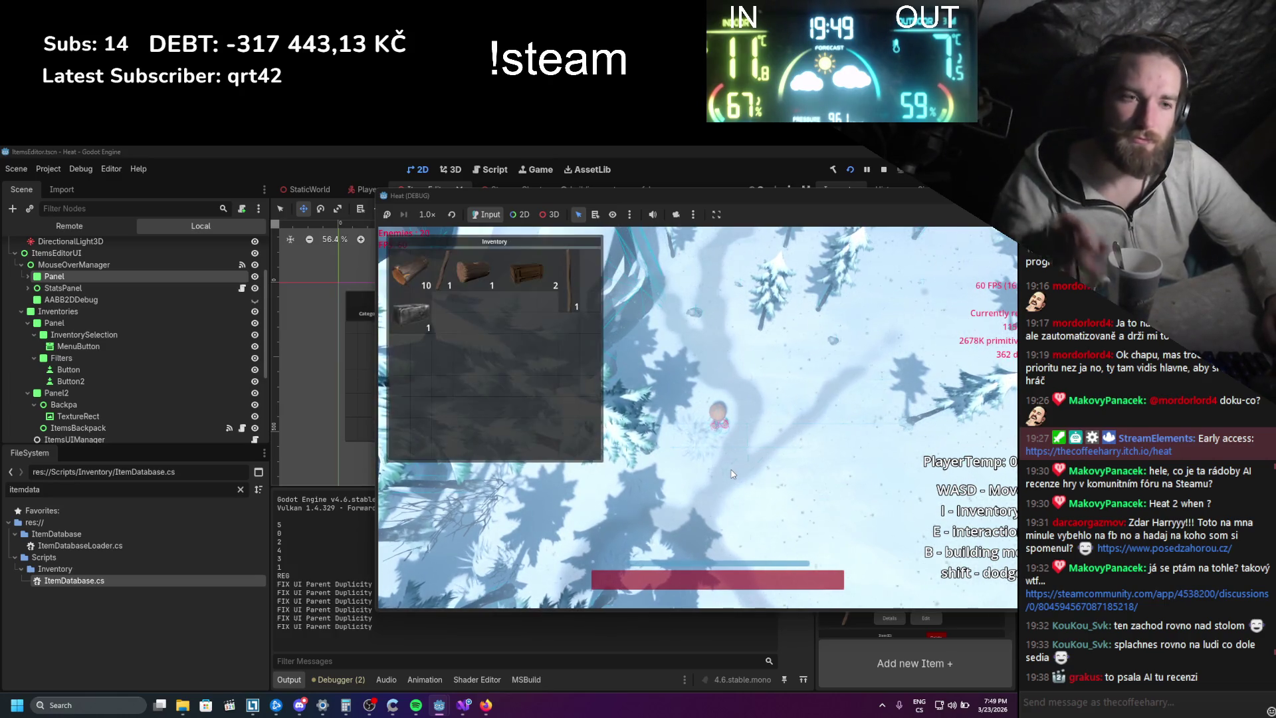
{"action": "right_click", "coordinate": [443, 279]}
{"action": "left_click", "coordinate": [461, 287]}
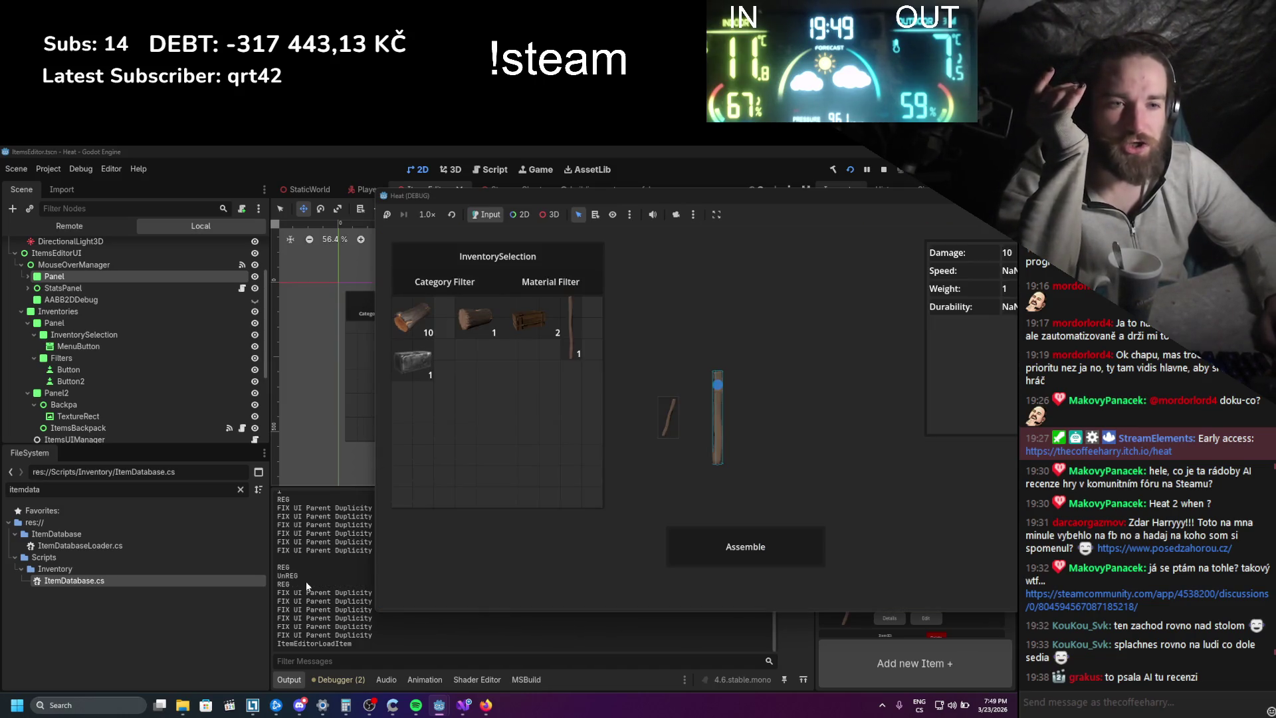
{"action": "right_click", "coordinate": [646, 367]}
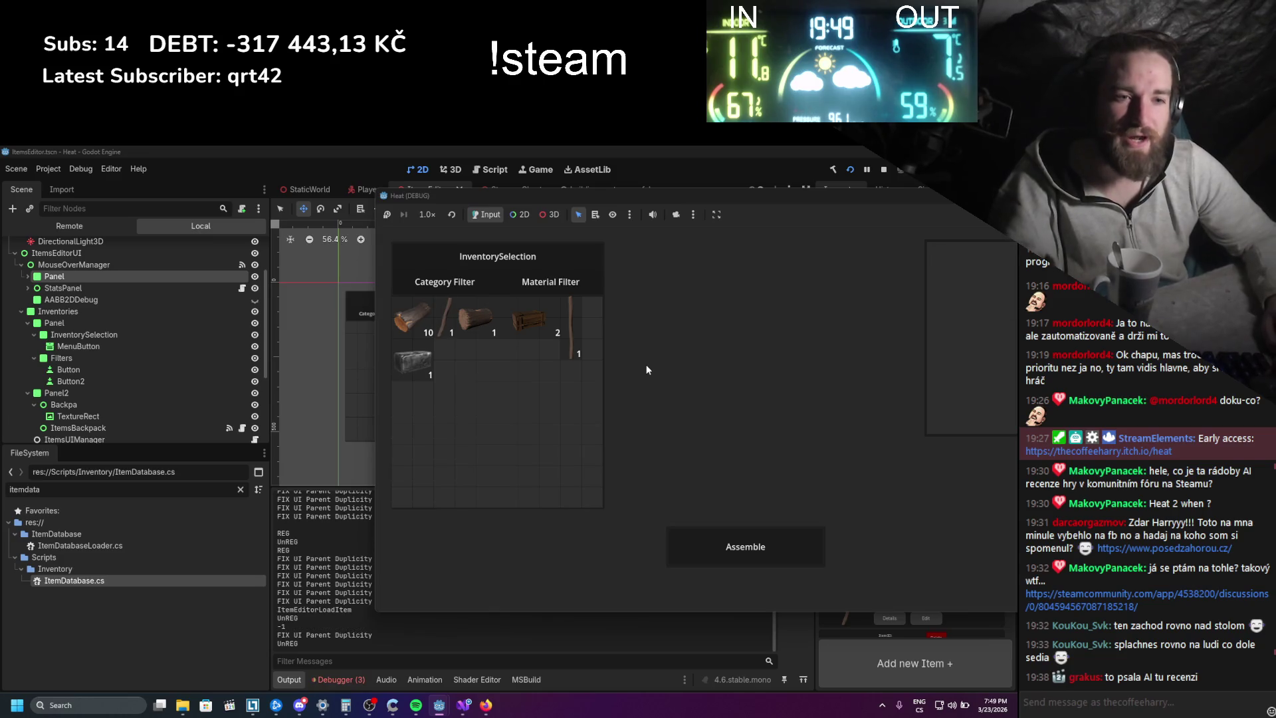
{"action": "left_click", "coordinate": [884, 171]}
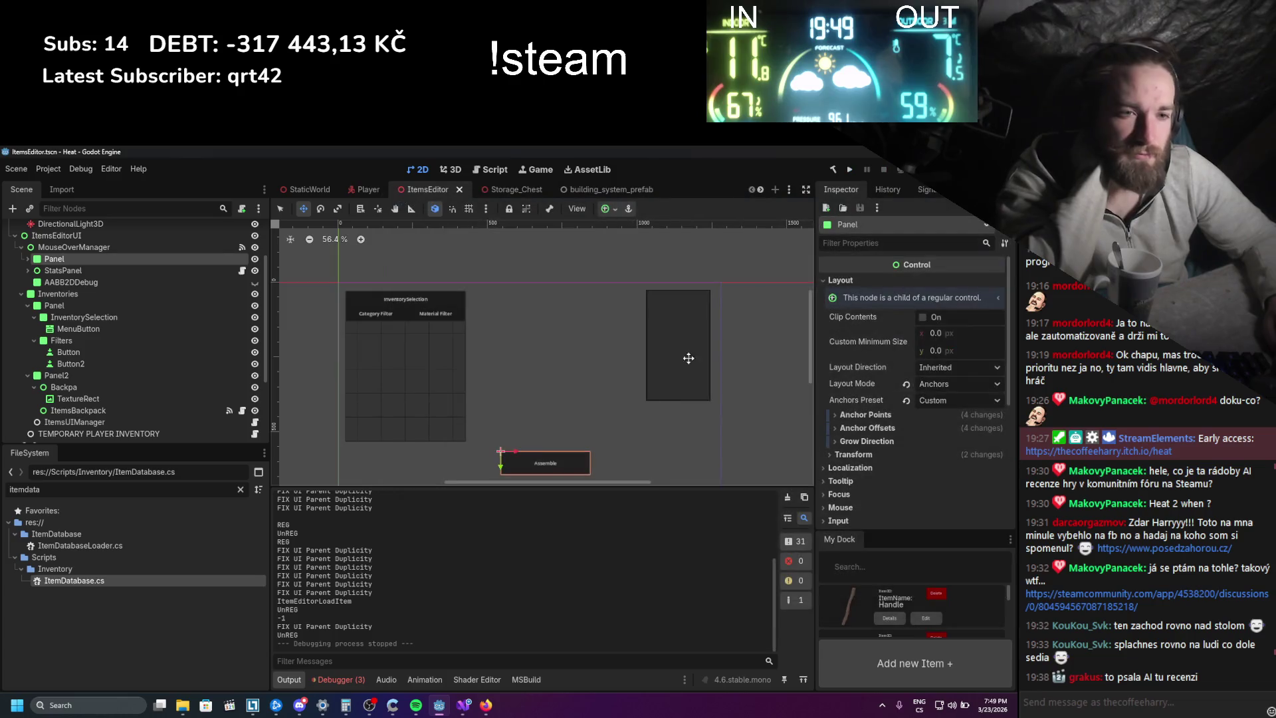
{"action": "left_click", "coordinate": [464, 704]}
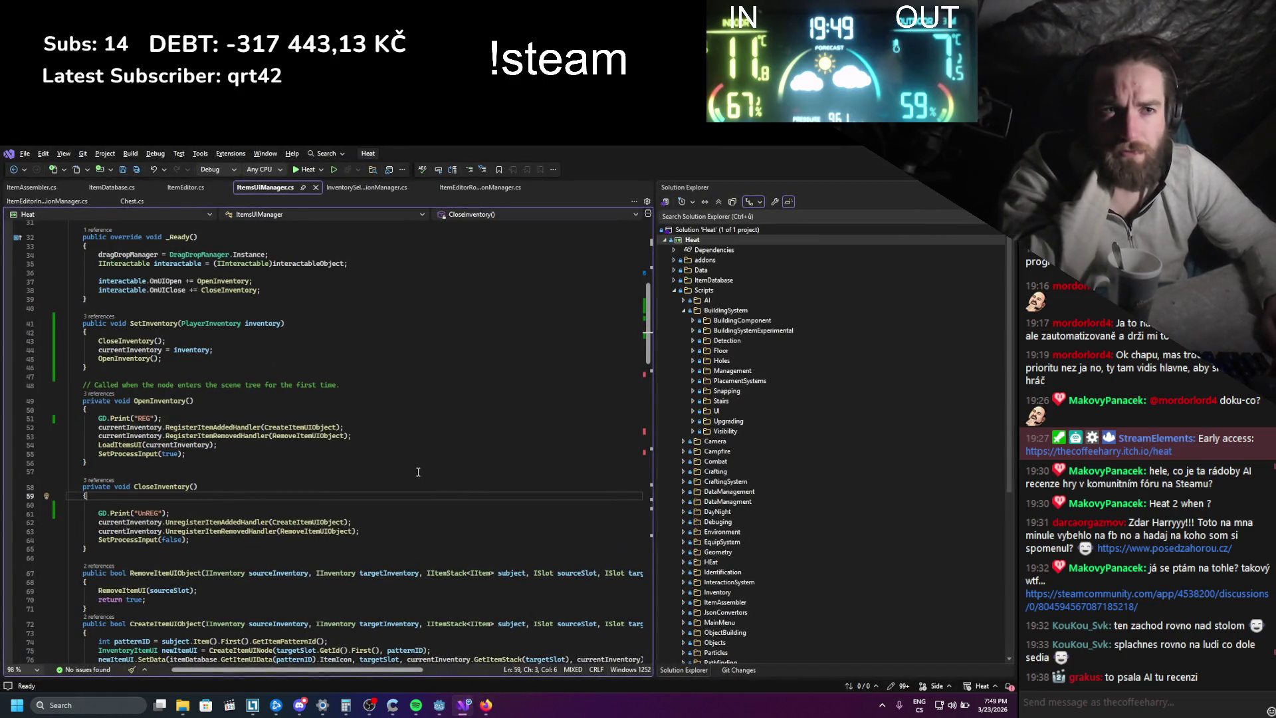
{"action": "scroll", "coordinate": [419, 471], "scroll_direction": "up", "scroll_amount": 4}
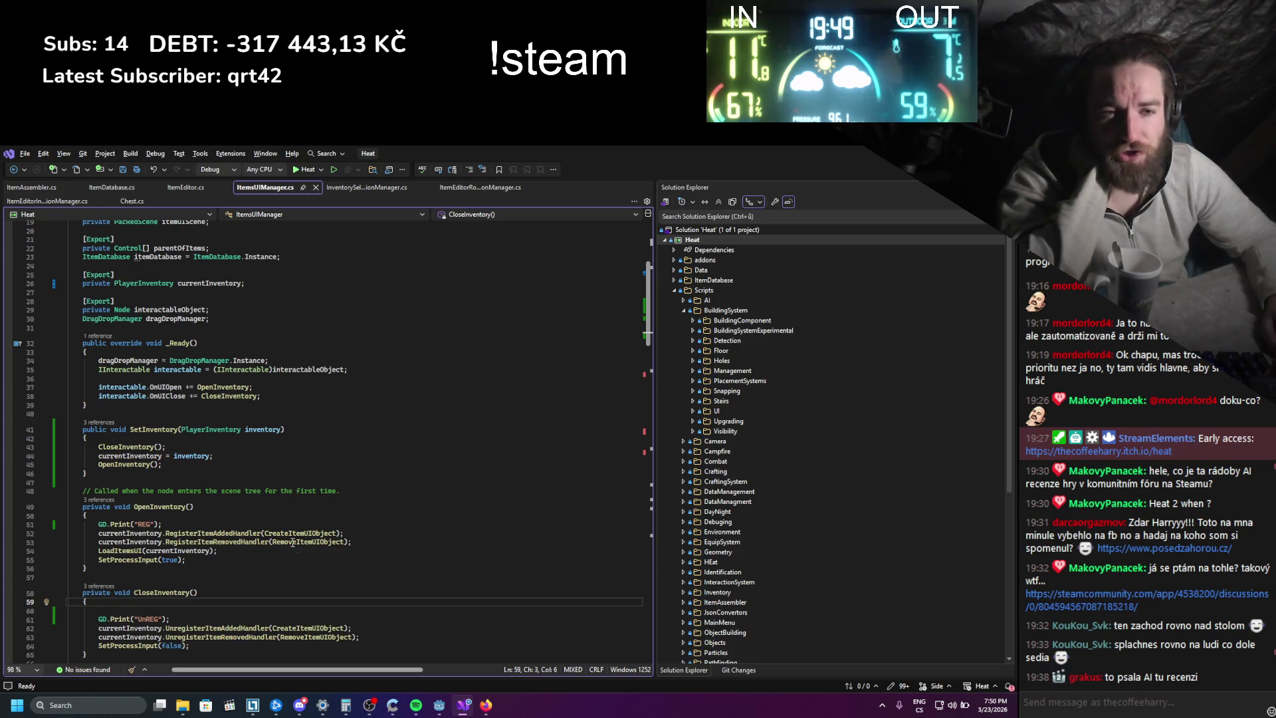
{"action": "left_click", "coordinate": [176, 592]}
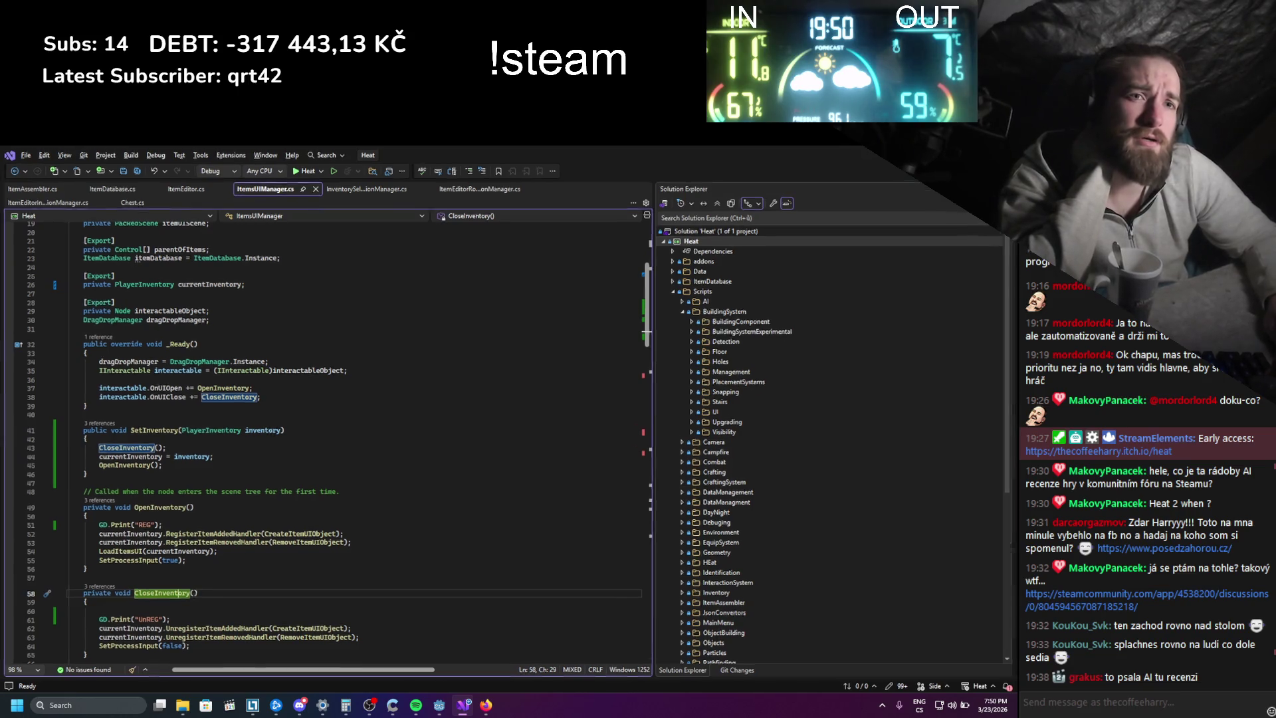
{"action": "key", "text": "alt+Tab"}
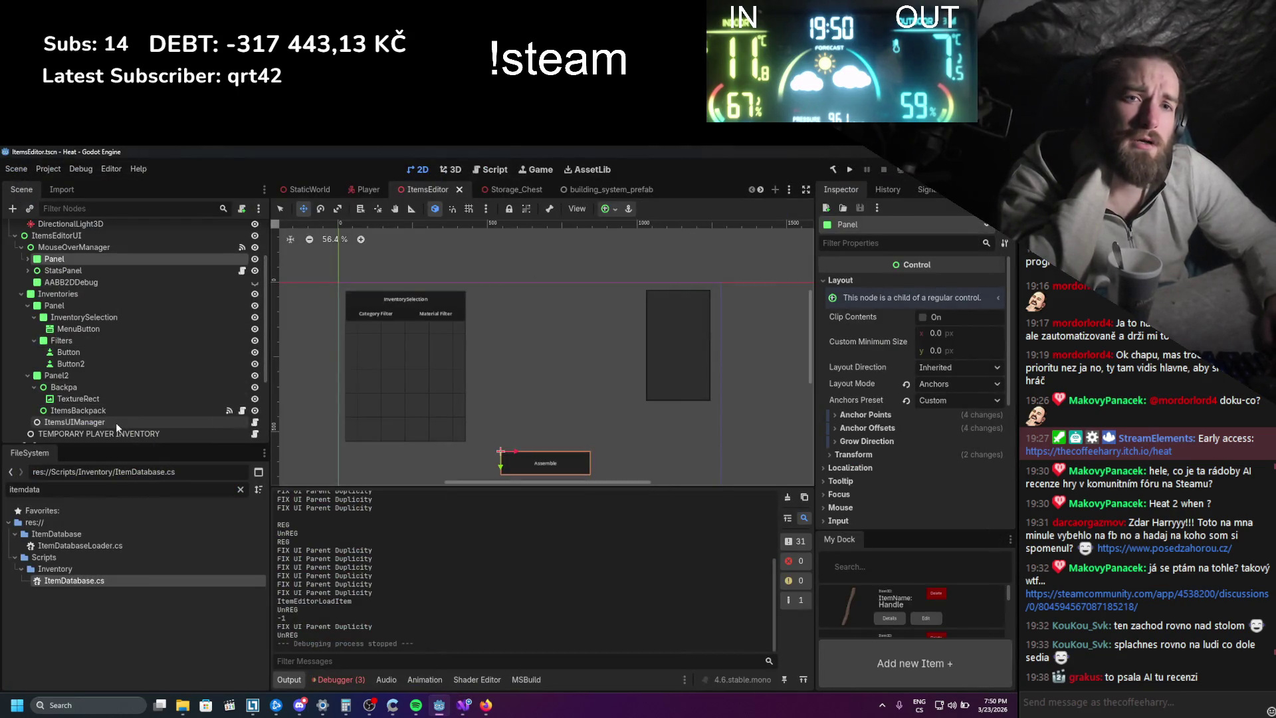
- Inspect the ItemsUIManager node's properties with a widened Inspector panel
{"action": "left_click", "coordinate": [117, 424]}
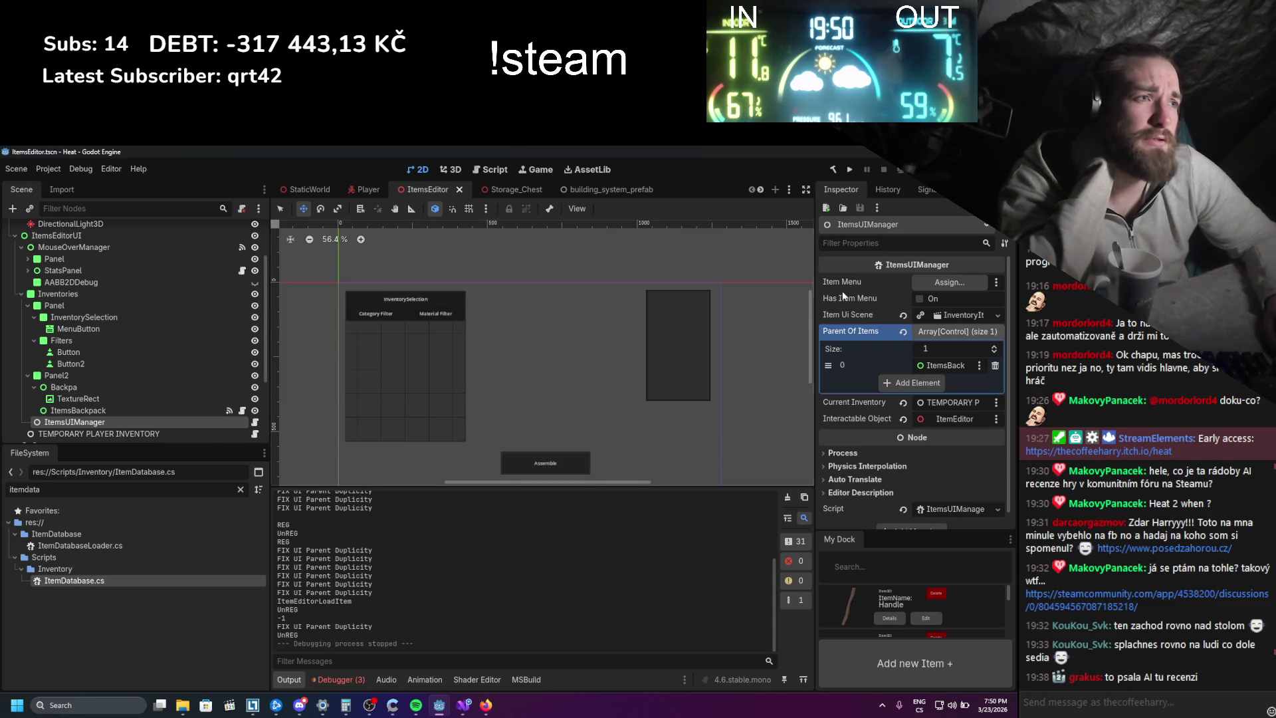
{"action": "left_click_drag", "start_coordinate": [816, 333], "coordinate": [697, 337]}
{"action": "scroll", "coordinate": [133, 393], "scroll_direction": "up", "scroll_amount": 3}
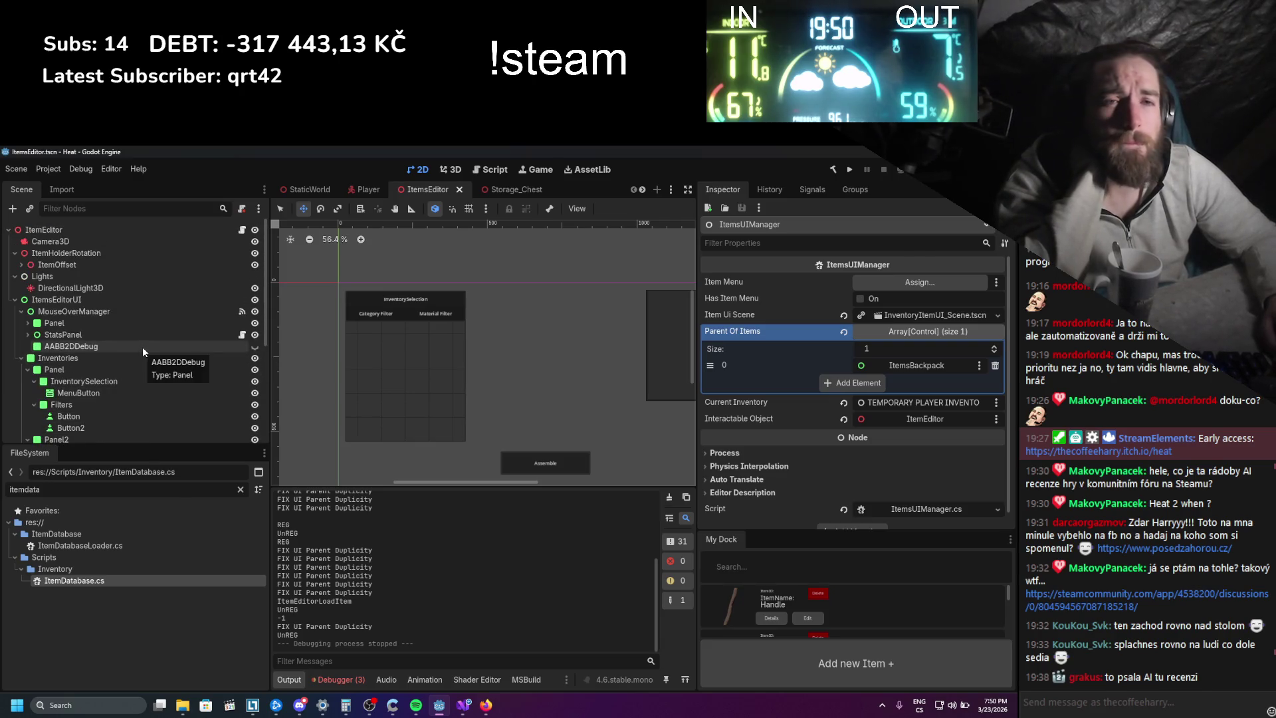
{"action": "scroll", "coordinate": [149, 334], "scroll_direction": "down", "scroll_amount": 3}
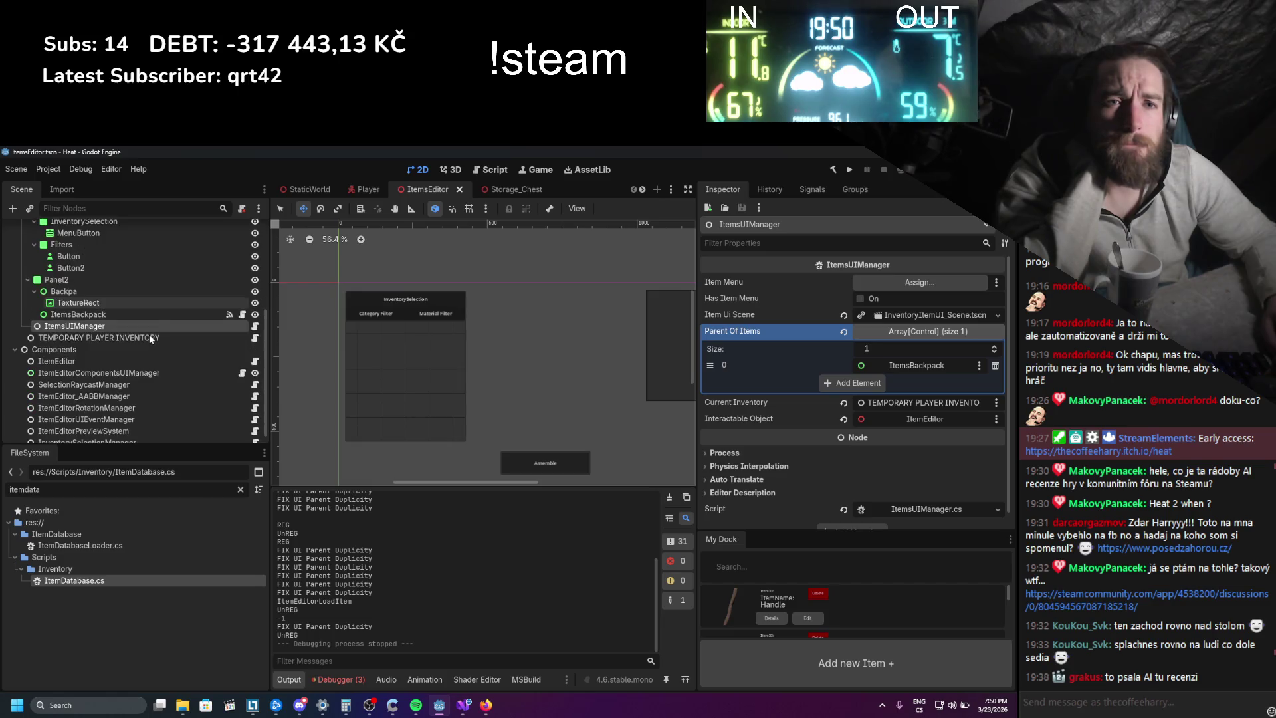
{"action": "scroll", "coordinate": [148, 335], "scroll_direction": "up", "scroll_amount": 2}
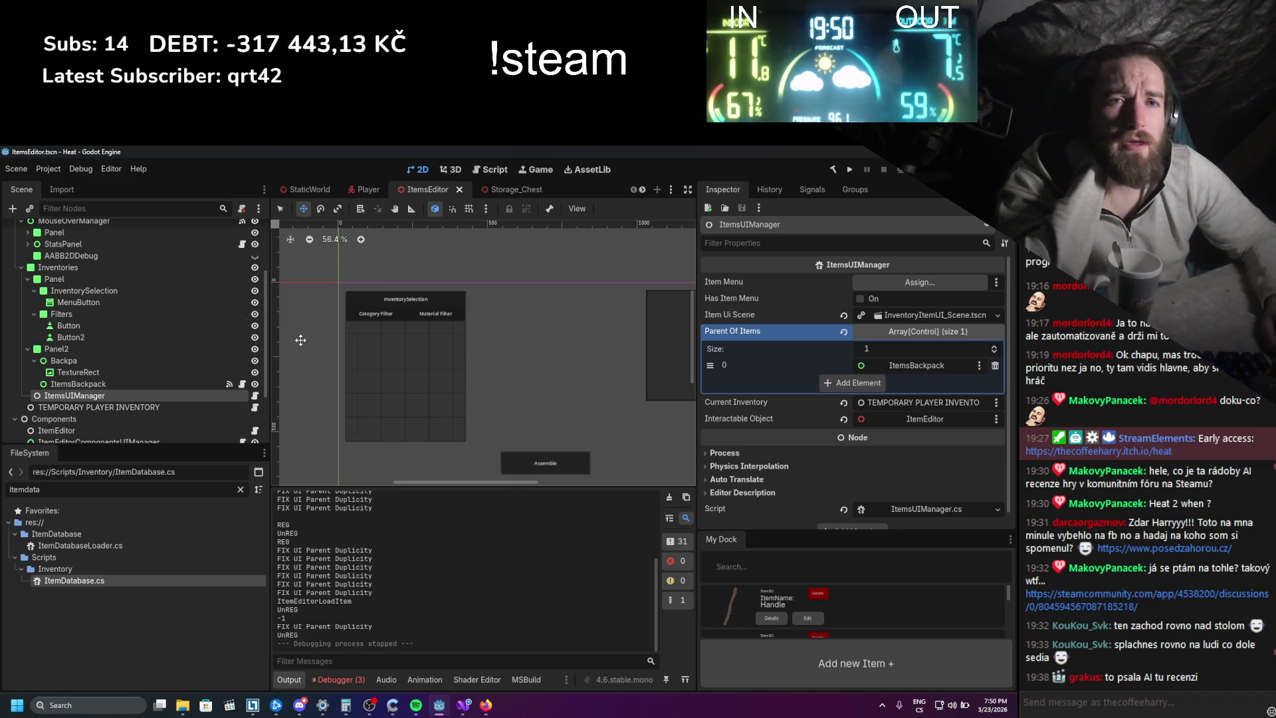
{"action": "scroll", "coordinate": [301, 340], "scroll_direction": "down", "scroll_amount": 2}
- Select the ItemEditor root node at the top of the Scene dock and open its attached script
{"action": "scroll", "coordinate": [183, 402], "scroll_direction": "up", "scroll_amount": 1}
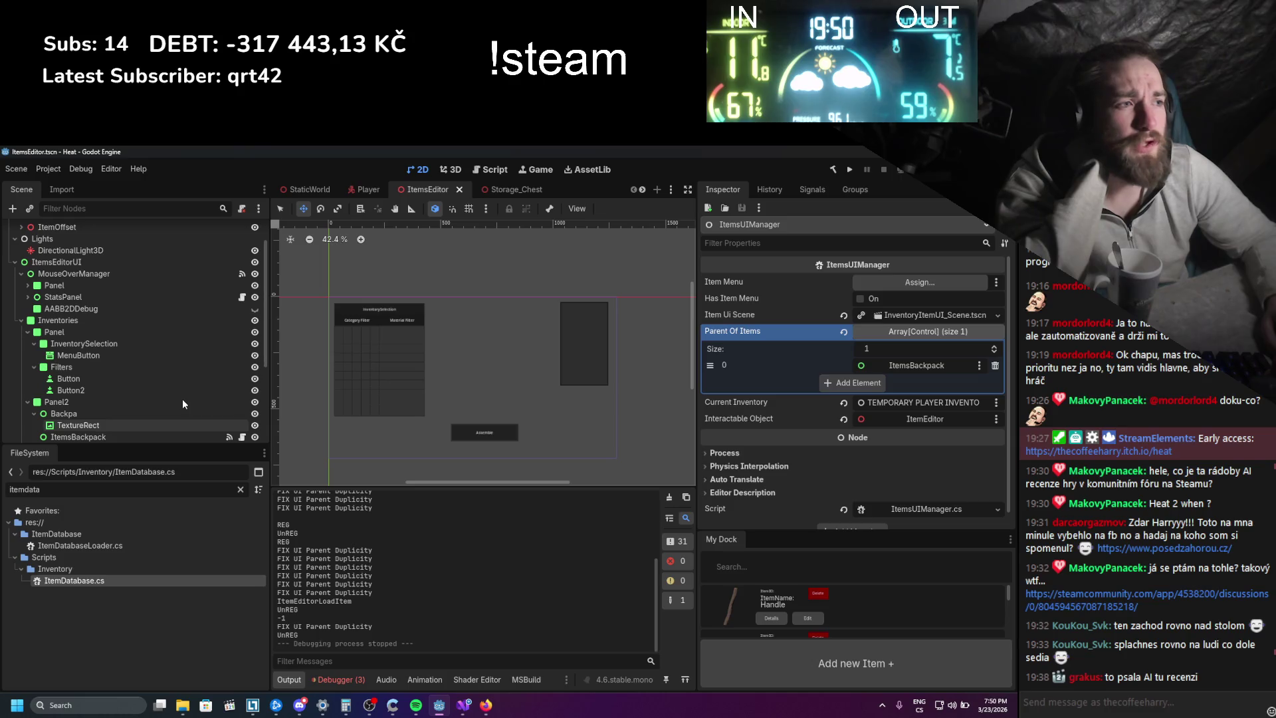
{"action": "scroll", "coordinate": [182, 403], "scroll_direction": "up", "scroll_amount": 1}
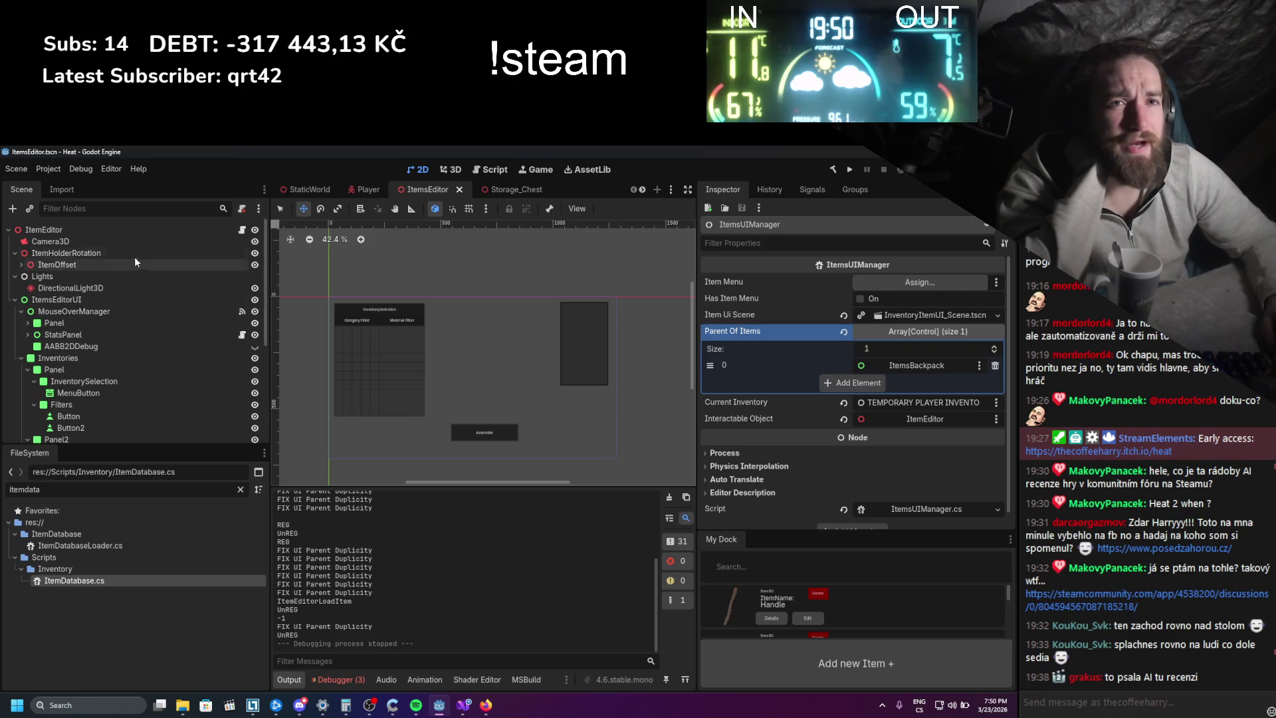
{"action": "left_click", "coordinate": [175, 229]}
{"action": "left_click", "coordinate": [243, 231]}
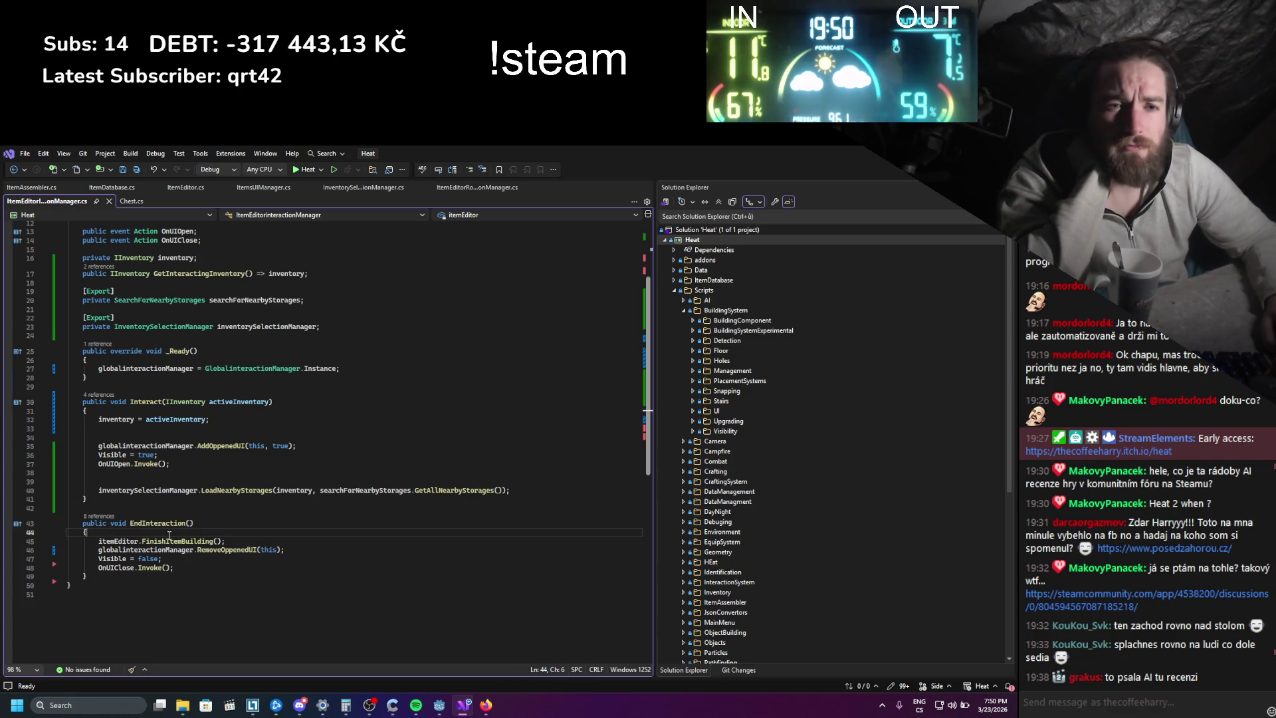
- Insert GD.Print("END") as the first line of EndInteraction, save, and run the game from Godot
{"action": "key", "text": "Return"}
{"action": "type", "text": "GD"}
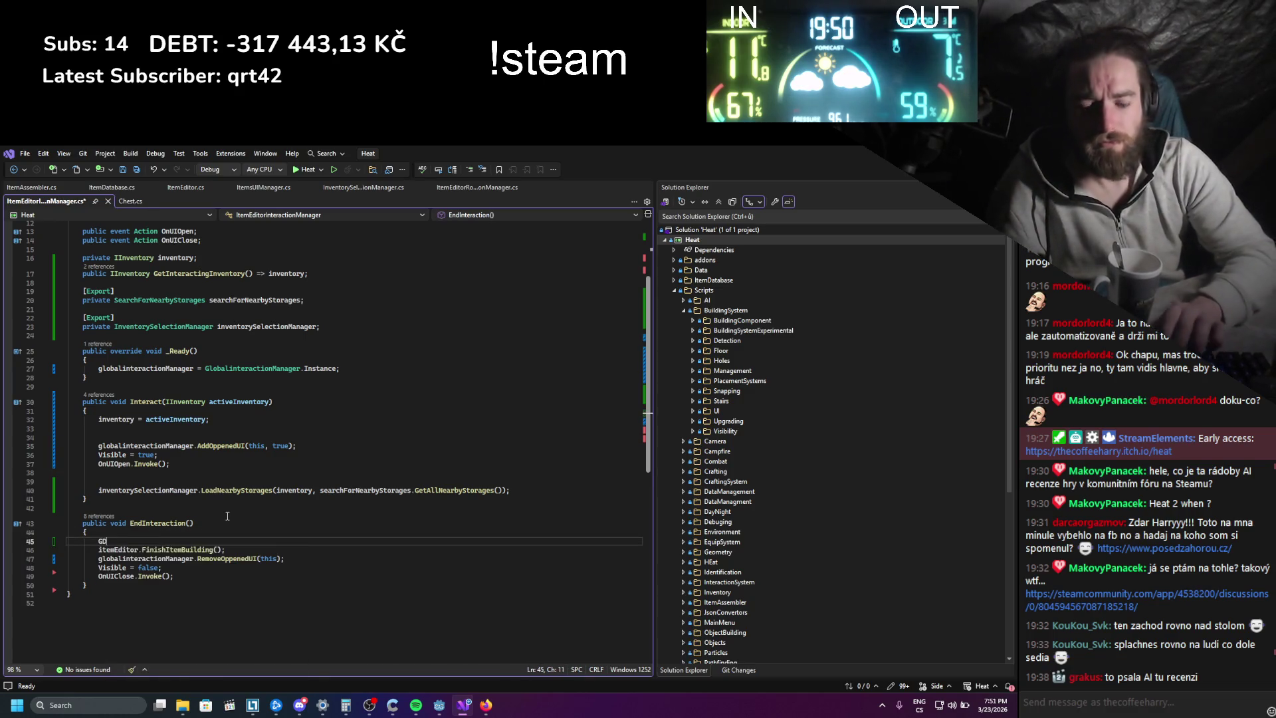
{"action": "type", "text": ".Print("}
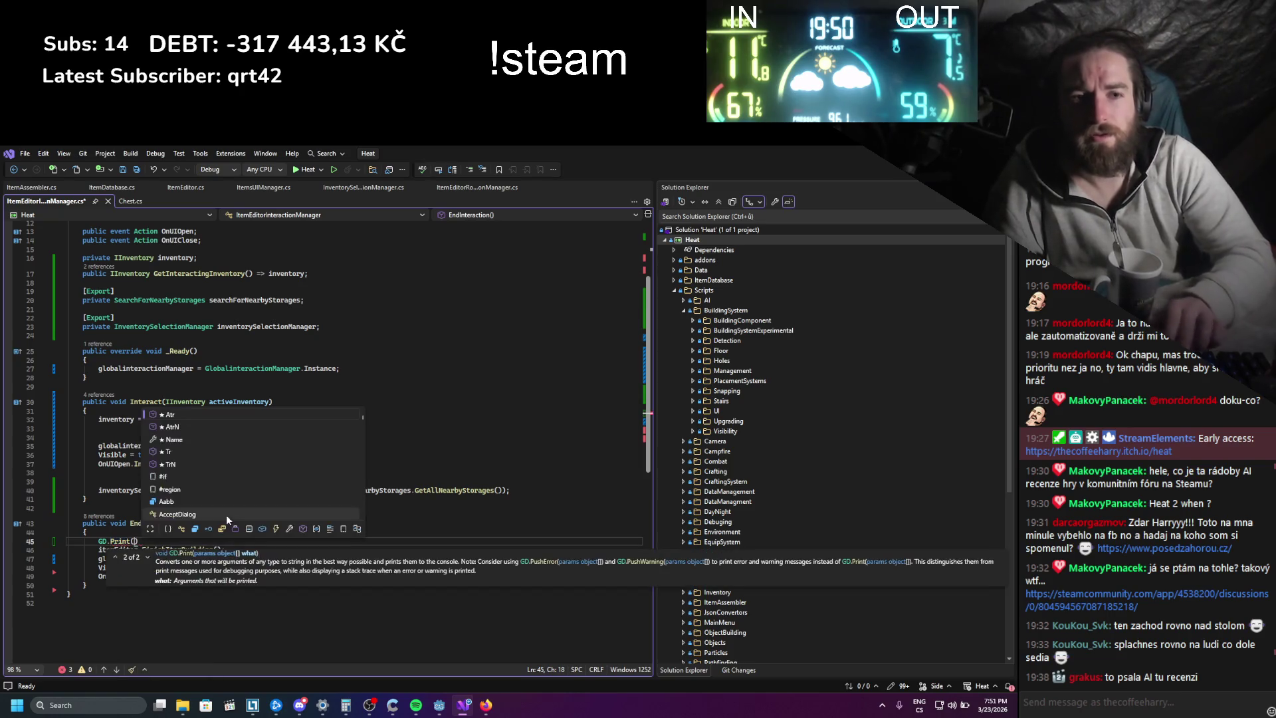
{"action": "type", "text": "\"\"END"}
{"action": "key", "text": "ctrl+s"}
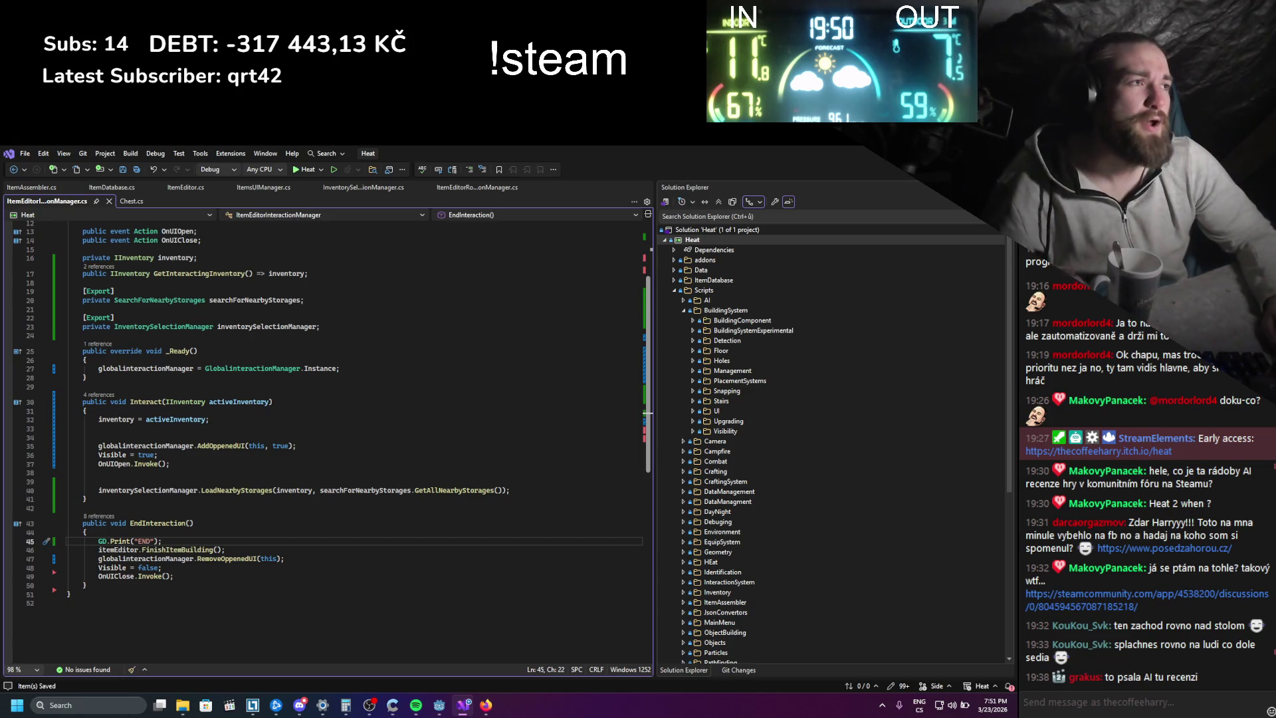
{"action": "key", "text": "alt+Tab"}
{"action": "left_click", "coordinate": [851, 168]}
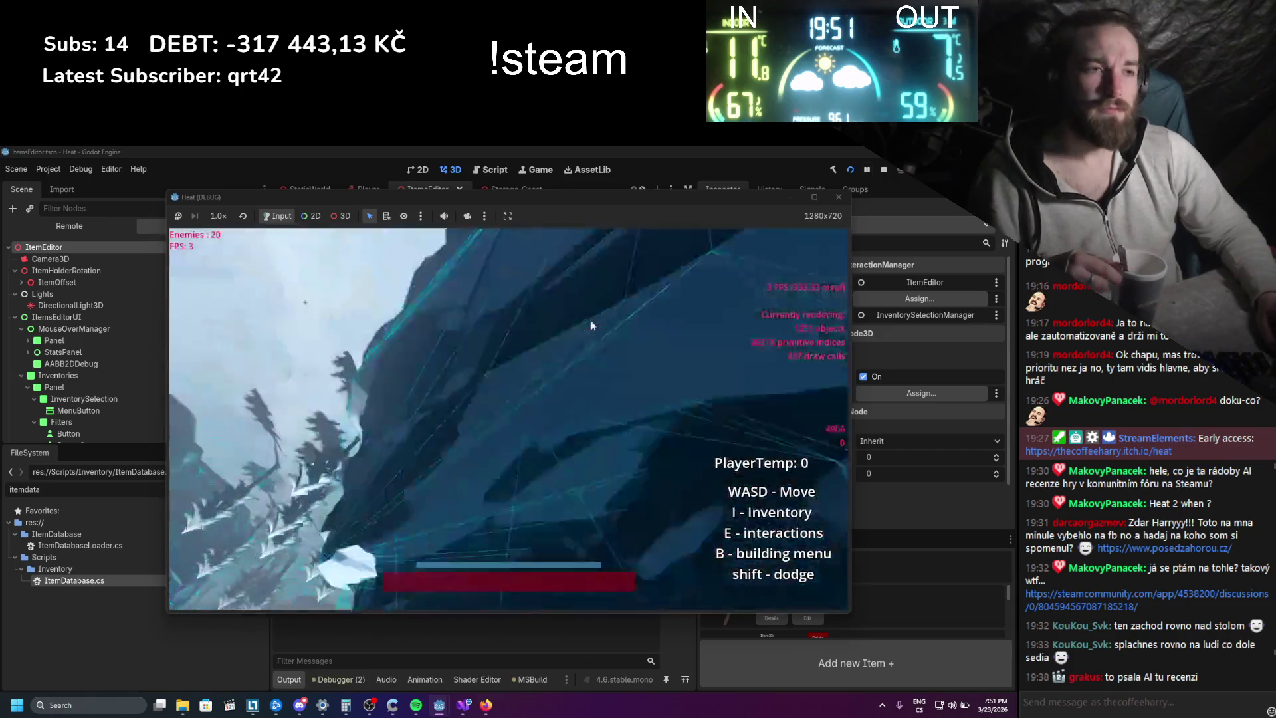
- Load an inventory item into the in-game item editor, exit it with F8, stop the game, and return to Visual Studio
{"action": "key", "text": "i"}
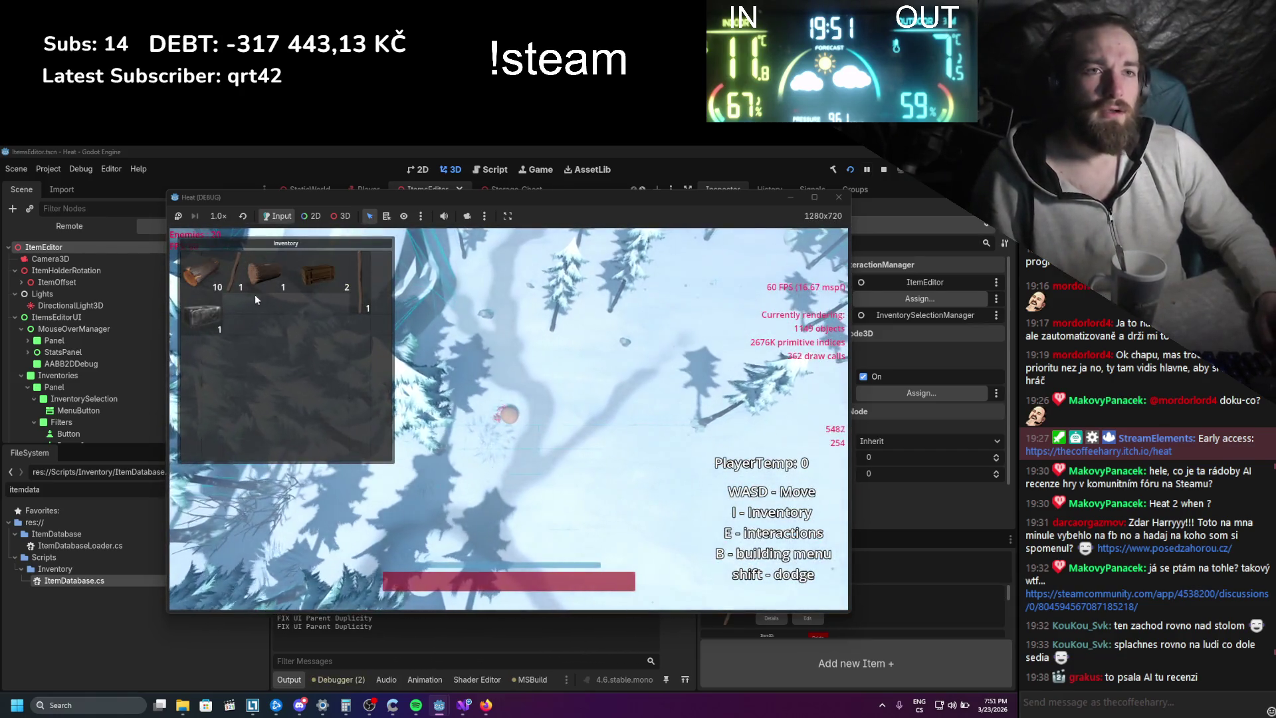
{"action": "left_click", "coordinate": [250, 293]}
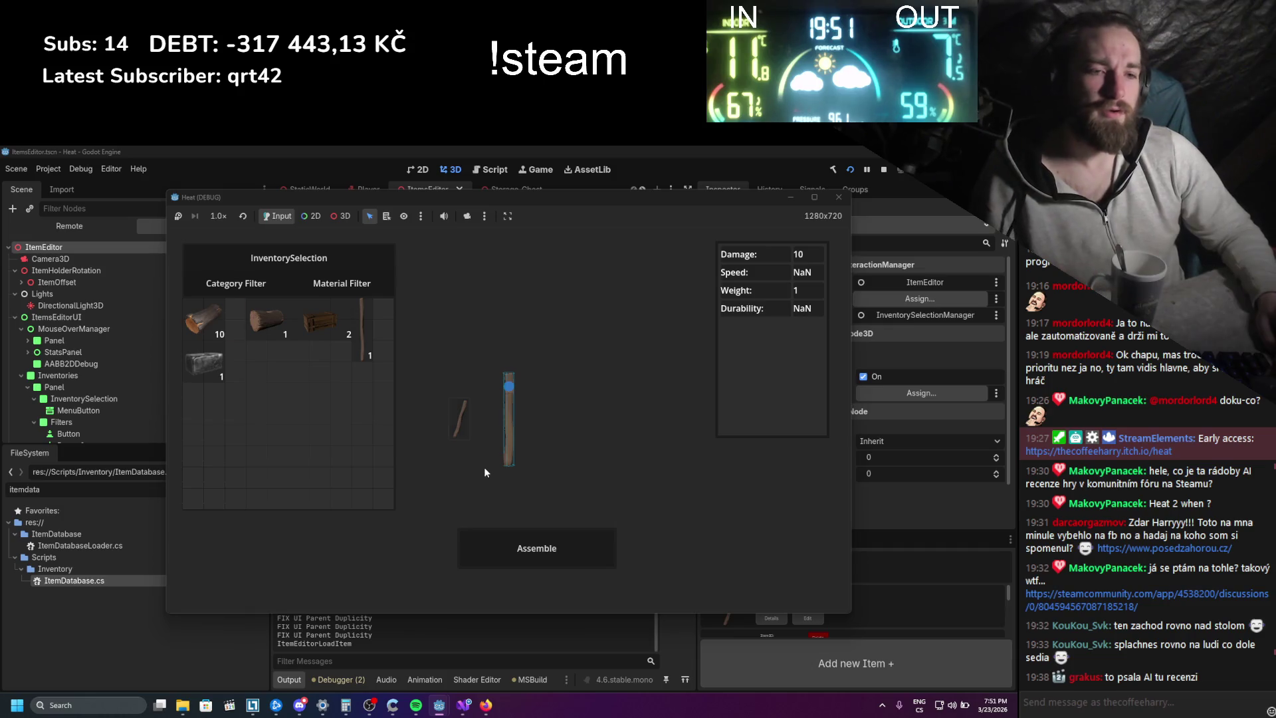
{"action": "key", "text": "F8"}
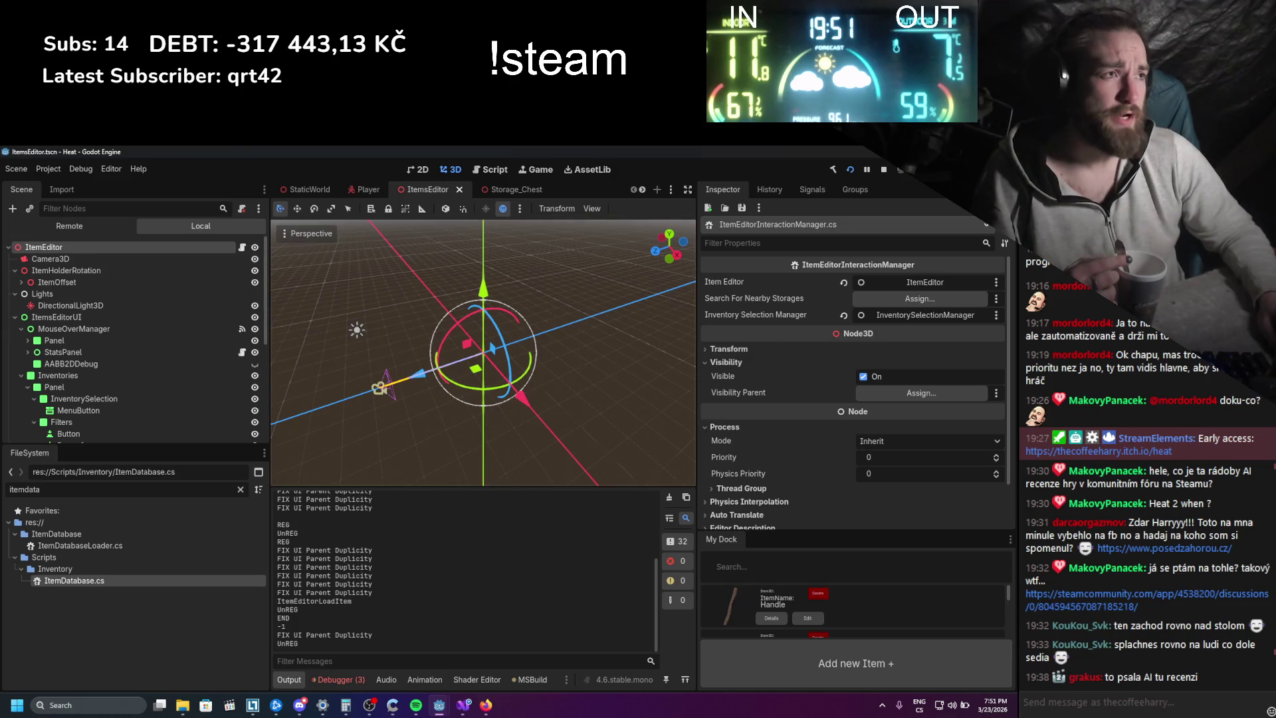
{"action": "left_click", "coordinate": [884, 170]}
{"action": "left_click", "coordinate": [464, 706]}
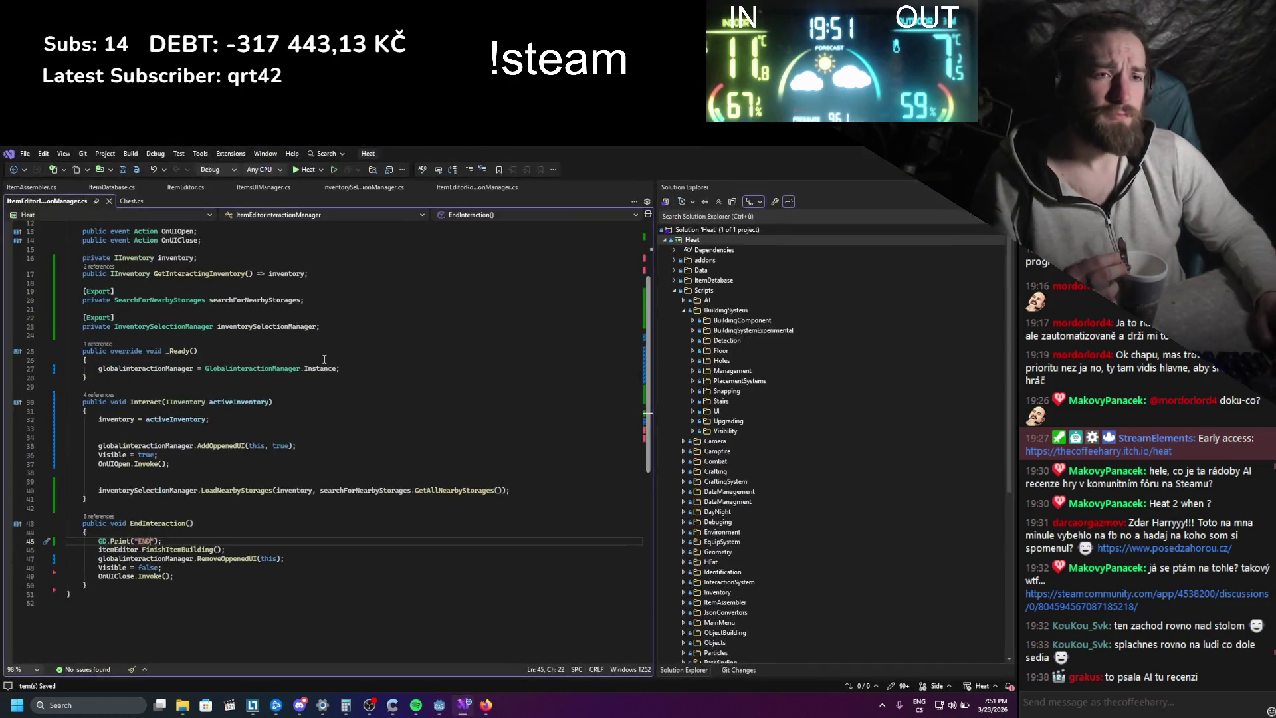
- In ItemsUIManager.cs, add GD.Print("Set") after OpenInventory() in SetInventory, then rerun the game
{"action": "left_click", "coordinate": [263, 187]}
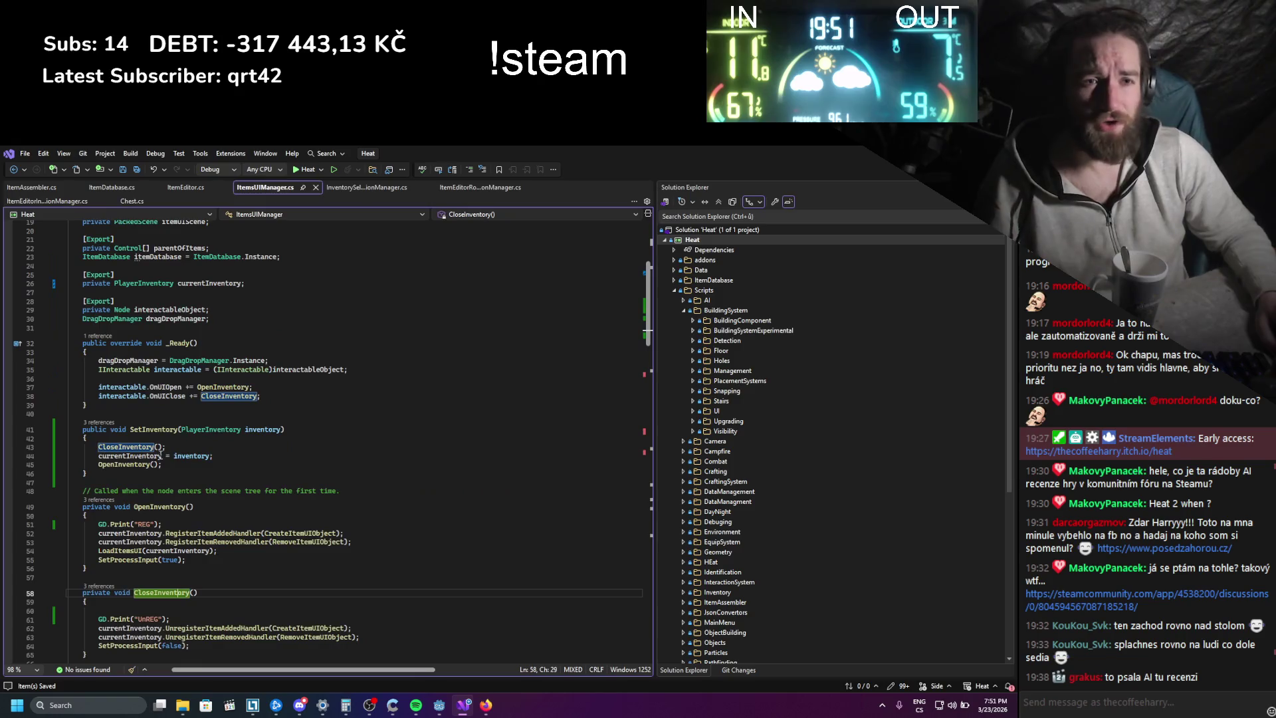
{"action": "key", "text": "Return"}
{"action": "key", "text": "Return"}
{"action": "key", "text": "Return"}
{"action": "key", "text": "Up"}
{"action": "type", "text": "gD.Print("}
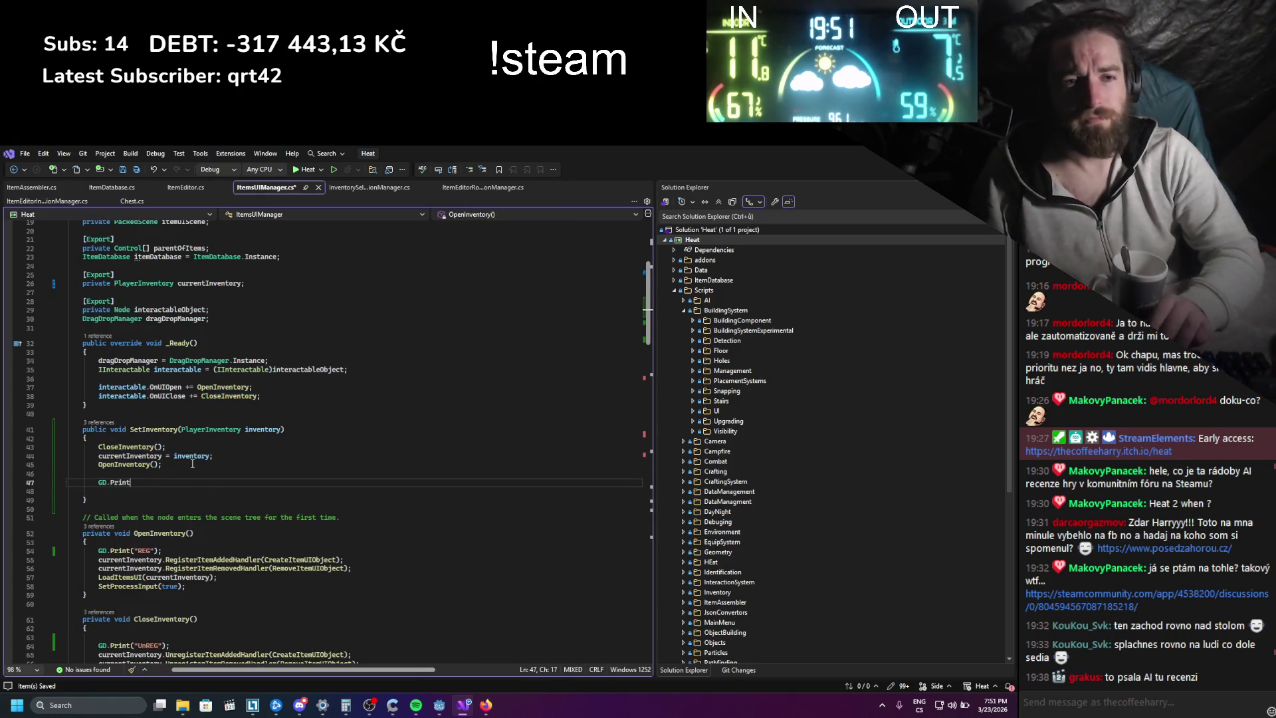
{"action": "type", "text": ";"}
{"action": "key", "text": "Left"}
{"action": "key", "text": "Left"}
{"action": "type", "text": "\"Set"}
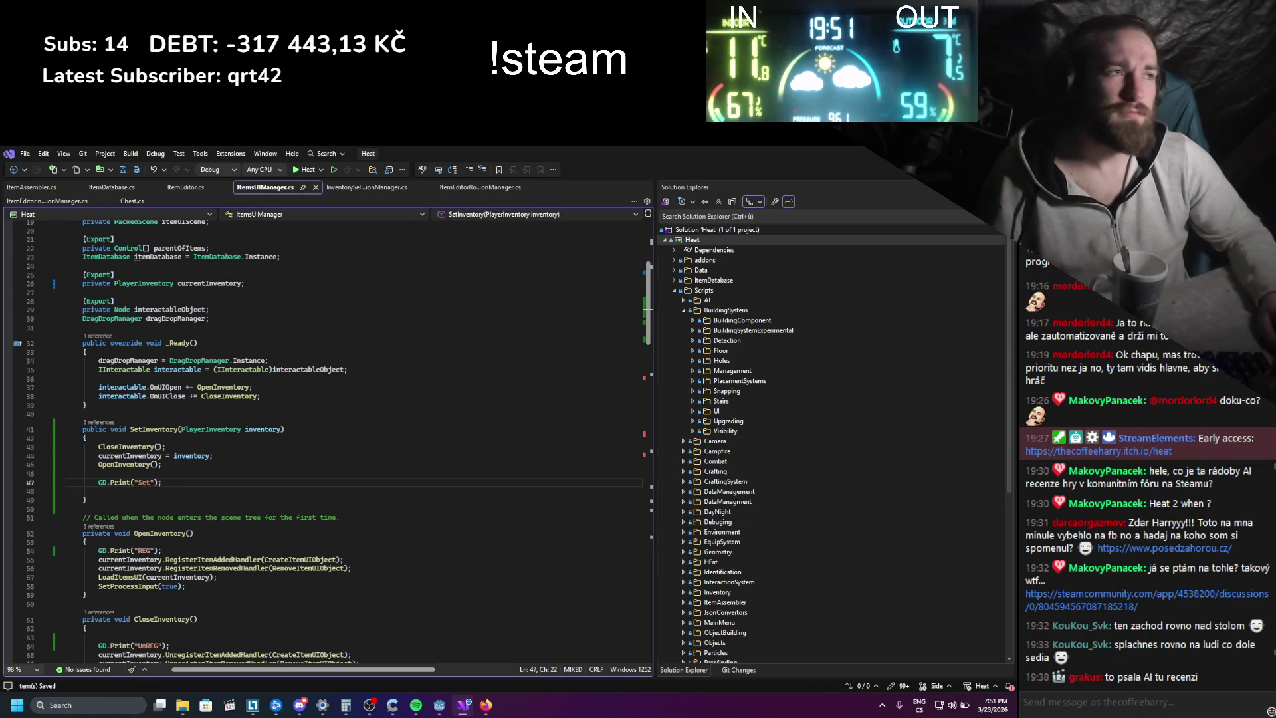
{"action": "key", "text": "alt+Tab"}
{"action": "left_click", "coordinate": [849, 171]}
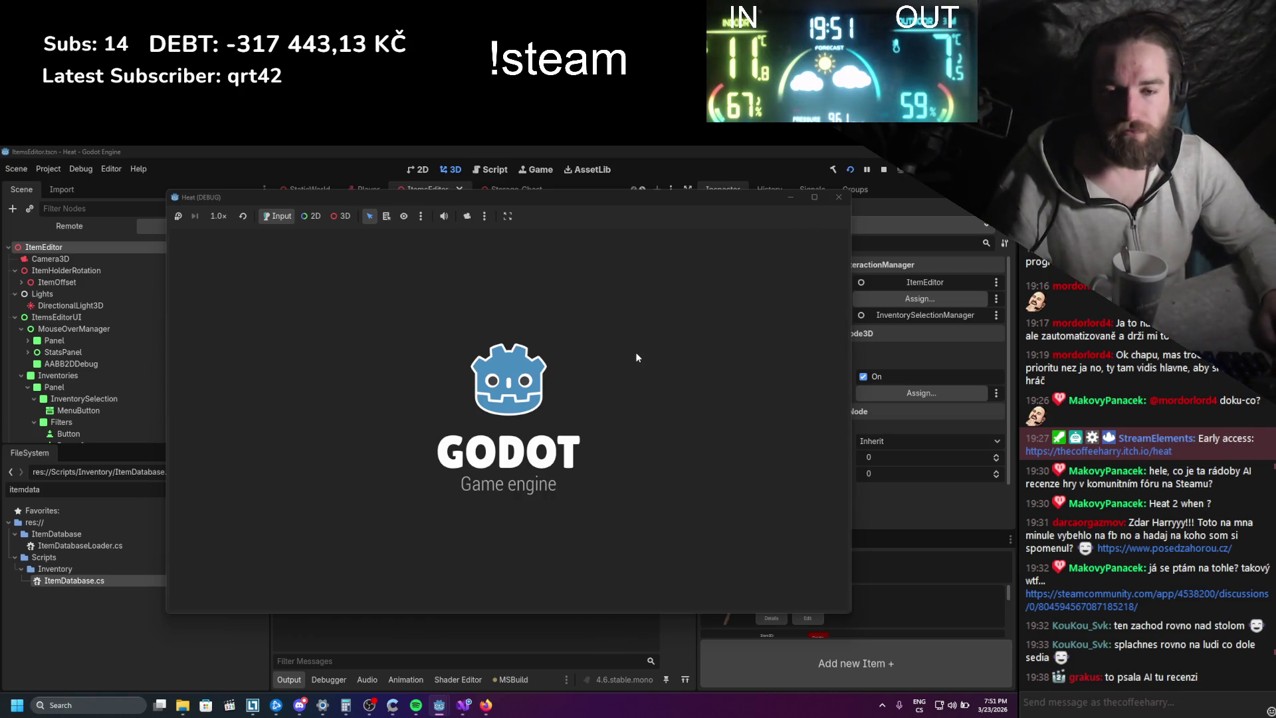
- Load the log into the item editor, return it to an inventory slot, and close the game
{"action": "key", "text": "i"}
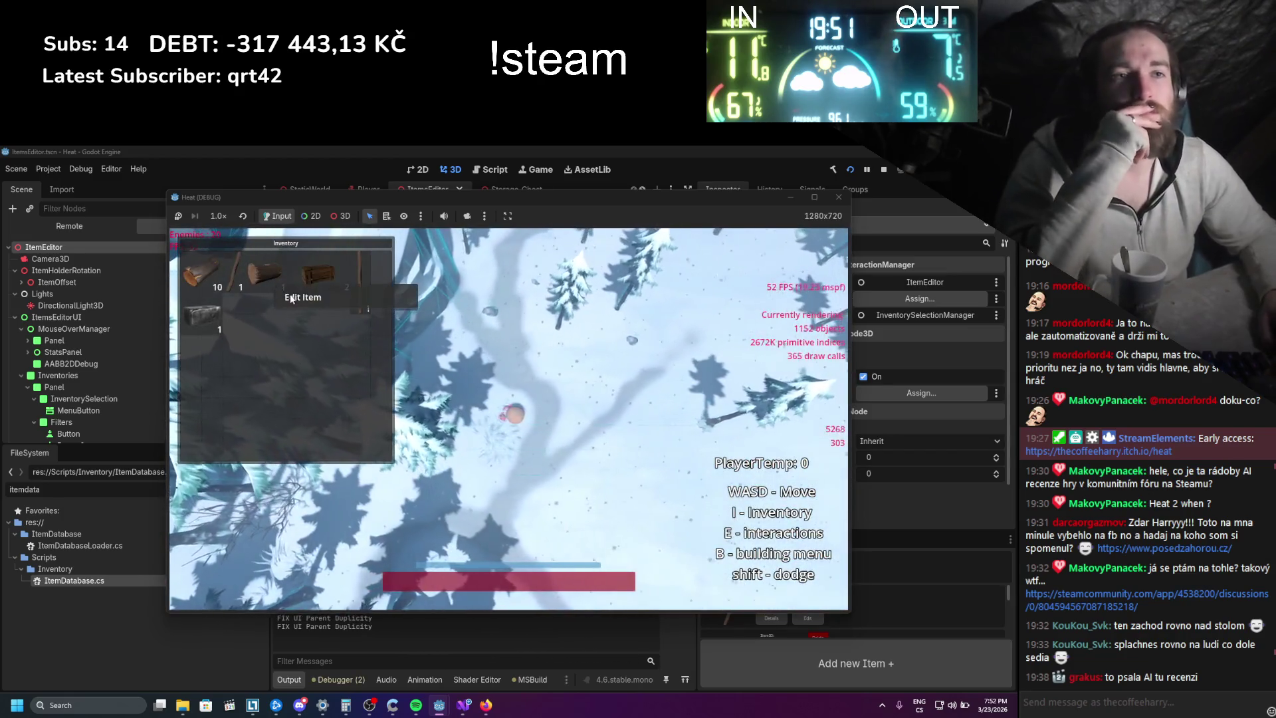
{"action": "left_click", "coordinate": [285, 286]}
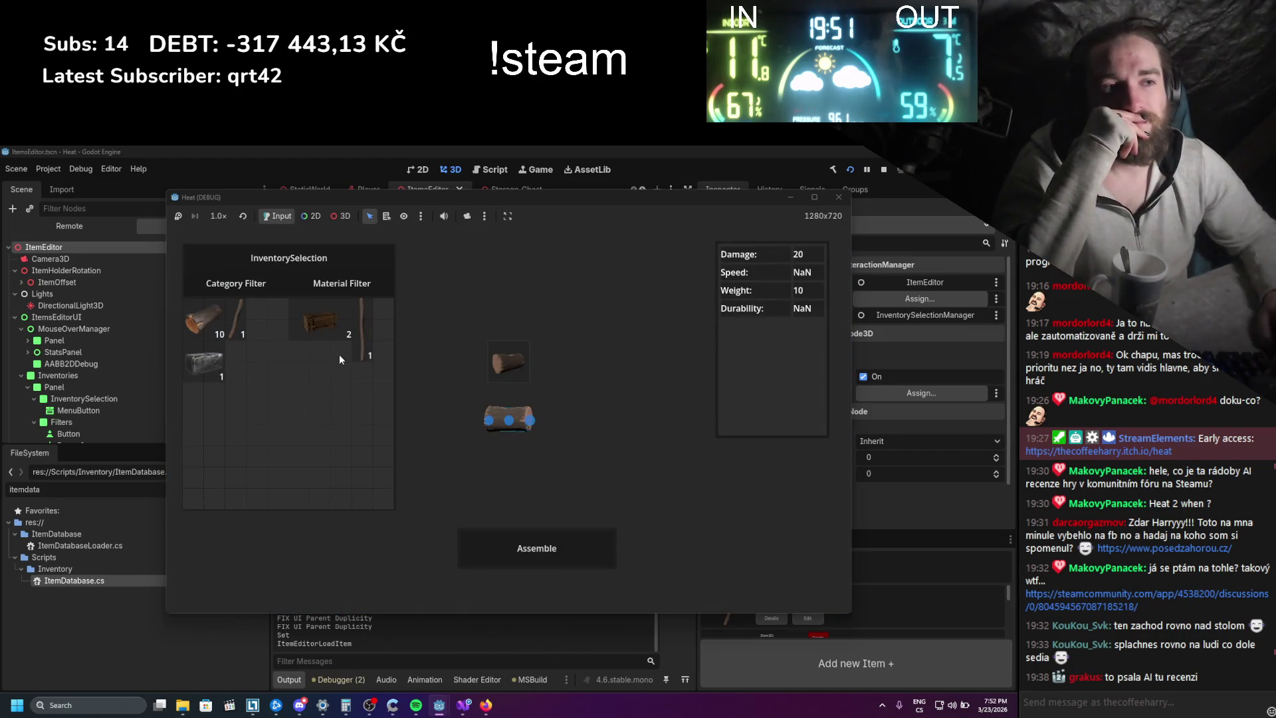
{"action": "left_click", "coordinate": [408, 484]}
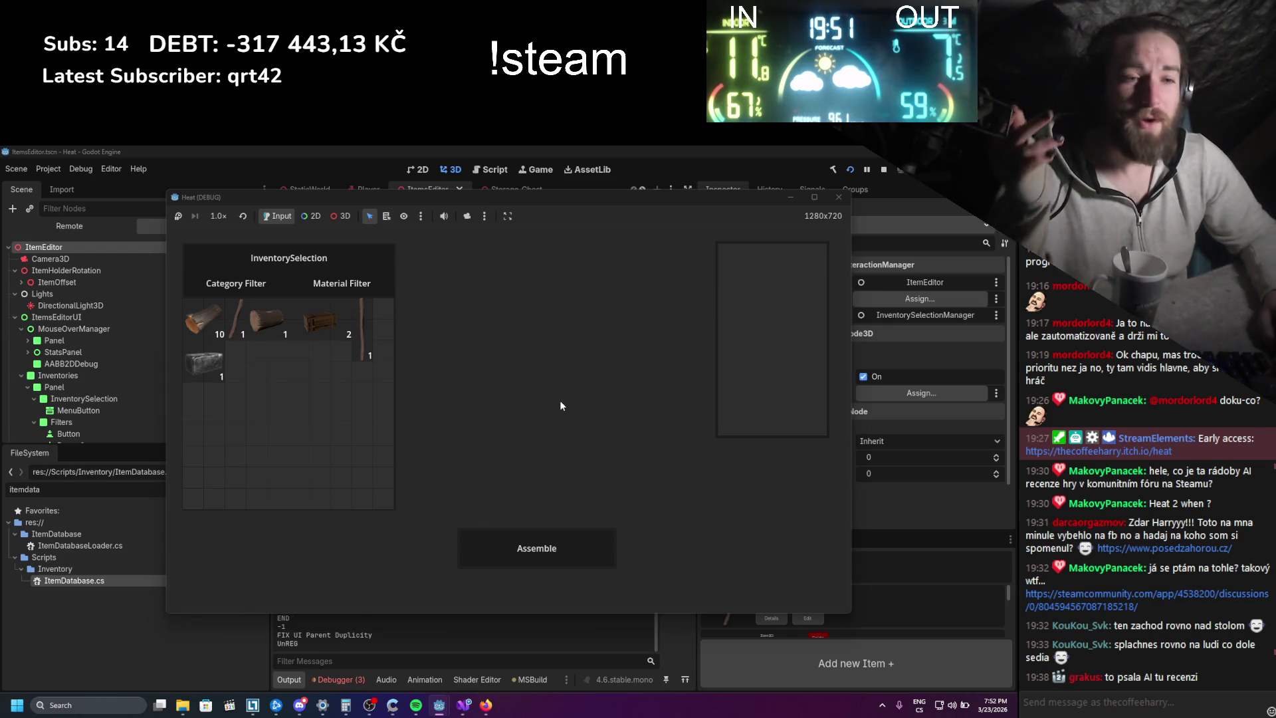
{"action": "left_click", "coordinate": [883, 170]}
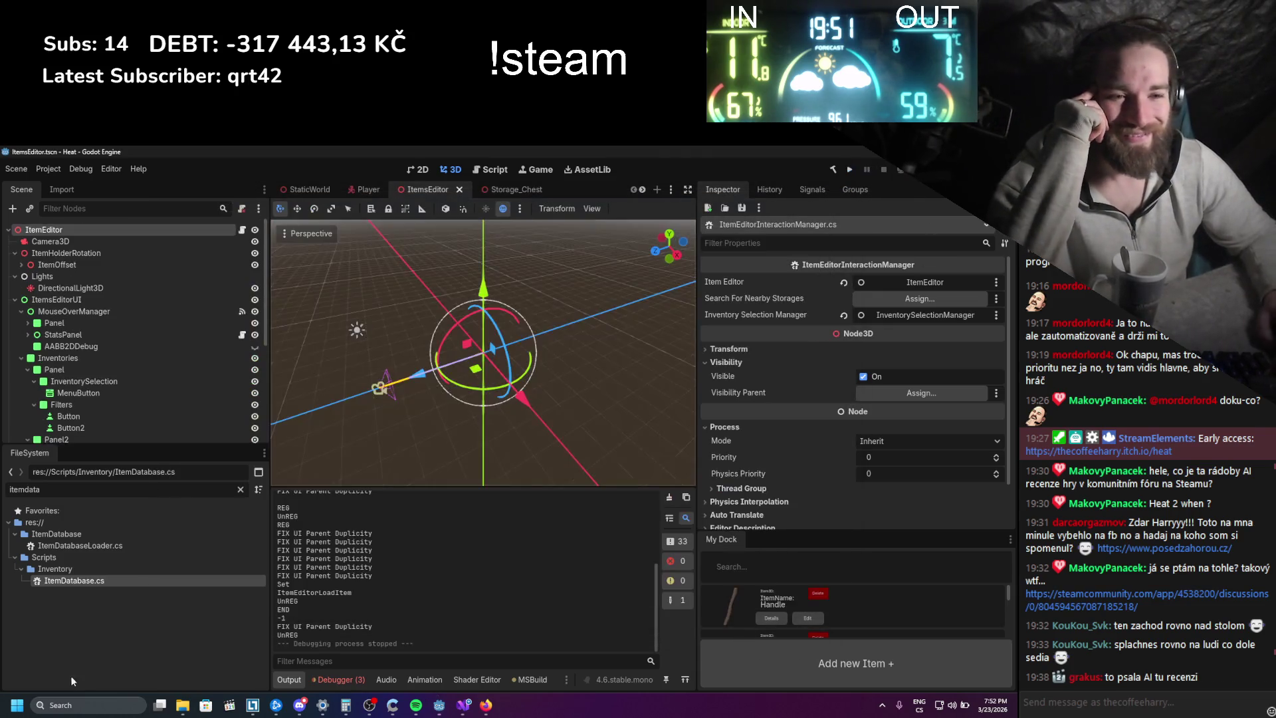
- Highlight the Set line in Output, return to Visual Studio, and right-click CloseInventory
{"action": "double_click", "coordinate": [279, 584]}
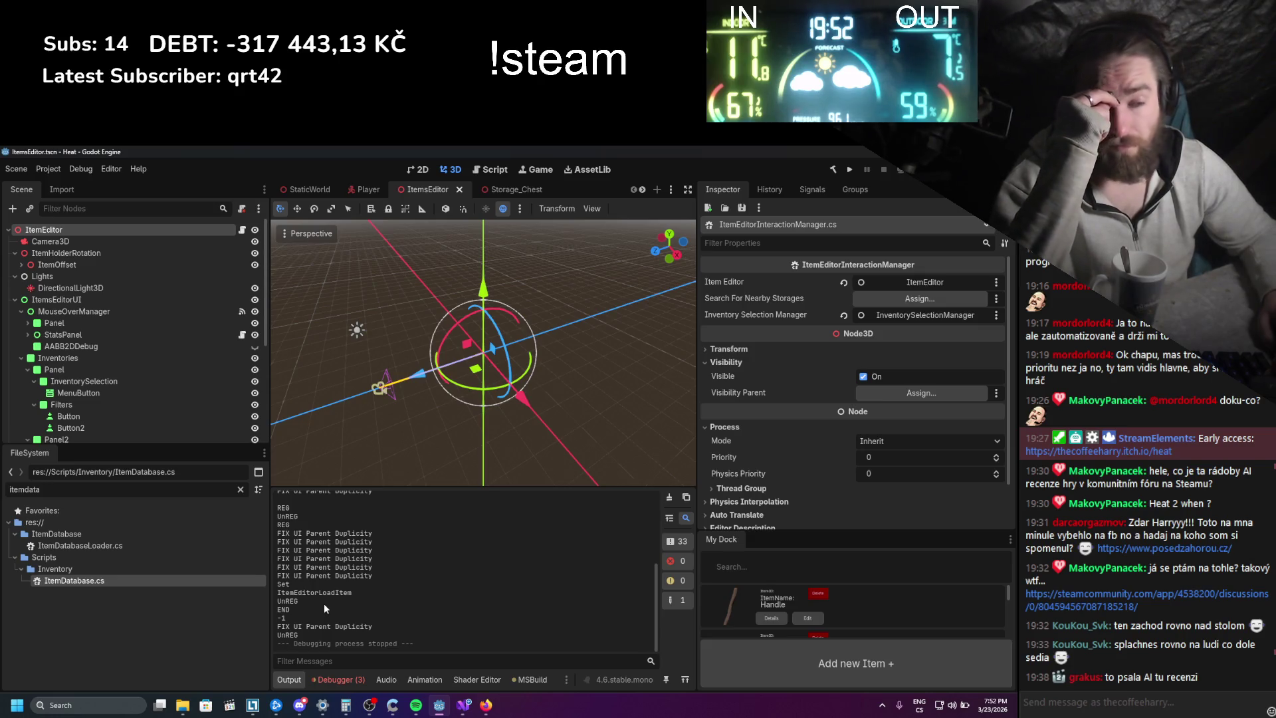
{"action": "mouse_move", "coordinate": [462, 709]}
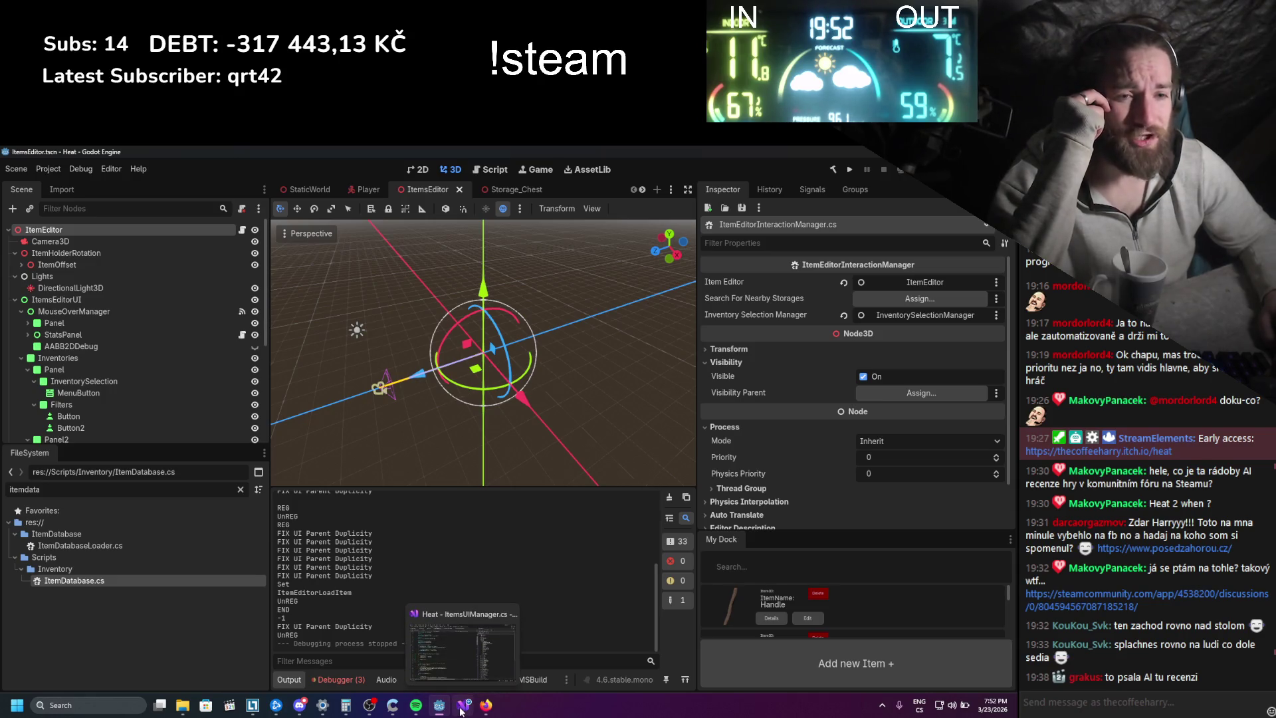
{"action": "left_click", "coordinate": [461, 710]}
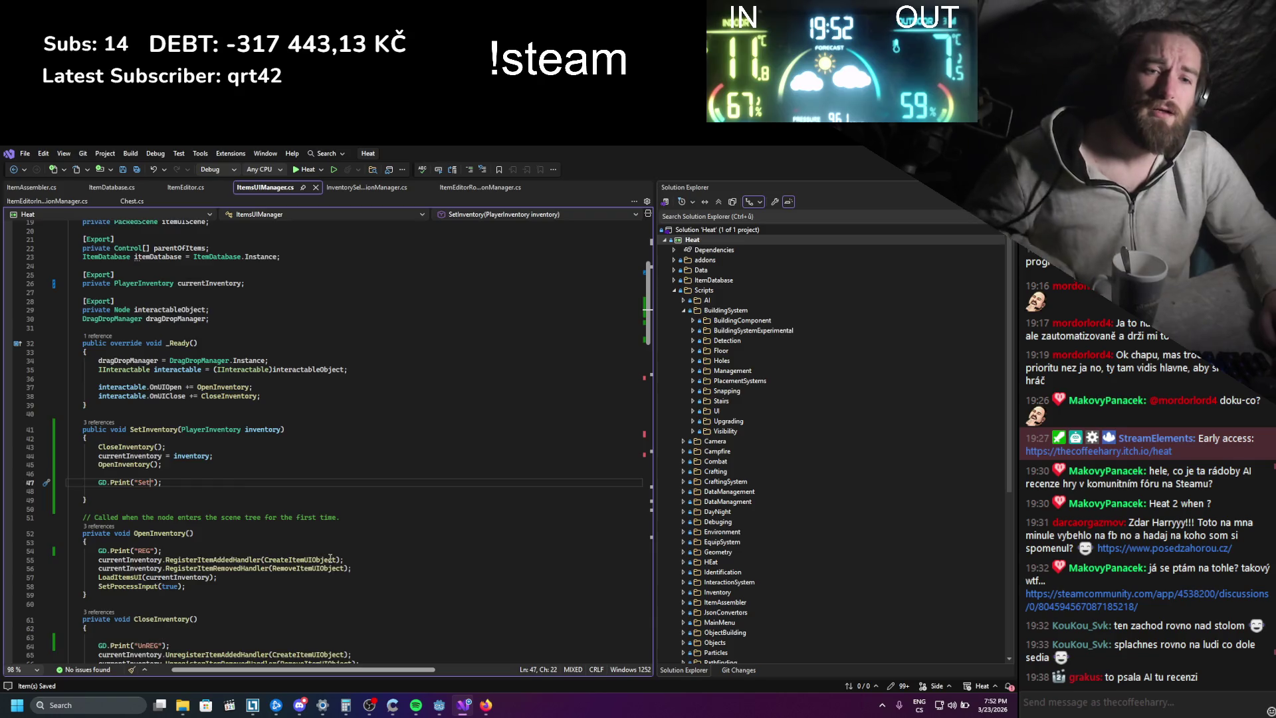
{"action": "scroll", "coordinate": [330, 558], "scroll_direction": "down", "scroll_amount": 4}
{"action": "right_click", "coordinate": [161, 514]}
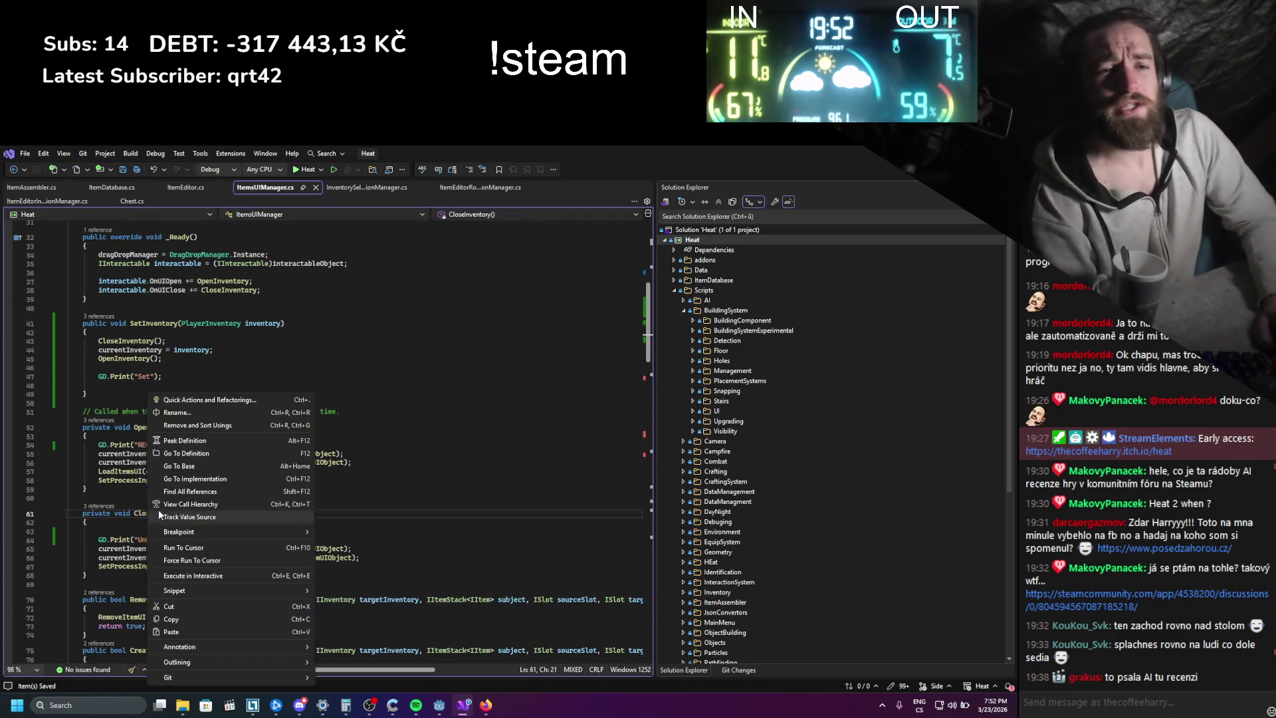
- Find all references to CloseInventory, check the SetInventory call, then switch to ItemDatabase.cs
{"action": "left_click", "coordinate": [209, 492]}
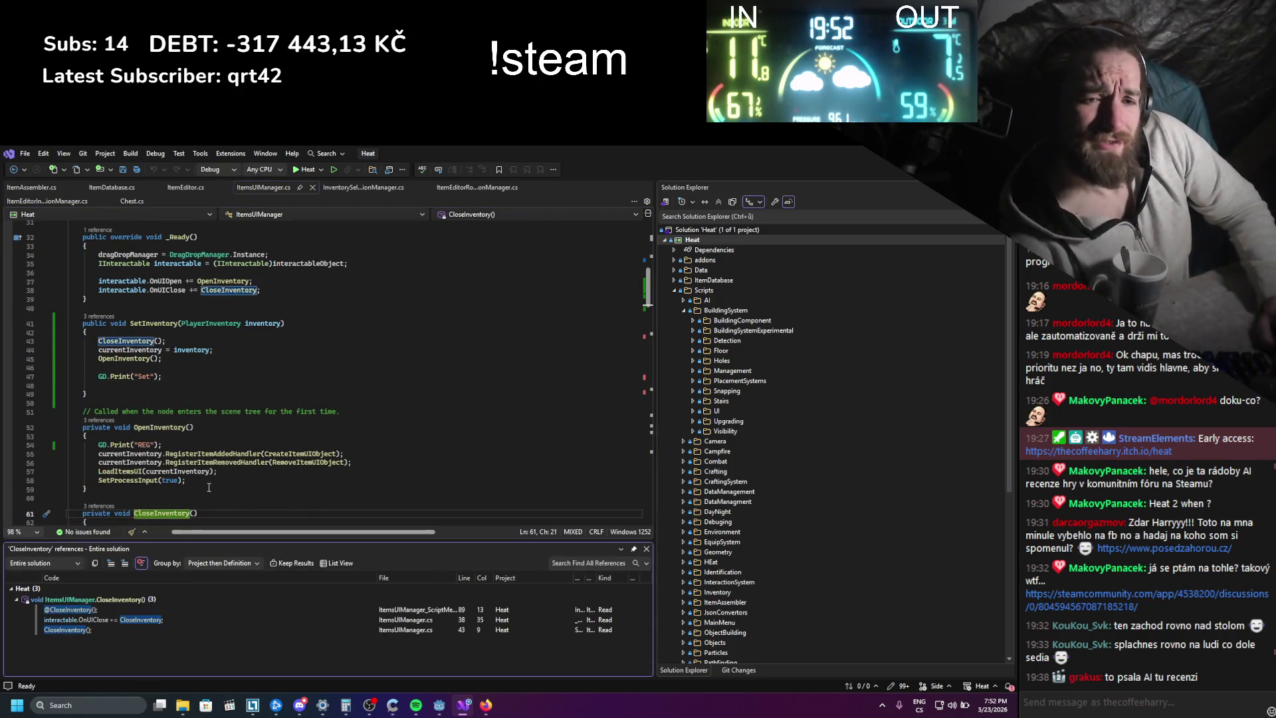
{"action": "left_click", "coordinate": [86, 628]}
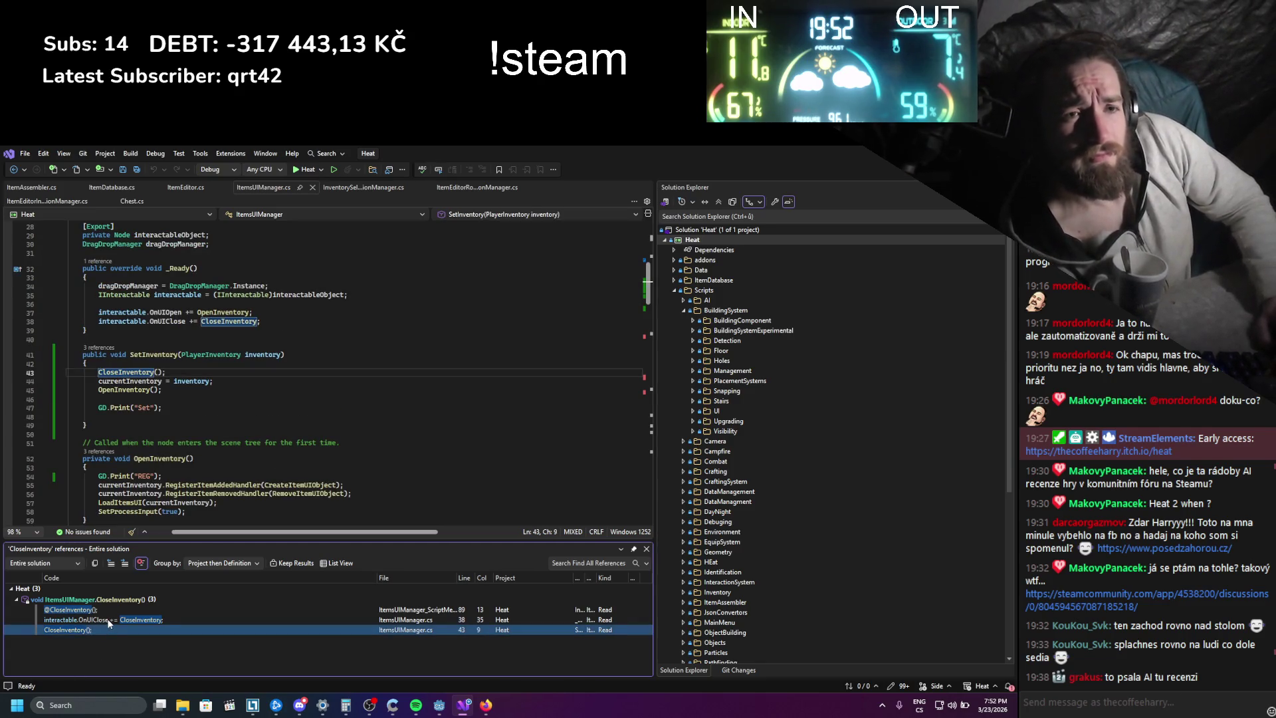
{"action": "mouse_move", "coordinate": [109, 622]}
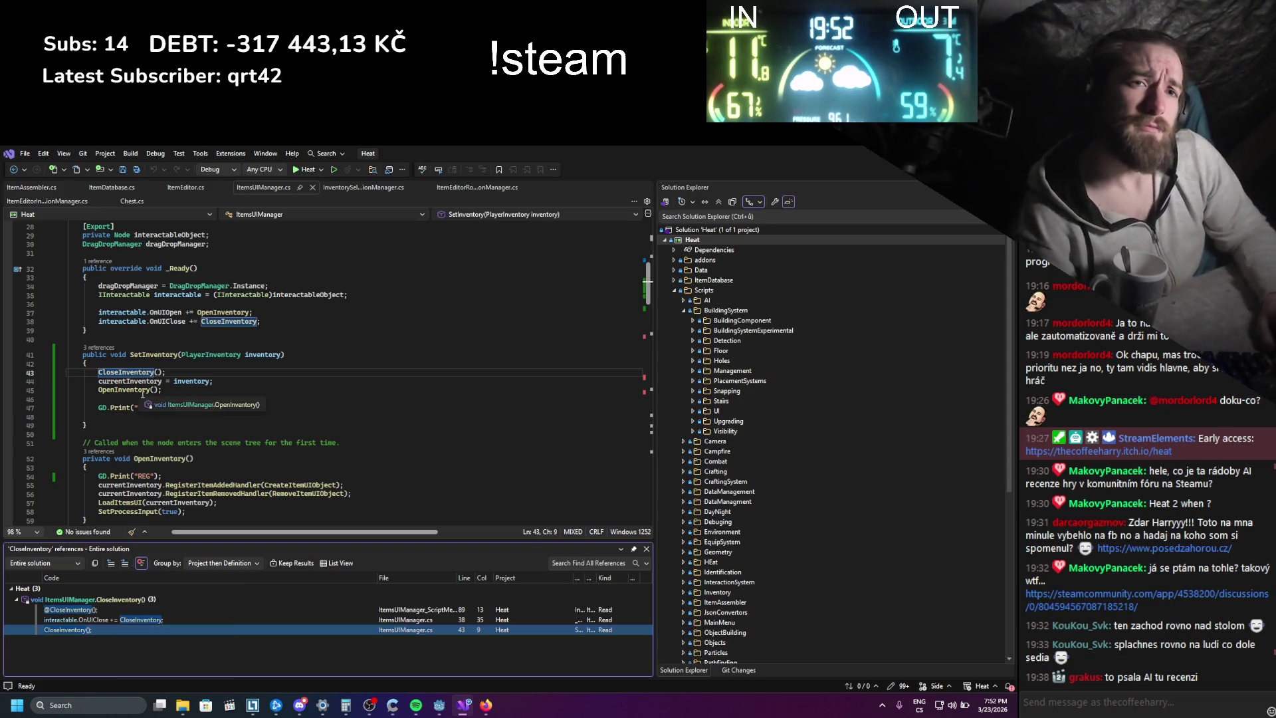
{"action": "scroll", "coordinate": [141, 392], "scroll_direction": "down", "scroll_amount": 5}
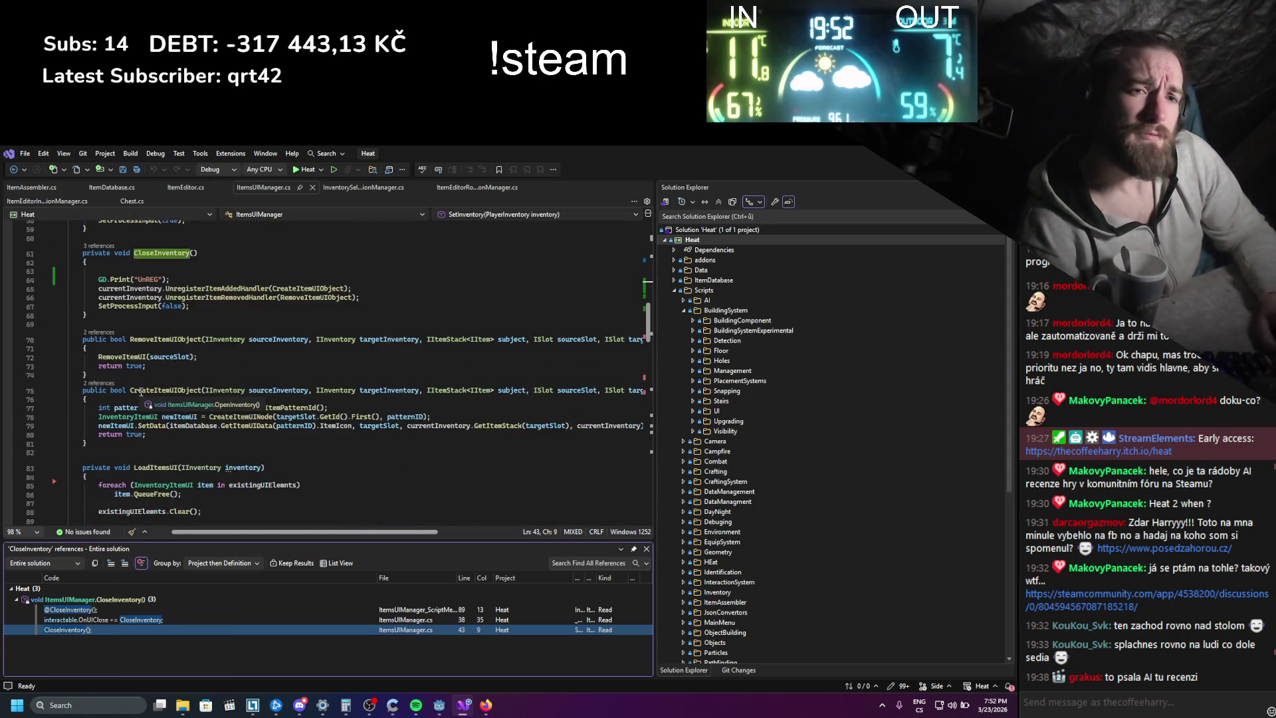
{"action": "scroll", "coordinate": [141, 393], "scroll_direction": "up", "scroll_amount": 3}
{"action": "left_click", "coordinate": [645, 548]}
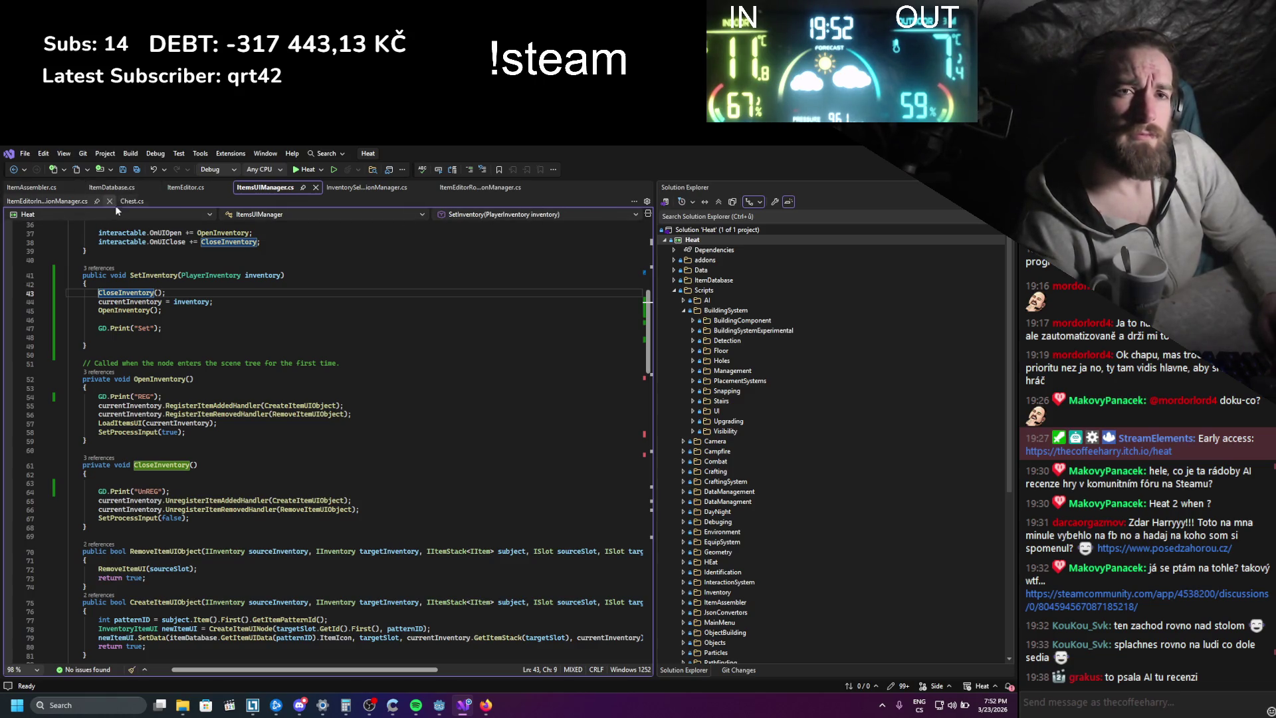
{"action": "scroll", "coordinate": [139, 332], "scroll_direction": "up", "scroll_amount": 2}
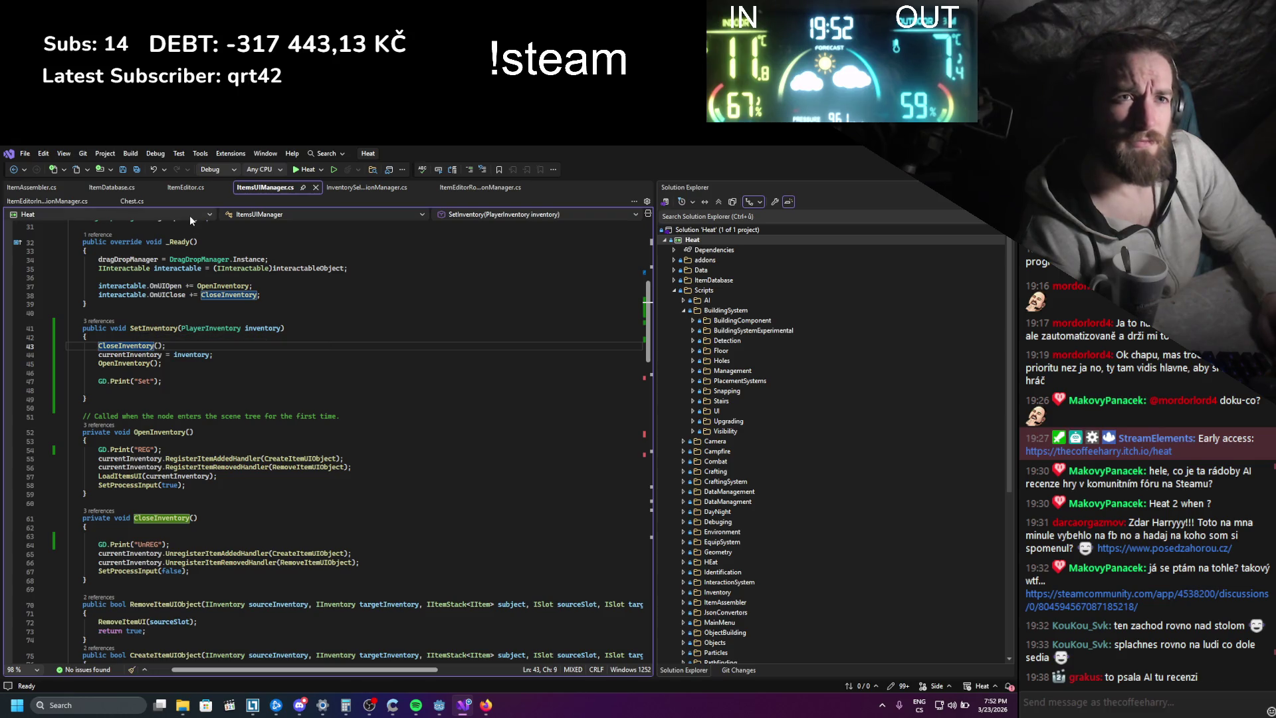
{"action": "left_click", "coordinate": [115, 186]}
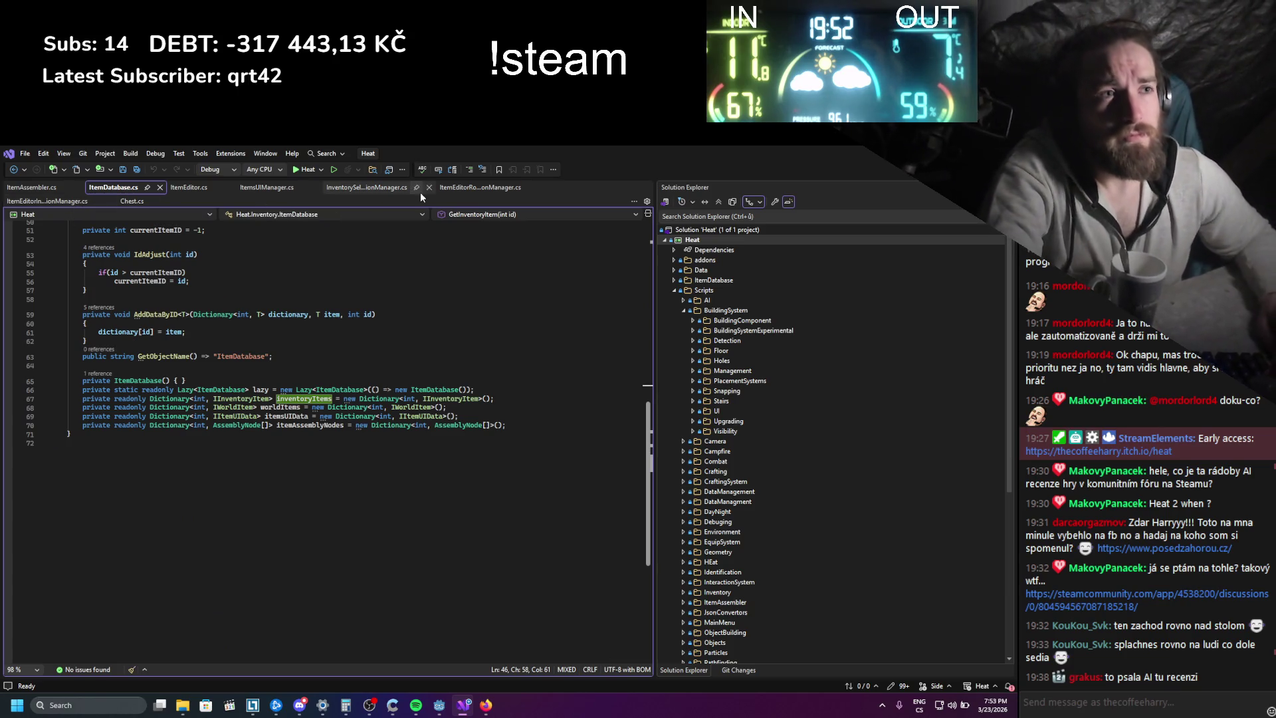
- Flip through the RotationManager, SelectionManager, ItemsUIManager, ItemEditor and Chest tabs to ItemEditorInteractionManager.cs, then right-click OnUIClose
{"action": "left_click", "coordinate": [454, 189]}
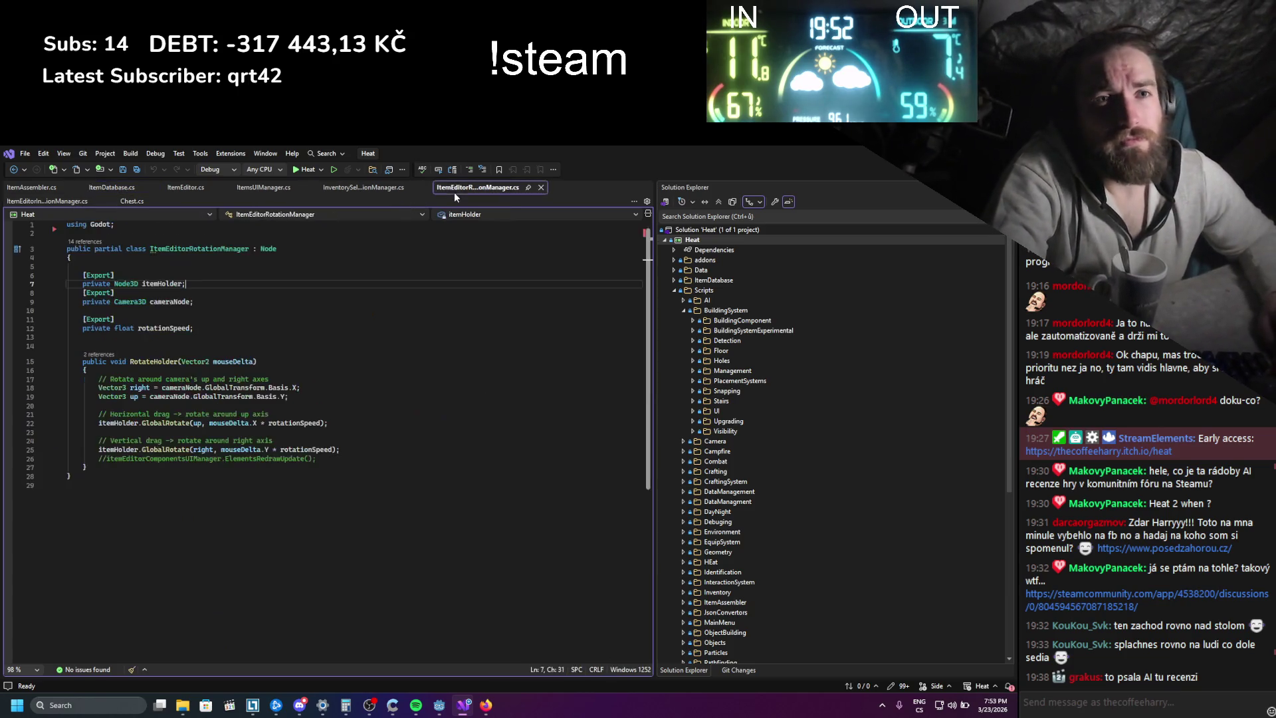
{"action": "left_click", "coordinate": [364, 191]}
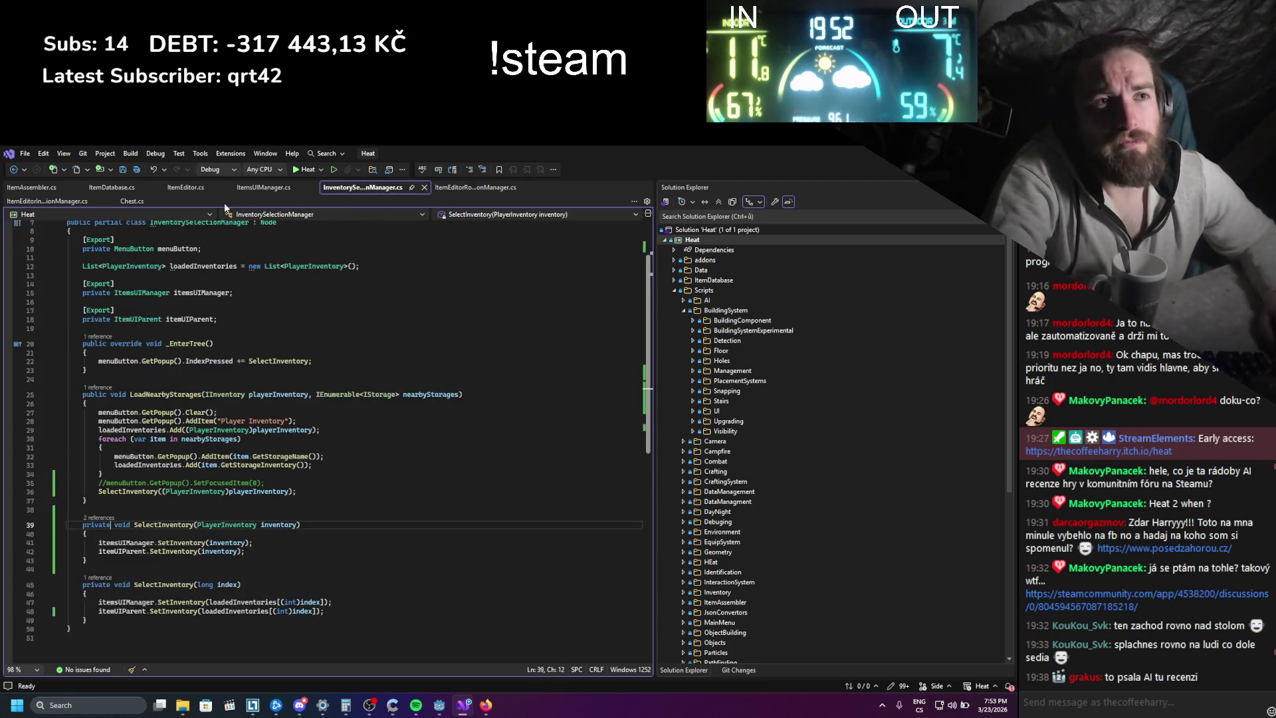
{"action": "left_click", "coordinate": [256, 193]}
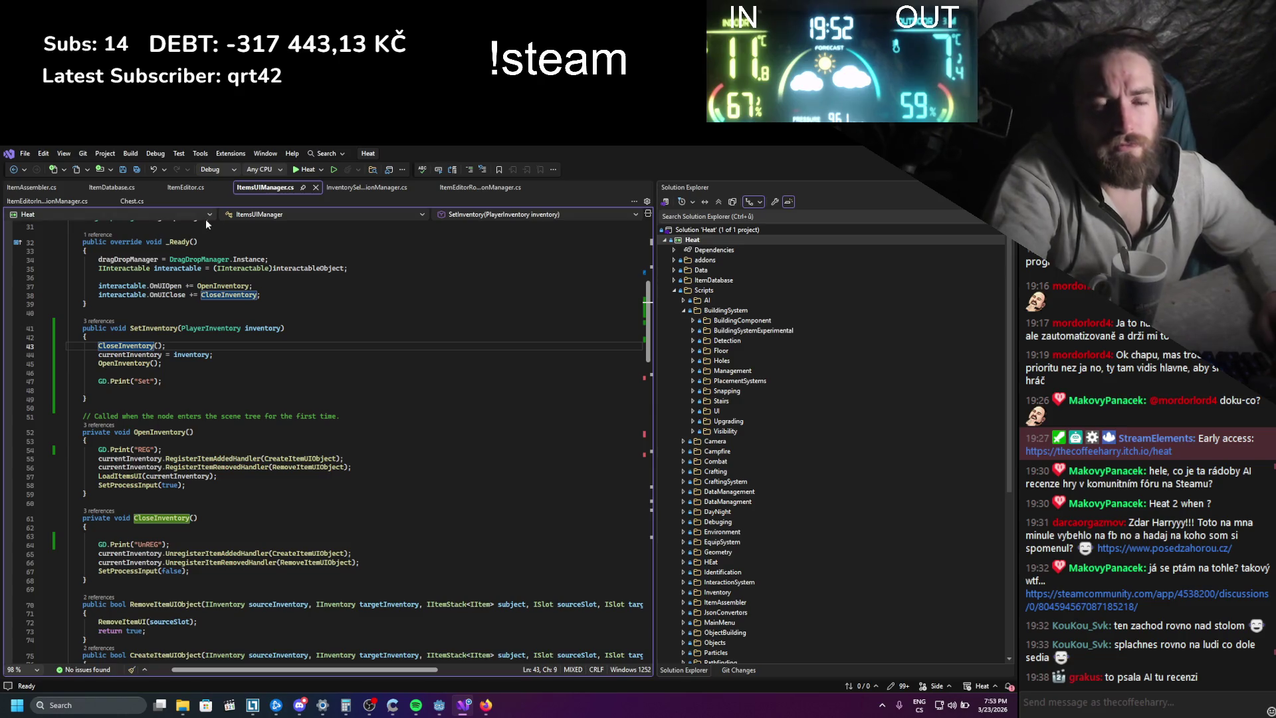
{"action": "left_click", "coordinate": [178, 189]}
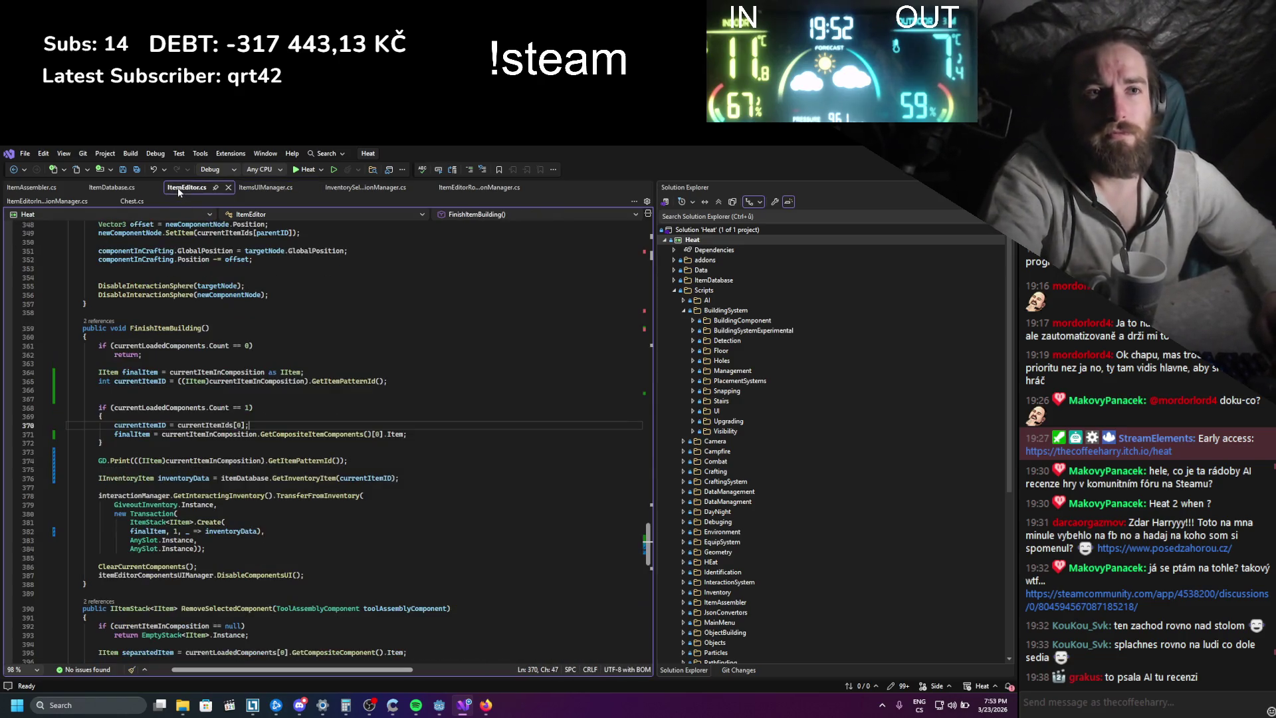
{"action": "left_click", "coordinate": [132, 201]}
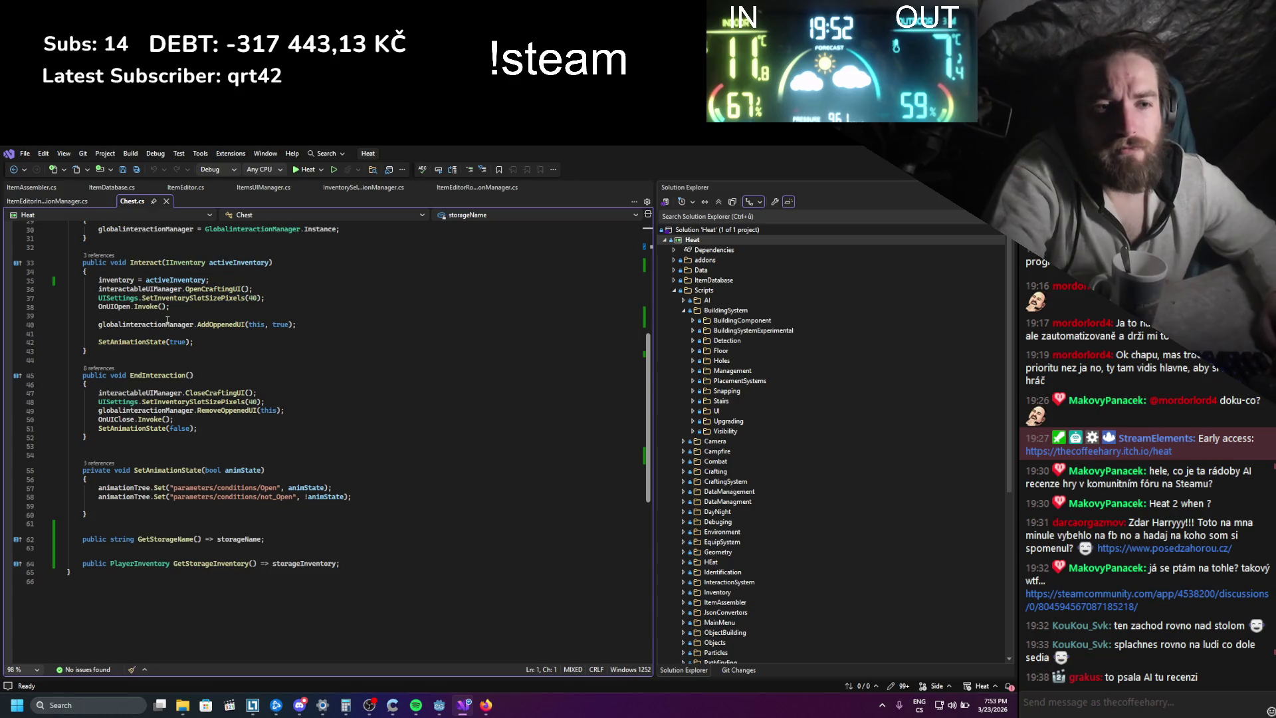
{"action": "left_click", "coordinate": [41, 203]}
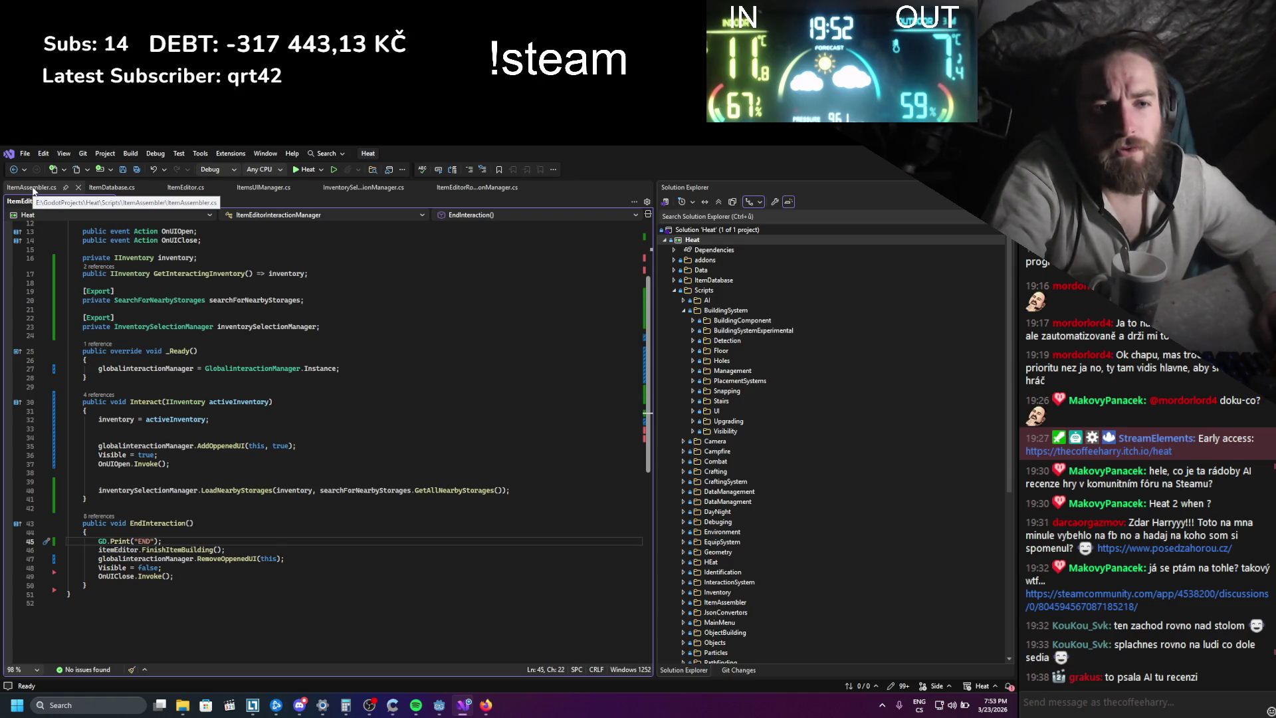
{"action": "scroll", "coordinate": [285, 481], "scroll_direction": "up", "scroll_amount": 3}
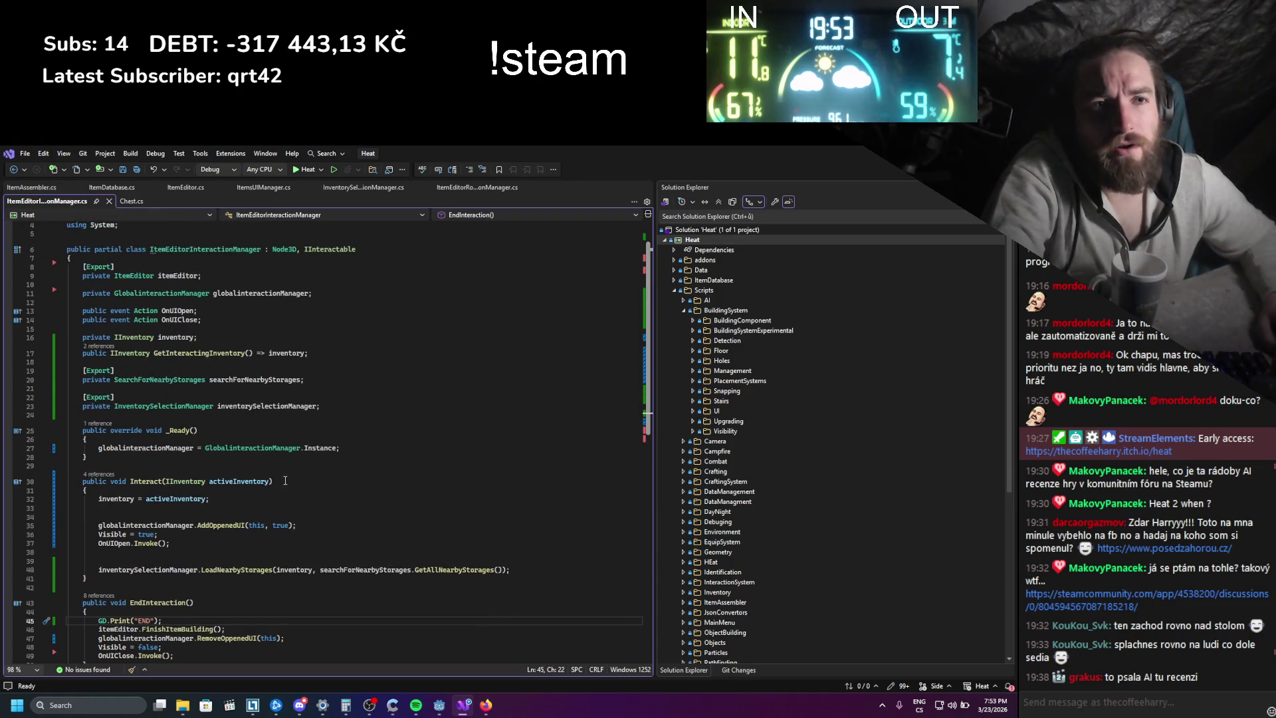
{"action": "right_click", "coordinate": [167, 320]}
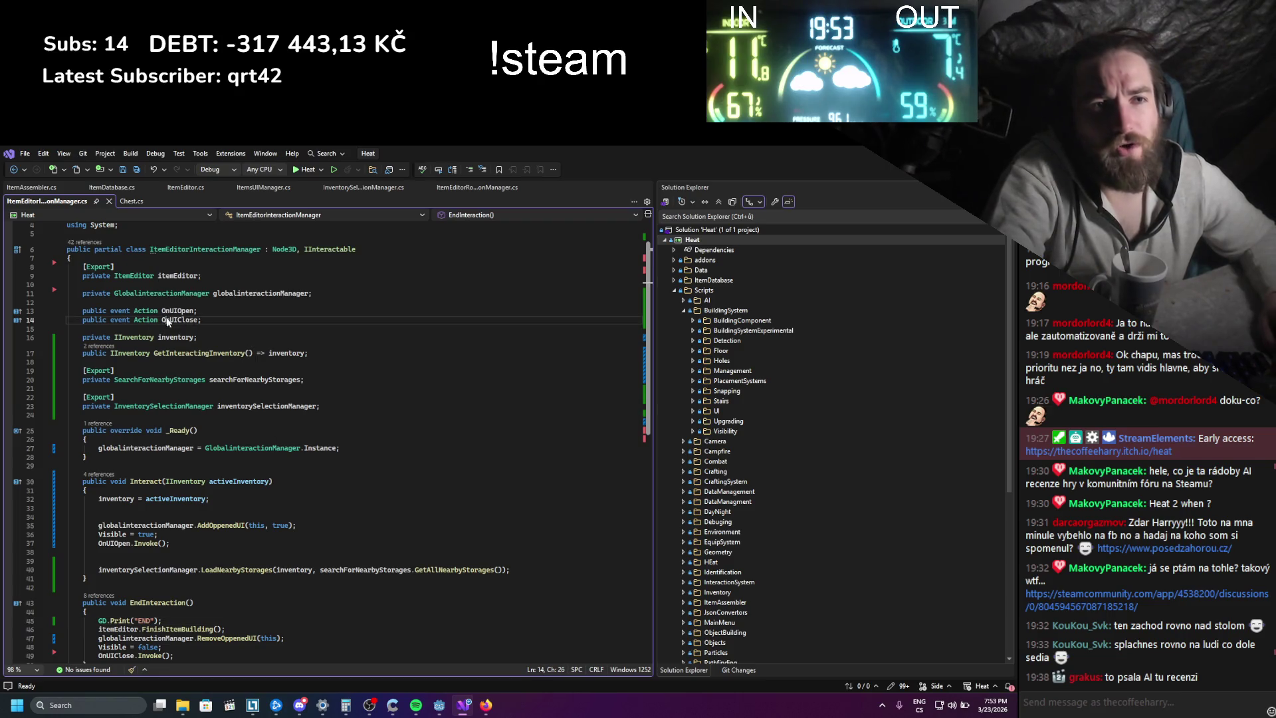
- List all references to OnUIClose, review them, close the results, and switch to Godot
{"action": "left_click", "coordinate": [219, 418]}
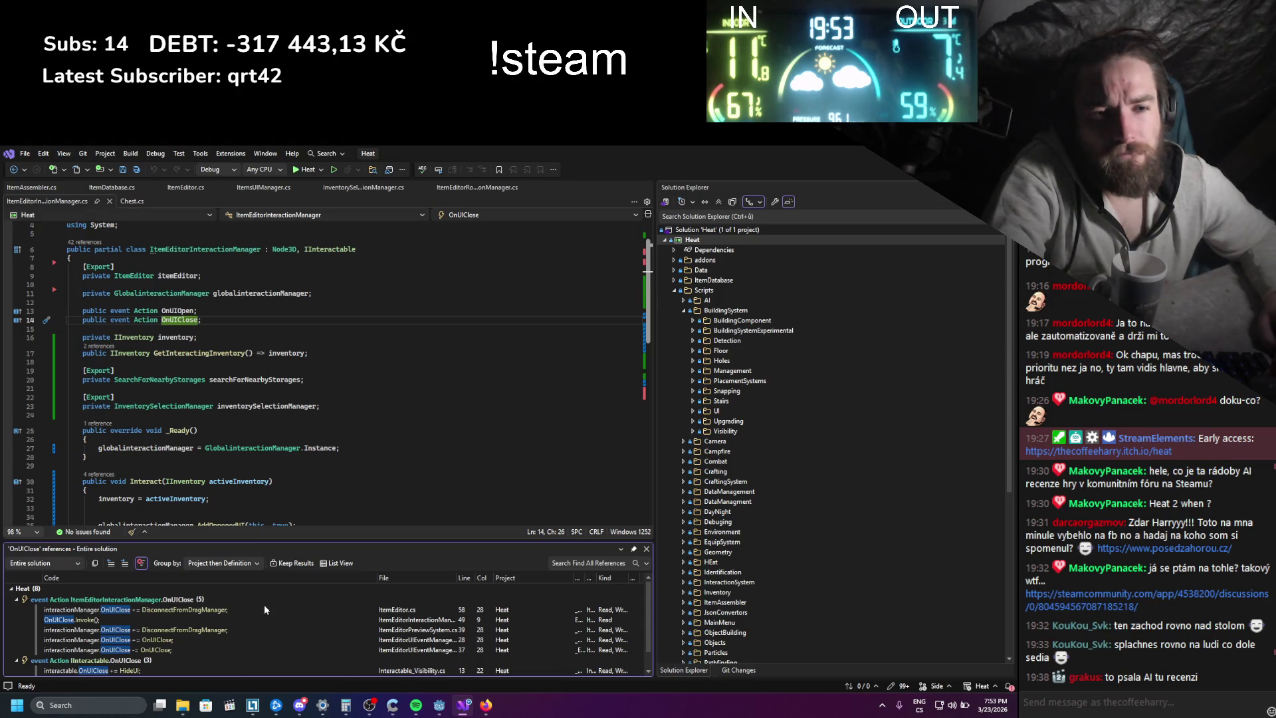
{"action": "scroll", "coordinate": [265, 606], "scroll_direction": "down", "scroll_amount": 1}
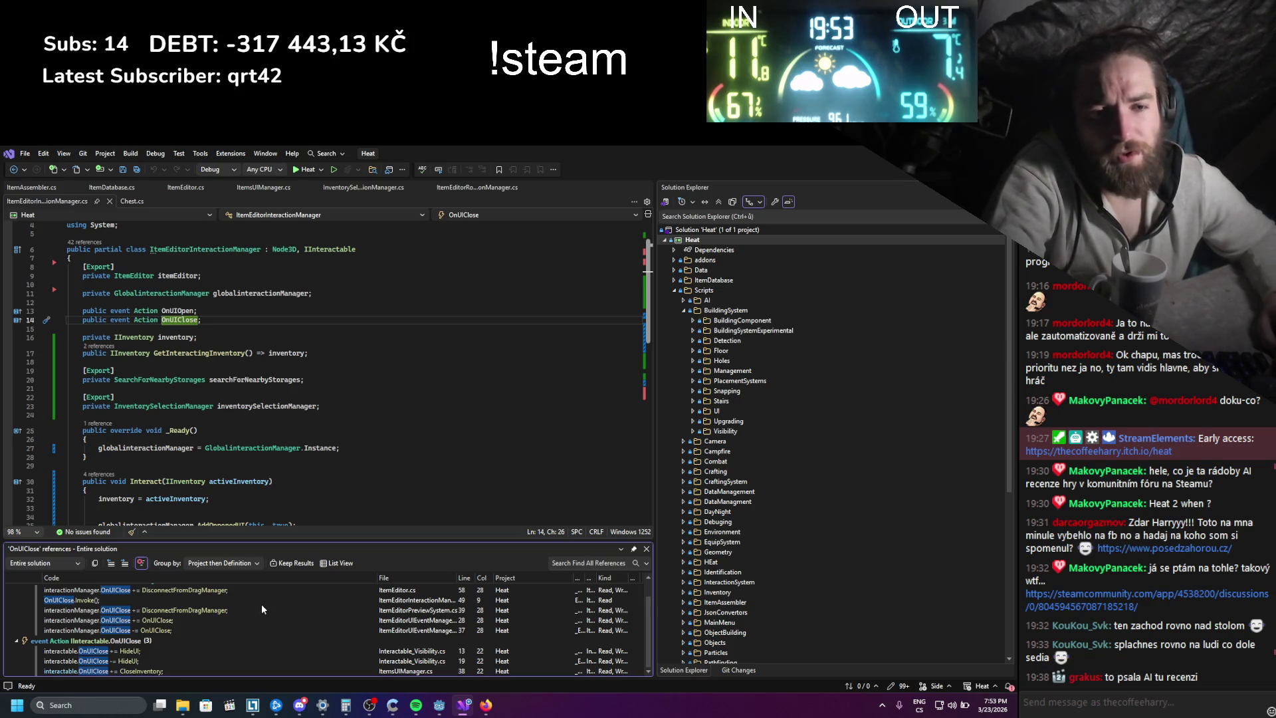
{"action": "scroll", "coordinate": [262, 604], "scroll_direction": "up", "scroll_amount": 1}
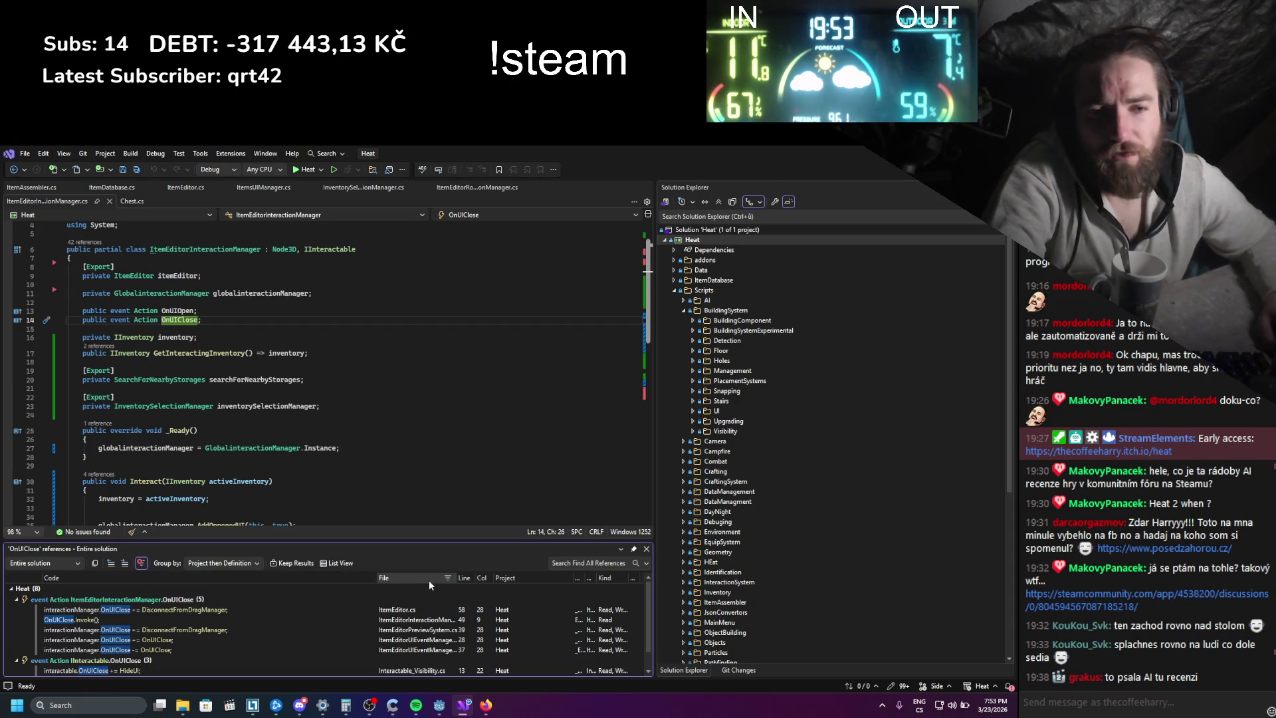
{"action": "left_click", "coordinate": [646, 549]}
{"action": "scroll", "coordinate": [623, 545], "scroll_direction": "down", "scroll_amount": 2}
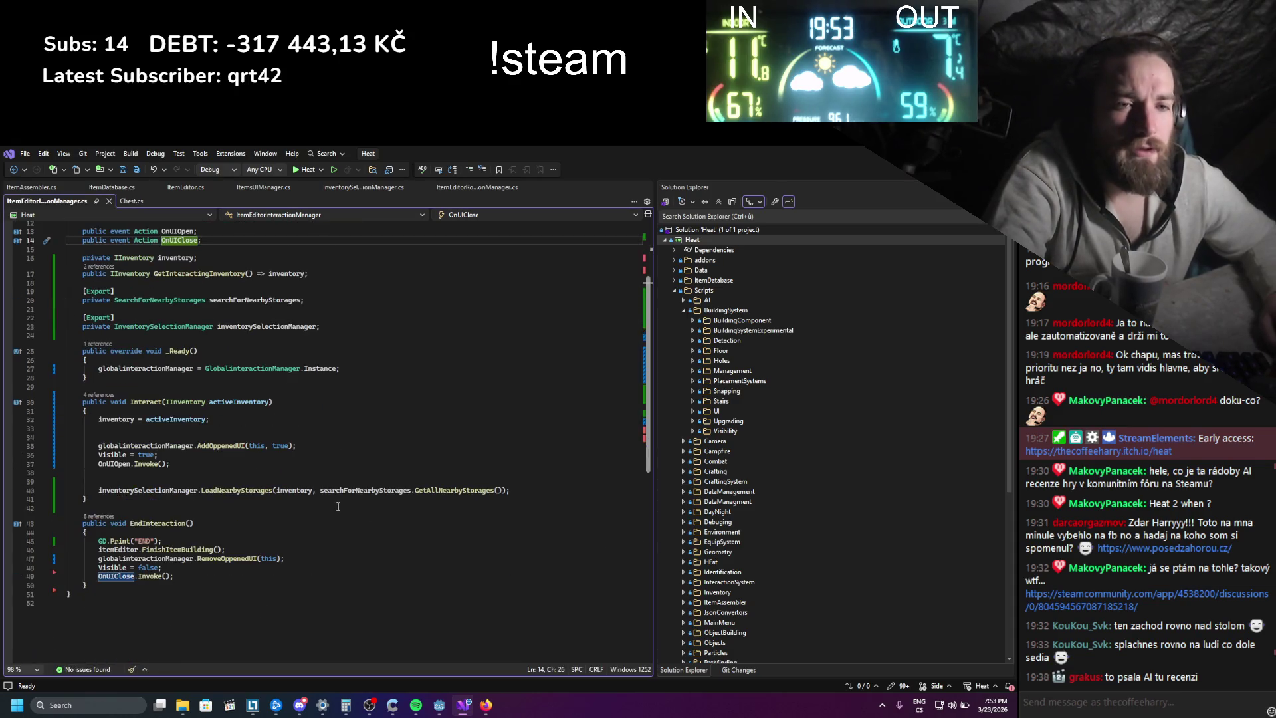
{"action": "scroll", "coordinate": [338, 505], "scroll_direction": "down", "scroll_amount": 3}
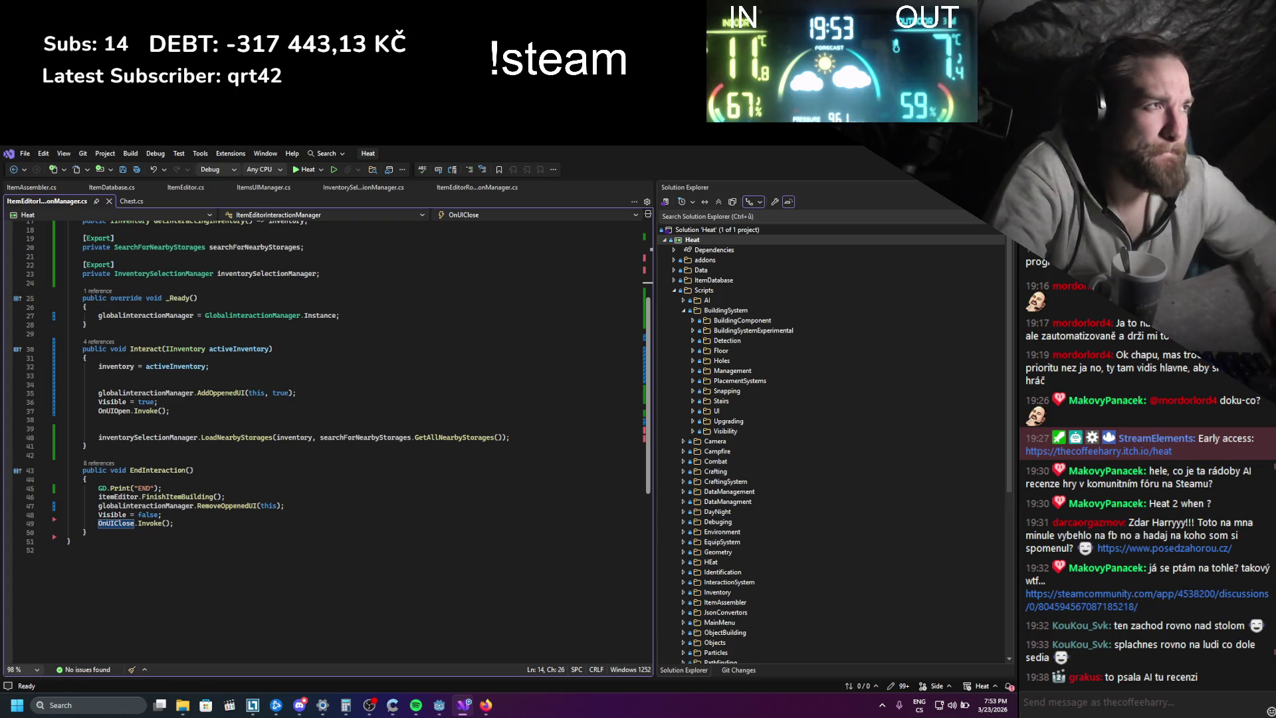
{"action": "left_click", "coordinate": [439, 704]}
- Inspect the ItemsUIManager node's settings in the Scene dock
{"action": "scroll", "coordinate": [183, 360], "scroll_direction": "down", "scroll_amount": 3}
{"action": "scroll", "coordinate": [100, 315], "scroll_direction": "up", "scroll_amount": 2}
{"action": "scroll", "coordinate": [100, 315], "scroll_direction": "down", "scroll_amount": 2}
{"action": "scroll", "coordinate": [98, 325], "scroll_direction": "down", "scroll_amount": 1}
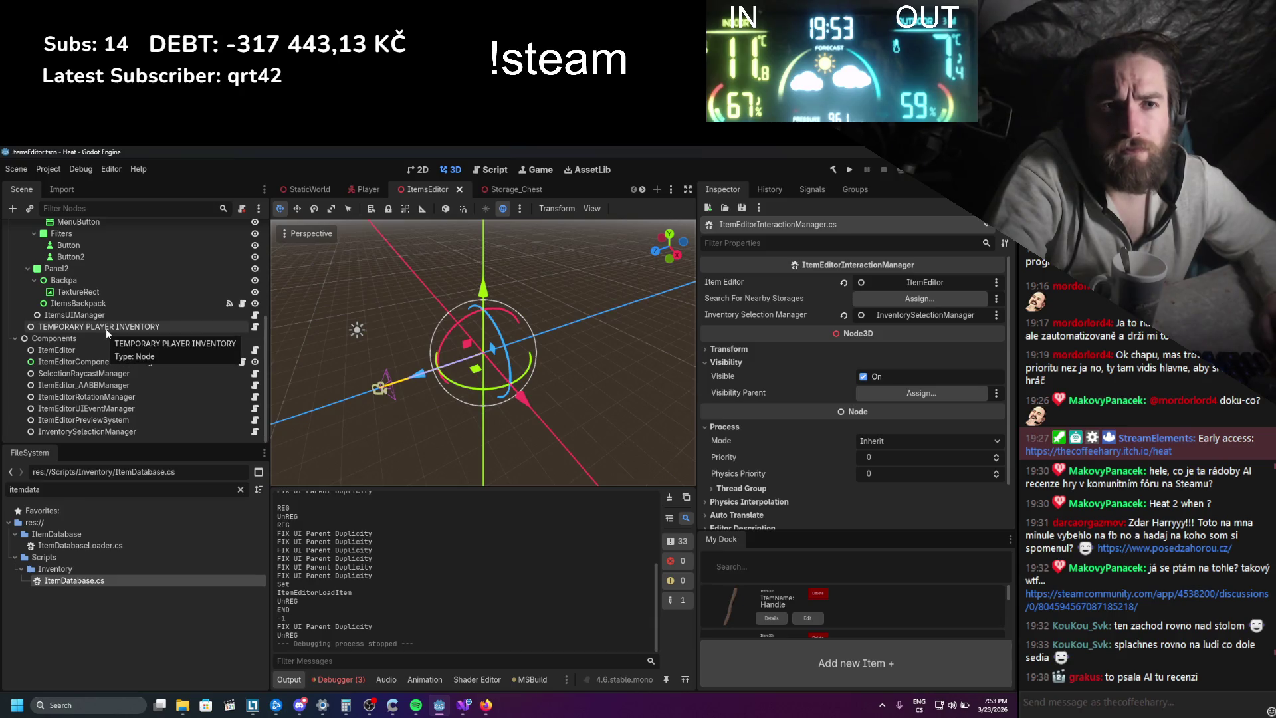
{"action": "left_click", "coordinate": [99, 315]}
{"action": "scroll", "coordinate": [123, 402], "scroll_direction": "up", "scroll_amount": 3}
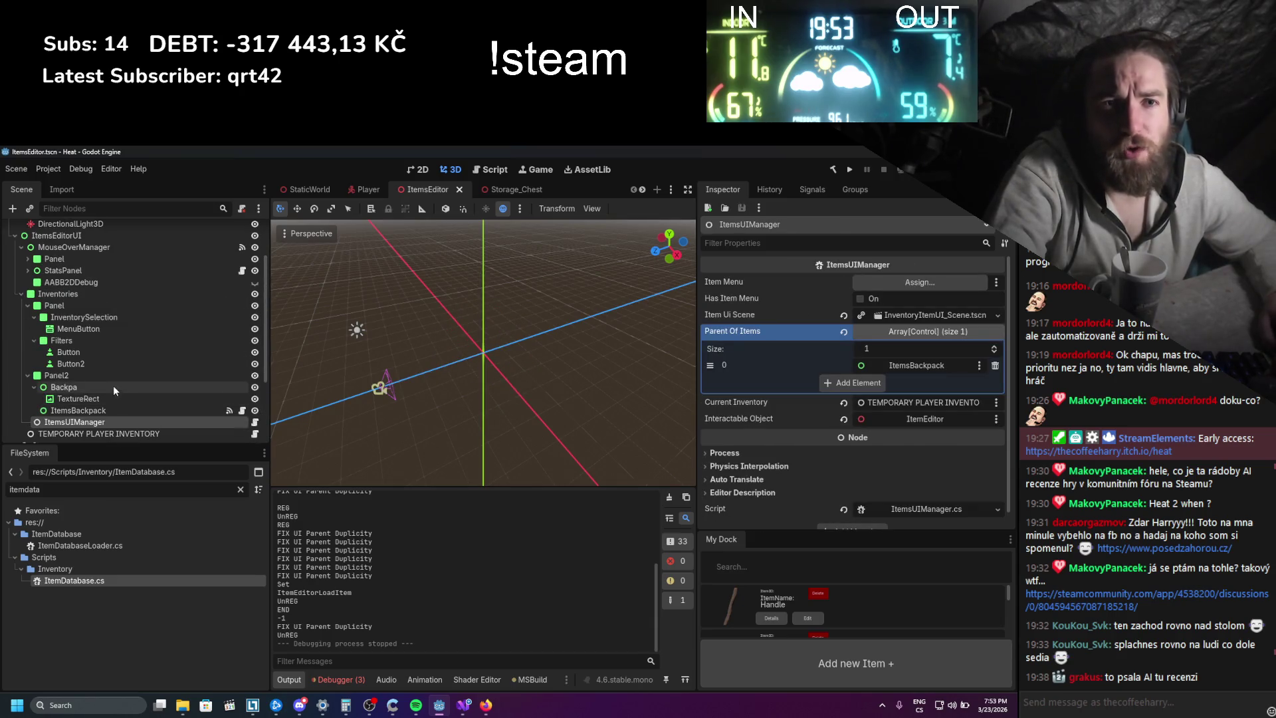
{"action": "scroll", "coordinate": [94, 369], "scroll_direction": "up", "scroll_amount": 2}
{"action": "scroll", "coordinate": [95, 368], "scroll_direction": "up", "scroll_amount": 2}
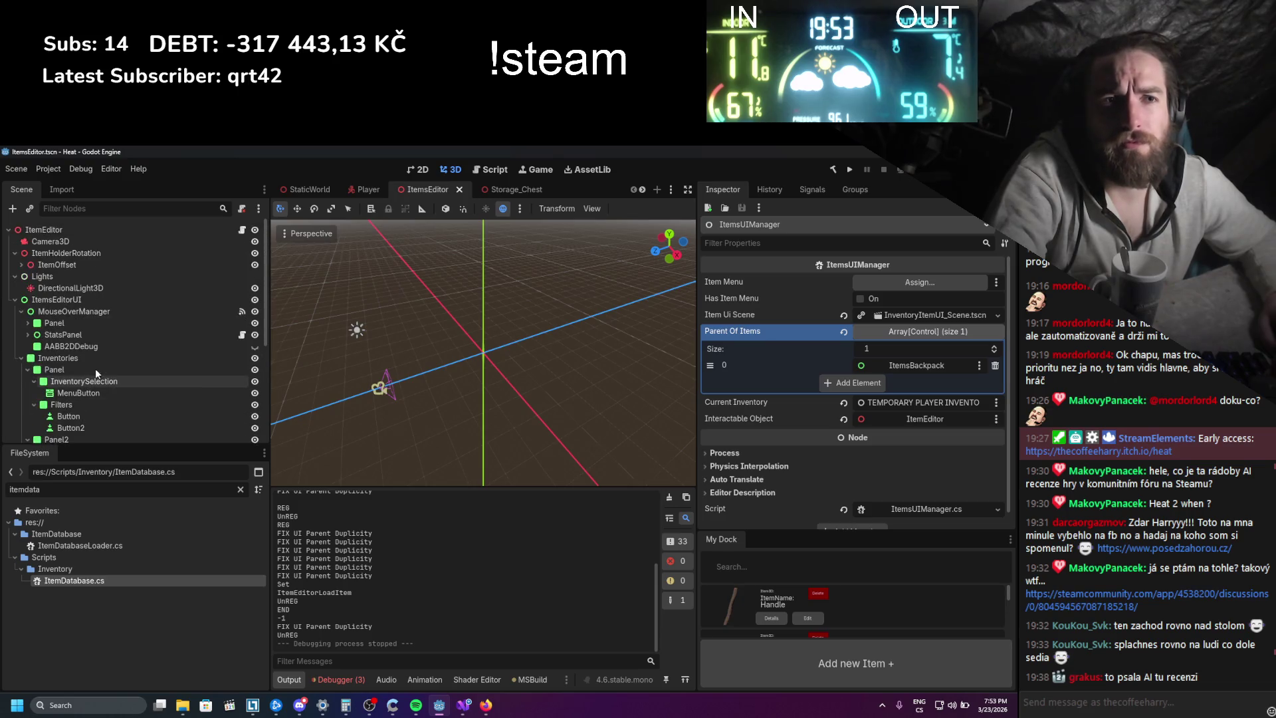
{"action": "scroll", "coordinate": [97, 361], "scroll_direction": "down", "scroll_amount": 5}
{"action": "scroll", "coordinate": [97, 361], "scroll_direction": "down", "scroll_amount": 1}
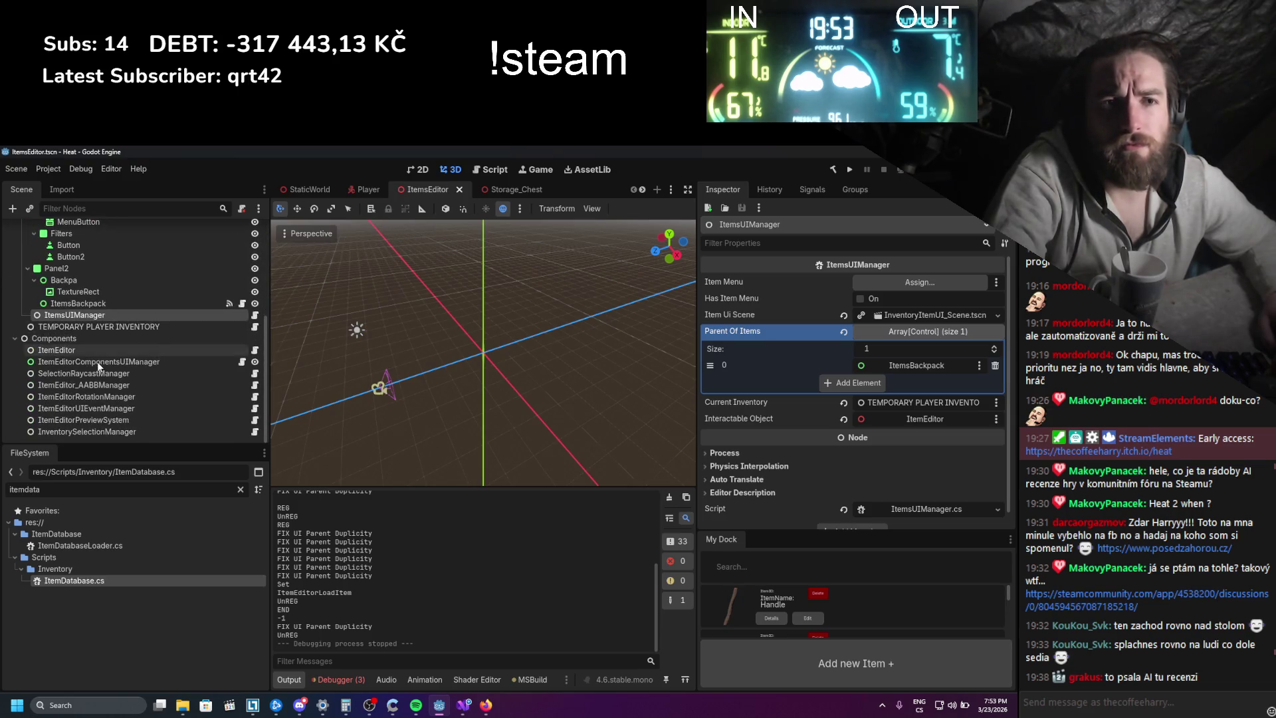
- Step through the ItemEditor component nodes down to InventorySelectionManager and open its script
{"action": "left_click", "coordinate": [136, 362]}
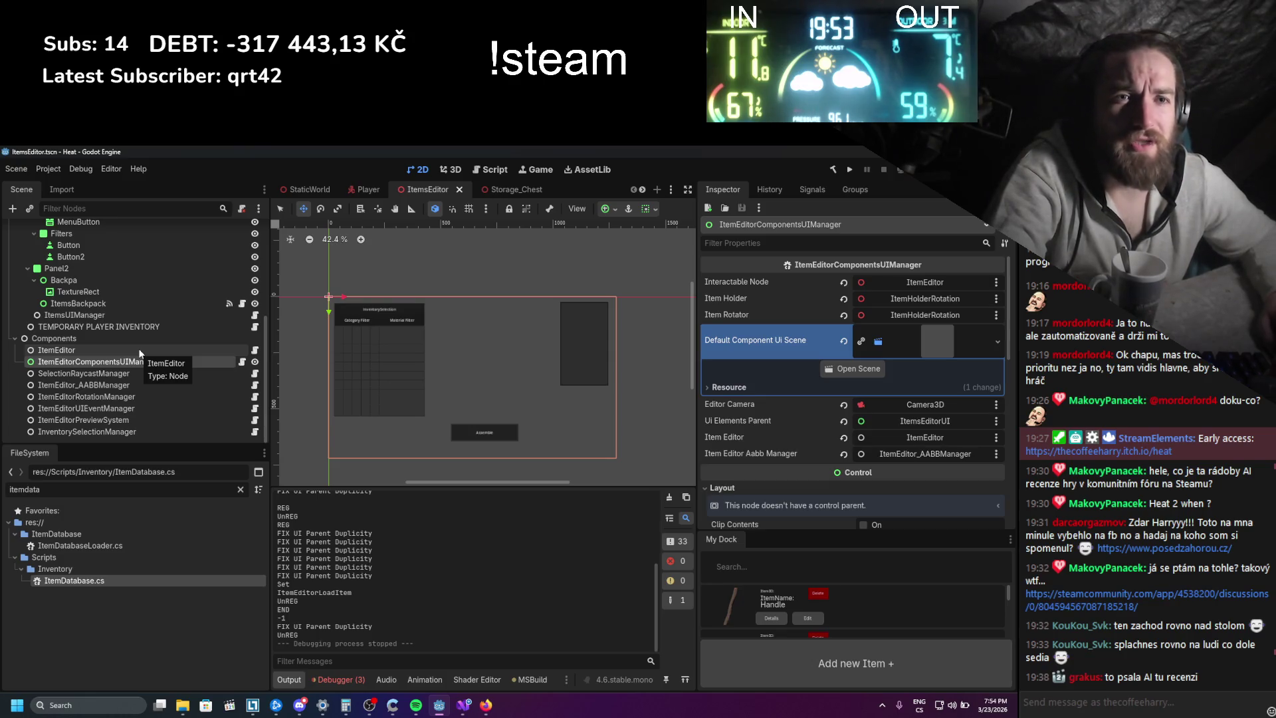
{"action": "left_click", "coordinate": [139, 350]}
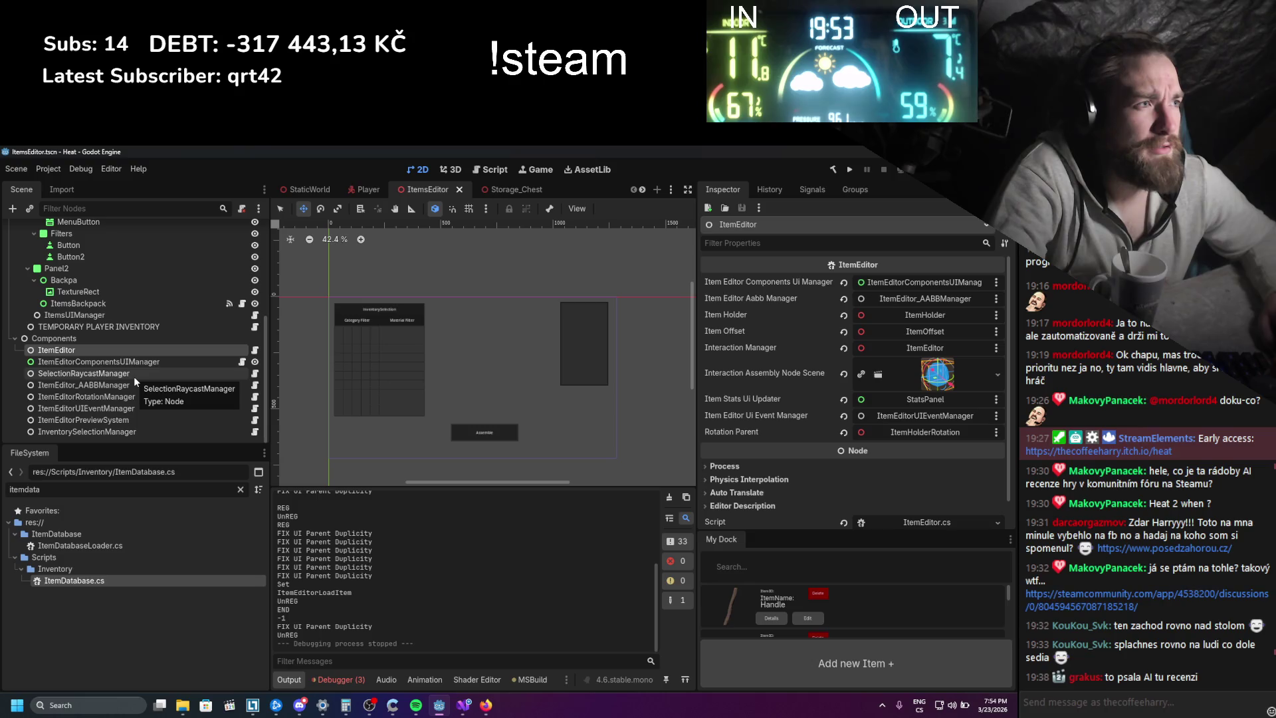
{"action": "left_click", "coordinate": [133, 376]}
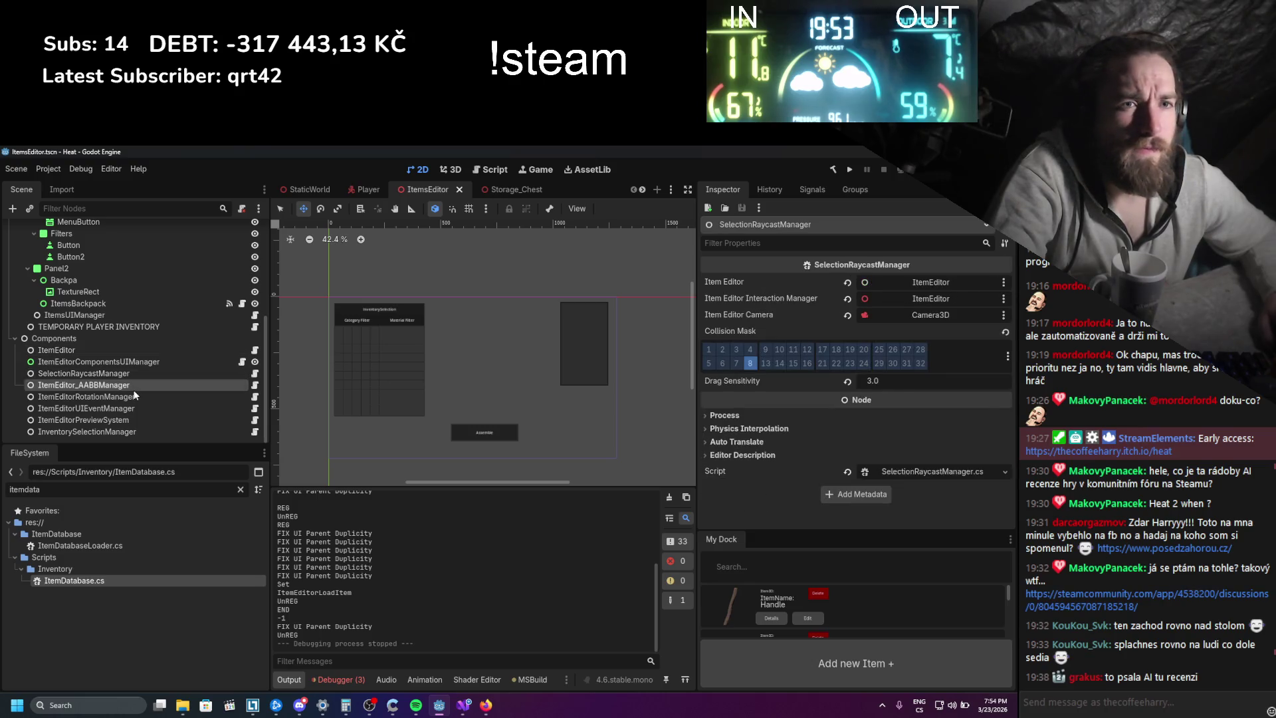
{"action": "left_click", "coordinate": [134, 394]}
{"action": "left_click", "coordinate": [134, 399]}
{"action": "left_click", "coordinate": [133, 408]}
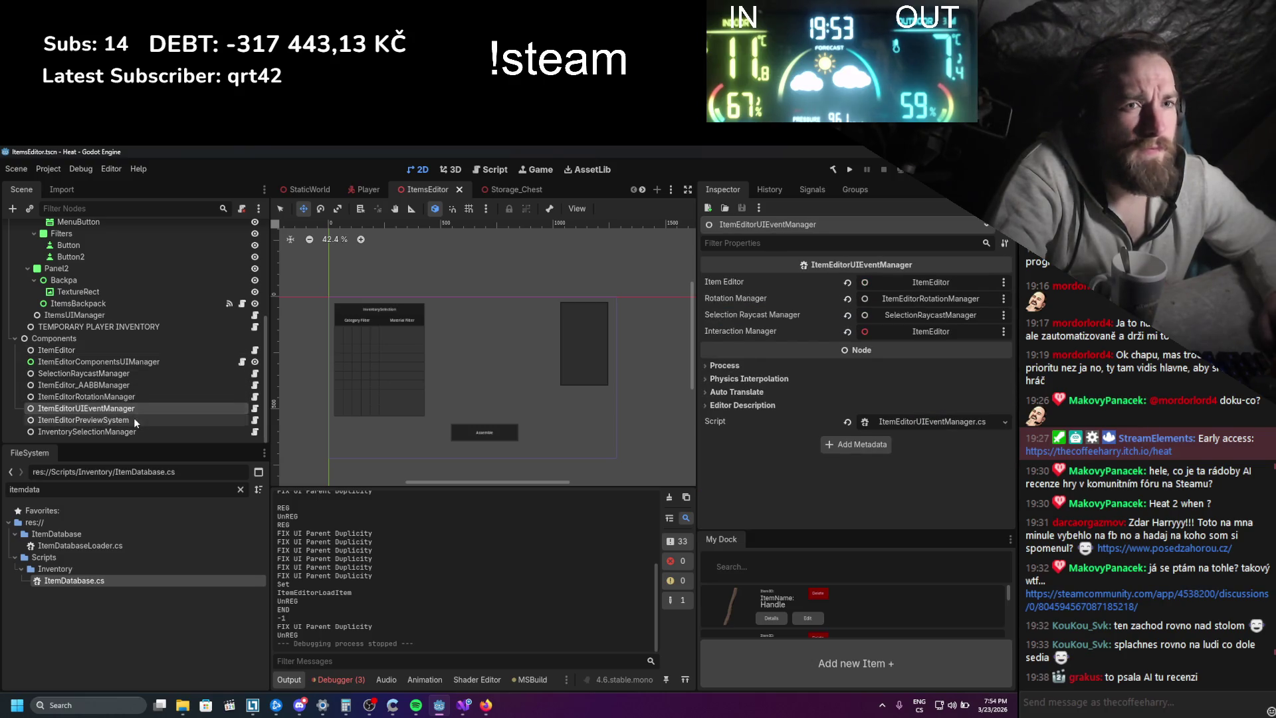
{"action": "left_click", "coordinate": [133, 418]}
{"action": "left_click", "coordinate": [133, 432]}
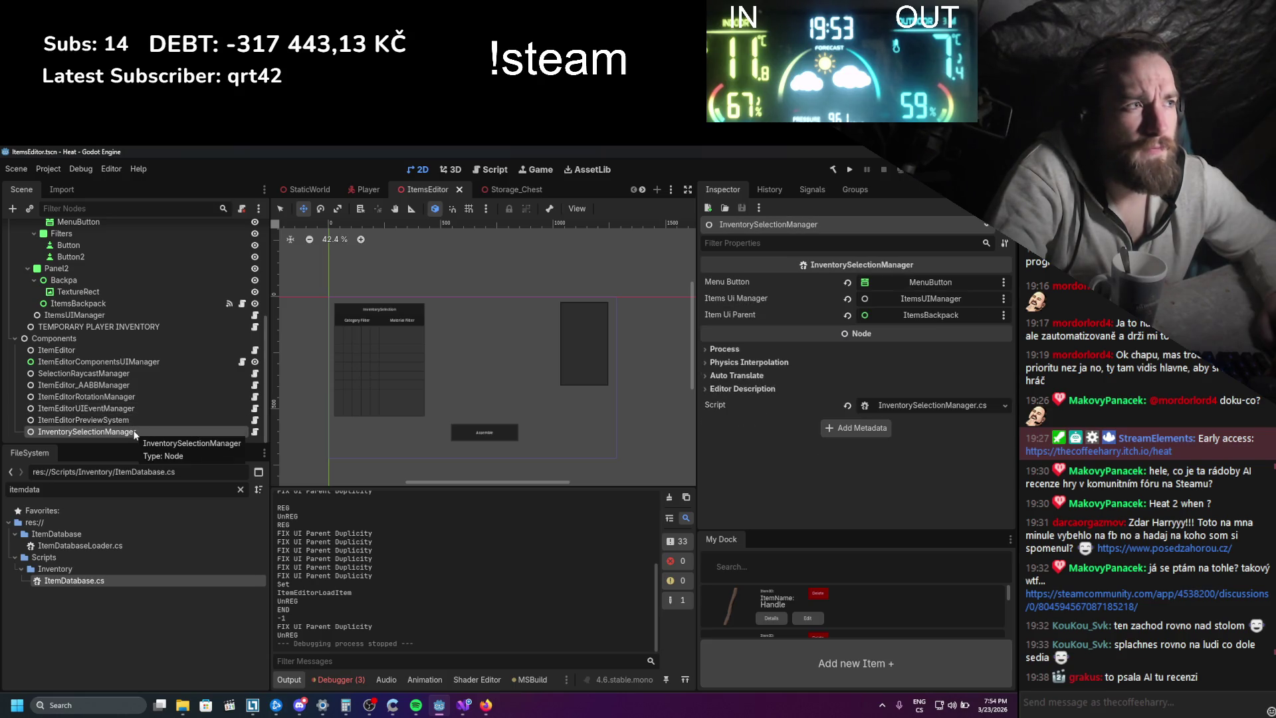
{"action": "left_click", "coordinate": [256, 433]}
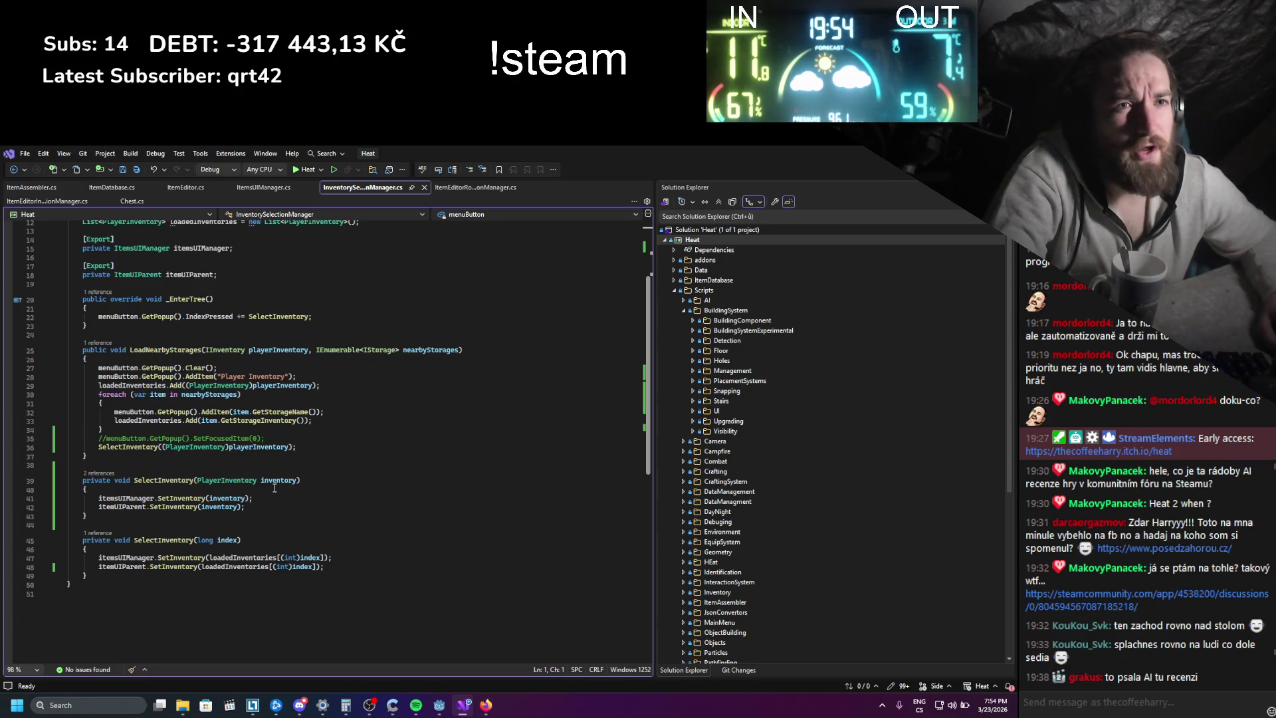
- Back in Godot, select ItemsBackpack and open its ItemUIParent.cs script in Visual Studio
{"action": "scroll", "coordinate": [274, 488], "scroll_direction": "up", "scroll_amount": 1}
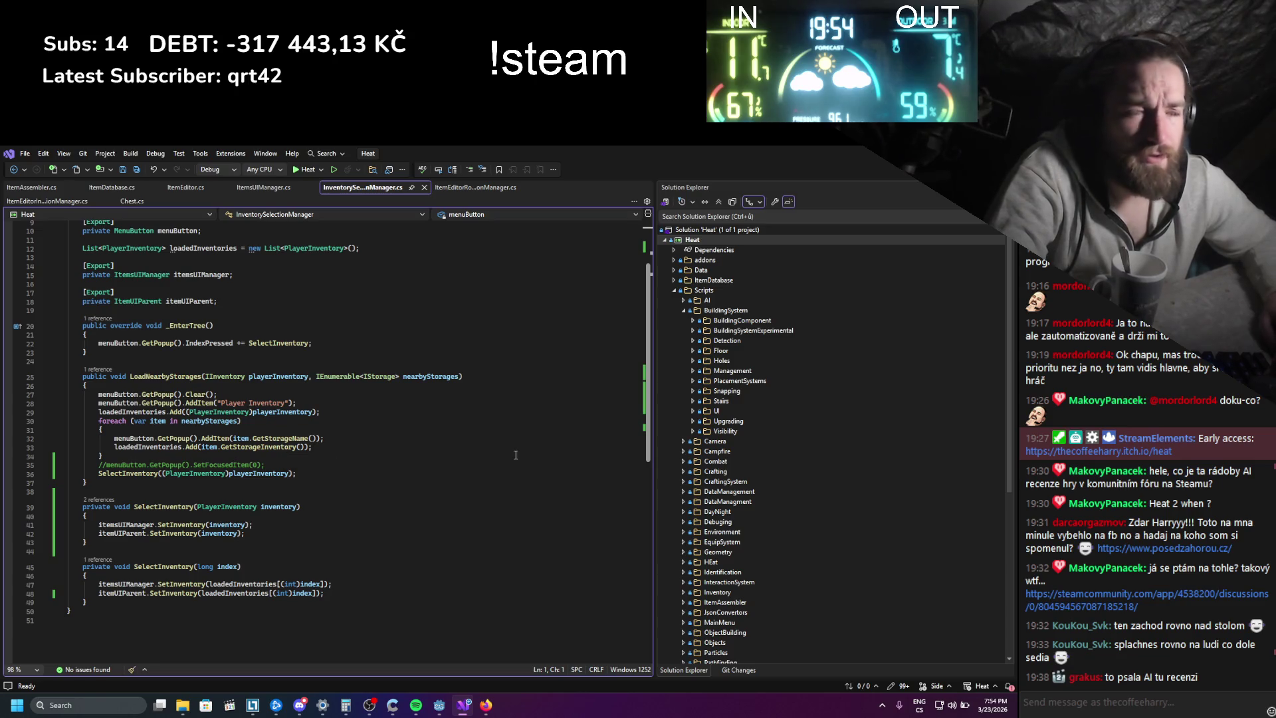
{"action": "key", "text": "alt+Tab"}
{"action": "scroll", "coordinate": [157, 347], "scroll_direction": "up", "scroll_amount": 3}
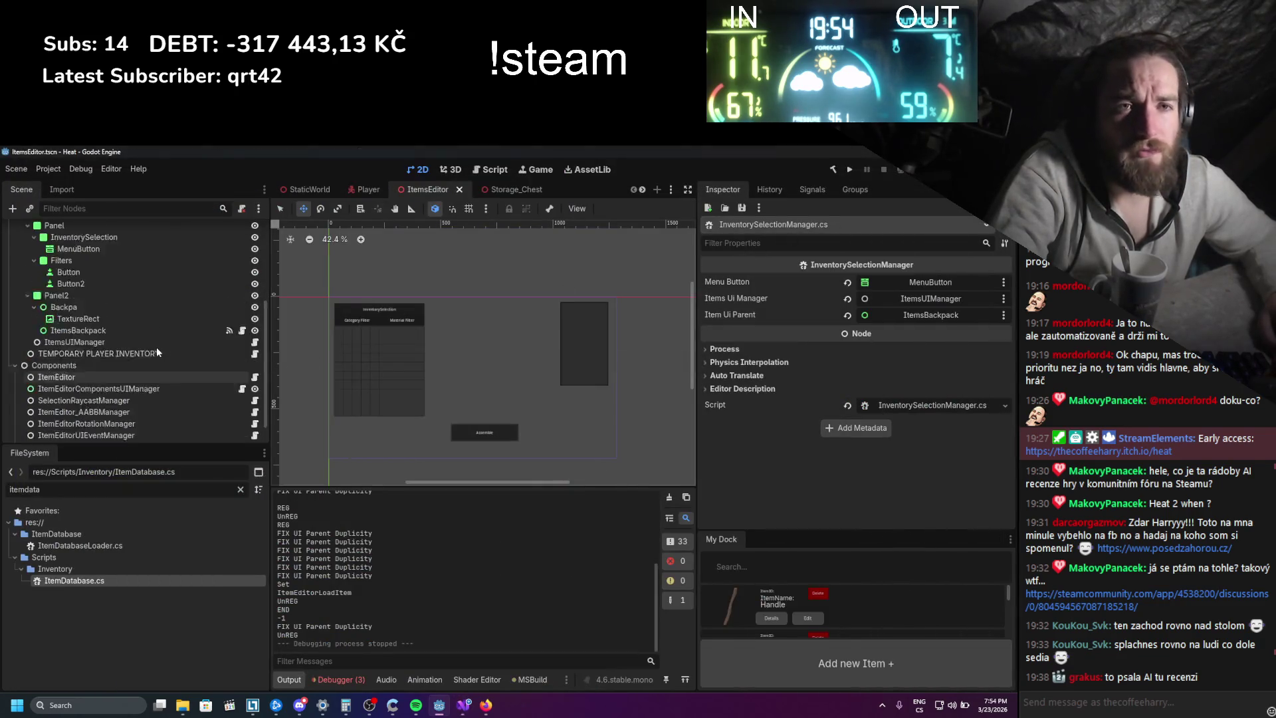
{"action": "left_click", "coordinate": [102, 355]}
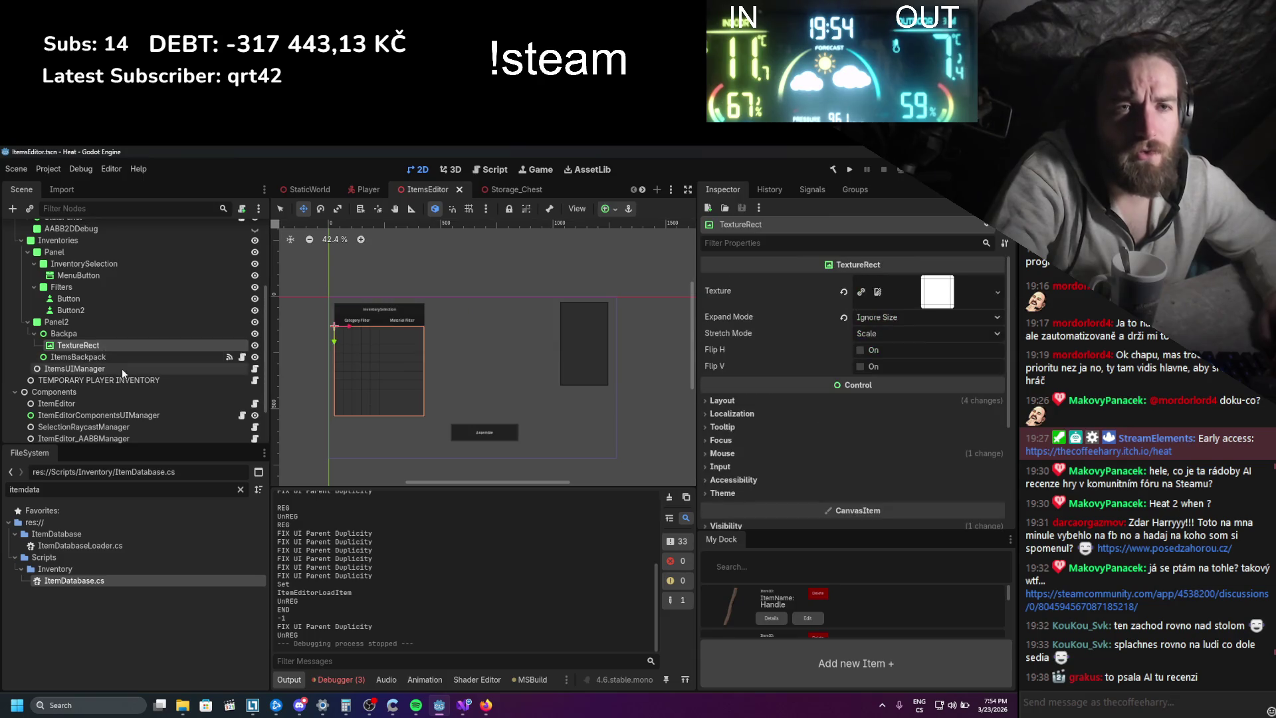
{"action": "left_click", "coordinate": [243, 357]}
{"action": "scroll", "coordinate": [245, 359], "scroll_direction": "down", "scroll_amount": 3}
{"action": "scroll", "coordinate": [242, 365], "scroll_direction": "down", "scroll_amount": 7}
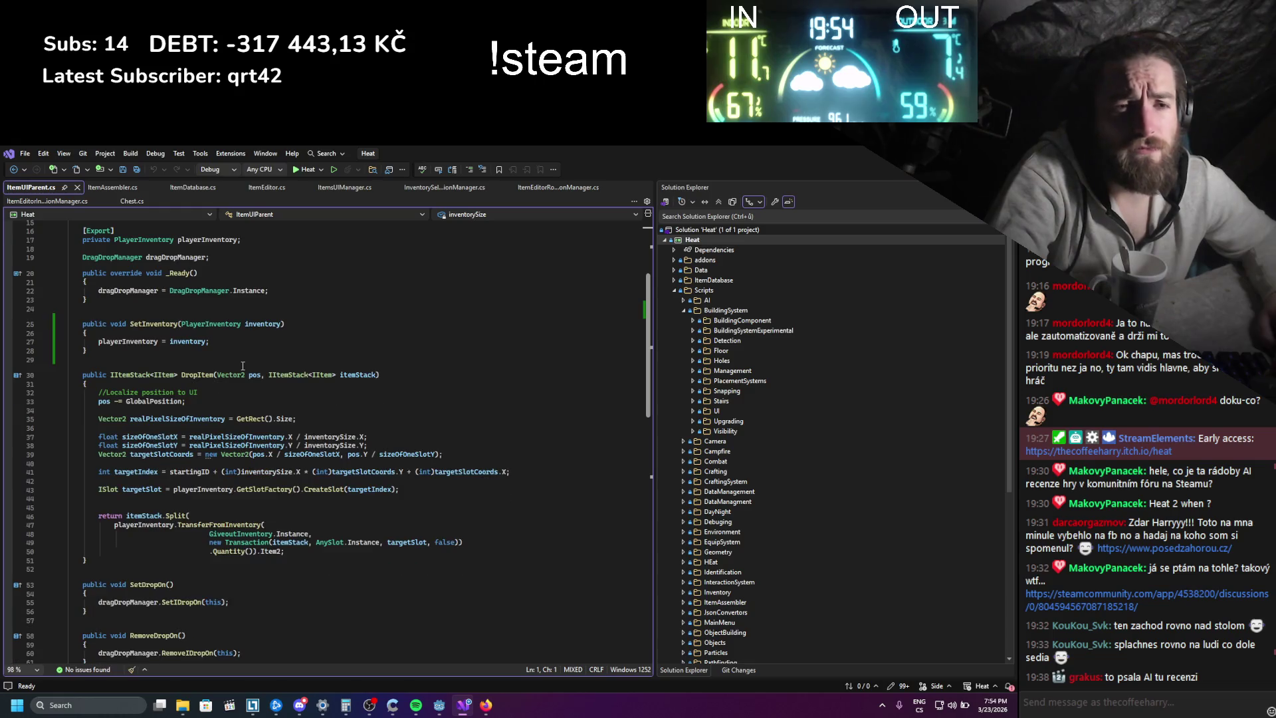
- Scroll through ItemUIParent.cs to review its SetInventory and DropItem code
{"action": "scroll", "coordinate": [242, 365], "scroll_direction": "down", "scroll_amount": 2}
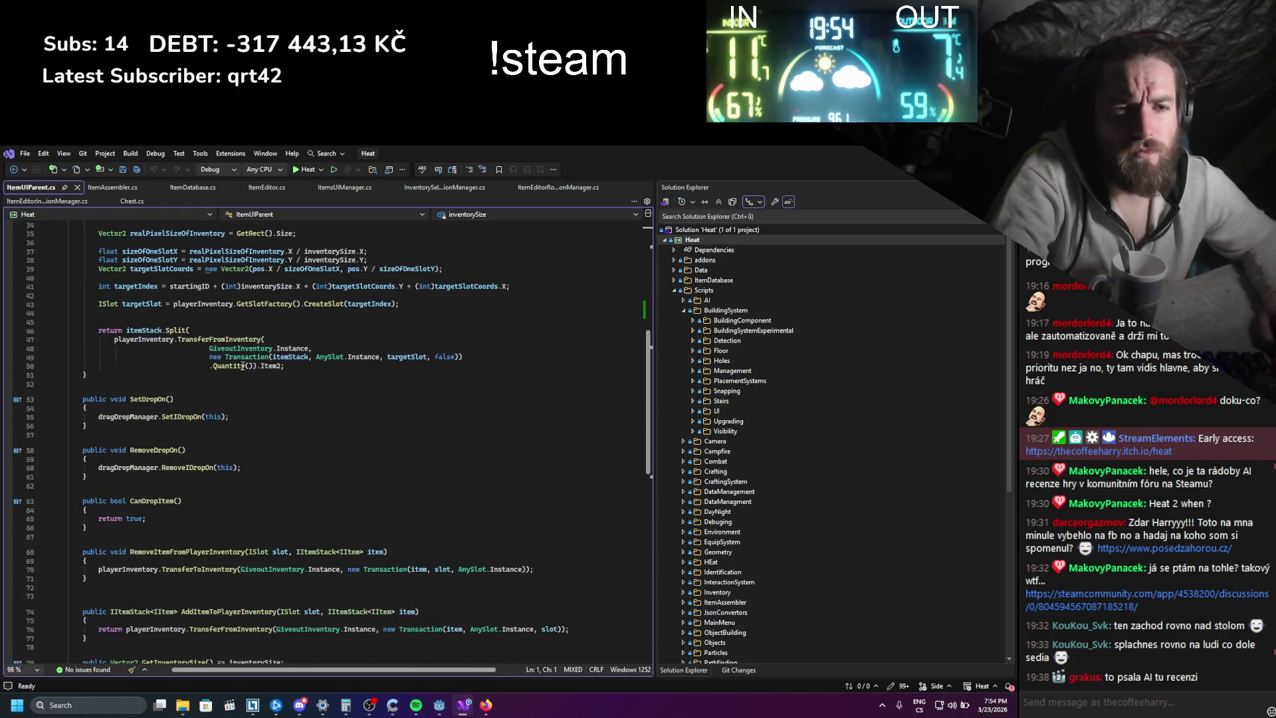
{"action": "scroll", "coordinate": [242, 366], "scroll_direction": "down", "scroll_amount": 2}
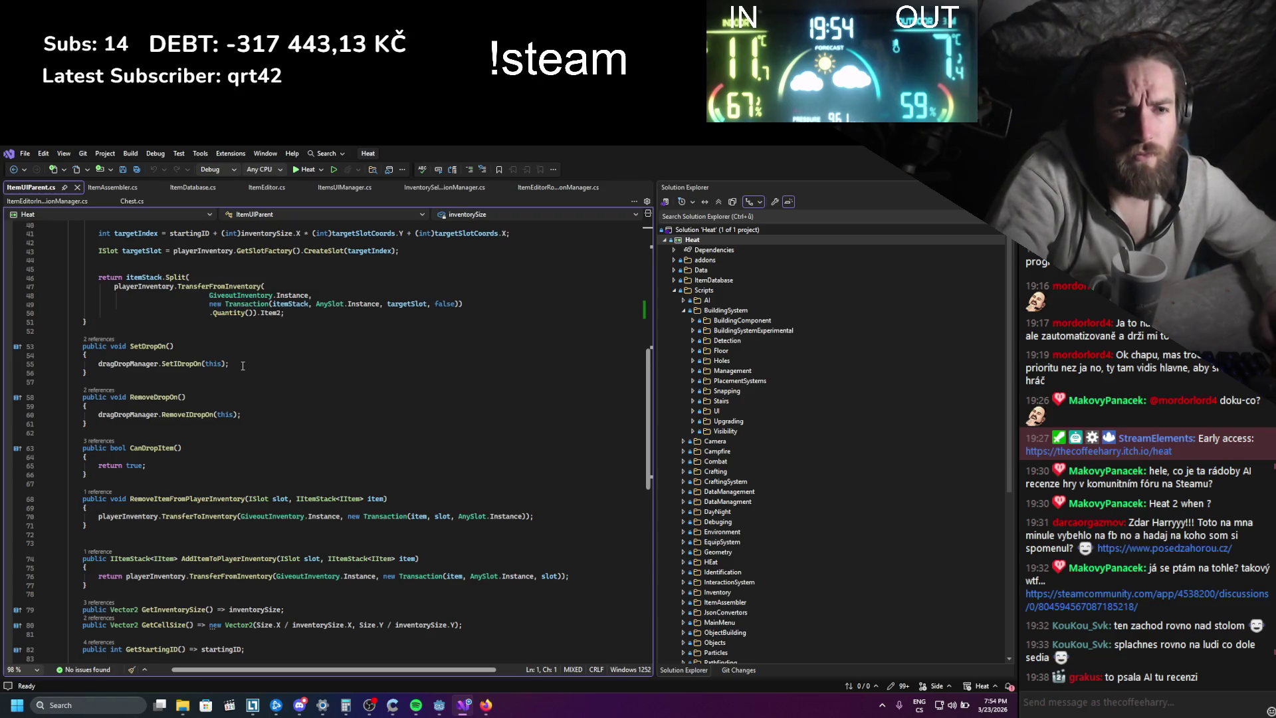
{"action": "scroll", "coordinate": [243, 365], "scroll_direction": "down", "scroll_amount": 3}
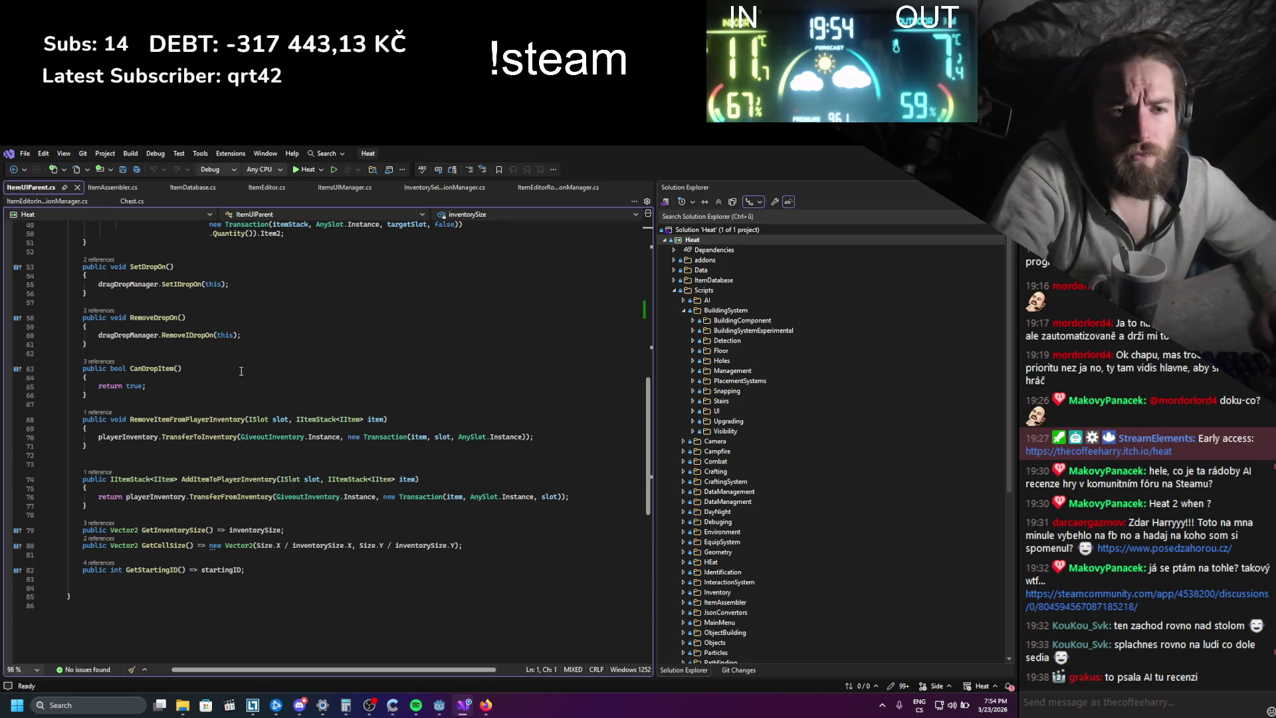
{"action": "scroll", "coordinate": [241, 370], "scroll_direction": "up", "scroll_amount": 5}
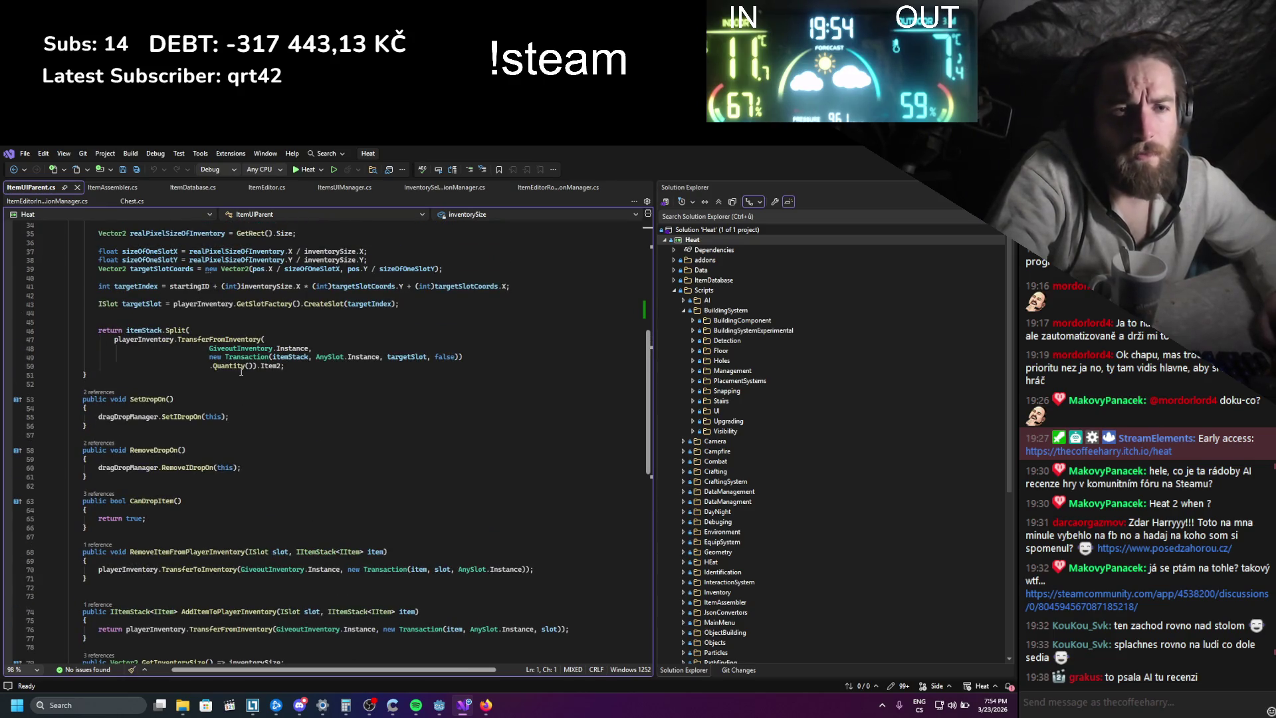
{"action": "scroll", "coordinate": [241, 371], "scroll_direction": "up", "scroll_amount": 4}
{"action": "scroll", "coordinate": [241, 372], "scroll_direction": "up", "scroll_amount": 3}
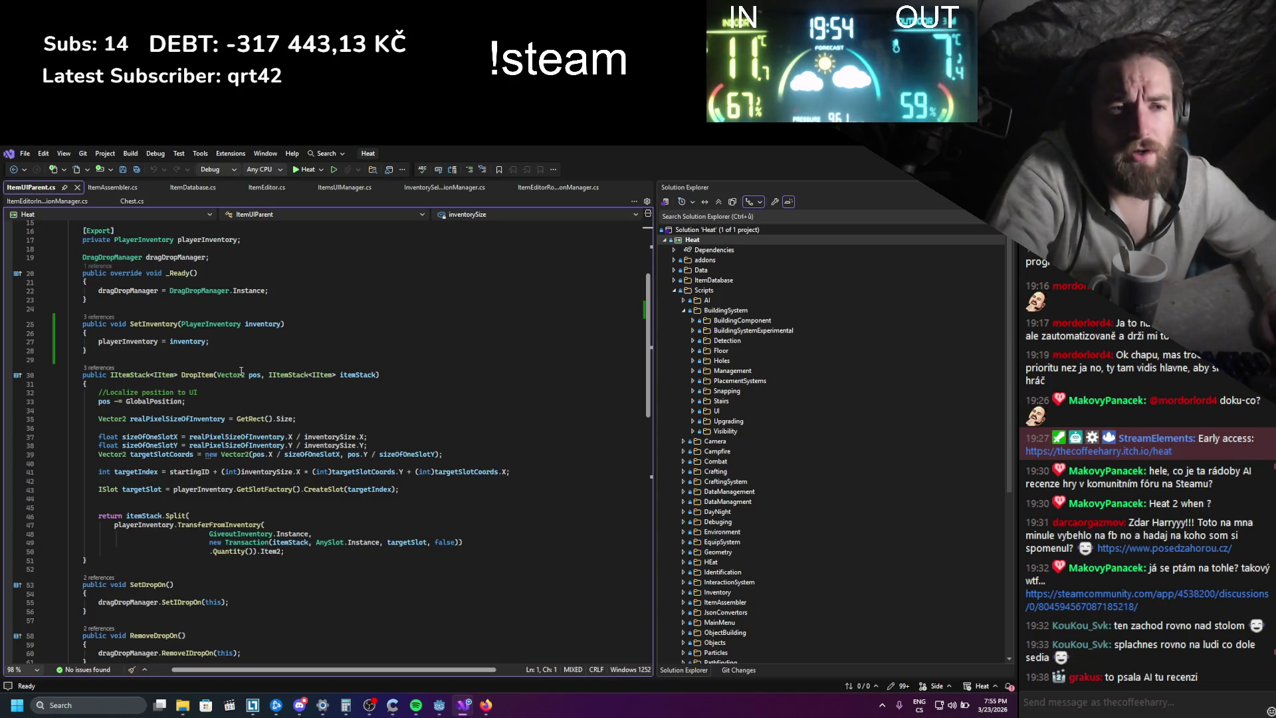
{"action": "scroll", "coordinate": [241, 371], "scroll_direction": "up", "scroll_amount": 4}
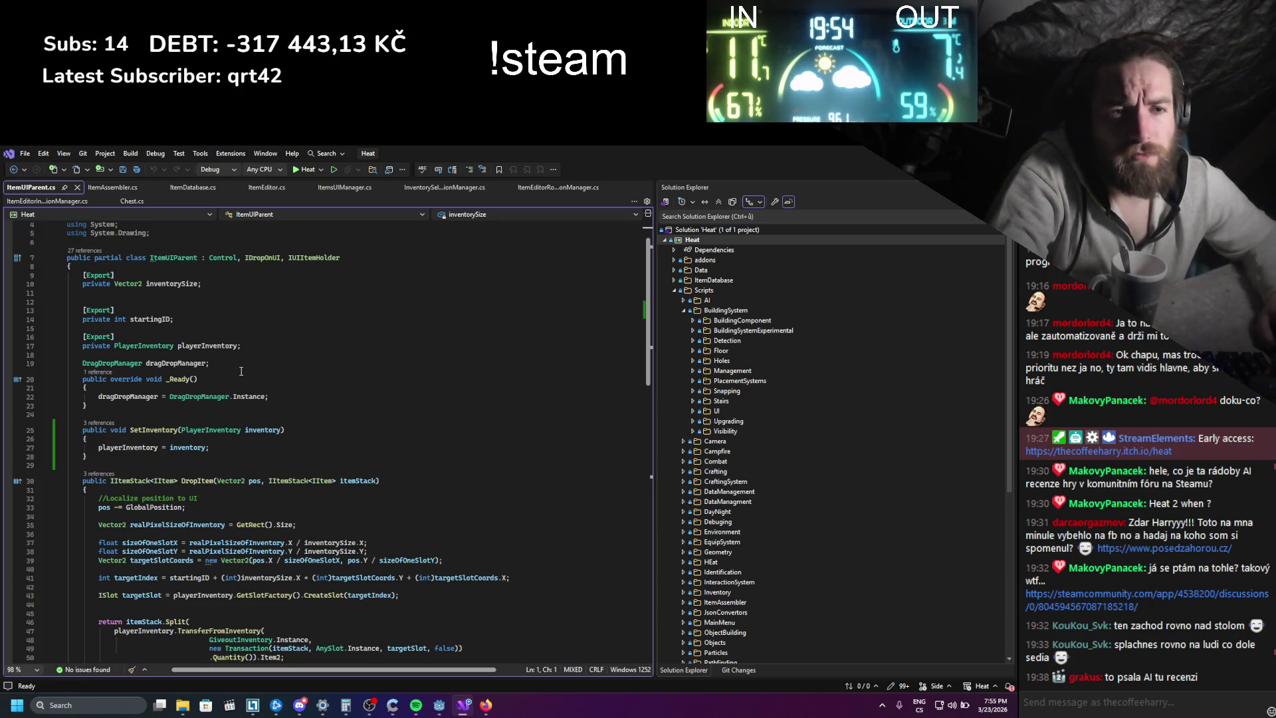
{"action": "scroll", "coordinate": [241, 371], "scroll_direction": "down", "scroll_amount": 2}
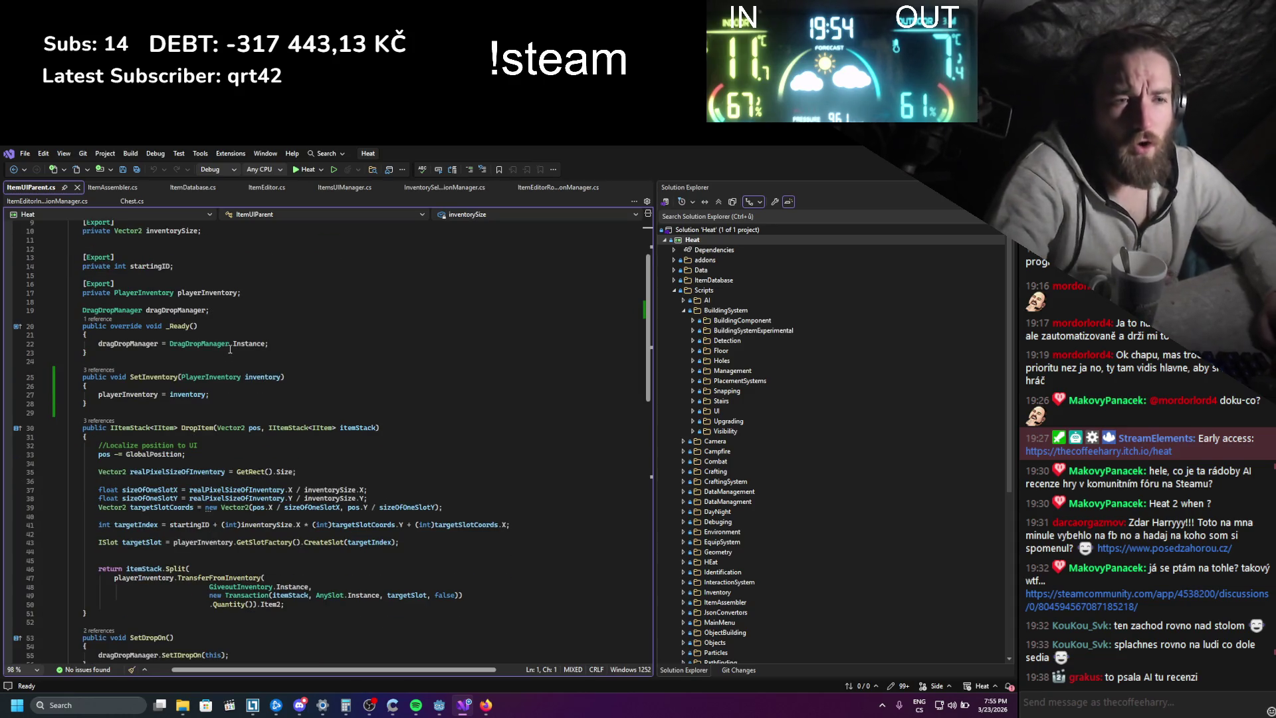
{"action": "scroll", "coordinate": [230, 349], "scroll_direction": "up", "scroll_amount": 3}
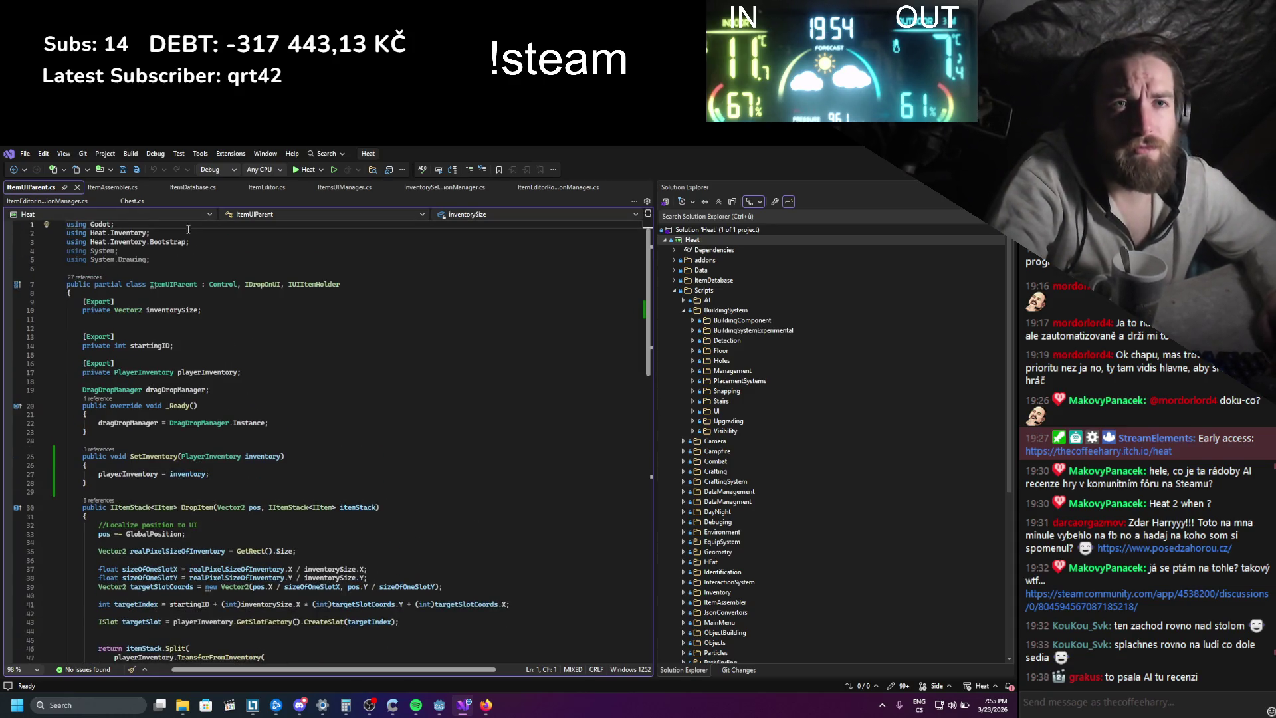
- Look through ItemAssembler.cs, then bring ItemsUIManager.cs back to the front
{"action": "left_click", "coordinate": [114, 186]}
{"action": "scroll", "coordinate": [188, 367], "scroll_direction": "down", "scroll_amount": 3}
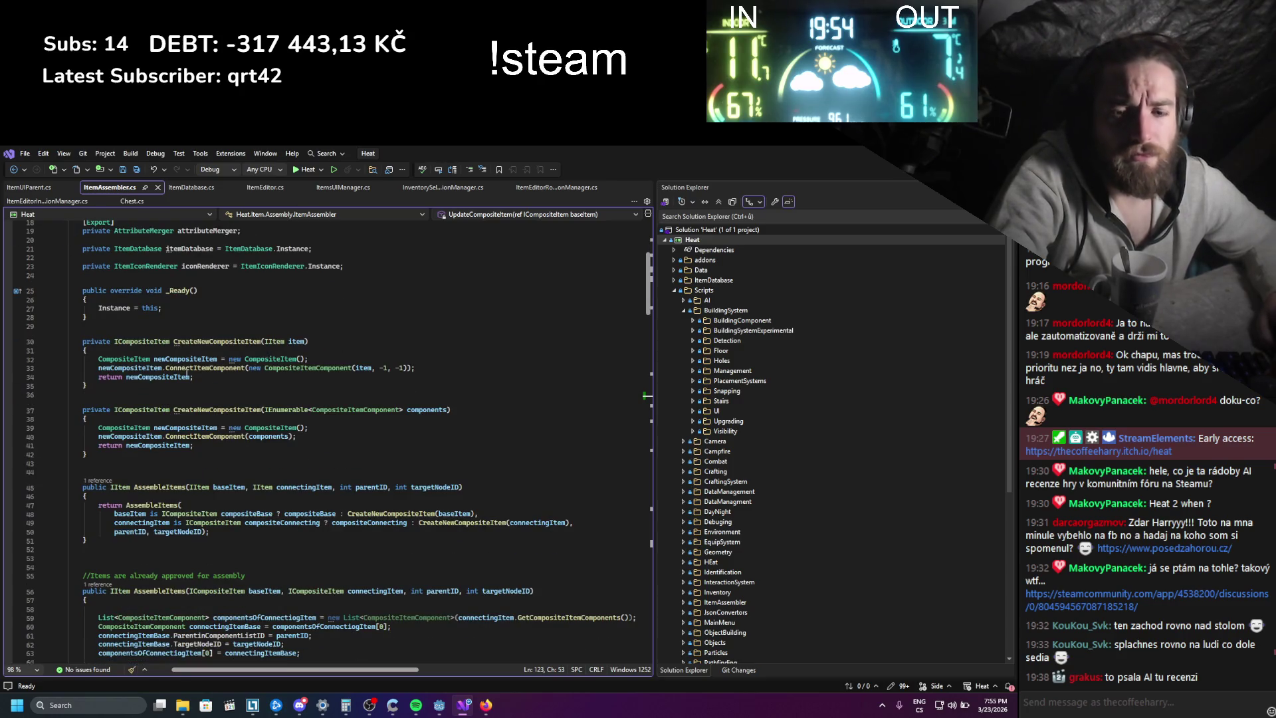
{"action": "scroll", "coordinate": [188, 371], "scroll_direction": "down", "scroll_amount": 5}
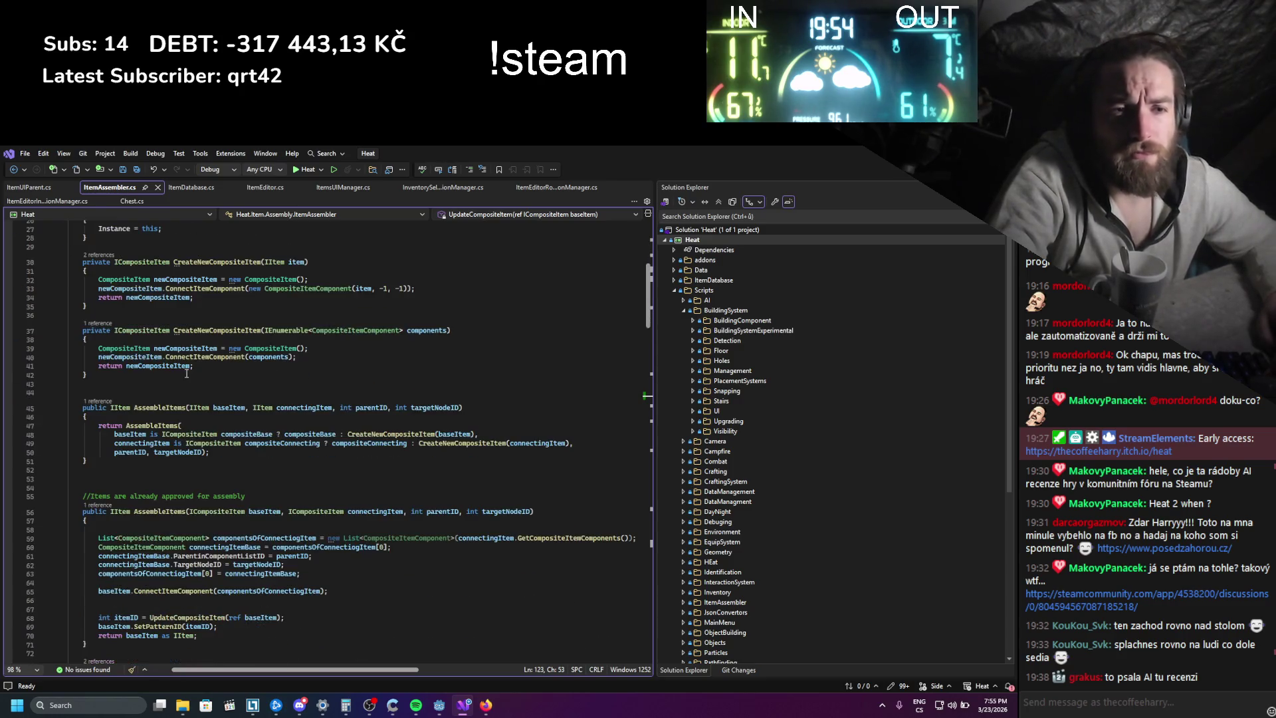
{"action": "scroll", "coordinate": [186, 373], "scroll_direction": "down", "scroll_amount": 1}
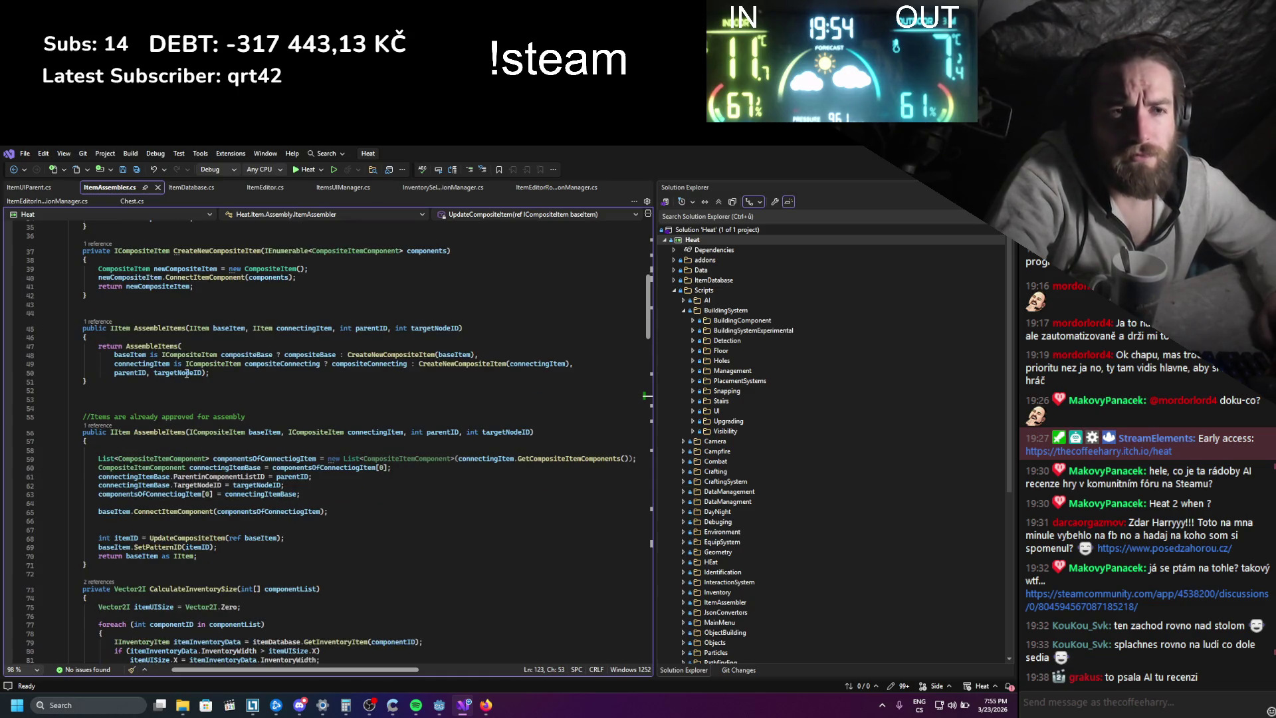
{"action": "scroll", "coordinate": [187, 373], "scroll_direction": "down", "scroll_amount": 5}
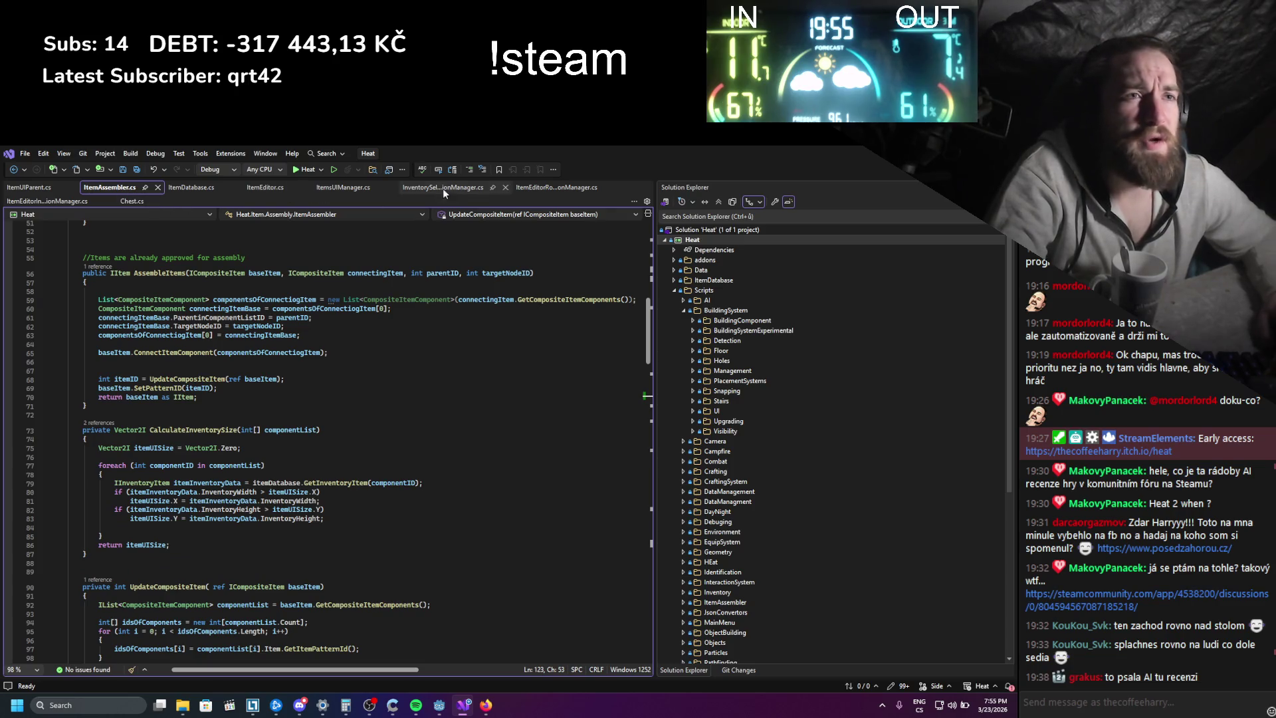
{"action": "left_click", "coordinate": [331, 188]}
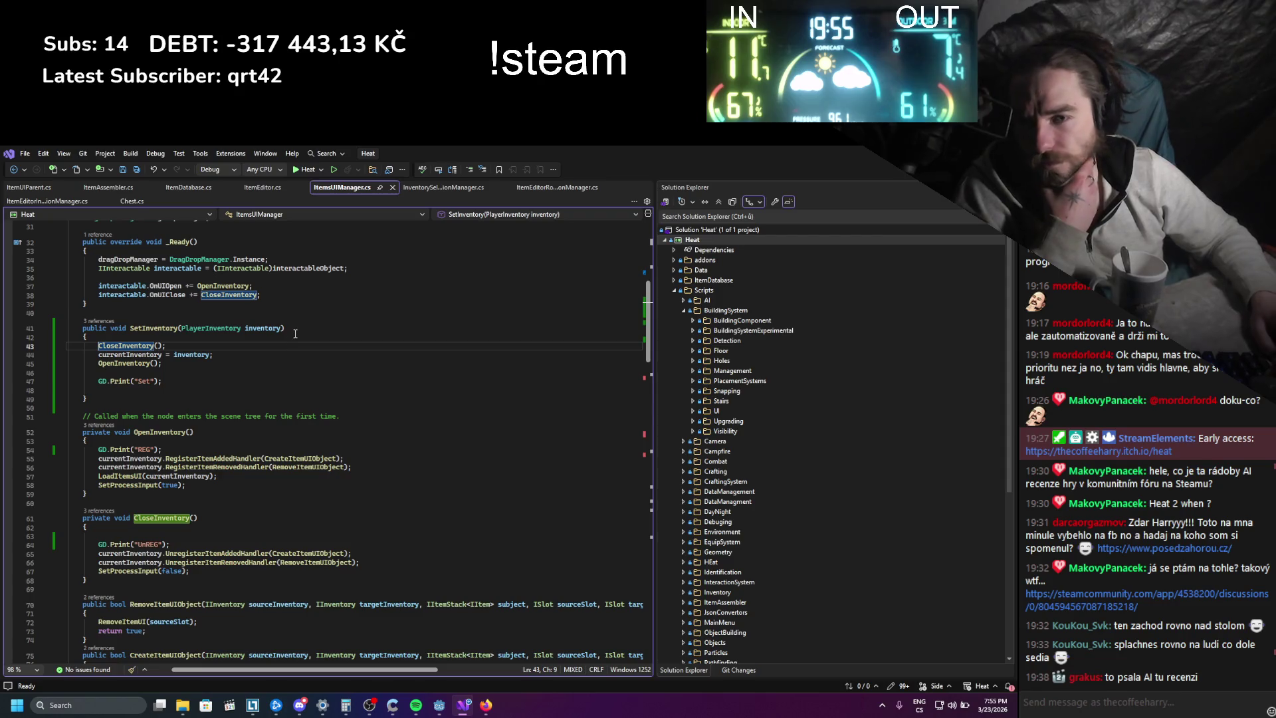
{"action": "scroll", "coordinate": [295, 334], "scroll_direction": "down", "scroll_amount": 6}
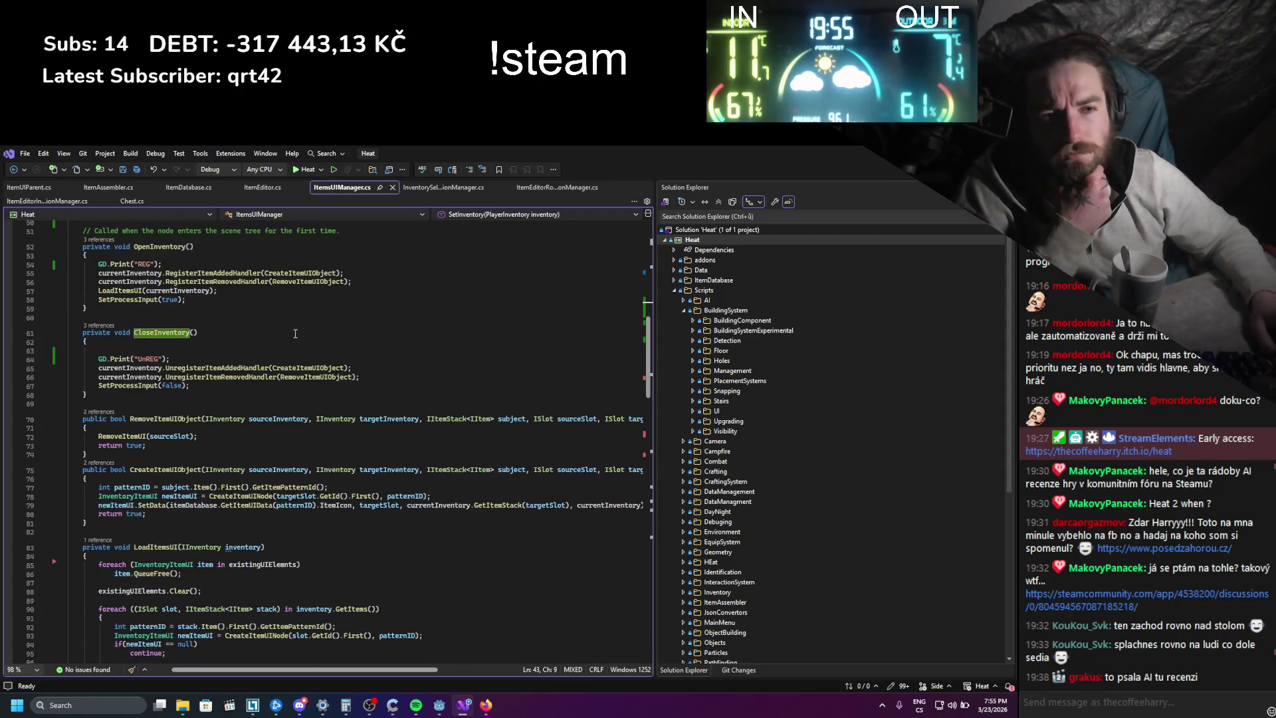
- Read ItemsUIManager.cs's CloseInventory and SetInventory methods, then return to the Godot editor
{"action": "scroll", "coordinate": [295, 333], "scroll_direction": "down", "scroll_amount": 2}
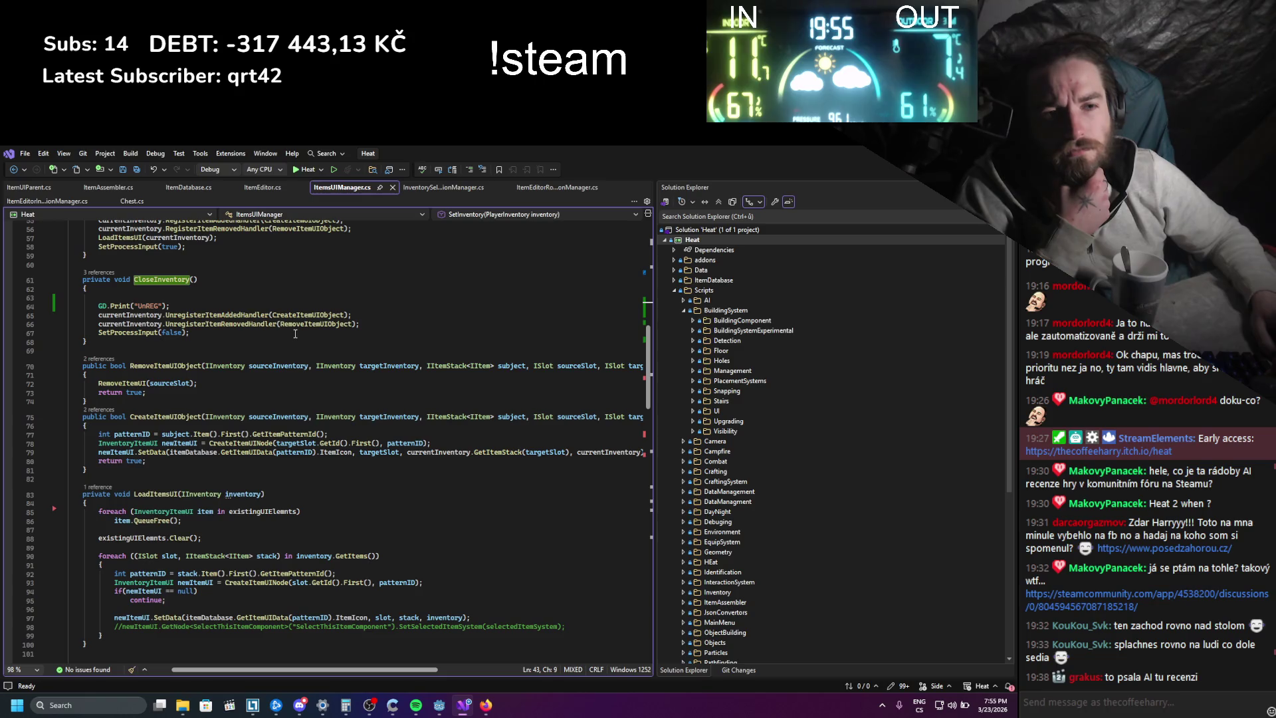
{"action": "scroll", "coordinate": [295, 333], "scroll_direction": "down", "scroll_amount": 2}
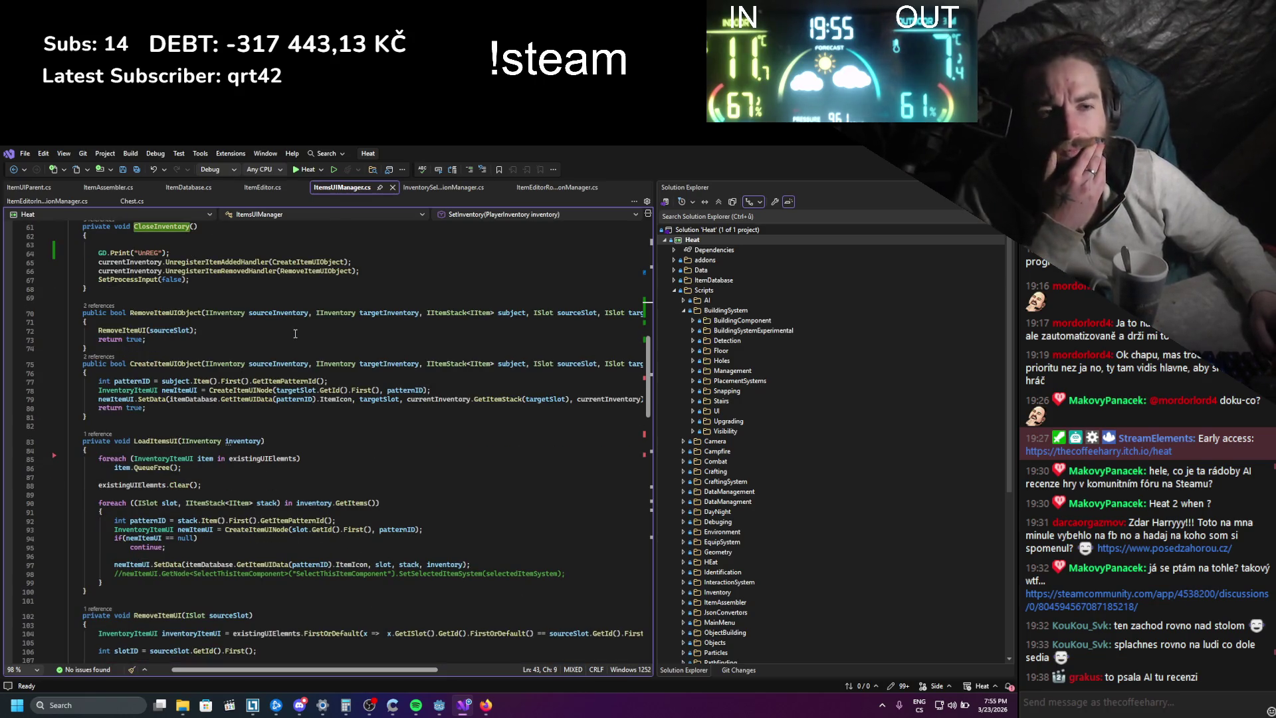
{"action": "scroll", "coordinate": [160, 265], "scroll_direction": "down", "scroll_amount": 20}
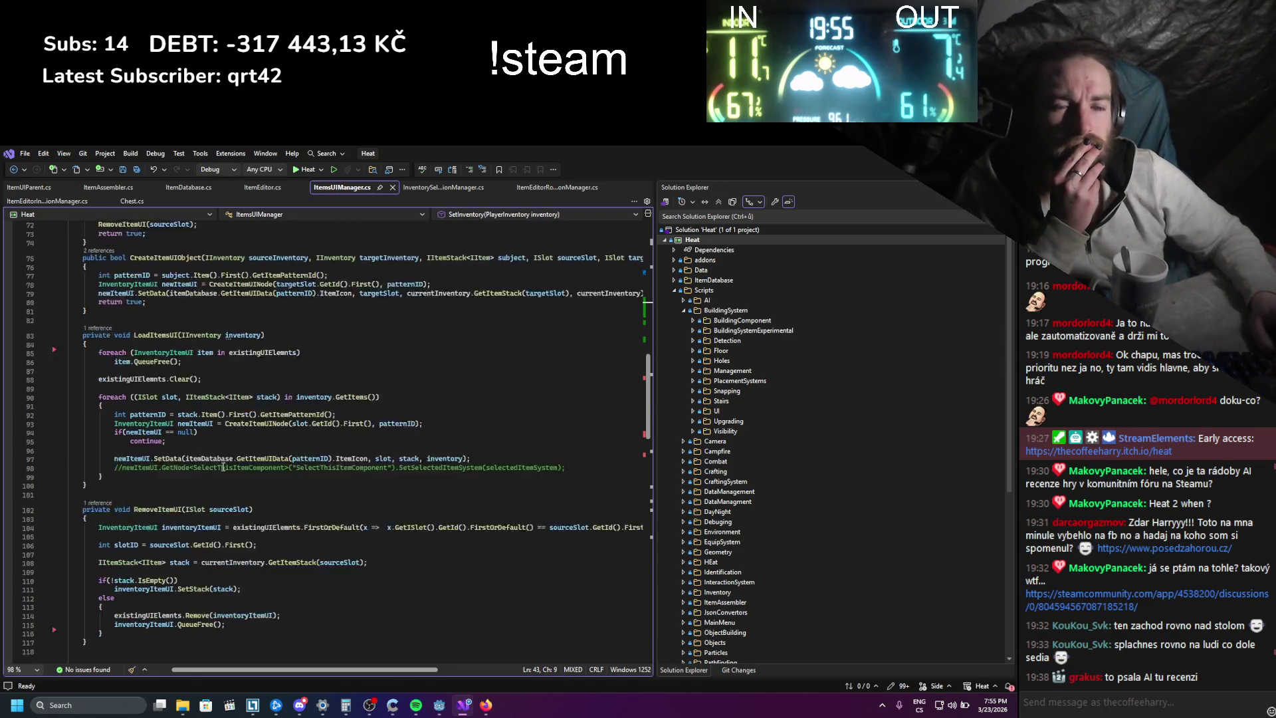
{"action": "scroll", "coordinate": [264, 430], "scroll_direction": "up", "scroll_amount": 20}
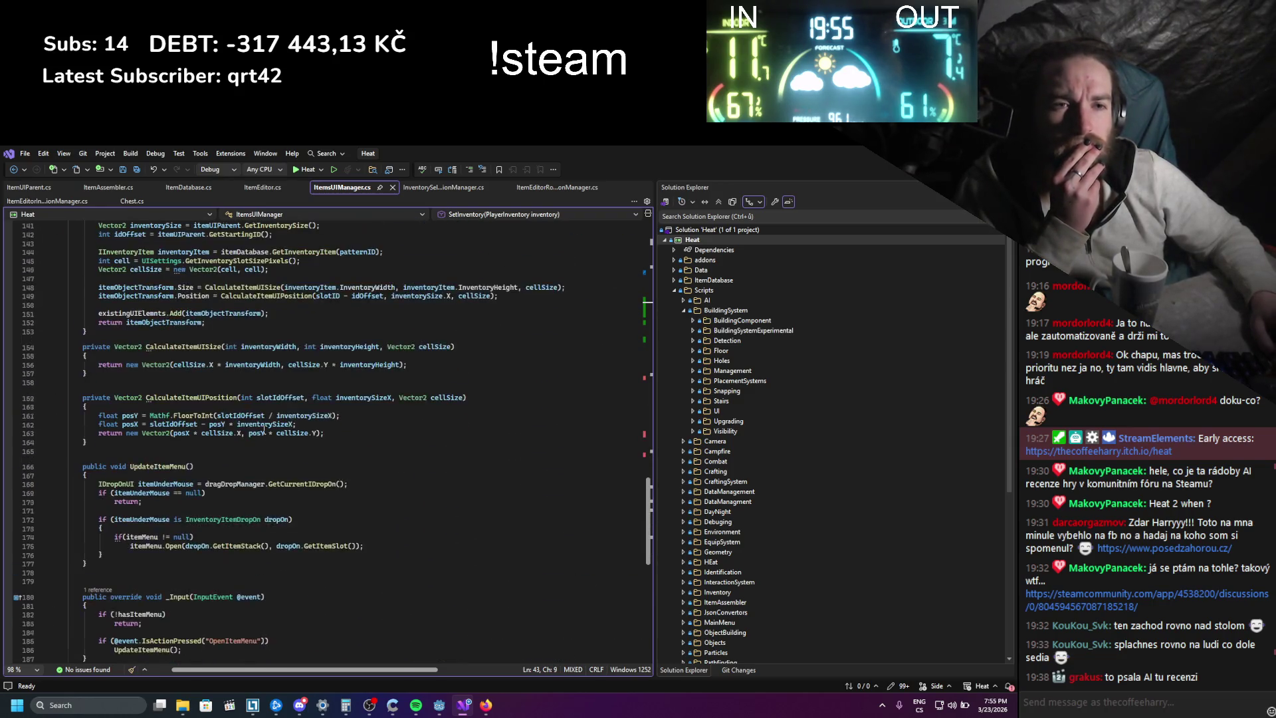
{"action": "scroll", "coordinate": [244, 432], "scroll_direction": "up", "scroll_amount": 7}
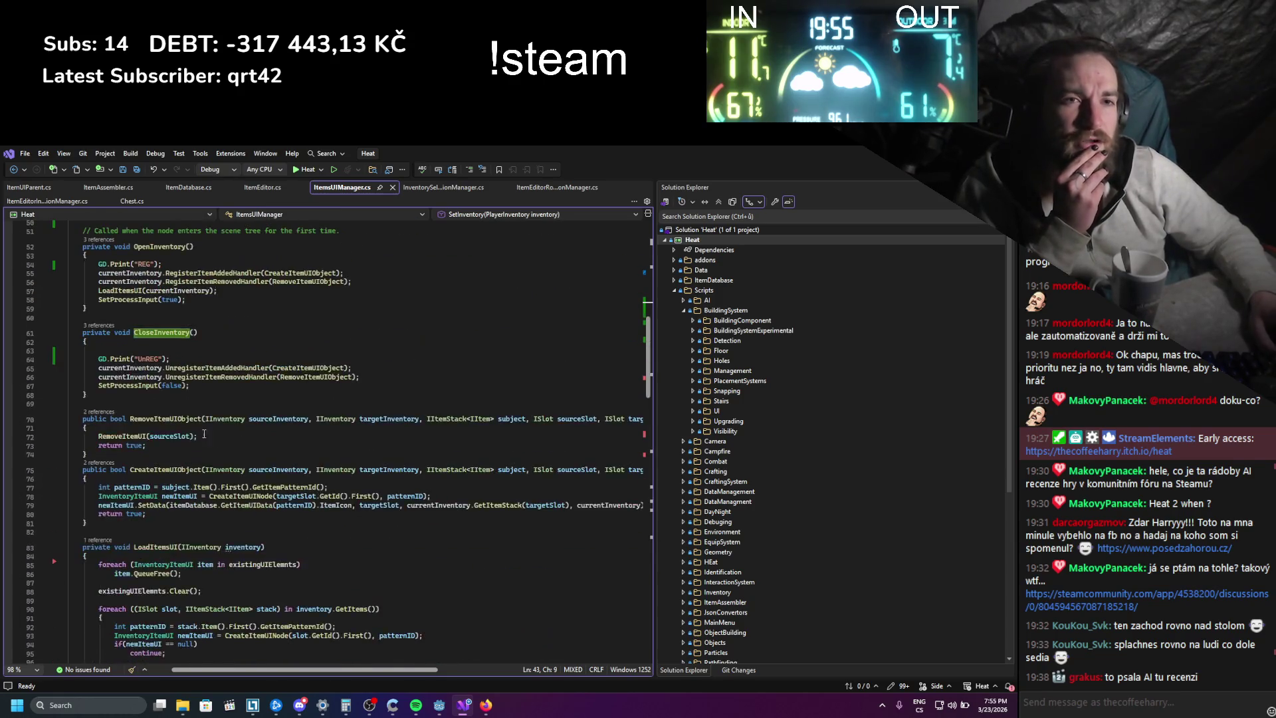
{"action": "scroll", "coordinate": [227, 437], "scroll_direction": "up", "scroll_amount": 4}
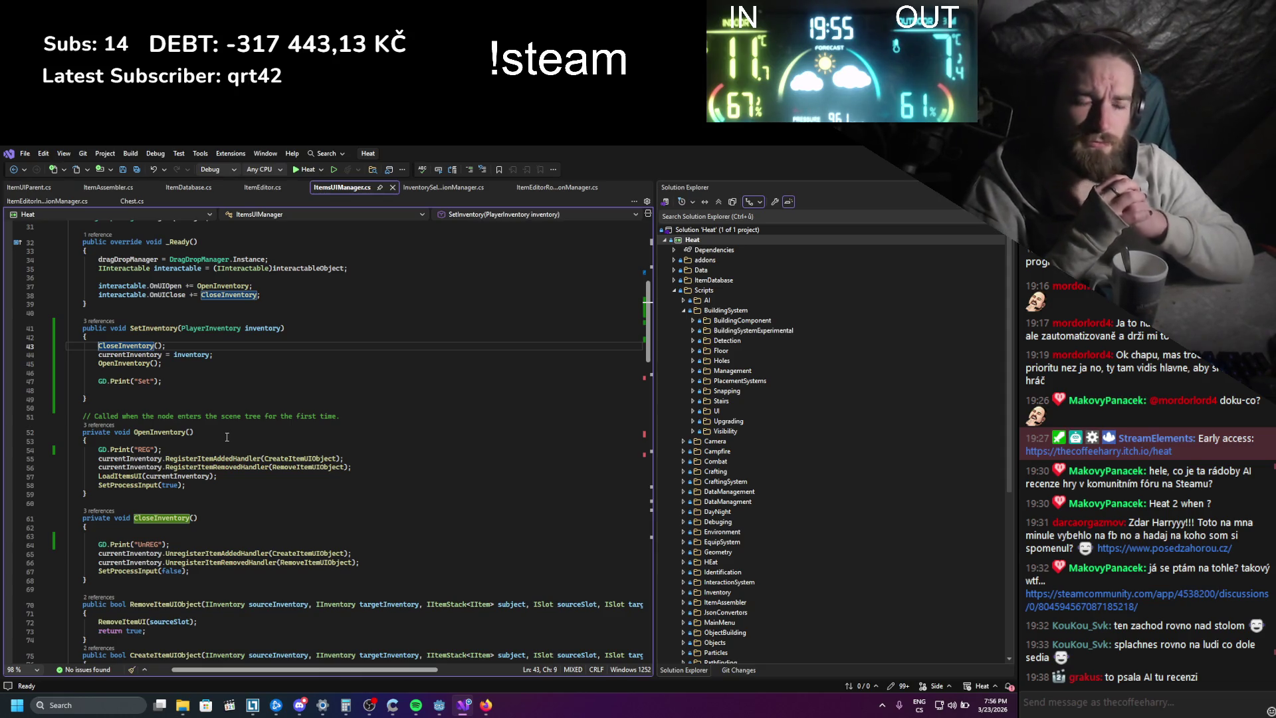
{"action": "key", "text": "alt+Tab"}
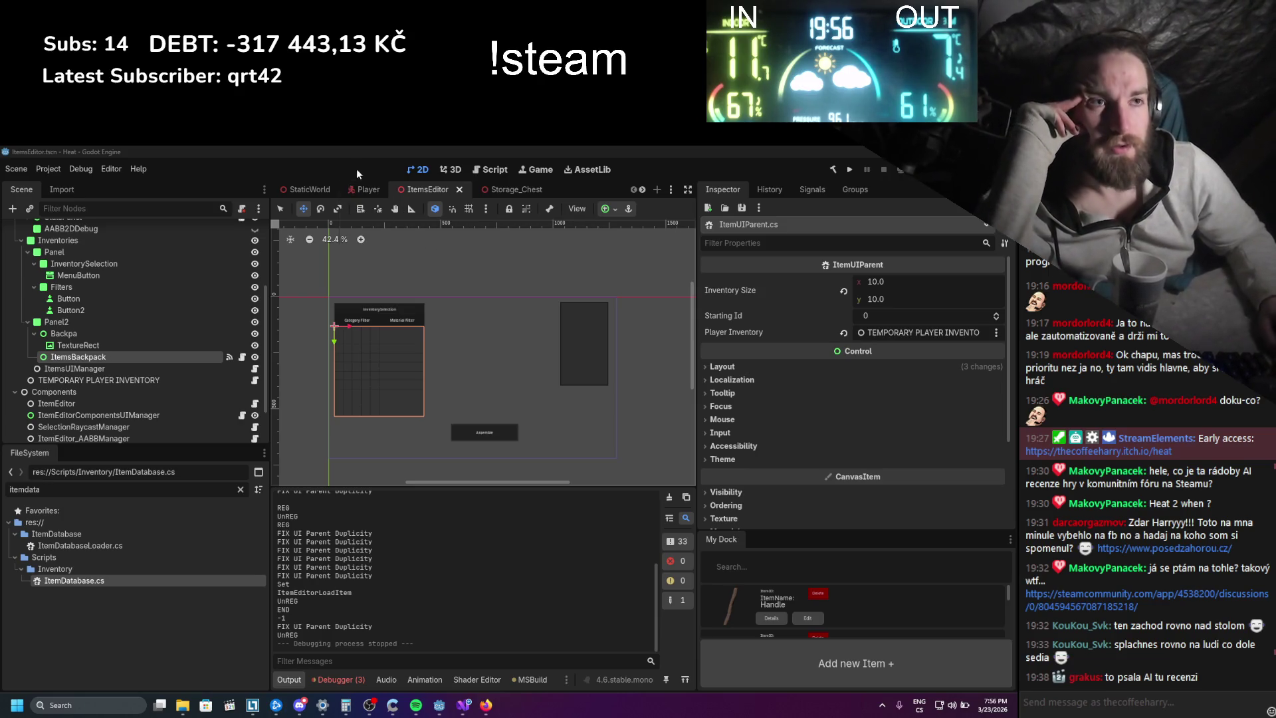
- Inspect the Player scene's node tree in Godot, then go back to ItemsUIManager.cs in Visual Studio
{"action": "left_click", "coordinate": [367, 189]}
{"action": "scroll", "coordinate": [137, 302], "scroll_direction": "down", "scroll_amount": 5}
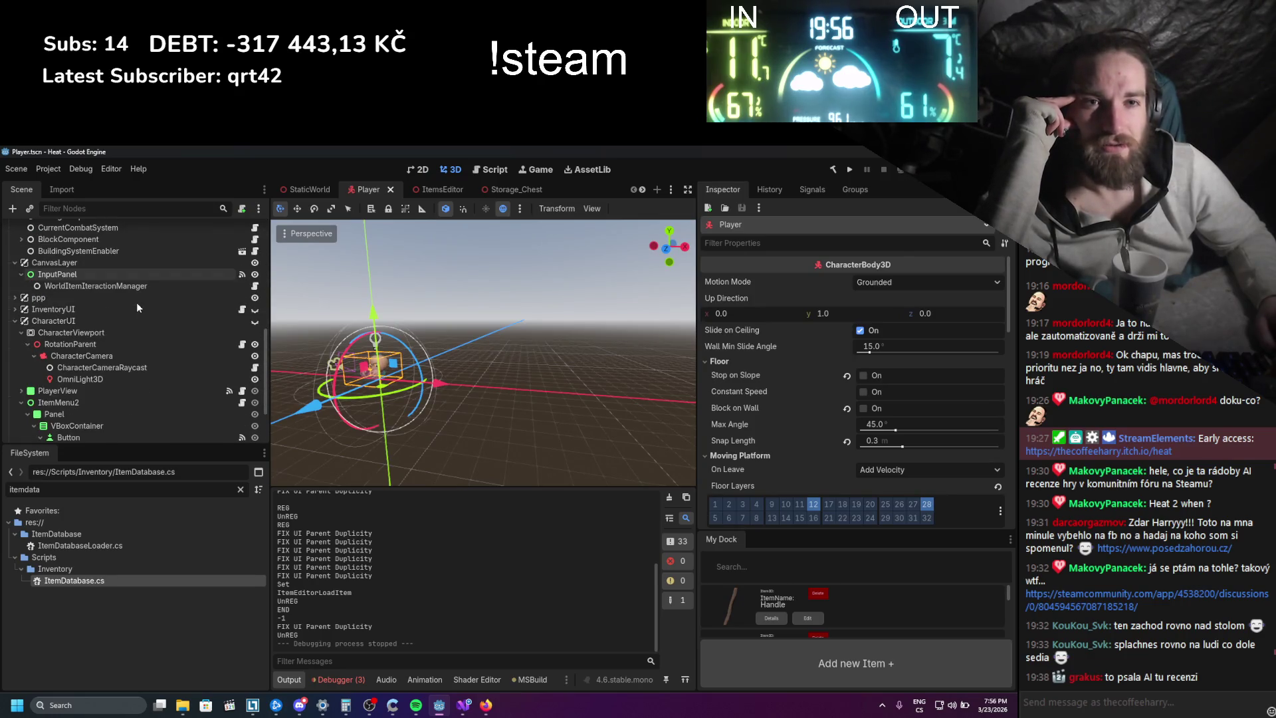
{"action": "scroll", "coordinate": [136, 307], "scroll_direction": "down", "scroll_amount": 2}
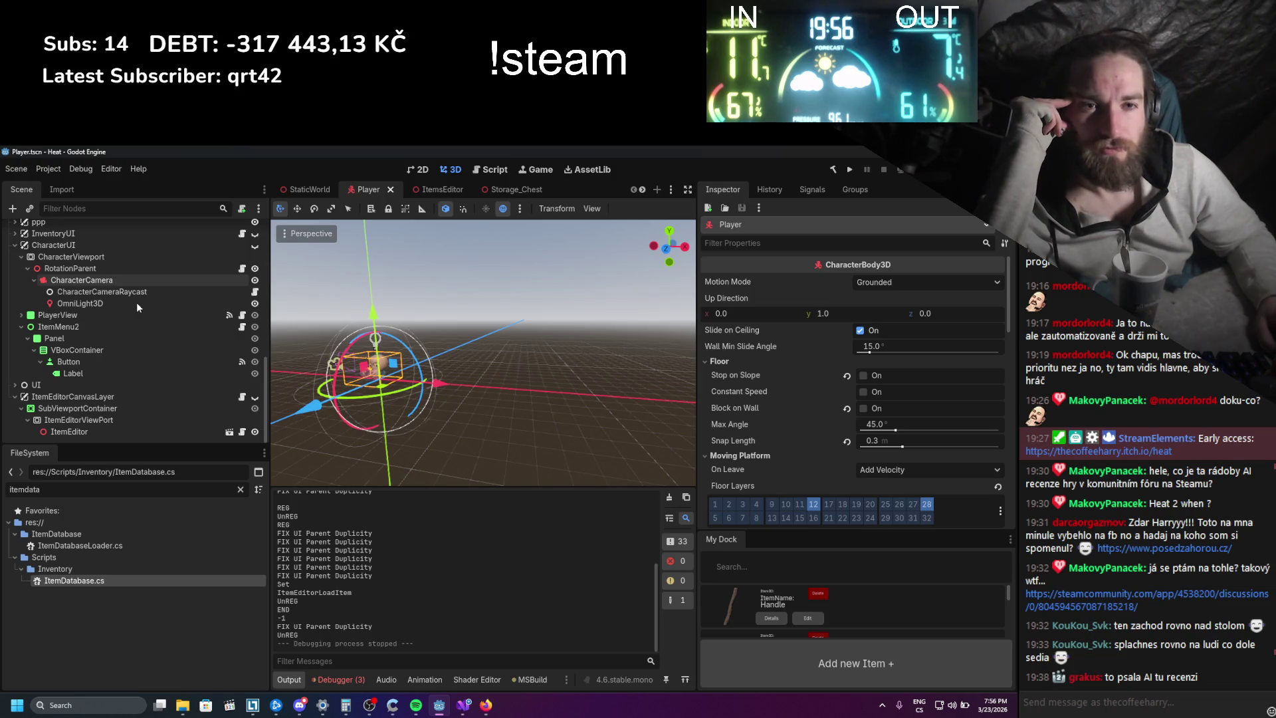
{"action": "scroll", "coordinate": [137, 301], "scroll_direction": "up", "scroll_amount": 8}
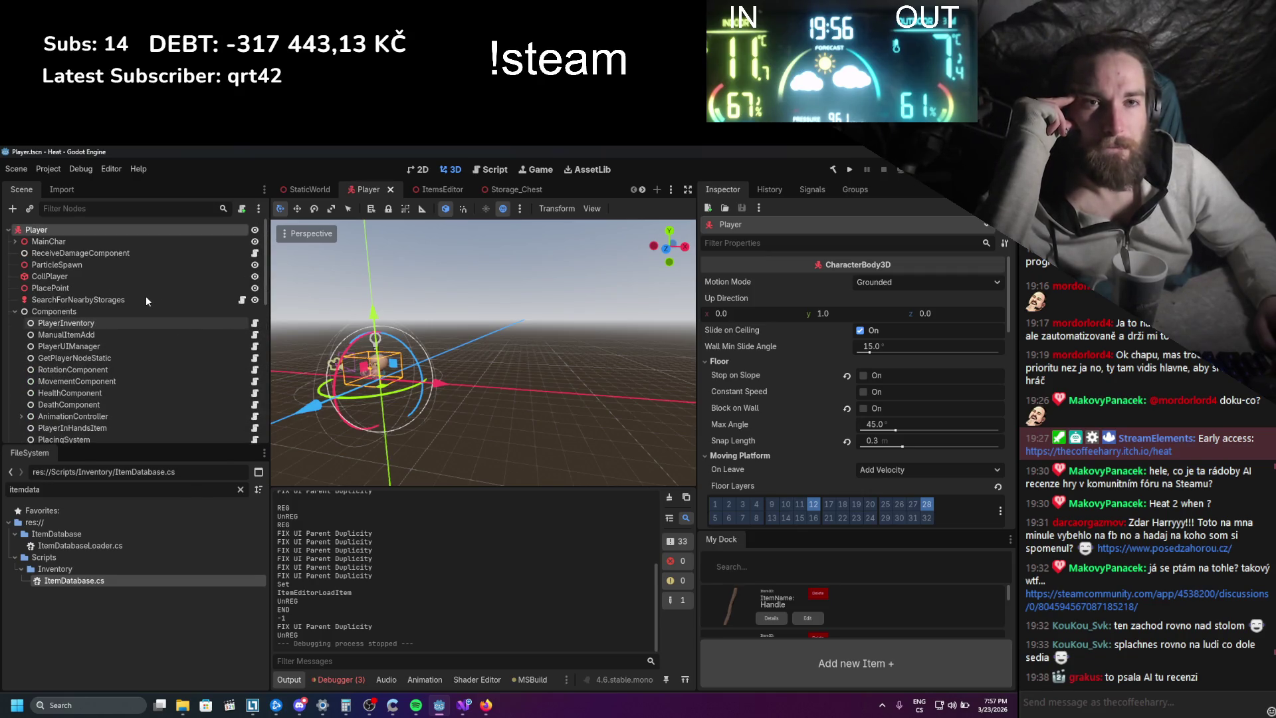
{"action": "scroll", "coordinate": [146, 296], "scroll_direction": "down", "scroll_amount": 1}
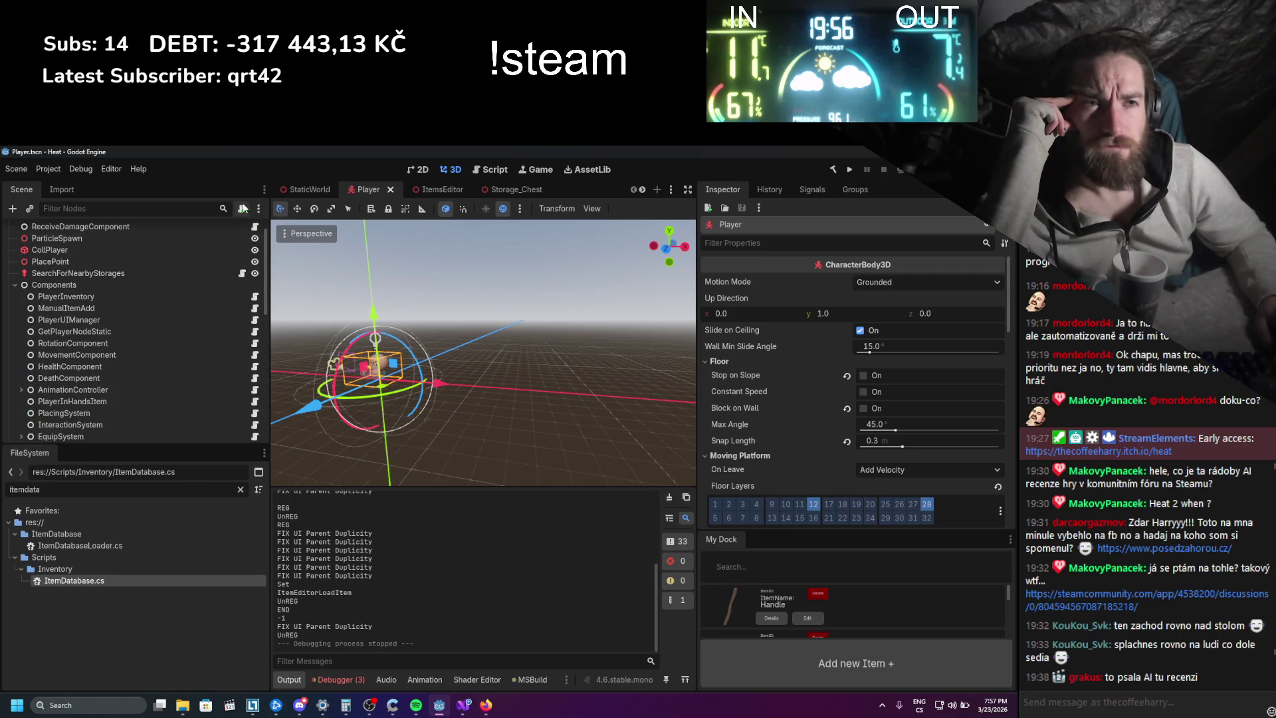
{"action": "left_click", "coordinate": [464, 705]}
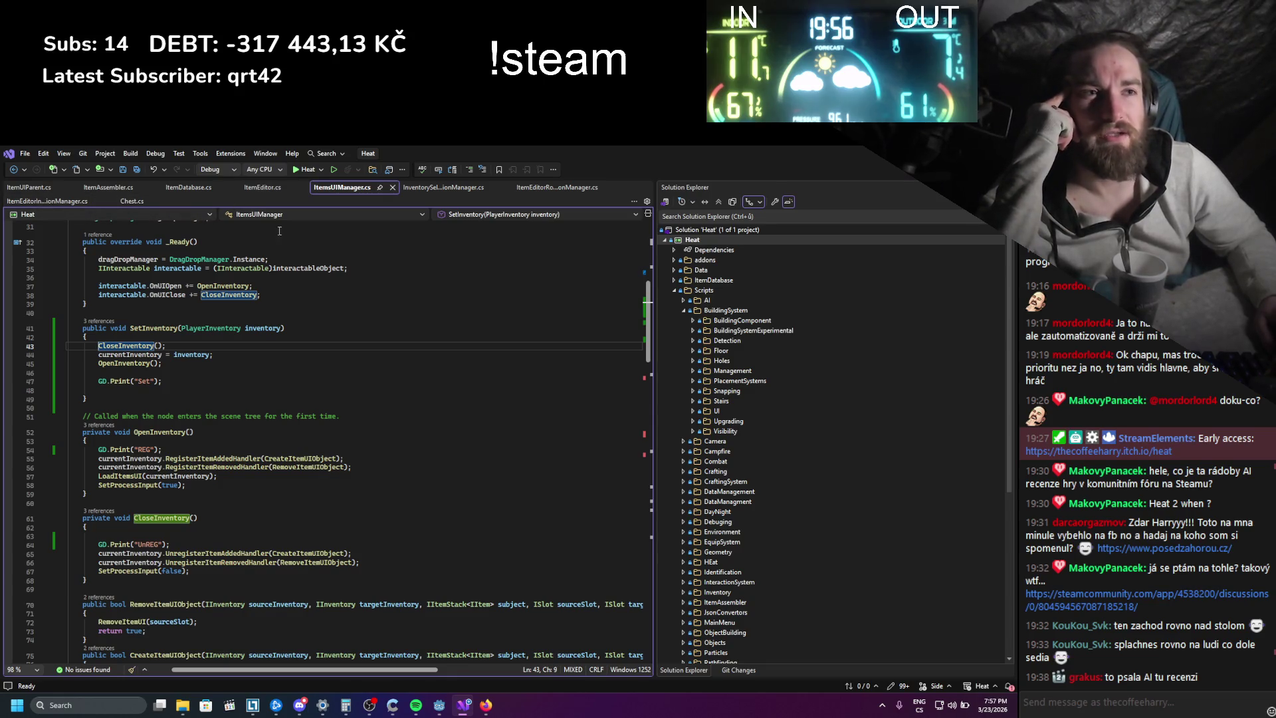
- Close the InventorySelectionManager.cs and ItemEditorRotationManager.cs tabs in Visual Studio
{"action": "scroll", "coordinate": [289, 273], "scroll_direction": "down", "scroll_amount": 4}
{"action": "scroll", "coordinate": [289, 273], "scroll_direction": "up", "scroll_amount": 4}
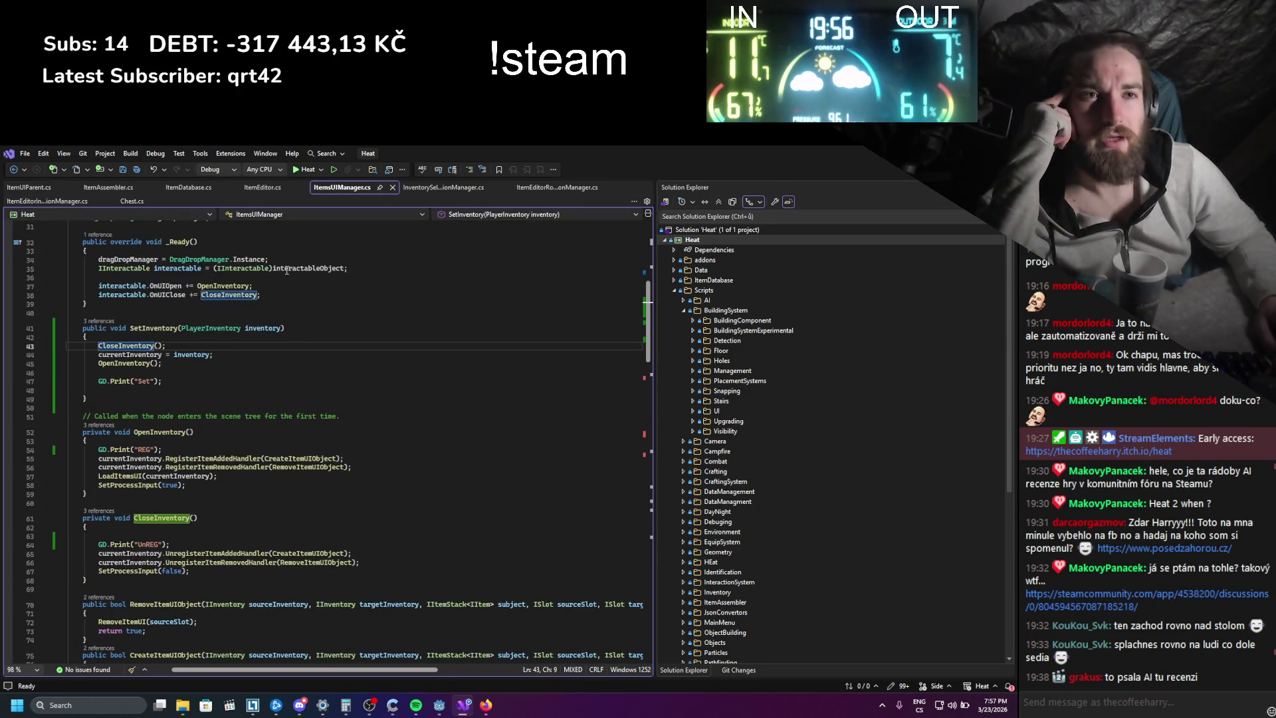
{"action": "left_click", "coordinate": [438, 187]}
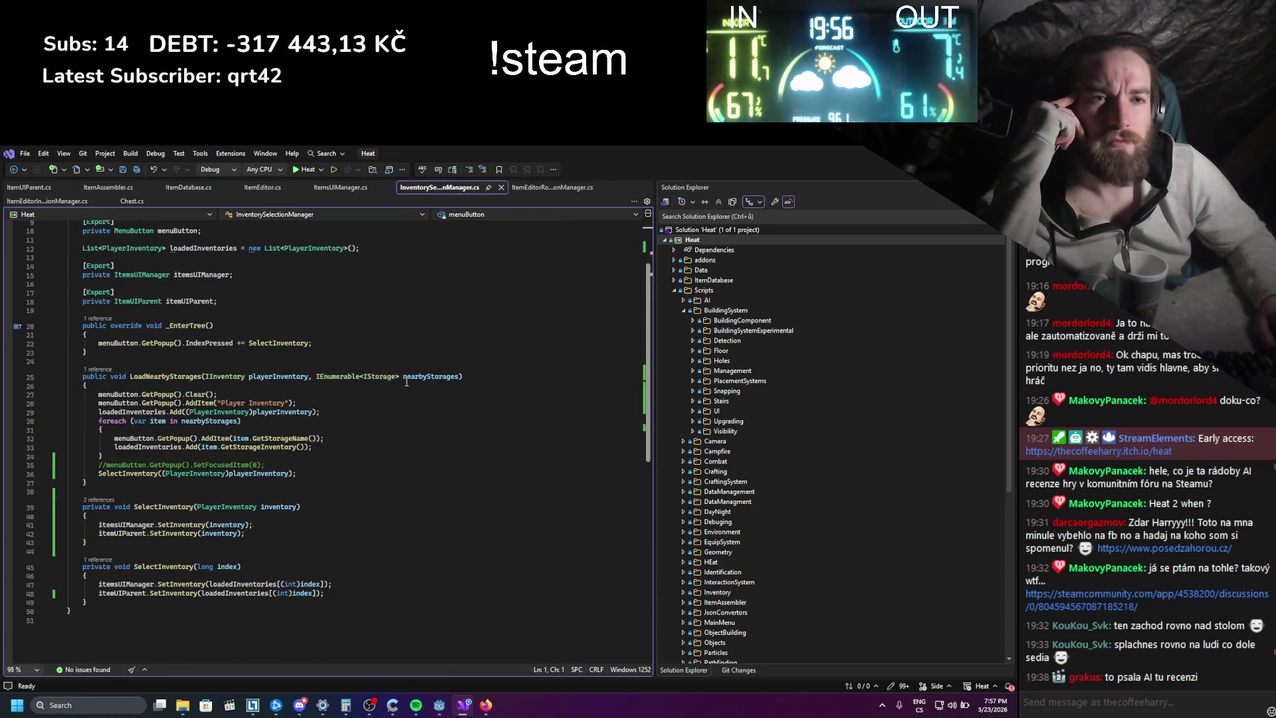
{"action": "scroll", "coordinate": [481, 226], "scroll_direction": "up", "scroll_amount": 3}
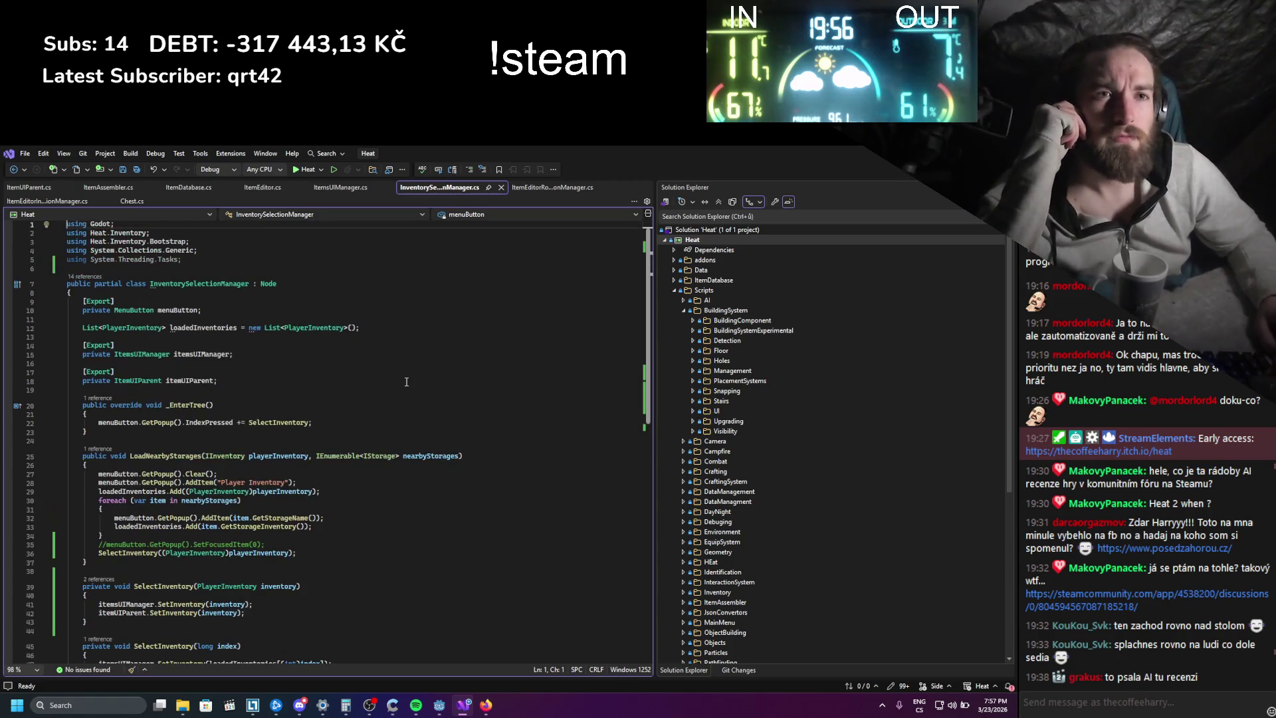
{"action": "left_click", "coordinate": [501, 188]}
{"action": "left_click", "coordinate": [473, 186]}
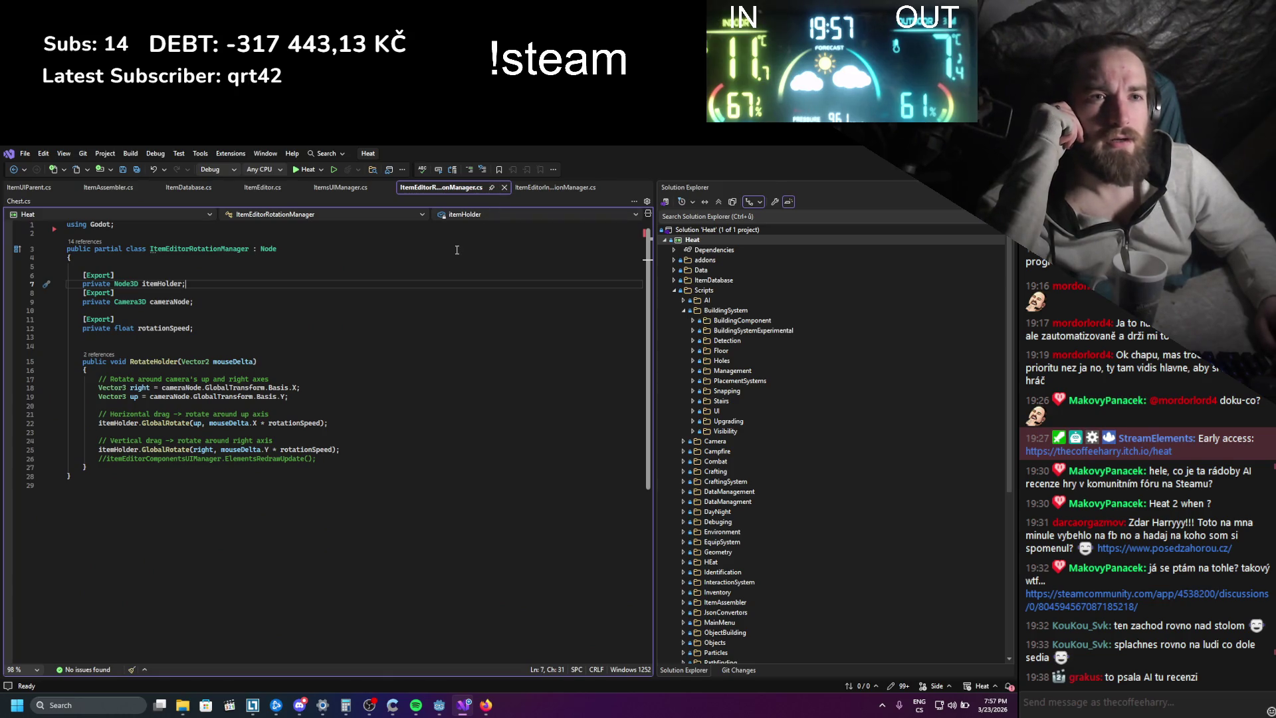
{"action": "left_click", "coordinate": [504, 188]}
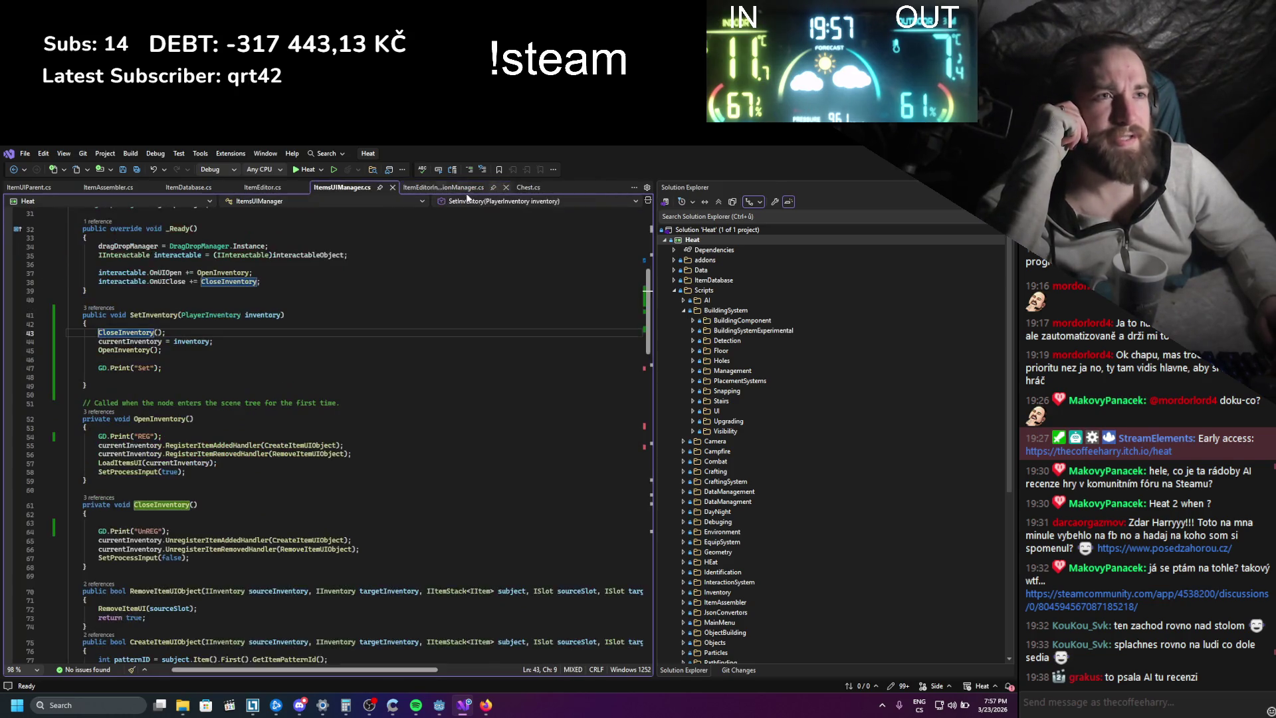
- Show ItemEditorInteractionManager.cs at EndInteraction() and check where globalInteractionManager is used
{"action": "left_click", "coordinate": [454, 188]}
{"action": "scroll", "coordinate": [406, 332], "scroll_direction": "up", "scroll_amount": 5}
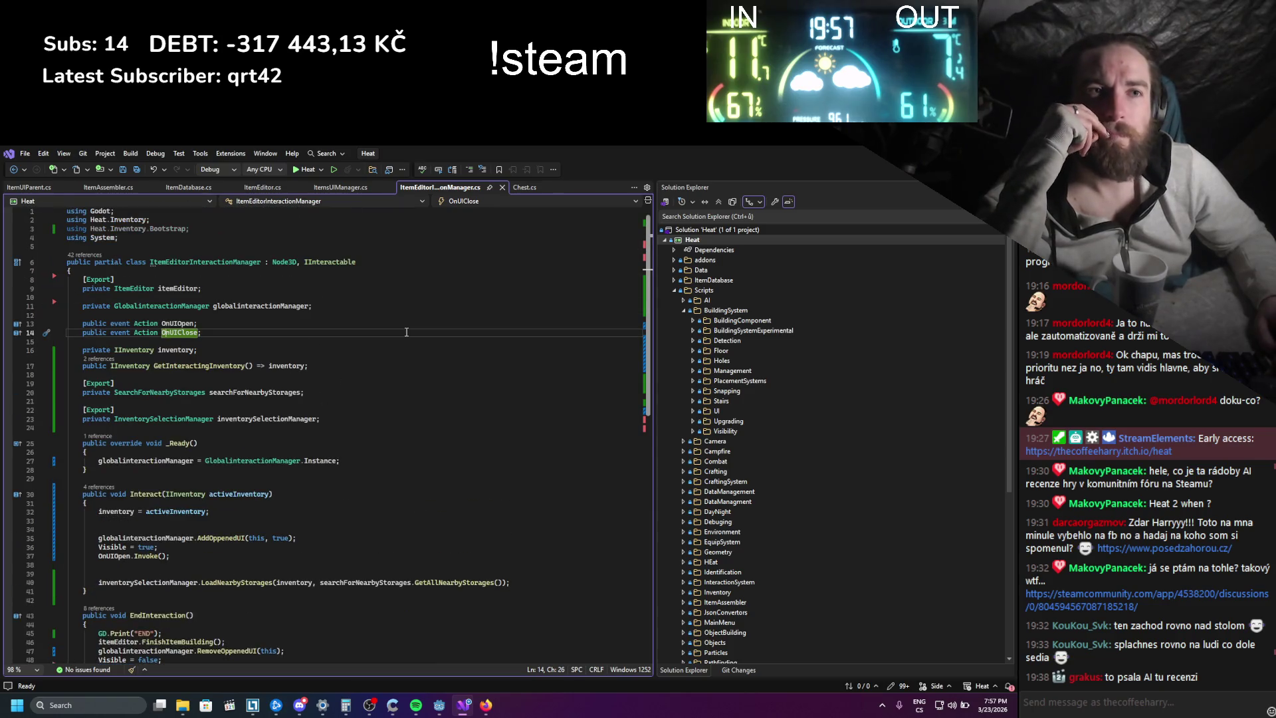
{"action": "scroll", "coordinate": [406, 331], "scroll_direction": "down", "scroll_amount": 1}
{"action": "scroll", "coordinate": [406, 332], "scroll_direction": "down", "scroll_amount": 4}
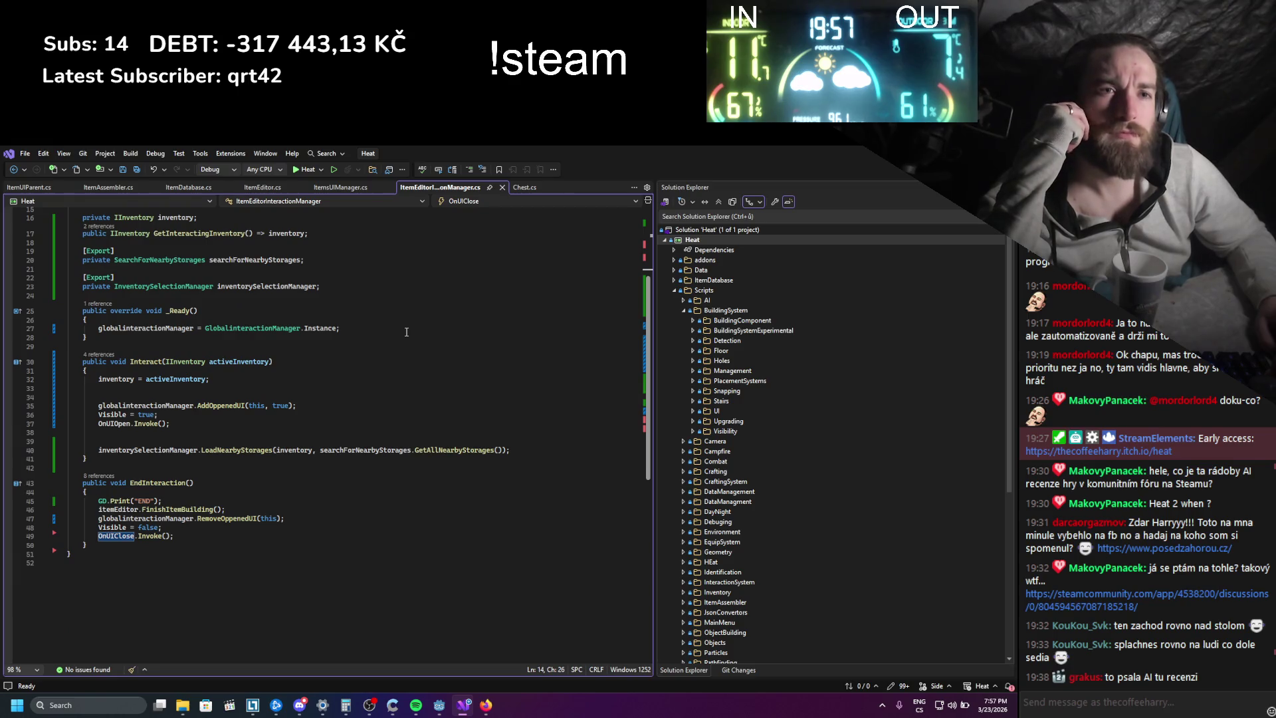
{"action": "left_click", "coordinate": [158, 328]}
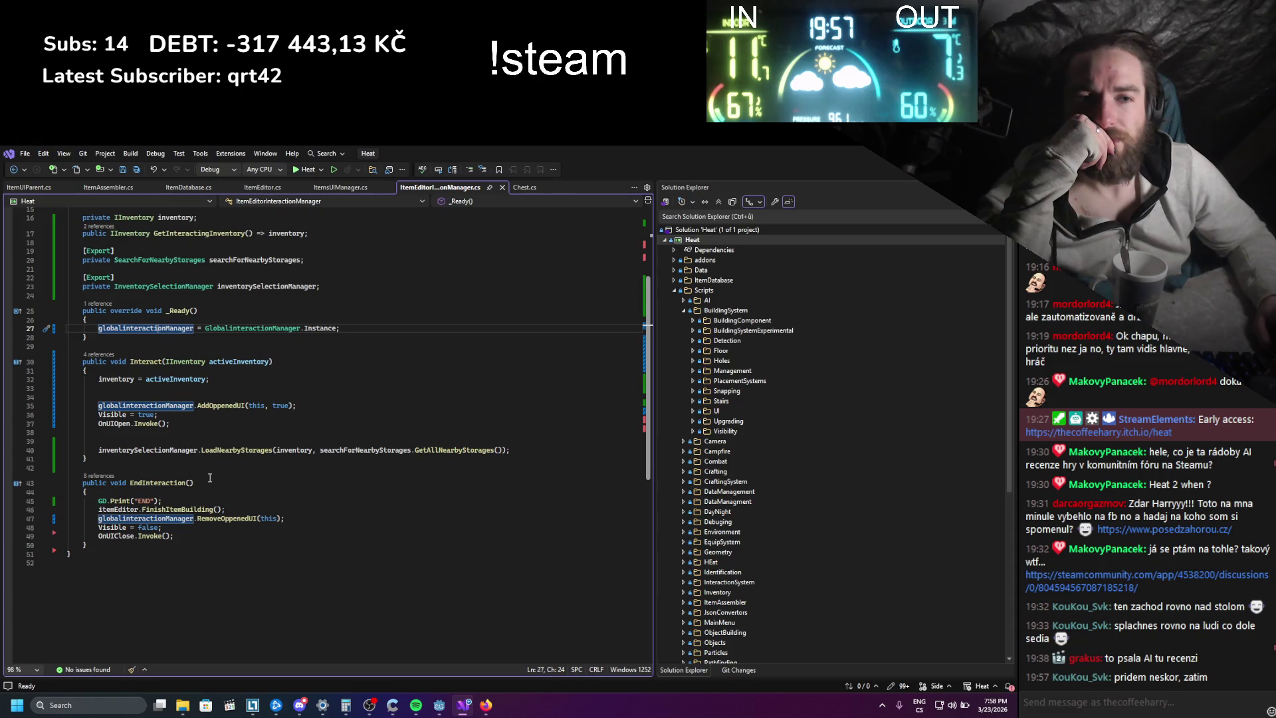
- Comment out the OnUIClose.Invoke() line with // and save the script
{"action": "left_click", "coordinate": [99, 536]}
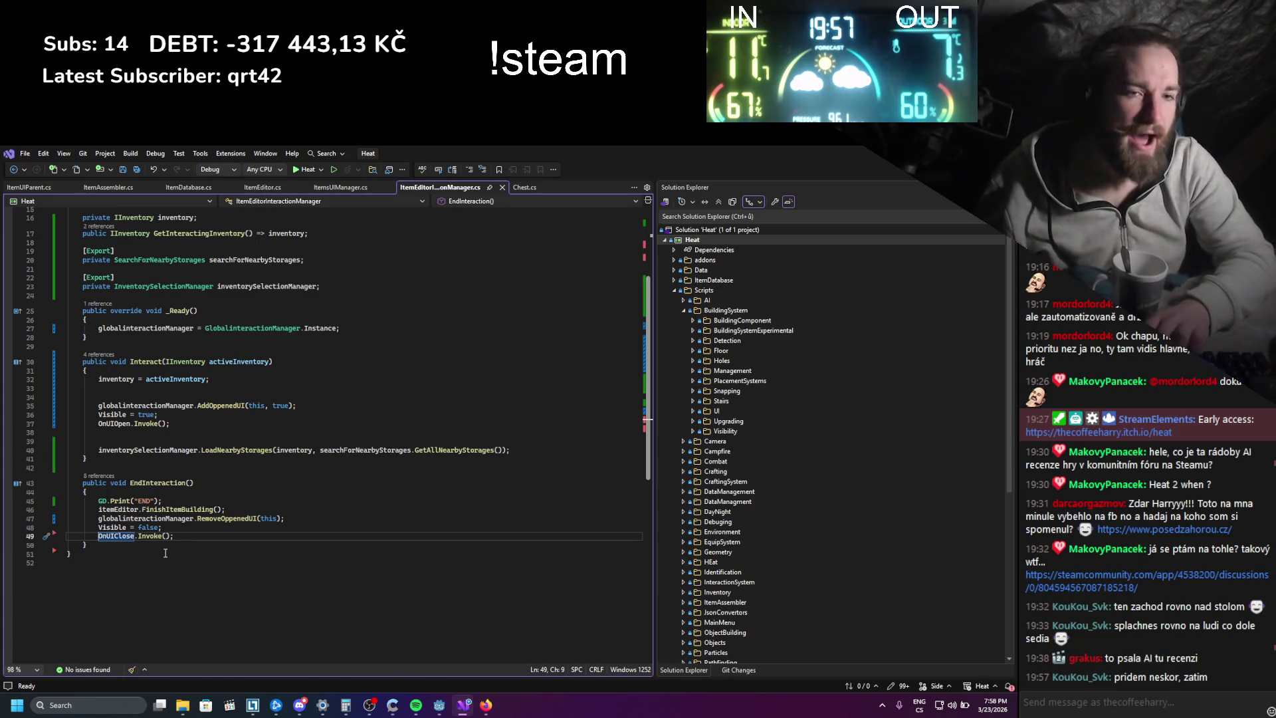
{"action": "type", "text": "//"}
{"action": "key", "text": "ctrl+s"}
- Run the game, assemble a hammer from the stick with the log as head, then stop
{"action": "key", "text": "alt+Tab"}
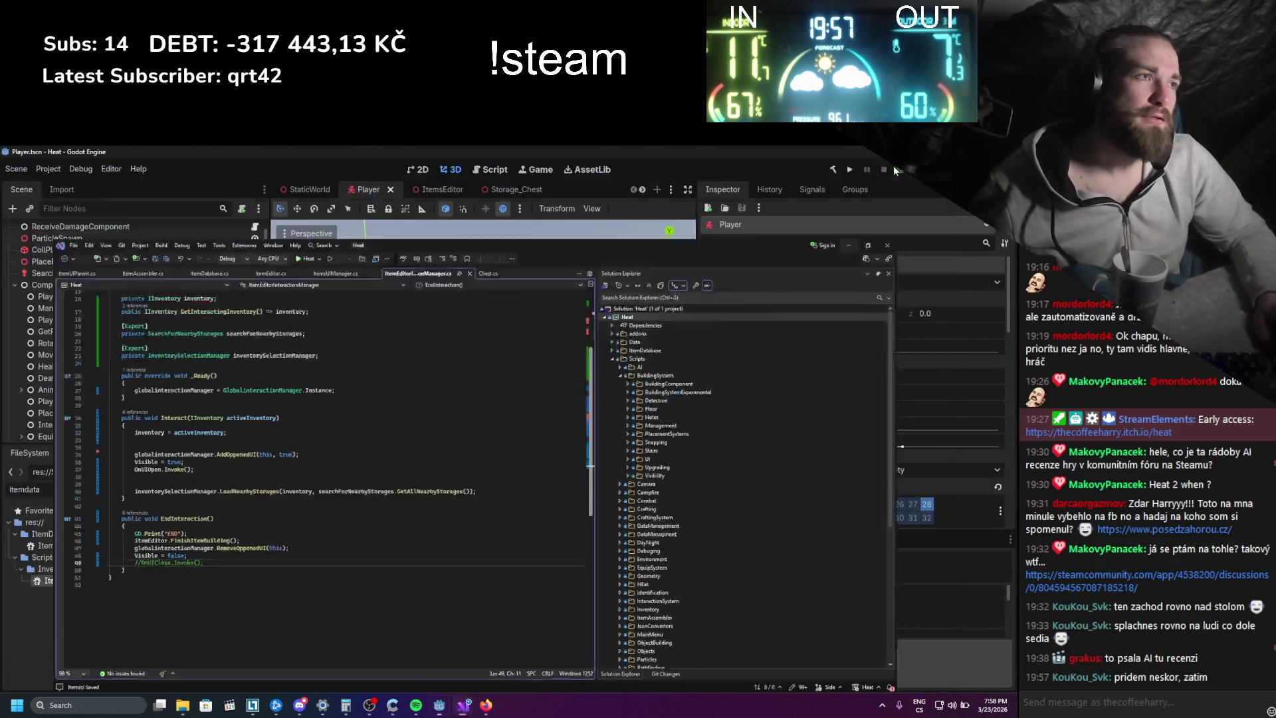
{"action": "left_click", "coordinate": [852, 169]}
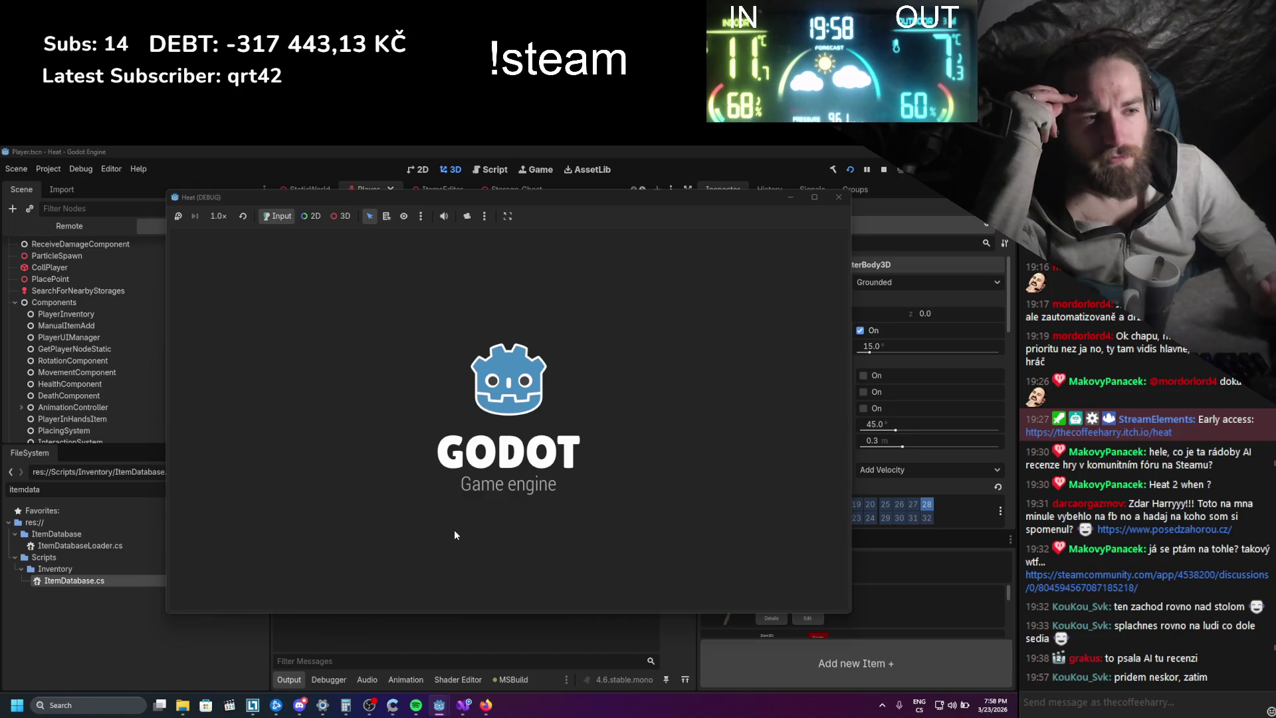
{"action": "key", "text": "i"}
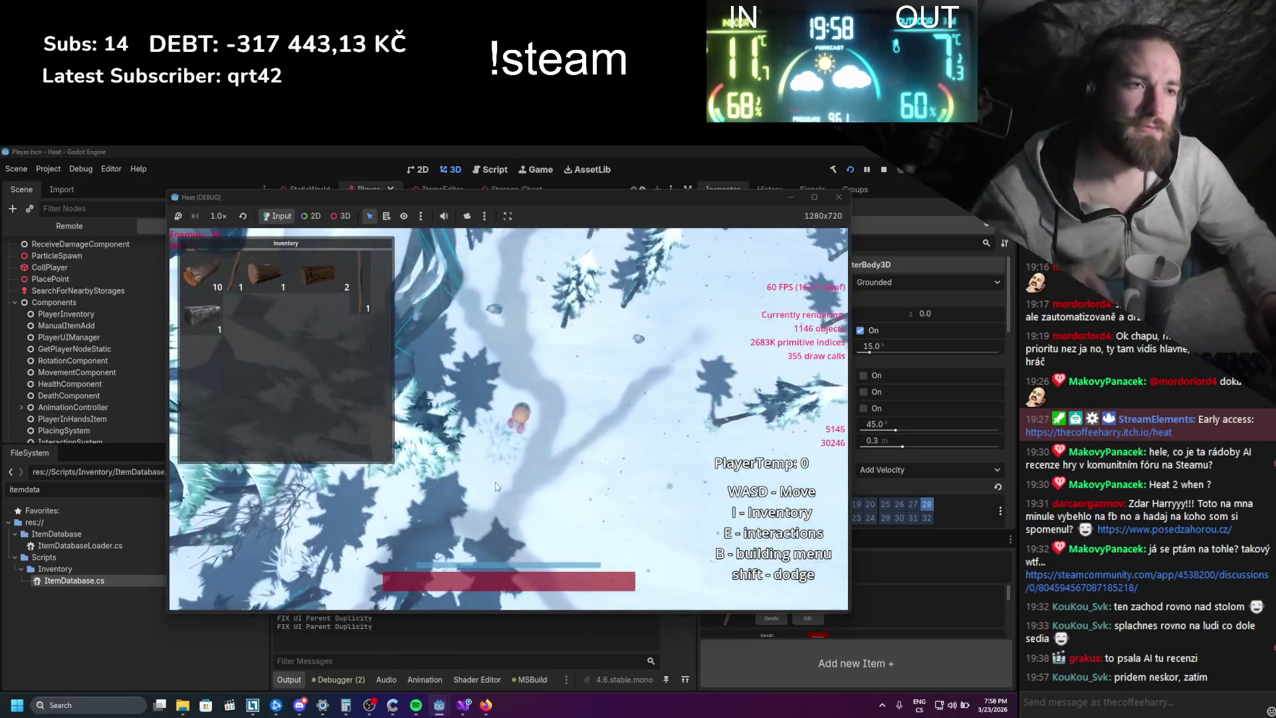
{"action": "right_click", "coordinate": [233, 282]}
{"action": "left_click", "coordinate": [262, 293]}
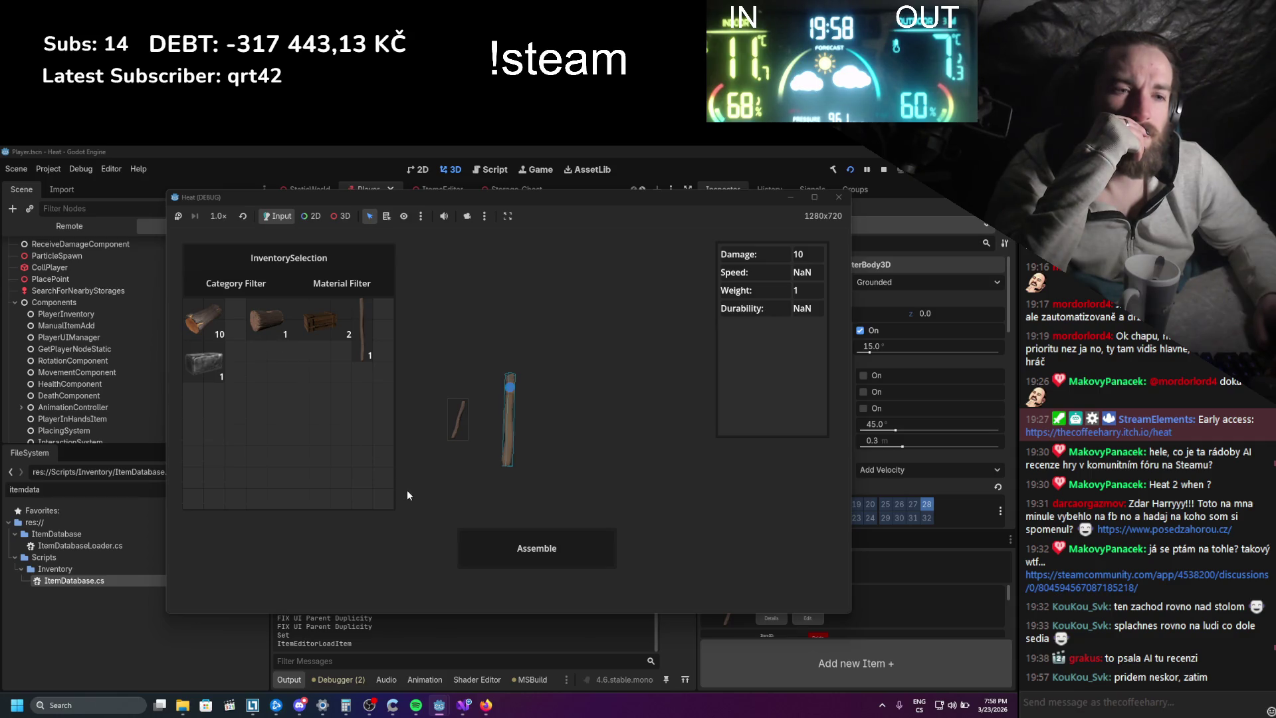
{"action": "mouse_move", "coordinate": [436, 198]}
{"action": "left_mouse_down"}
{"action": "mouse_move", "coordinate": [627, 188]}
{"action": "mouse_move", "coordinate": [578, 177]}
{"action": "left_mouse_up"}
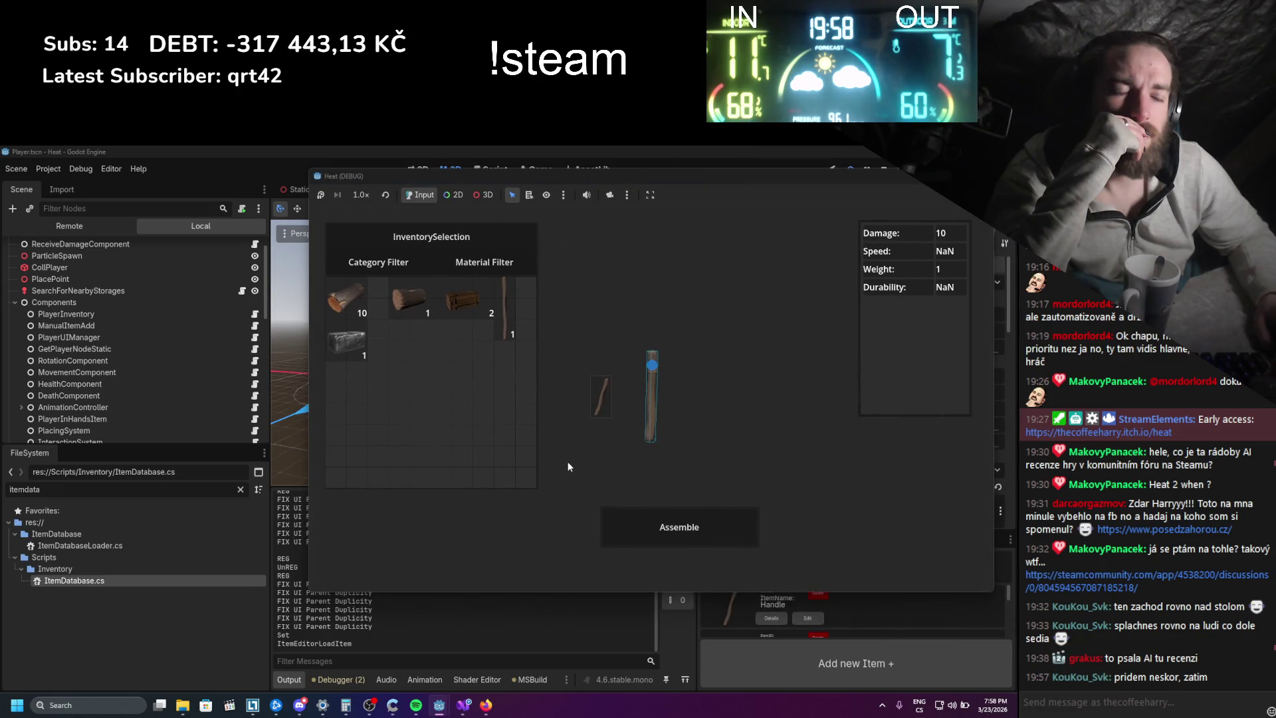
{"action": "left_click_drag", "start_coordinate": [409, 299], "coordinate": [648, 361]}
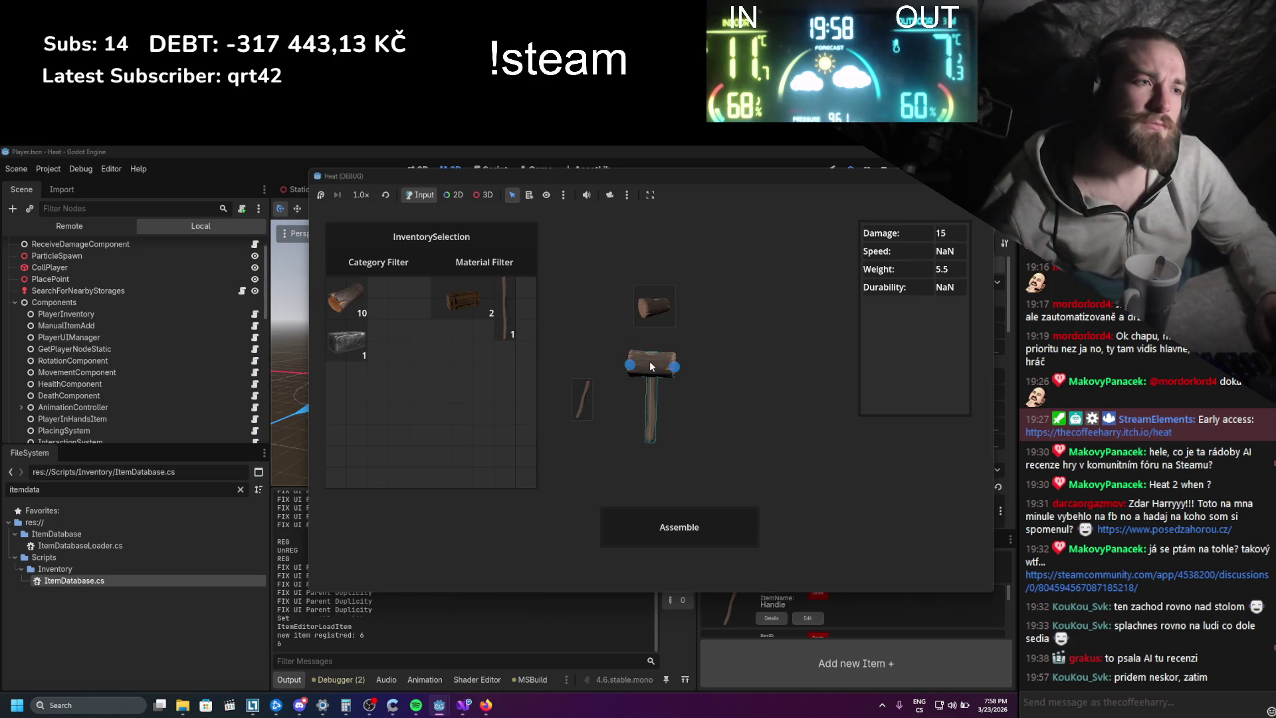
{"action": "key", "text": "Return"}
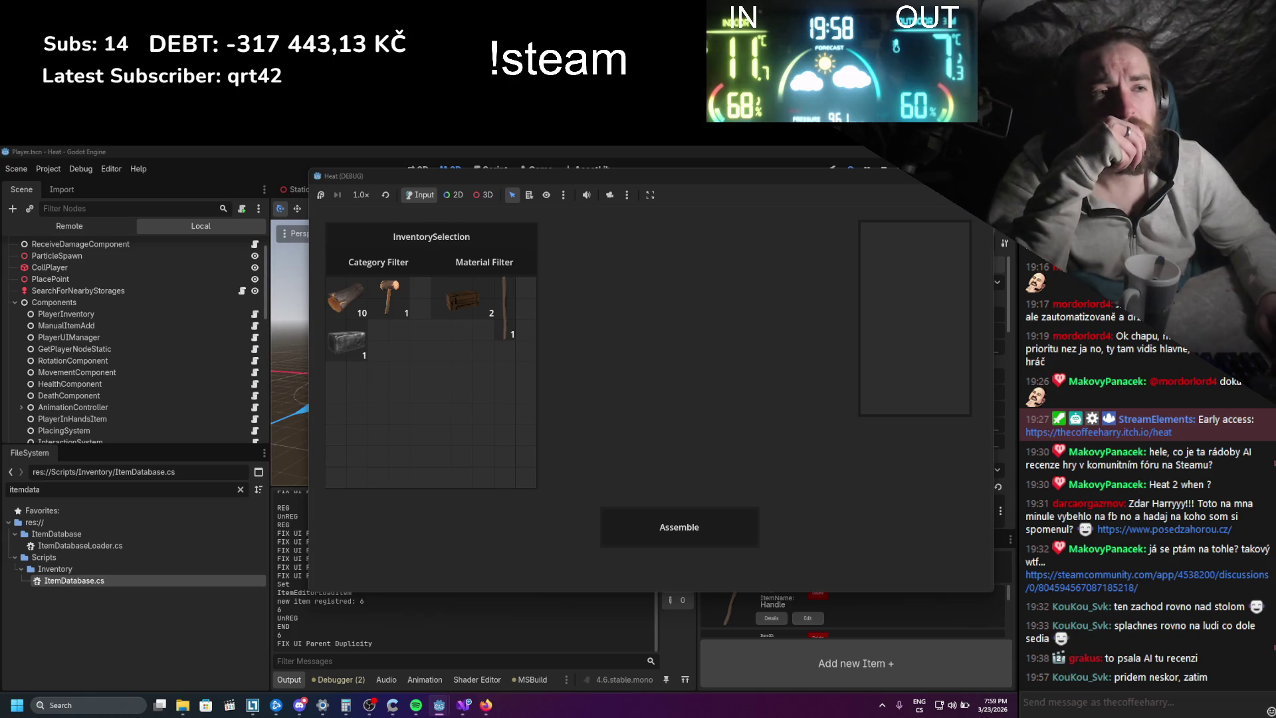
{"action": "key", "text": "F8"}
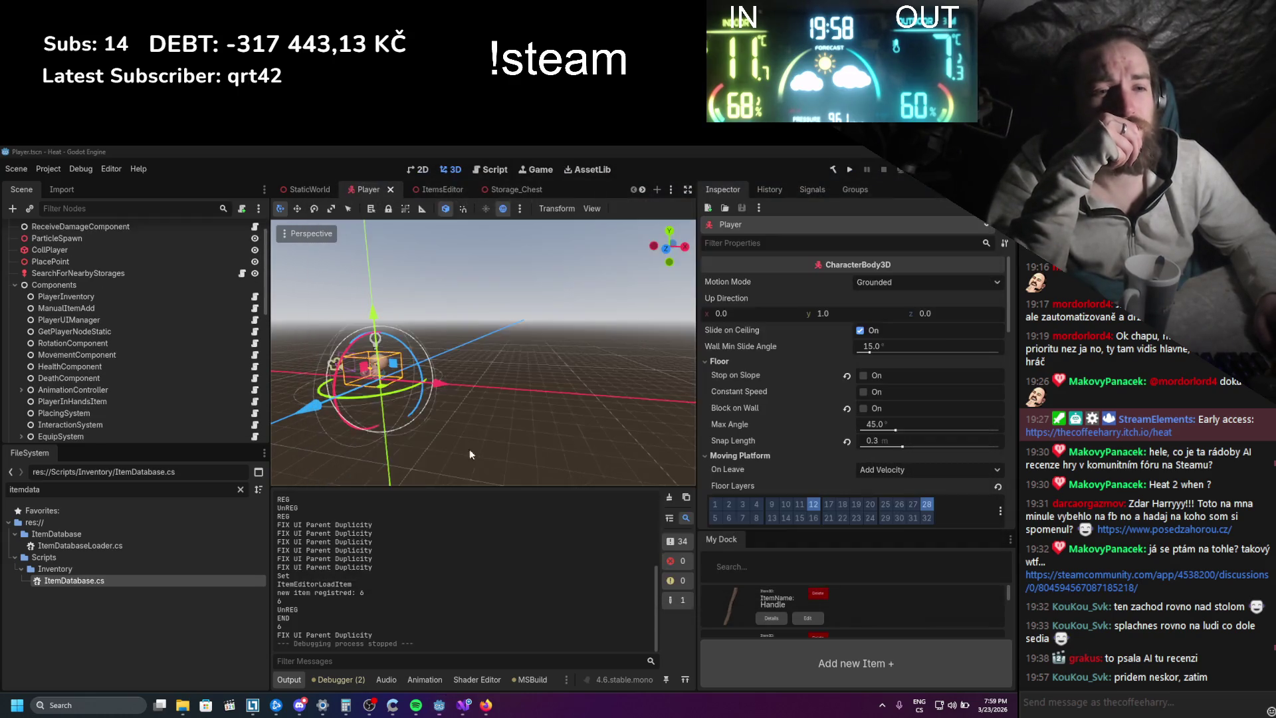
- Recheck the commented-out OnUIClose line in Visual Studio, then open the StaticWorld scene in Godot
{"action": "left_click", "coordinate": [463, 706]}
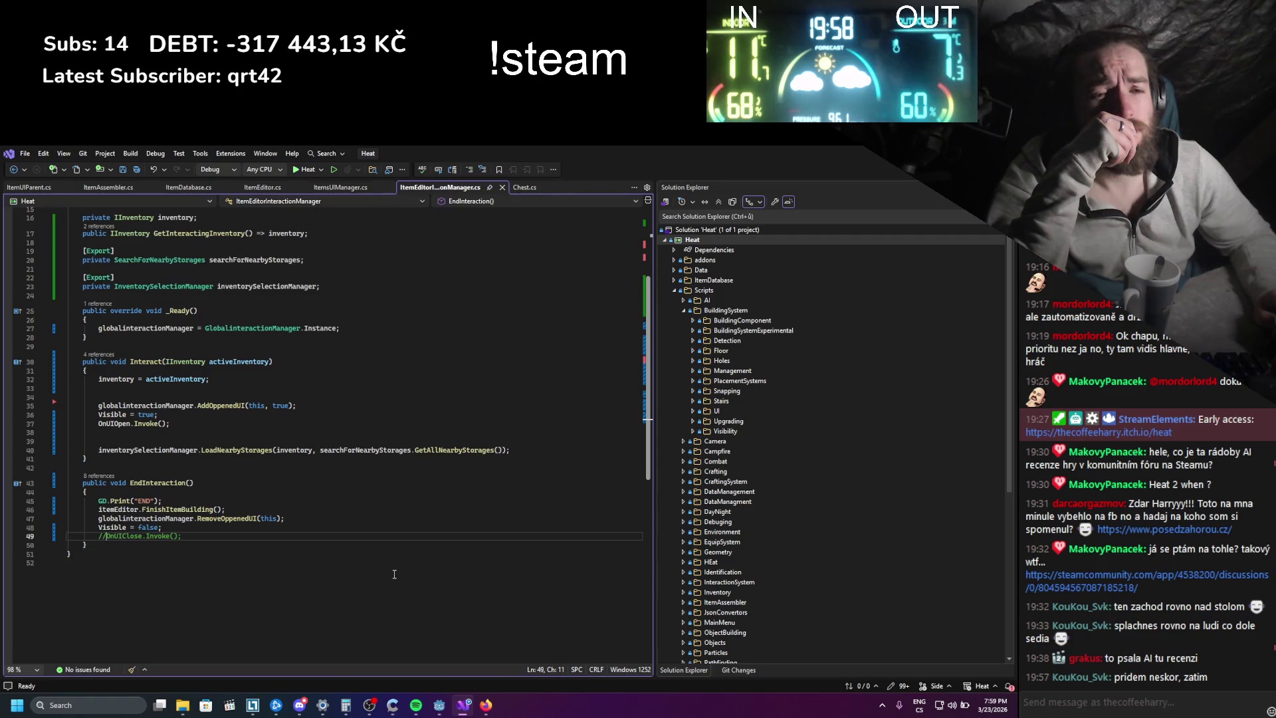
{"action": "scroll", "coordinate": [367, 572], "scroll_direction": "up", "scroll_amount": 4}
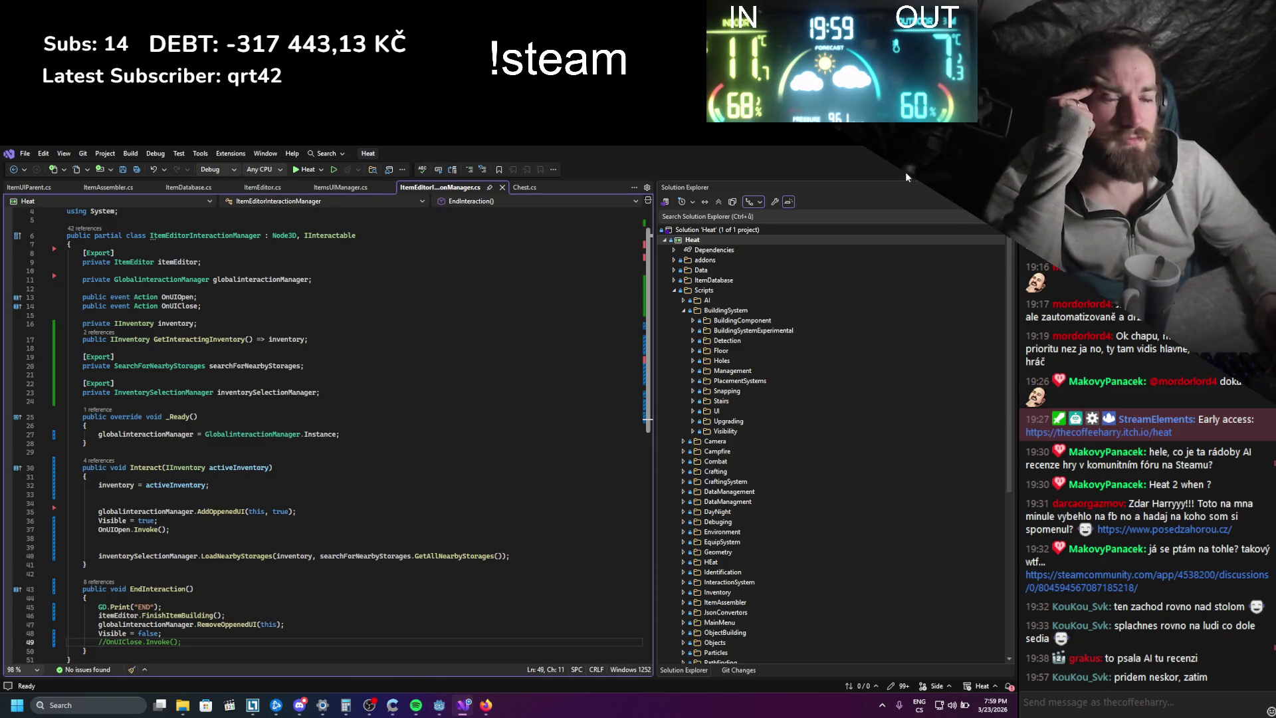
{"action": "key", "text": "alt+Tab"}
{"action": "left_click", "coordinate": [308, 197]}
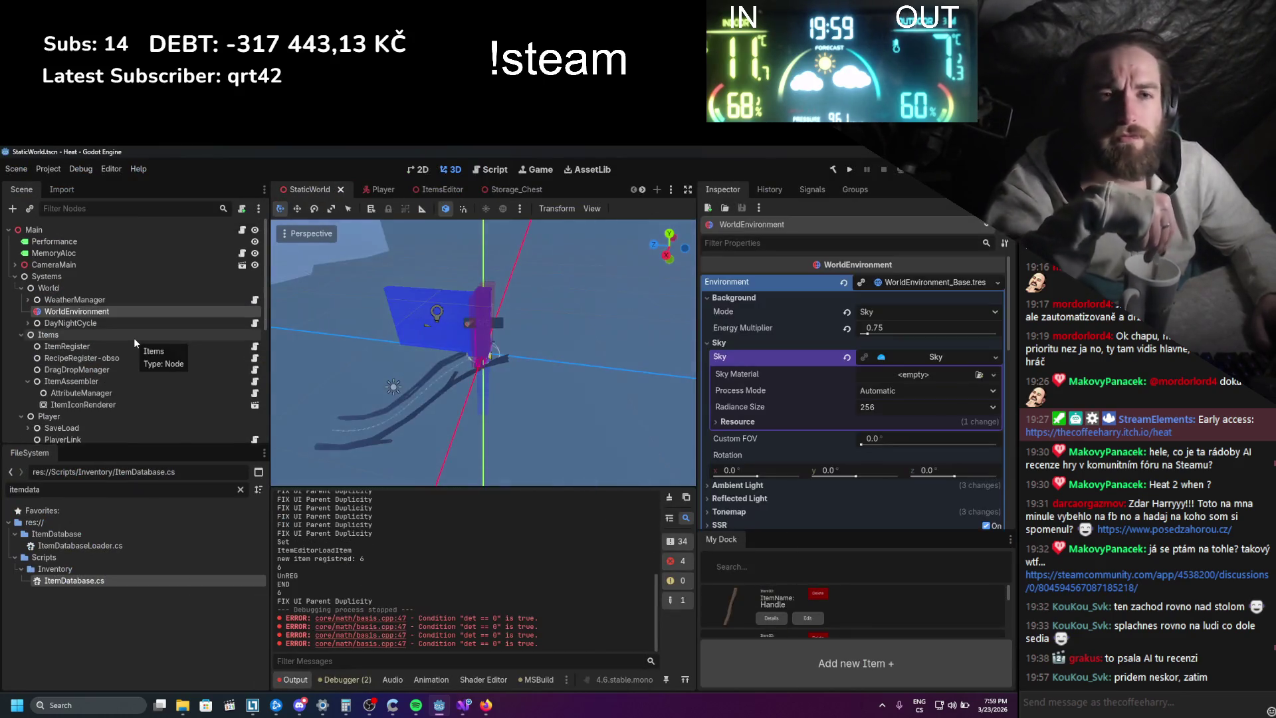
- Select the GlobalInteractionManager node and open its script, scrolling to CloseLogic()
{"action": "scroll", "coordinate": [133, 337], "scroll_direction": "down", "scroll_amount": 3}
{"action": "left_click", "coordinate": [133, 362]}
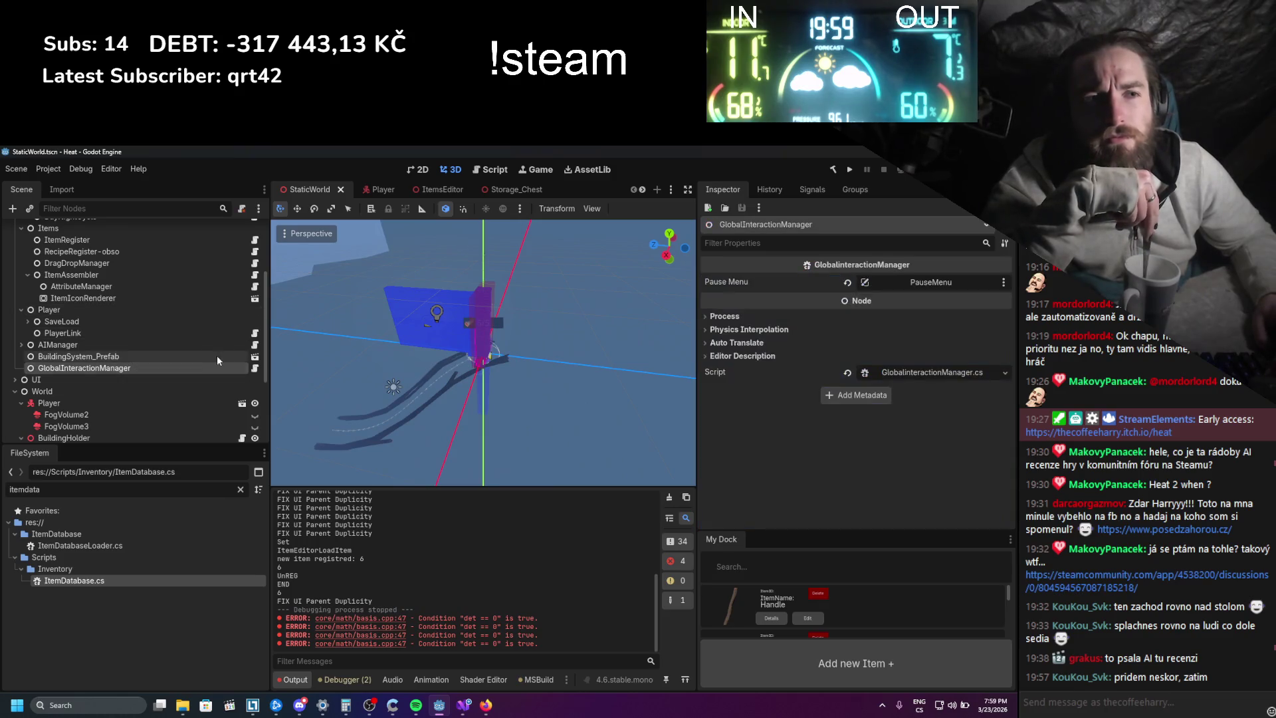
{"action": "left_click", "coordinate": [254, 364]}
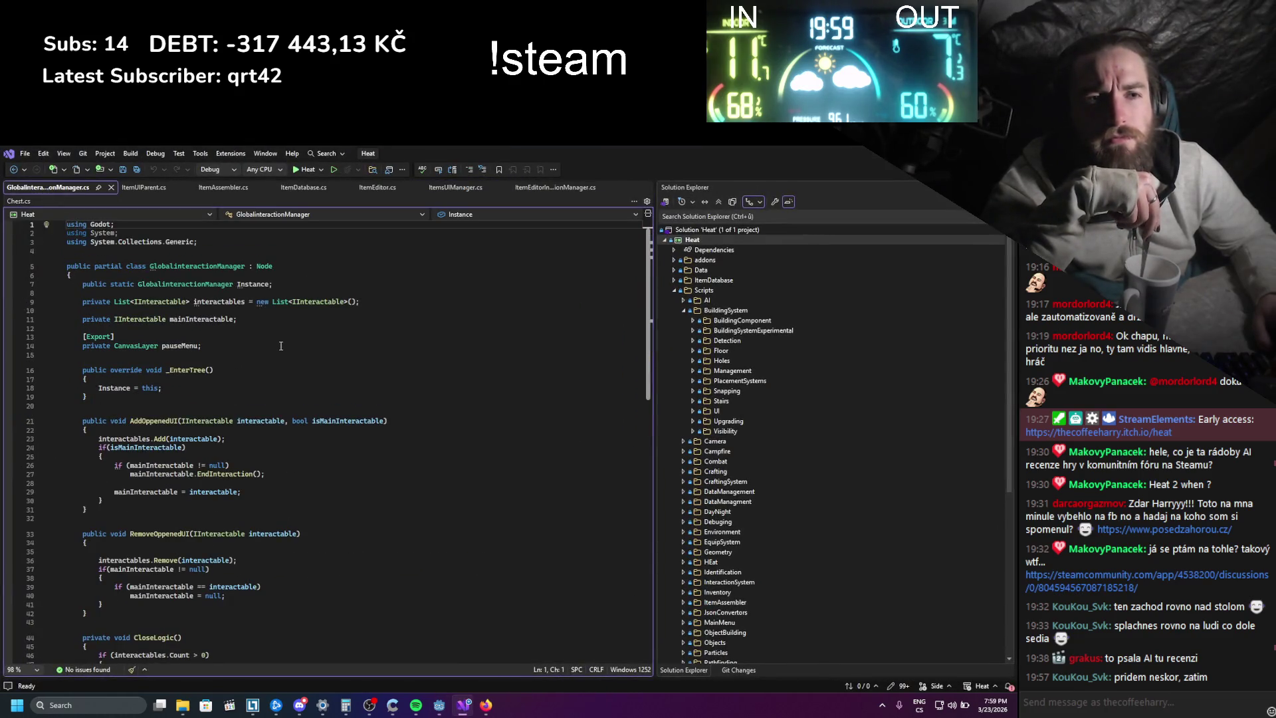
{"action": "scroll", "coordinate": [286, 344], "scroll_direction": "down", "scroll_amount": 5}
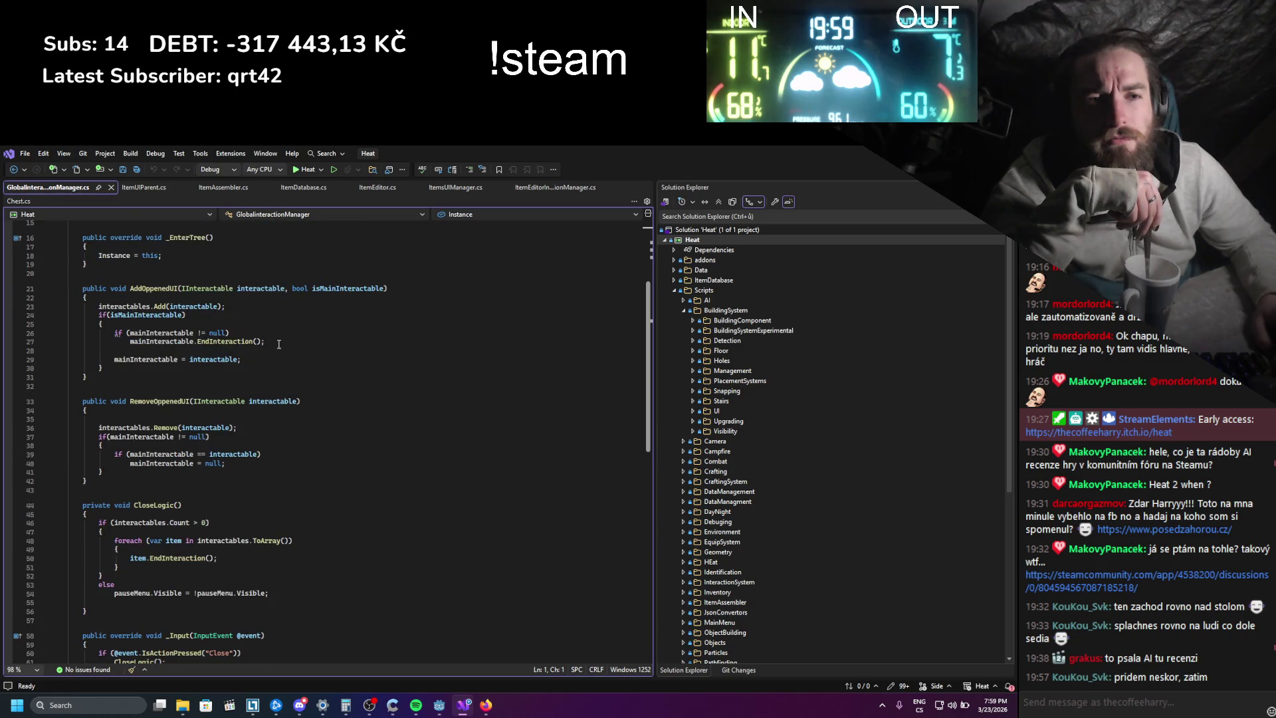
{"action": "scroll", "coordinate": [279, 343], "scroll_direction": "down", "scroll_amount": 4}
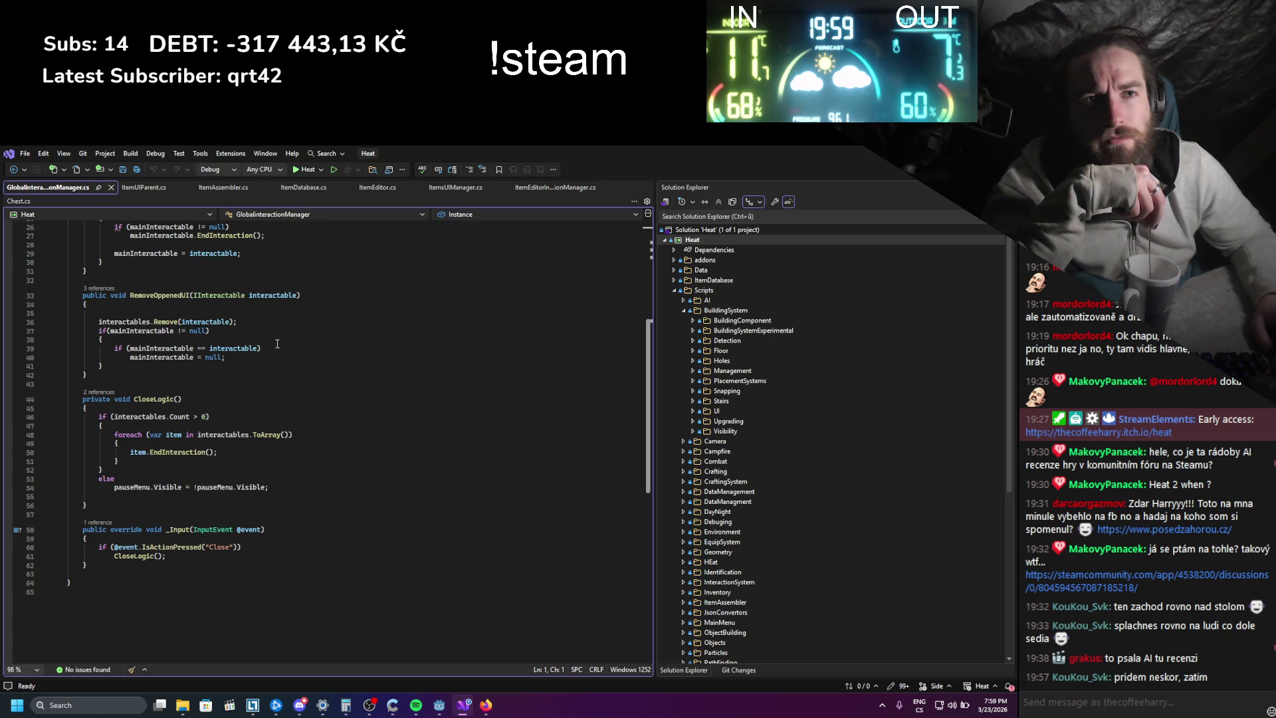
- Pick out the END entry in Godot's output log, then return to GlobalInteractionManager.cs
{"action": "key", "text": "alt+Tab"}
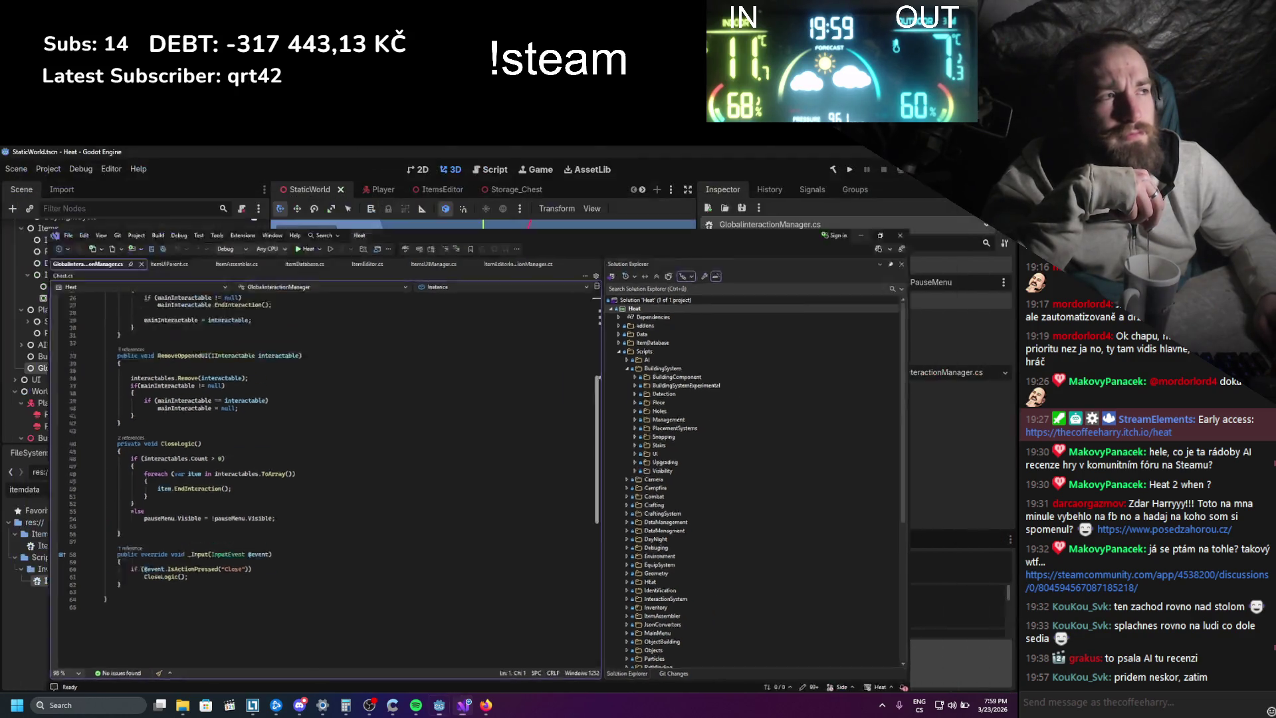
{"action": "double_click", "coordinate": [298, 585]}
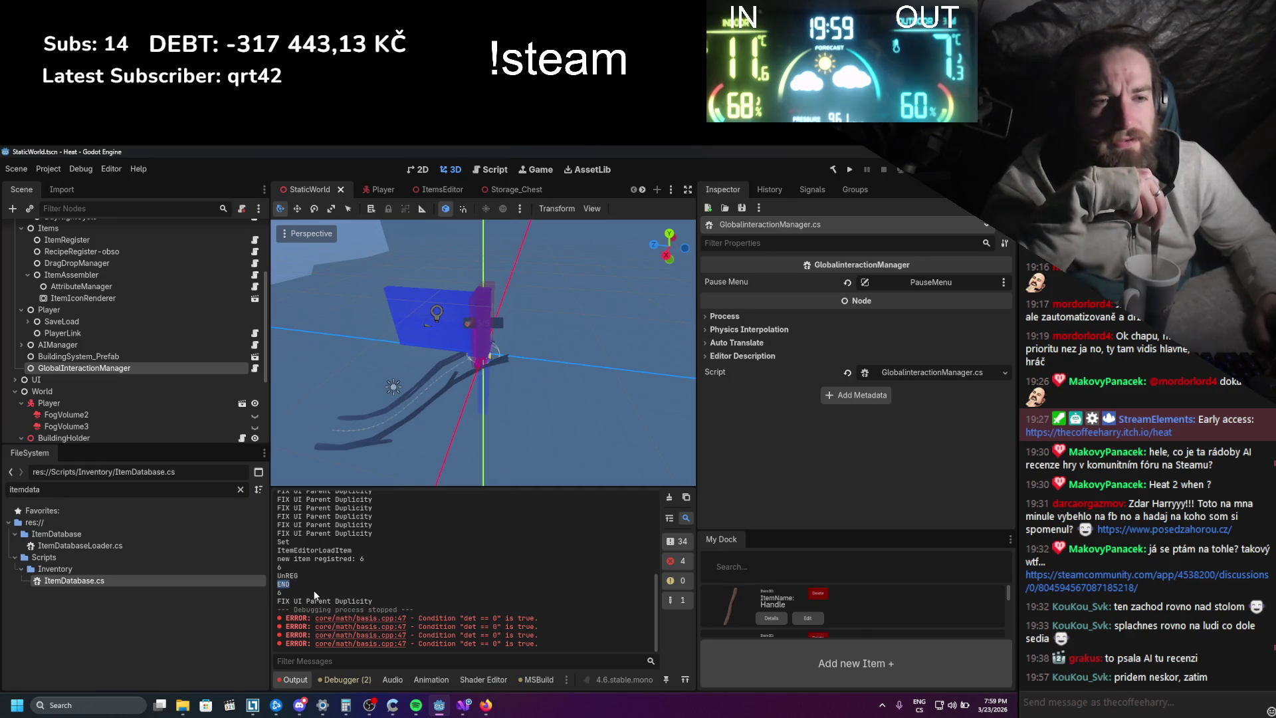
{"action": "left_click", "coordinate": [463, 706]}
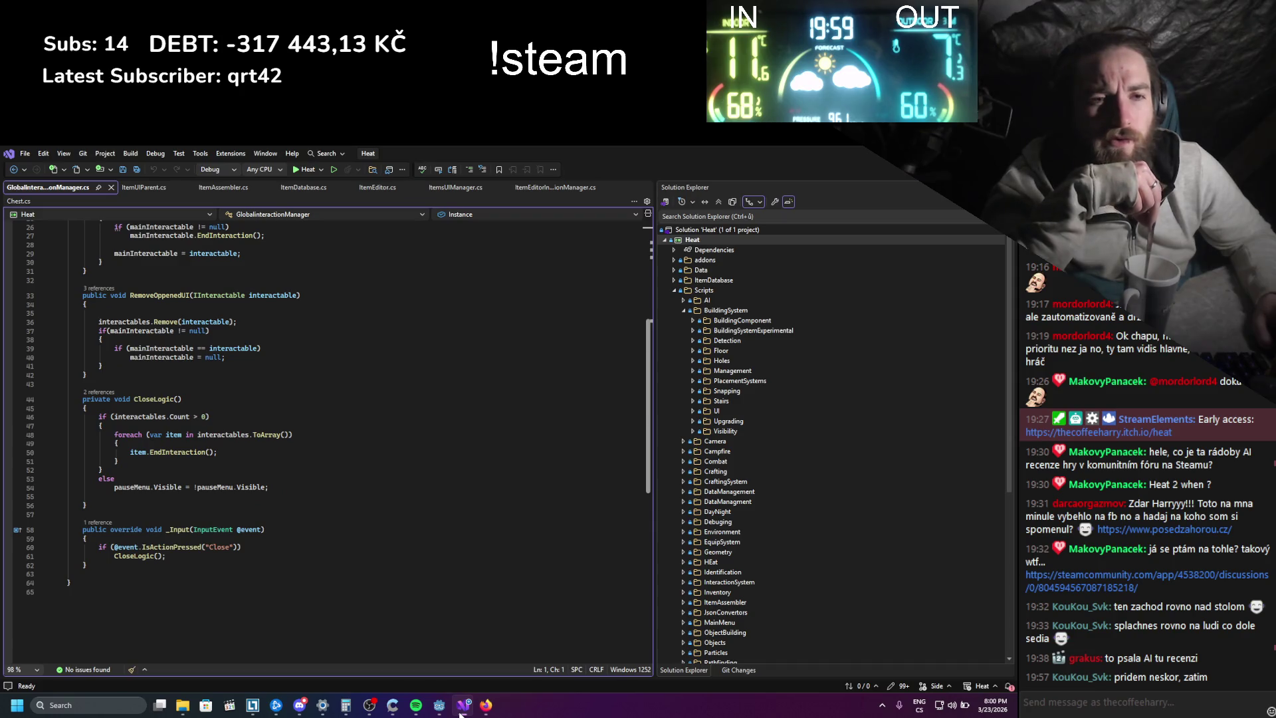
{"action": "scroll", "coordinate": [406, 535], "scroll_direction": "up", "scroll_amount": 5}
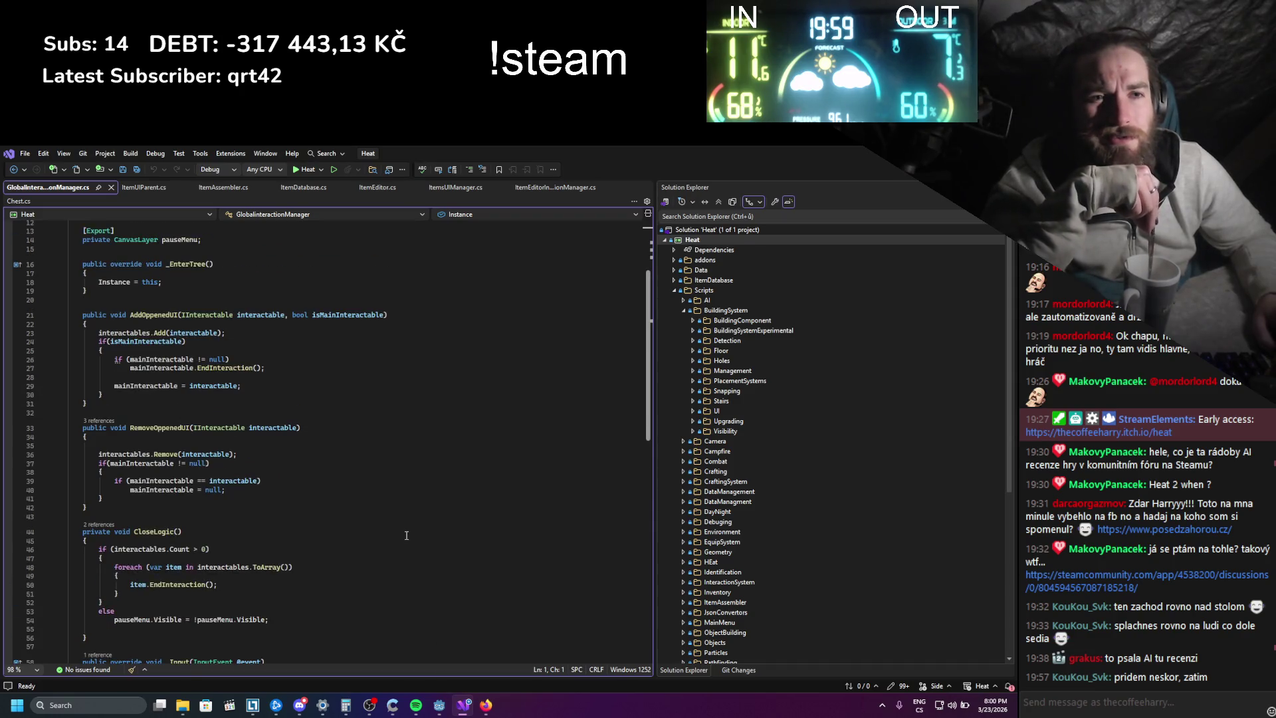
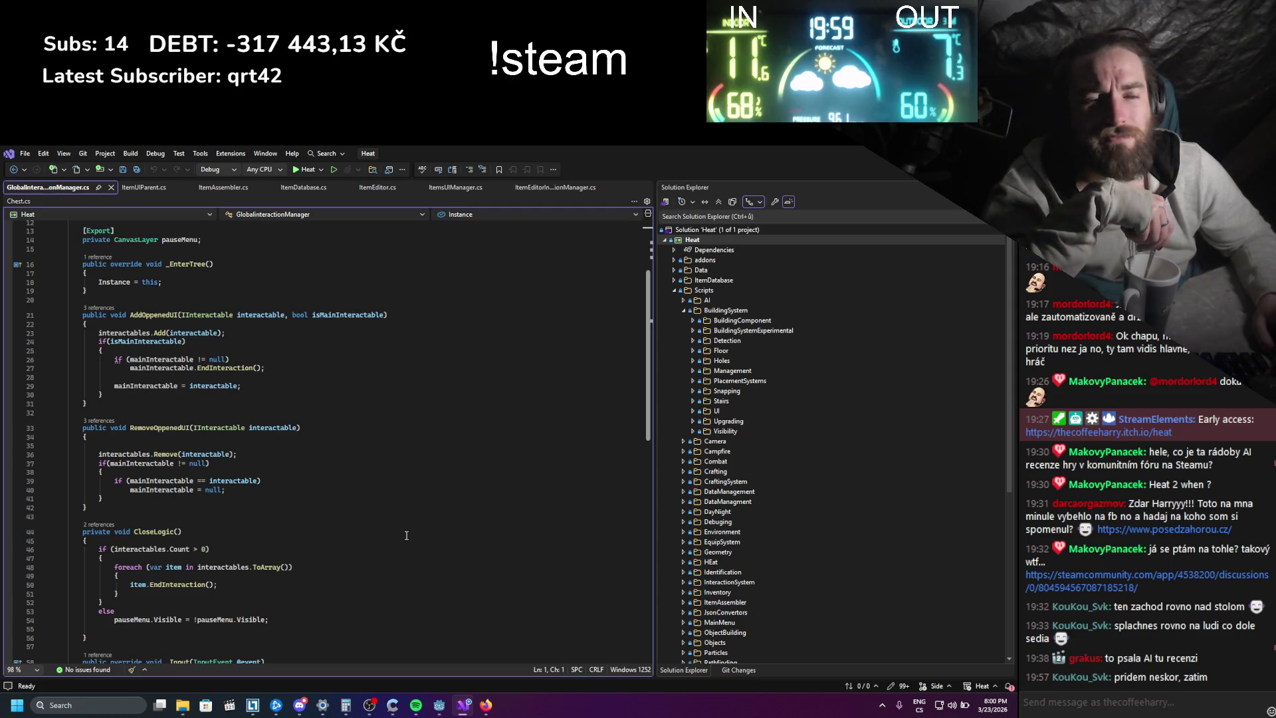
- Inspect the isMainInteractable usages and the code that ends the previous interaction
{"action": "left_click", "coordinate": [364, 313]}
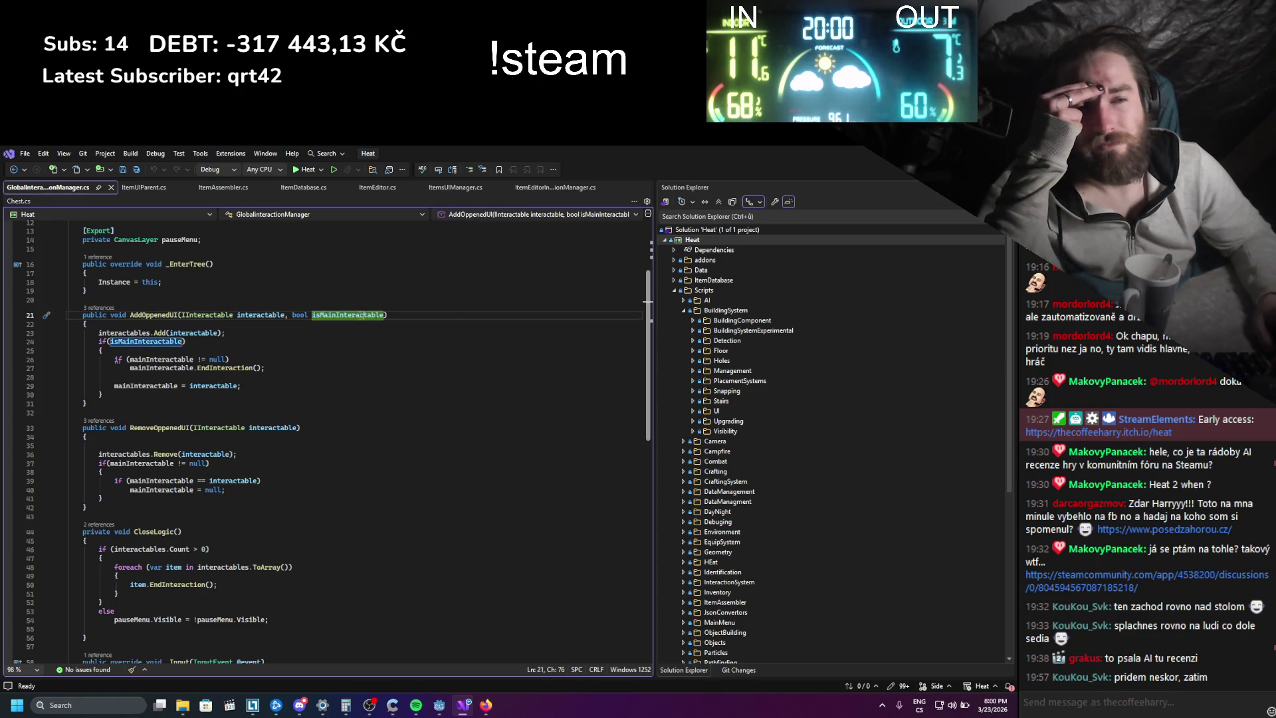
{"action": "left_click_drag", "start_coordinate": [242, 386], "coordinate": [67, 360]}
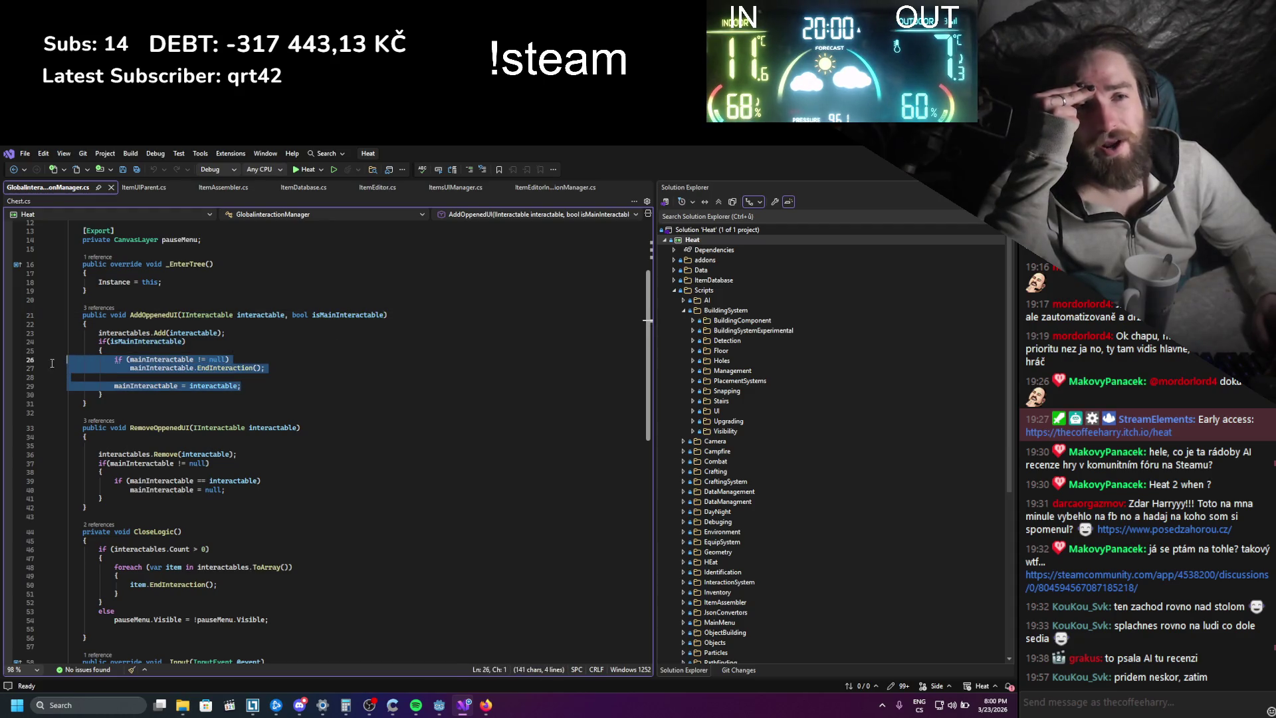
{"action": "left_click", "coordinate": [293, 392]}
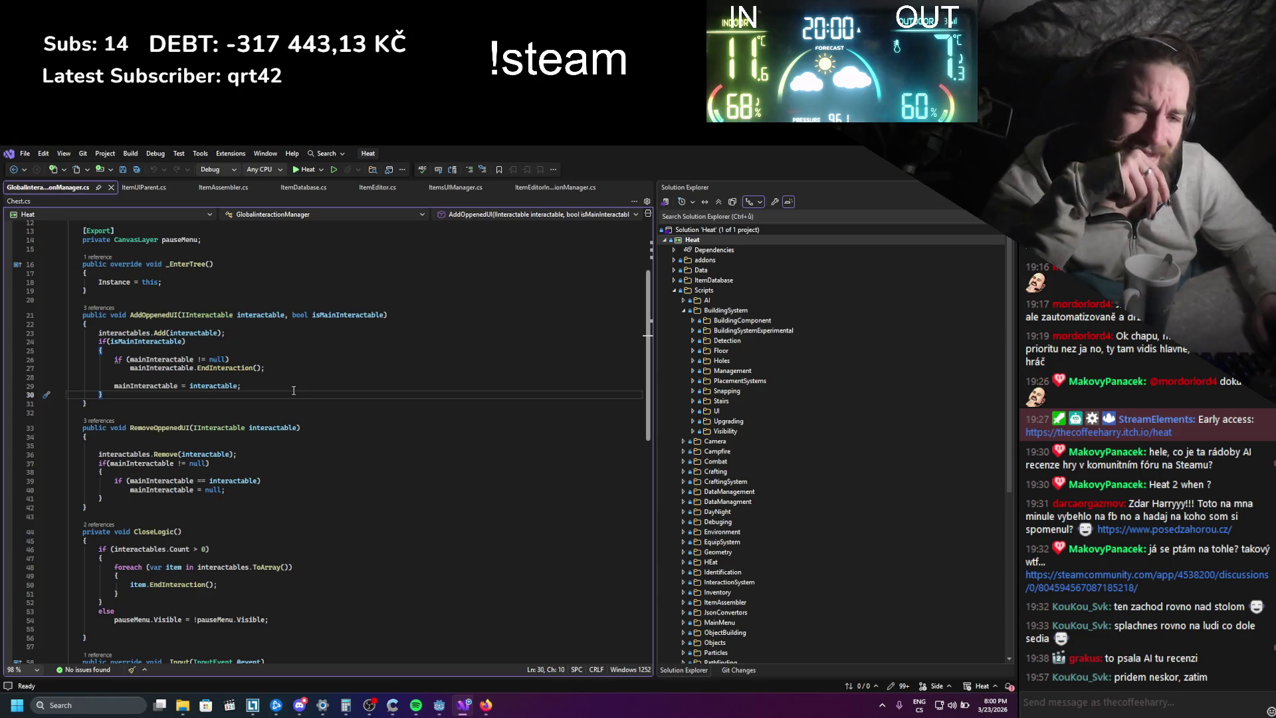
{"action": "scroll", "coordinate": [286, 392], "scroll_direction": "down", "scroll_amount": 8}
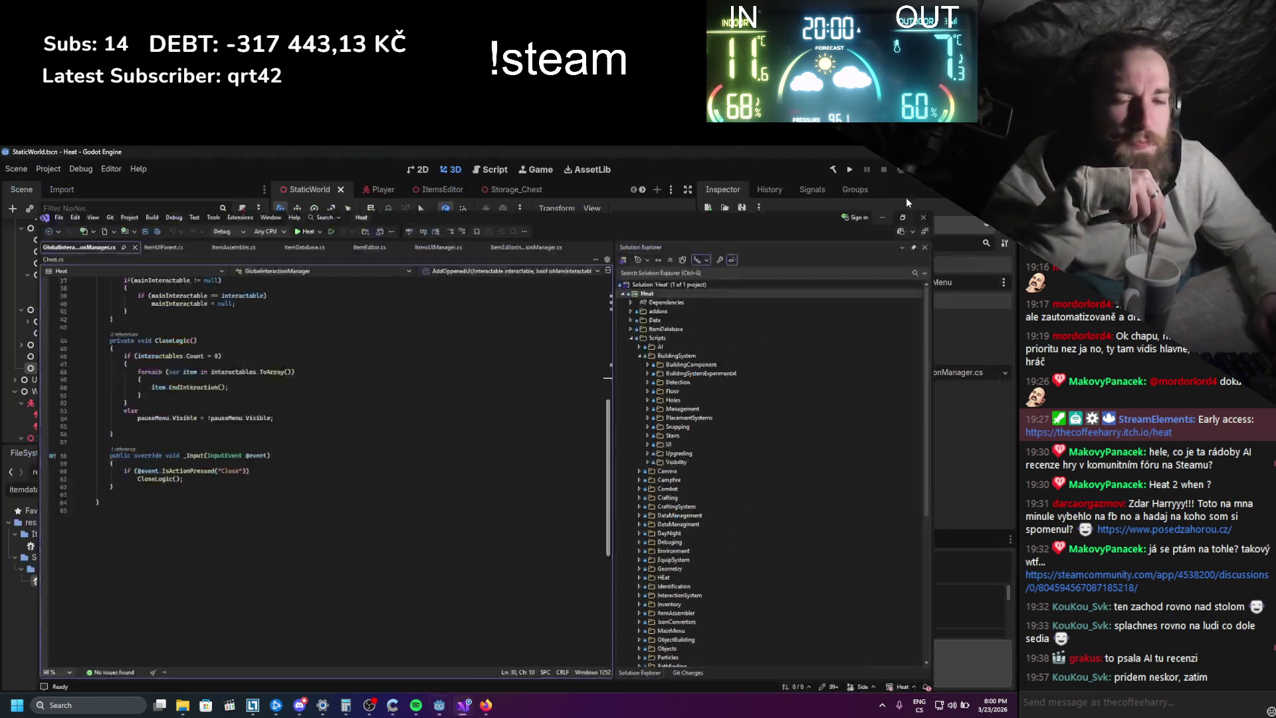
{"action": "key", "text": "alt+Tab"}
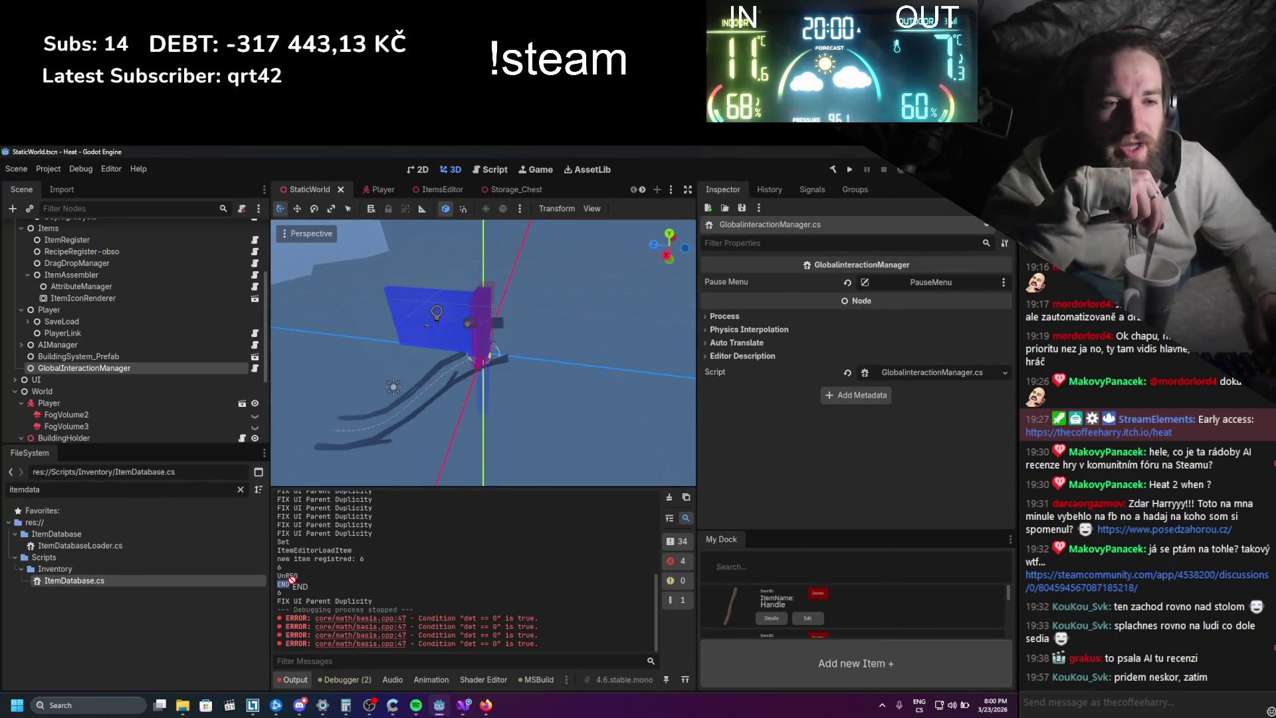
{"action": "left_click", "coordinate": [486, 705]}
{"action": "left_click", "coordinate": [470, 712]}
{"action": "scroll", "coordinate": [262, 462], "scroll_direction": "up", "scroll_amount": 4}
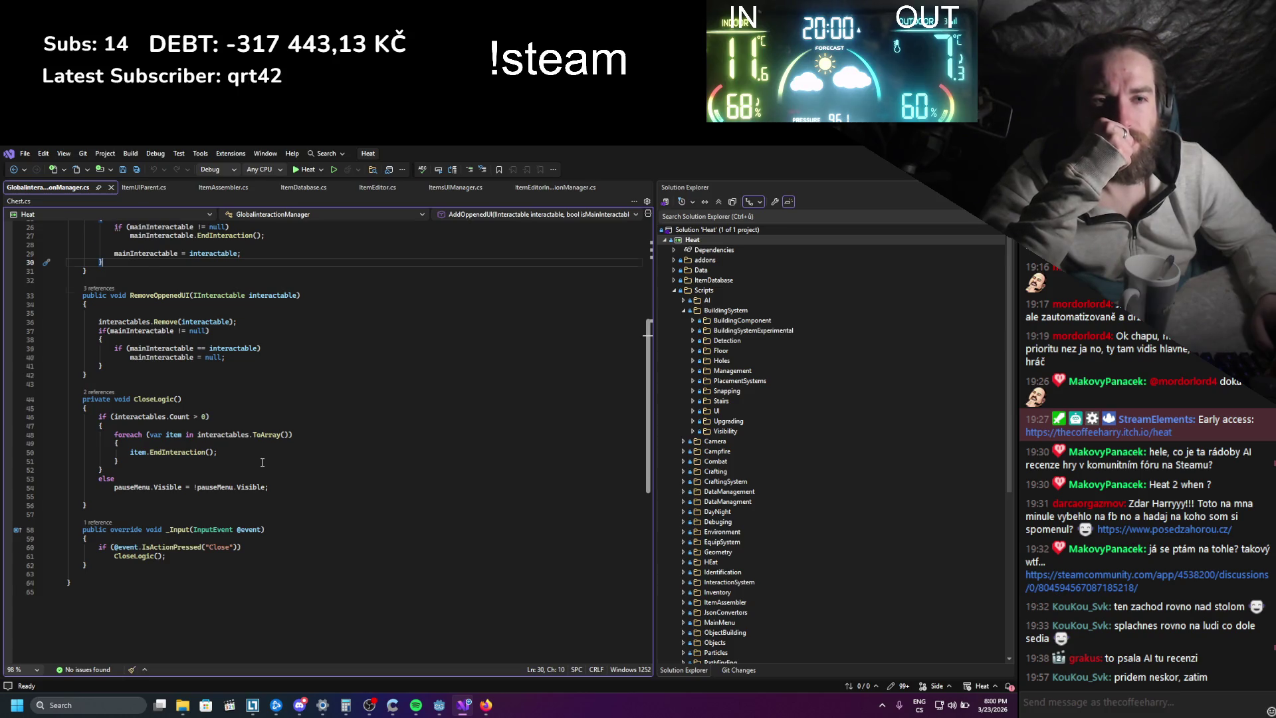
{"action": "scroll", "coordinate": [263, 462], "scroll_direction": "up", "scroll_amount": 1}
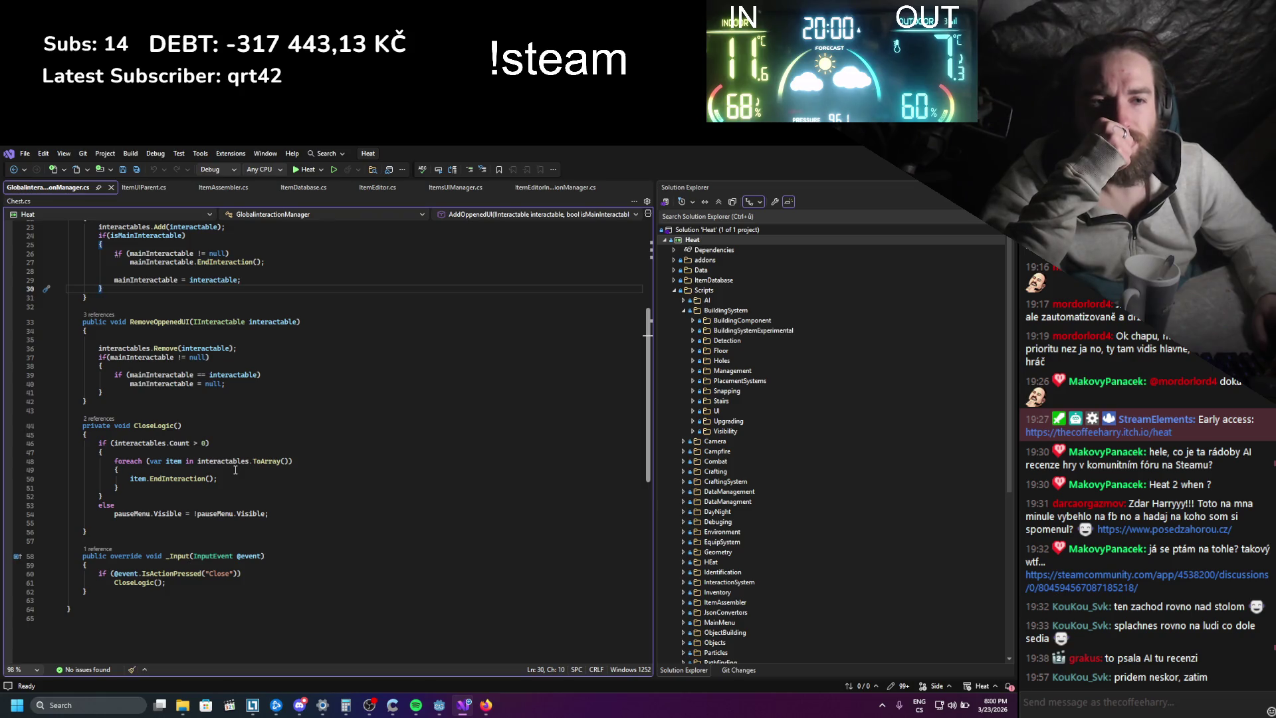
- Add GD.Print(interactables); inside the CloseLogic loop and save the script
{"action": "left_click", "coordinate": [235, 470]}
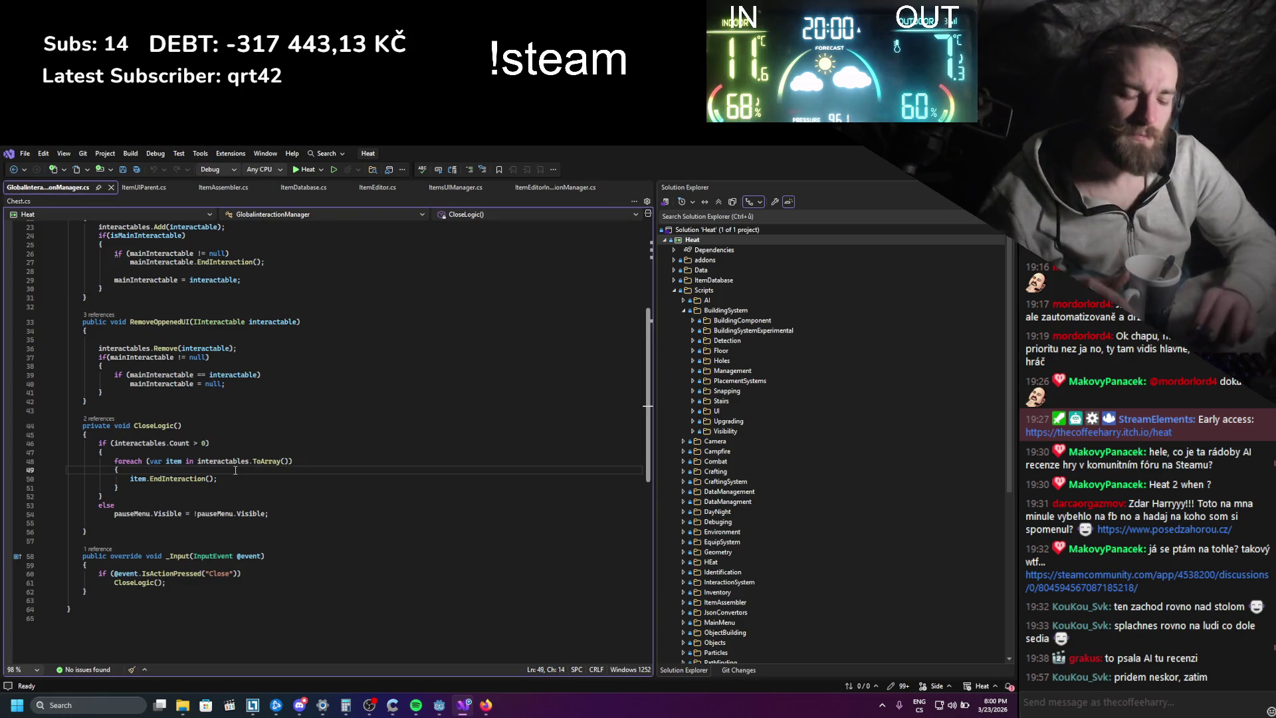
{"action": "key", "text": "Return"}
{"action": "key", "text": "Return"}
{"action": "key", "text": "Up"}
{"action": "type", "text": "GD."}
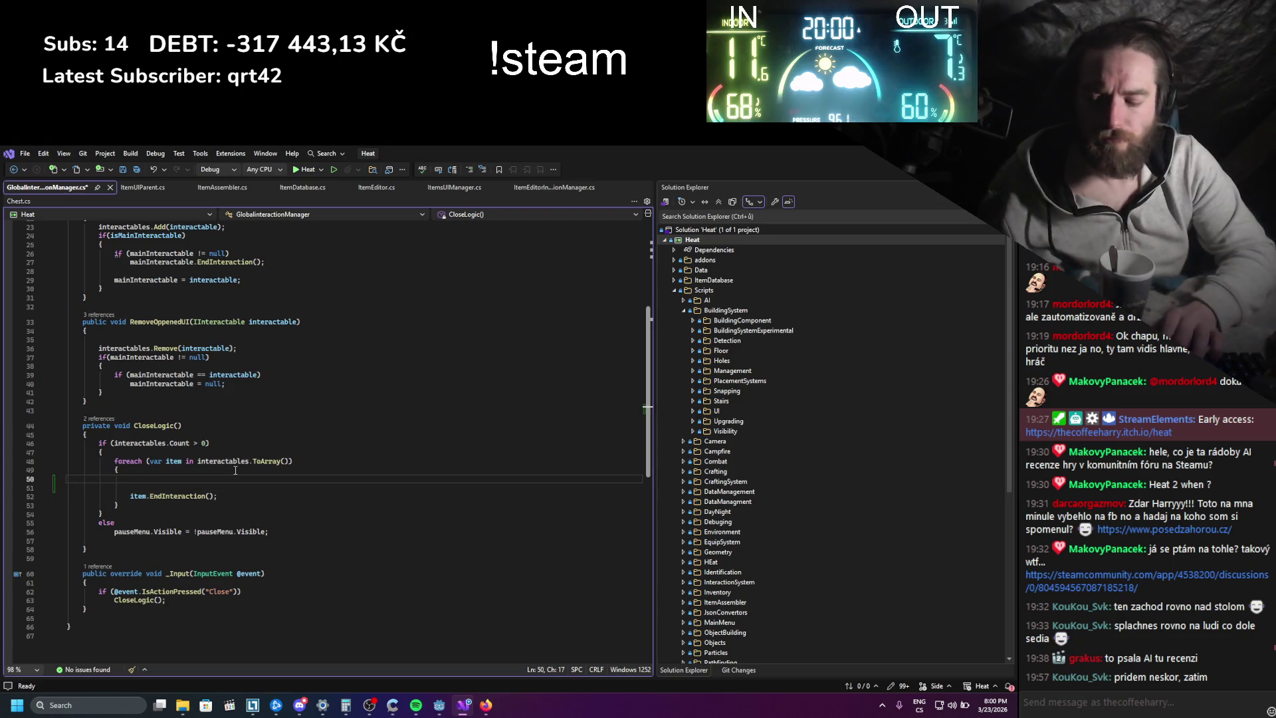
{"action": "type", "text": "Print();"}
{"action": "key", "text": "Left"}
{"action": "key", "text": "Left"}
{"action": "type", "text": "interactables"}
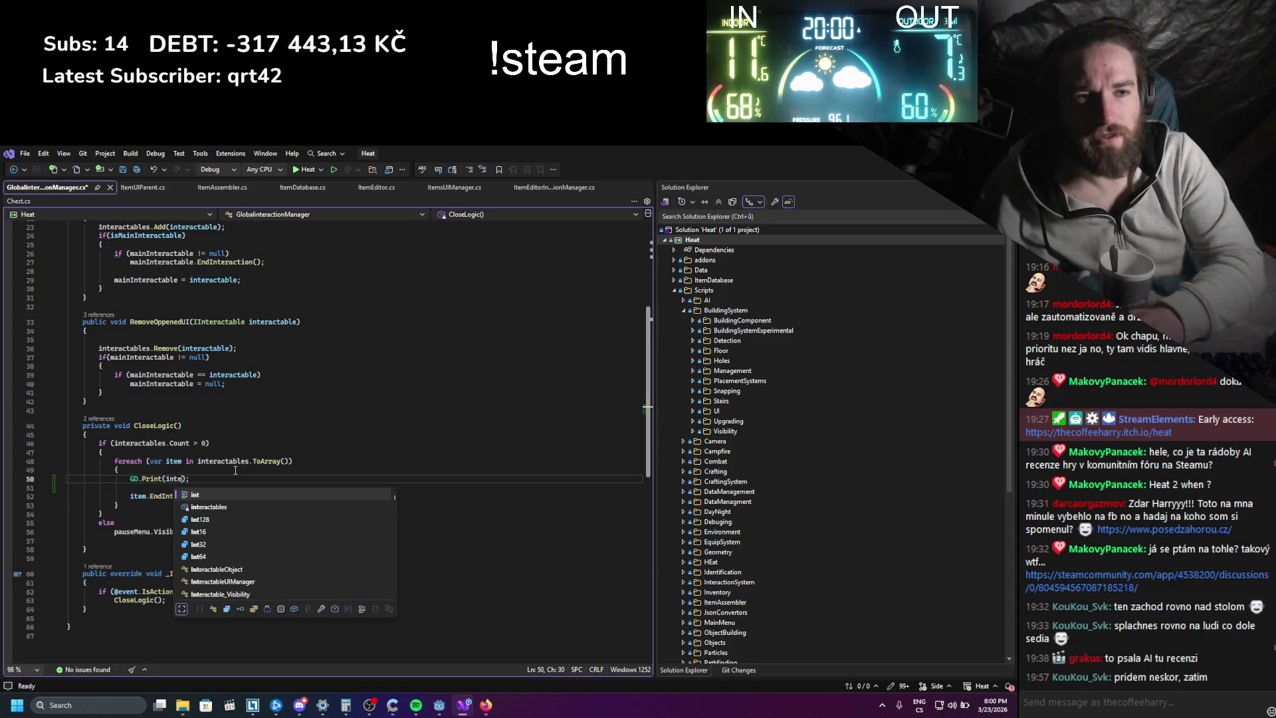
{"action": "key", "text": "ctrl+s"}
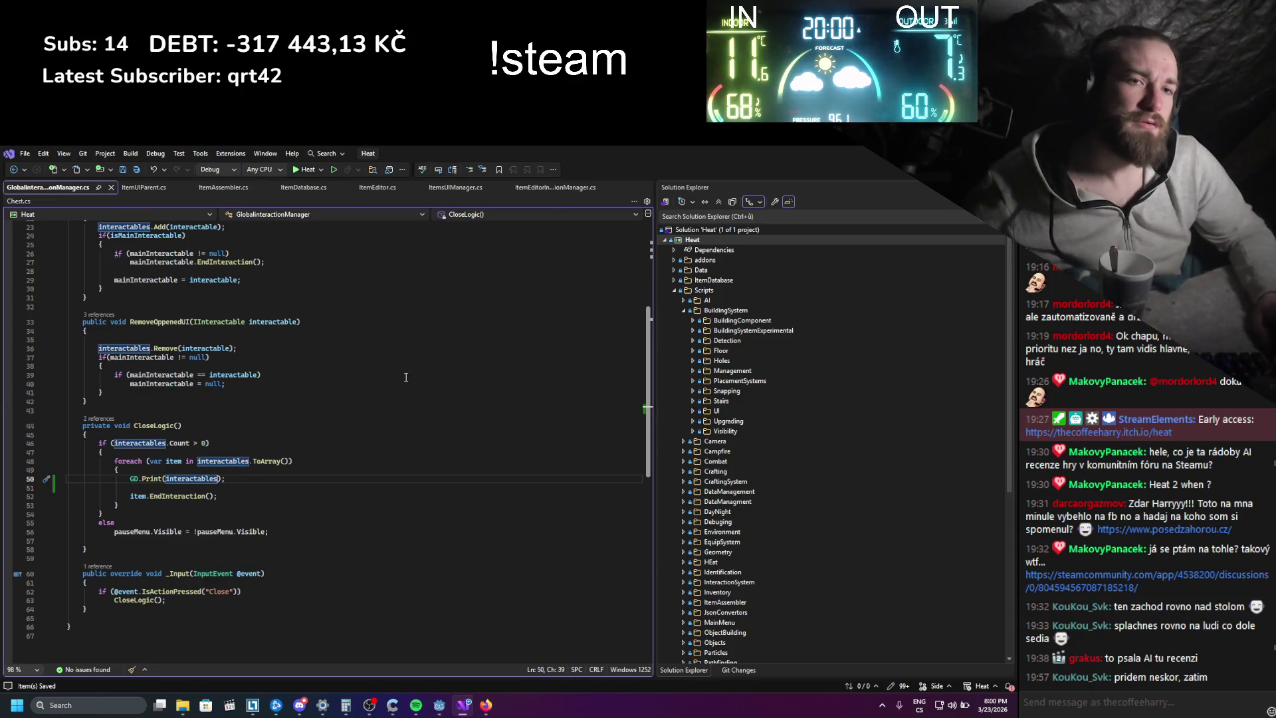
- Switch to the Godot editor and build and run the Heat game
{"action": "key", "text": "alt+Tab"}
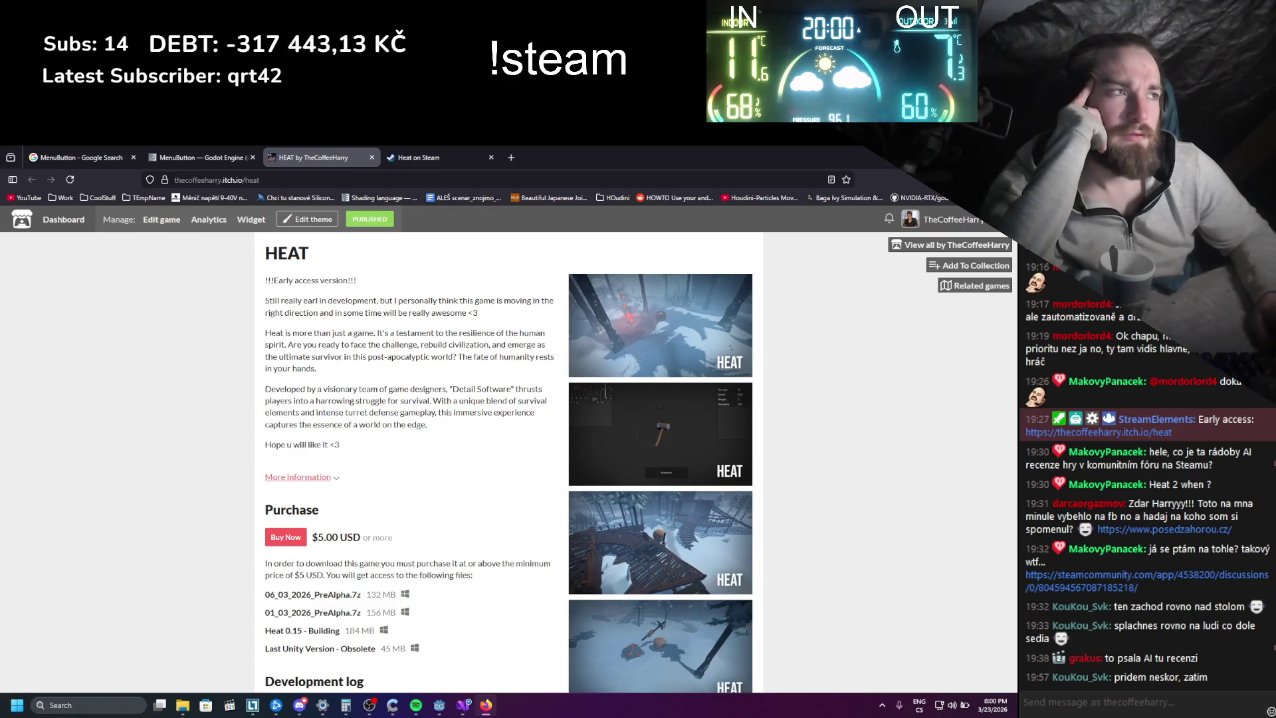
{"action": "key", "text": "alt+Tab"}
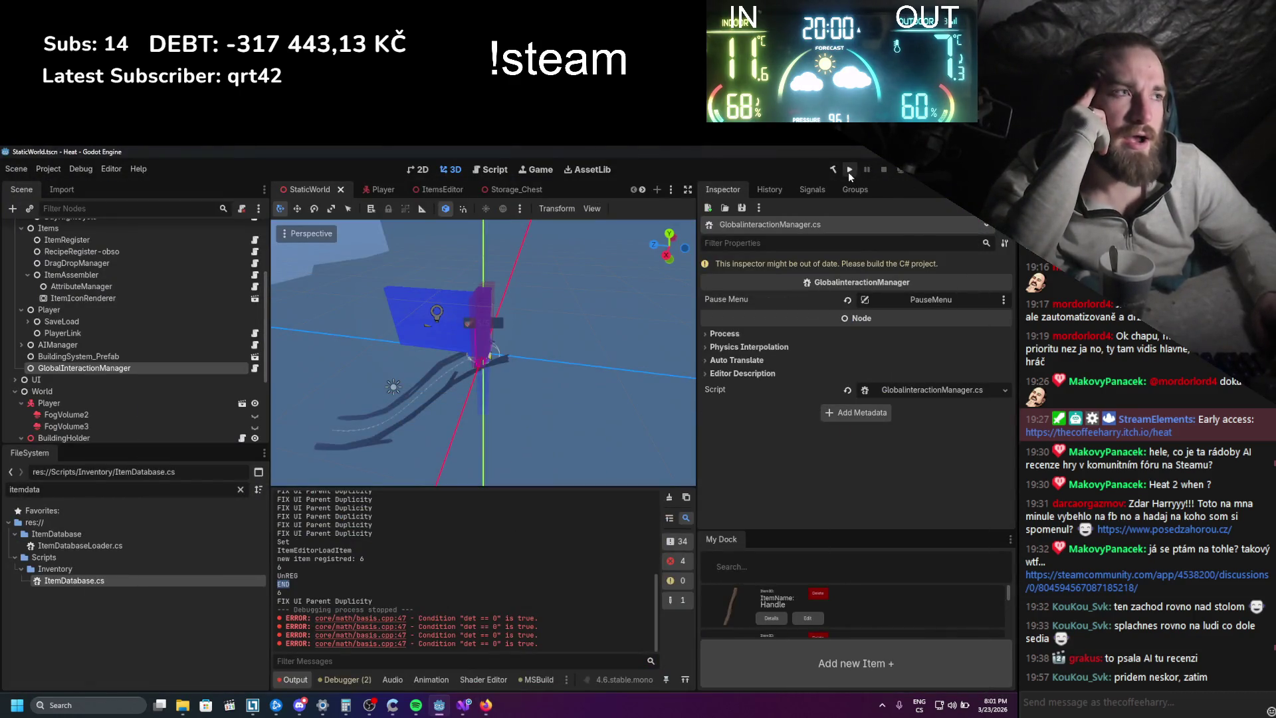
{"action": "left_click", "coordinate": [848, 170]}
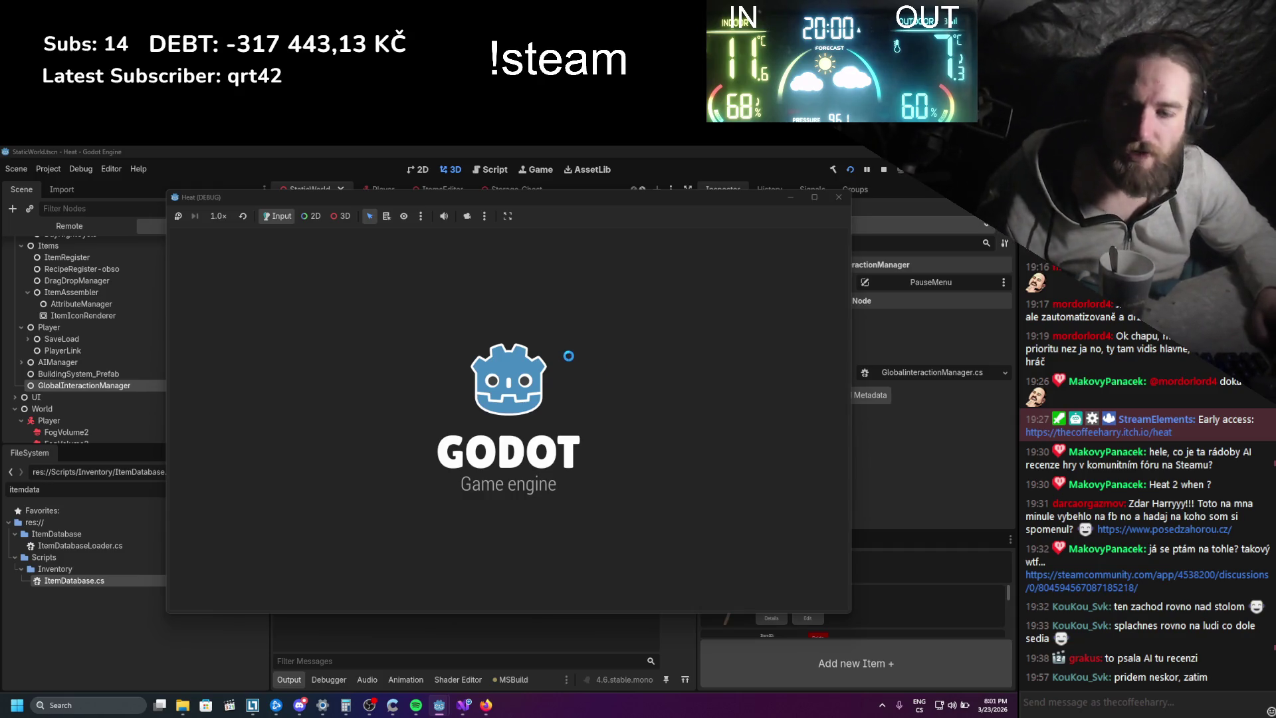
- In the game, open the inventory and item assembly screen, then close it to trigger the print
{"action": "key", "text": "i"}
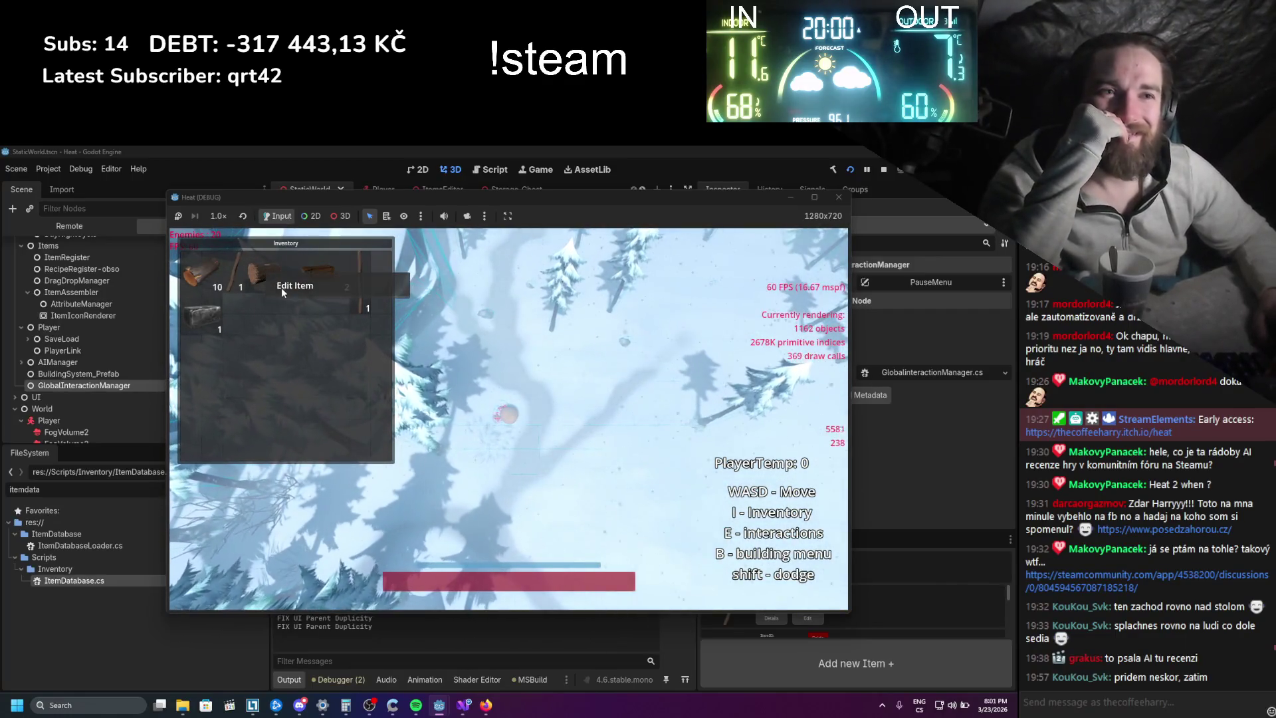
{"action": "key", "text": "e"}
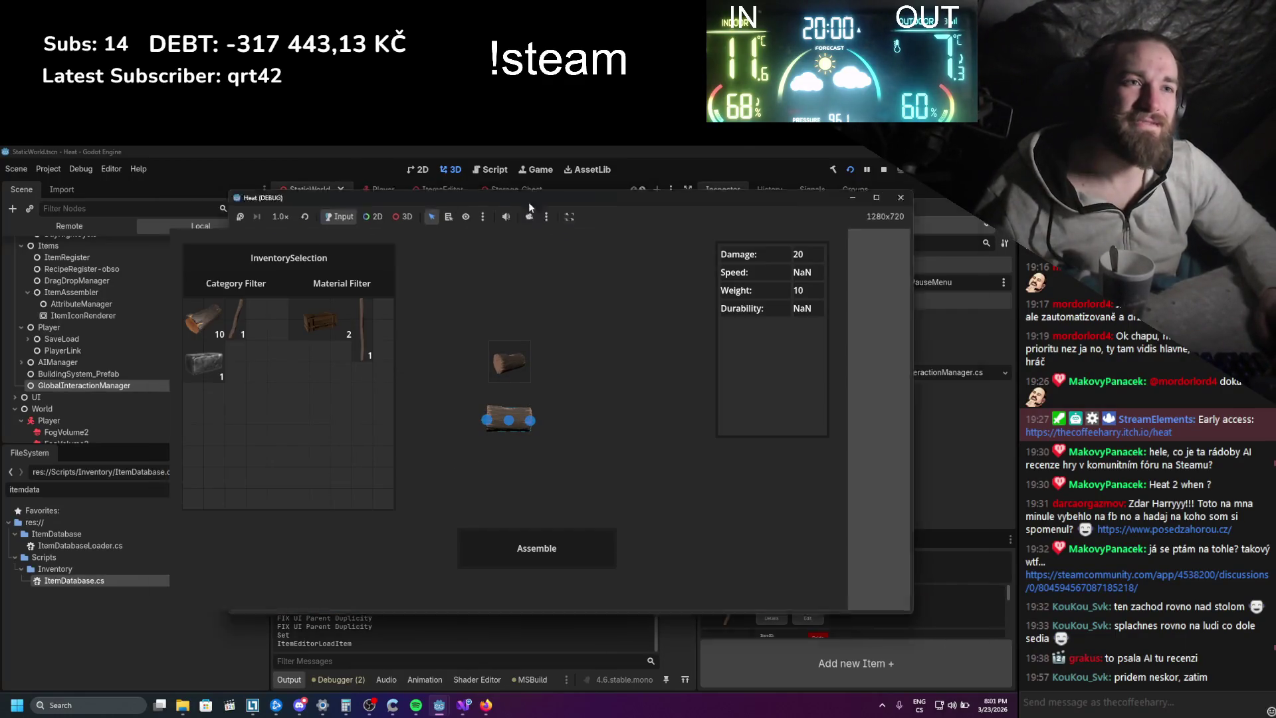
{"action": "left_click_drag", "start_coordinate": [475, 197], "coordinate": [697, 198]}
{"action": "key", "text": "Escape"}
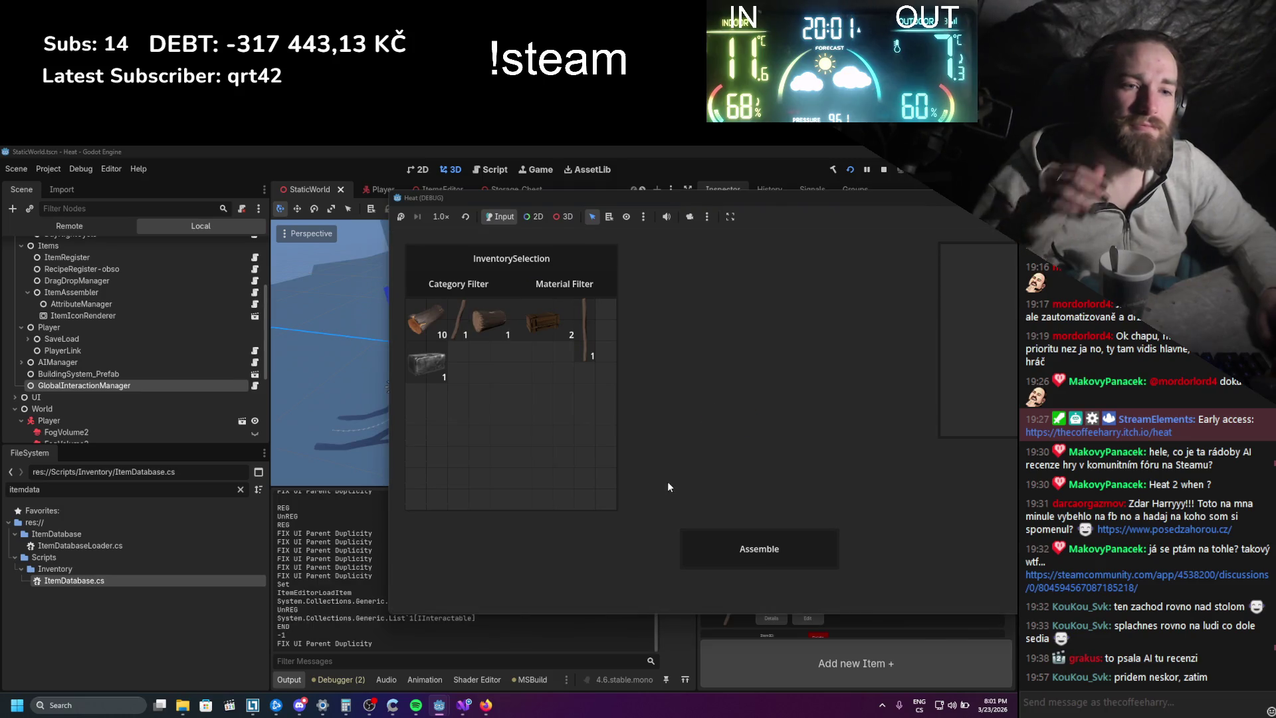
- Check the printed list type in the Output log, stop the game, and return to Visual Studio
{"action": "left_click", "coordinate": [367, 608]}
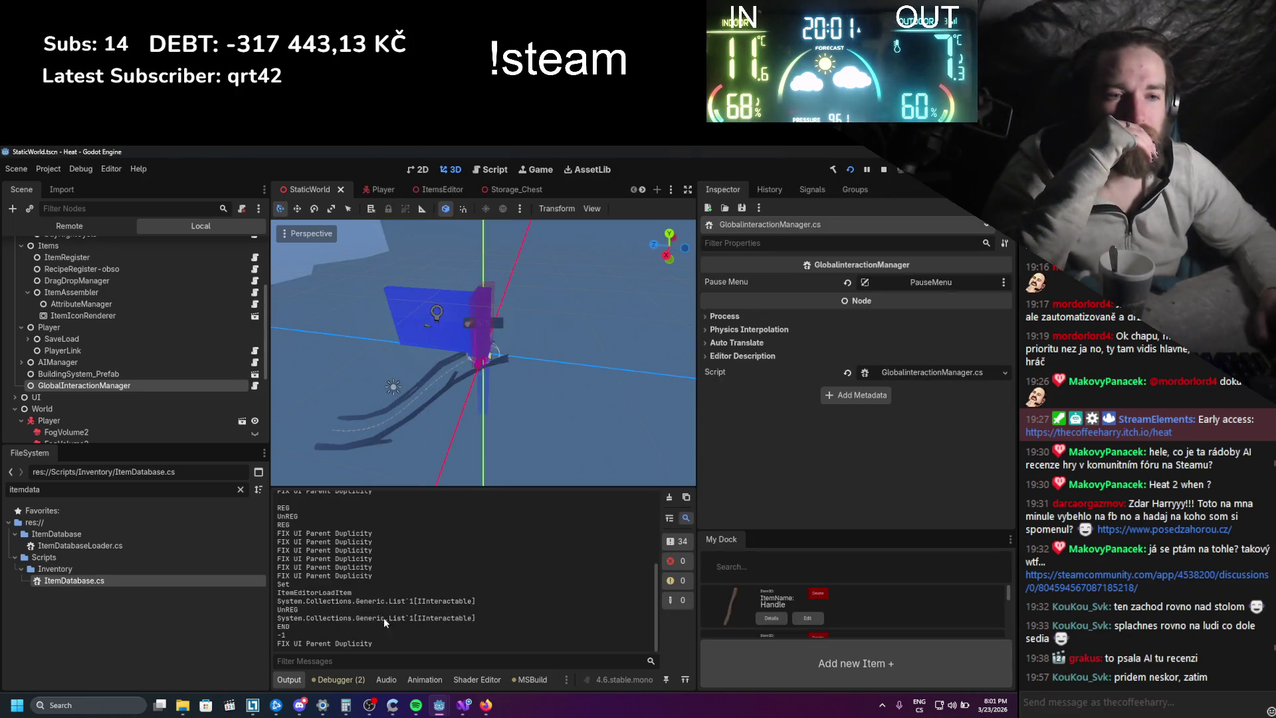
{"action": "left_click_drag", "start_coordinate": [384, 616], "coordinate": [333, 615]}
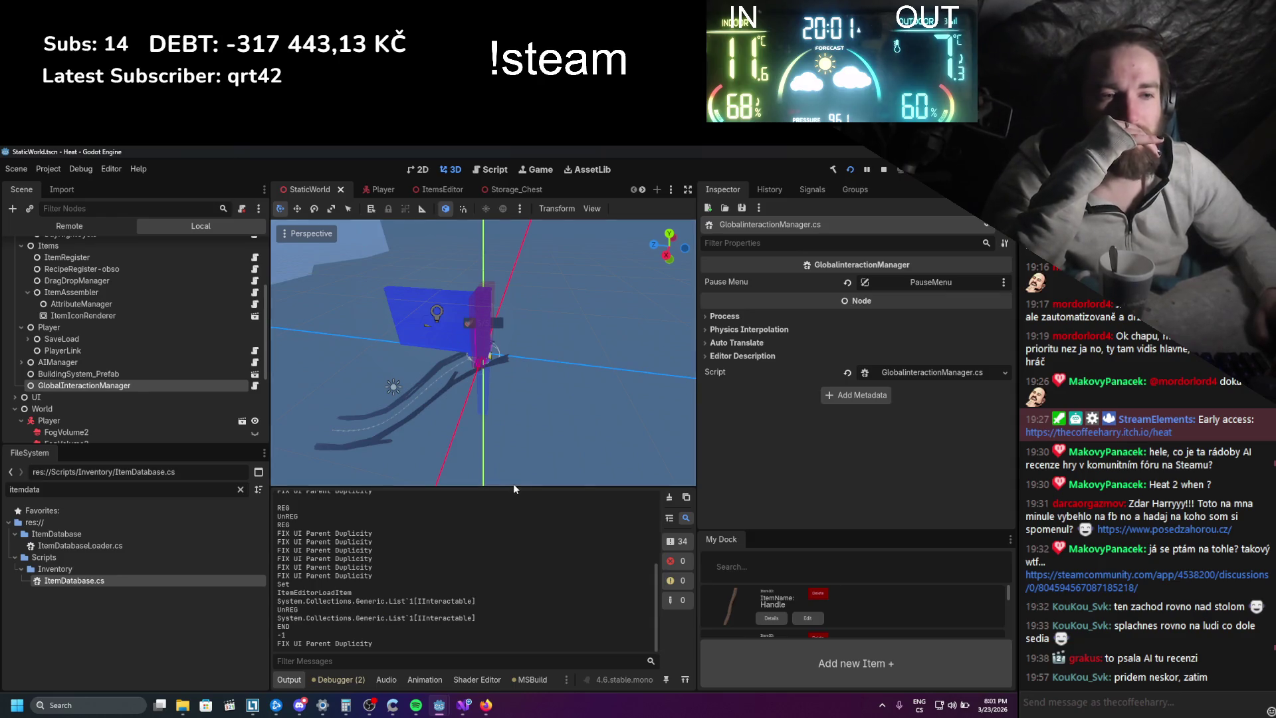
{"action": "left_click", "coordinate": [883, 169]}
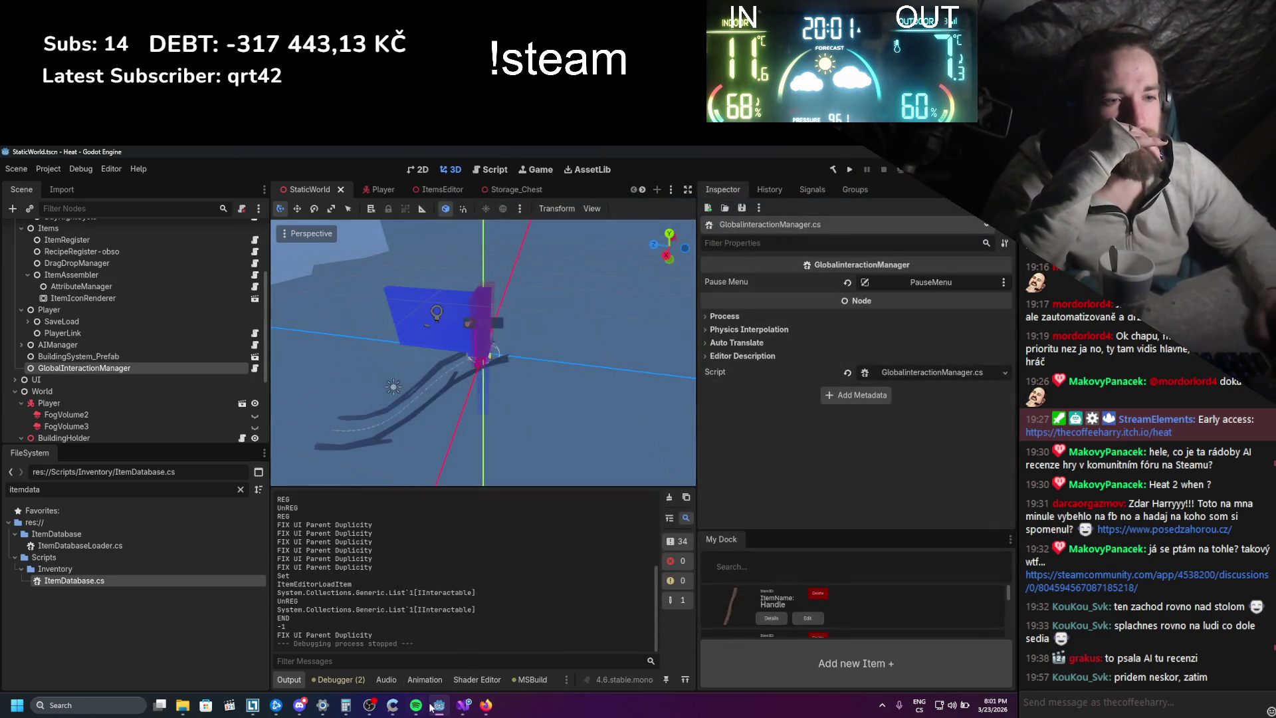
{"action": "left_click", "coordinate": [463, 708]}
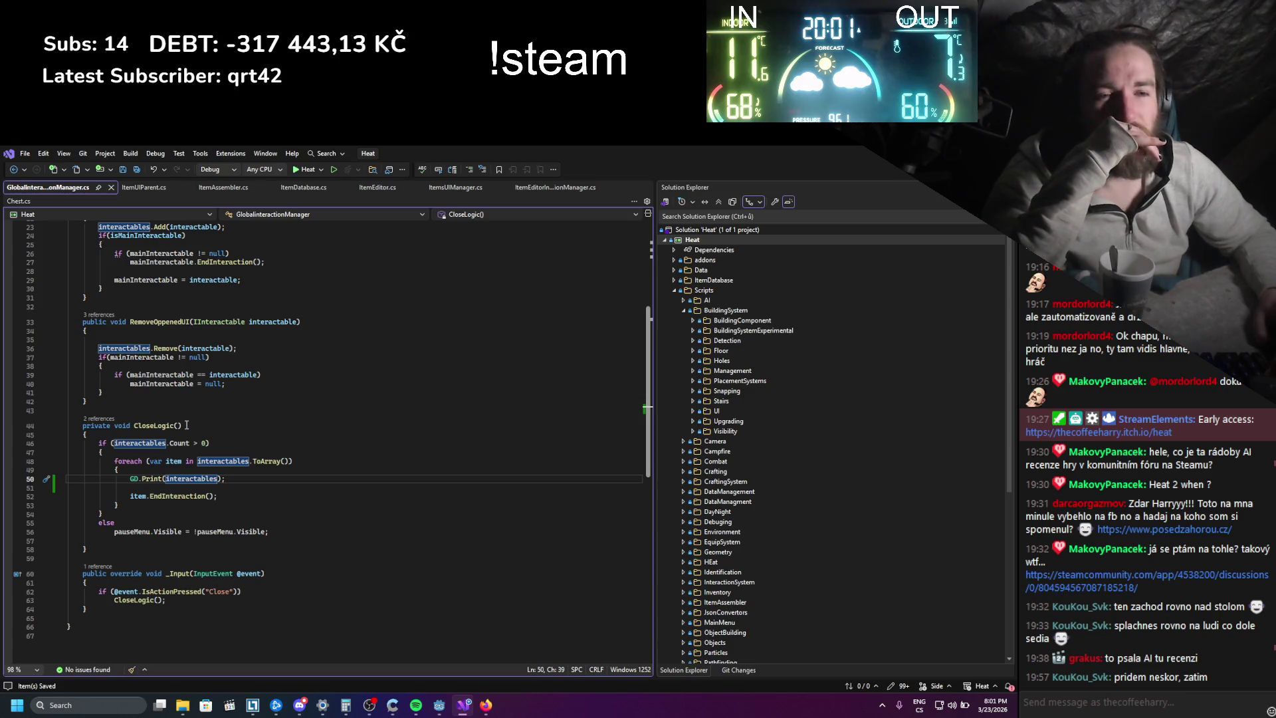
- Replace interactables with item in the GD.Print call and save
{"action": "double_click", "coordinate": [206, 483]}
{"action": "type", "text": "item"}
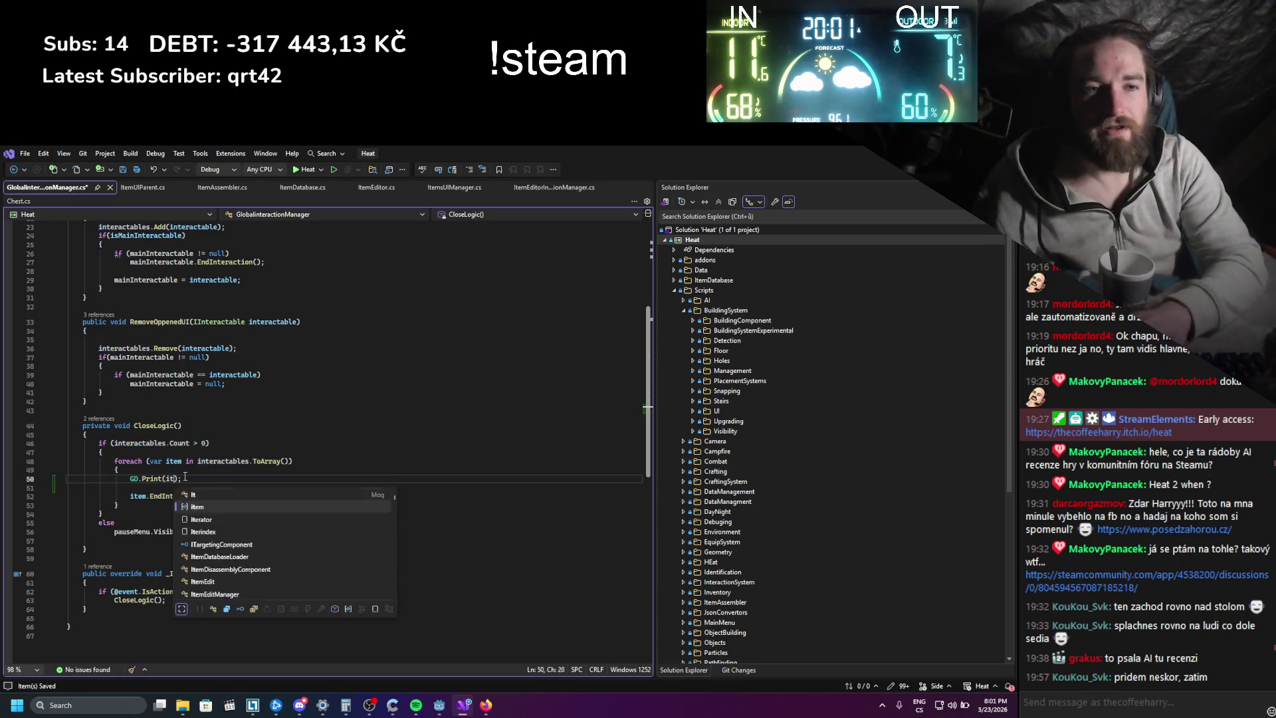
{"action": "type", "text": "."}
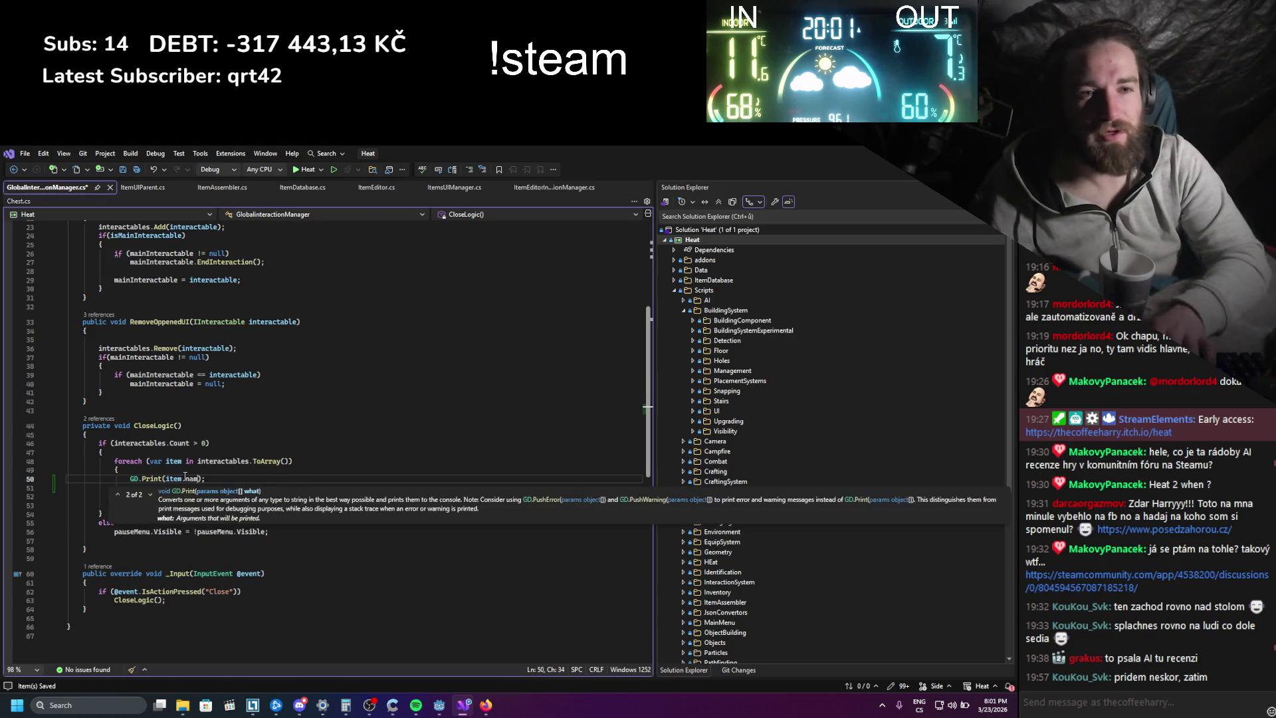
{"action": "key", "text": "BackSpace"}
{"action": "key", "text": "Left"}
{"action": "key", "text": "ctrl+s"}
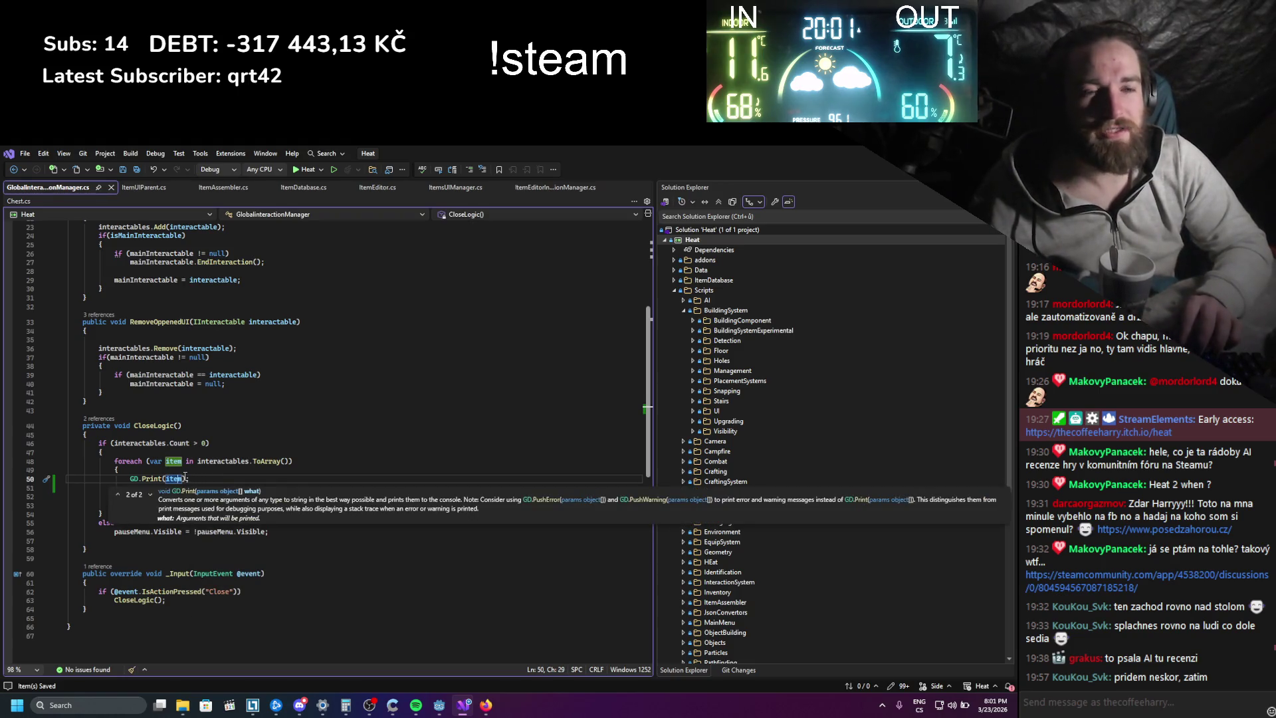
- Make the print cast item to Node and output its Name property
{"action": "type", "text": "(na"}
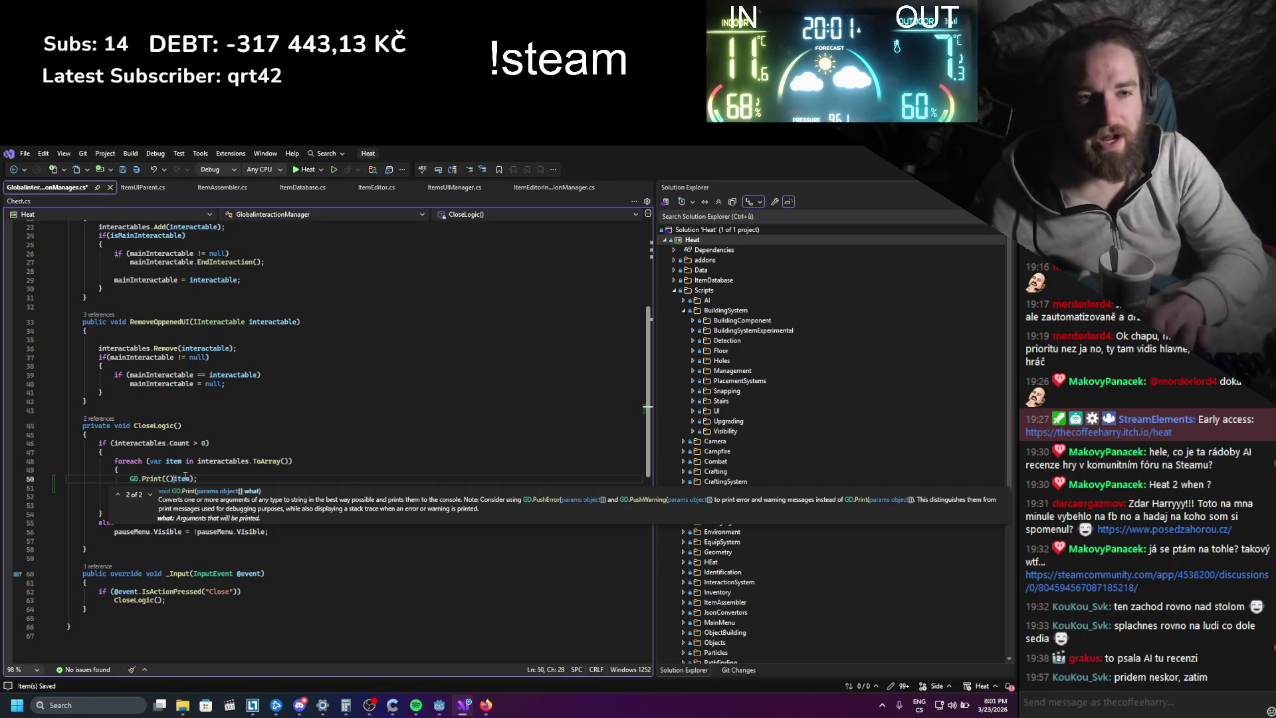
{"action": "key", "text": "BackSpace"}
{"action": "type", "text": "o"}
{"action": "key", "text": "Tab"}
{"action": "key", "text": "ctrl+Left"}
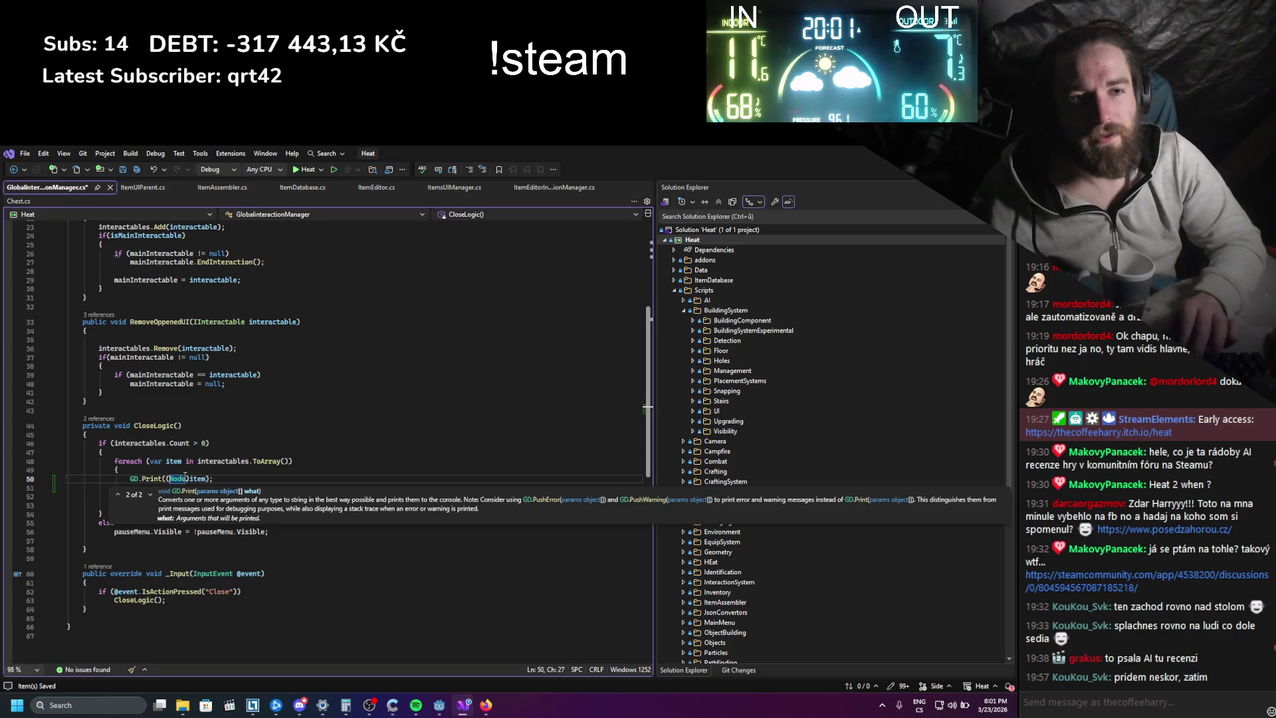
{"action": "type", "text": "("}
{"action": "key", "text": "ctrl+Right"}
{"action": "key", "text": "ctrl+Right"}
{"action": "key", "text": "ctrl+Right"}
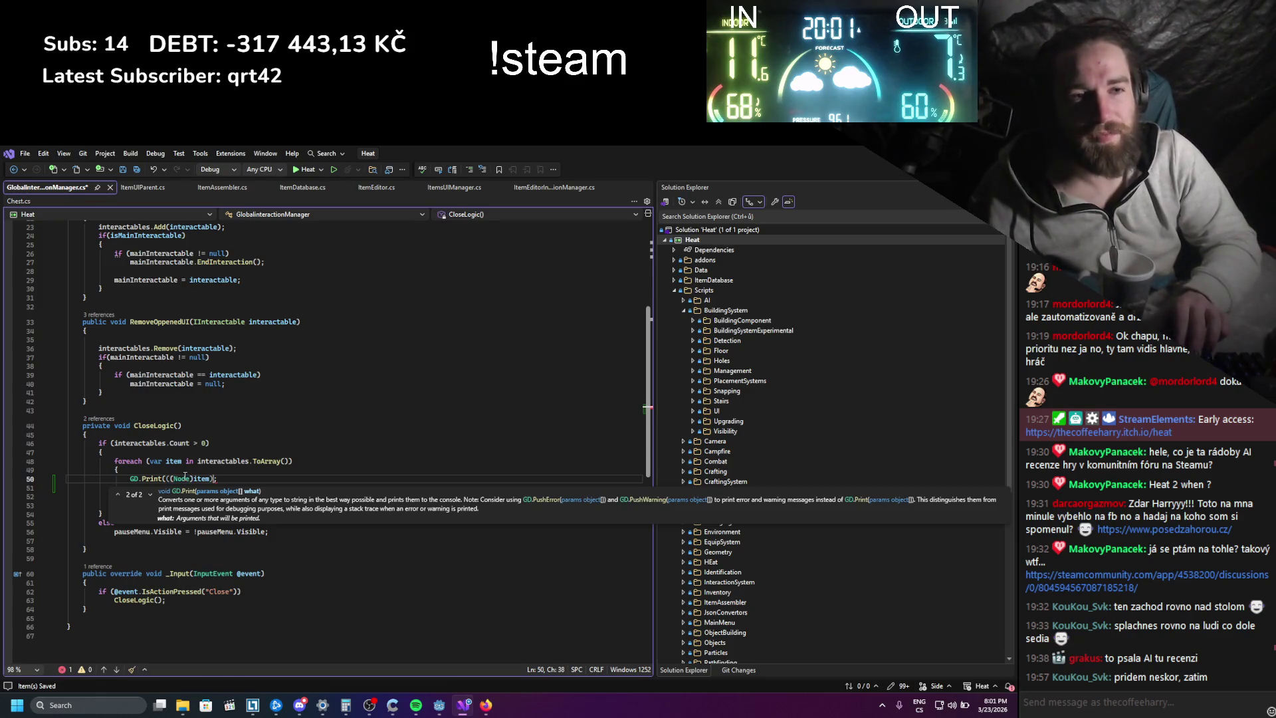
{"action": "type", "text": ").nod"}
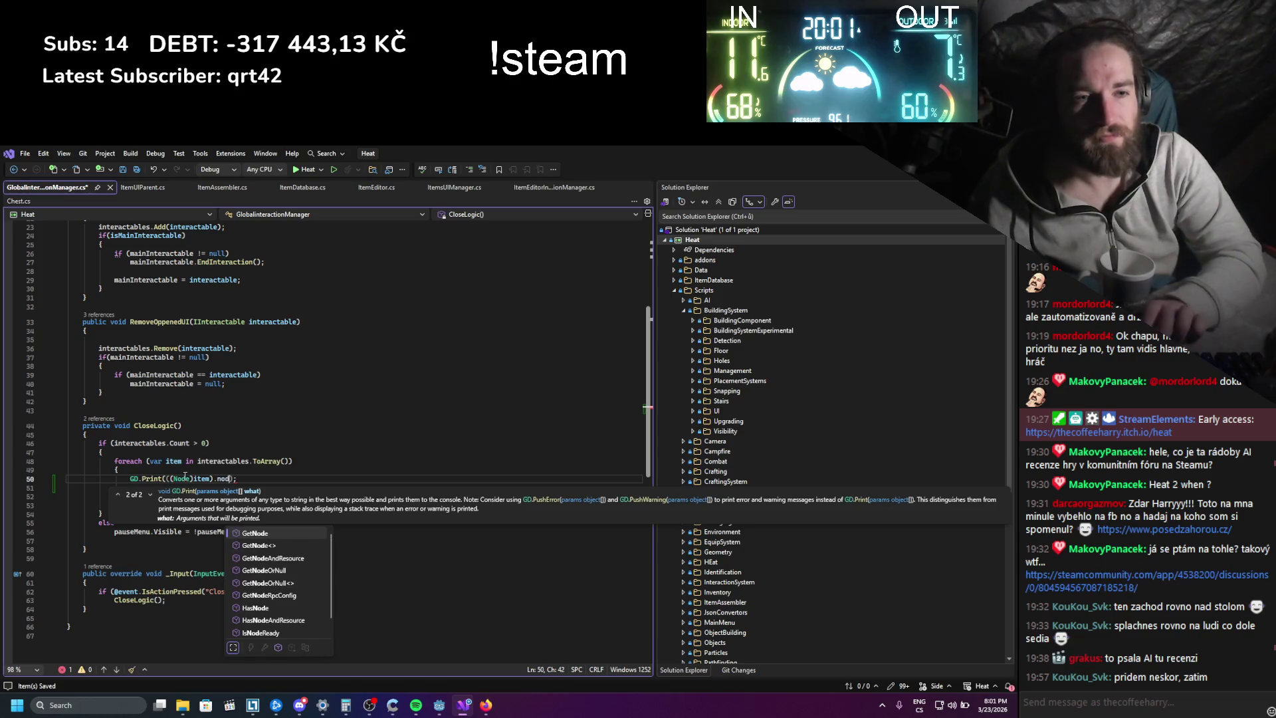
{"action": "key", "text": "BackSpace"}
{"action": "key", "text": "BackSpace"}
{"action": "key", "text": "BackSpace"}
{"action": "type", "text": "Name"}
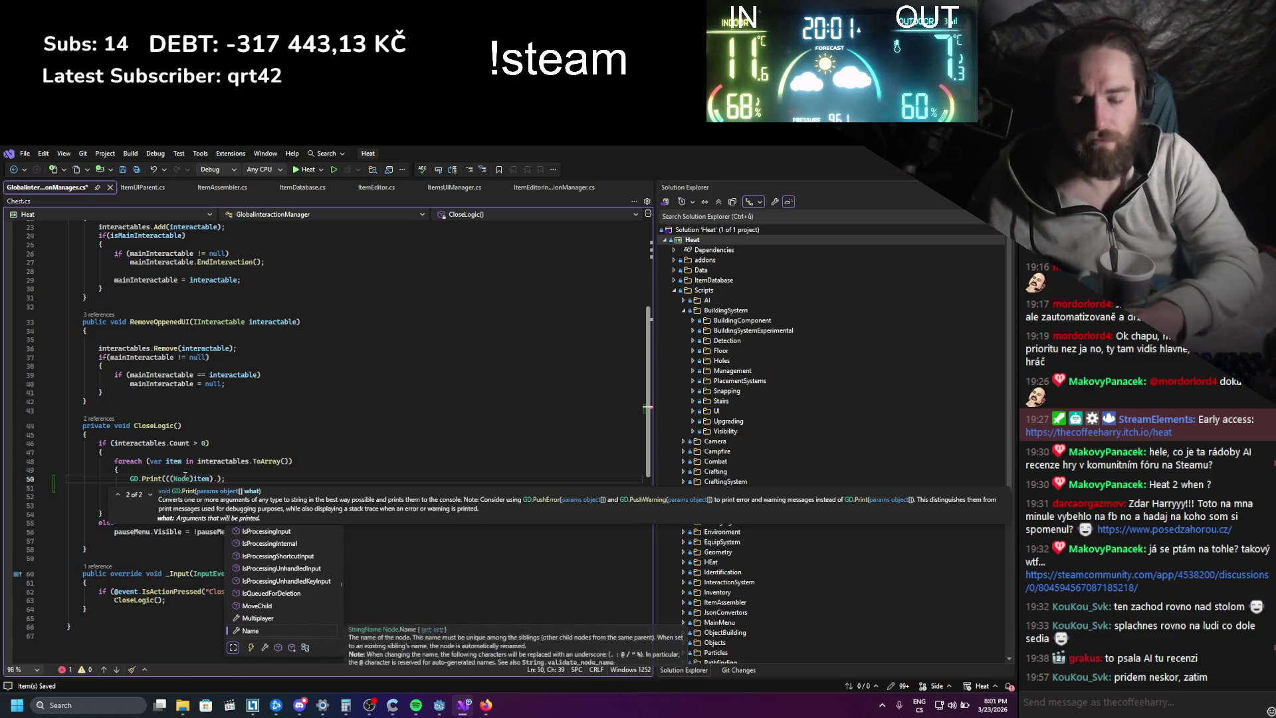
{"action": "key", "text": "Tab"}
- Dismiss the parameter hint, then run the Heat game from Godot
{"action": "left_click", "coordinate": [302, 321]}
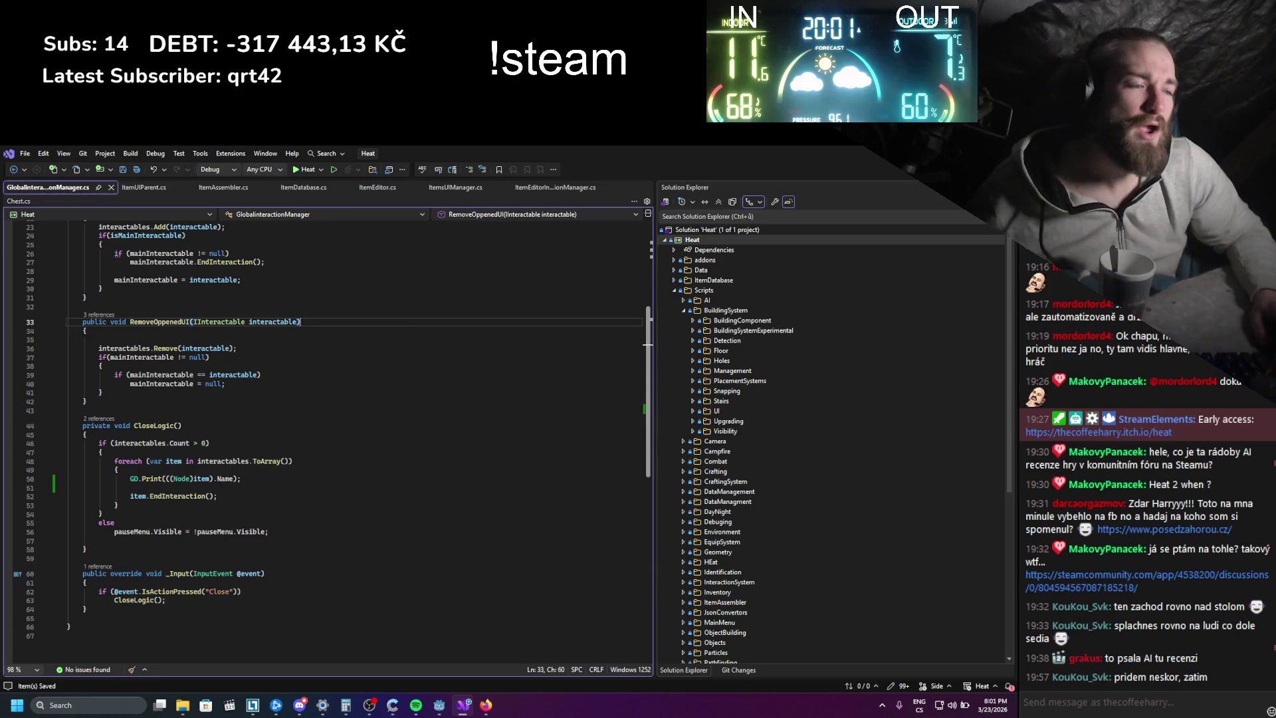
{"action": "key", "text": "alt+Tab"}
{"action": "left_click", "coordinate": [852, 167]}
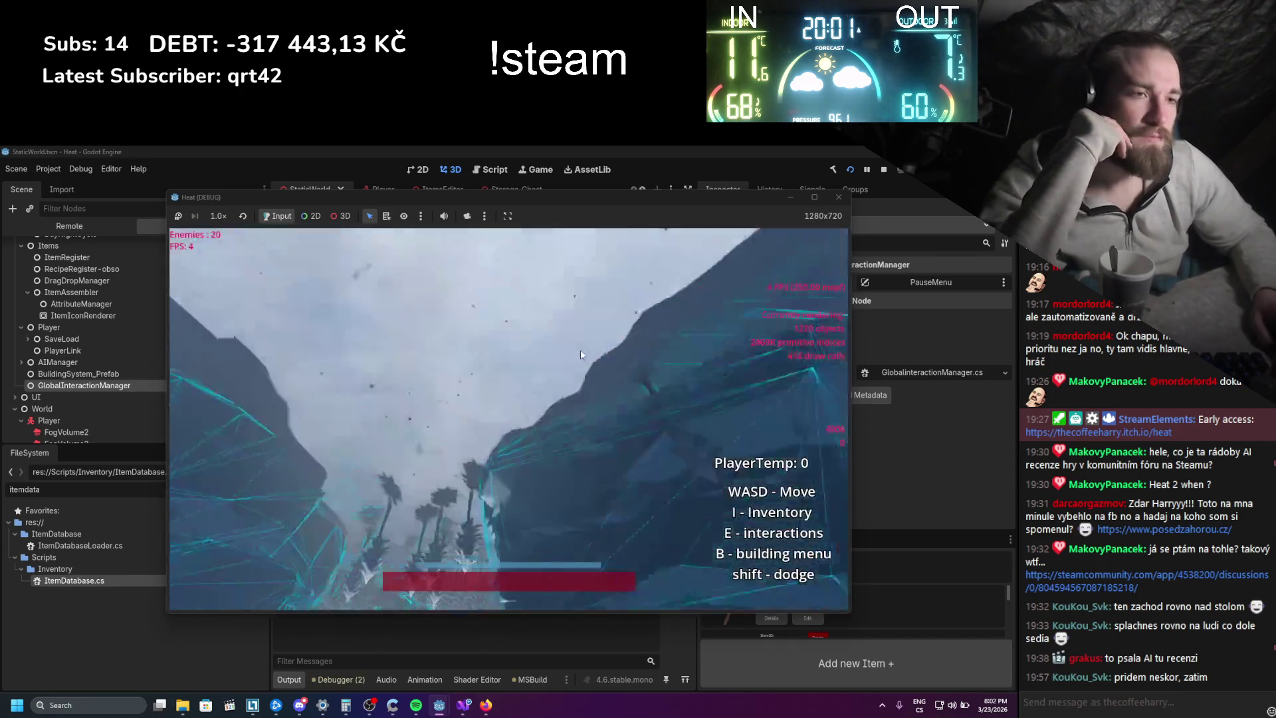
- Open an inventory item in the assembly editor and attach the stick under the log to build a hammer
{"action": "key", "text": "i"}
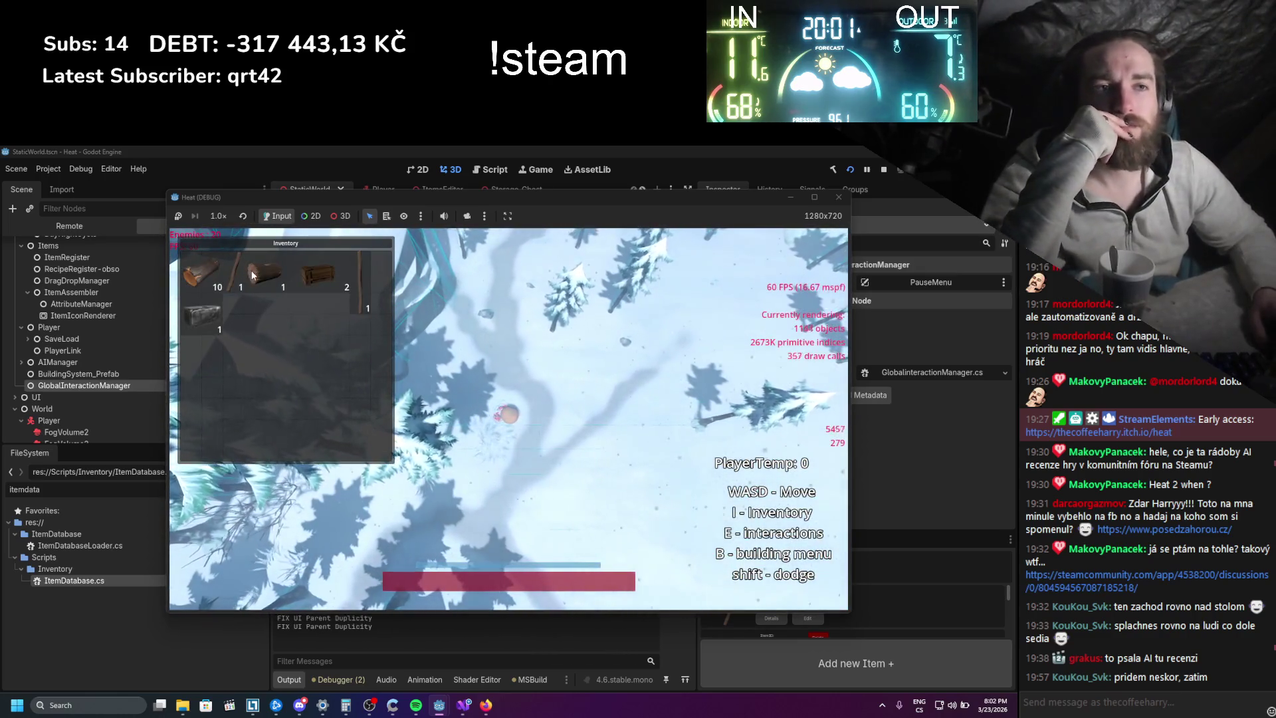
{"action": "right_click", "coordinate": [252, 276]}
{"action": "left_click", "coordinate": [279, 295]}
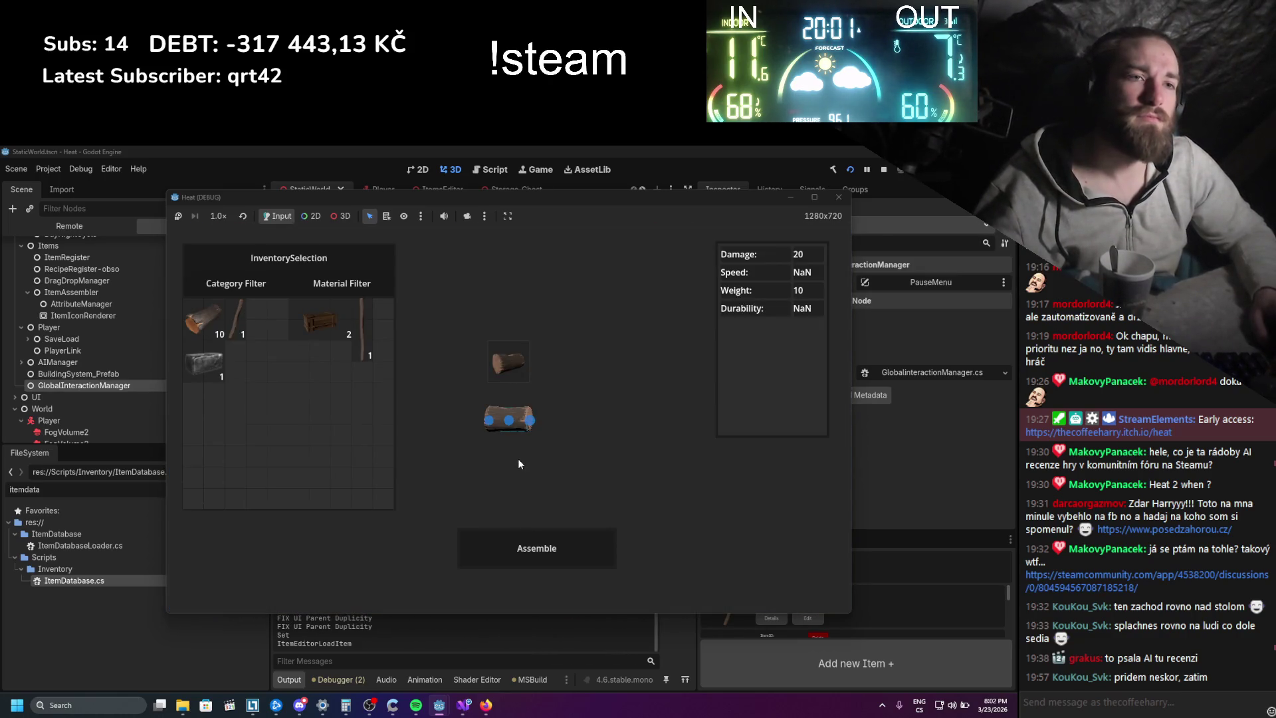
{"action": "mouse_move", "coordinate": [244, 322]}
{"action": "left_mouse_down"}
{"action": "mouse_move", "coordinate": [547, 409]}
{"action": "mouse_move", "coordinate": [512, 423]}
{"action": "left_mouse_up"}
{"action": "key", "text": "Return"}
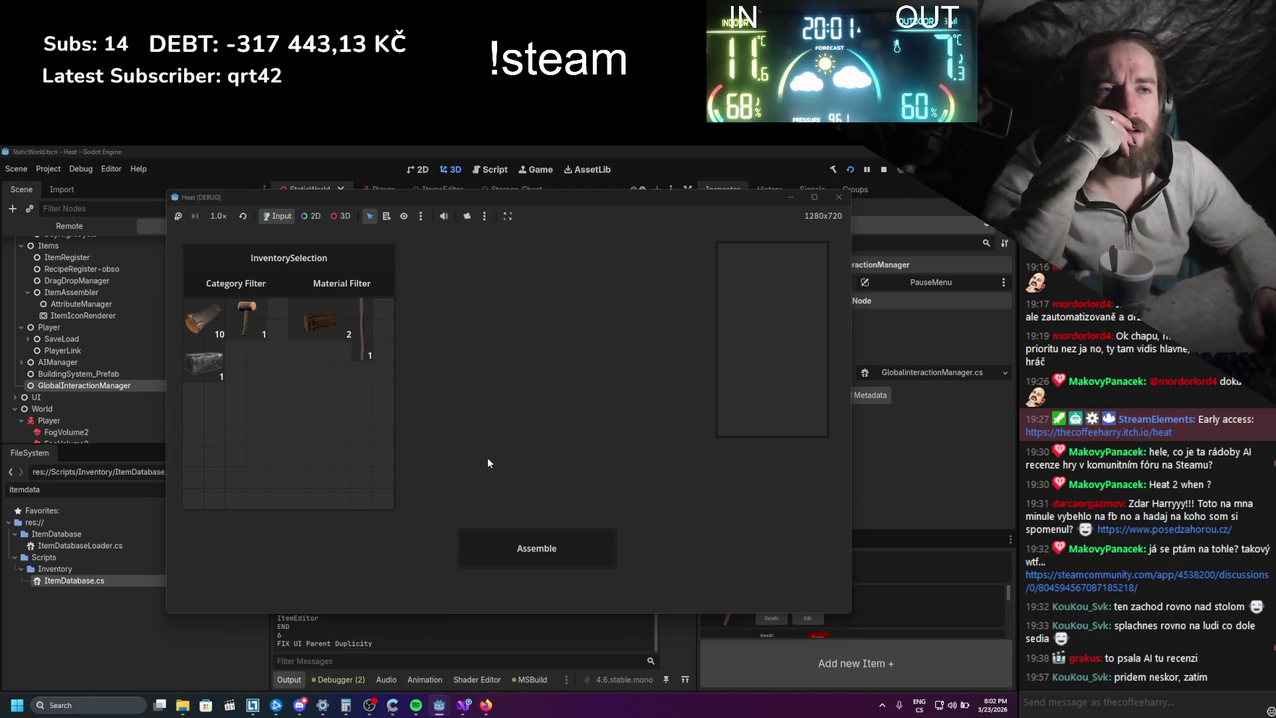
- Minimize the game, check the UnREG output in the log, stop the project, and return to Visual Studio
{"action": "left_click", "coordinate": [786, 196]}
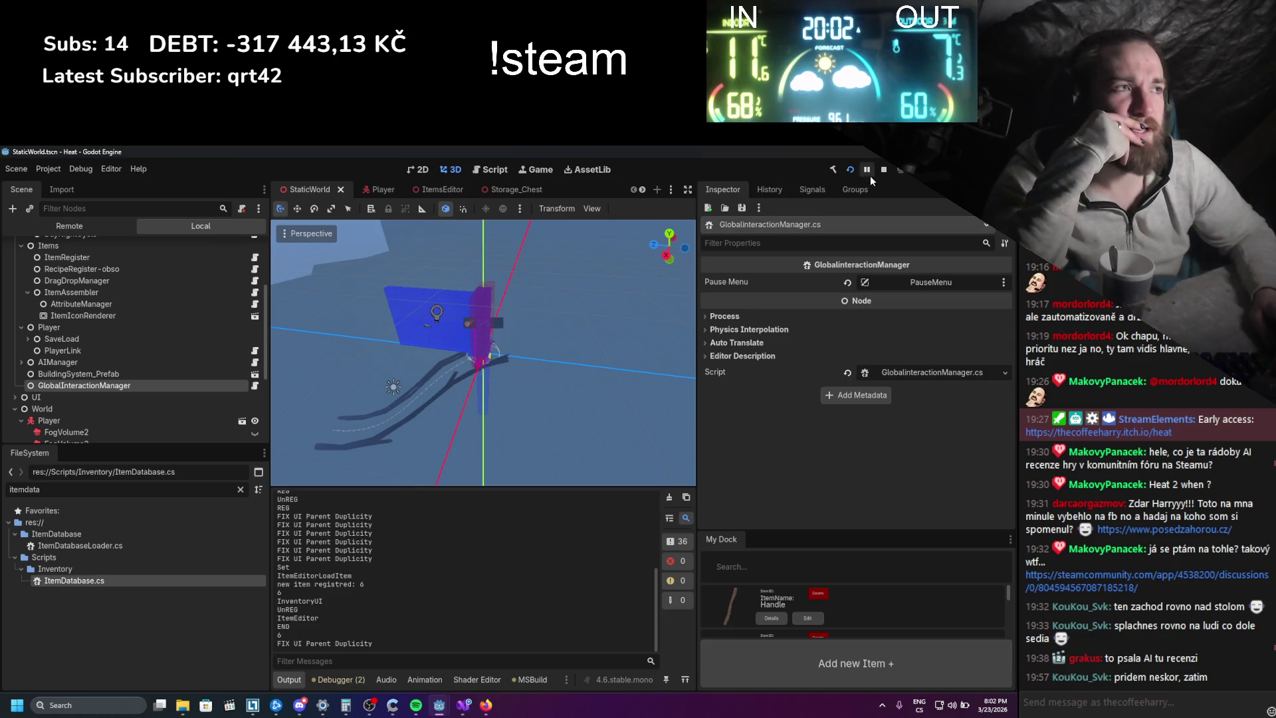
{"action": "double_click", "coordinate": [293, 610]}
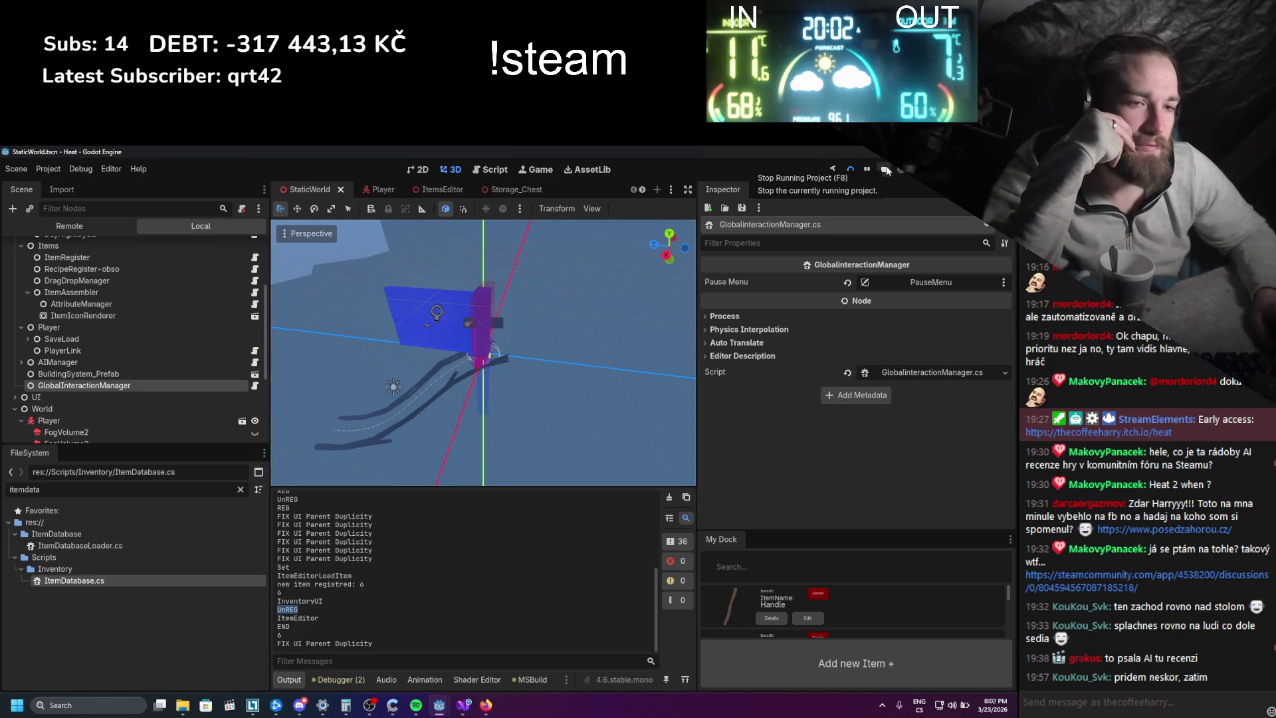
{"action": "left_click", "coordinate": [885, 170]}
{"action": "left_click", "coordinate": [464, 704]}
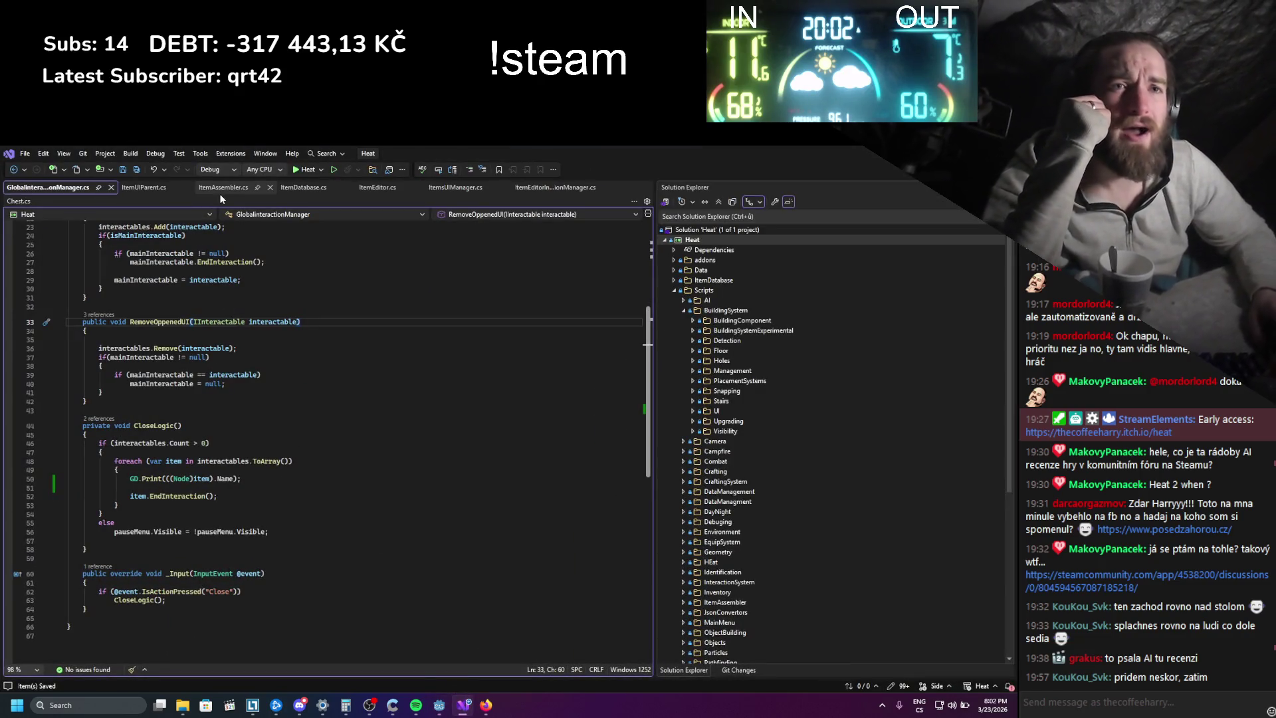
- Review ItemEditor.cs and ItemsUIManager.cs, select the CloseInventory declaration, then switch to the browser
{"action": "left_click", "coordinate": [369, 186]}
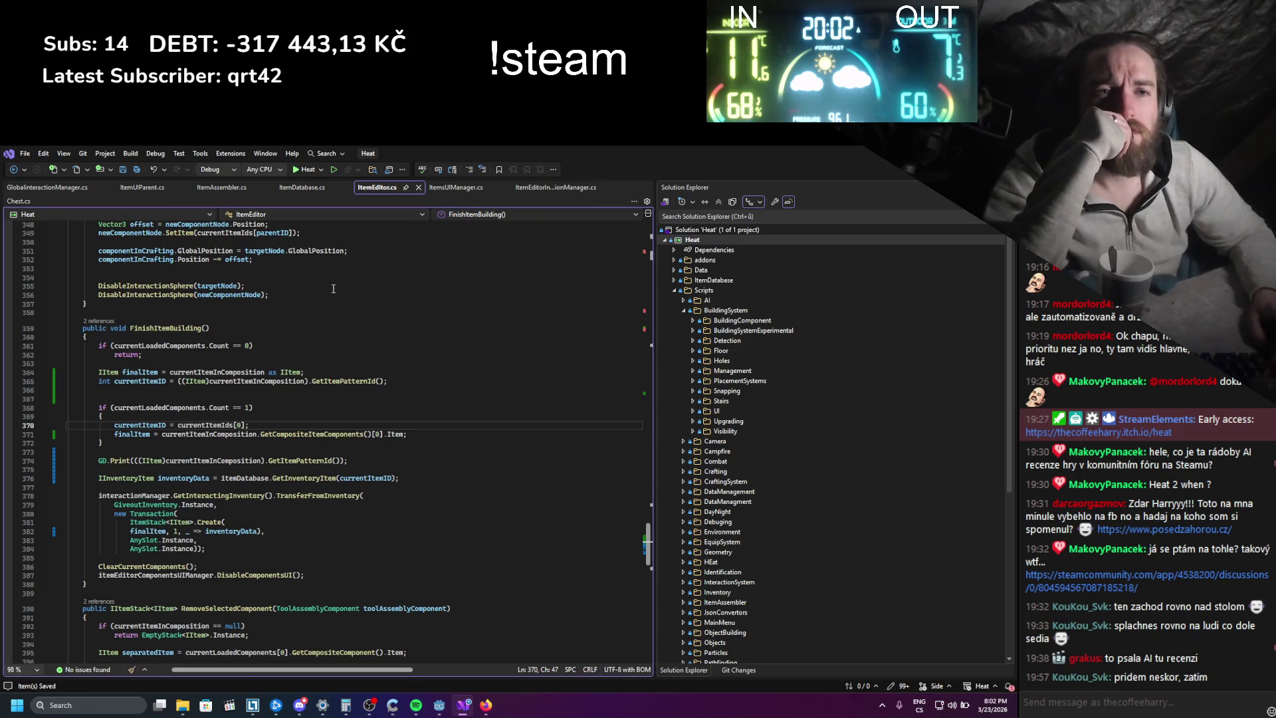
{"action": "scroll", "coordinate": [334, 288], "scroll_direction": "up", "scroll_amount": 9}
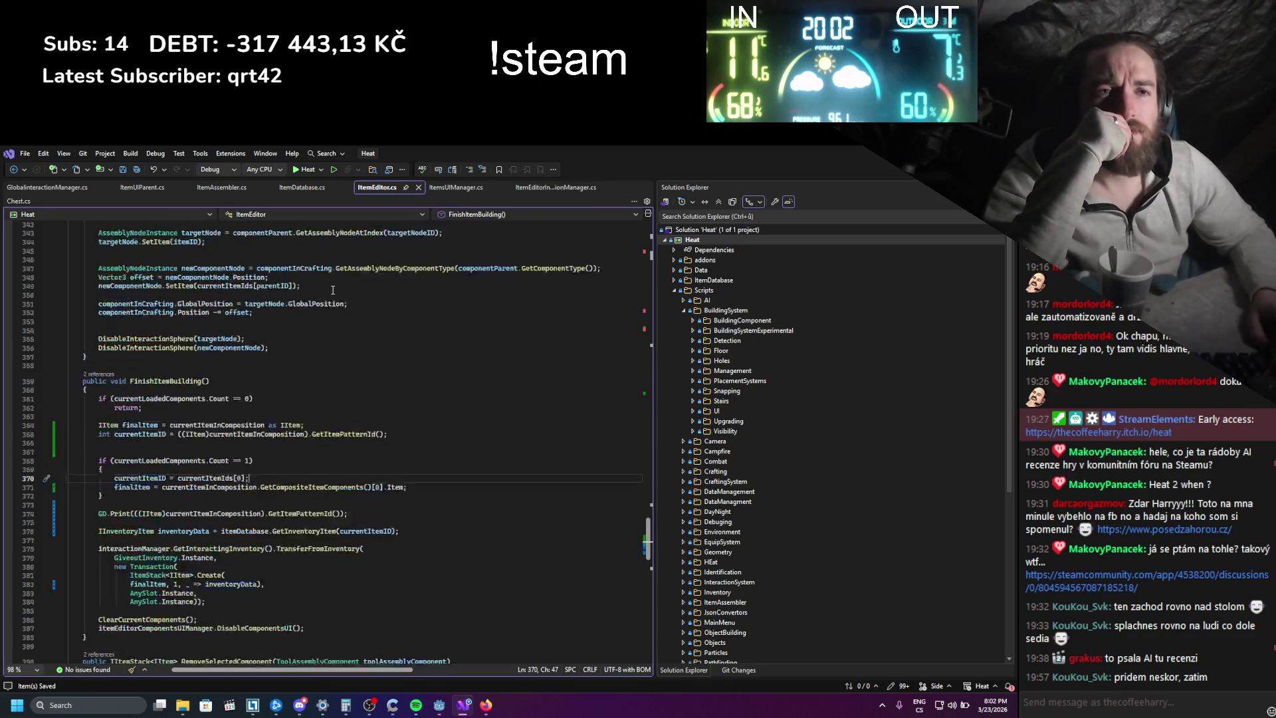
{"action": "left_click", "coordinate": [443, 187]}
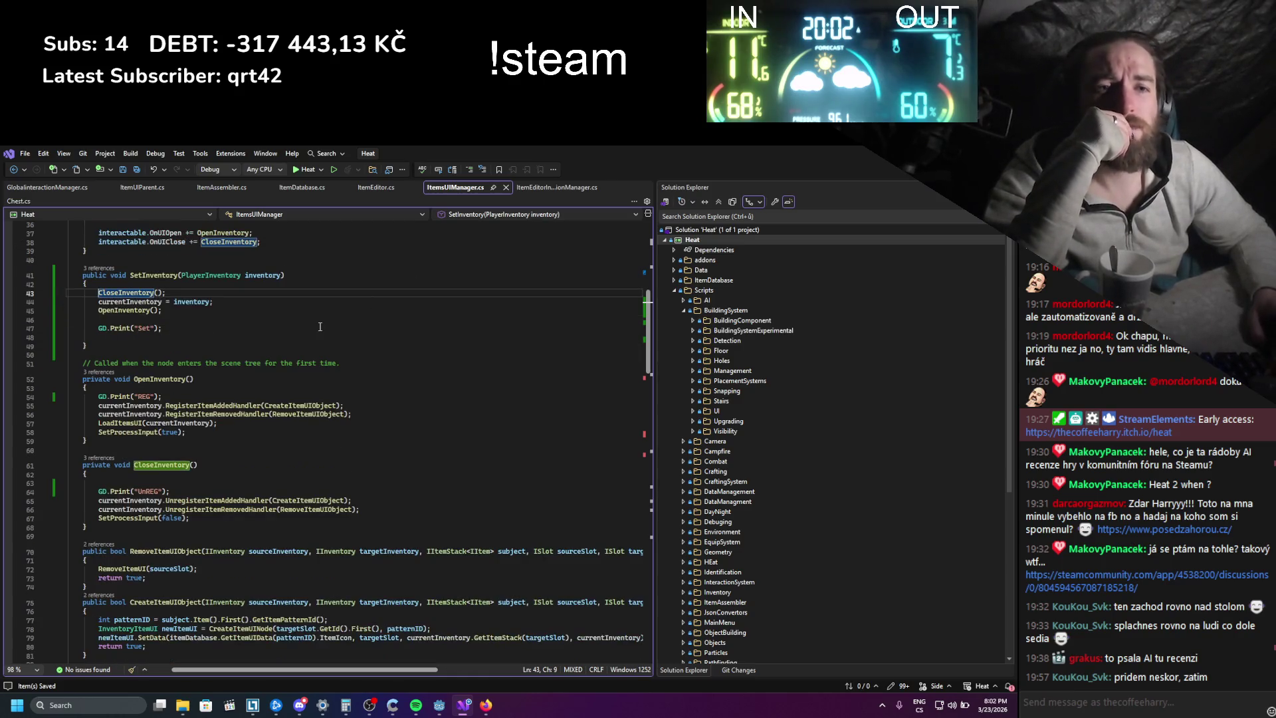
{"action": "scroll", "coordinate": [283, 343], "scroll_direction": "down", "scroll_amount": 5}
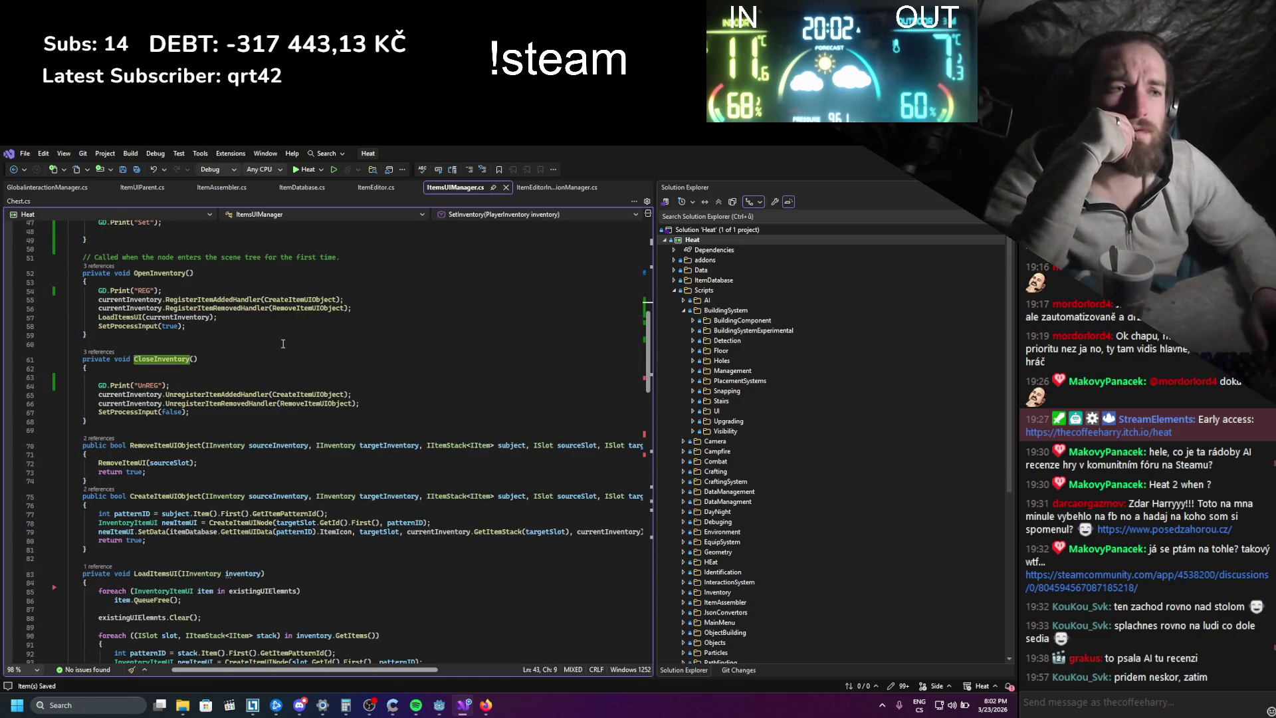
{"action": "scroll", "coordinate": [217, 412], "scroll_direction": "up", "scroll_amount": 1}
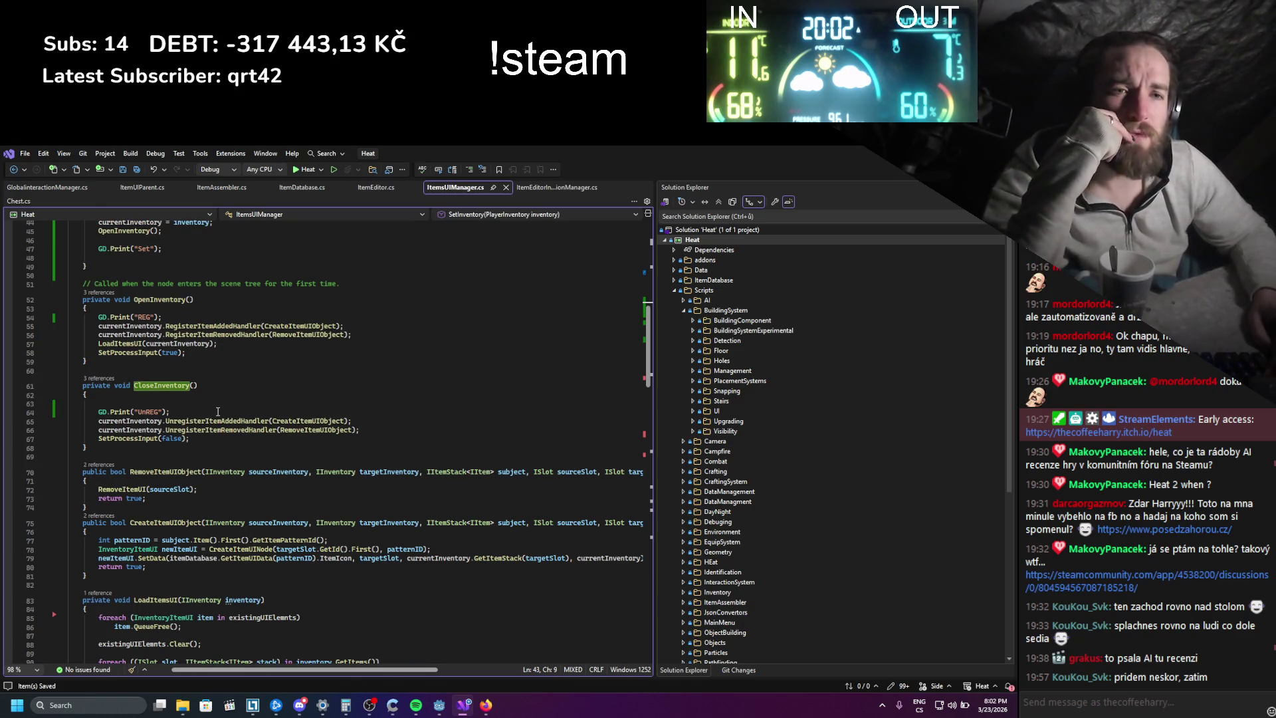
{"action": "scroll", "coordinate": [217, 412], "scroll_direction": "up", "scroll_amount": 3}
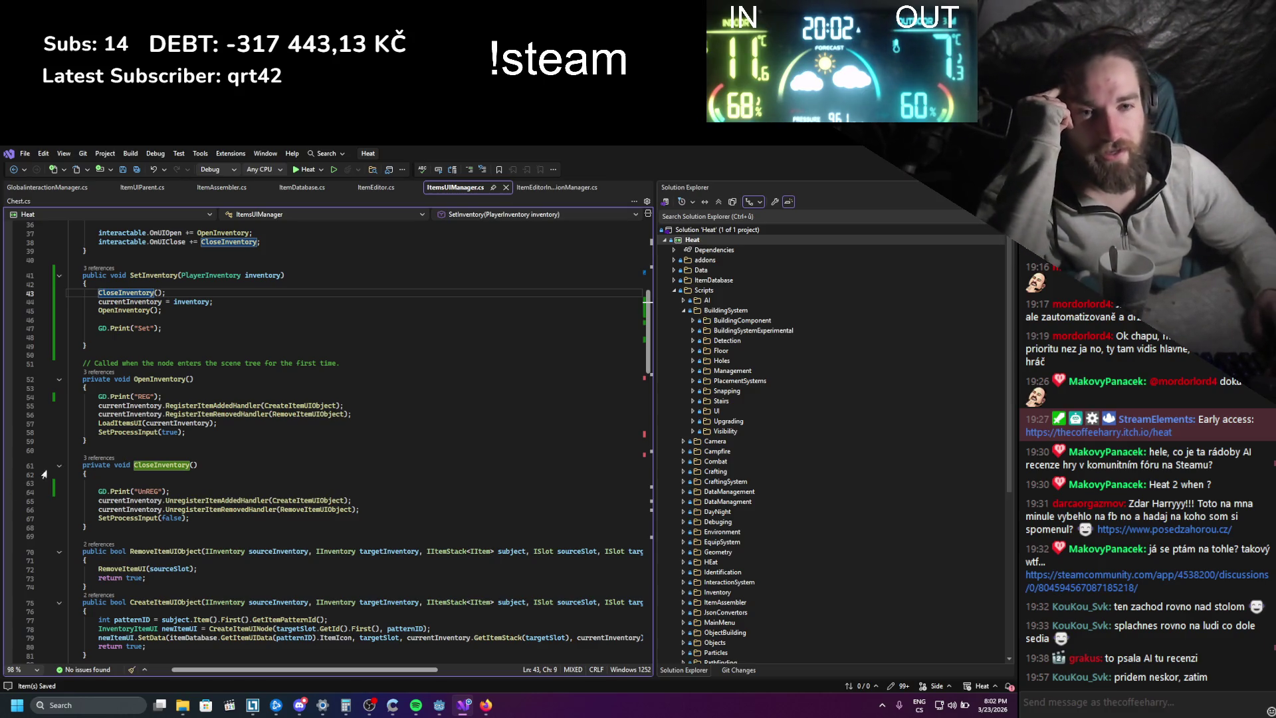
{"action": "left_click", "coordinate": [14, 466]}
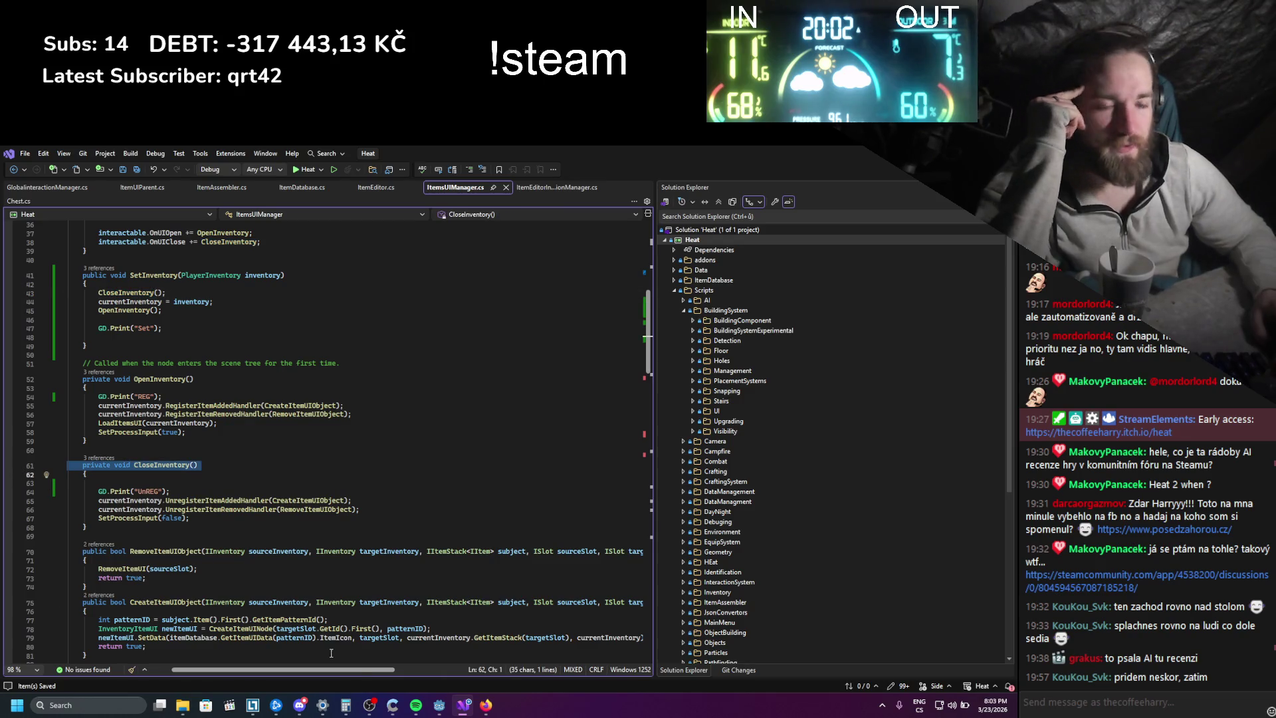
{"action": "left_click", "coordinate": [486, 704]}
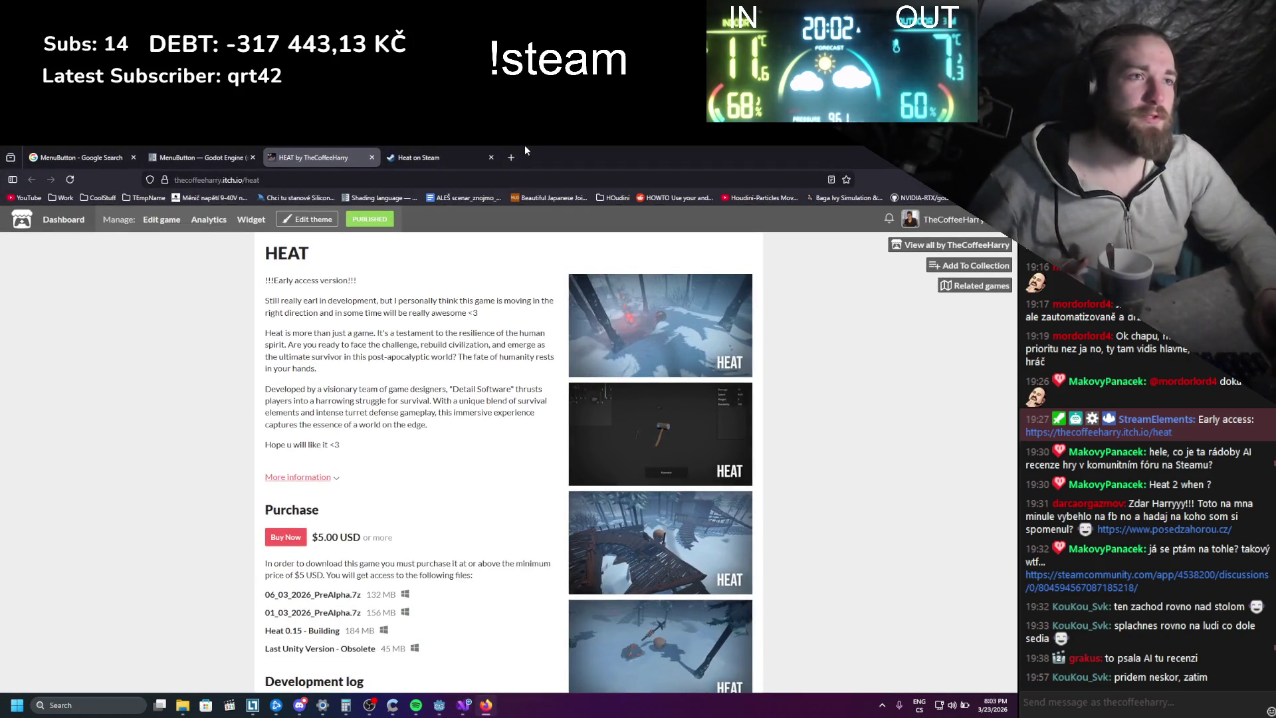
- Search Google in a new tab for 'visual studio godot breakpoints'
{"action": "key", "text": "ctrl+t"}
{"action": "type", "text": "visual studio godot breakpoints"}
{"action": "key", "text": "Return"}
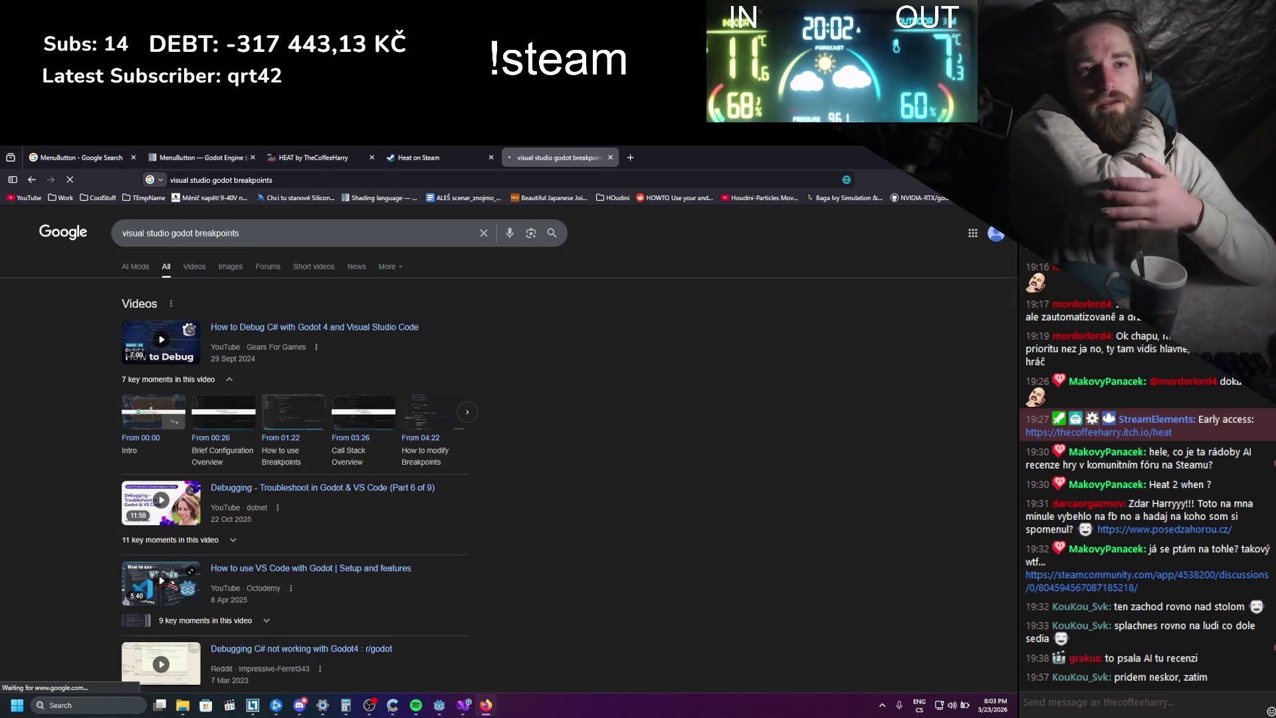
{"action": "scroll", "coordinate": [288, 324], "scroll_direction": "down", "scroll_amount": 6}
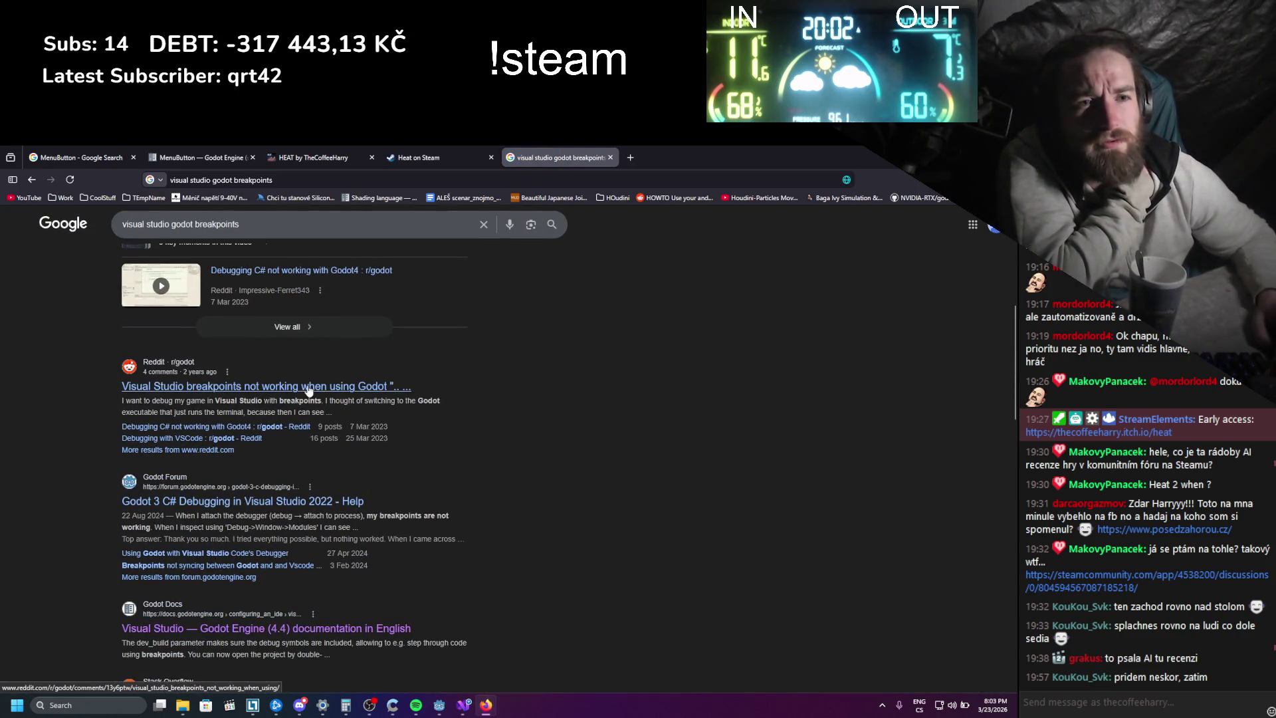
- Open the Reddit thread about breakpoints, read it, then return to Visual Studio
{"action": "middle_click", "coordinate": [310, 390]}
{"action": "scroll", "coordinate": [321, 380], "scroll_direction": "down", "scroll_amount": 4}
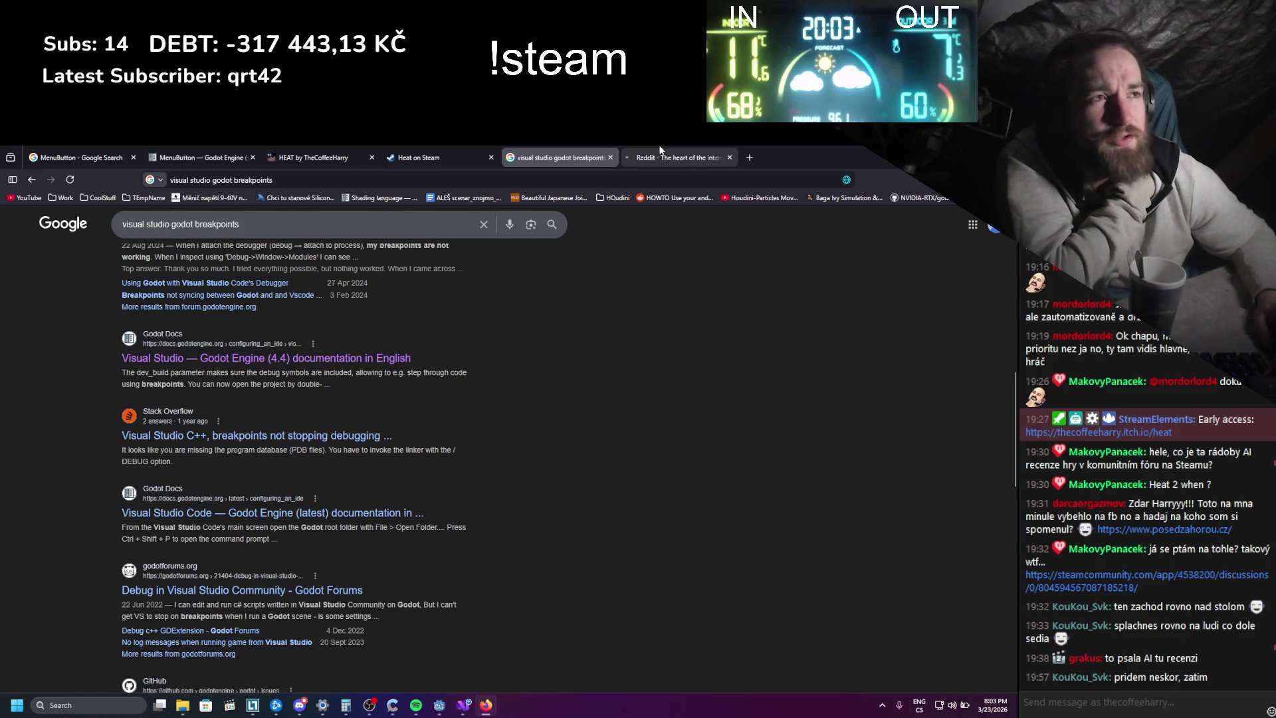
{"action": "left_click", "coordinate": [661, 153]}
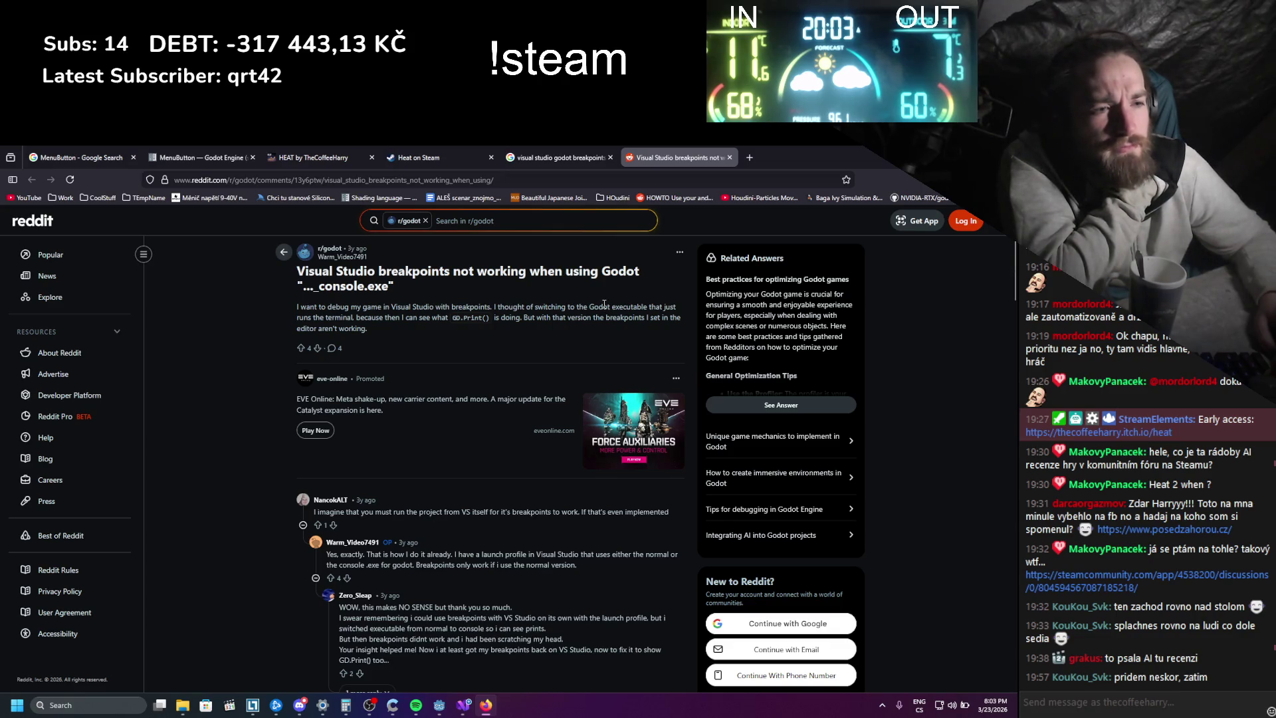
{"action": "key", "text": "alt+Tab"}
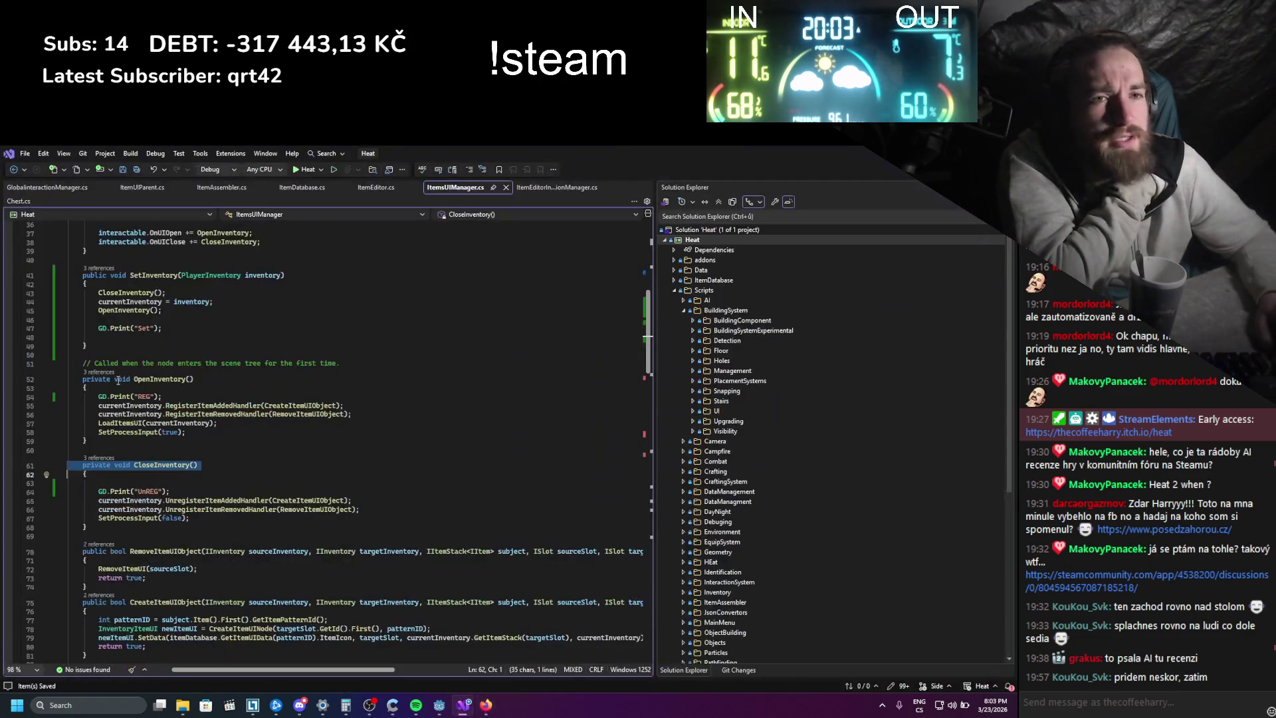
- Set a breakpoint on the UnREG print line and start debugging, dismissing the class library error
{"action": "left_click", "coordinate": [8, 467]}
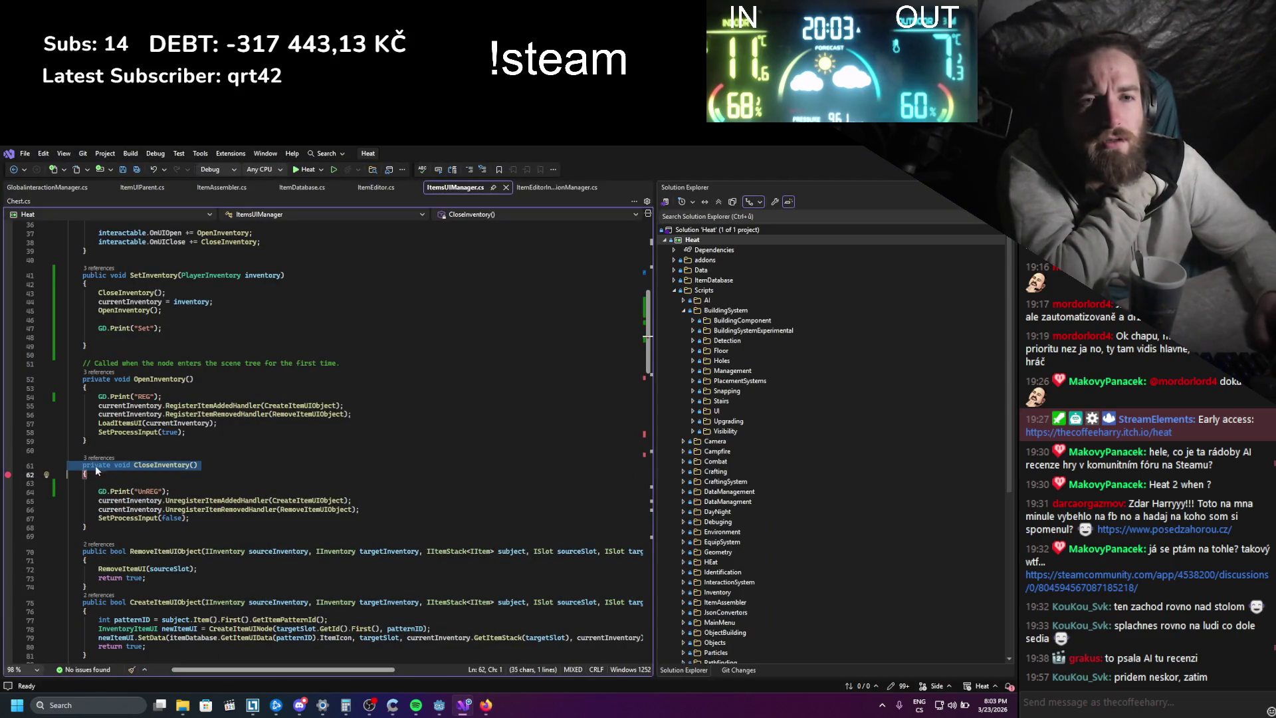
{"action": "left_click", "coordinate": [8, 492]}
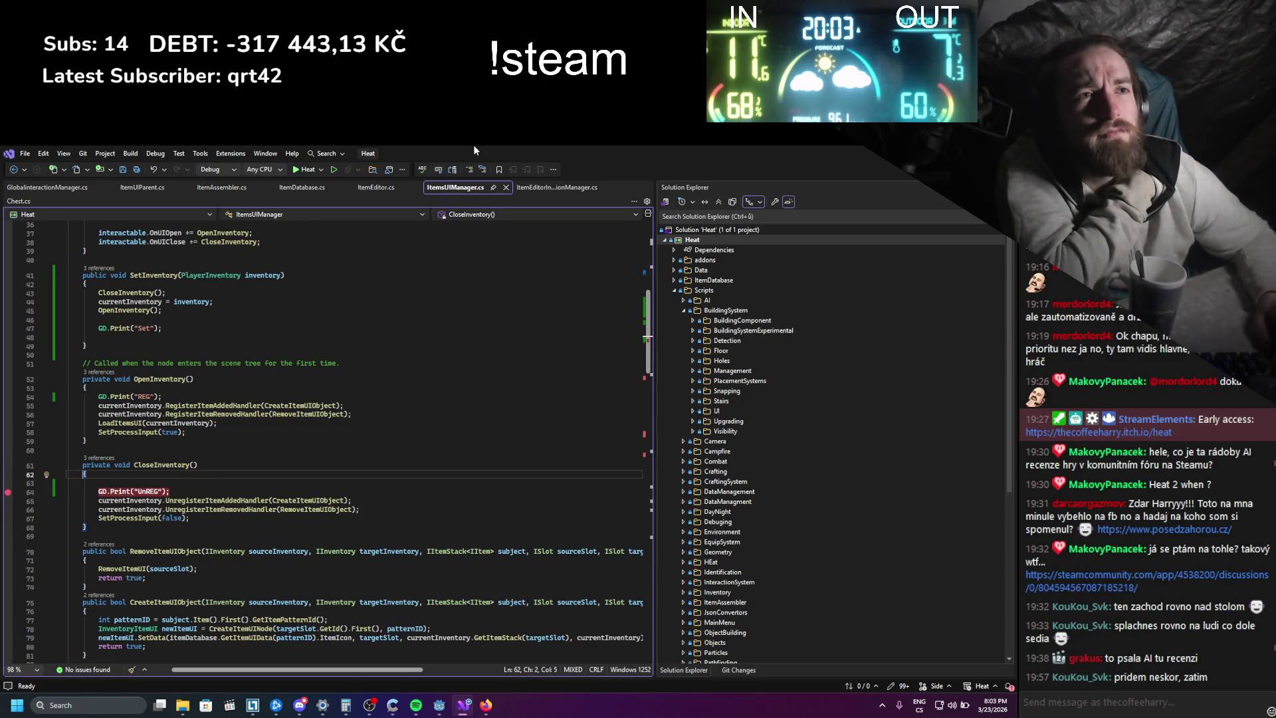
{"action": "left_click", "coordinate": [312, 171]}
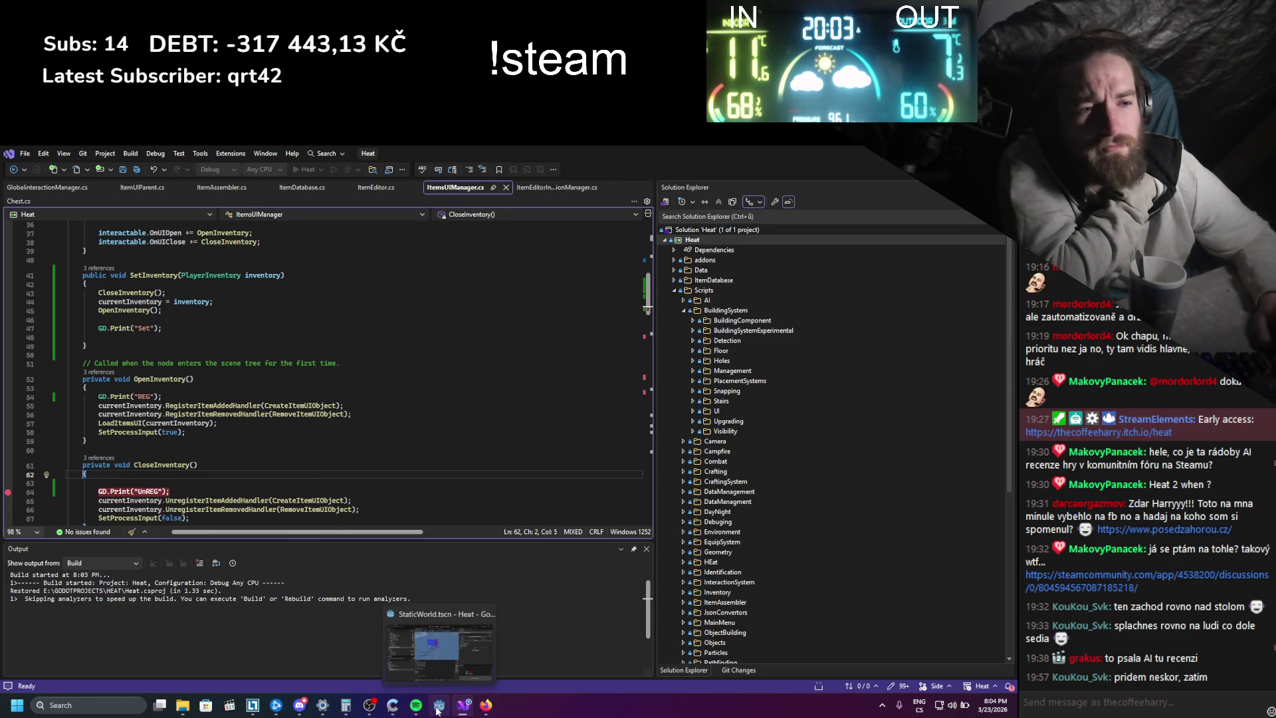
{"action": "left_click", "coordinate": [438, 706]}
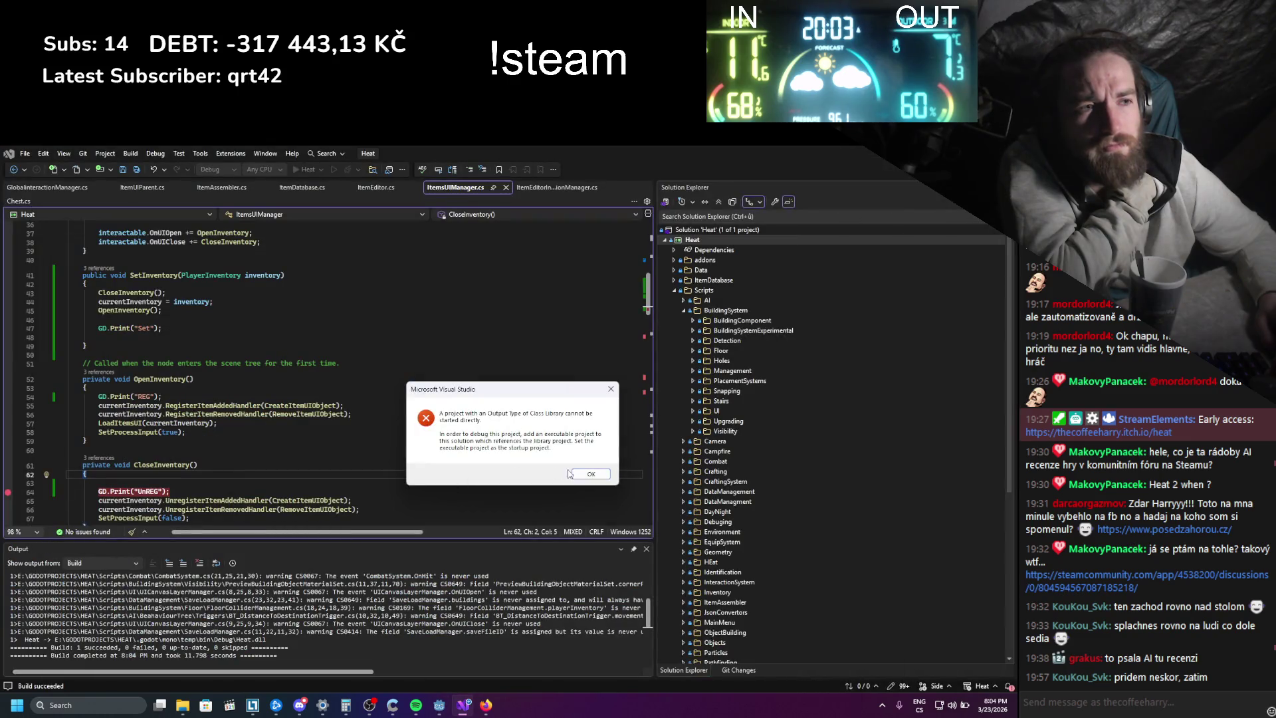
{"action": "left_click", "coordinate": [595, 474]}
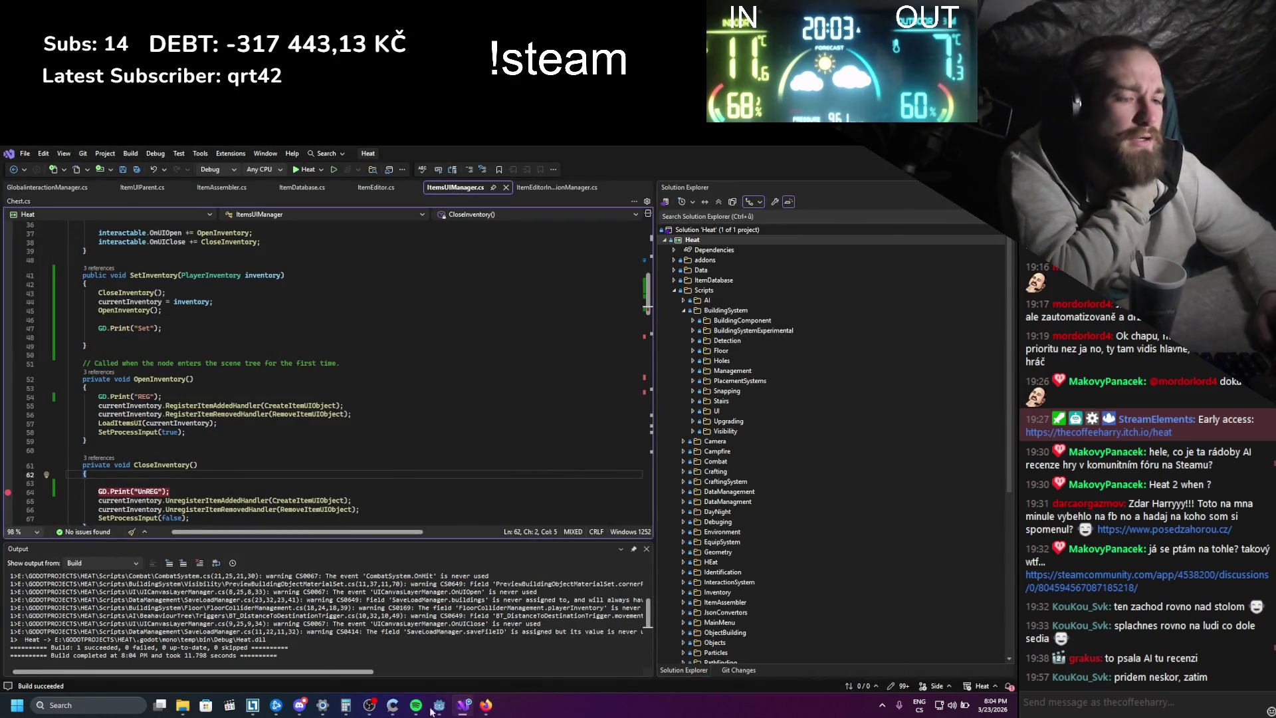
{"action": "left_click", "coordinate": [485, 705]}
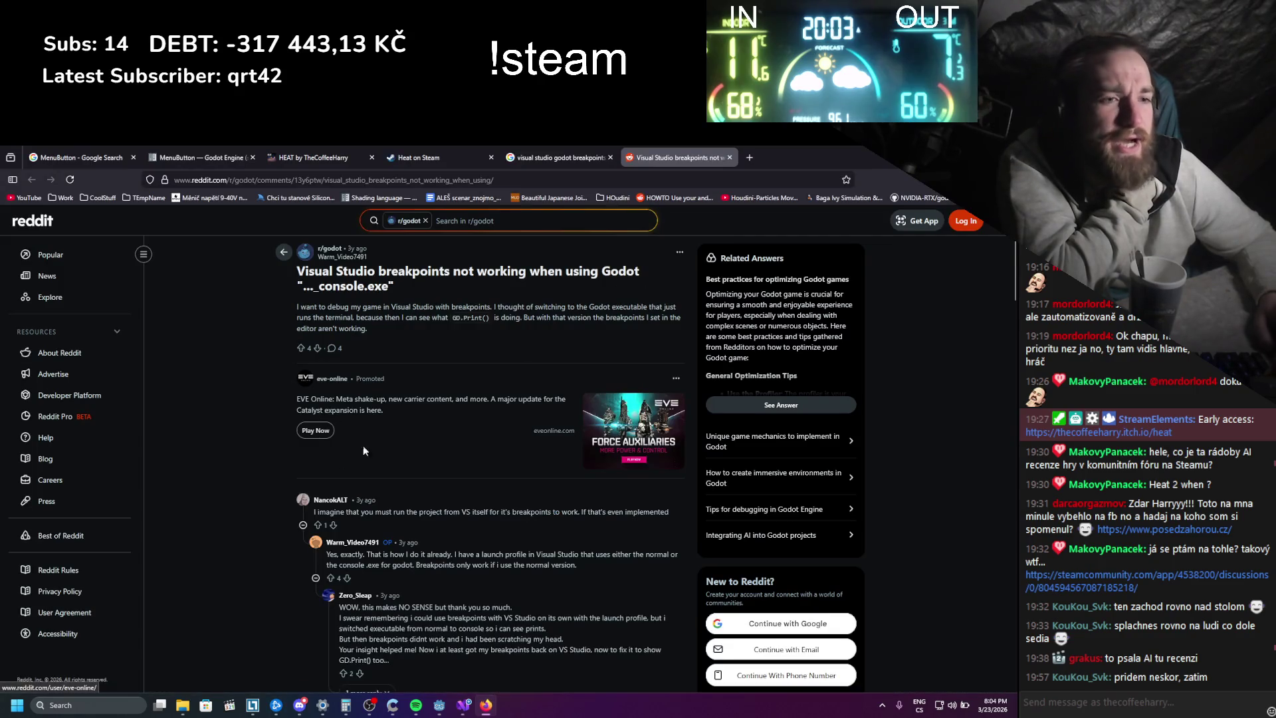
- Expand the remaining Reddit reply, then go back to the Google results
{"action": "scroll", "coordinate": [291, 468], "scroll_direction": "down", "scroll_amount": 2}
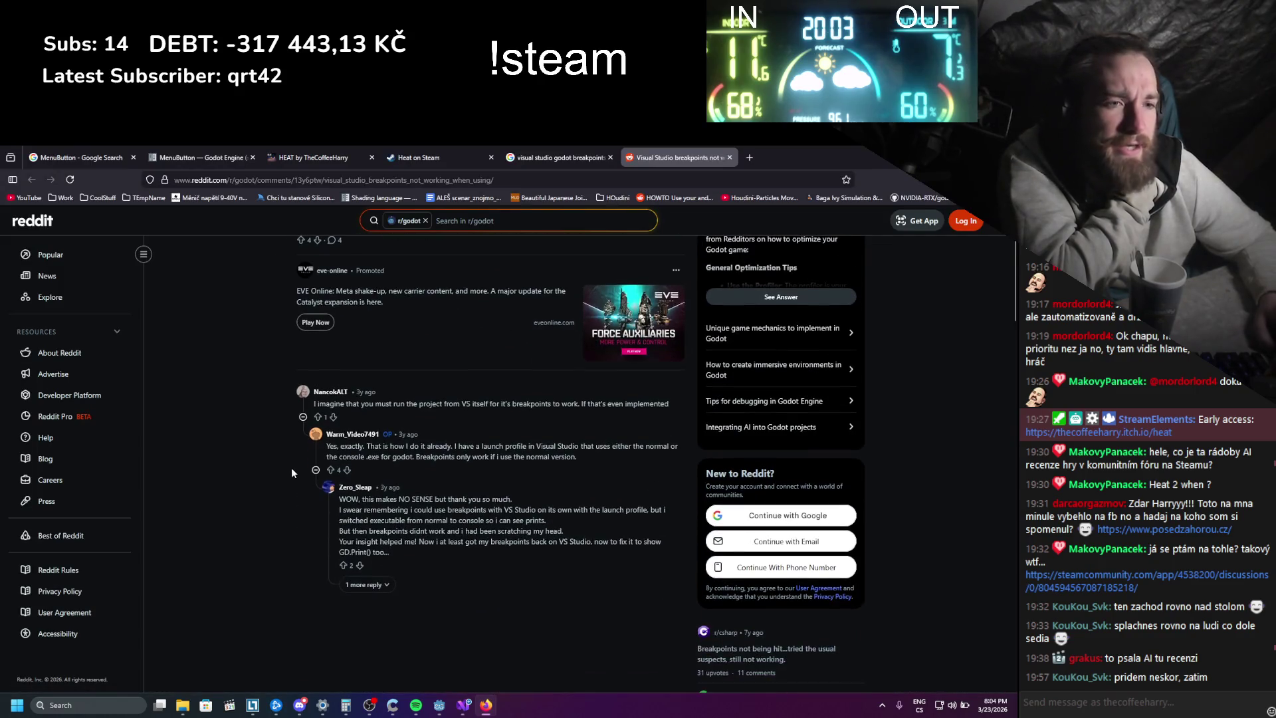
{"action": "left_click", "coordinate": [369, 587]}
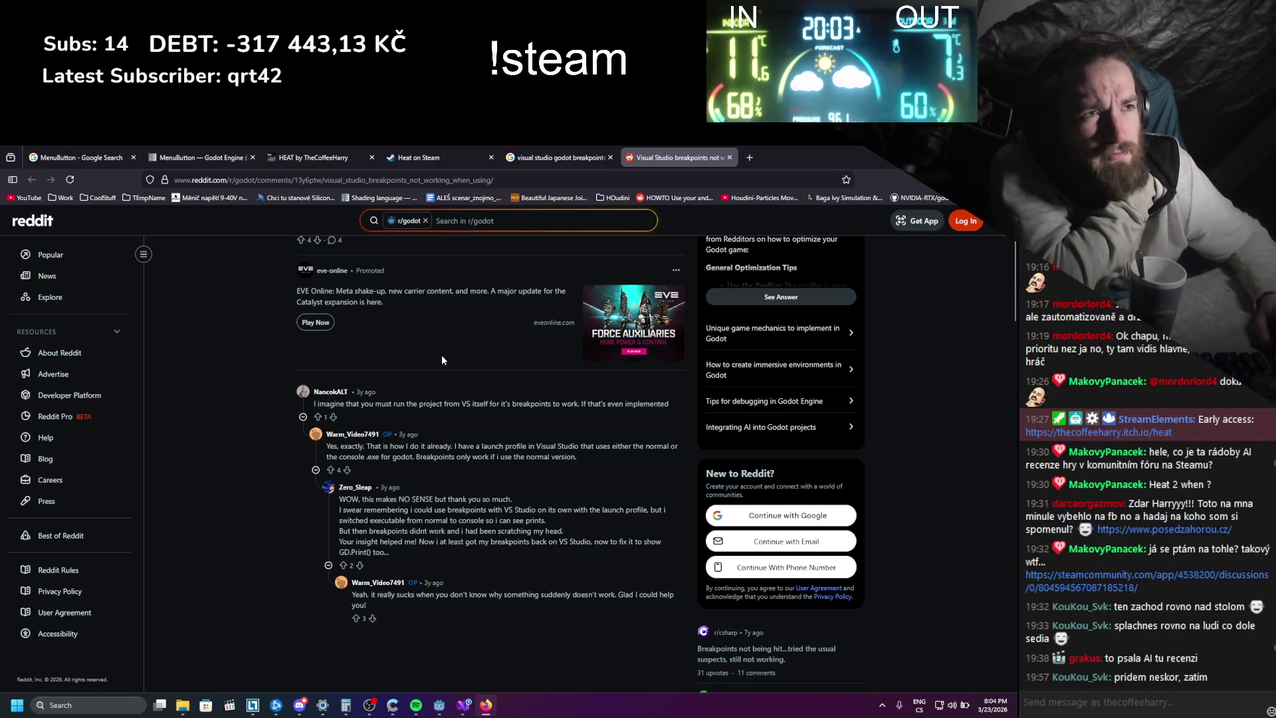
{"action": "left_click", "coordinate": [558, 158]}
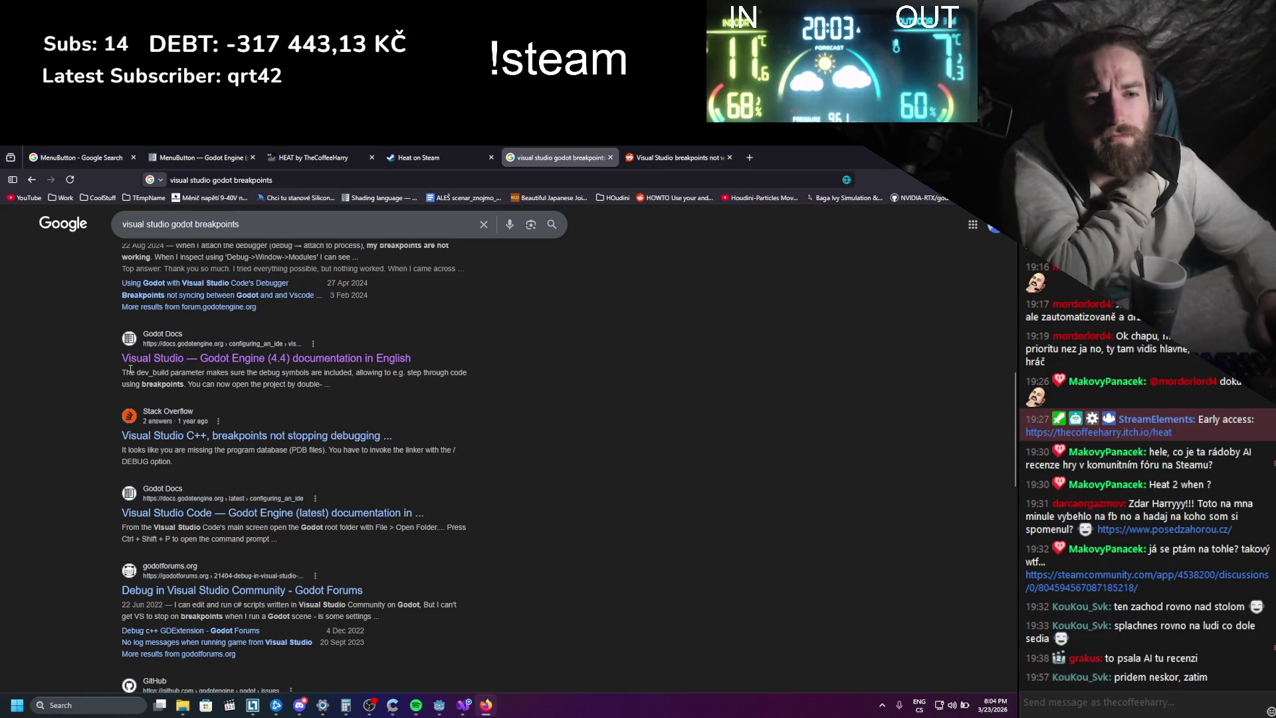
- Search for 'start godot from visual studio' and scan the results
{"action": "left_click", "coordinate": [127, 224]}
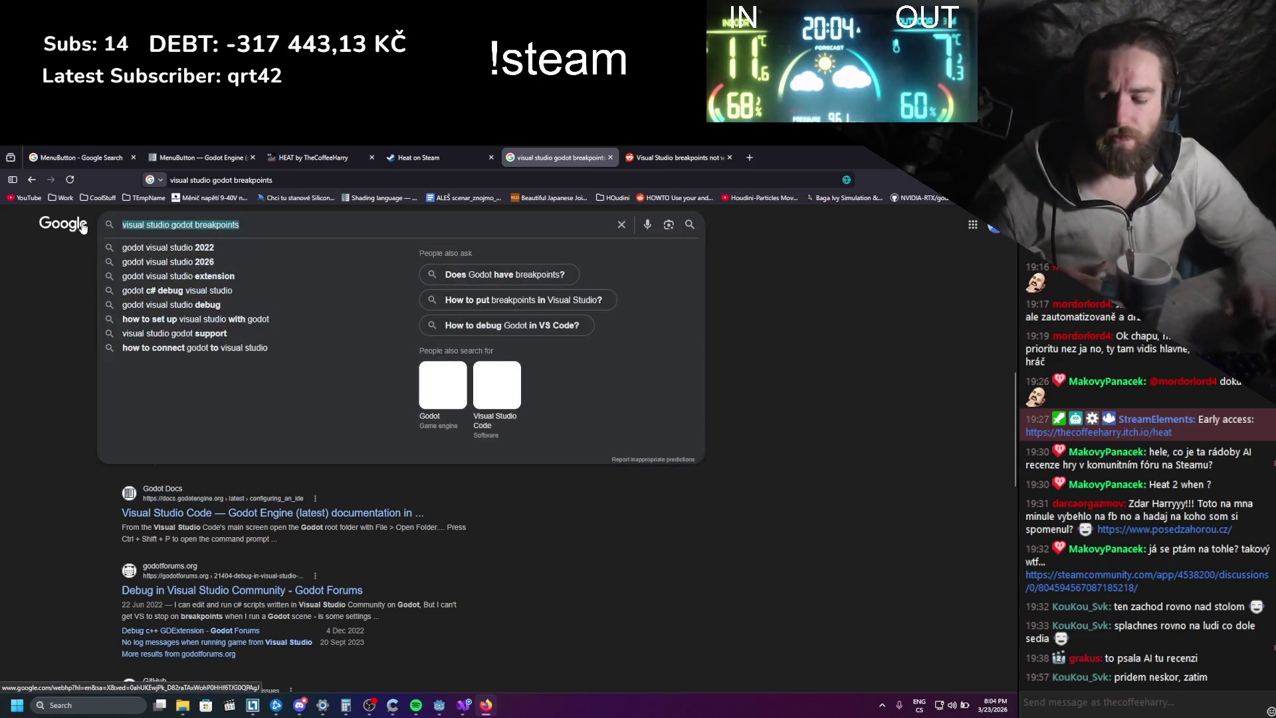
{"action": "type", "text": "start godot from vi"}
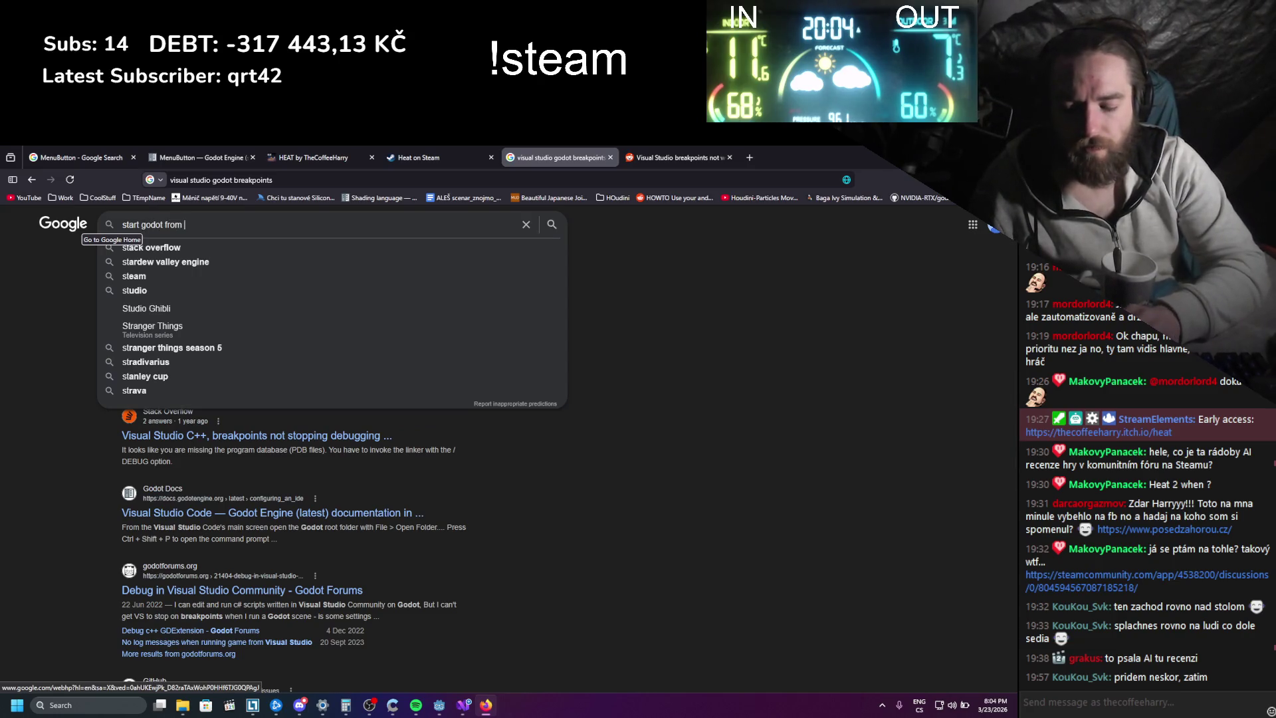
{"action": "type", "text": "sual studio"}
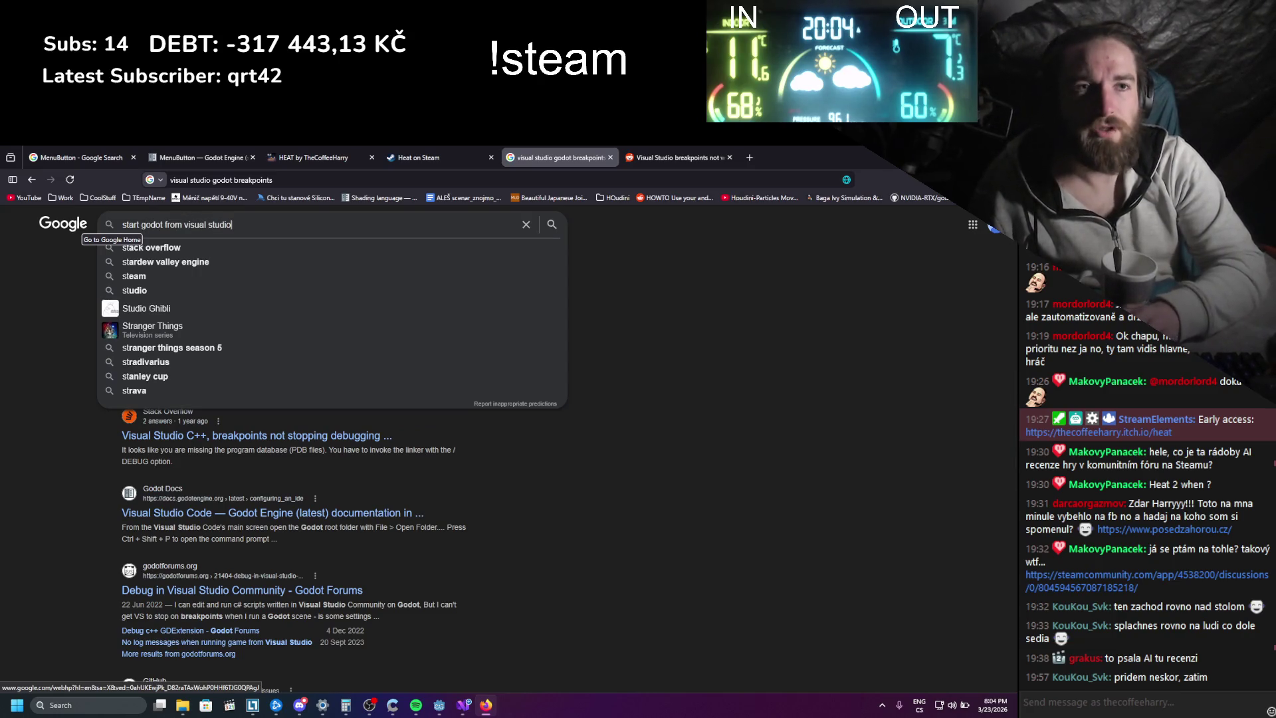
{"action": "key", "text": "Return"}
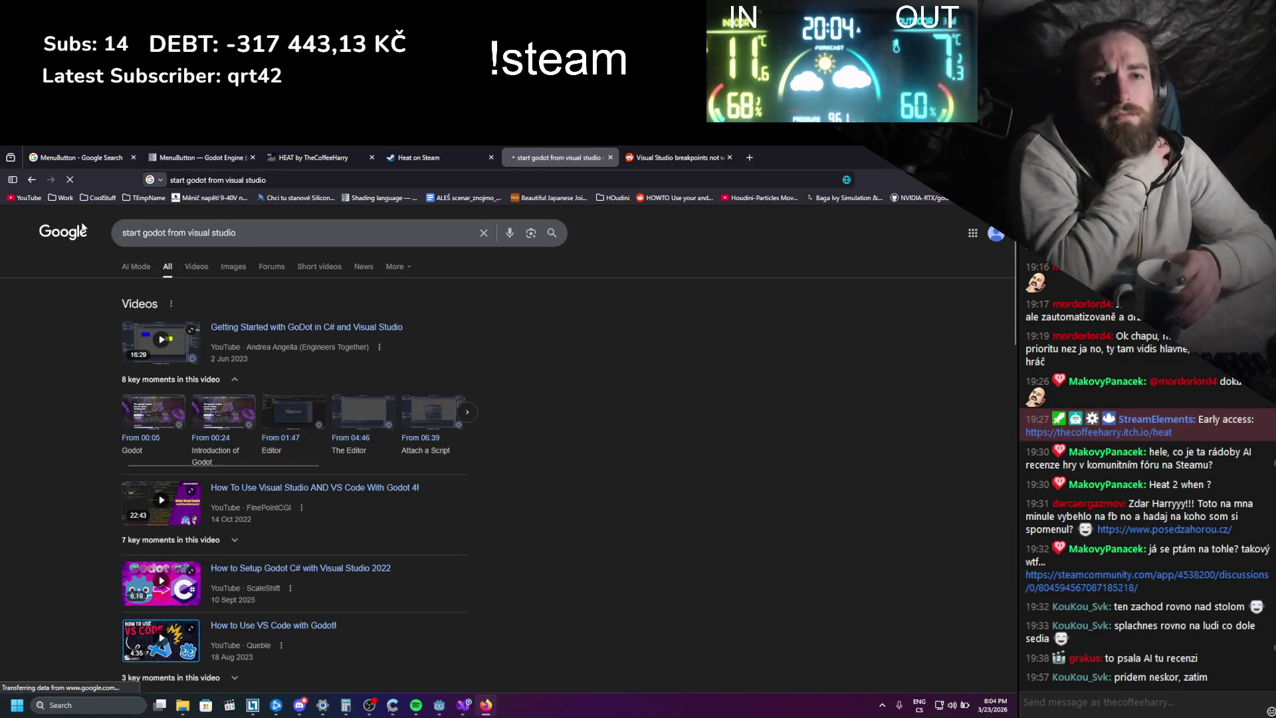
{"action": "scroll", "coordinate": [52, 399], "scroll_direction": "down", "scroll_amount": 5}
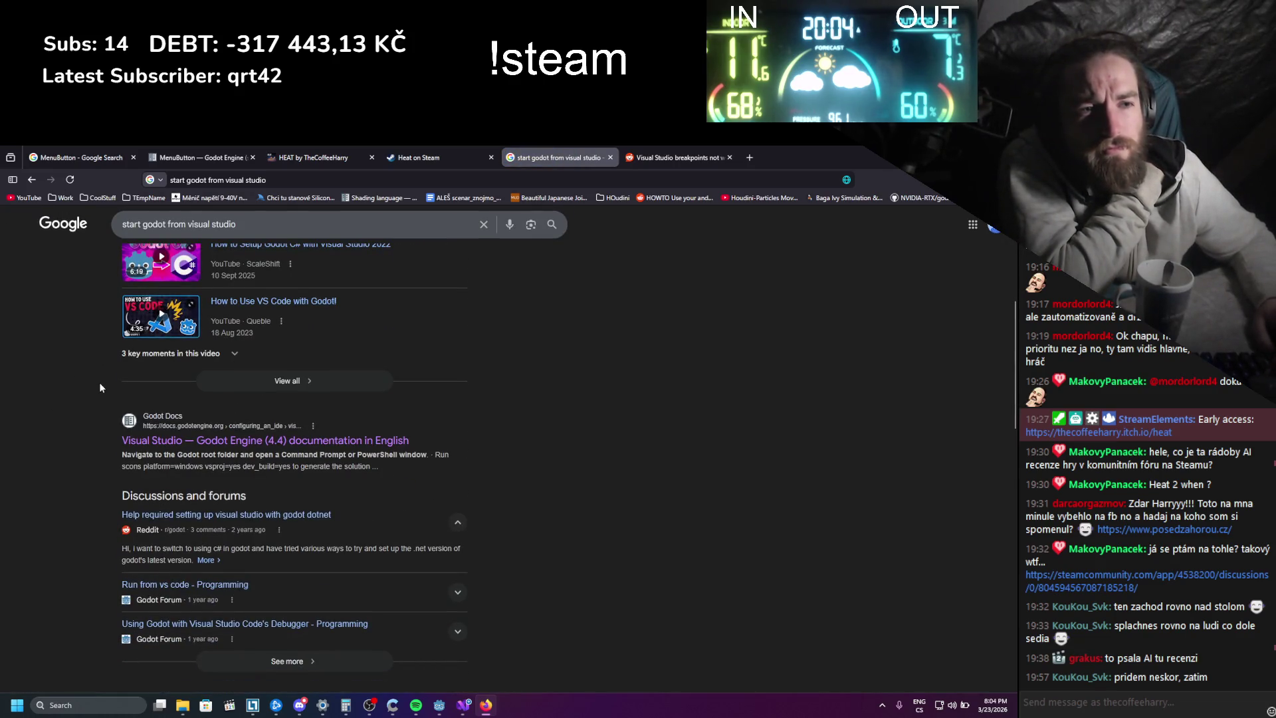
{"action": "scroll", "coordinate": [100, 386], "scroll_direction": "down", "scroll_amount": 3}
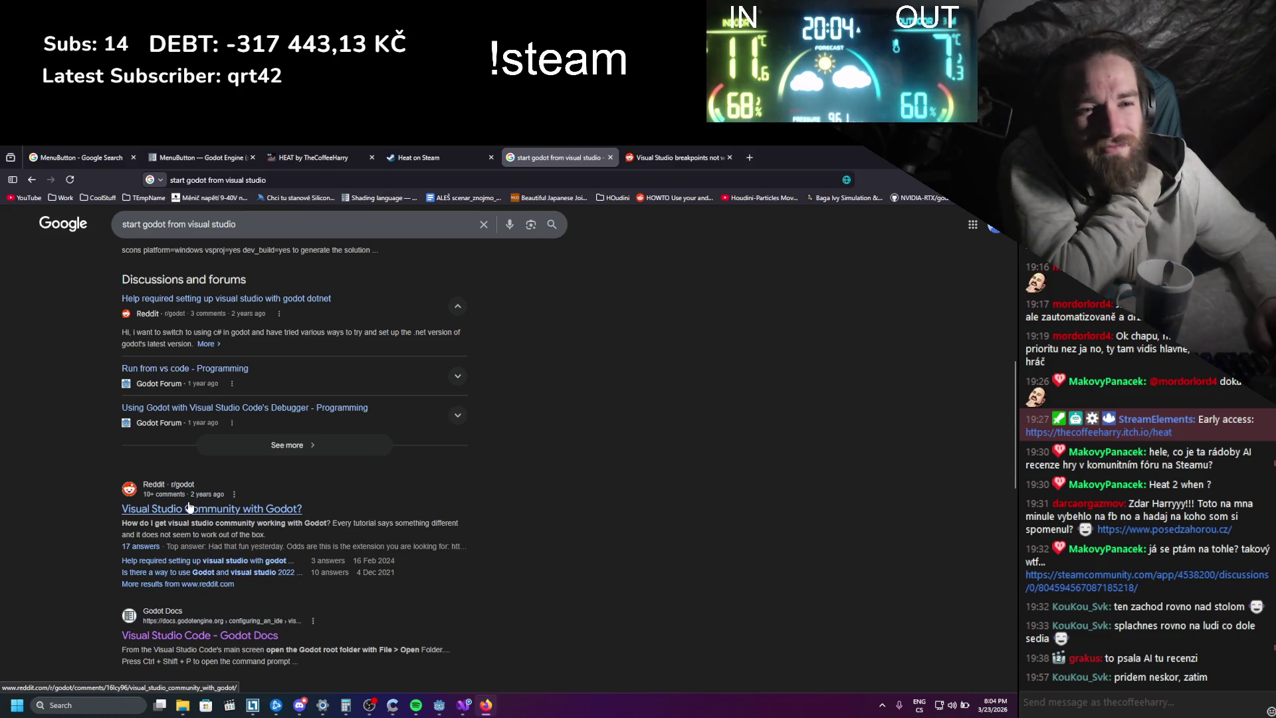
{"action": "scroll", "coordinate": [102, 476], "scroll_direction": "down", "scroll_amount": 3}
{"action": "scroll", "coordinate": [102, 476], "scroll_direction": "down", "scroll_amount": 2}
{"action": "scroll", "coordinate": [103, 476], "scroll_direction": "up", "scroll_amount": 2}
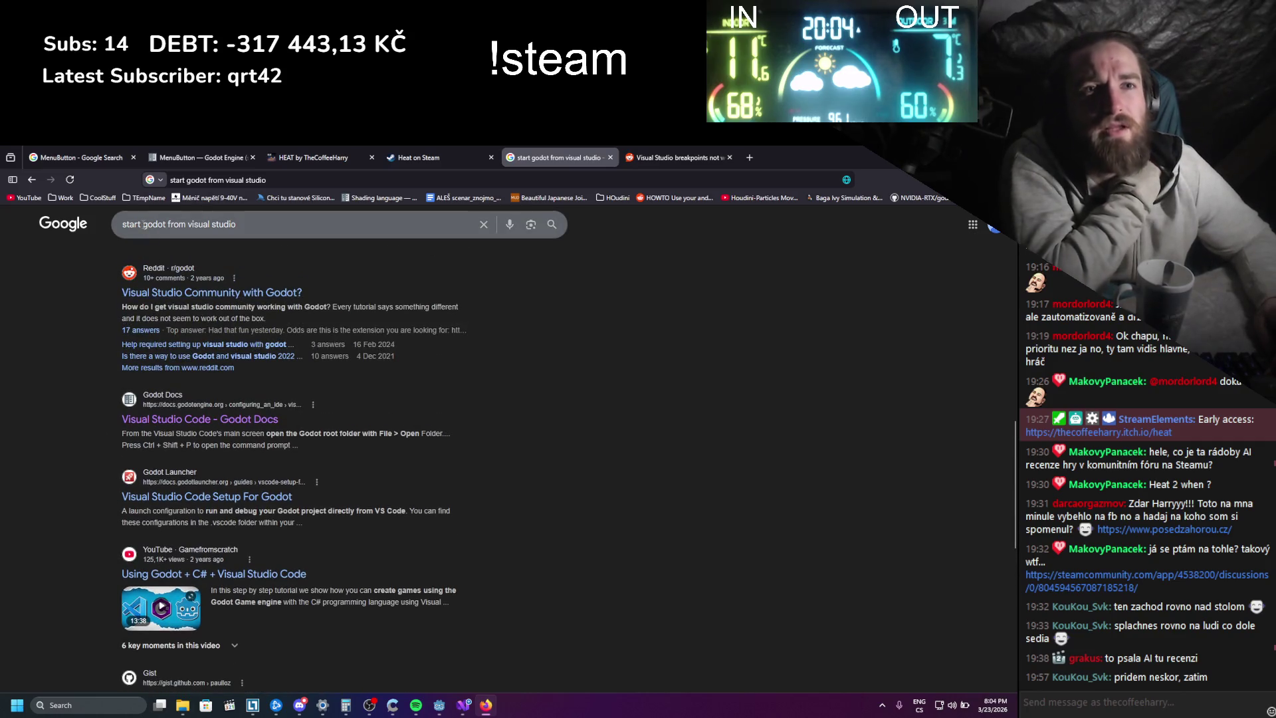
- Change the query to 'run godot from visual studio' and open the How to Use VS Code with Godot! video
{"action": "double_click", "coordinate": [133, 224]}
{"action": "type", "text": "run"}
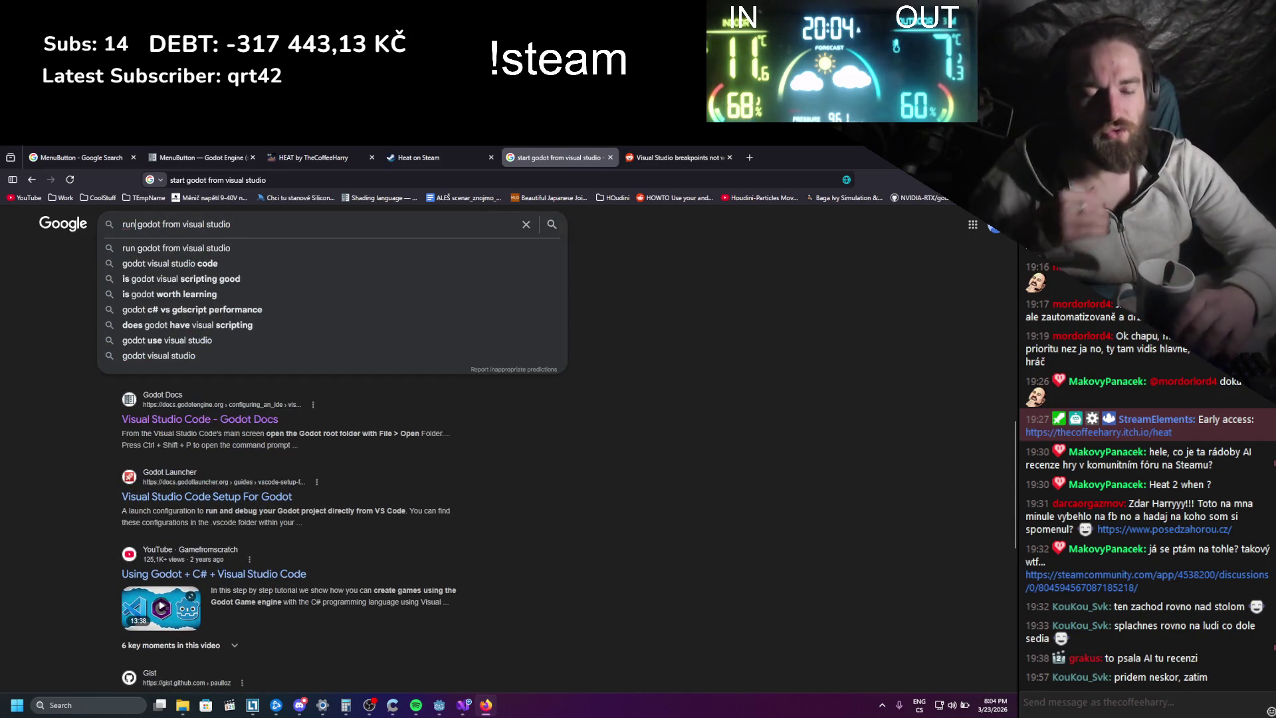
{"action": "key", "text": "Return"}
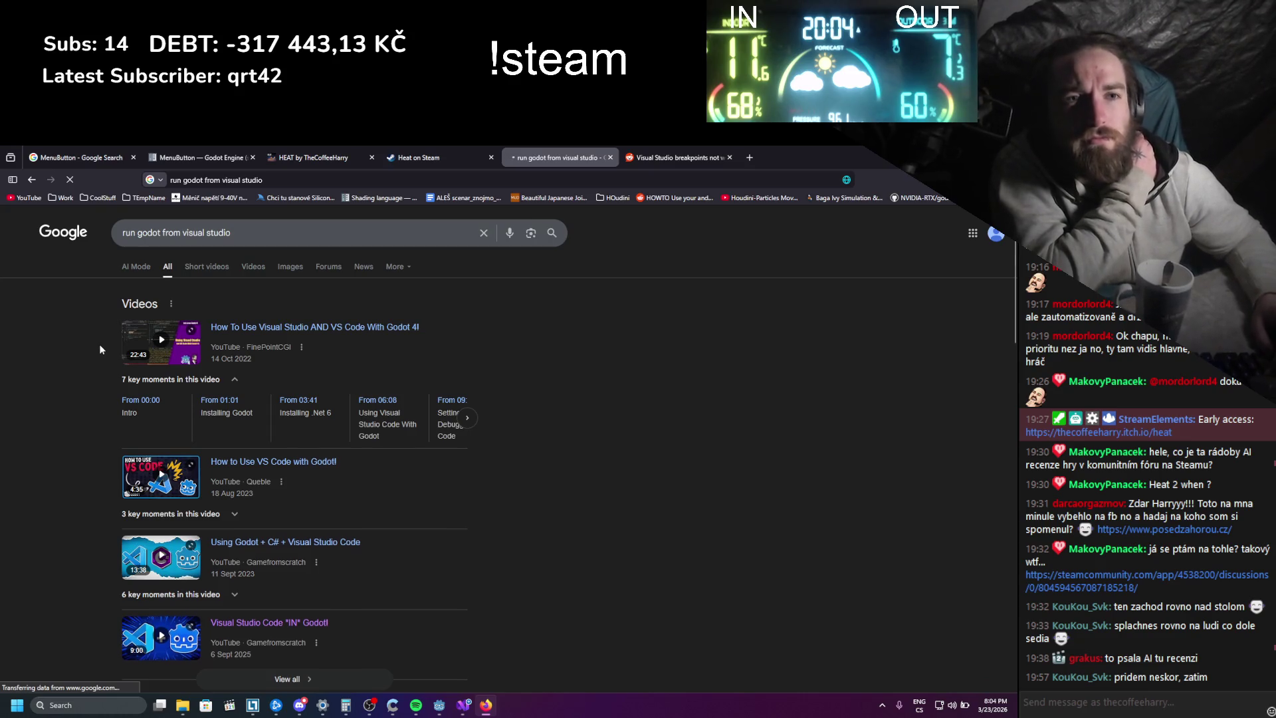
{"action": "scroll", "coordinate": [100, 345], "scroll_direction": "down", "scroll_amount": 3}
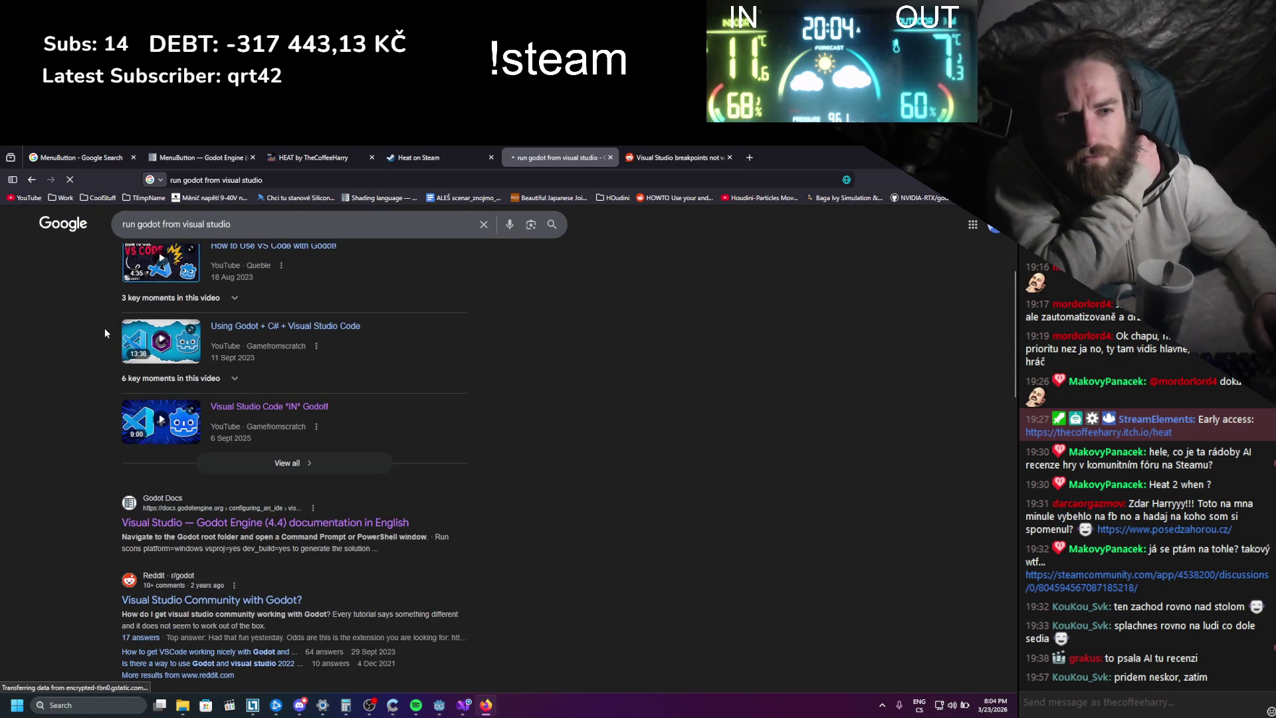
{"action": "scroll", "coordinate": [105, 329], "scroll_direction": "up", "scroll_amount": 2}
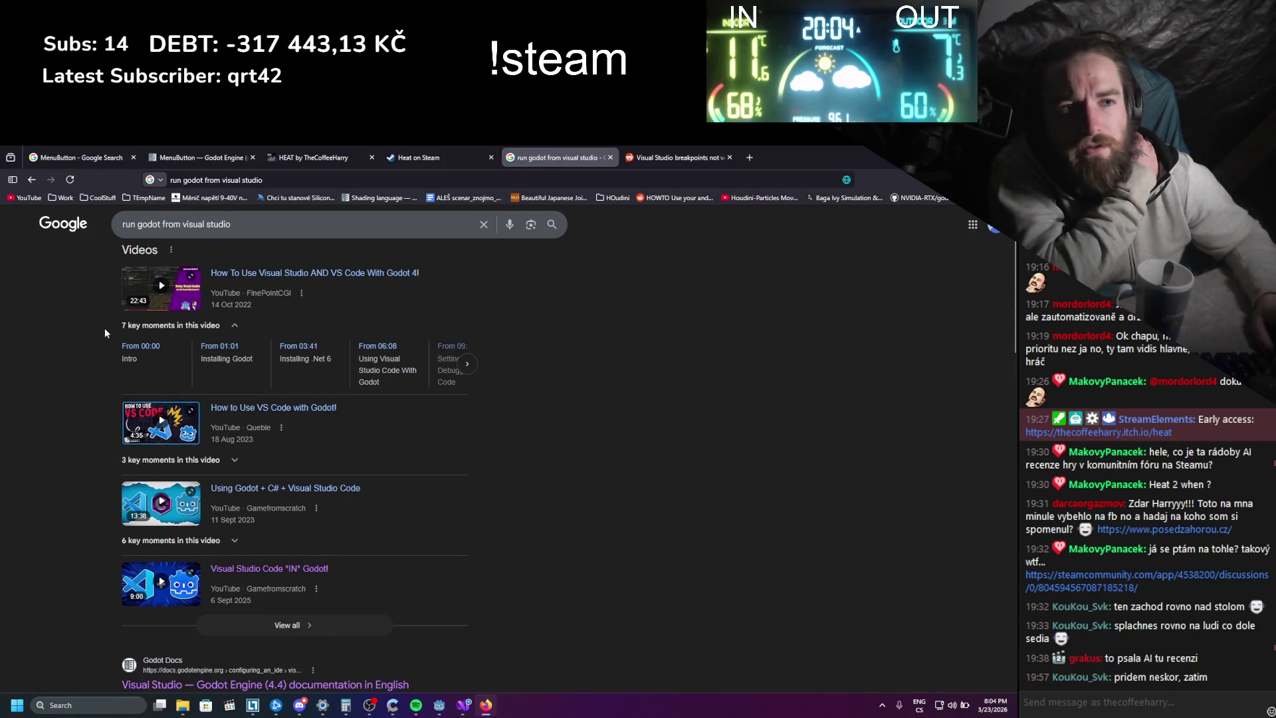
{"action": "left_click", "coordinate": [273, 413]}
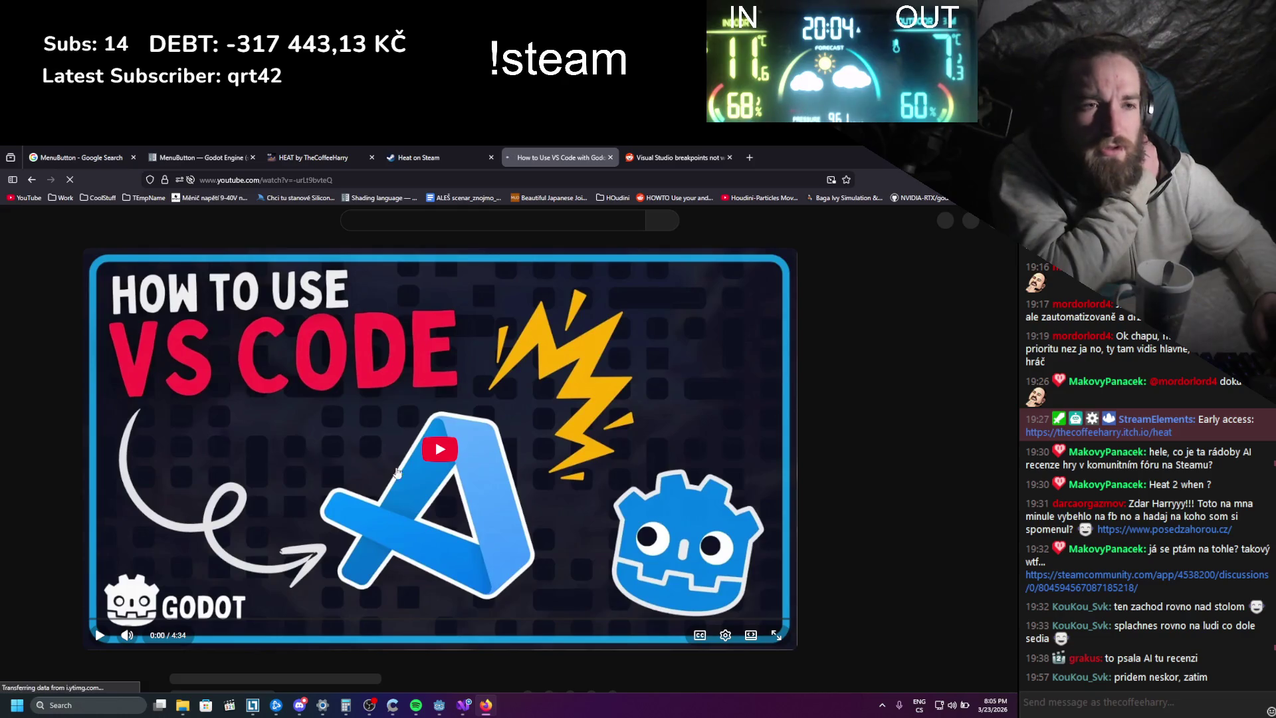
- Skip ahead to the Godot_tools and external editor setup parts, pause, and go back to the results
{"action": "key", "text": "Right"}
{"action": "key", "text": "Right"}
{"action": "key", "text": "Right"}
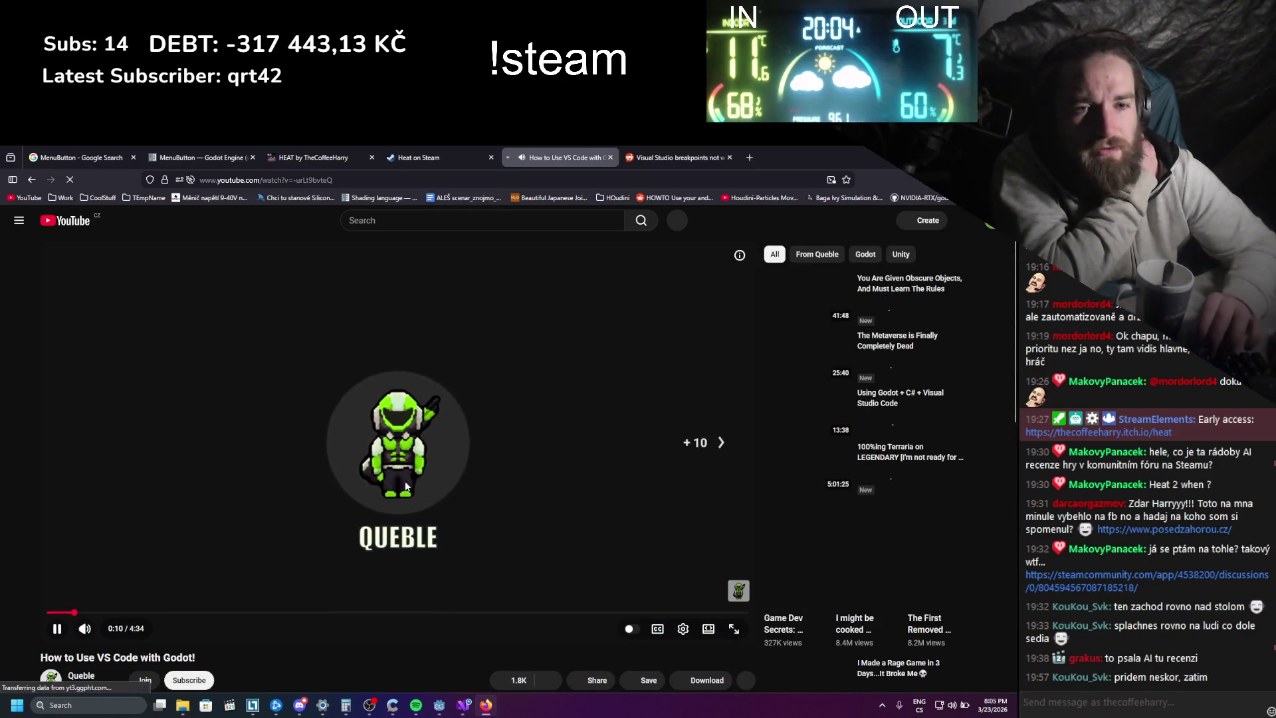
{"action": "key", "text": "Right"}
{"action": "key", "text": "Right"}
{"action": "key", "text": "Right"}
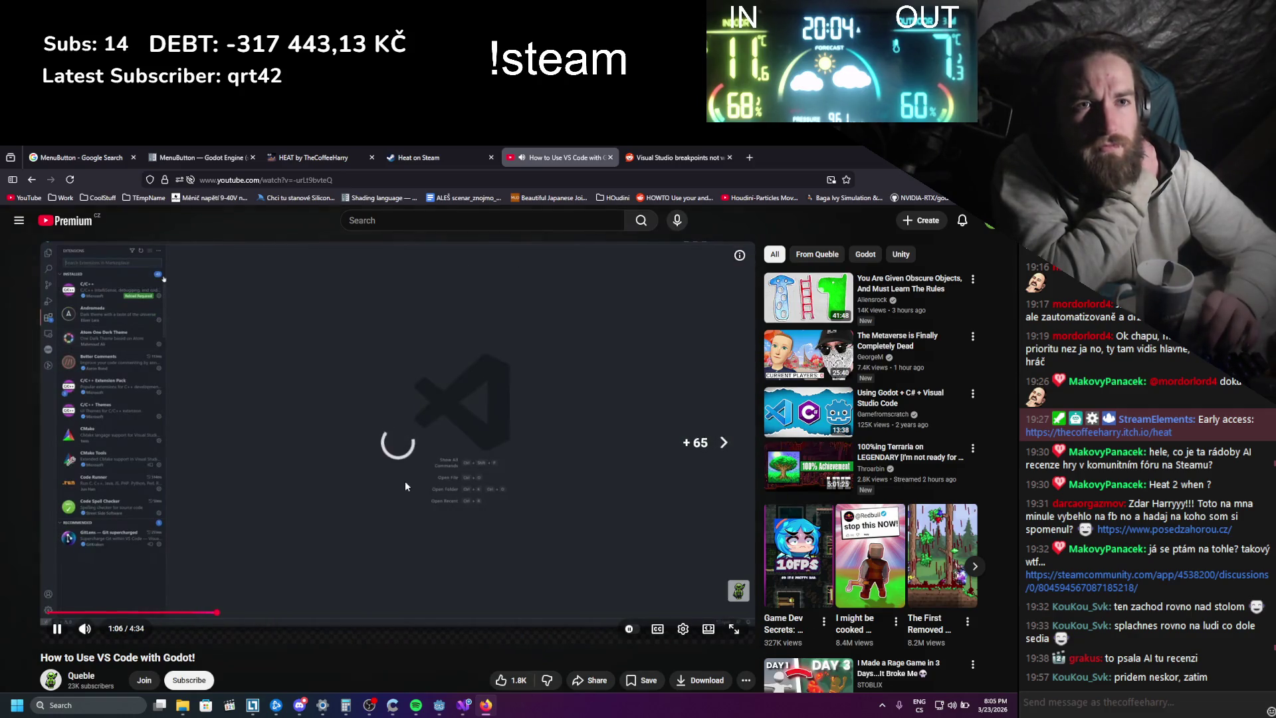
{"action": "key", "text": "Right"}
{"action": "key", "text": "Right"}
{"action": "key", "text": "Right"}
{"action": "key", "text": "Right"}
{"action": "key", "text": "Right"}
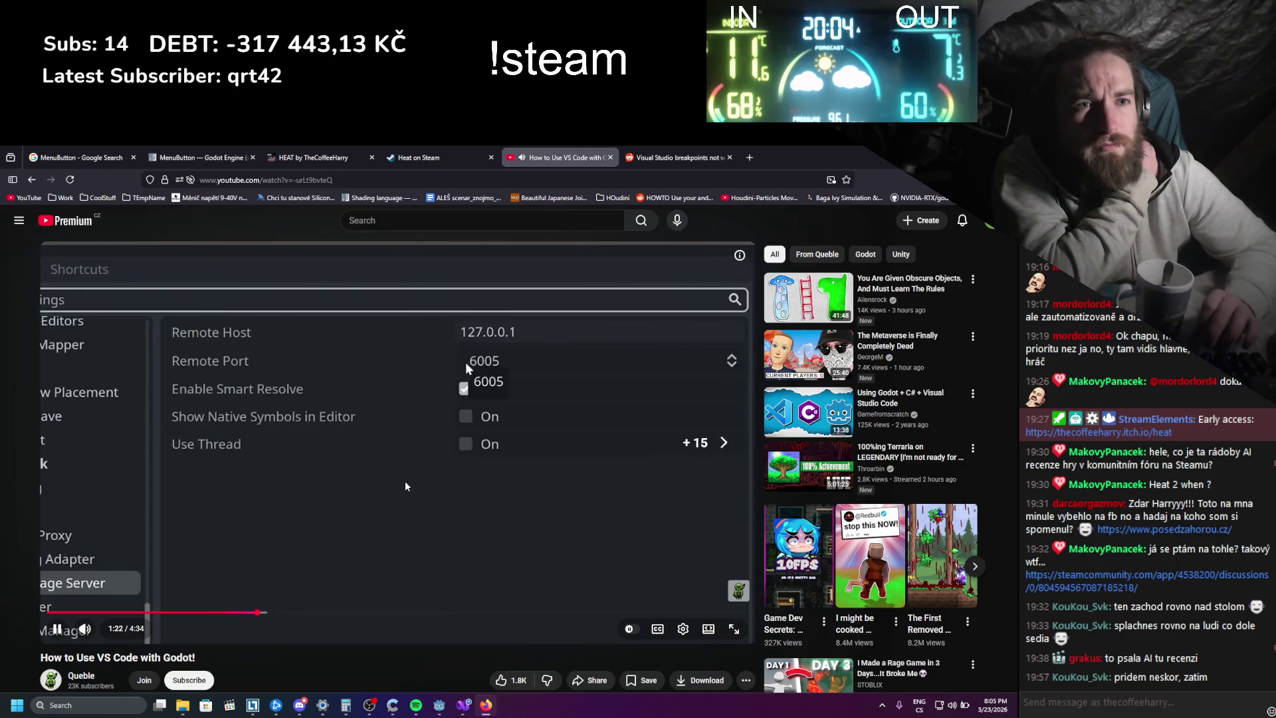
{"action": "key", "text": "Right"}
{"action": "key", "text": "Right"}
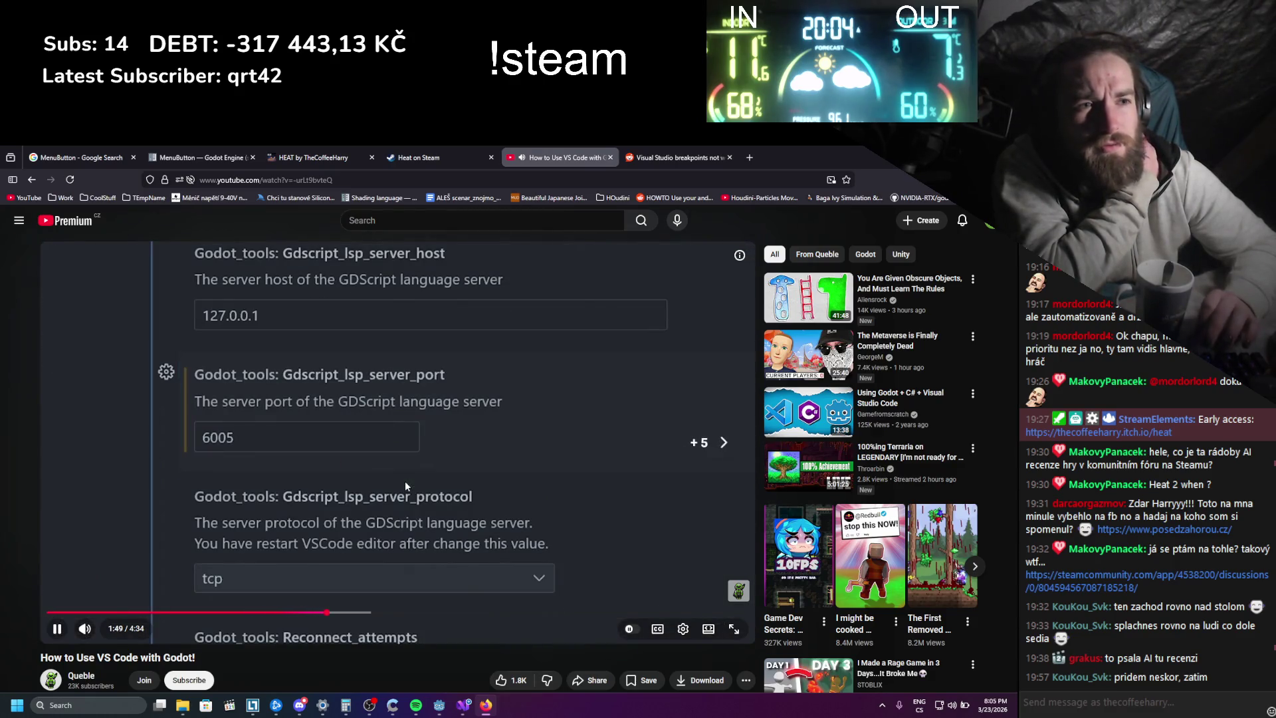
{"action": "key", "text": "Right"}
{"action": "key", "text": "Right"}
{"action": "key", "text": "Right"}
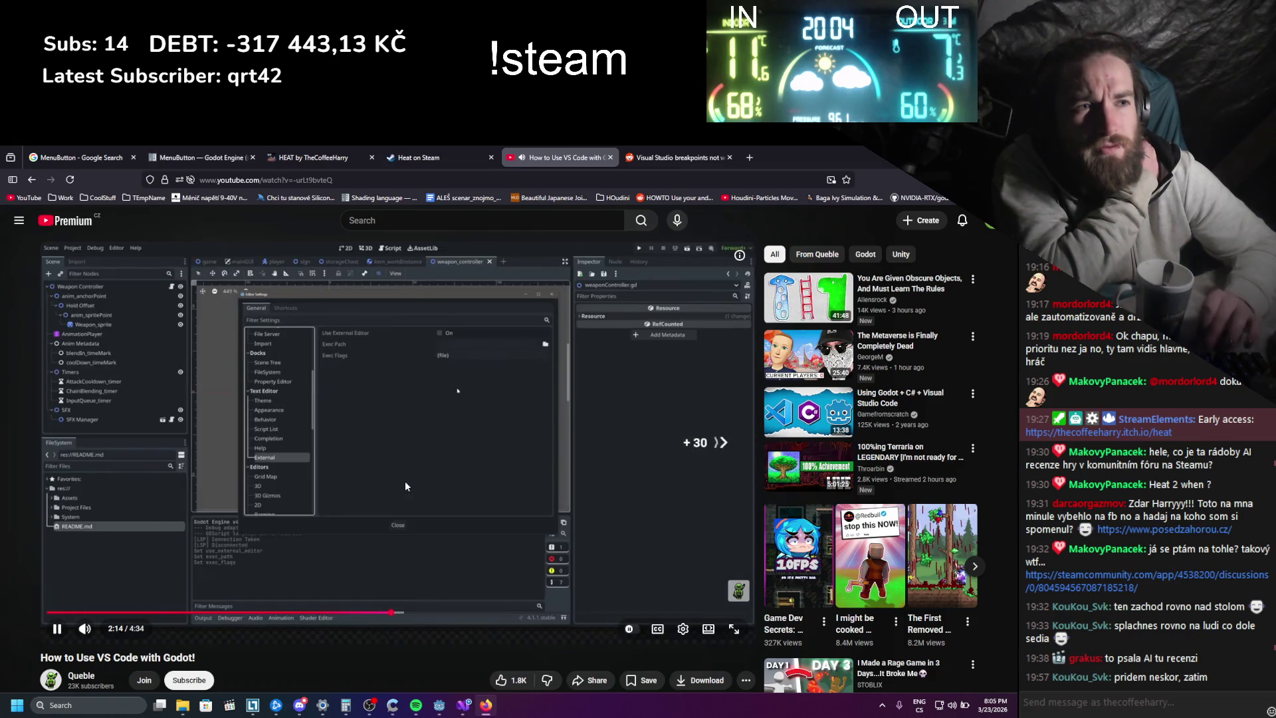
{"action": "key", "text": "Right"}
{"action": "key", "text": "Right"}
{"action": "key", "text": "Right"}
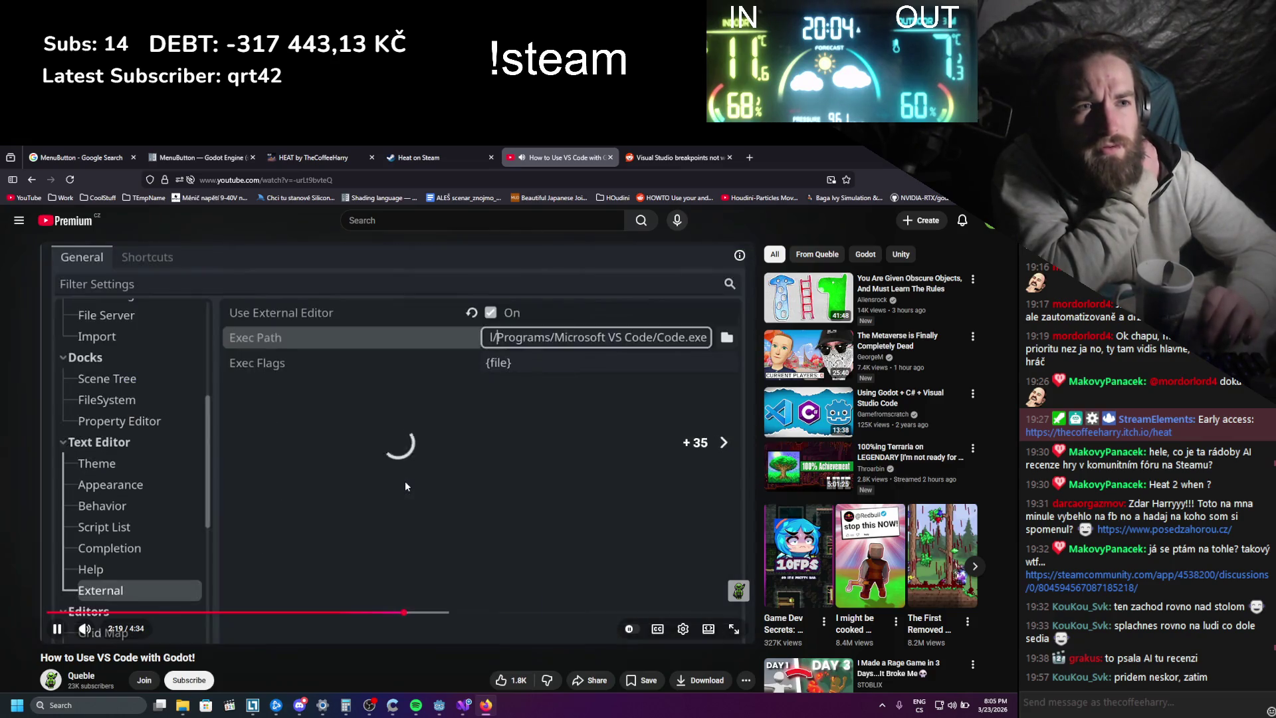
{"action": "key", "text": "Right"}
{"action": "key", "text": "Right"}
{"action": "key", "text": "Right"}
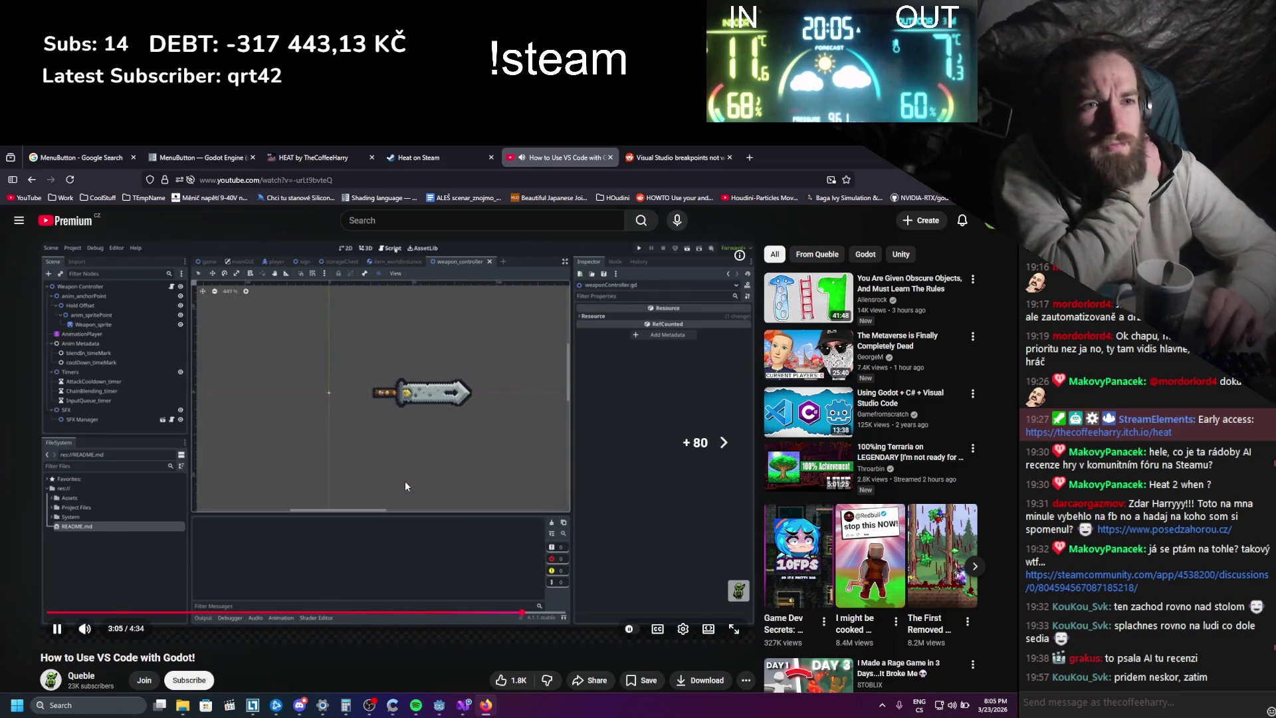
{"action": "key", "text": "space"}
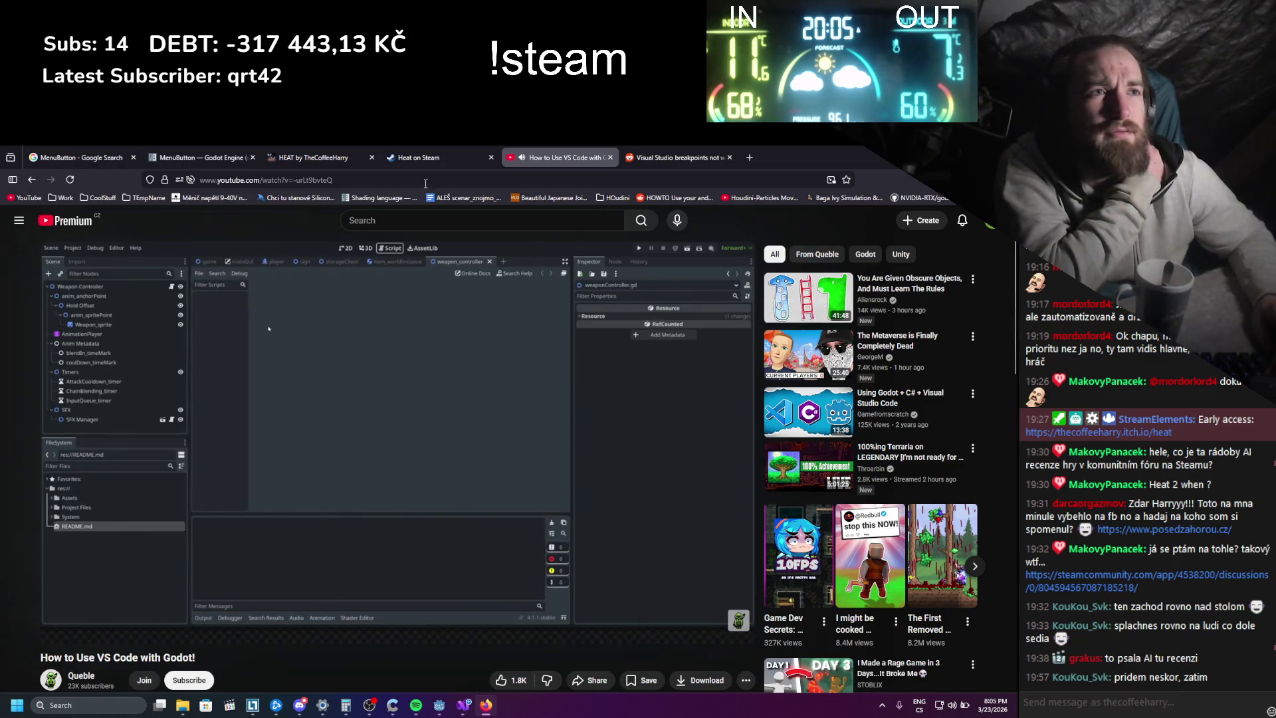
{"action": "left_click", "coordinate": [31, 180]}
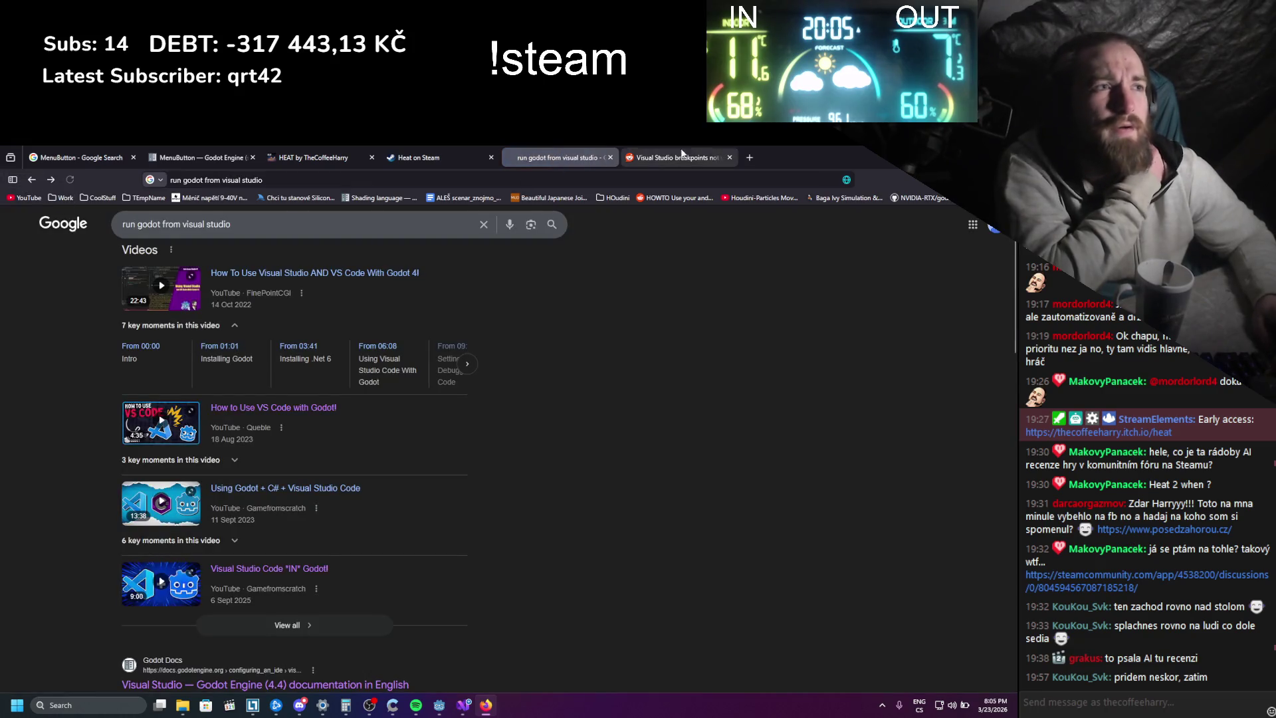
- Search for ChatGPT in a new tab and open the ChatGPT site
{"action": "left_click", "coordinate": [751, 157]}
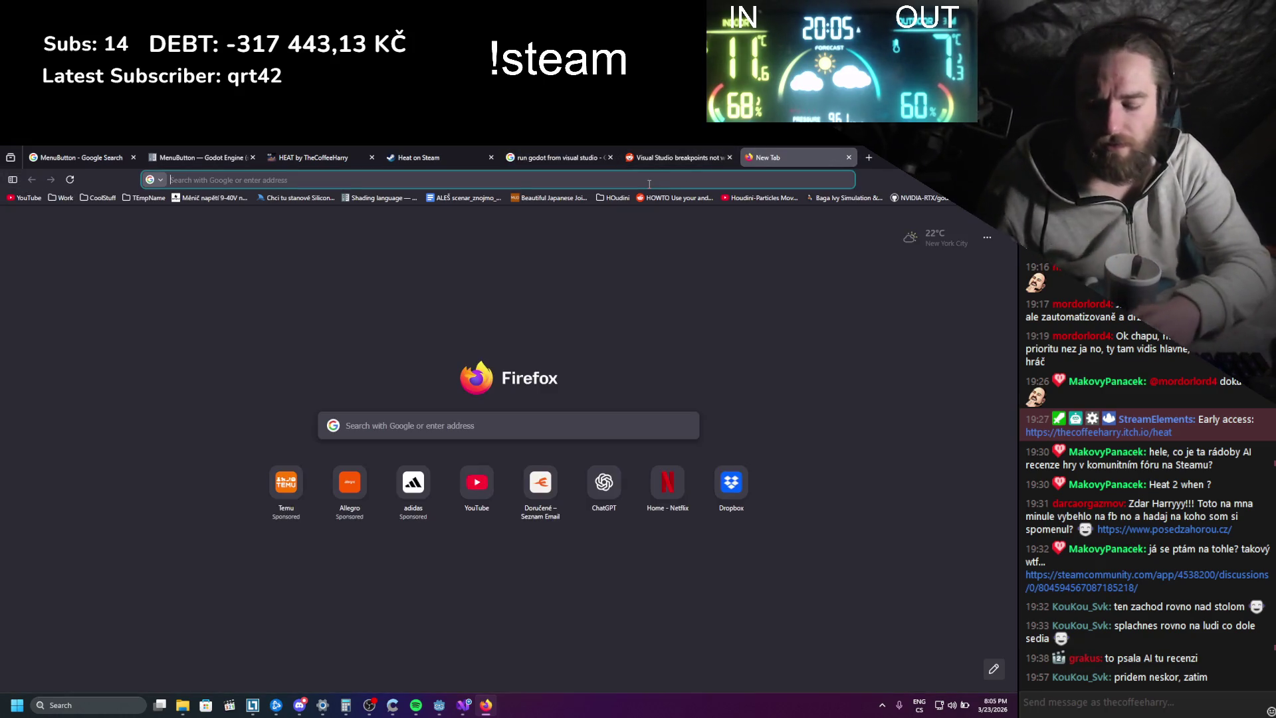
{"action": "type", "text": "dhatgpt"}
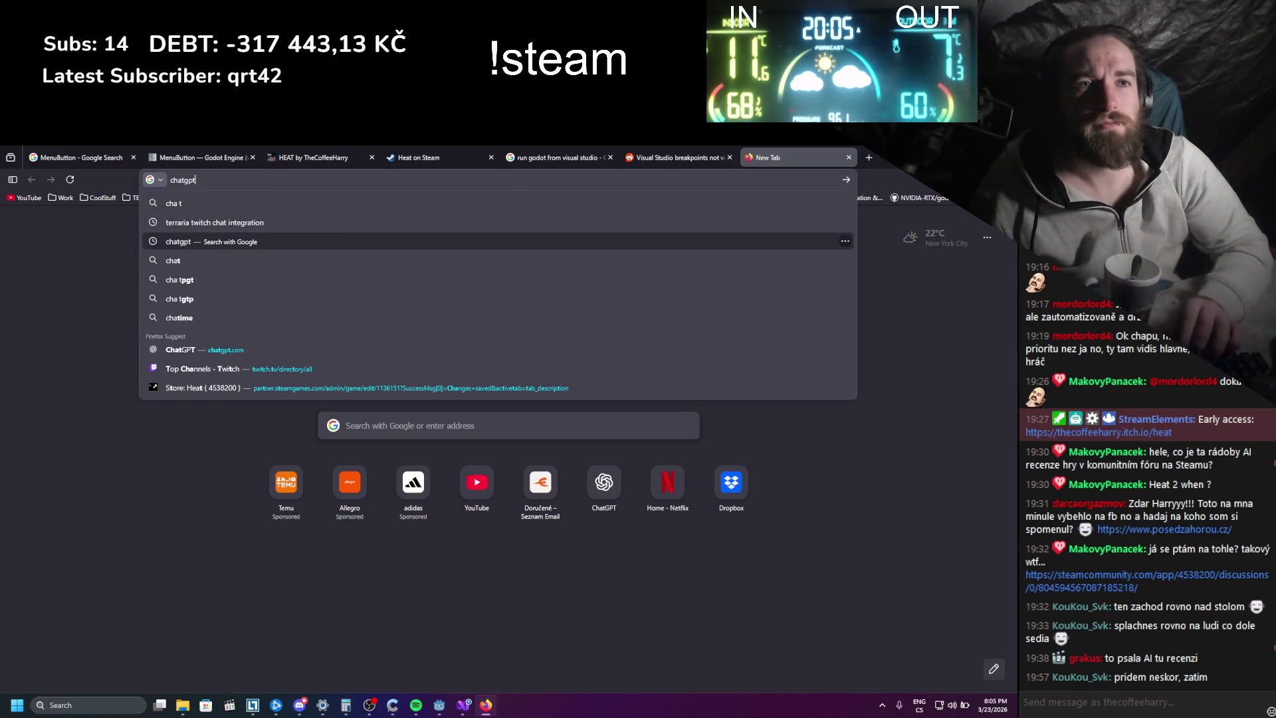
{"action": "key", "text": "Return"}
{"action": "left_click", "coordinate": [176, 364]}
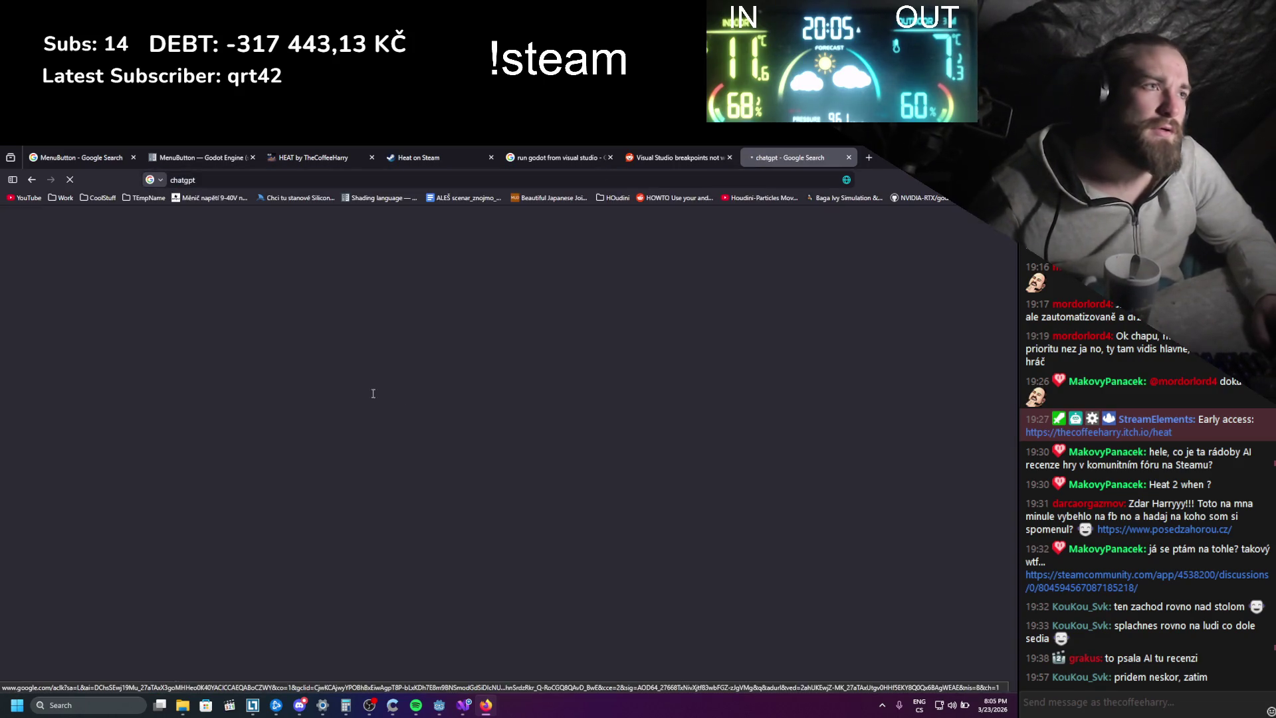
- Ask ChatGPT how to run a Godot game instance from Visual Studio, read the answer, then return
{"action": "type", "text": "how do I run god"}
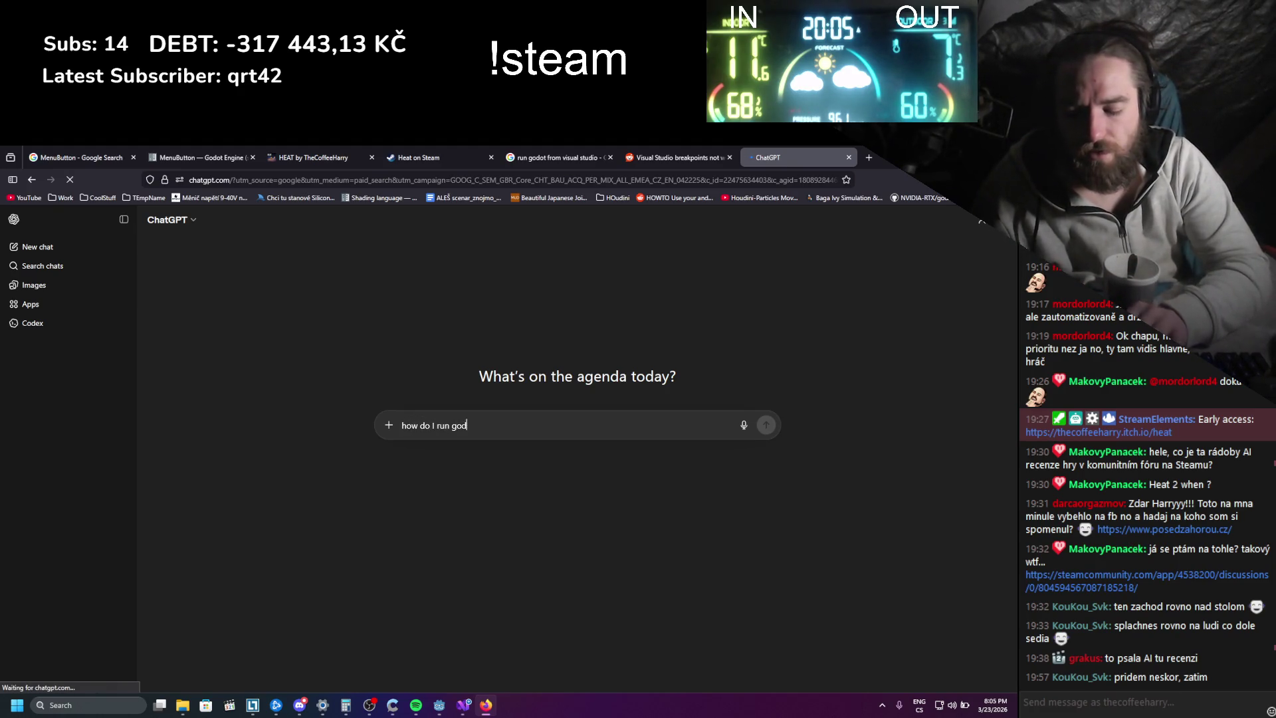
{"action": "type", "text": "ot game instance from visual studio"}
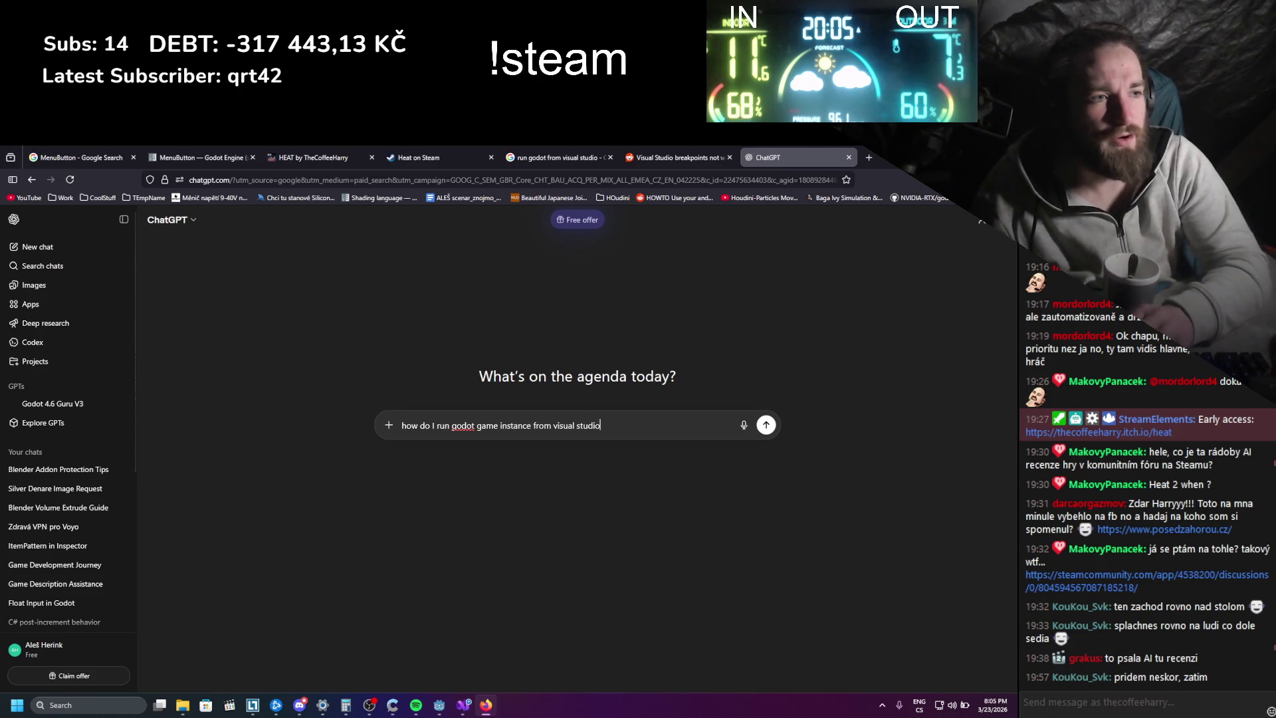
{"action": "key", "text": "Return"}
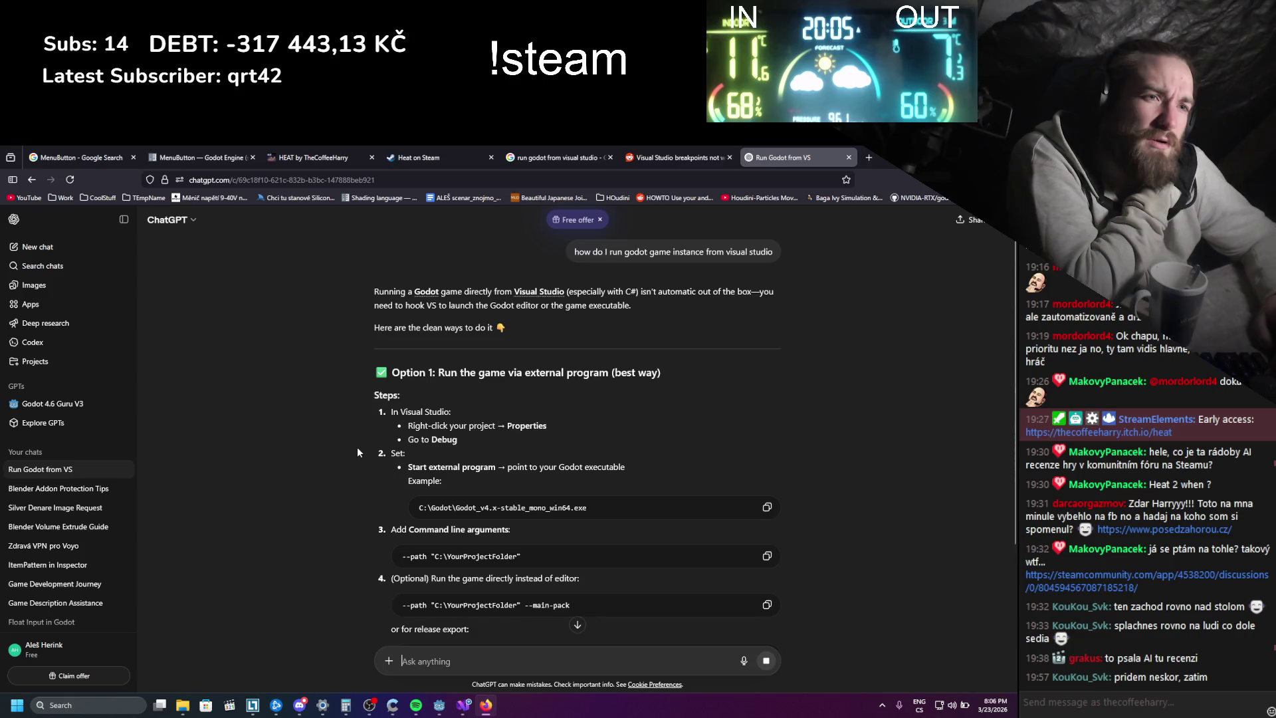
{"action": "scroll", "coordinate": [357, 446], "scroll_direction": "down", "scroll_amount": 2}
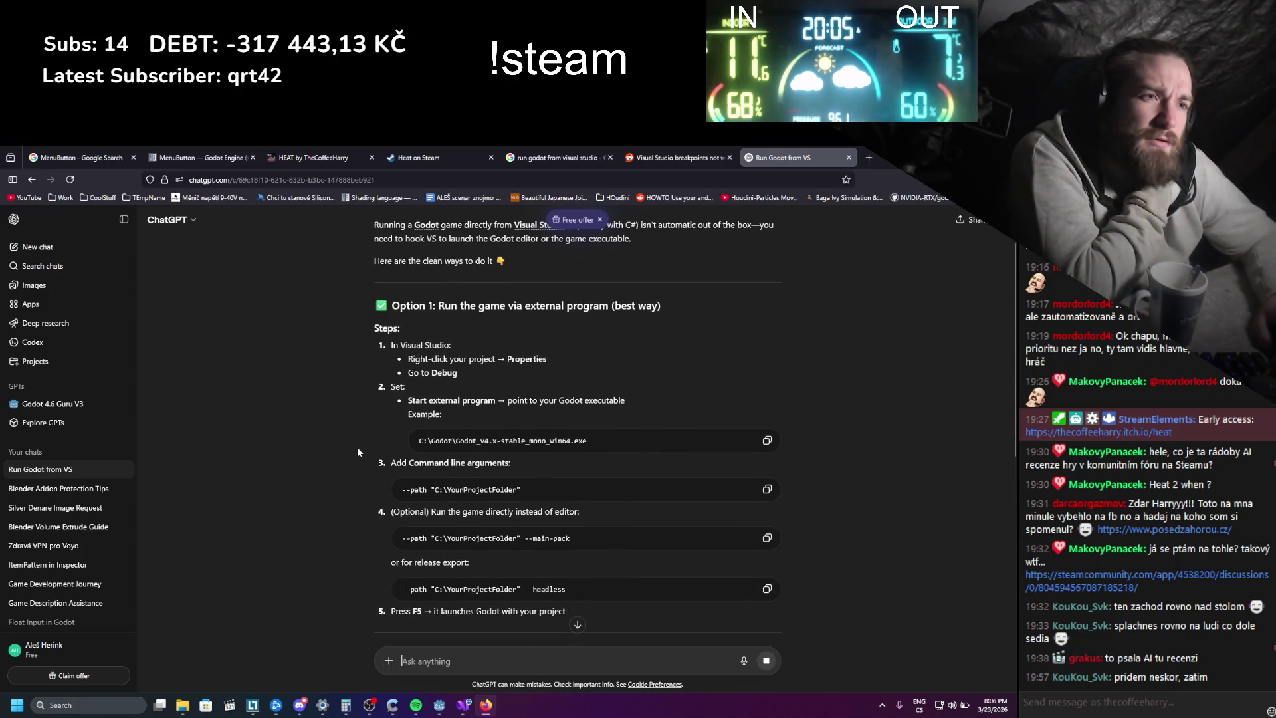
{"action": "scroll", "coordinate": [358, 453], "scroll_direction": "down", "scroll_amount": 2}
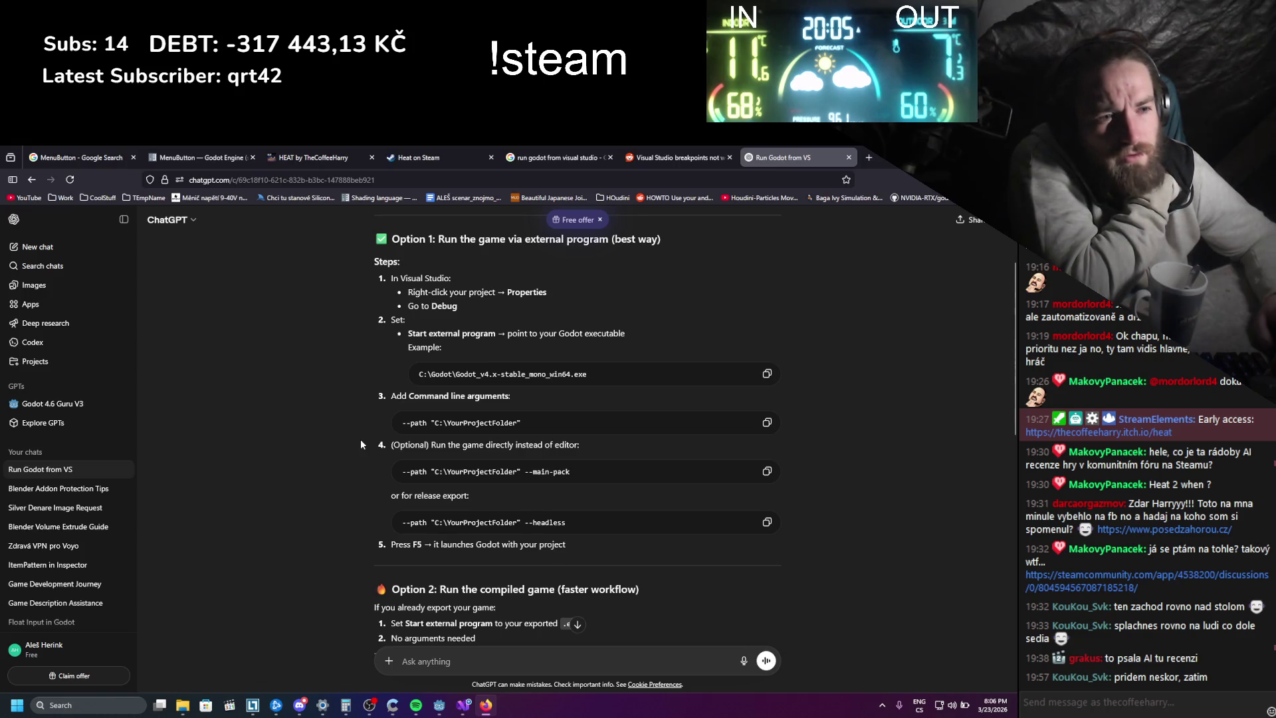
{"action": "scroll", "coordinate": [360, 444], "scroll_direction": "up", "scroll_amount": 2}
{"action": "scroll", "coordinate": [361, 444], "scroll_direction": "down", "scroll_amount": 1}
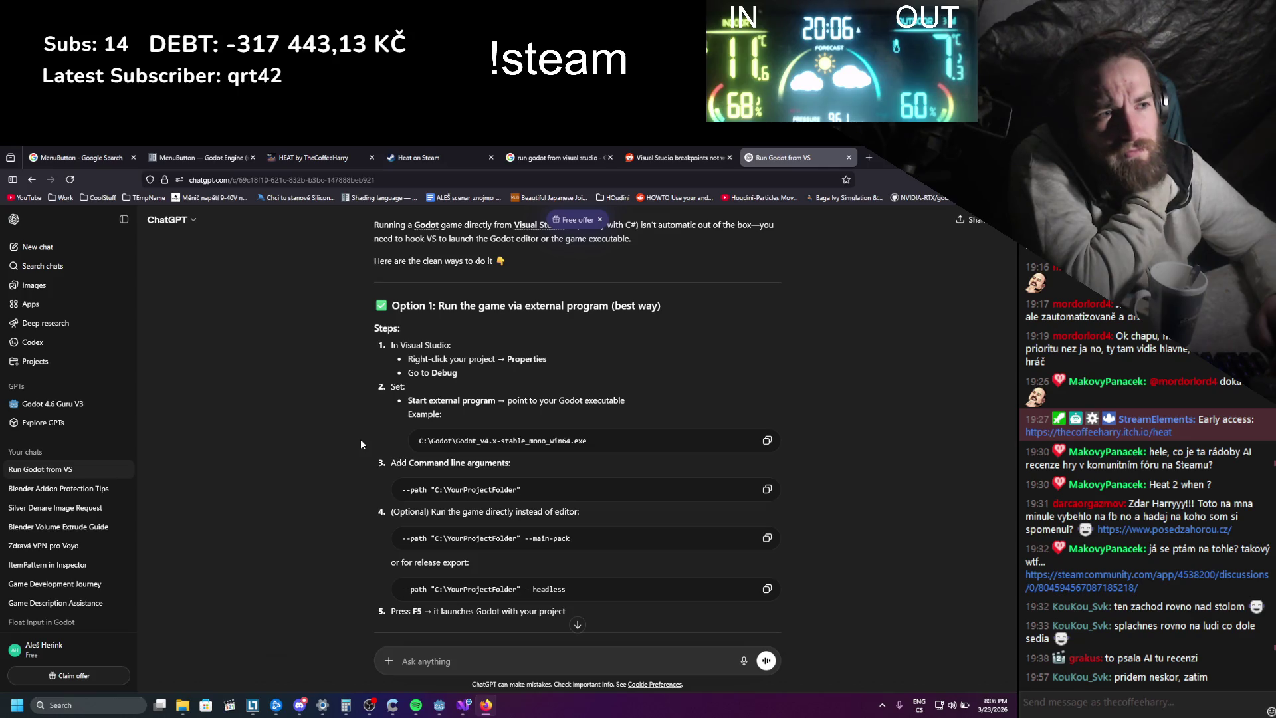
{"action": "scroll", "coordinate": [360, 440], "scroll_direction": "down", "scroll_amount": 3}
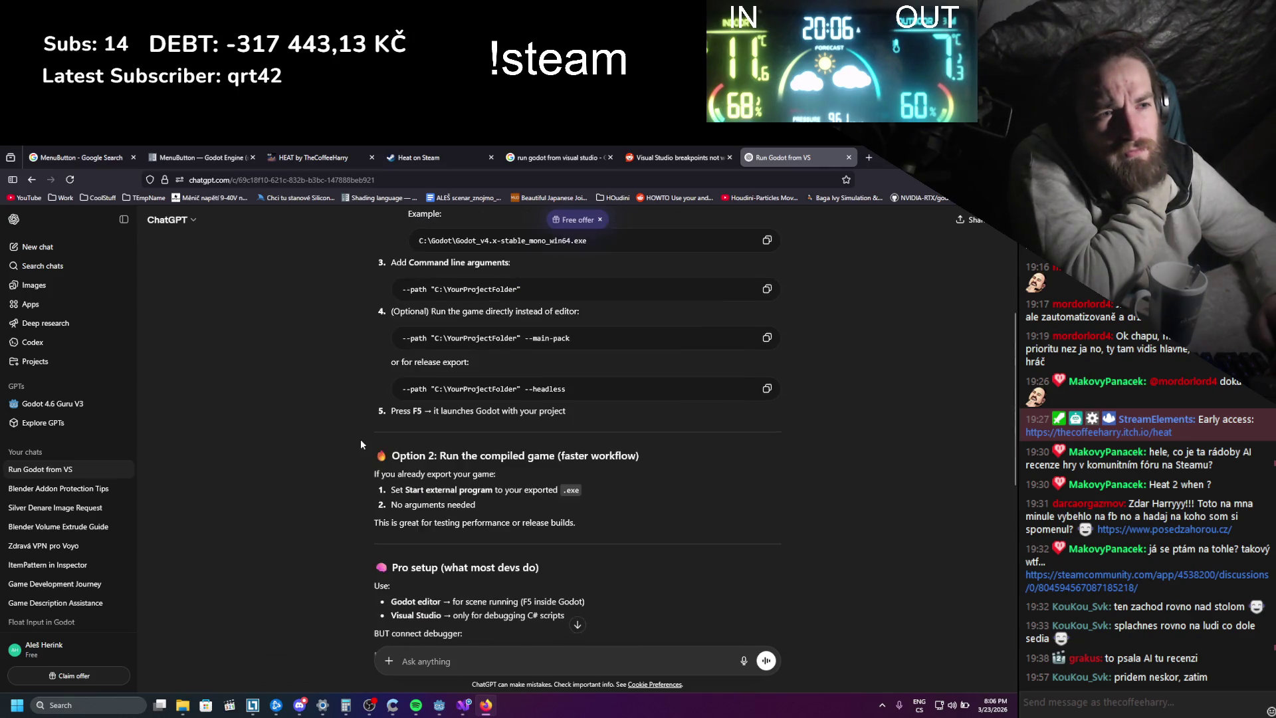
{"action": "scroll", "coordinate": [361, 443], "scroll_direction": "down", "scroll_amount": 2}
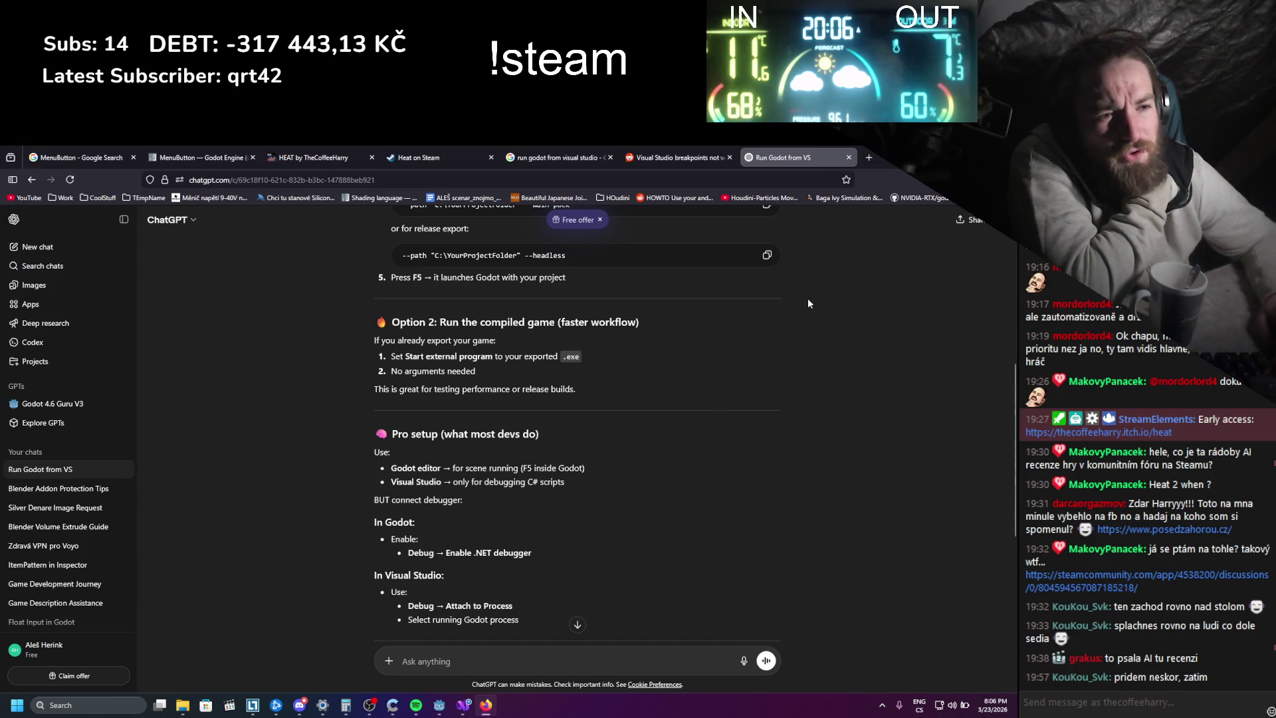
{"action": "key", "text": "alt+Tab"}
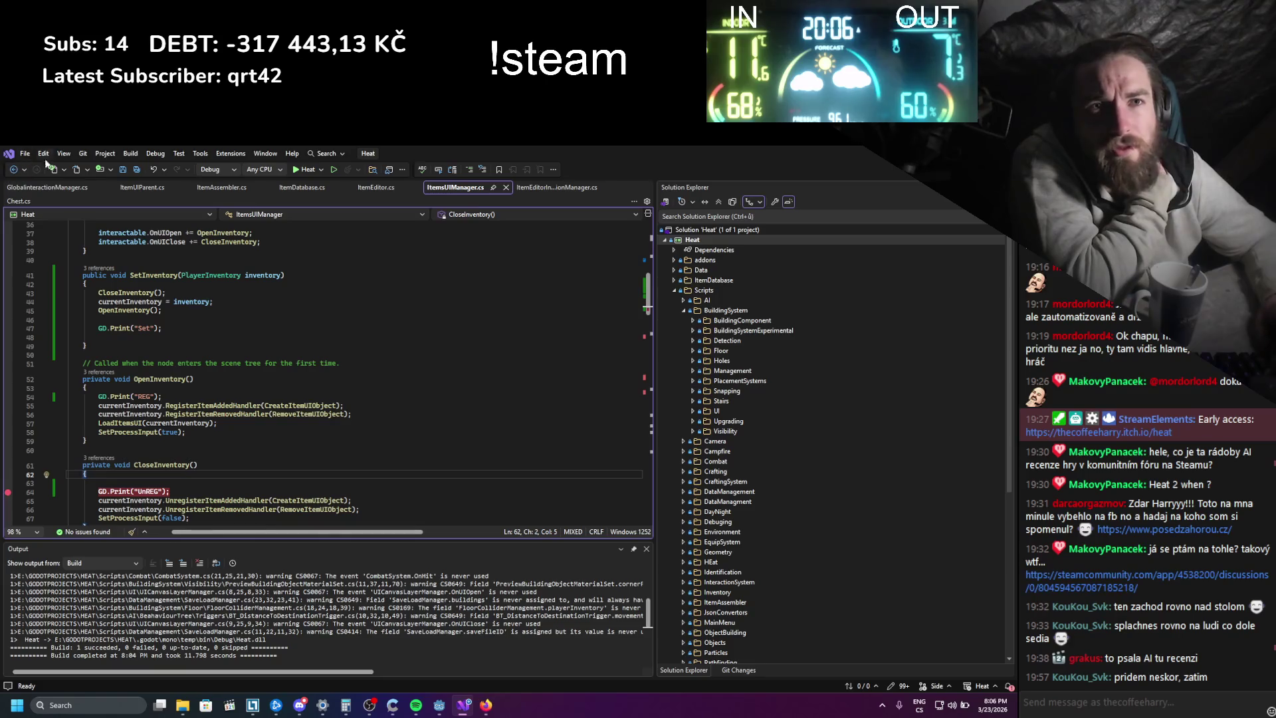
- Bring Godot forward, open Project Settings, and filter the settings for 'debug'
{"action": "left_click", "coordinate": [439, 704]}
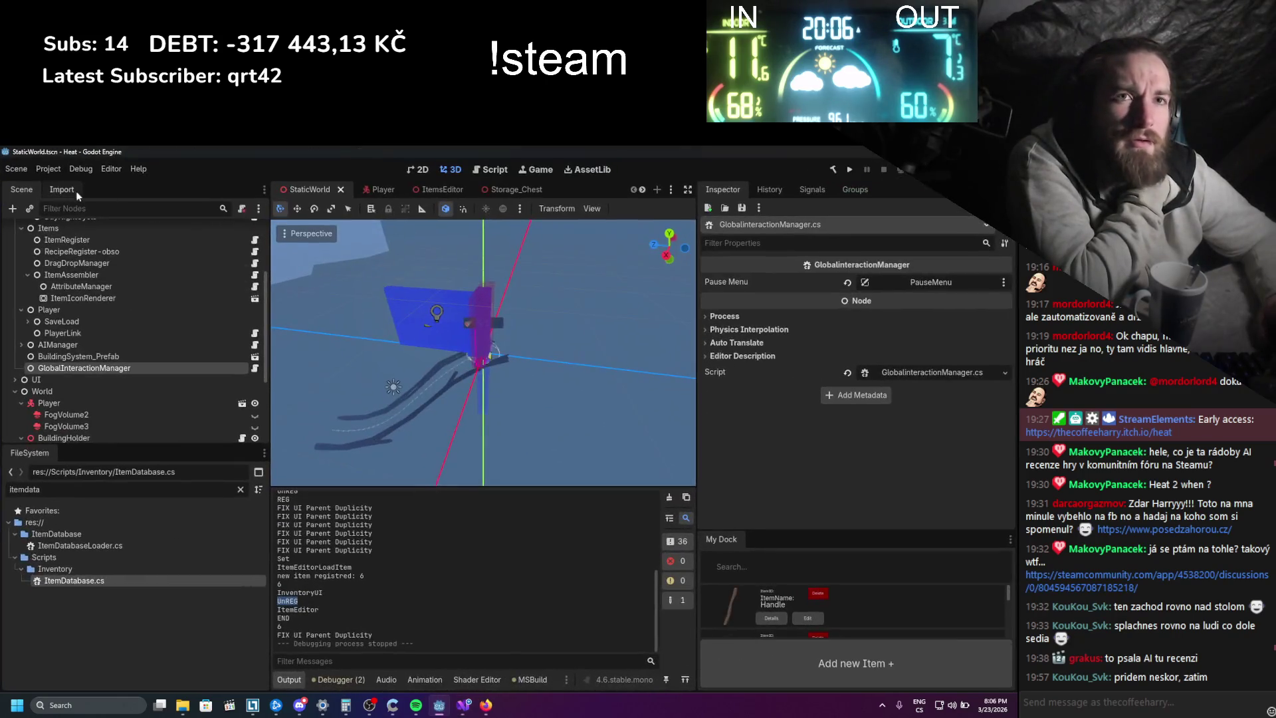
{"action": "left_click", "coordinate": [49, 170]}
{"action": "left_click", "coordinate": [63, 182]}
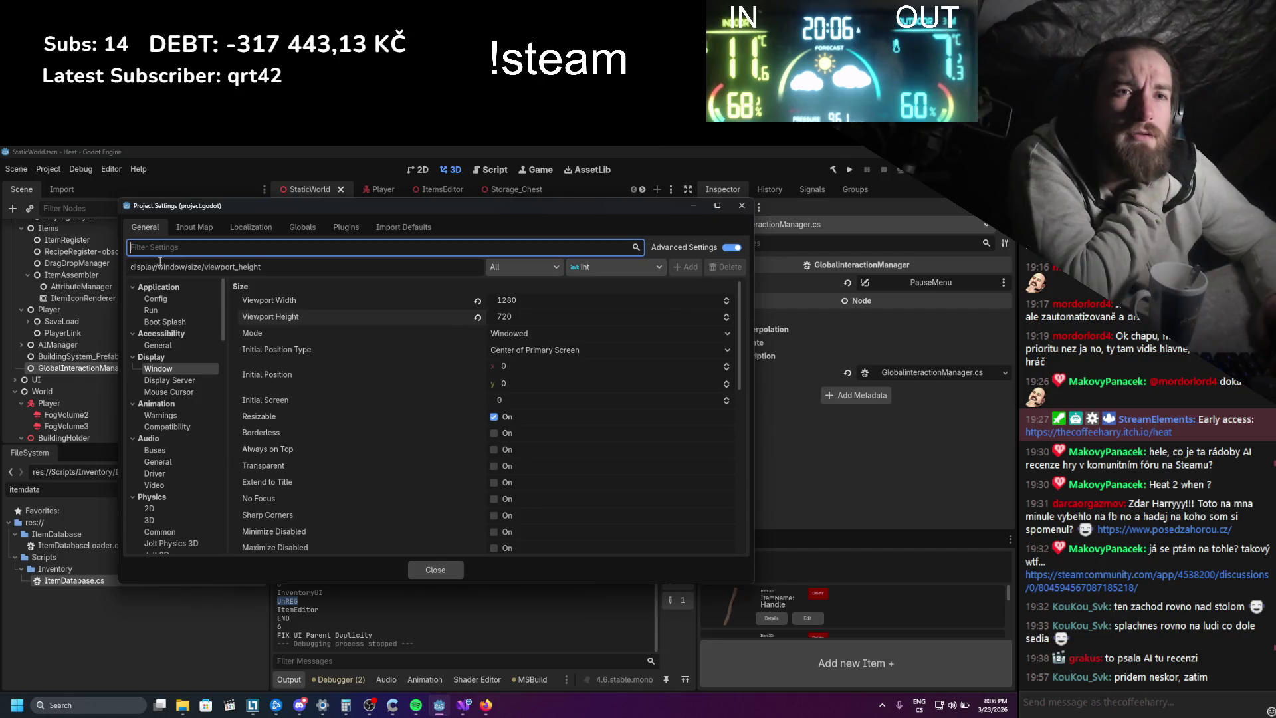
{"action": "scroll", "coordinate": [167, 329], "scroll_direction": "down", "scroll_amount": 5}
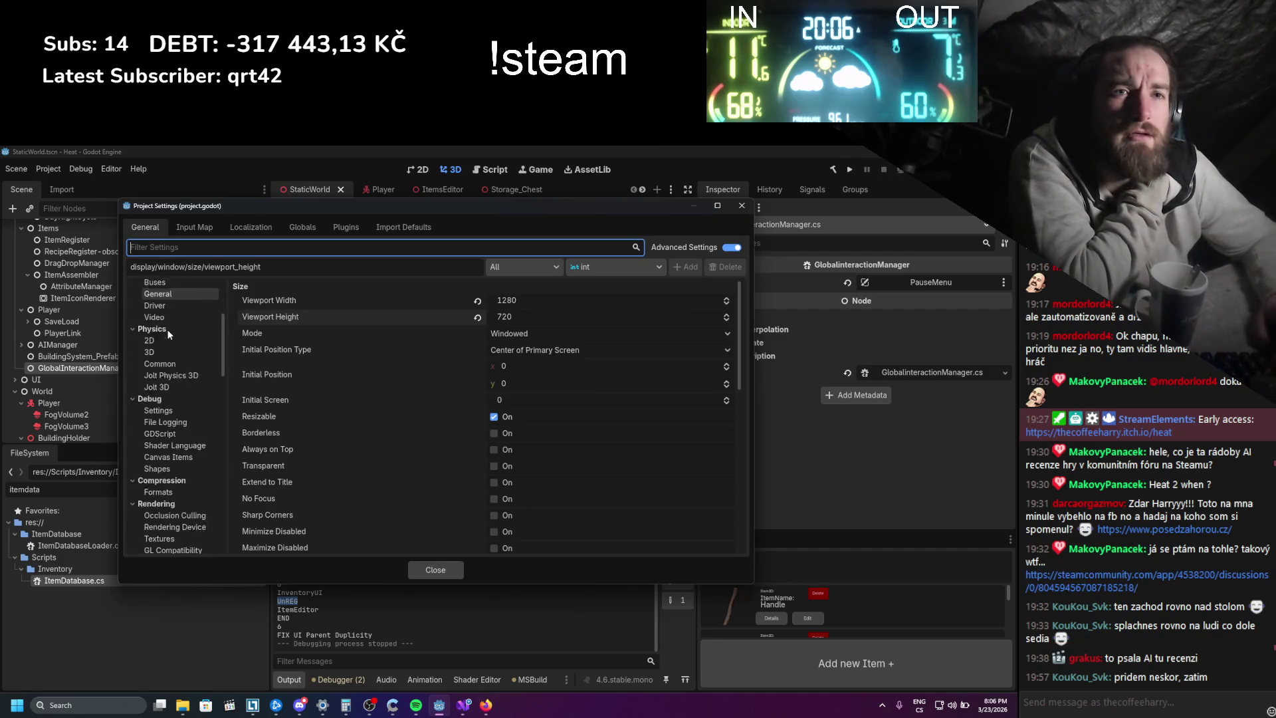
{"action": "scroll", "coordinate": [168, 333], "scroll_direction": "down", "scroll_amount": 15}
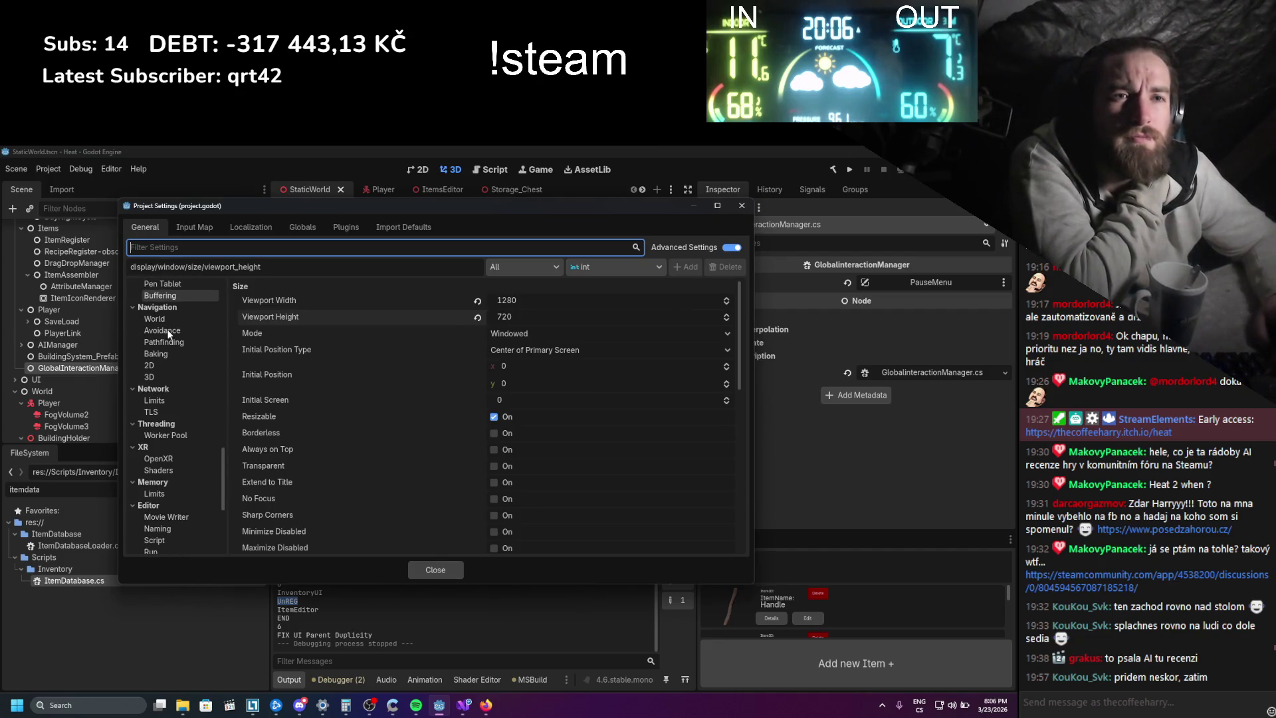
{"action": "scroll", "coordinate": [169, 334], "scroll_direction": "down", "scroll_amount": 3}
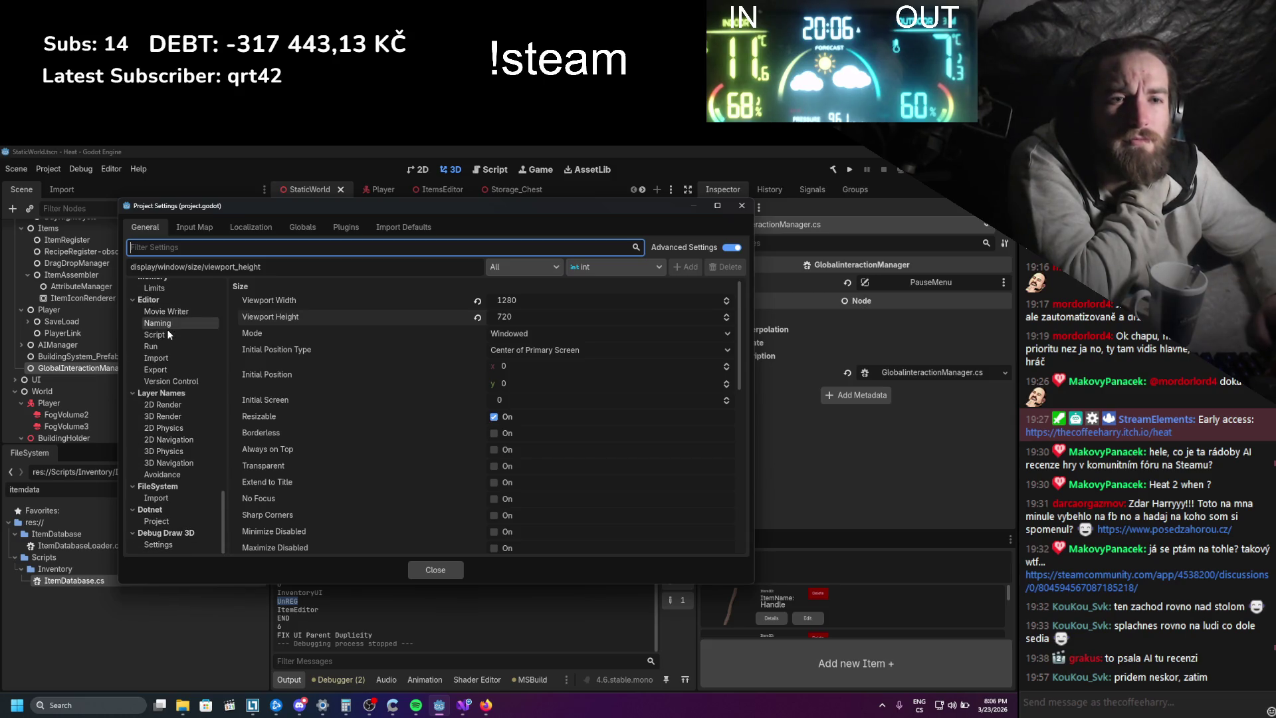
{"action": "type", "text": "de"}
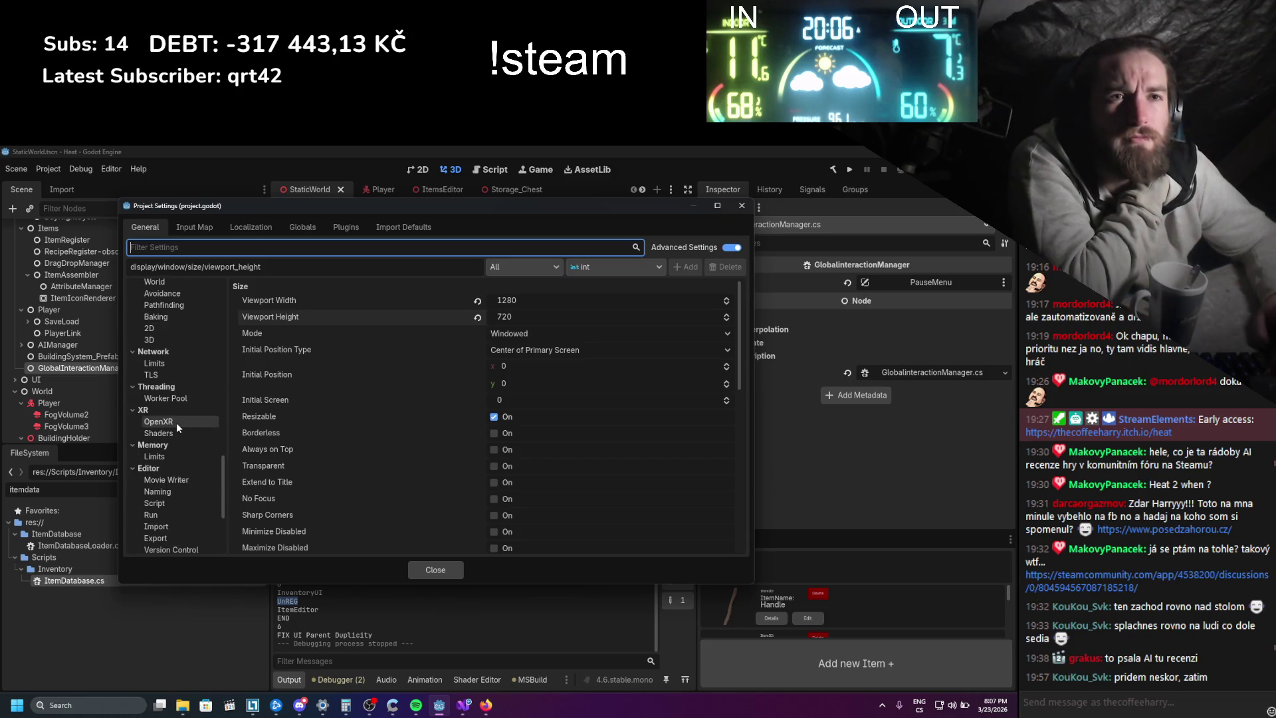
{"action": "type", "text": "bug"}
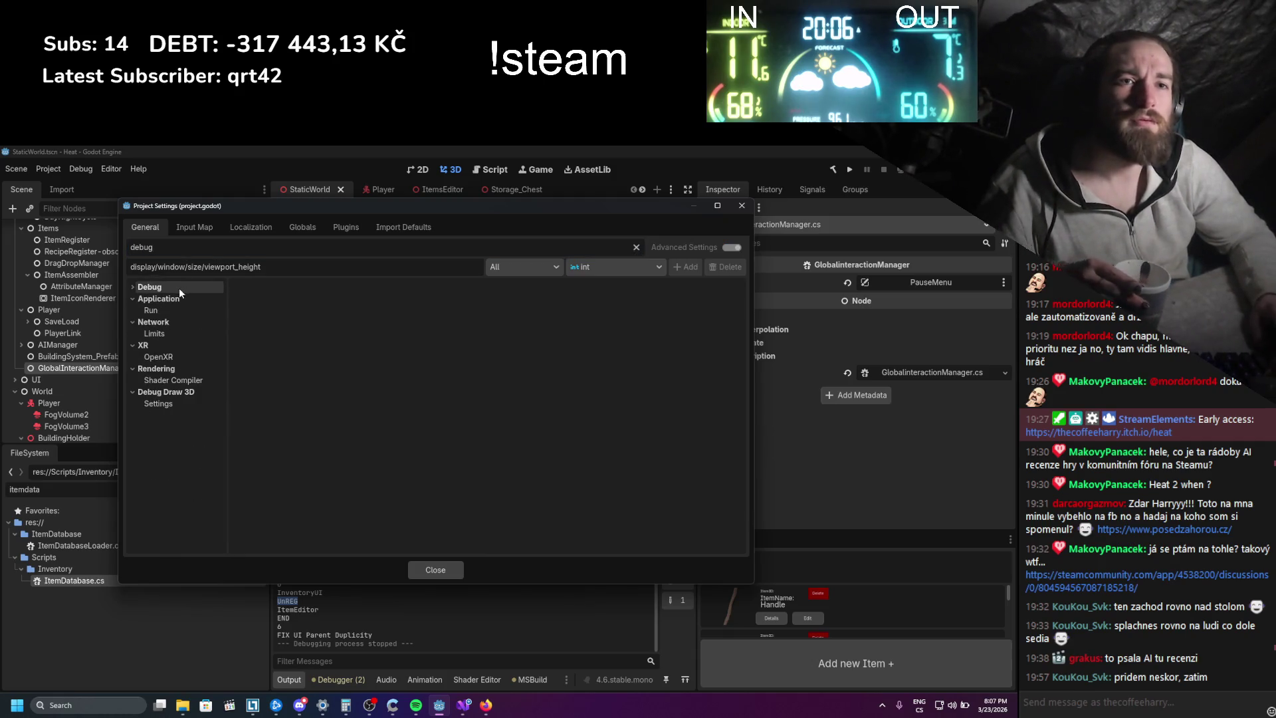
- Browse the filtered Debug pages: general, file logging, GDScript warnings and Shapes colours
{"action": "left_click", "coordinate": [180, 299]}
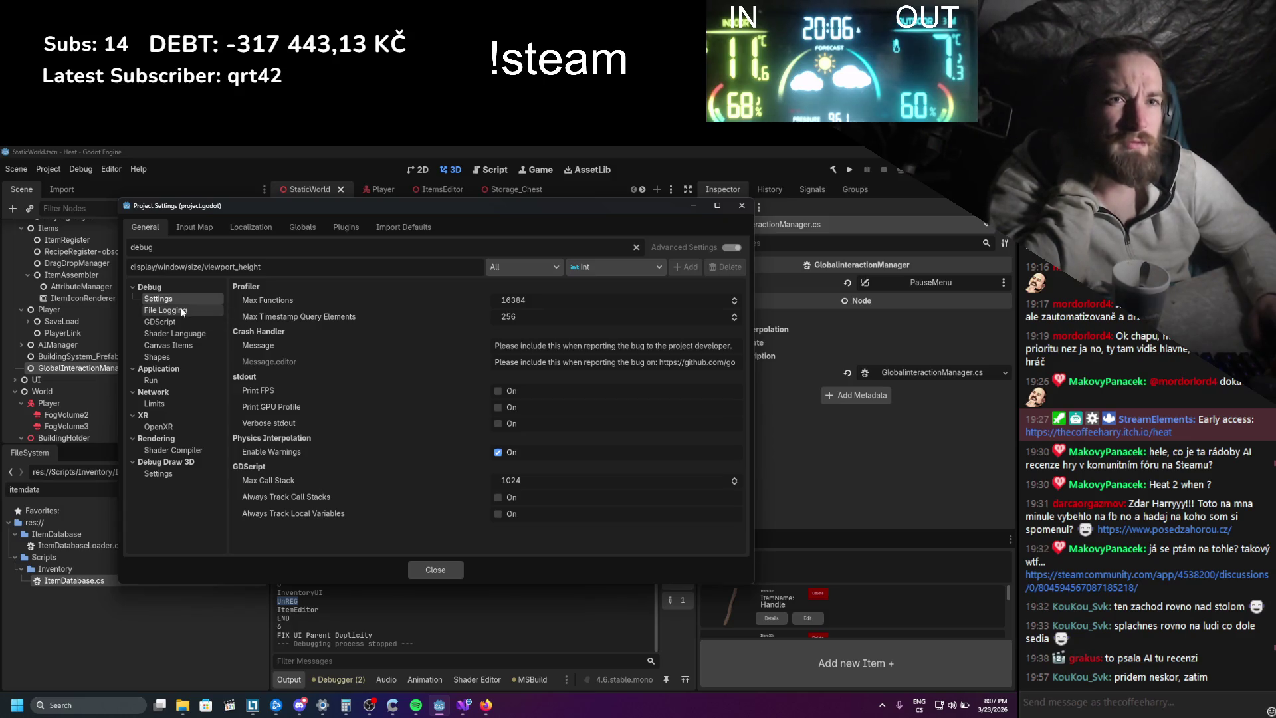
{"action": "left_click", "coordinate": [182, 311]}
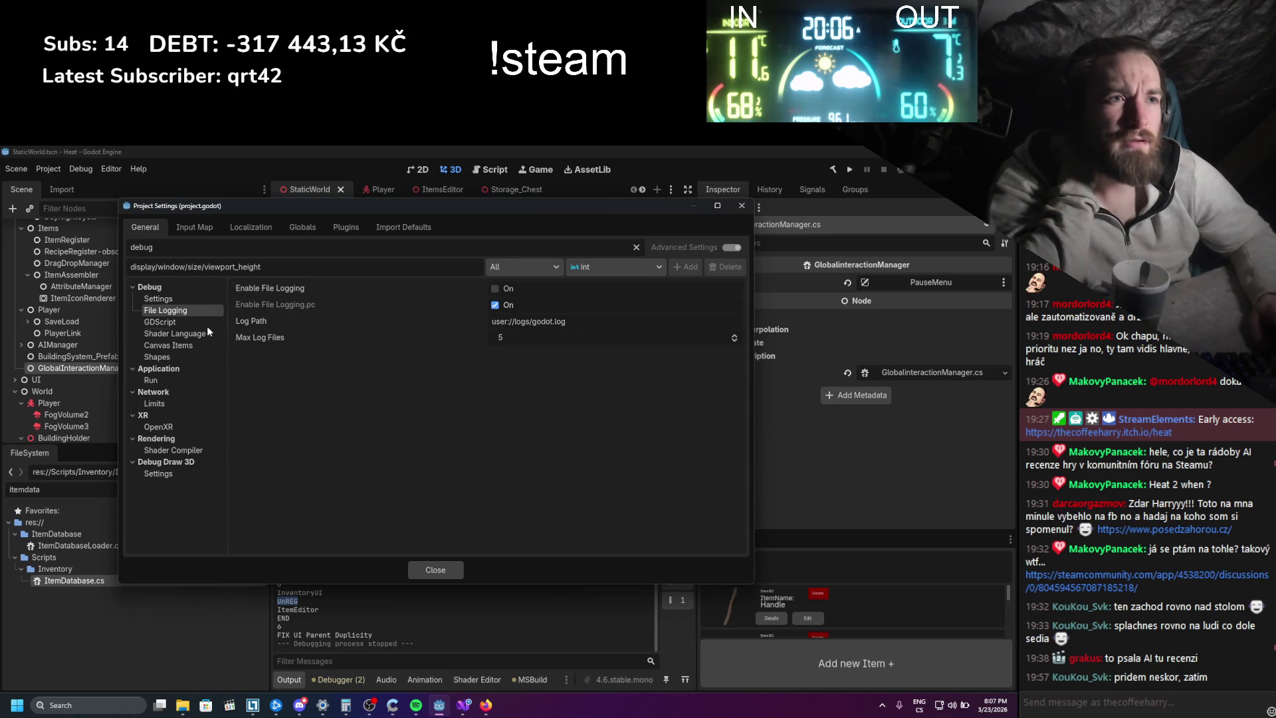
{"action": "left_click", "coordinate": [174, 323]}
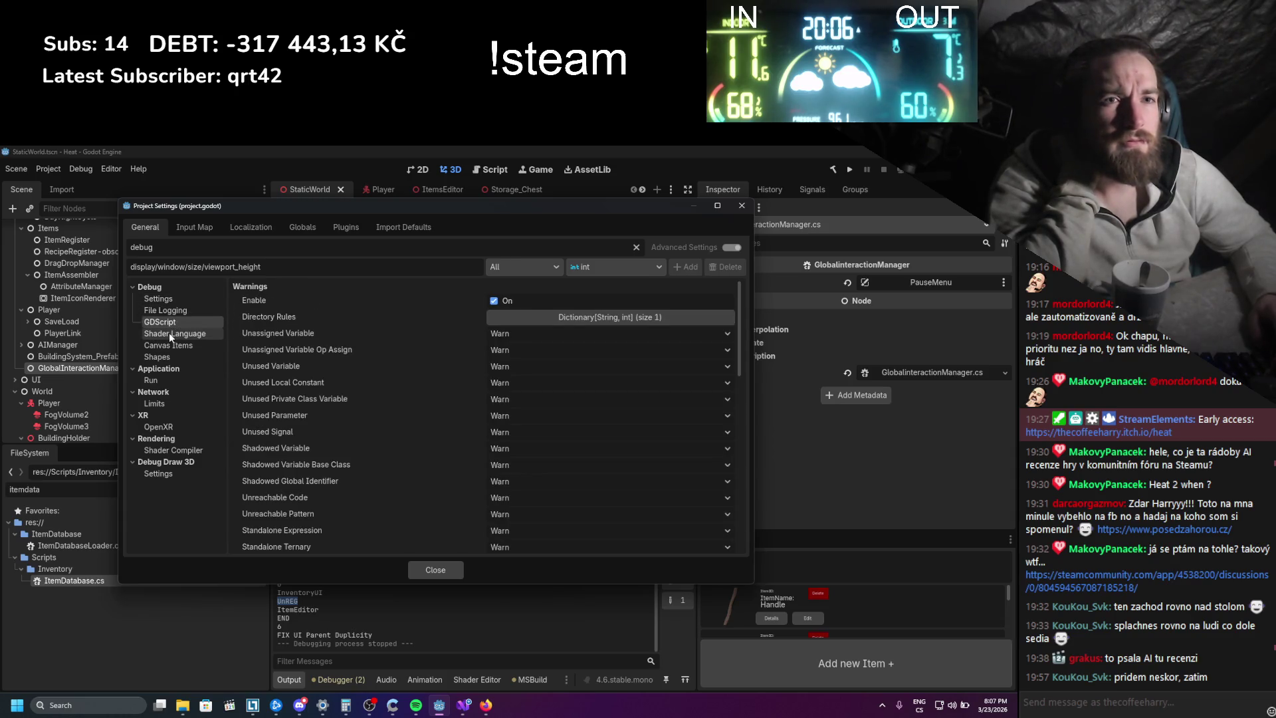
{"action": "left_click", "coordinate": [170, 338]}
{"action": "left_click", "coordinate": [169, 346]}
{"action": "left_click", "coordinate": [168, 356]}
{"action": "left_click", "coordinate": [171, 300]}
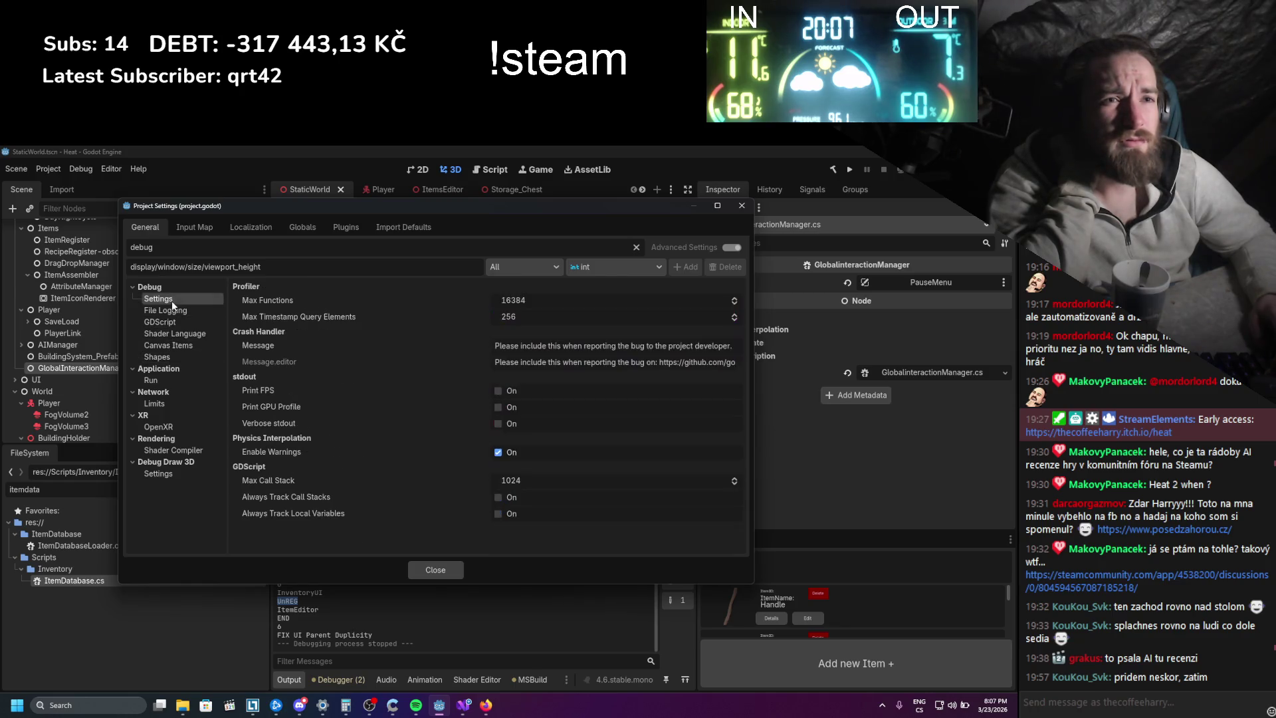
- Clear the filter, revisit the debug pages in the full list, then close Project Settings
{"action": "left_click", "coordinate": [636, 246]}
{"action": "scroll", "coordinate": [161, 431], "scroll_direction": "down", "scroll_amount": 3}
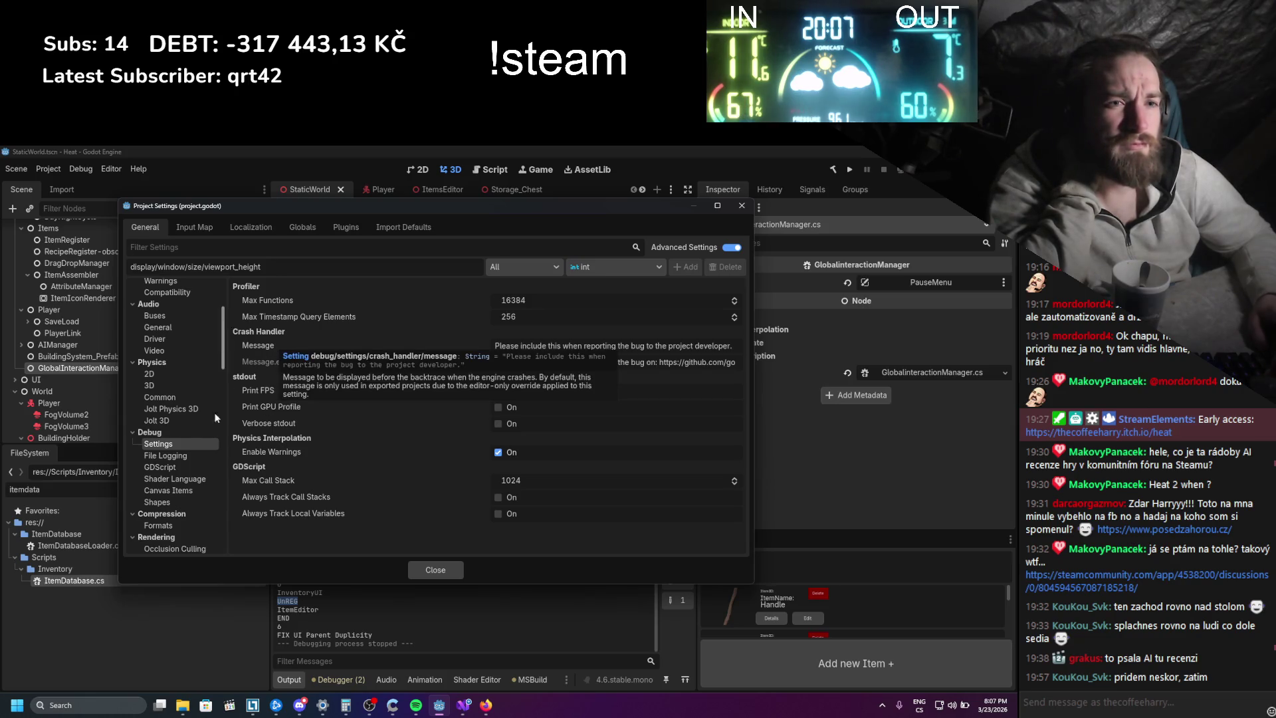
{"action": "left_click", "coordinate": [181, 455]}
{"action": "left_click", "coordinate": [178, 465]}
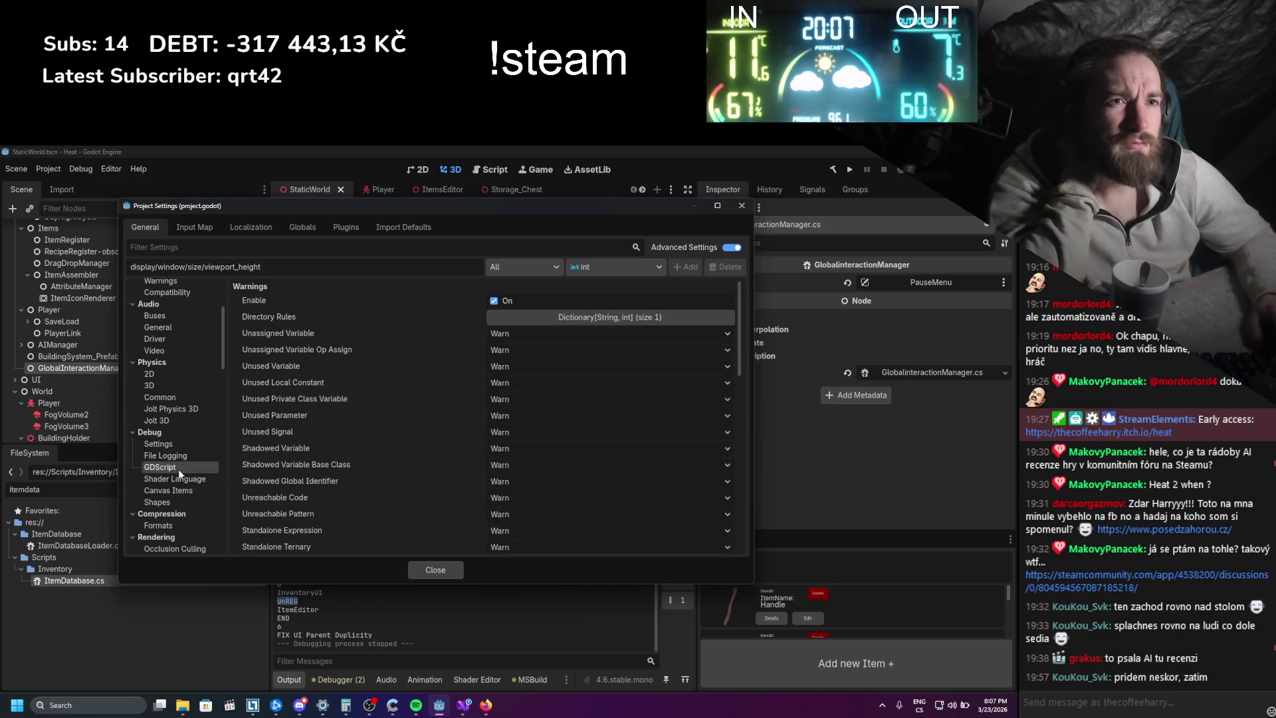
{"action": "scroll", "coordinate": [290, 485], "scroll_direction": "down", "scroll_amount": 5}
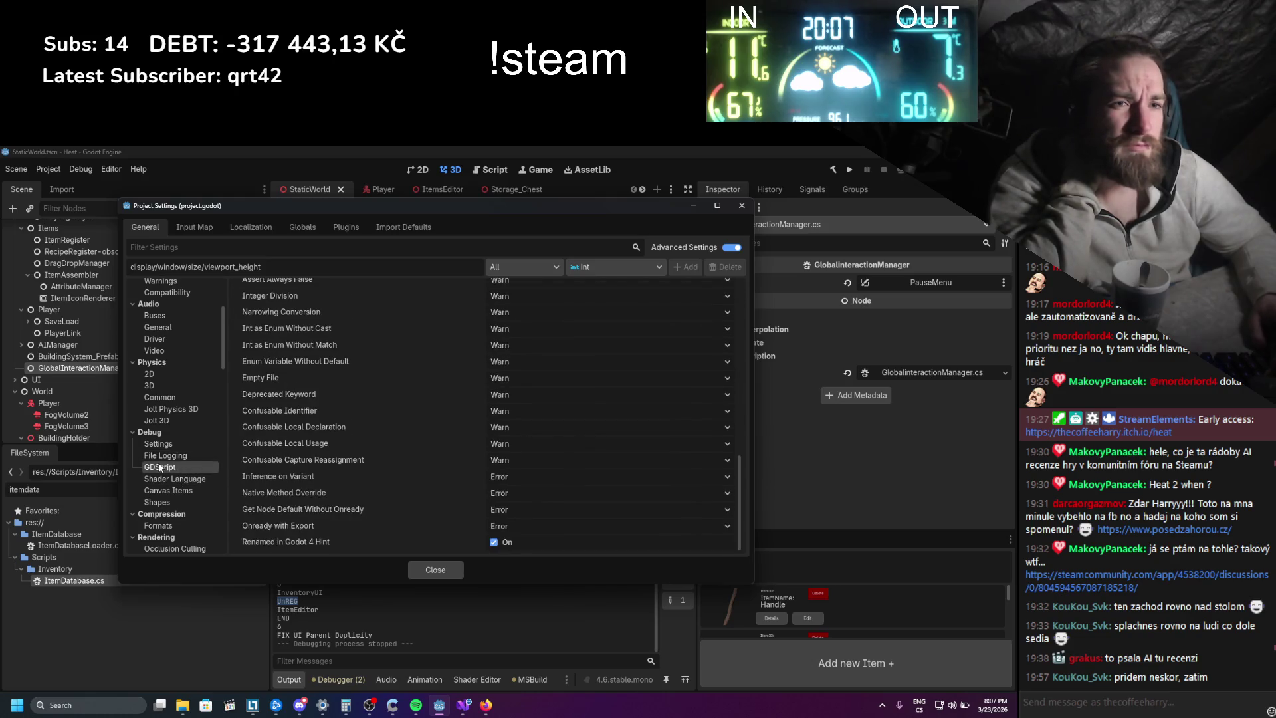
{"action": "left_click", "coordinate": [174, 479]}
{"action": "left_click", "coordinate": [168, 491]}
{"action": "left_click", "coordinate": [165, 501]}
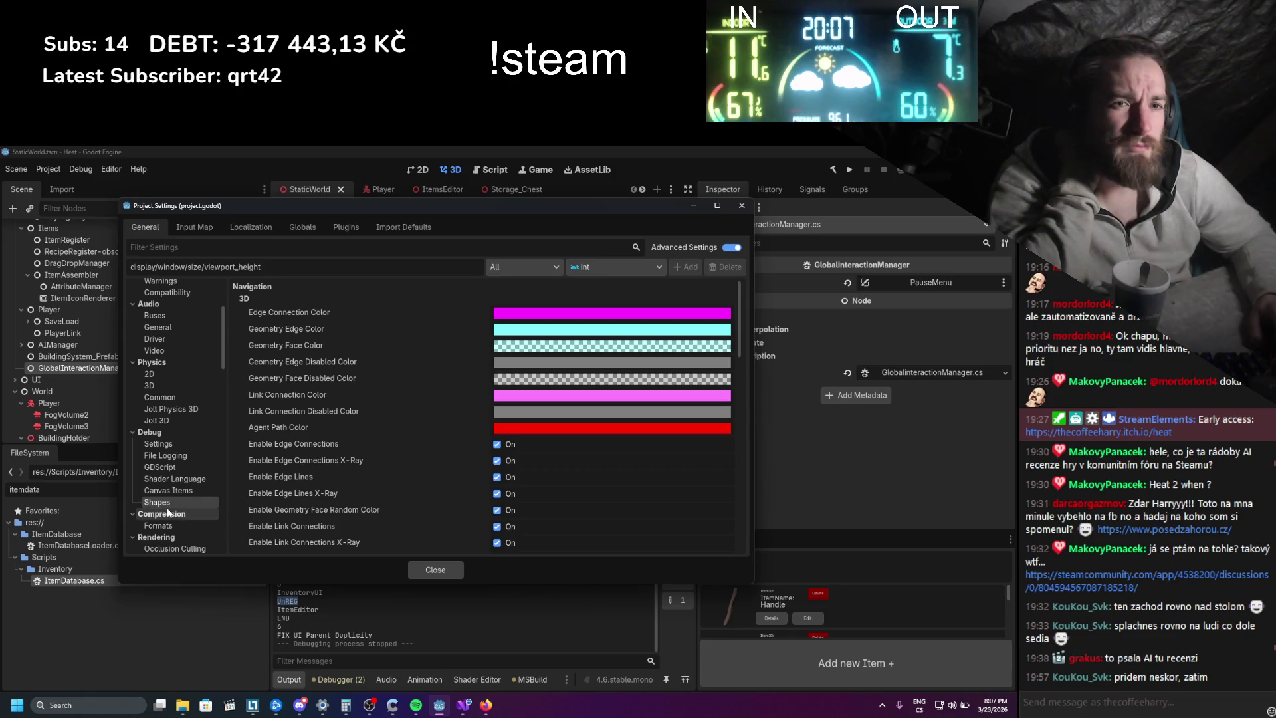
{"action": "scroll", "coordinate": [257, 490], "scroll_direction": "down", "scroll_amount": 2}
{"action": "scroll", "coordinate": [258, 490], "scroll_direction": "down", "scroll_amount": 10}
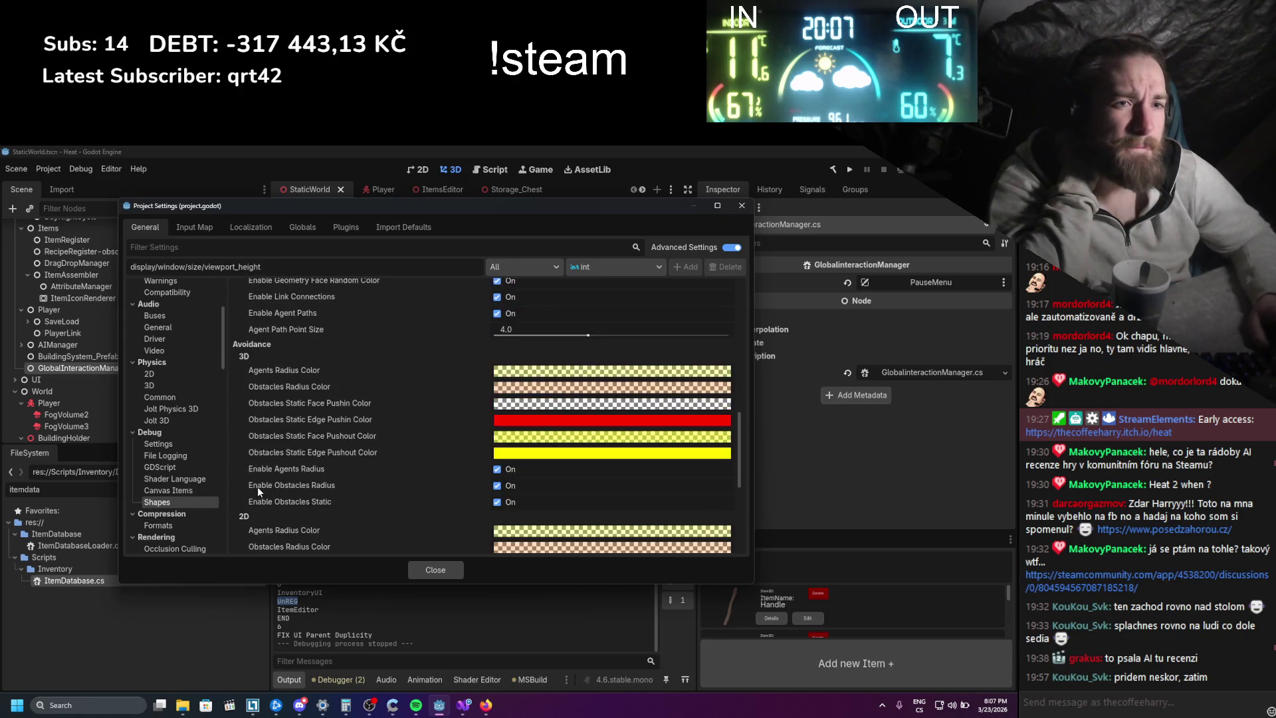
{"action": "scroll", "coordinate": [257, 486], "scroll_direction": "down", "scroll_amount": 1}
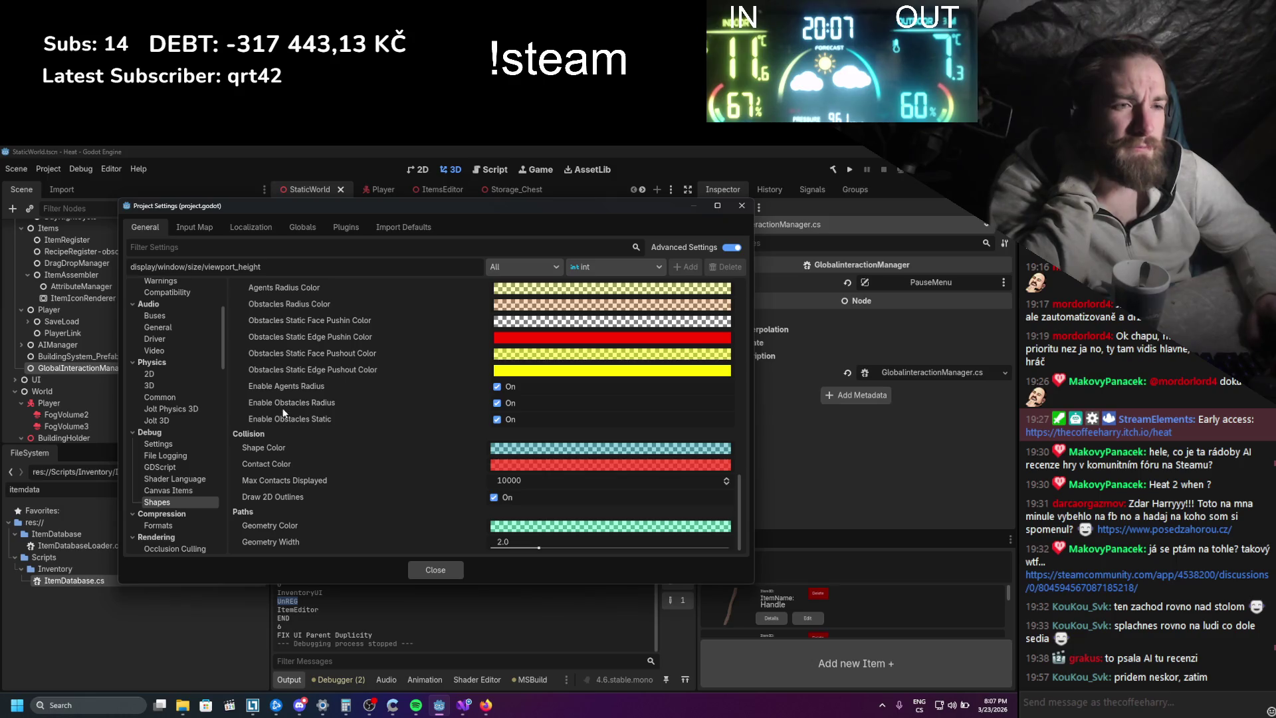
{"action": "left_click", "coordinate": [741, 206]}
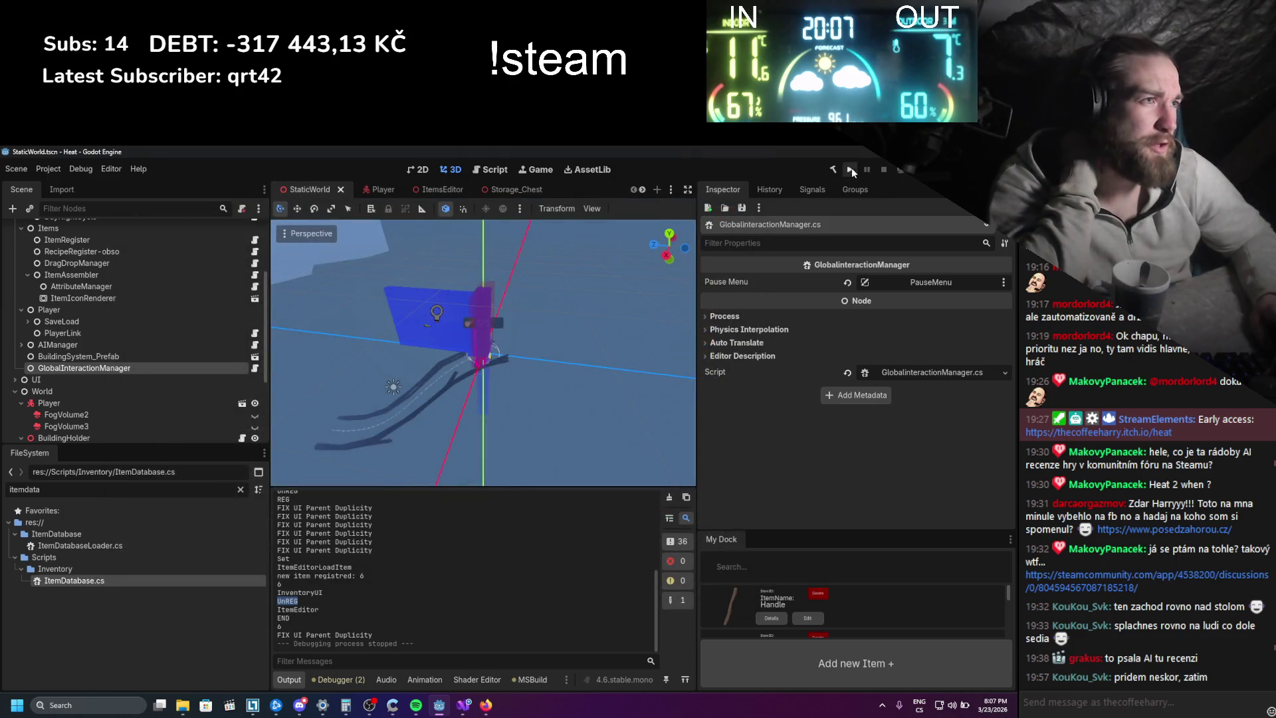
- Run Heat, open the inventory, fit the stick into the assembler to make a hammer, then stop
{"action": "left_click", "coordinate": [850, 169]}
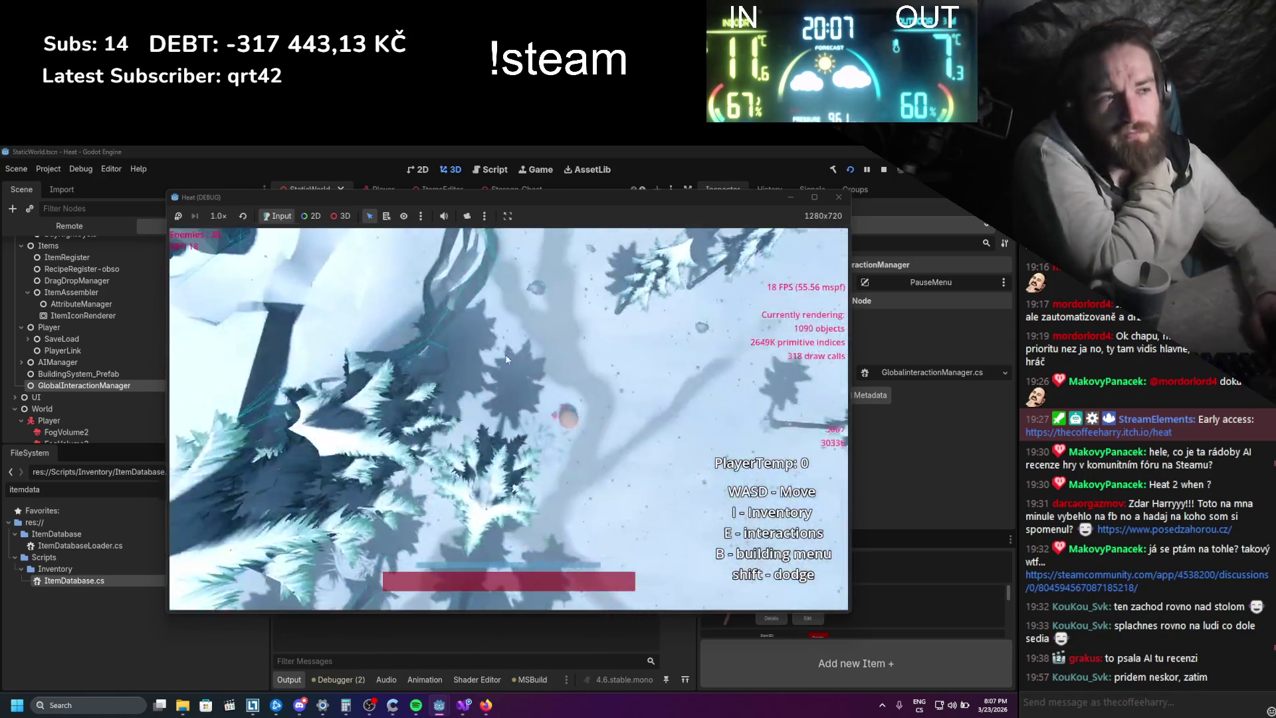
{"action": "key", "text": "i"}
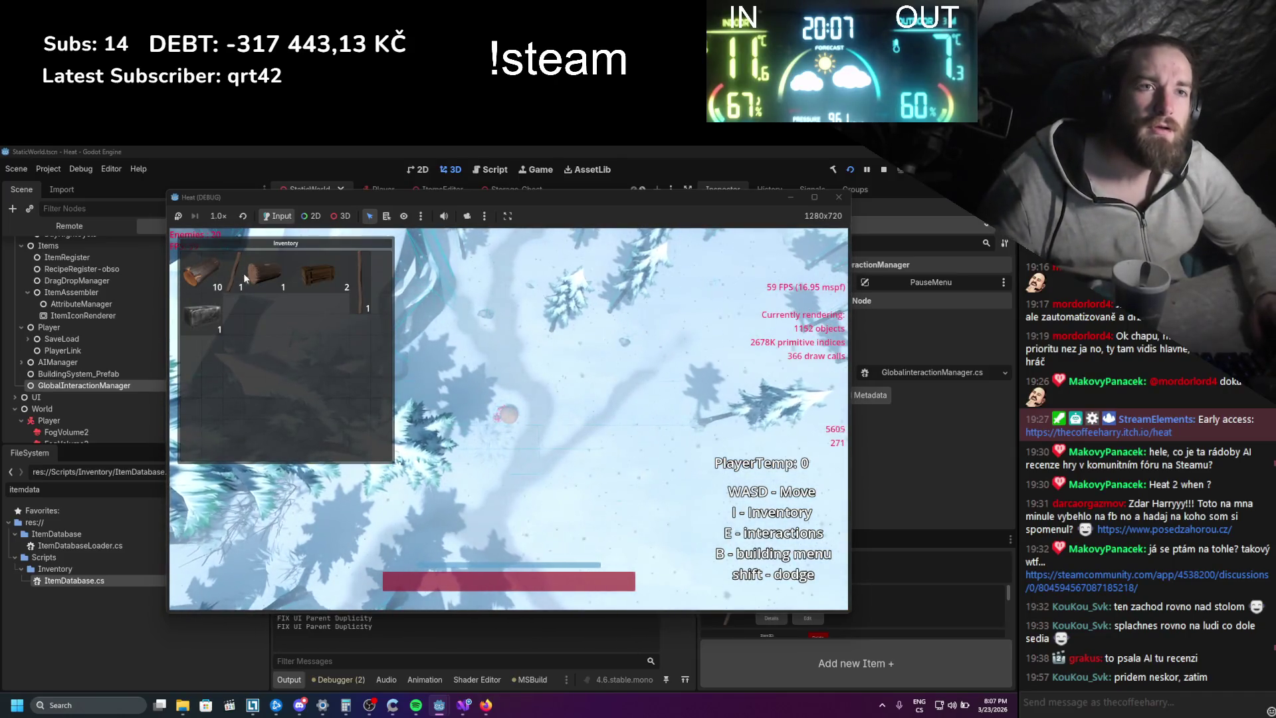
{"action": "right_click", "coordinate": [272, 287]}
{"action": "left_click", "coordinate": [273, 287]}
{"action": "left_click_drag", "start_coordinate": [237, 320], "coordinate": [512, 424]}
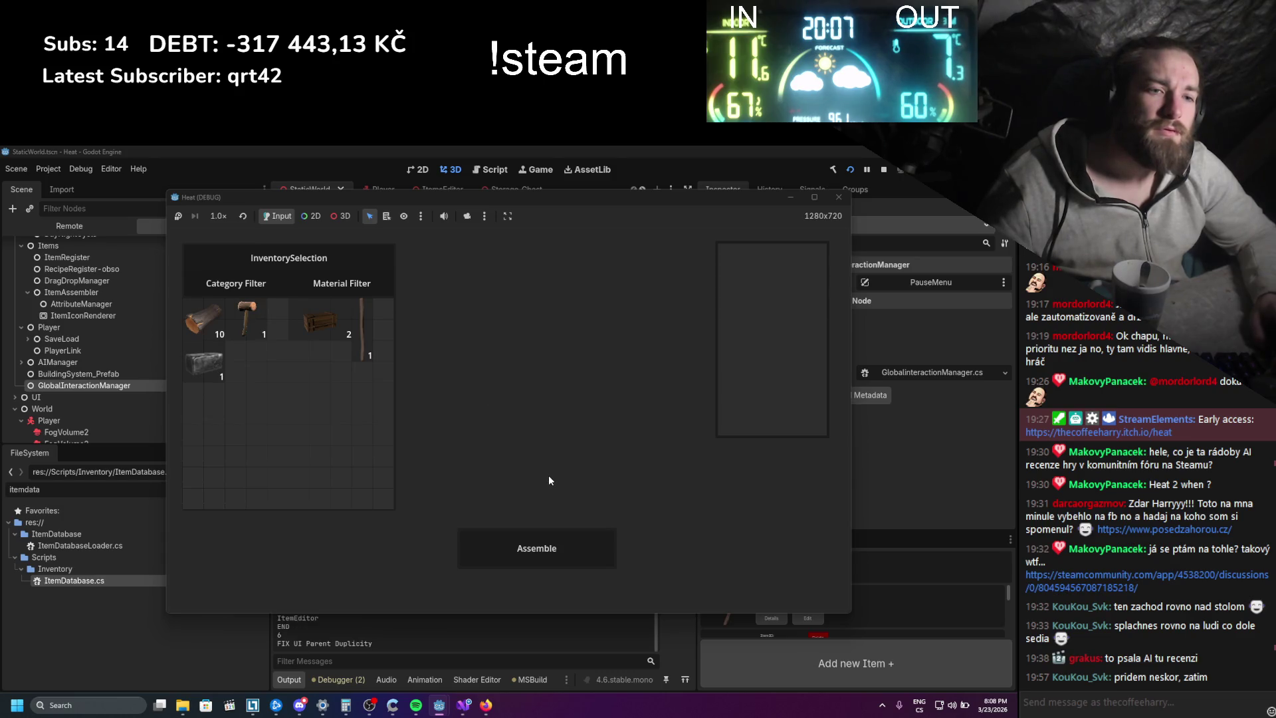
{"action": "key", "text": "Escape"}
{"action": "left_click", "coordinate": [839, 201]}
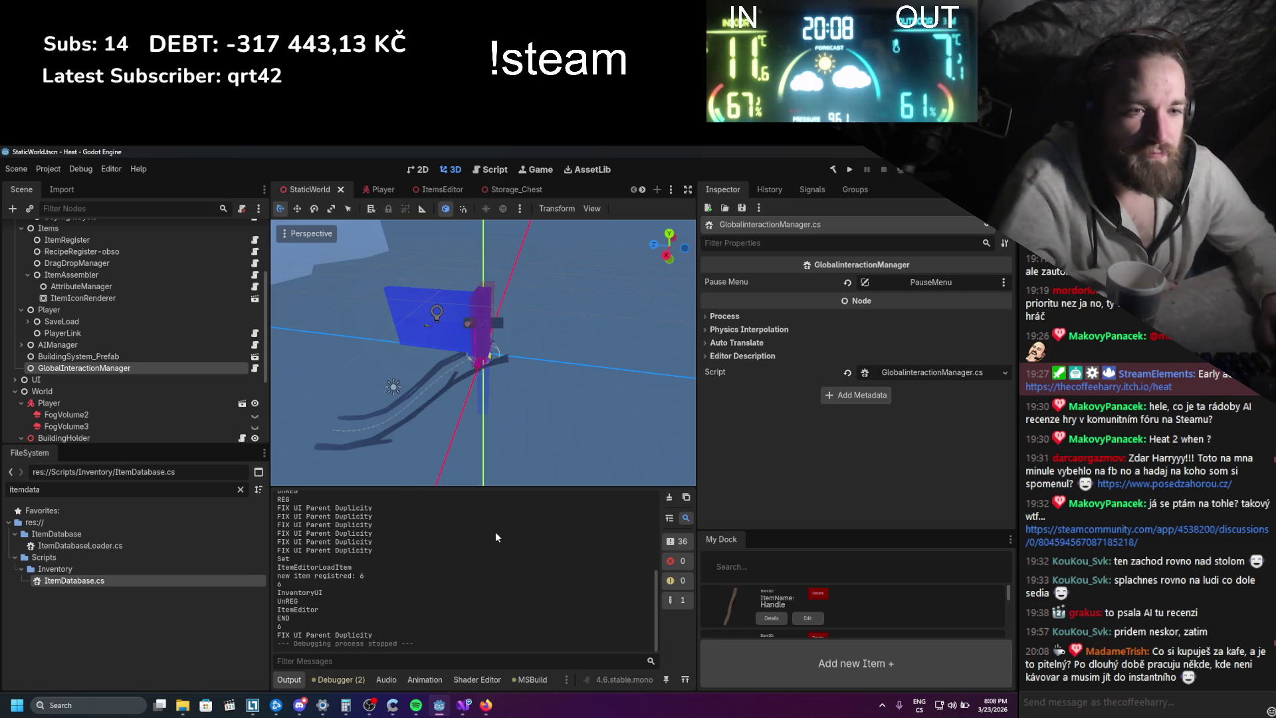
- Check the CloseInventory method and its breakpoint in Visual Studio, then go back to ChatGPT
{"action": "left_click", "coordinate": [463, 705]}
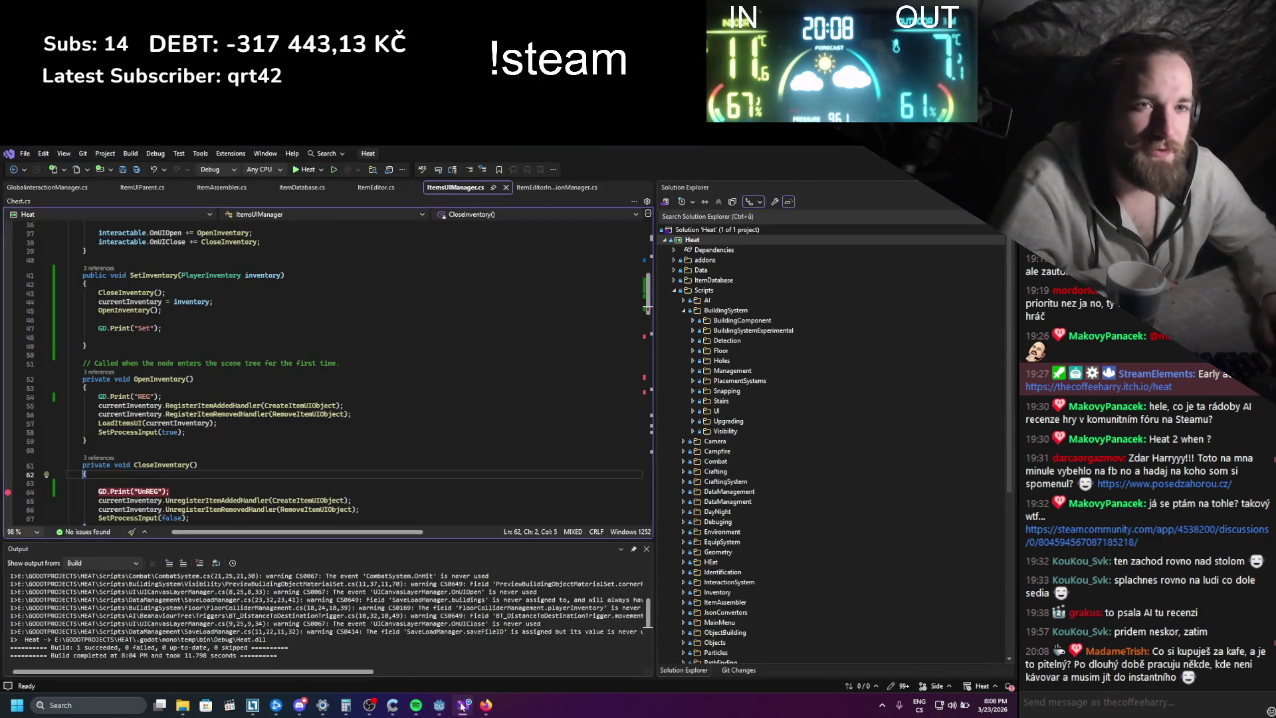
{"action": "scroll", "coordinate": [234, 433], "scroll_direction": "down", "scroll_amount": 2}
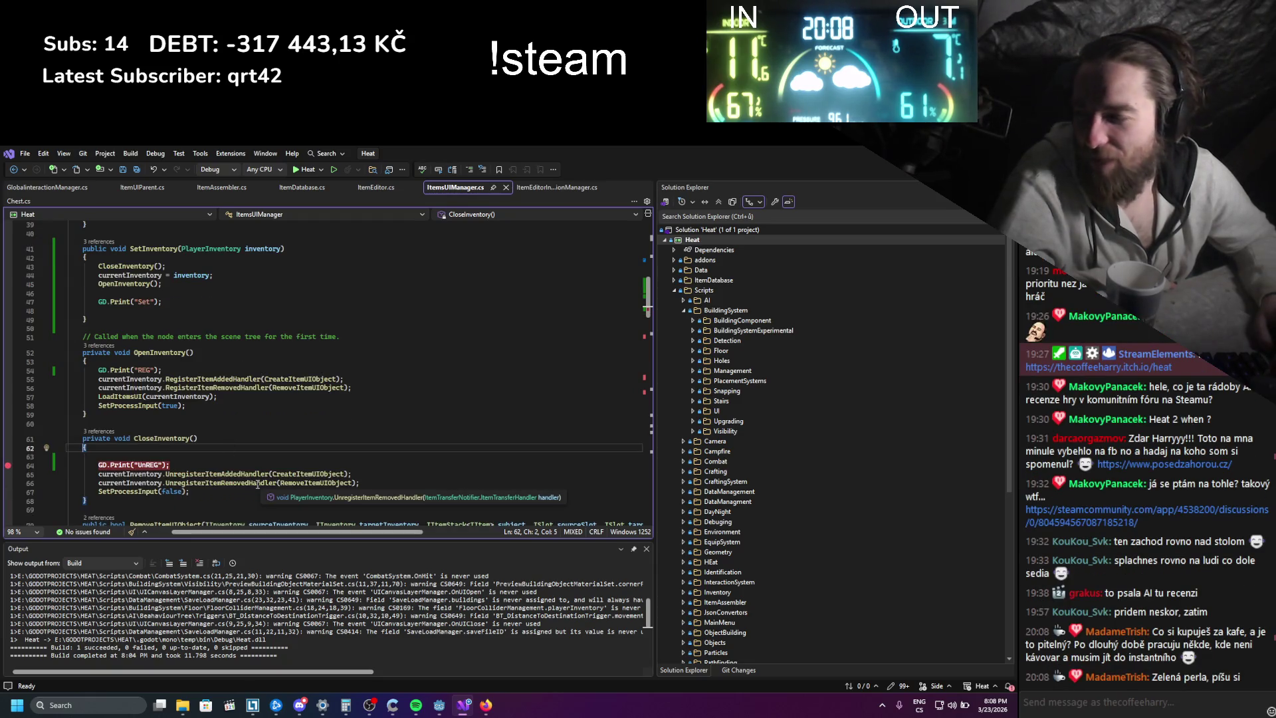
{"action": "left_click", "coordinate": [485, 705]}
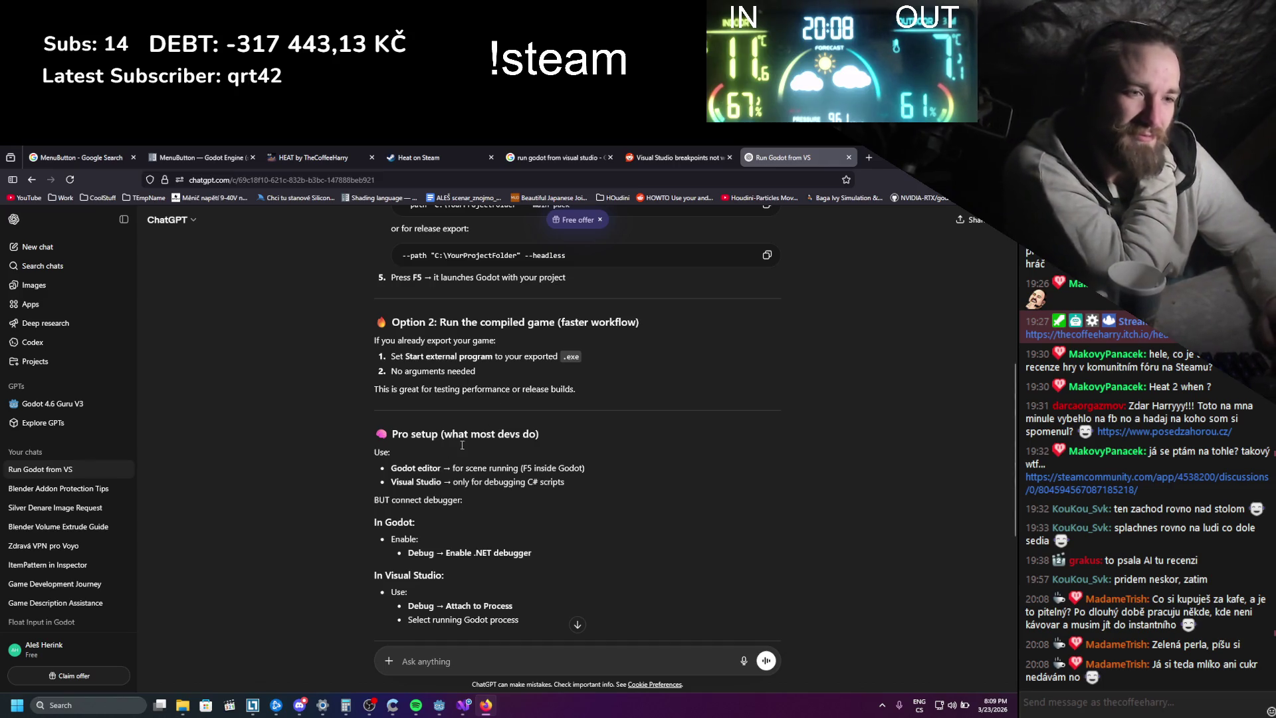
- Read ChatGPT's external-program steps for running Godot from Visual Studio, then return to Visual Studio
{"action": "scroll", "coordinate": [197, 466], "scroll_direction": "down", "scroll_amount": 4}
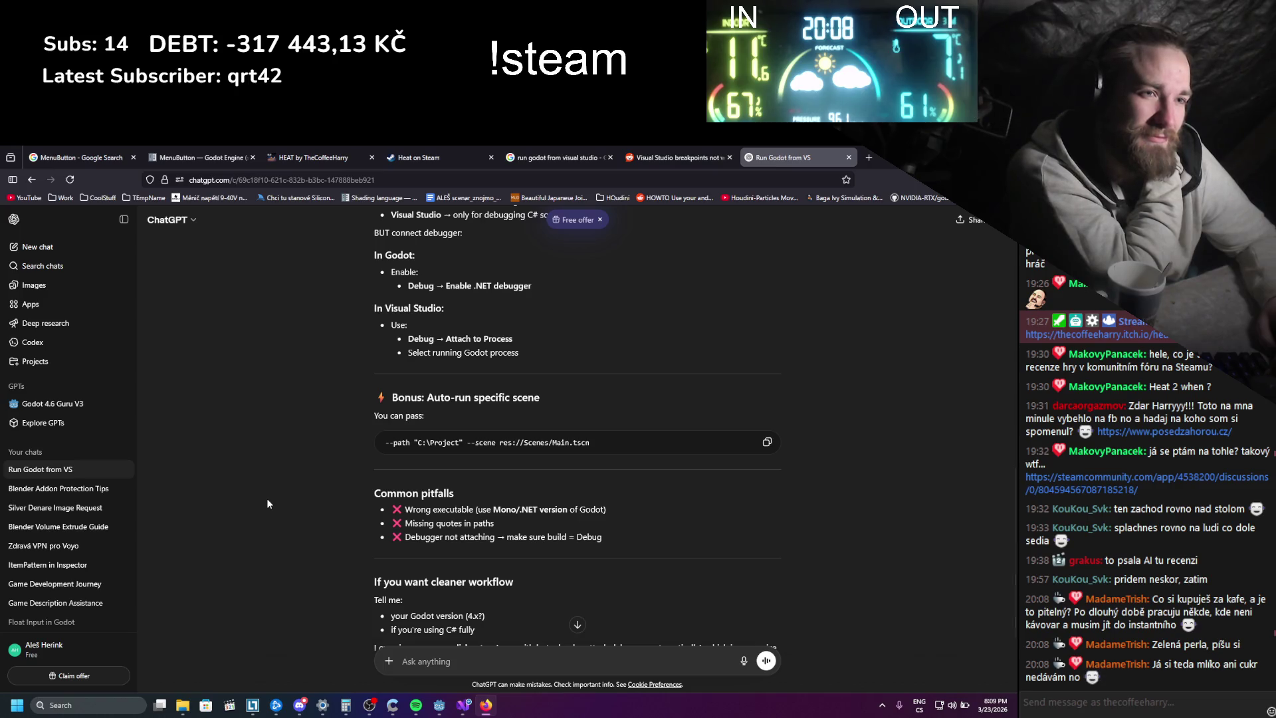
{"action": "scroll", "coordinate": [268, 503], "scroll_direction": "up", "scroll_amount": 3}
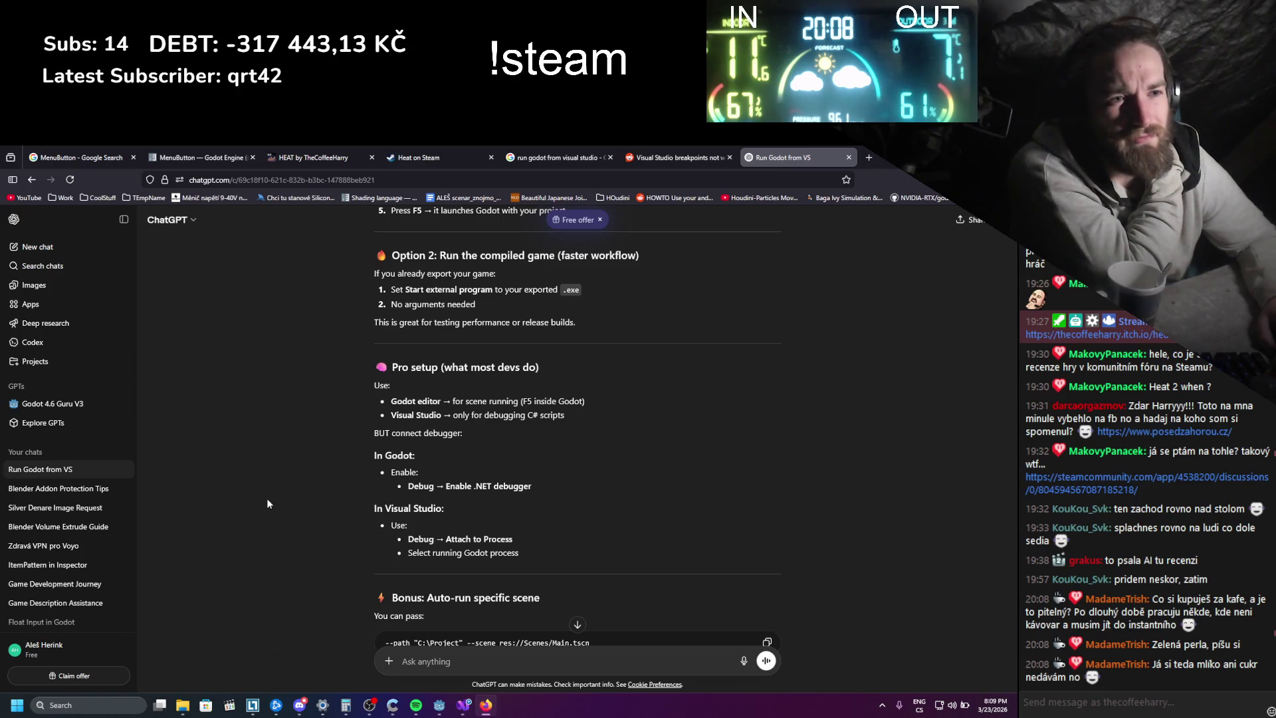
{"action": "scroll", "coordinate": [268, 504], "scroll_direction": "up", "scroll_amount": 10}
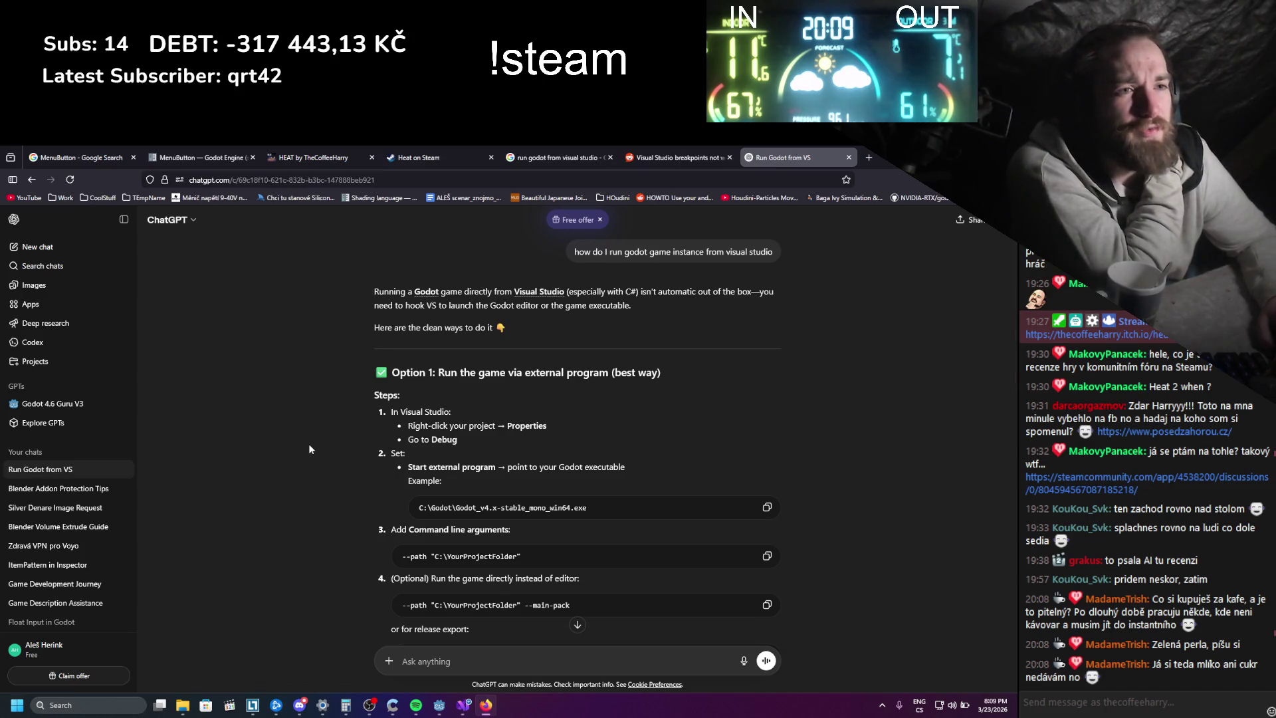
{"action": "scroll", "coordinate": [308, 444], "scroll_direction": "down", "scroll_amount": 1}
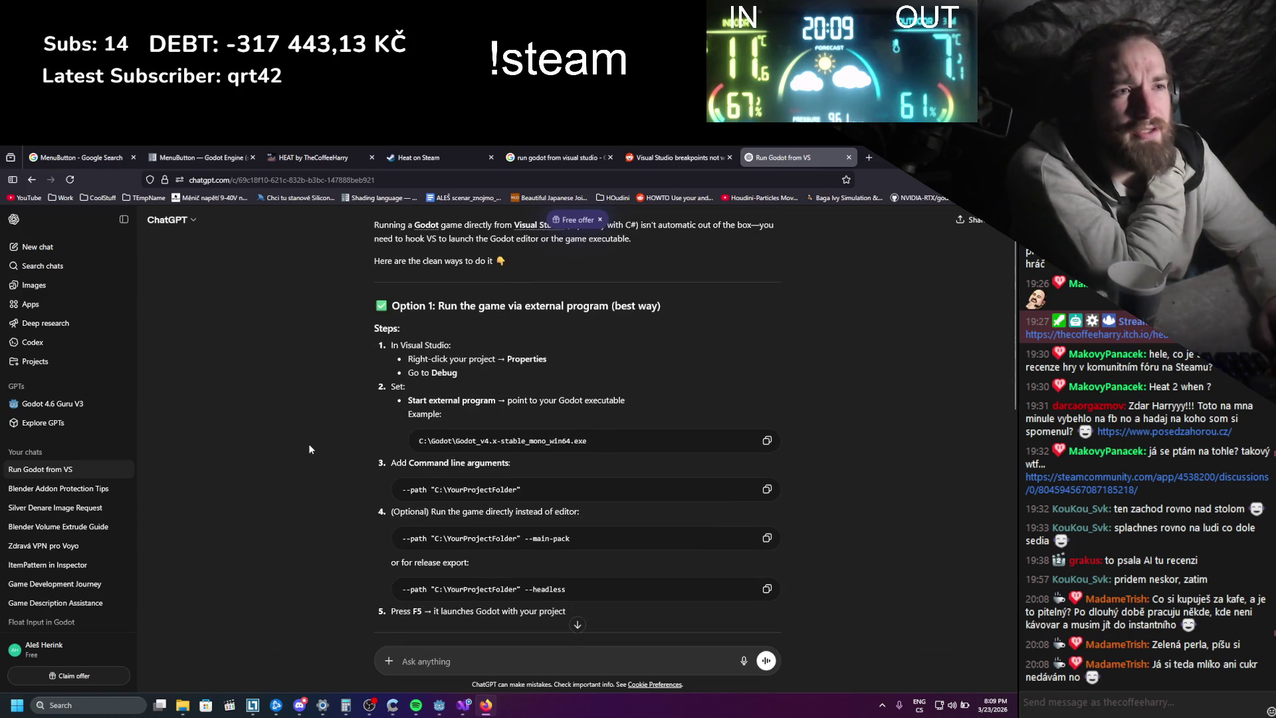
{"action": "key", "text": "alt+Tab"}
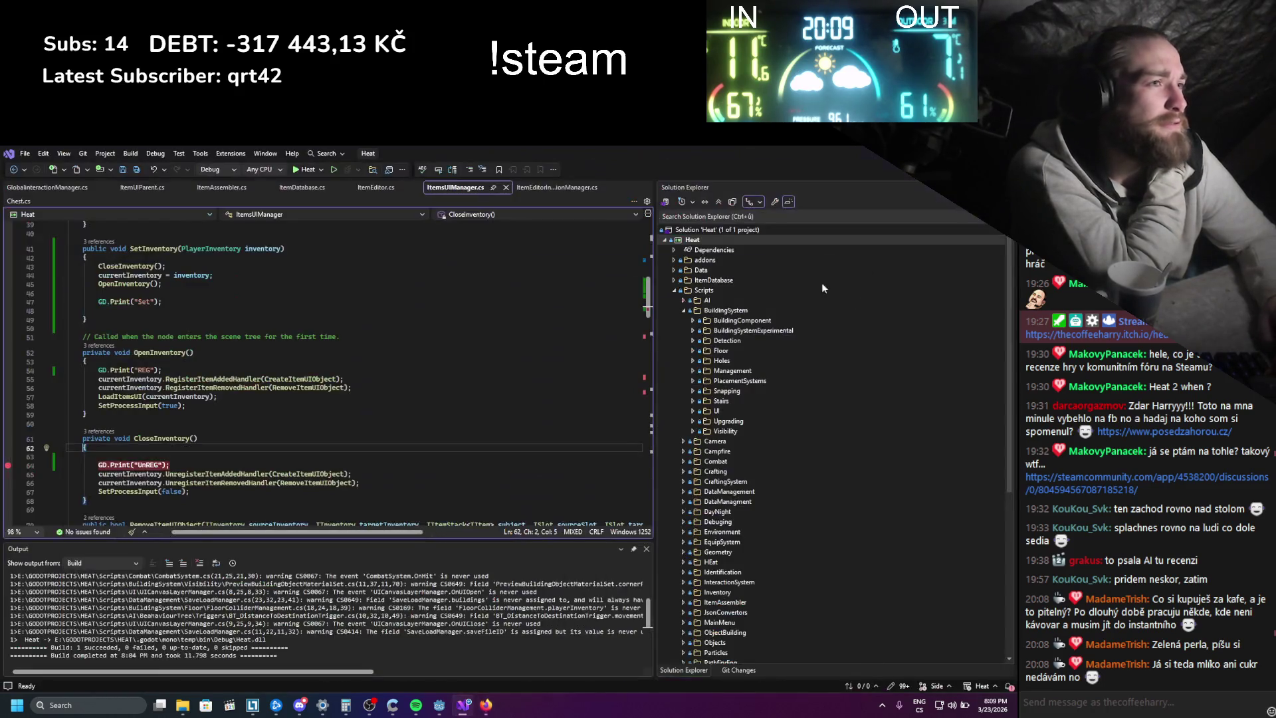
- Build the Heat project, then open its properties at the Debug section
{"action": "right_click", "coordinate": [691, 241]}
{"action": "left_click", "coordinate": [706, 248]}
{"action": "right_click", "coordinate": [690, 240]}
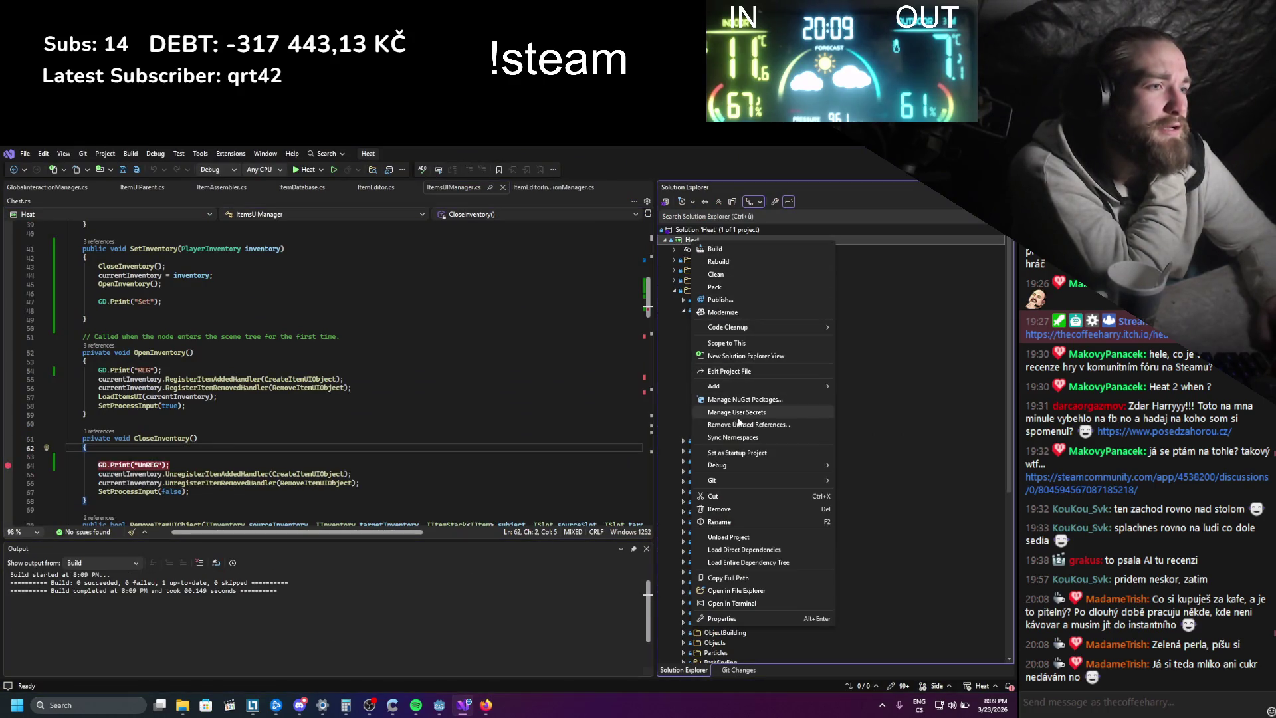
{"action": "left_click", "coordinate": [724, 618]}
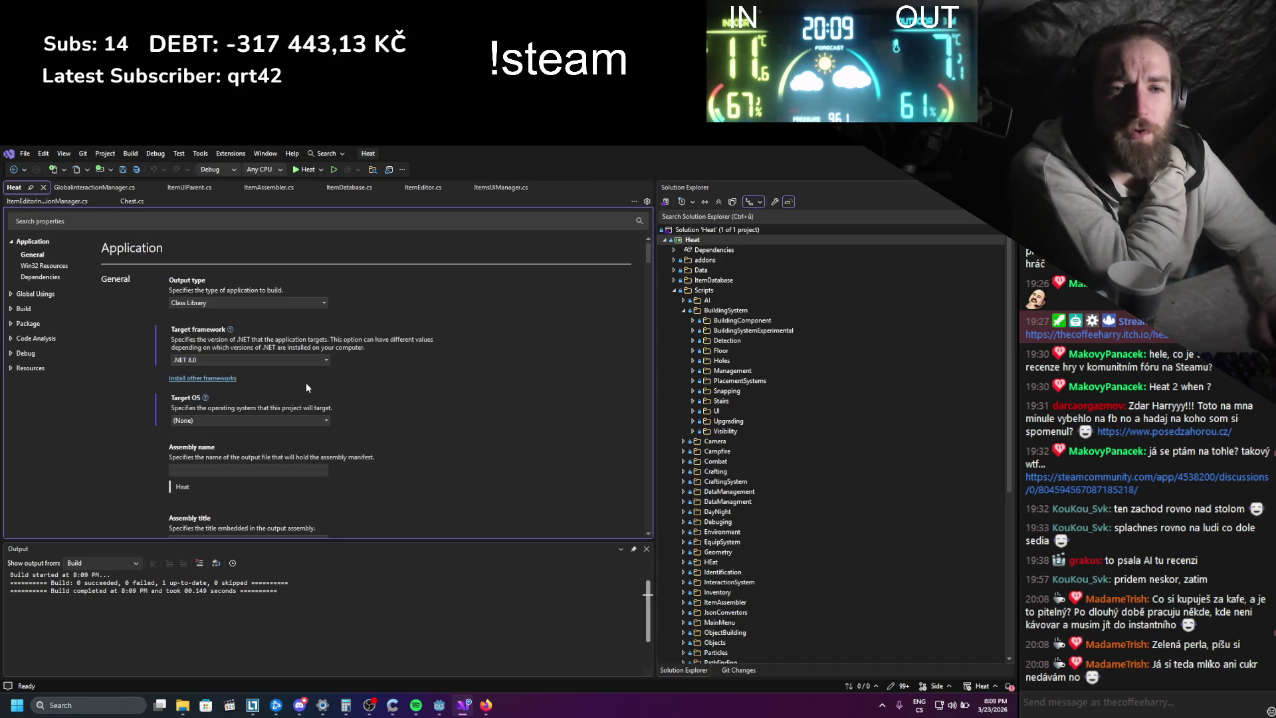
{"action": "left_click", "coordinate": [25, 353]}
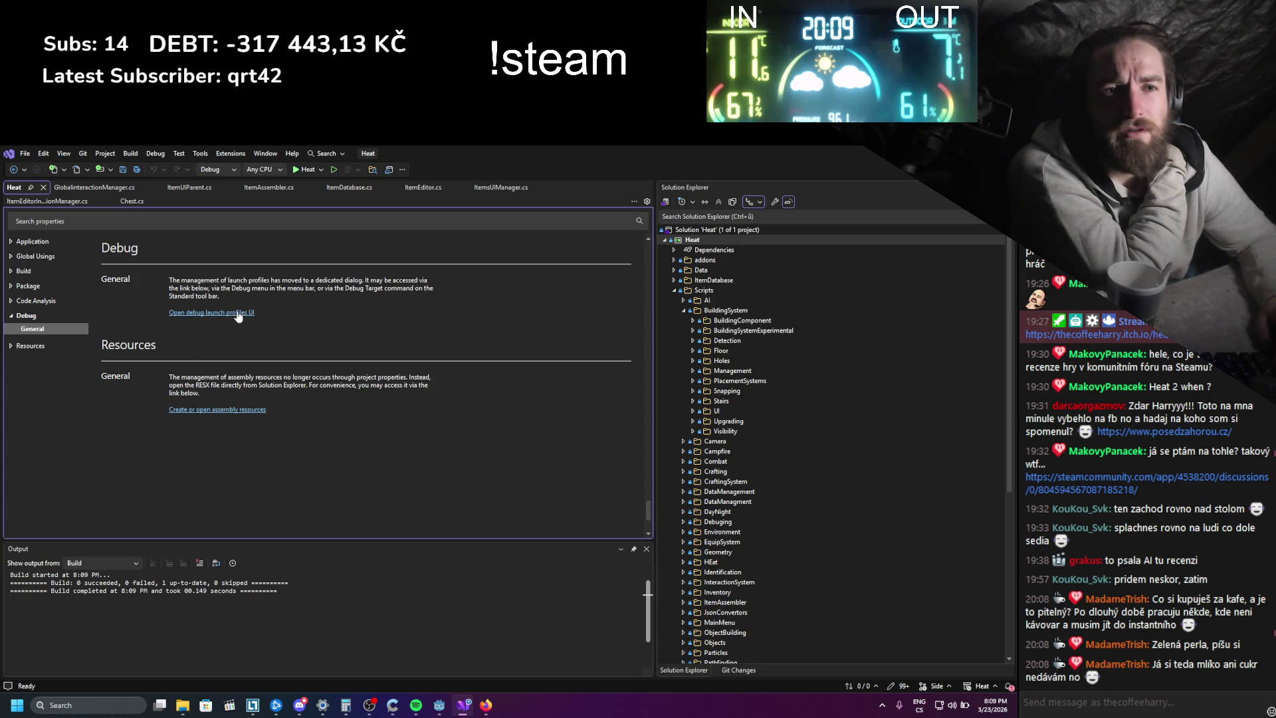
{"action": "left_click", "coordinate": [492, 709]}
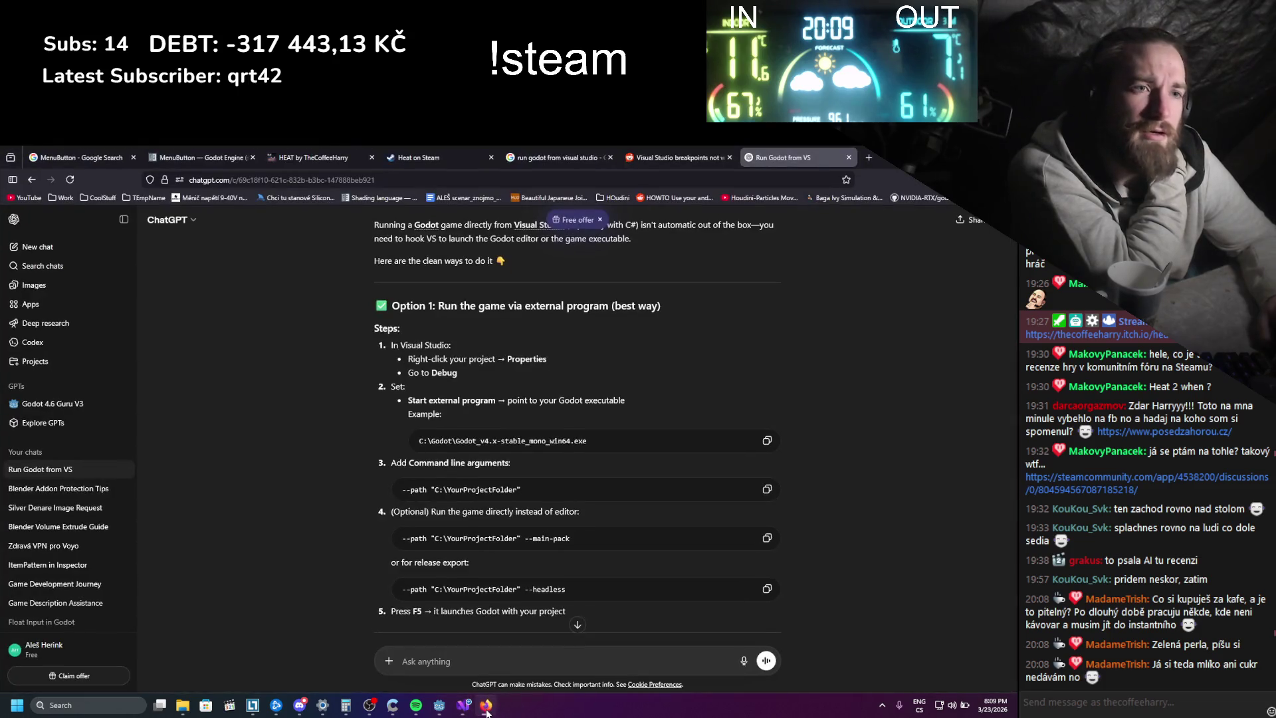
{"action": "left_click", "coordinate": [486, 706]}
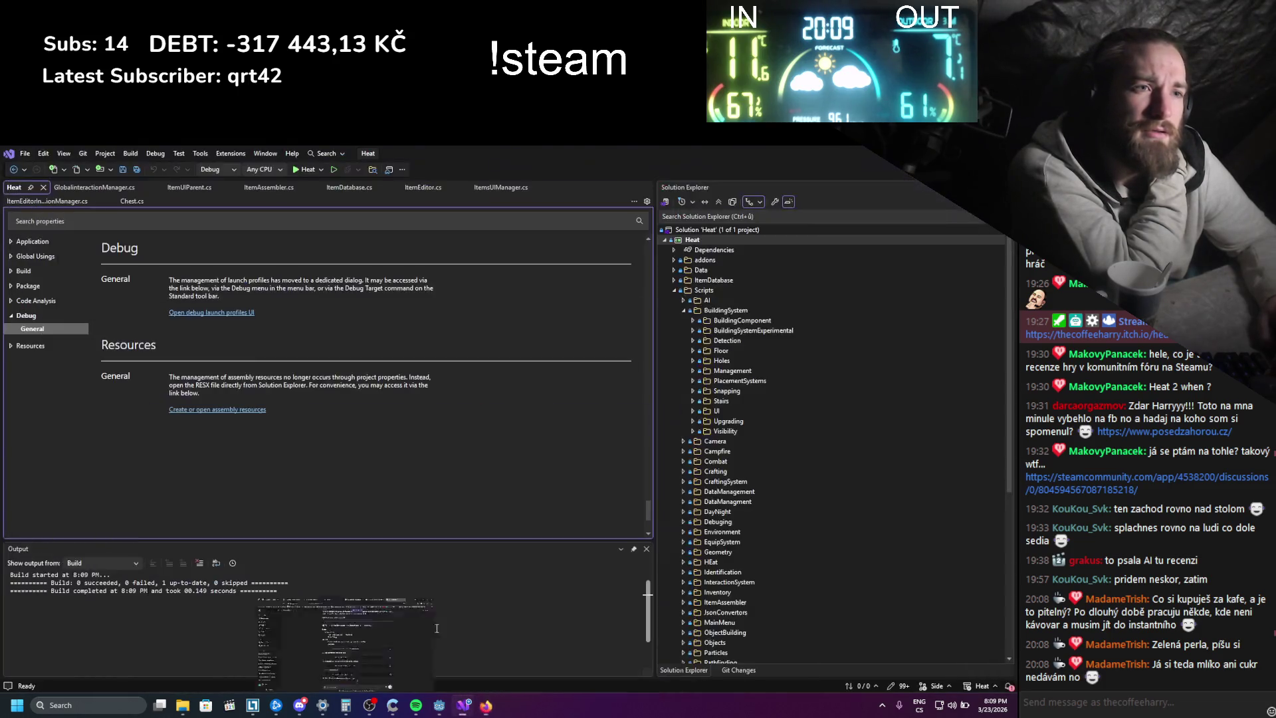
{"action": "left_click", "coordinate": [237, 314]}
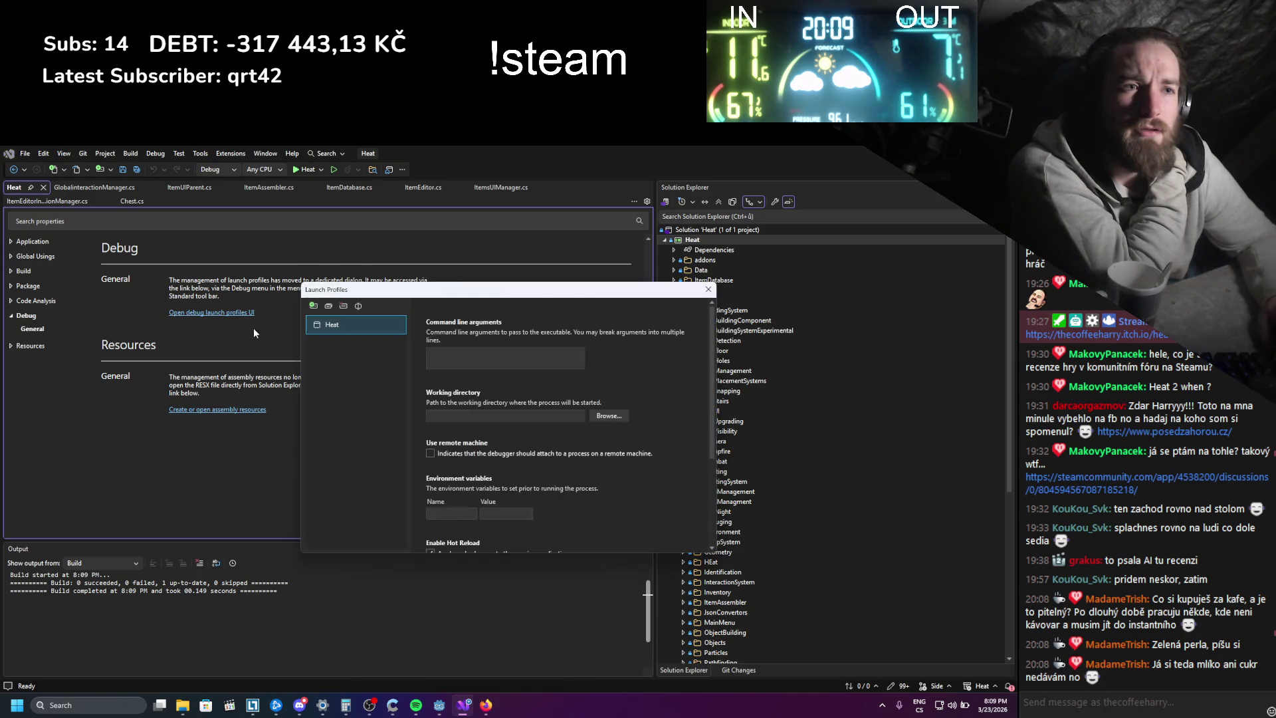
{"action": "scroll", "coordinate": [651, 389], "scroll_direction": "down", "scroll_amount": 3}
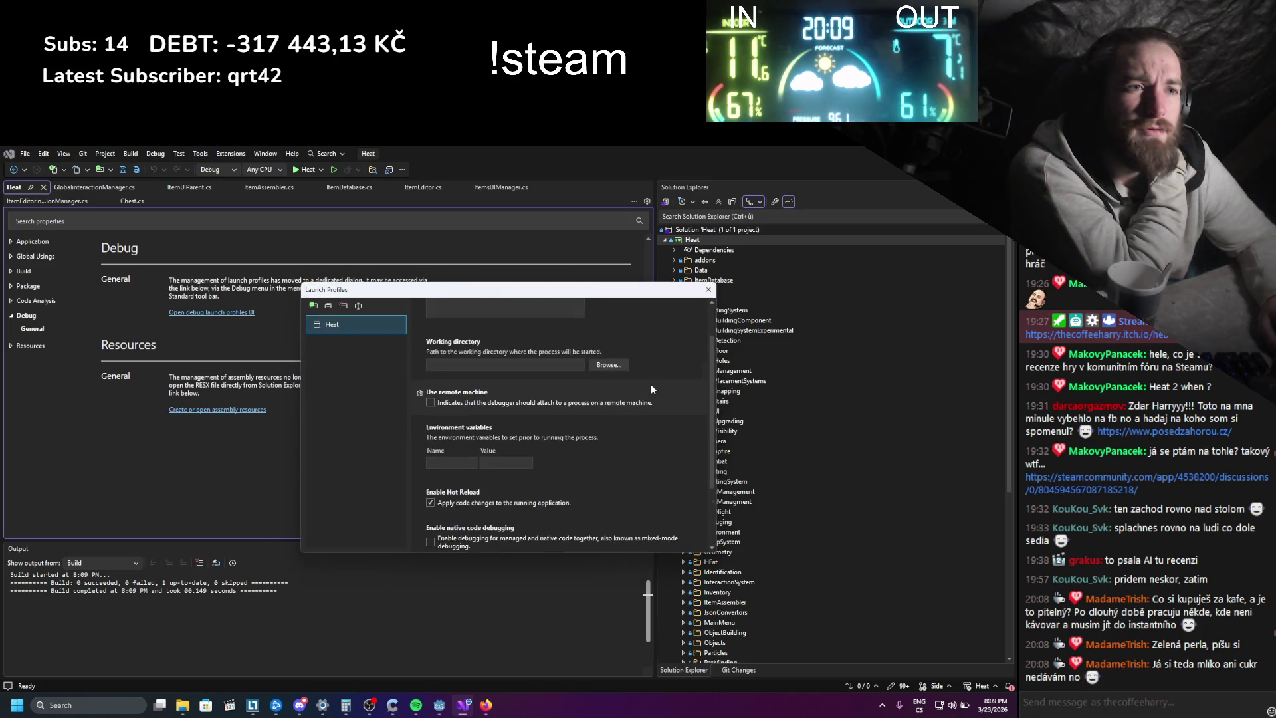
{"action": "scroll", "coordinate": [651, 389], "scroll_direction": "down", "scroll_amount": 2}
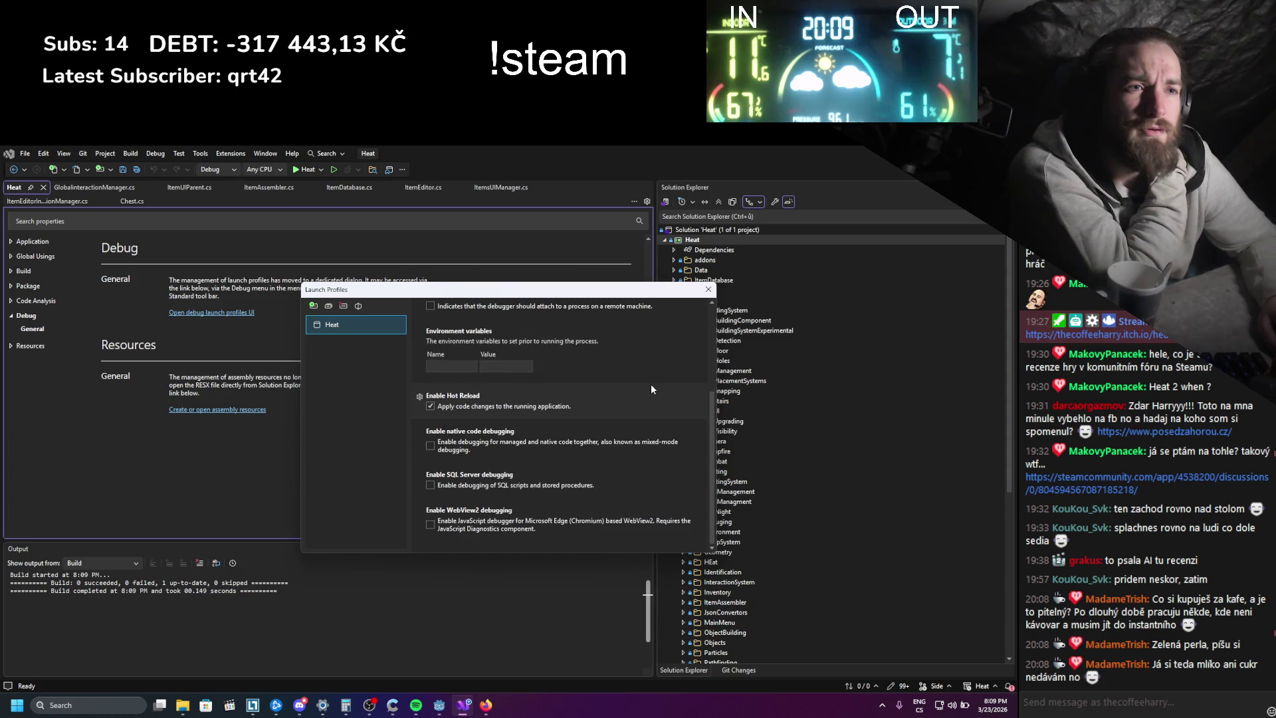
{"action": "scroll", "coordinate": [651, 390], "scroll_direction": "up", "scroll_amount": 2}
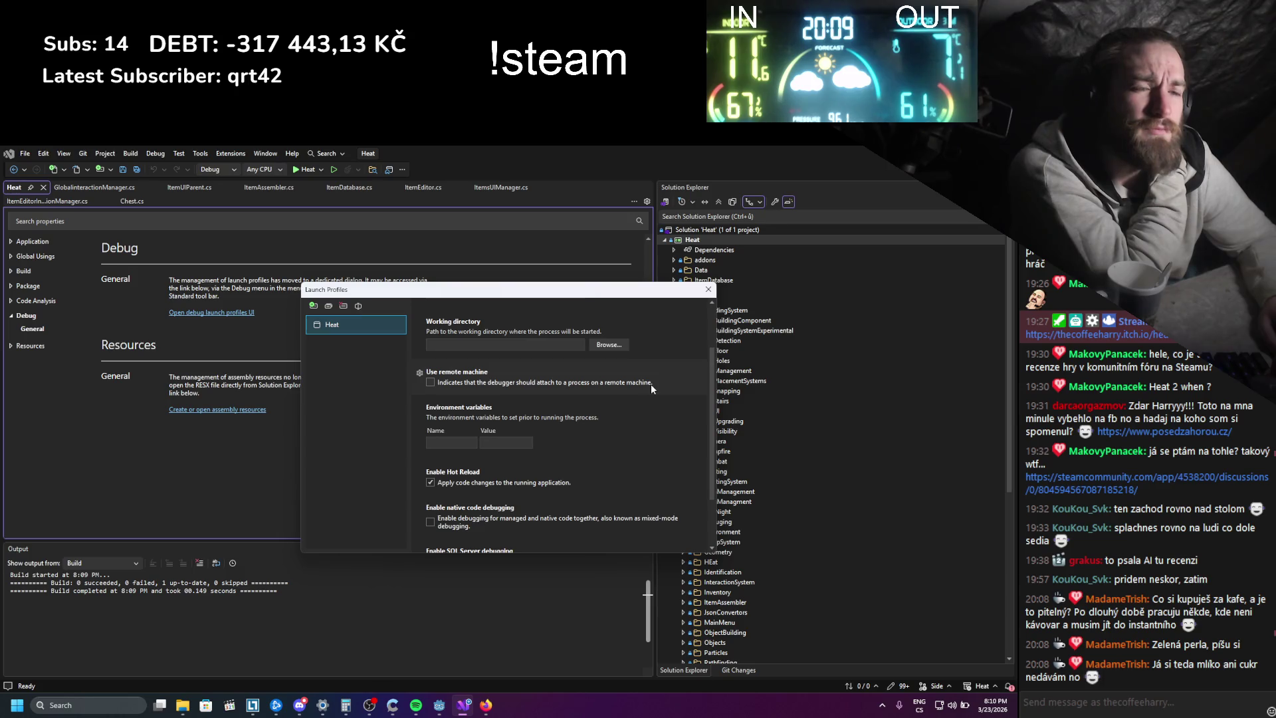
{"action": "scroll", "coordinate": [646, 387], "scroll_direction": "up", "scroll_amount": 2}
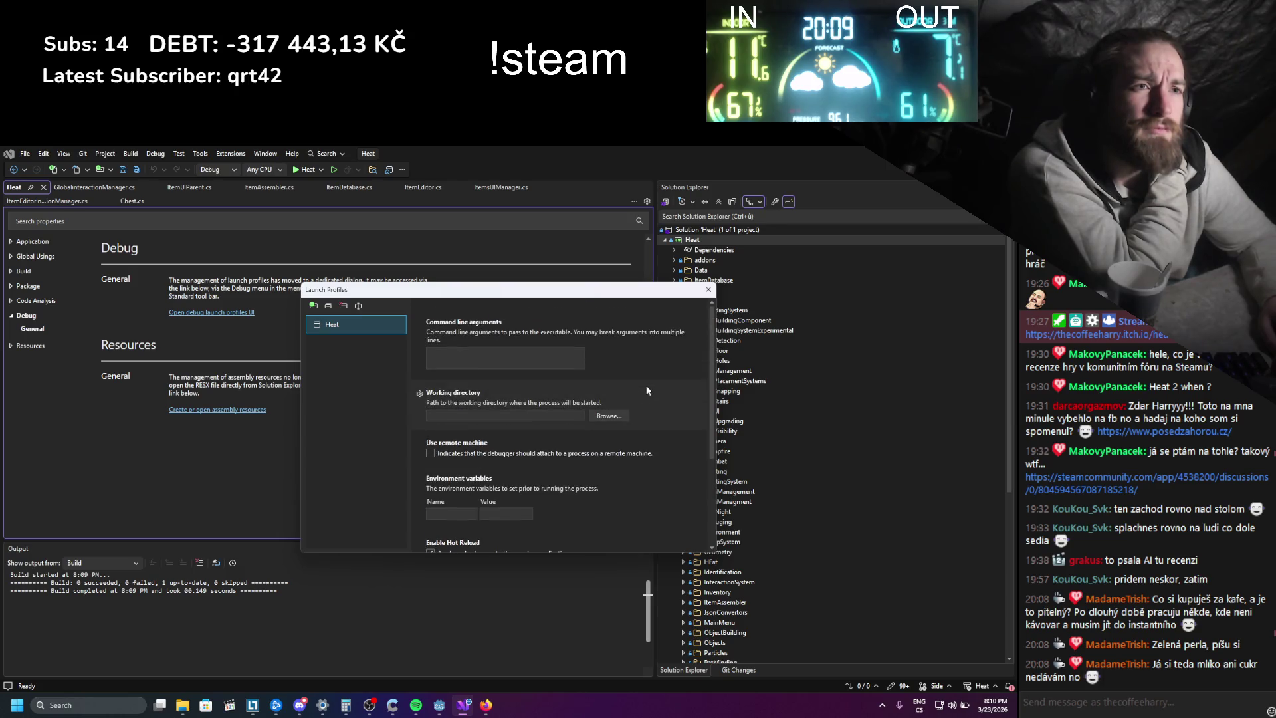
{"action": "left_click", "coordinate": [708, 289]}
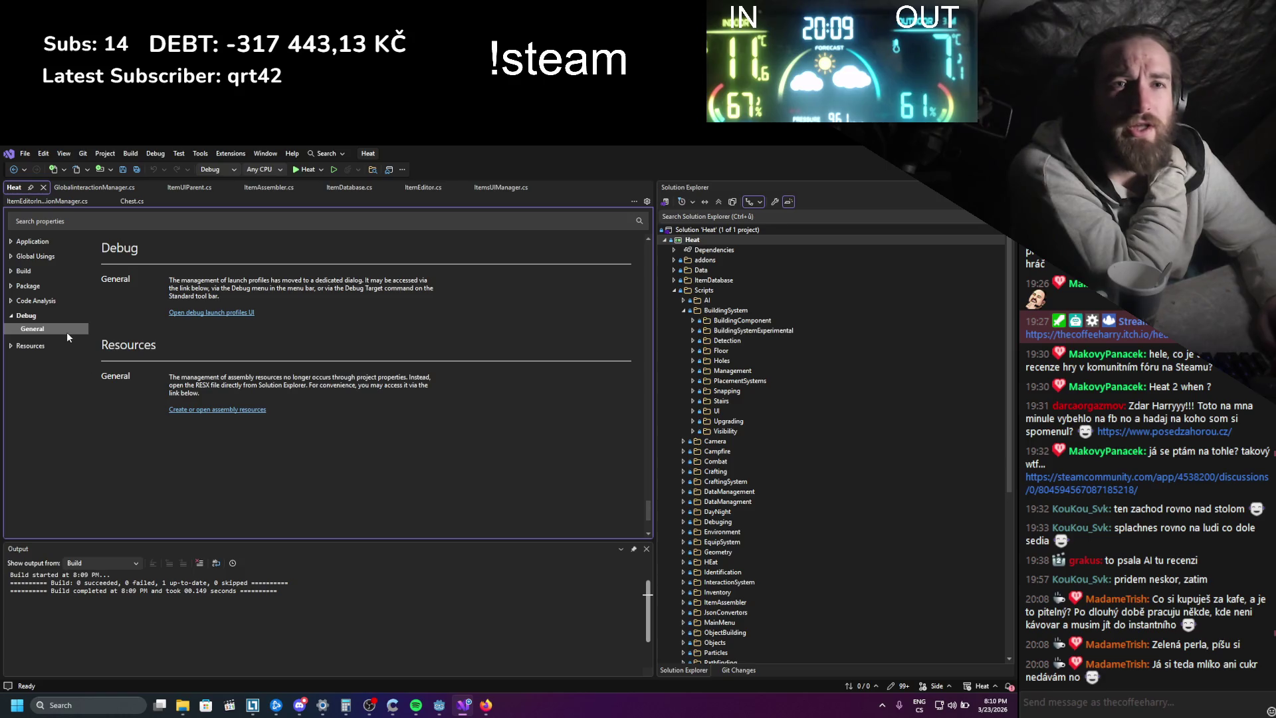
- Look through the Resources, Code Analysis and Package property pages
{"action": "left_click", "coordinate": [12, 351]}
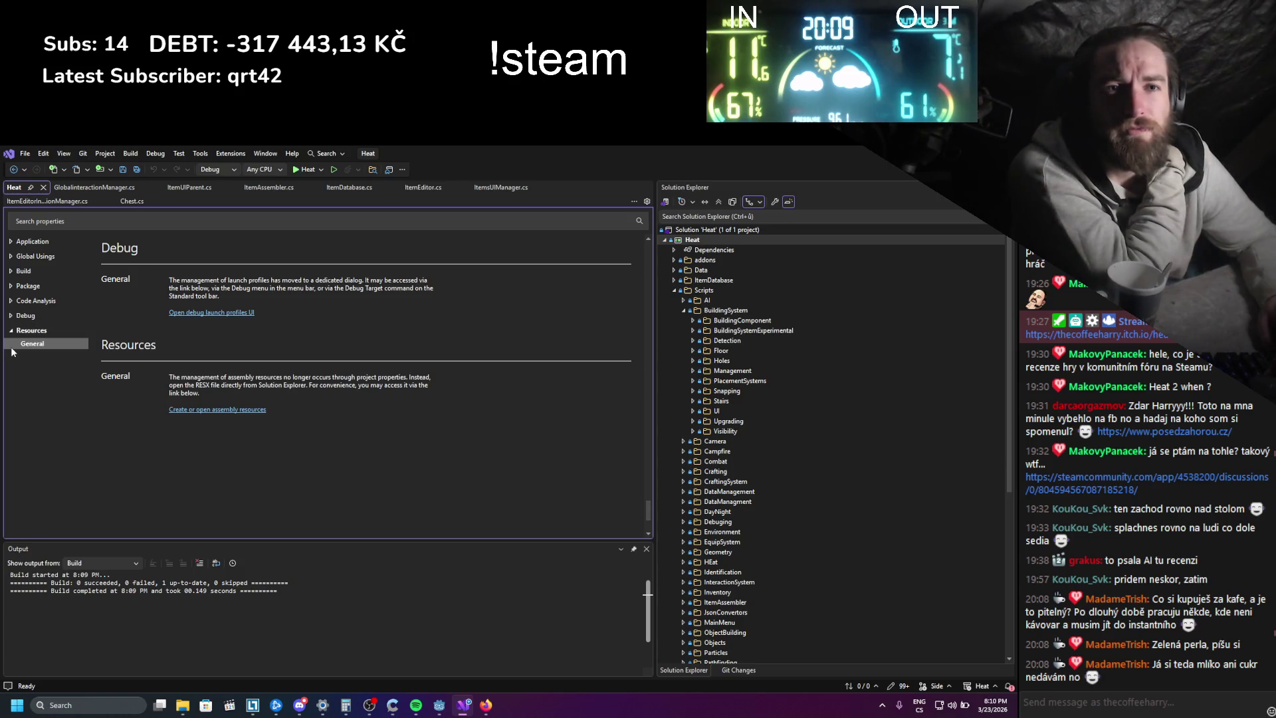
{"action": "left_click", "coordinate": [36, 301]}
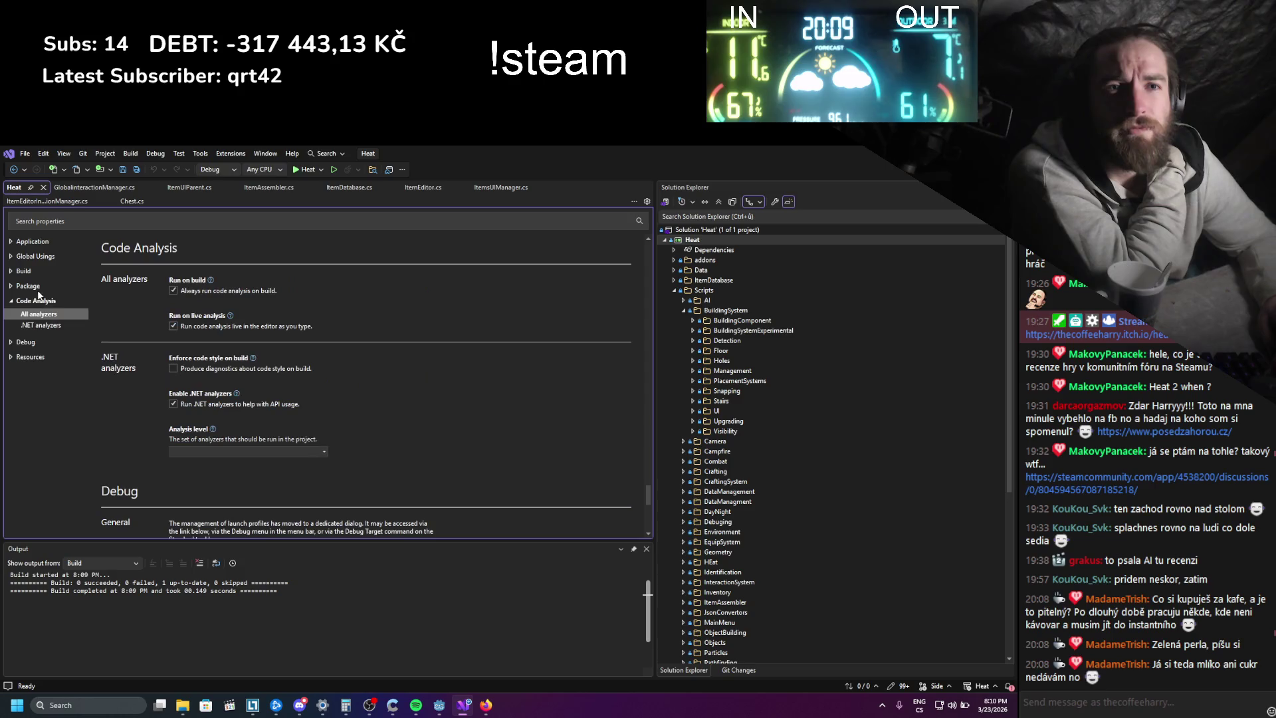
{"action": "left_click", "coordinate": [28, 285]}
{"action": "scroll", "coordinate": [37, 319], "scroll_direction": "down", "scroll_amount": 3}
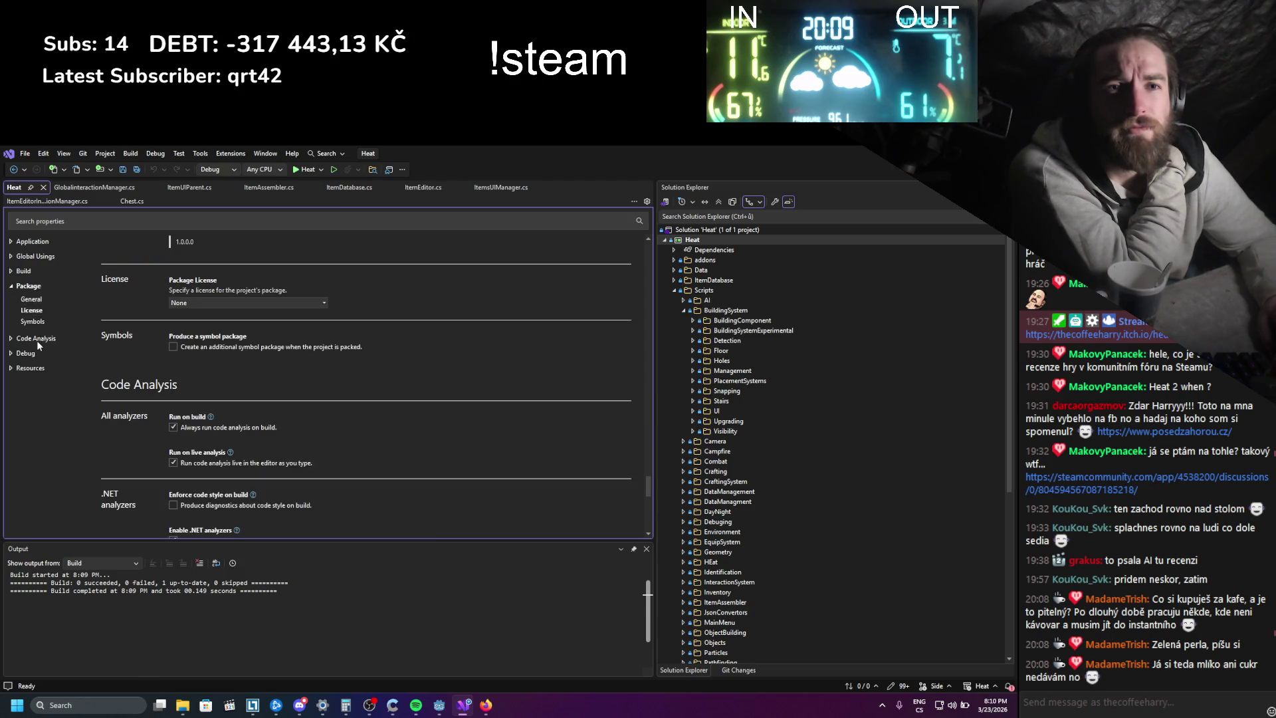
{"action": "scroll", "coordinate": [170, 425], "scroll_direction": "up", "scroll_amount": 3}
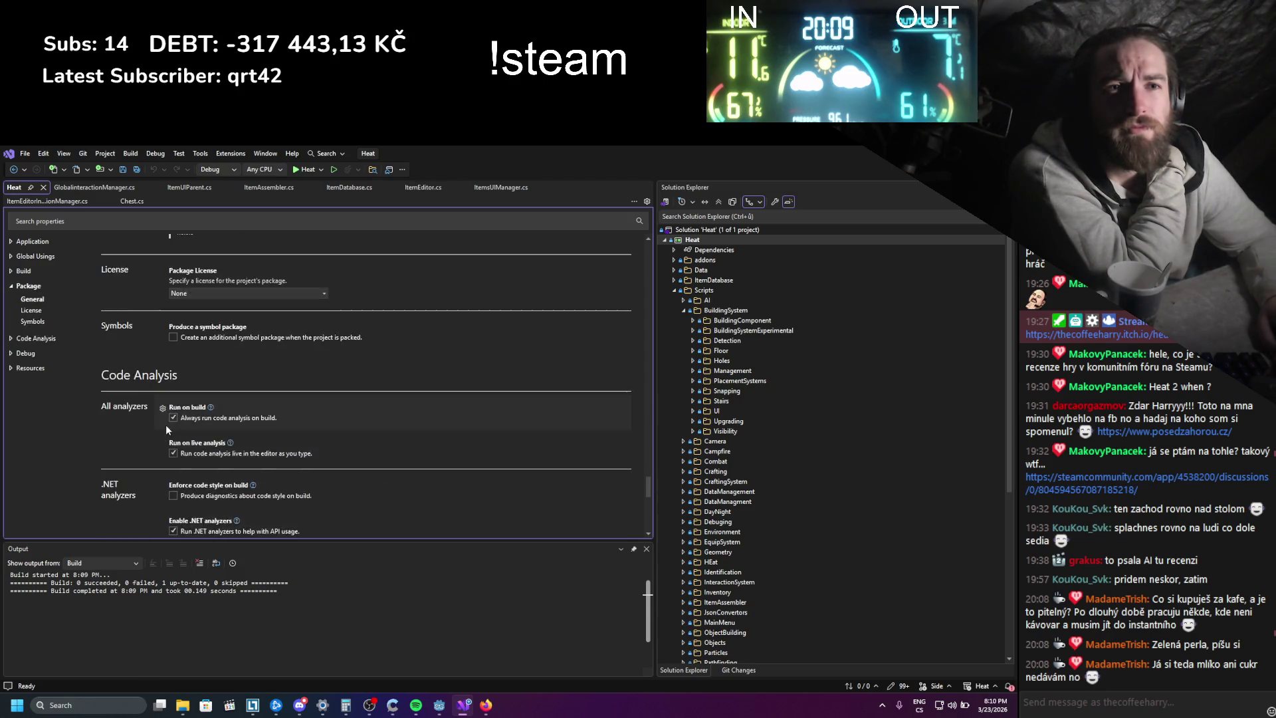
{"action": "scroll", "coordinate": [249, 425], "scroll_direction": "down", "scroll_amount": 5}
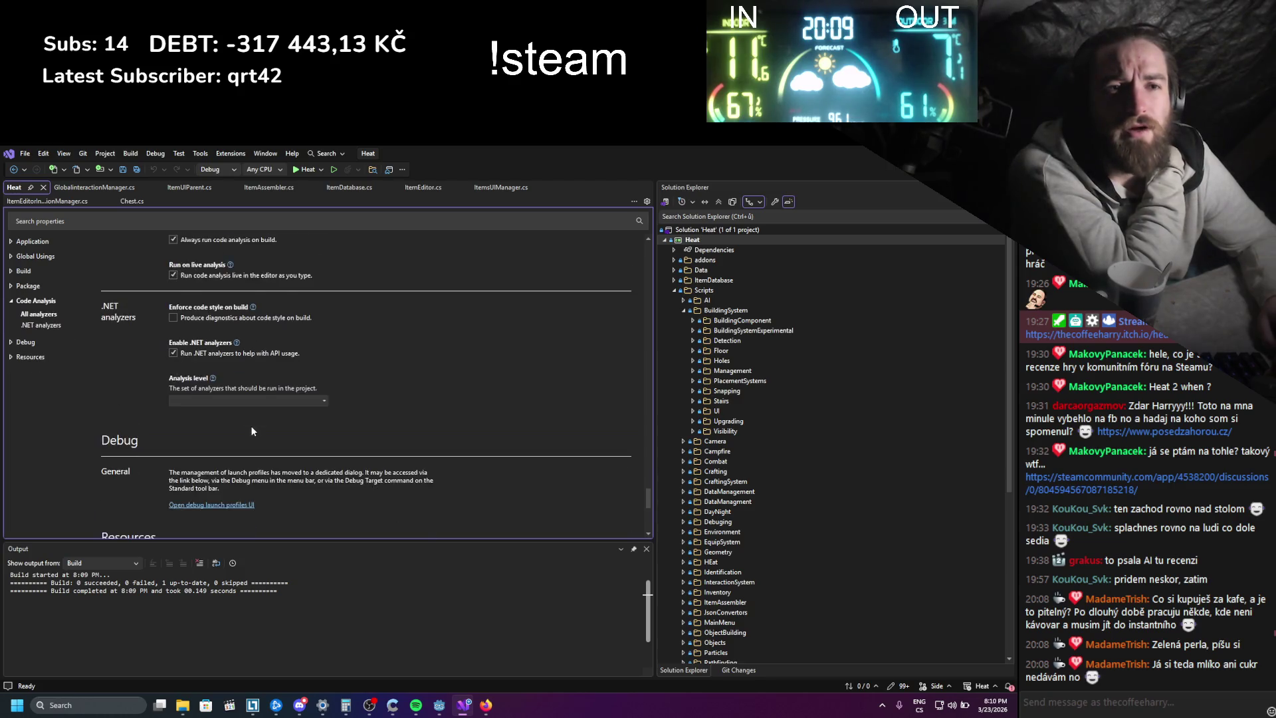
{"action": "scroll", "coordinate": [250, 428], "scroll_direction": "up", "scroll_amount": 2}
- Scroll up to the Build settings for publishing, strong naming and language version
{"action": "scroll", "coordinate": [249, 428], "scroll_direction": "up", "scroll_amount": 1}
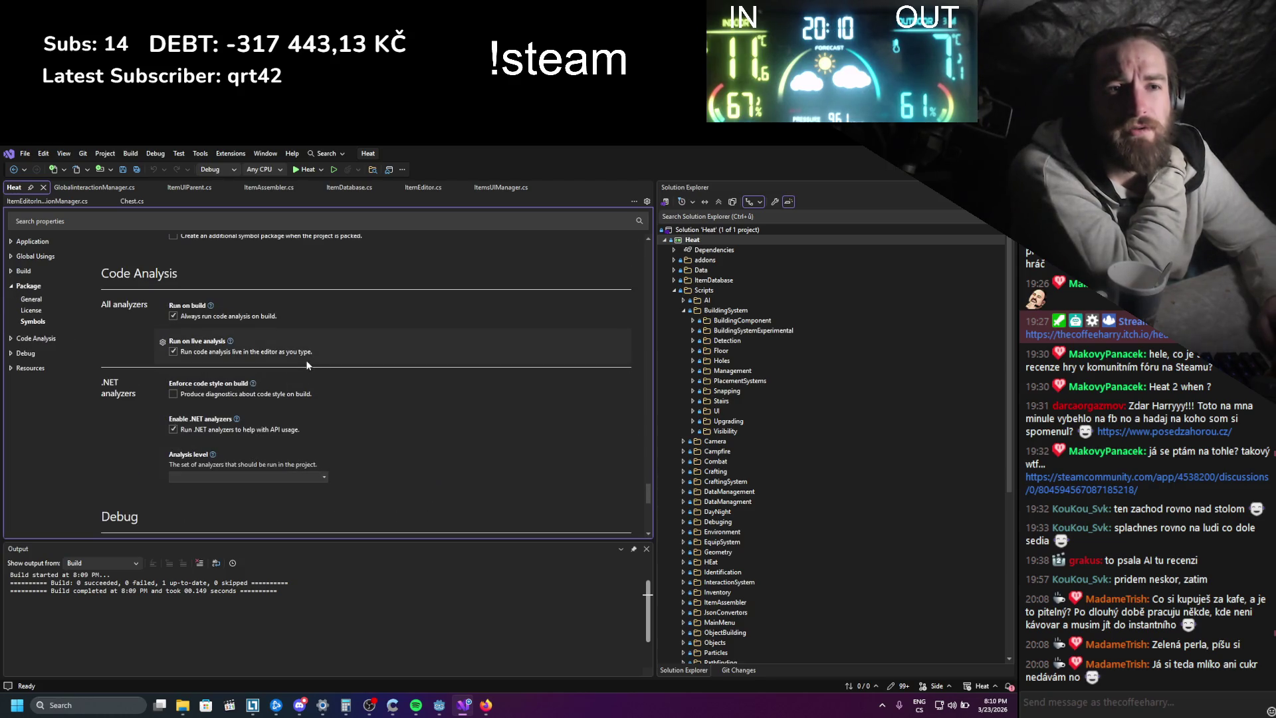
{"action": "scroll", "coordinate": [309, 420], "scroll_direction": "up", "scroll_amount": 2}
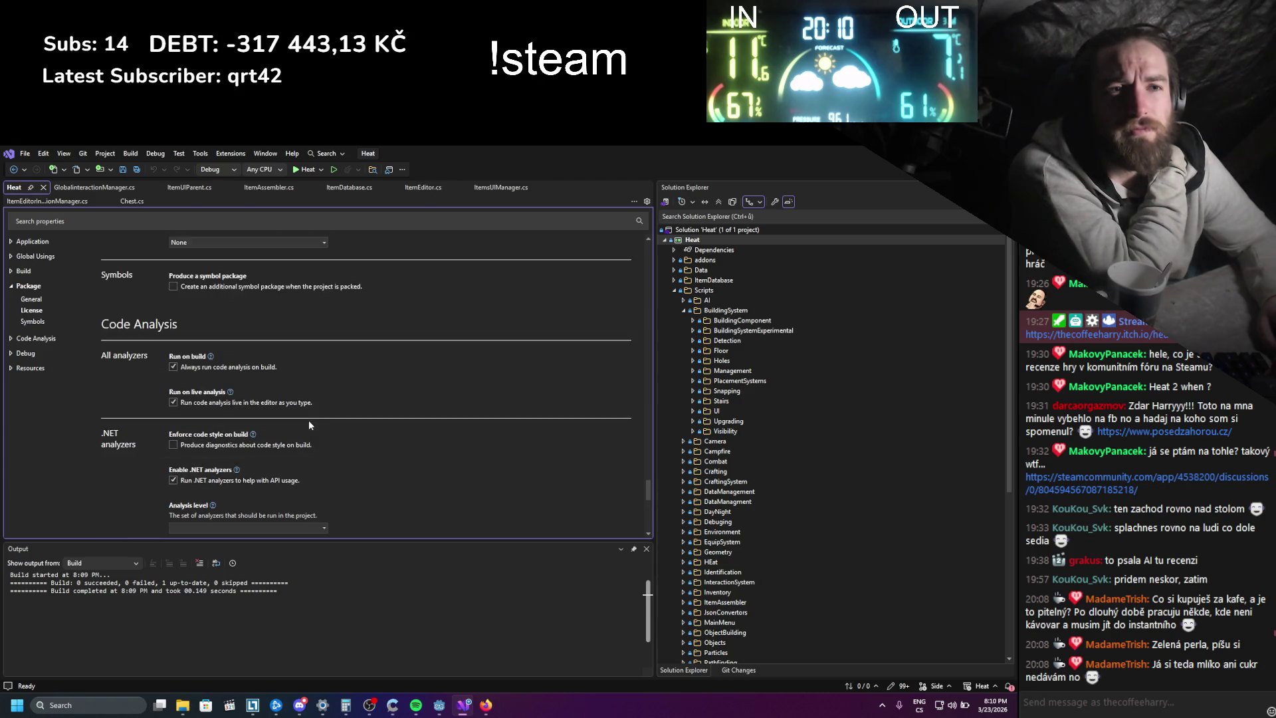
{"action": "scroll", "coordinate": [309, 423], "scroll_direction": "up", "scroll_amount": 2}
{"action": "scroll", "coordinate": [309, 429], "scroll_direction": "up", "scroll_amount": 8}
{"action": "scroll", "coordinate": [308, 427], "scroll_direction": "up", "scroll_amount": 2}
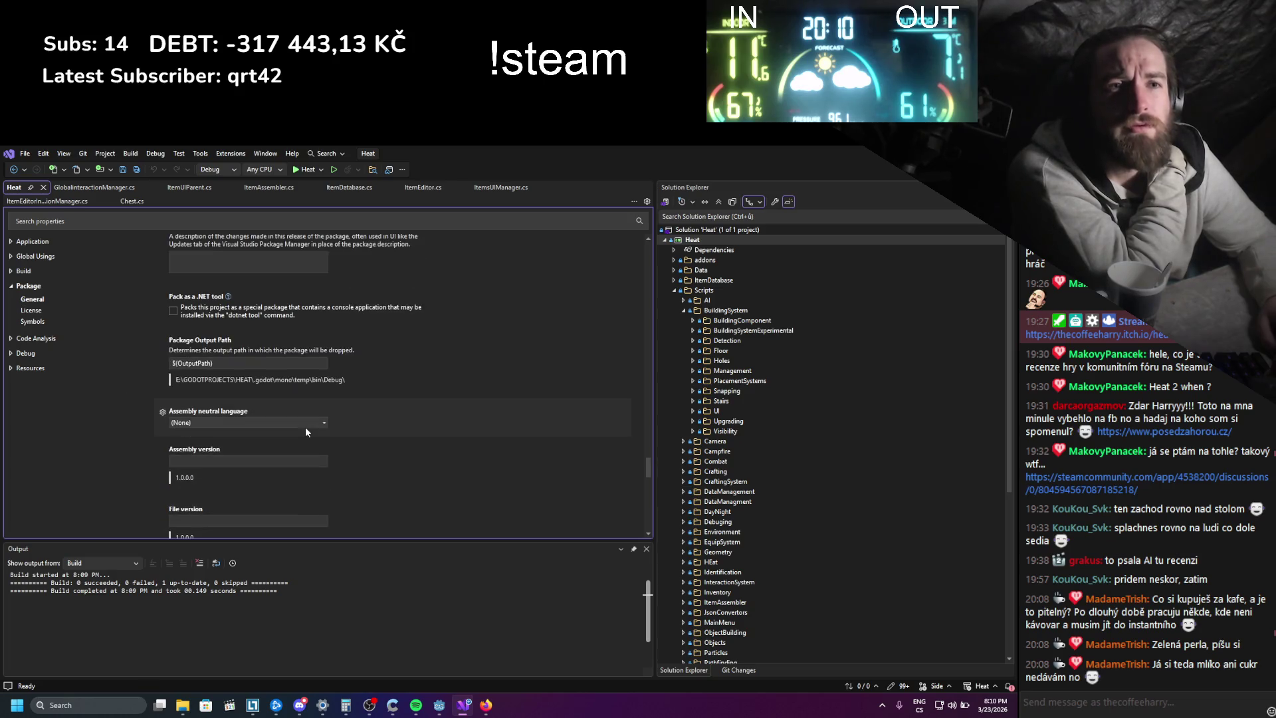
{"action": "scroll", "coordinate": [308, 428], "scroll_direction": "up", "scroll_amount": 5}
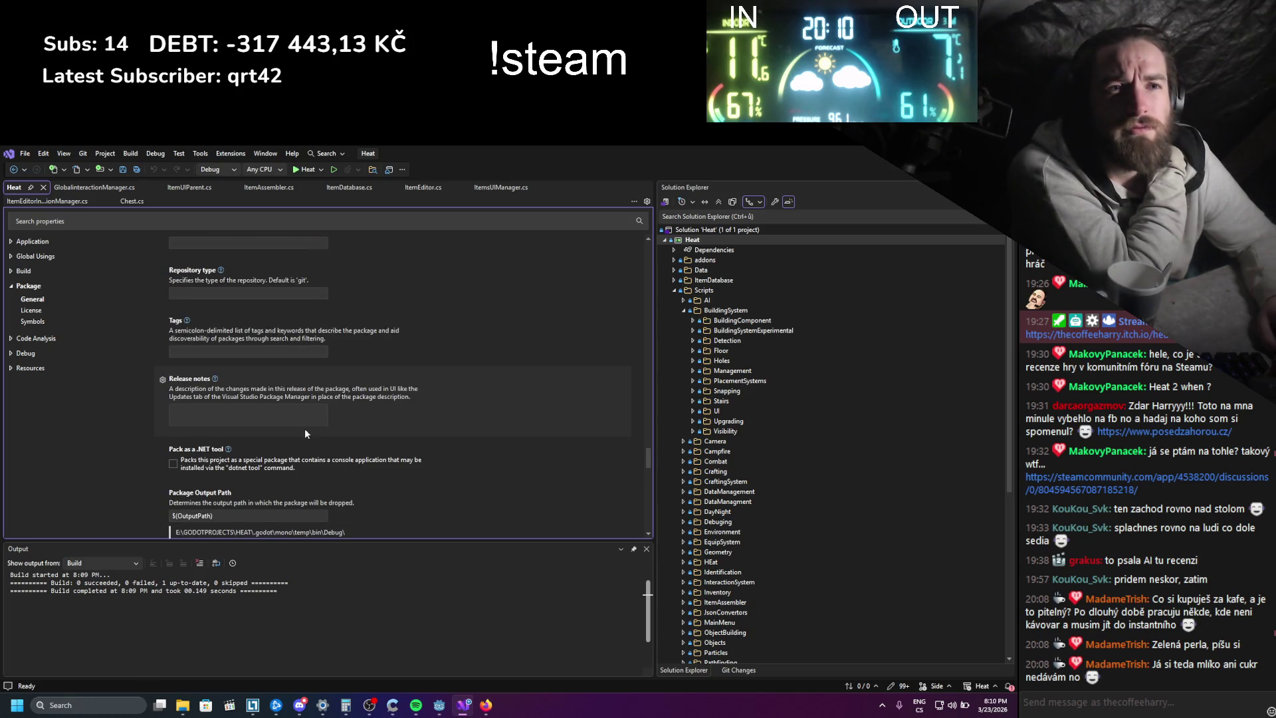
{"action": "scroll", "coordinate": [304, 428], "scroll_direction": "up", "scroll_amount": 10}
{"action": "scroll", "coordinate": [300, 432], "scroll_direction": "up", "scroll_amount": 10}
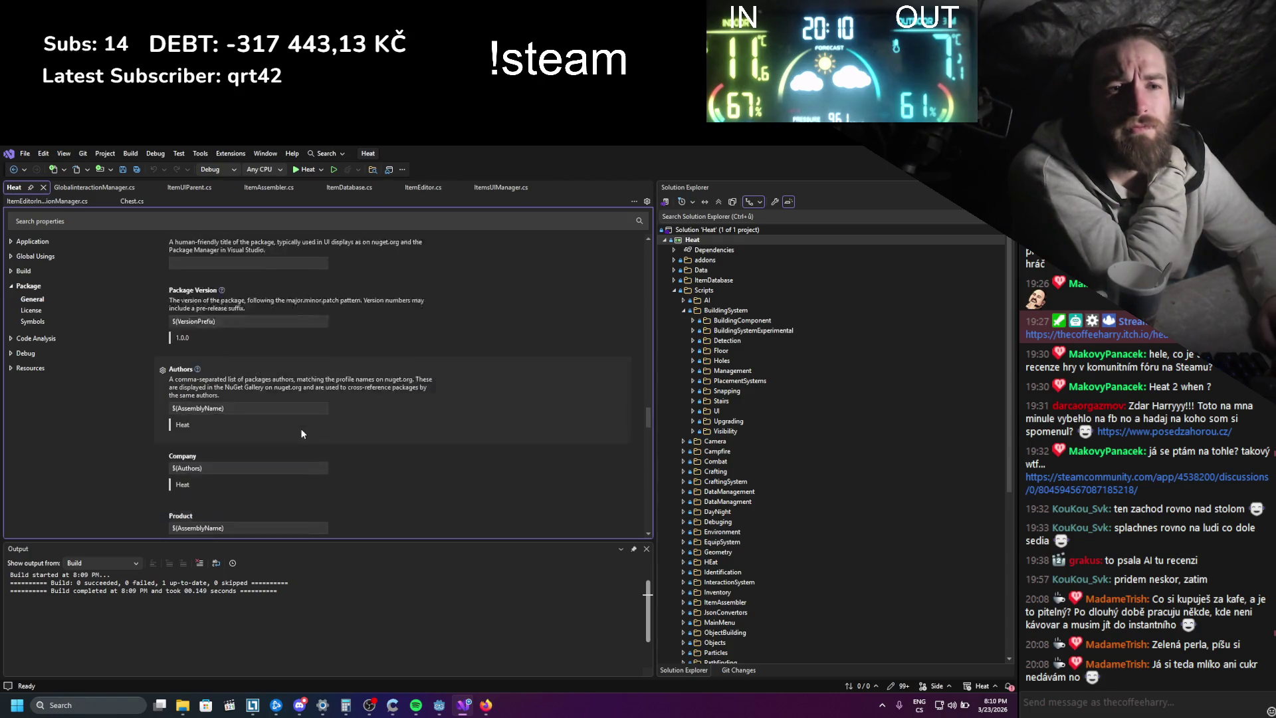
{"action": "scroll", "coordinate": [302, 434], "scroll_direction": "up", "scroll_amount": 3}
{"action": "scroll", "coordinate": [301, 432], "scroll_direction": "up", "scroll_amount": 6}
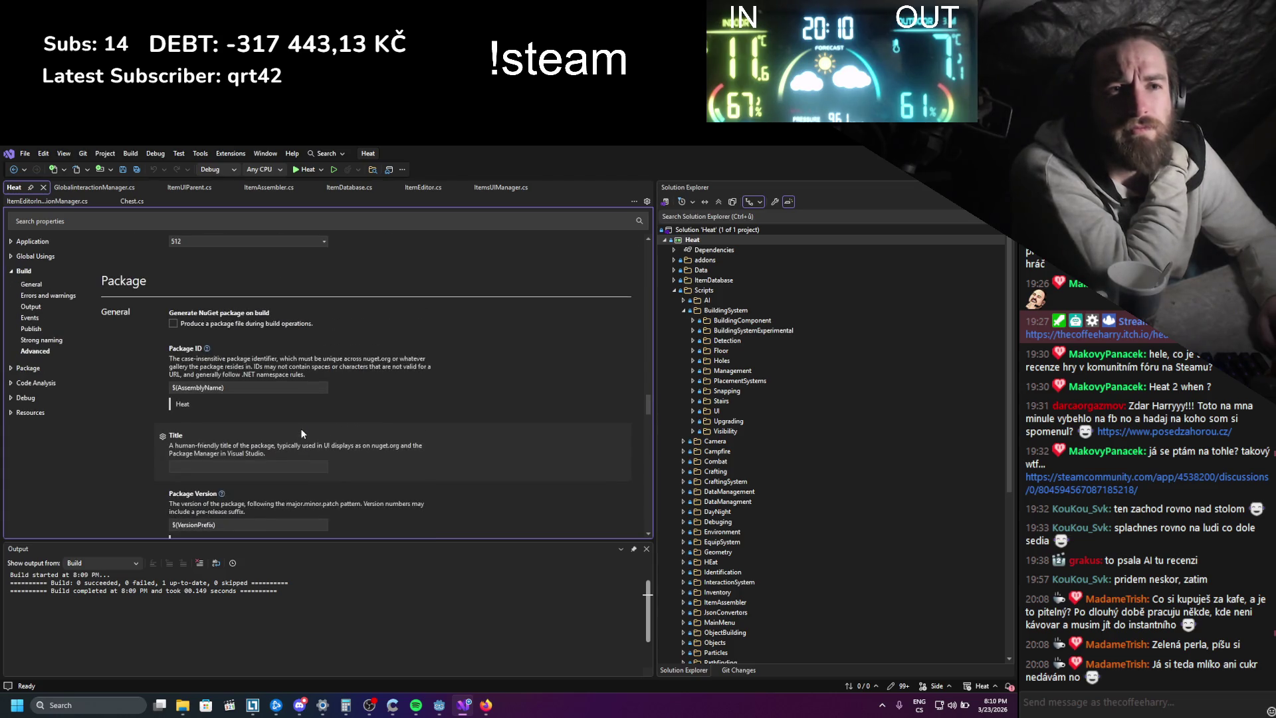
{"action": "scroll", "coordinate": [300, 428], "scroll_direction": "up", "scroll_amount": 15}
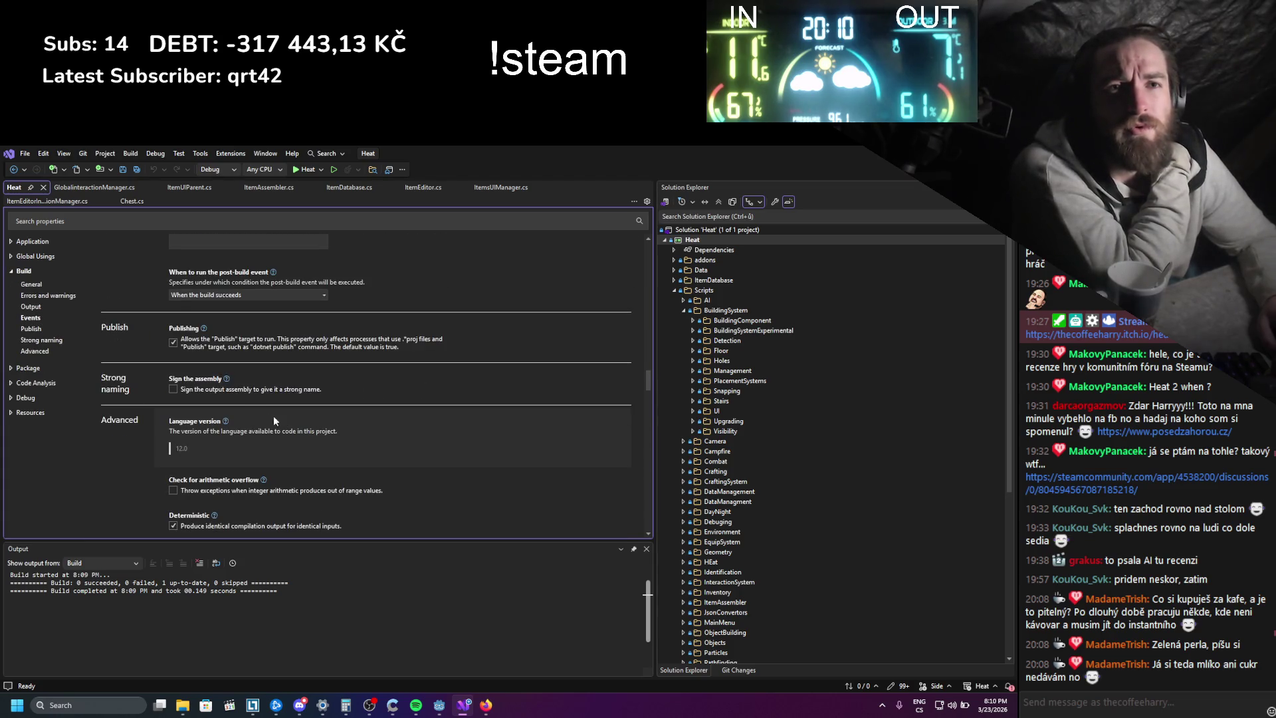
- Search Google for 'godot debug c# in visual studio breakpoints'
{"action": "left_click", "coordinate": [28, 400]}
{"action": "key", "text": "alt+Tab"}
{"action": "type", "text": "visual studio "}
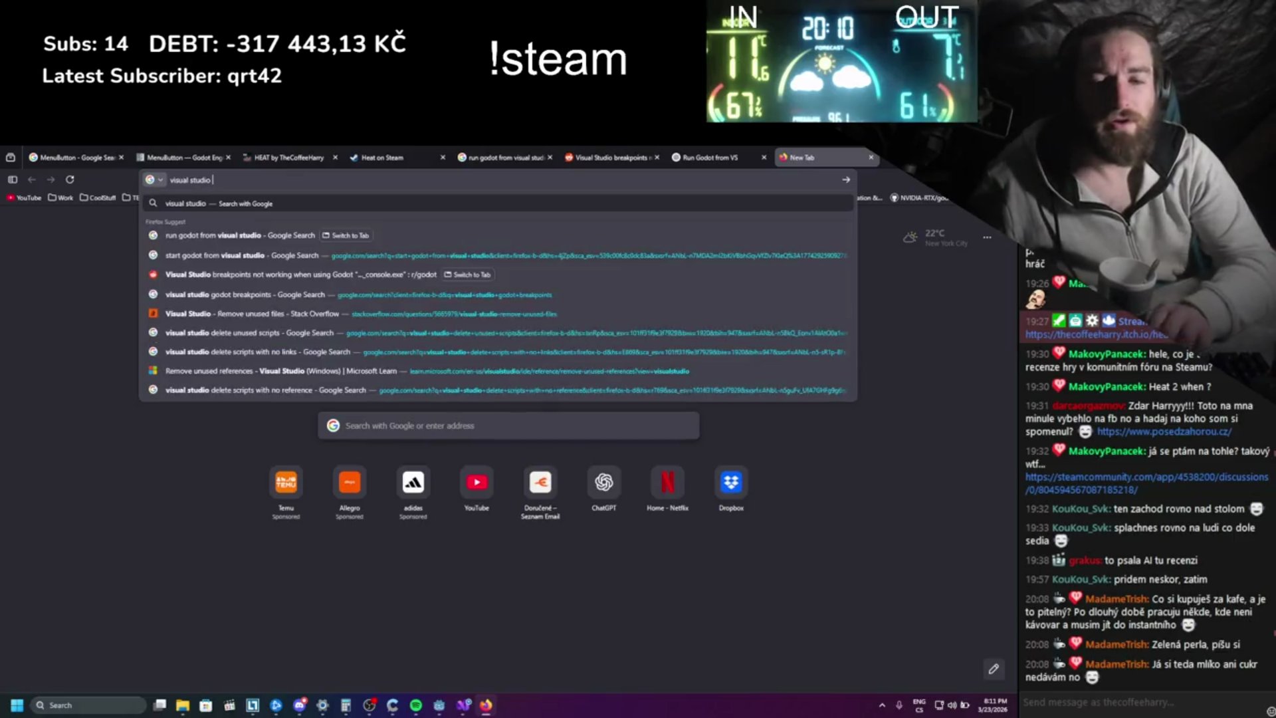
{"action": "type", "text": "debug"}
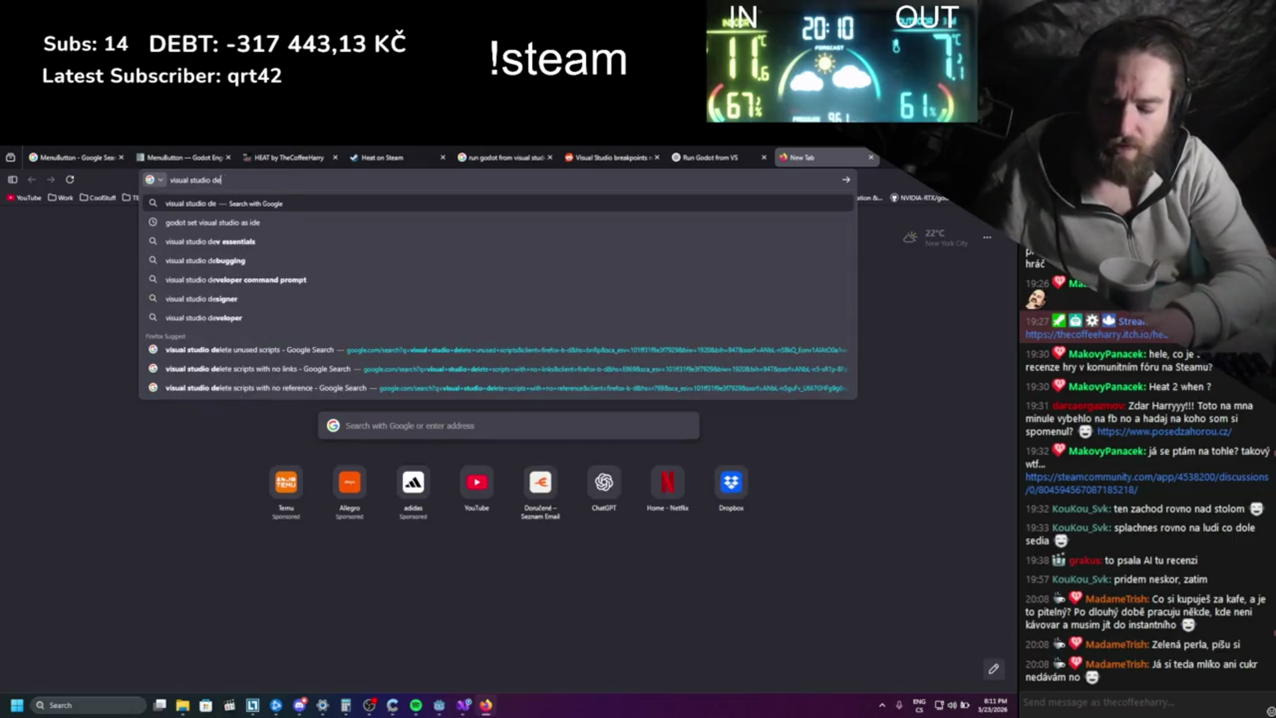
{"action": "key", "text": "BackSpace"}
{"action": "key", "text": "BackSpace"}
{"action": "key", "text": "BackSpace"}
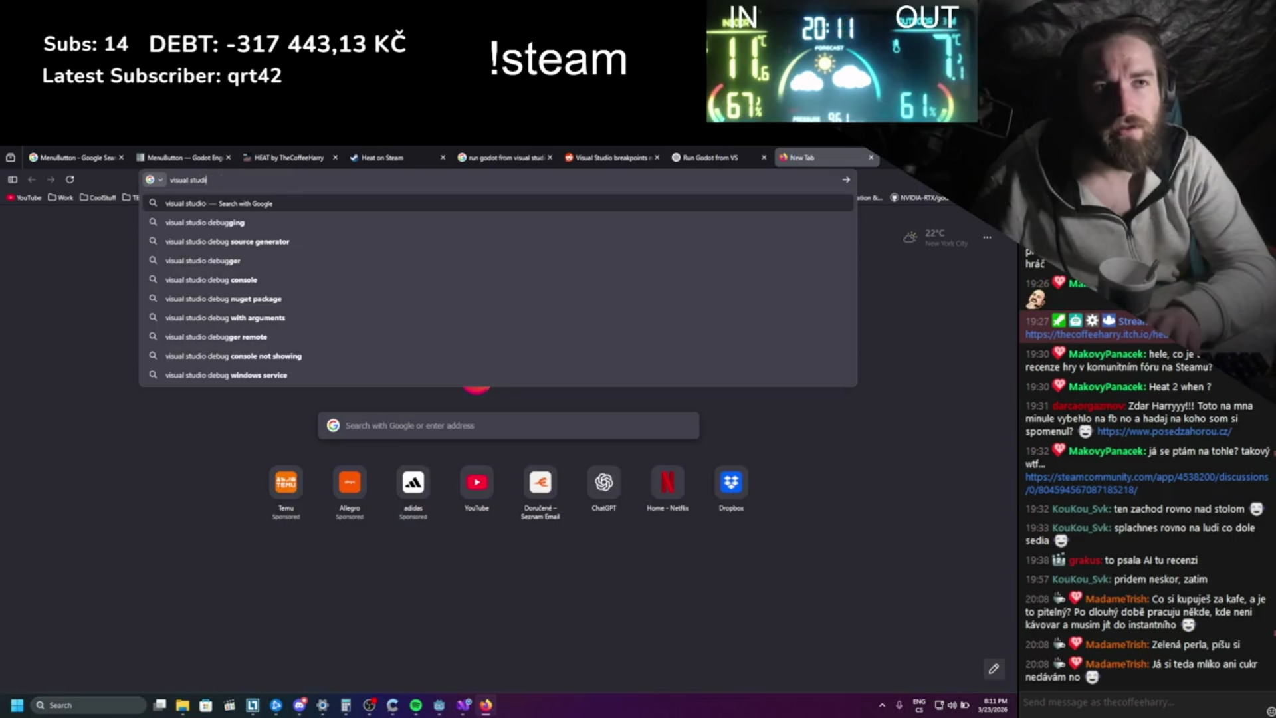
{"action": "type", "text": "godot deb"}
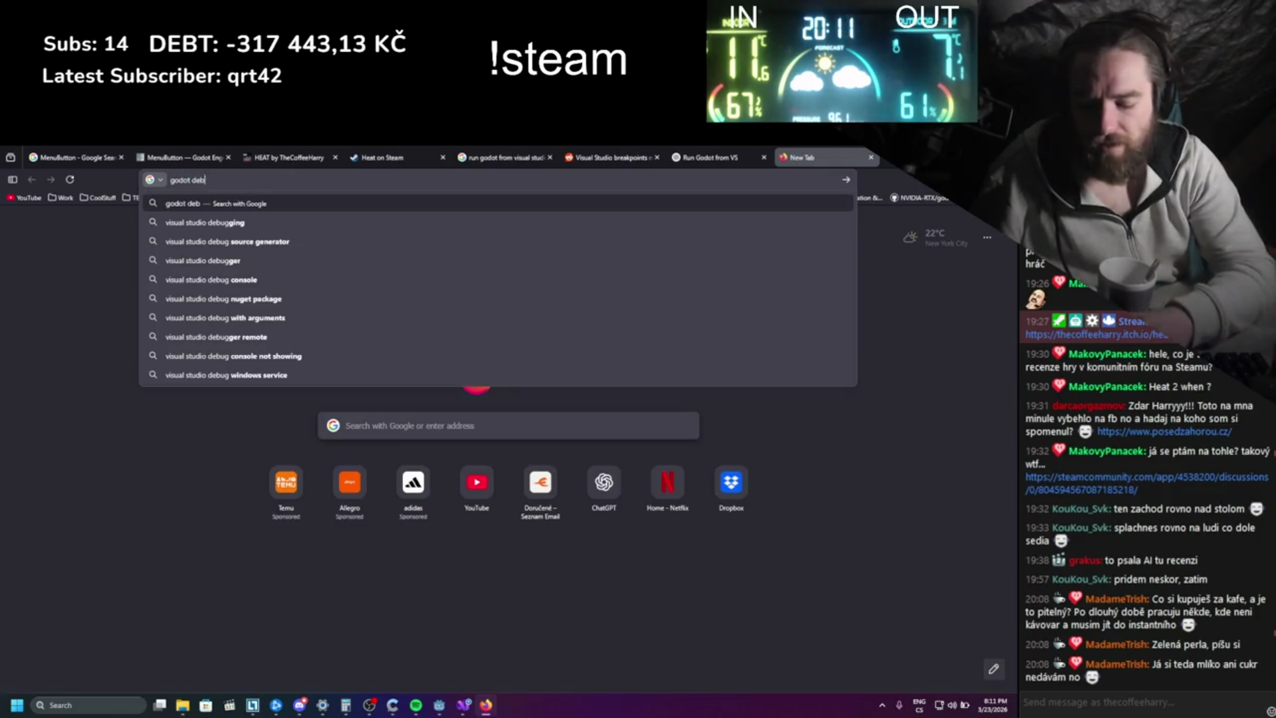
{"action": "type", "text": "ug c# in "}
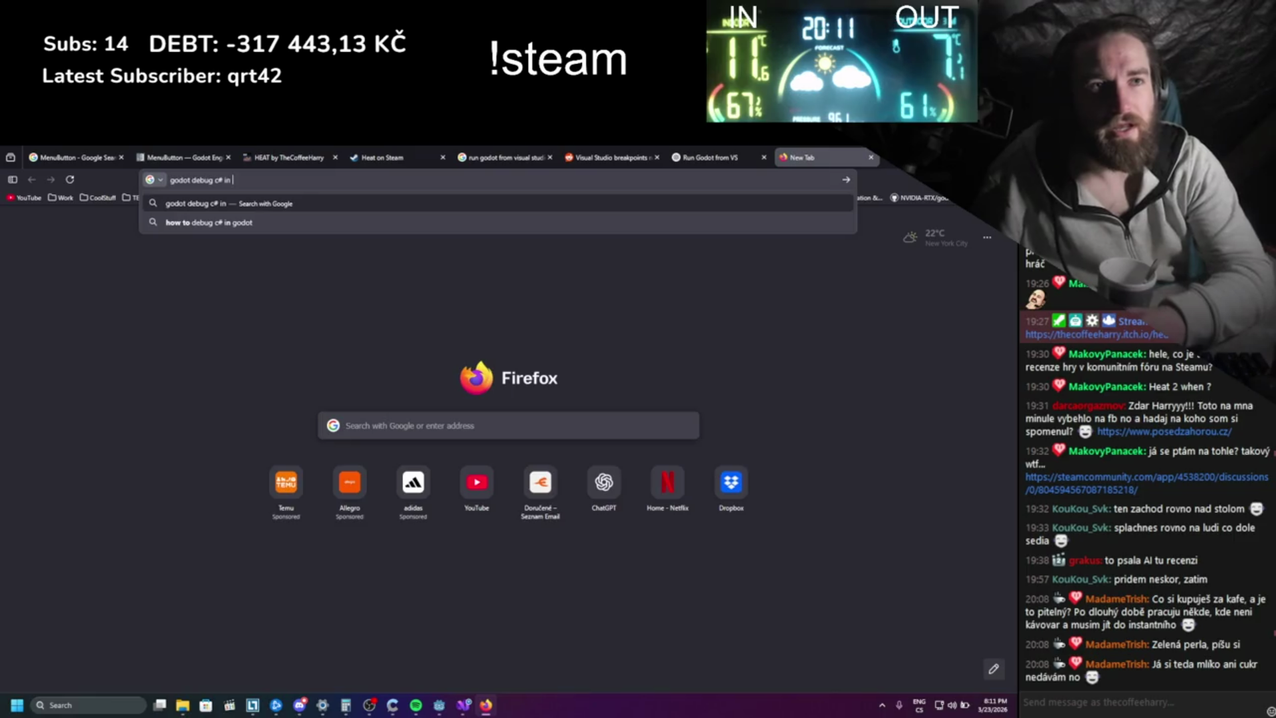
{"action": "type", "text": "visual studio"}
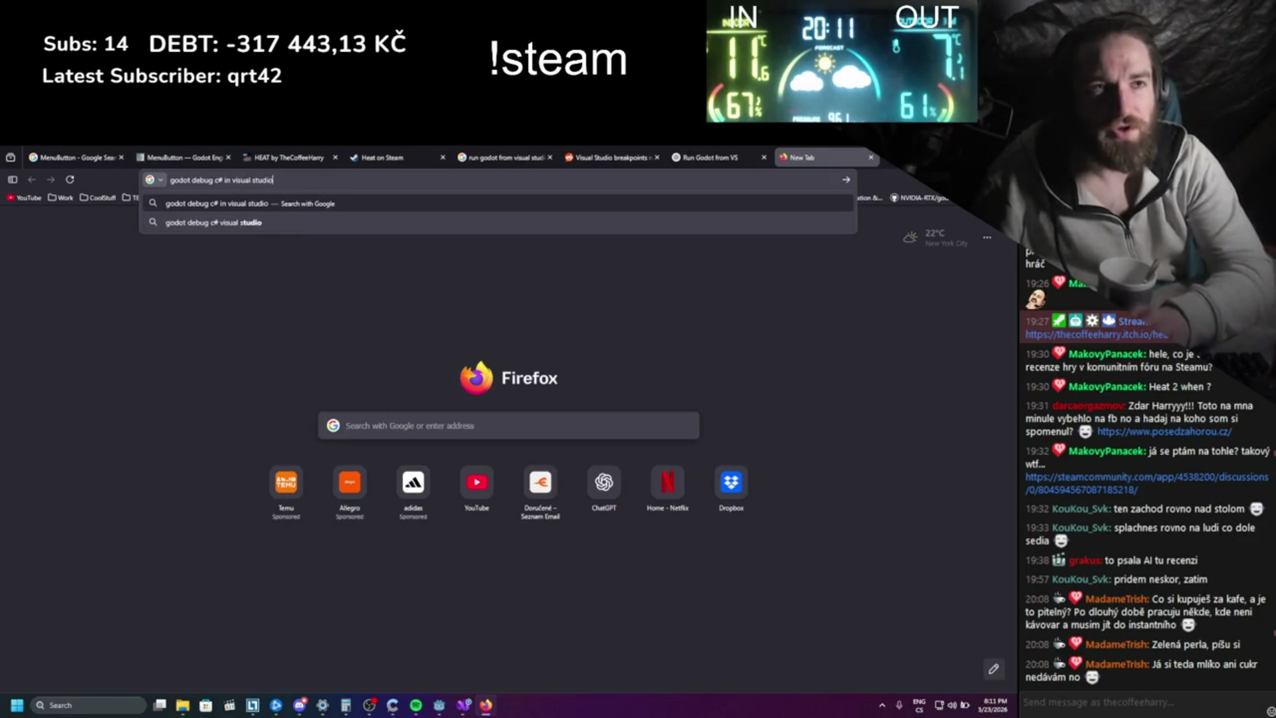
{"action": "type", "text": " breakpoints"}
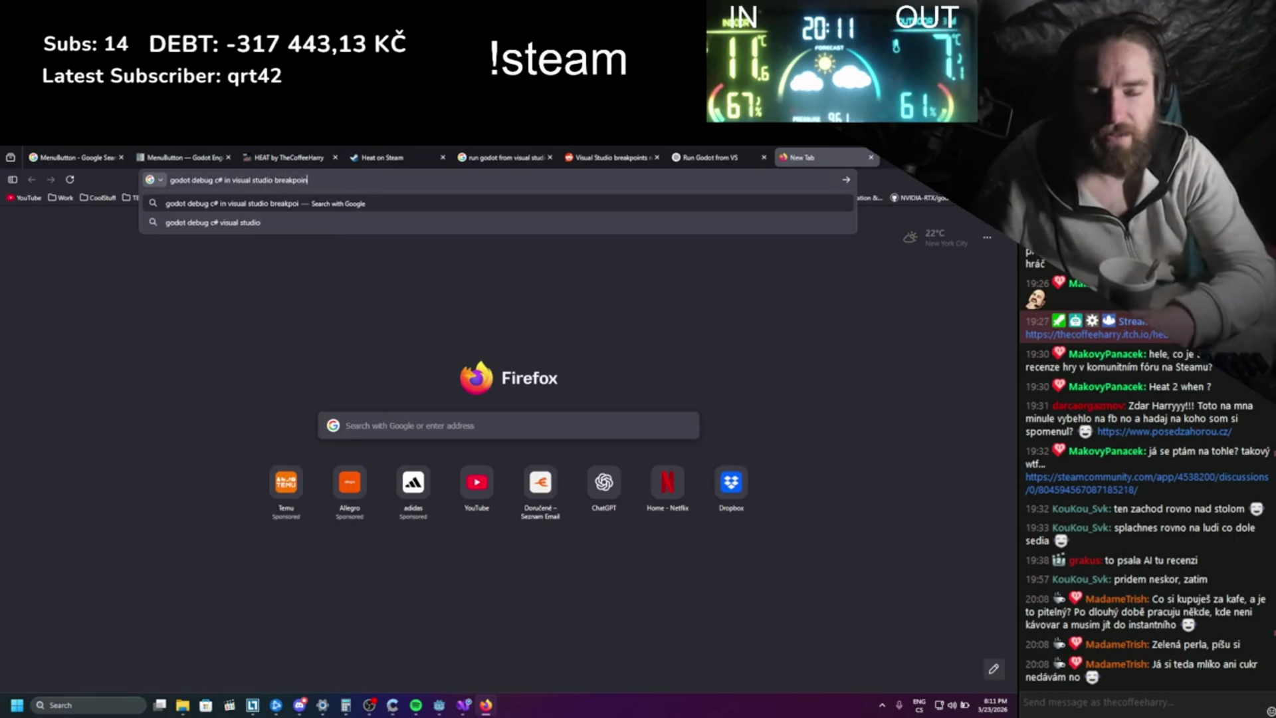
{"action": "key", "text": "Return"}
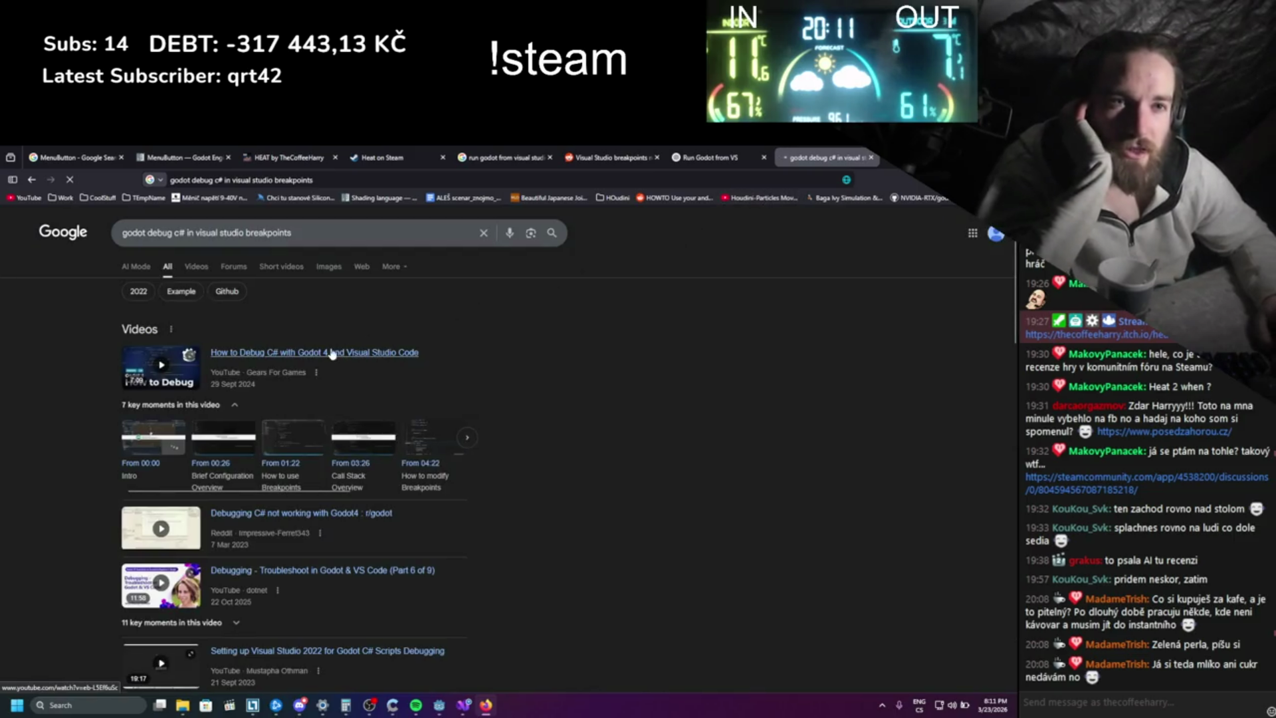
- Open the How to Debug C# with Godot 4 video and set playback speed to 4x
{"action": "left_click", "coordinate": [392, 359]}
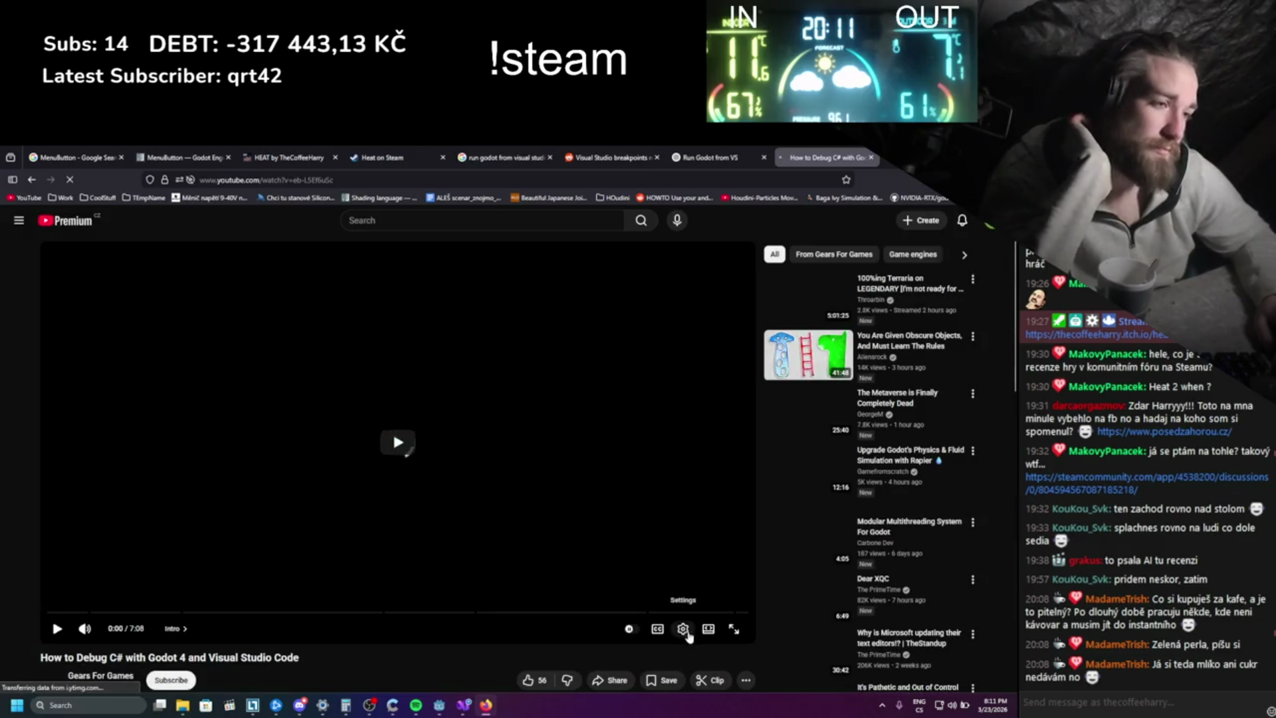
{"action": "left_click", "coordinate": [683, 628]}
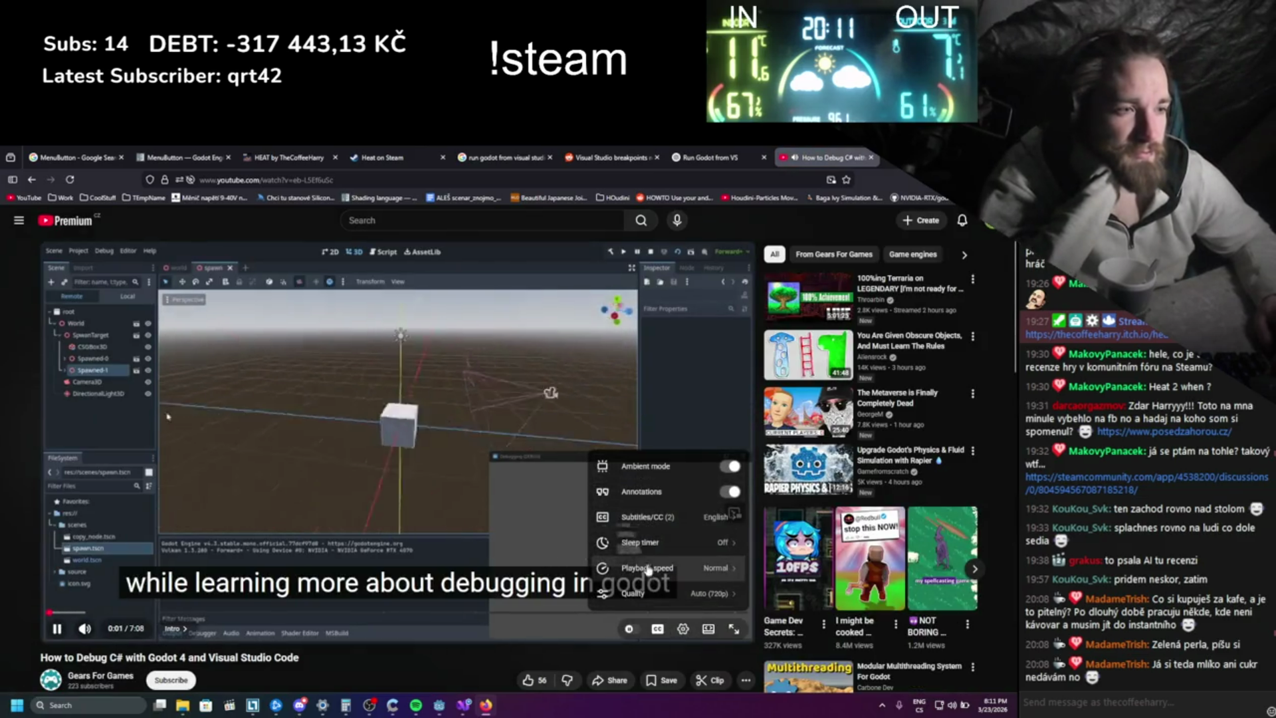
{"action": "left_click", "coordinate": [648, 568]}
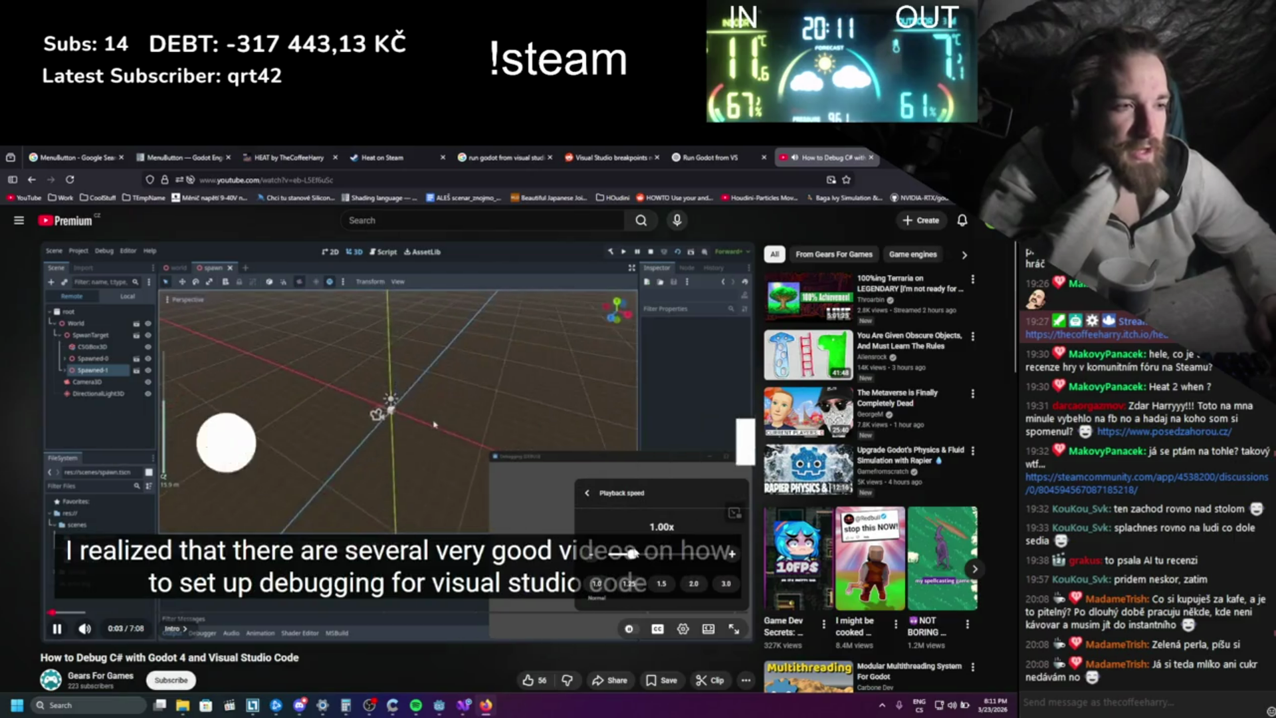
{"action": "left_click", "coordinate": [690, 554]}
{"action": "left_click_drag", "start_coordinate": [693, 563], "coordinate": [712, 556]}
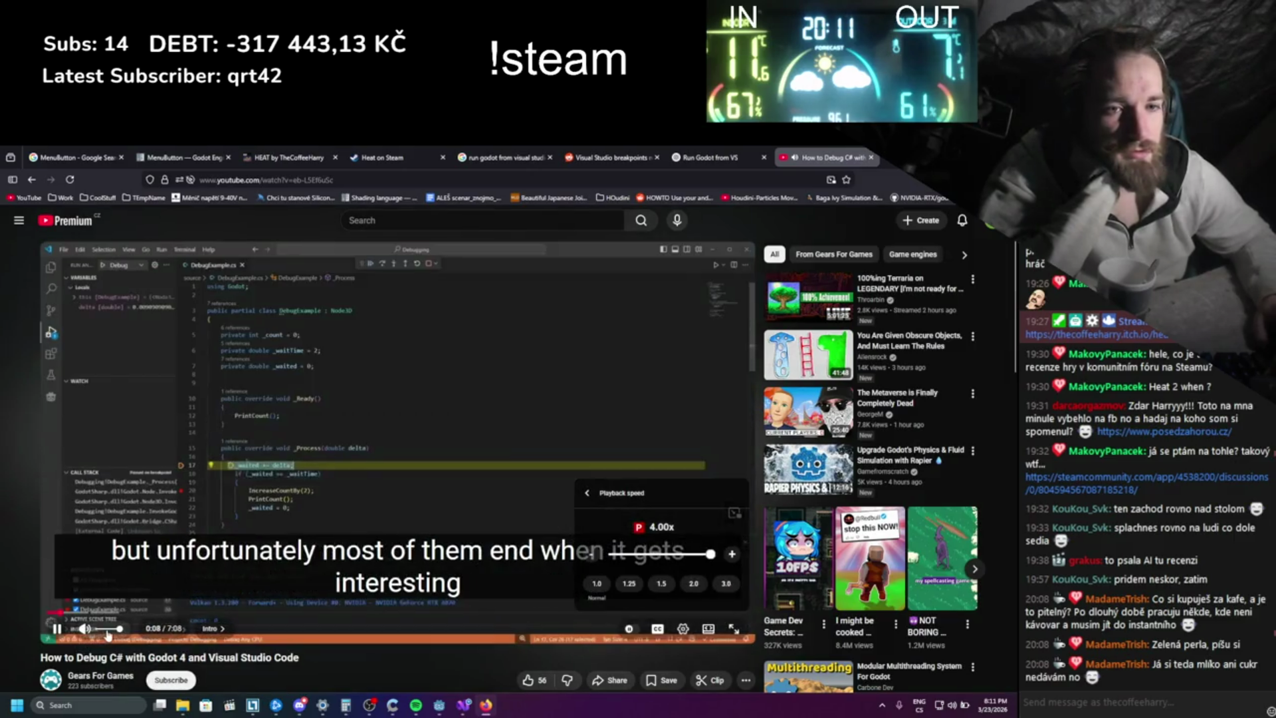
{"action": "left_click", "coordinate": [105, 631]}
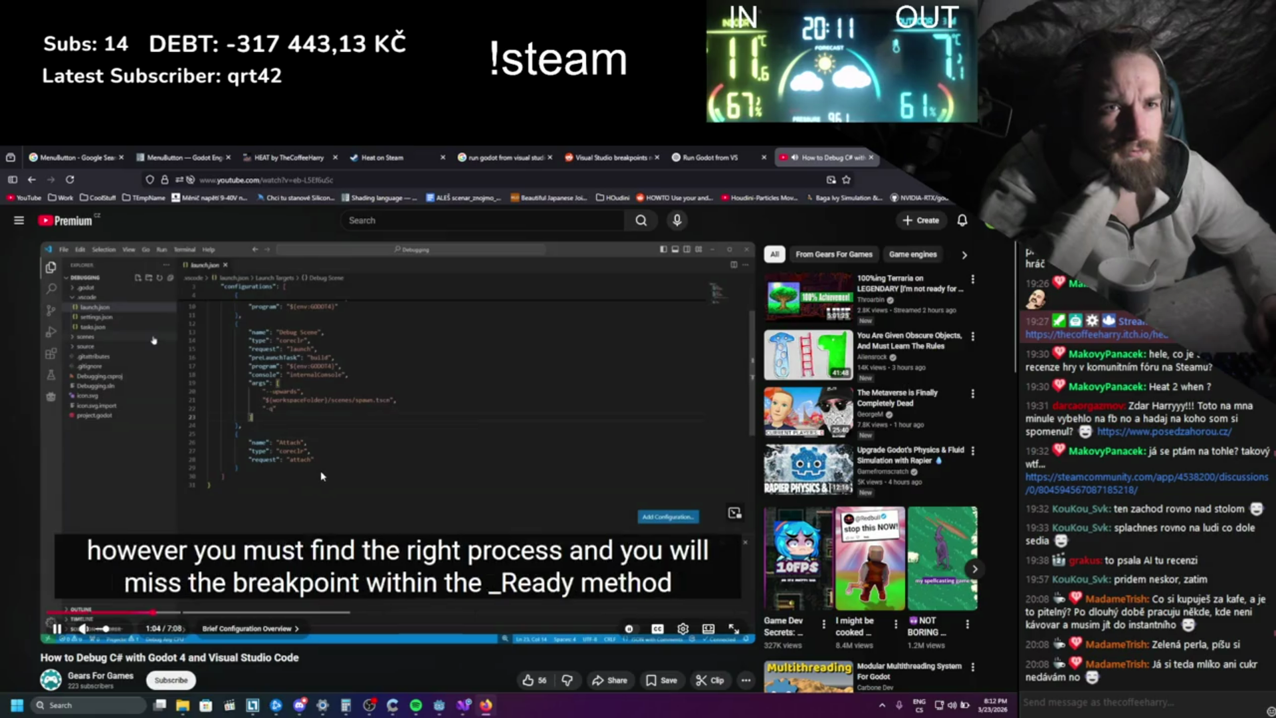
- Pause the tutorial at the launch.json setup and scroll the page
{"action": "left_click", "coordinate": [321, 476]}
{"action": "scroll", "coordinate": [264, 541], "scroll_direction": "down", "scroll_amount": 5}
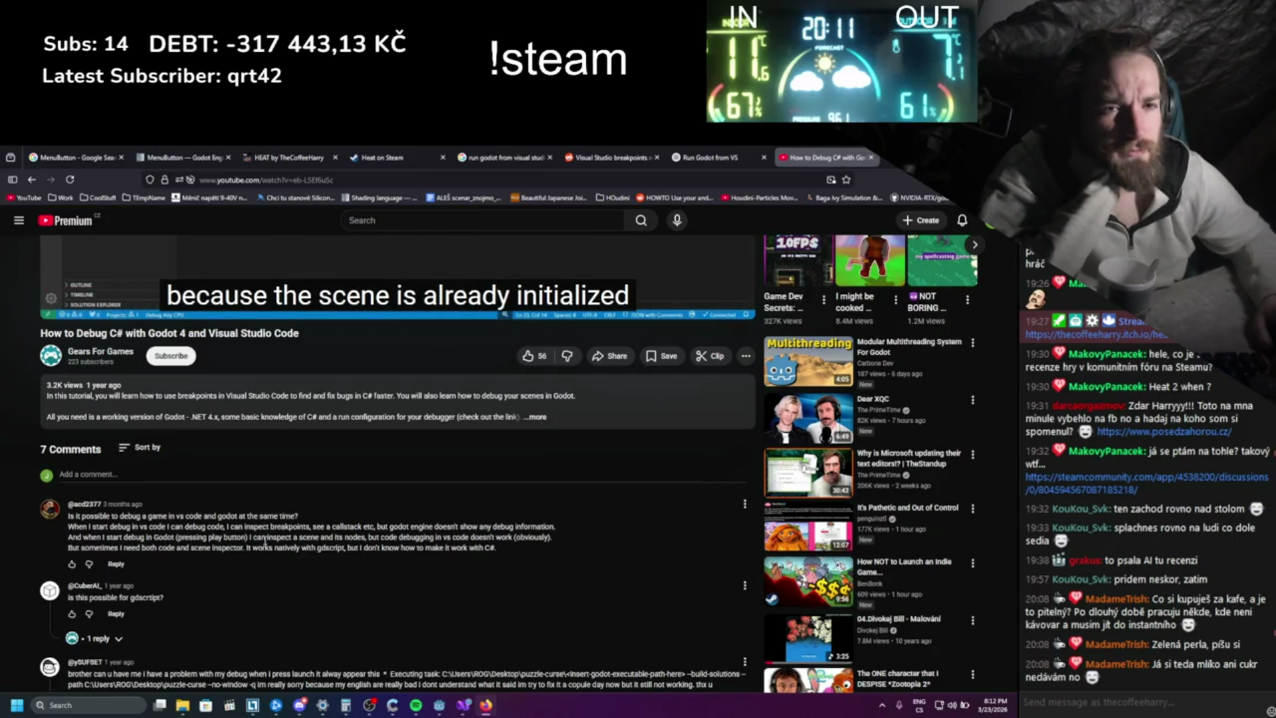
{"action": "scroll", "coordinate": [264, 543], "scroll_direction": "down", "scroll_amount": 2}
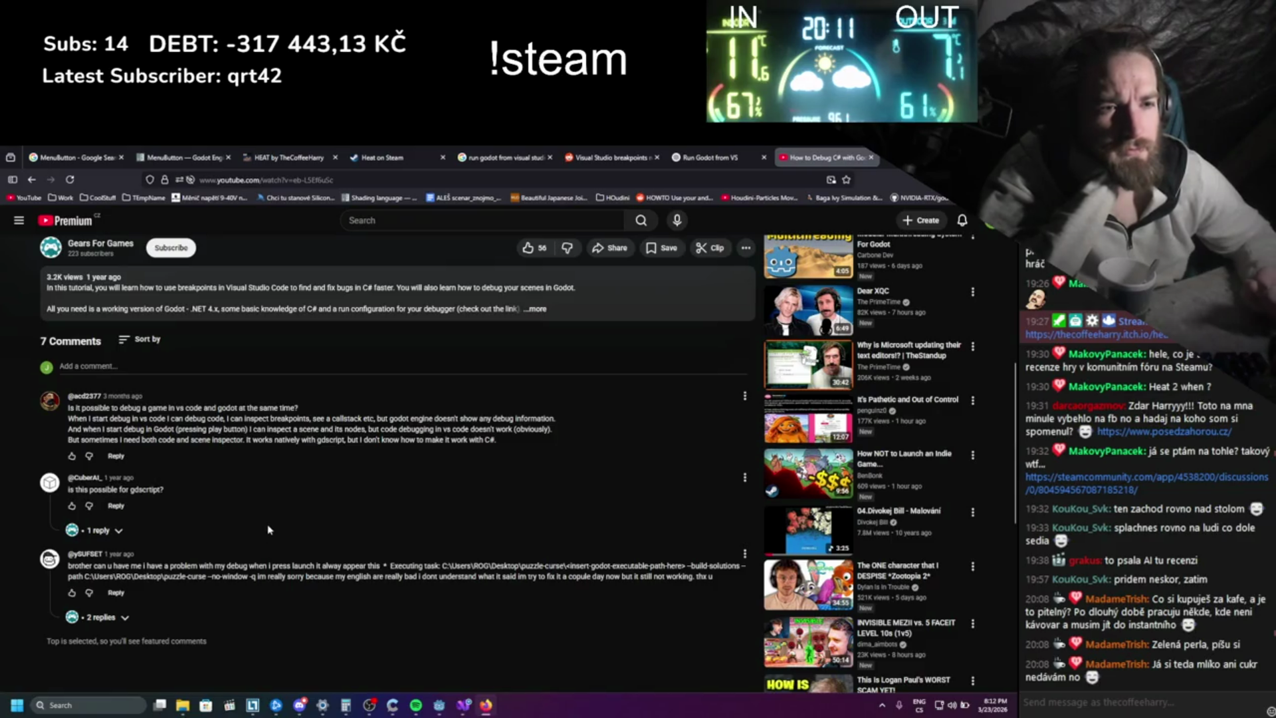
{"action": "scroll", "coordinate": [268, 529], "scroll_direction": "up", "scroll_amount": 5}
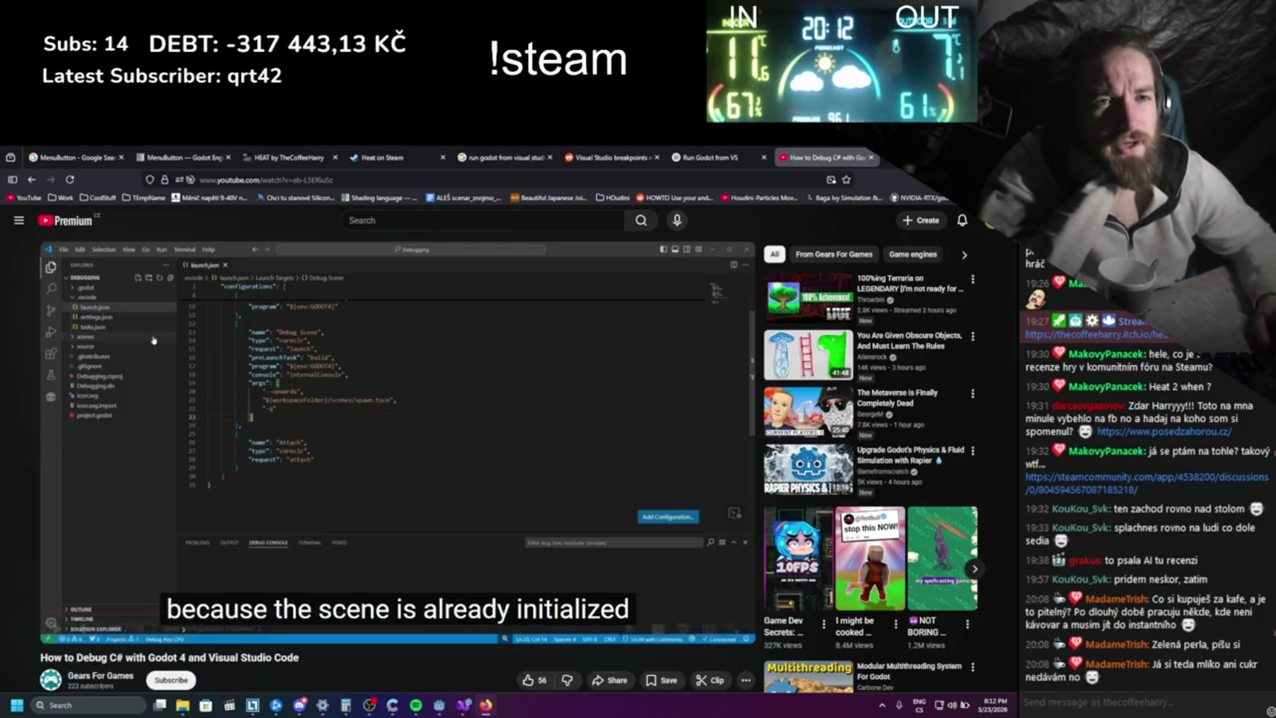
- Close the Launch Profiles dialog, collapse Scripts and expand Dependencies in Solution Explorer
{"action": "left_click", "coordinate": [464, 706]}
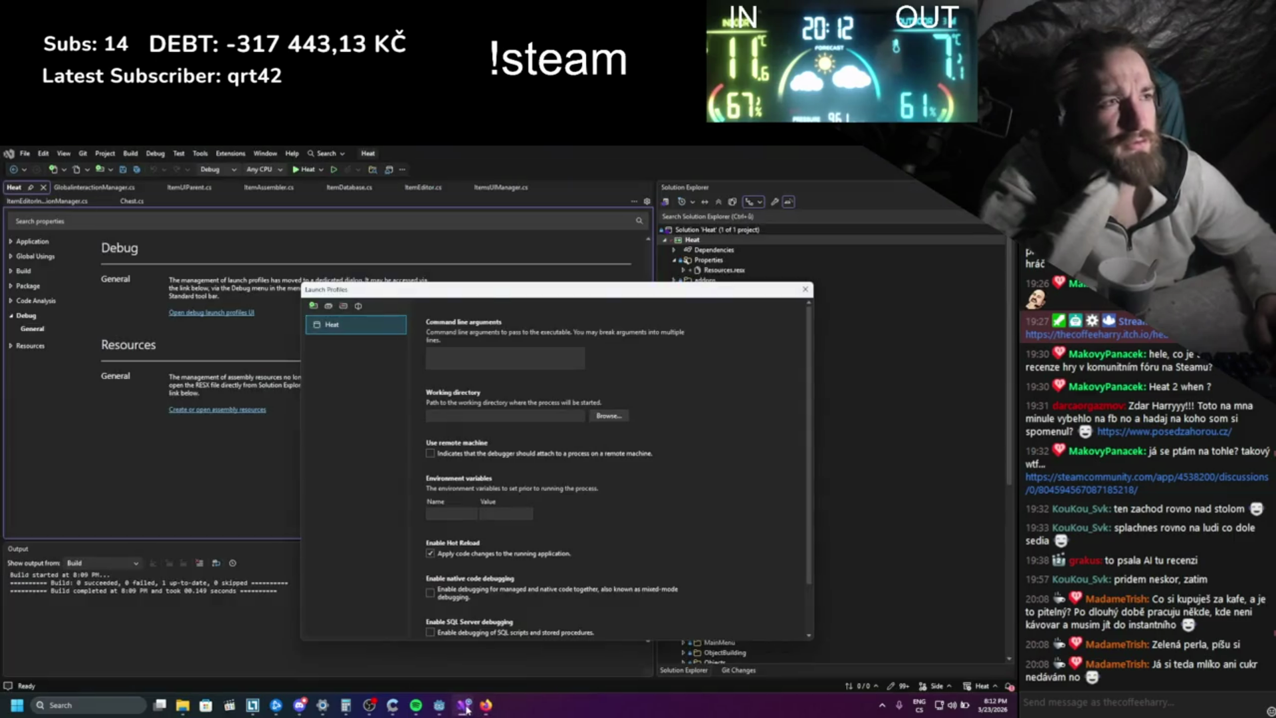
{"action": "left_click", "coordinate": [806, 289]}
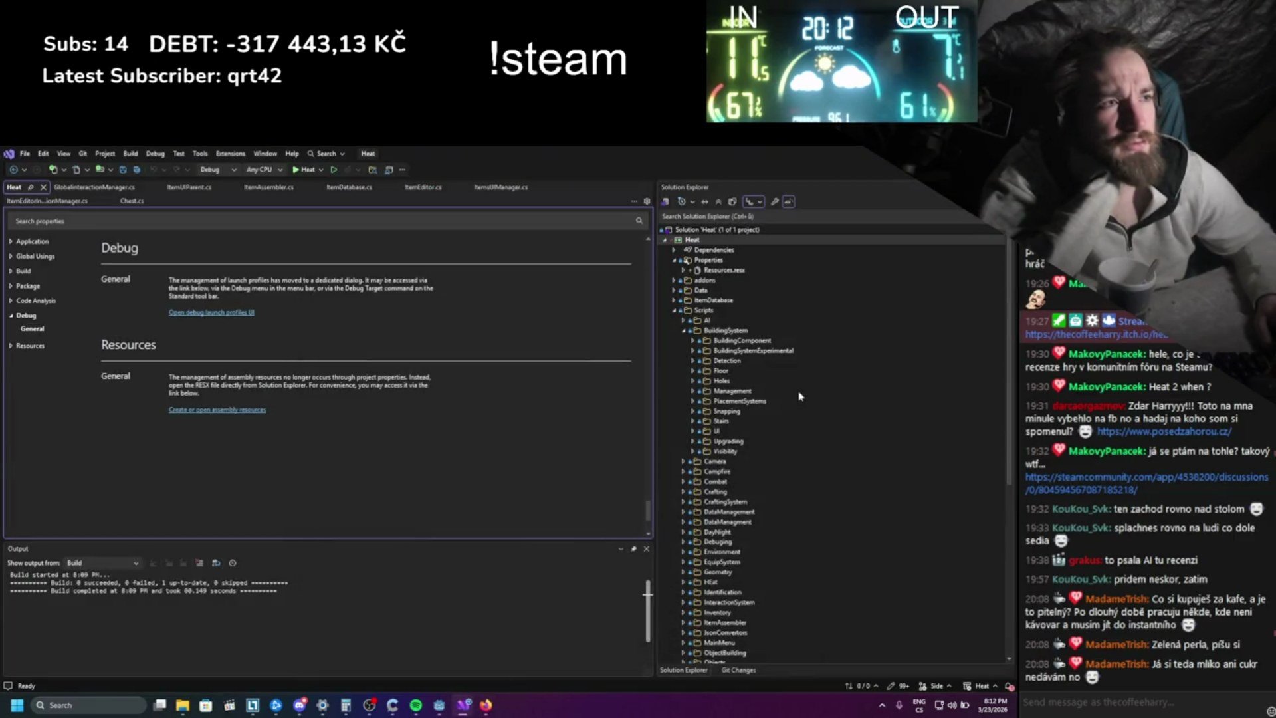
{"action": "left_click", "coordinate": [676, 311]}
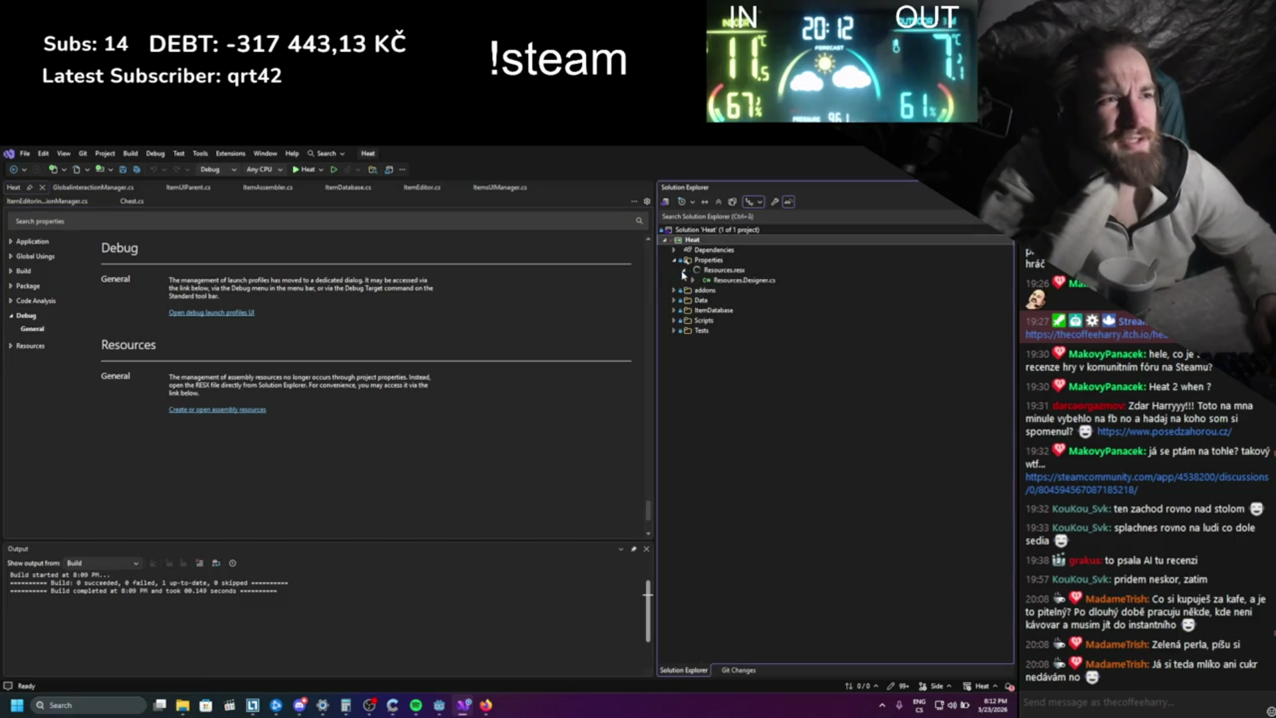
{"action": "left_click", "coordinate": [674, 250]}
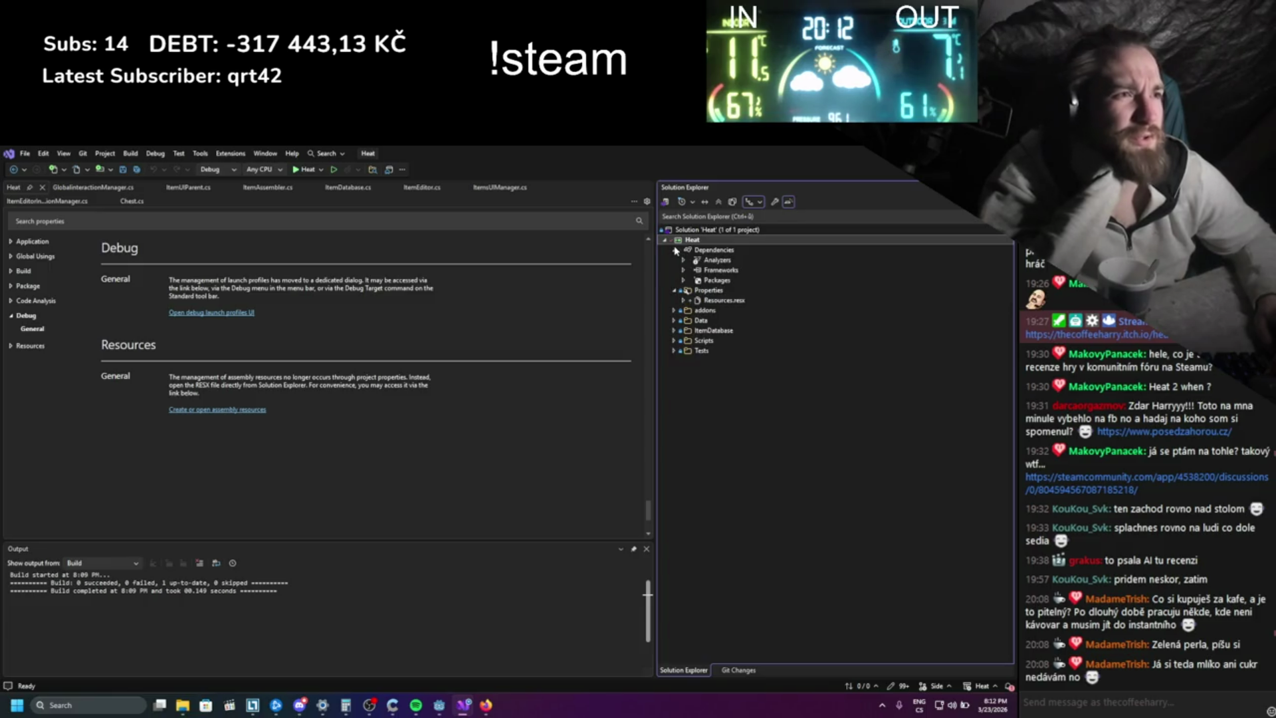
- Open and close Resources.resx, check Frameworks, then return to the Google results in the browser
{"action": "double_click", "coordinate": [708, 301]}
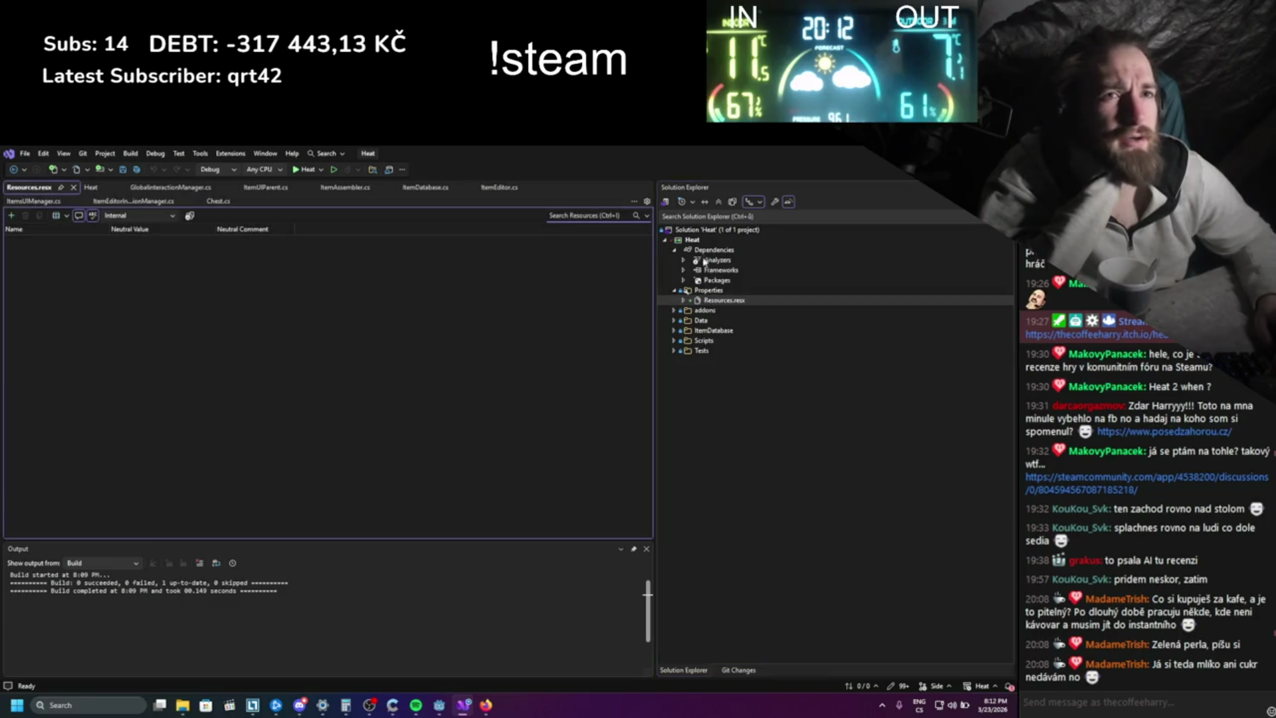
{"action": "double_click", "coordinate": [706, 270]}
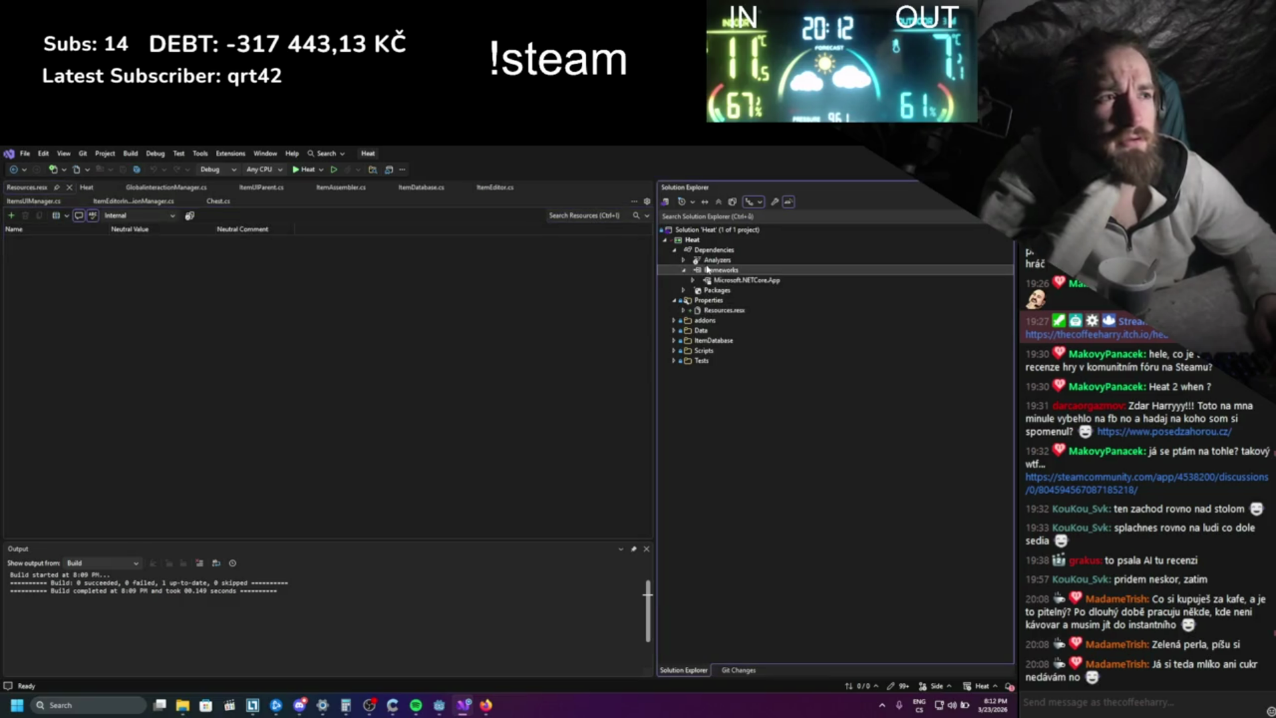
{"action": "left_click", "coordinate": [674, 250]}
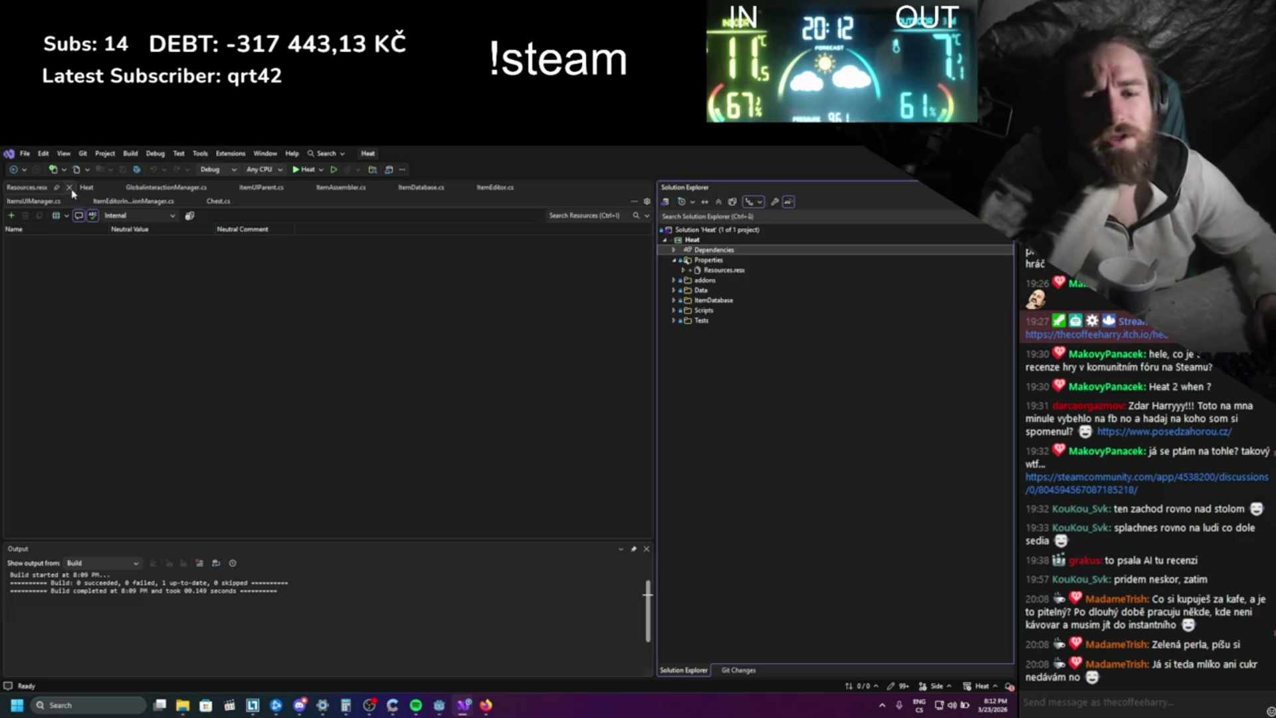
{"action": "left_click", "coordinate": [69, 187]}
{"action": "left_click", "coordinate": [486, 704]}
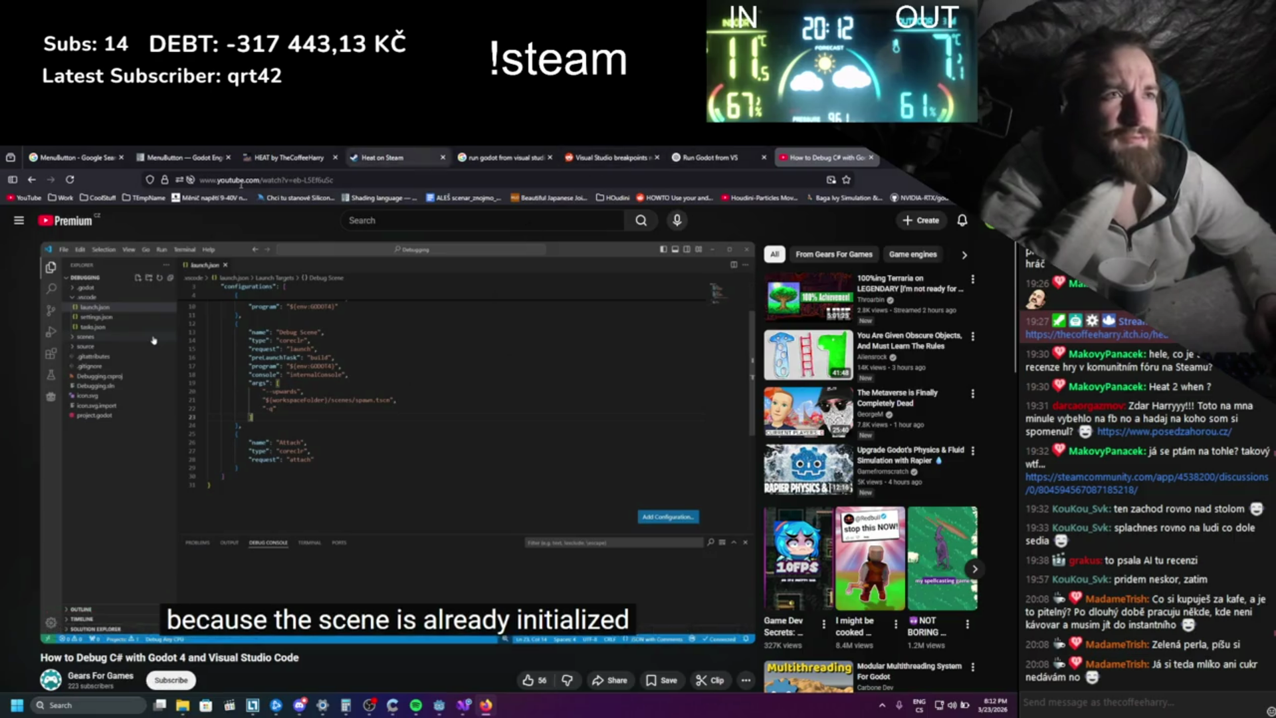
{"action": "left_click", "coordinate": [32, 180]}
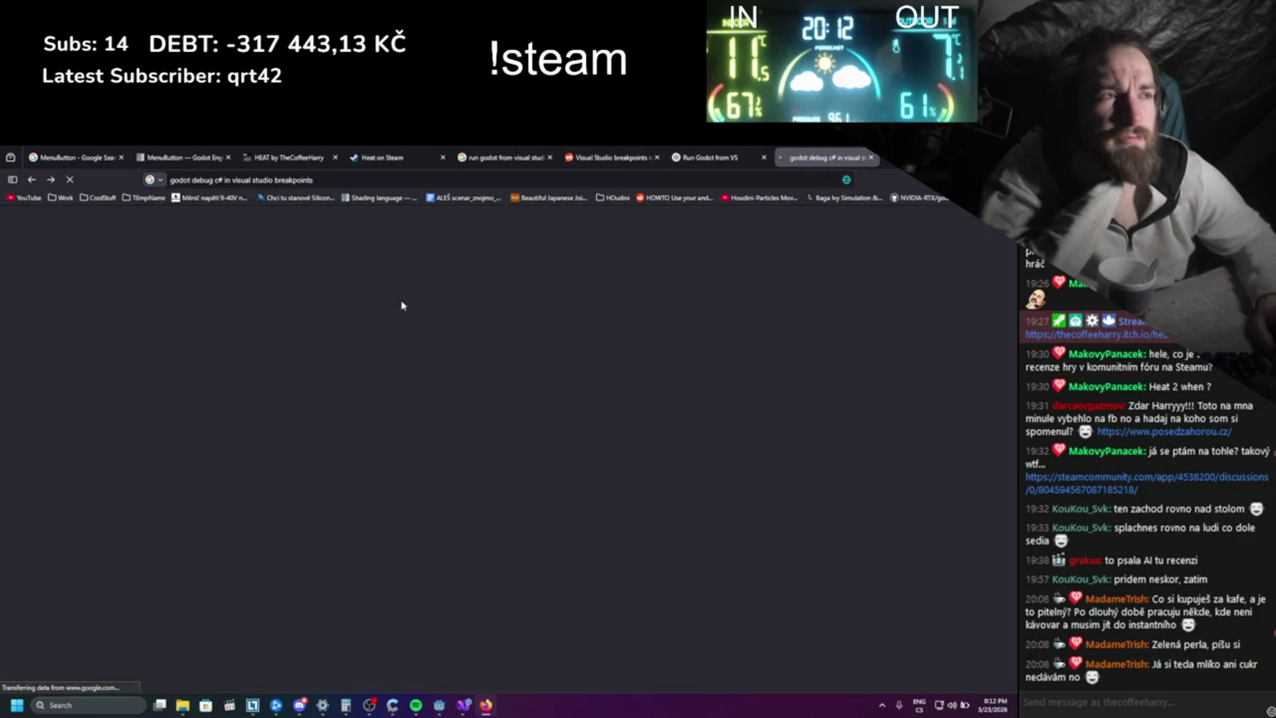
- Ask ChatGPT how to use Visual Studio only for debugging, since breakpoints need to work
{"action": "left_click", "coordinate": [709, 157]}
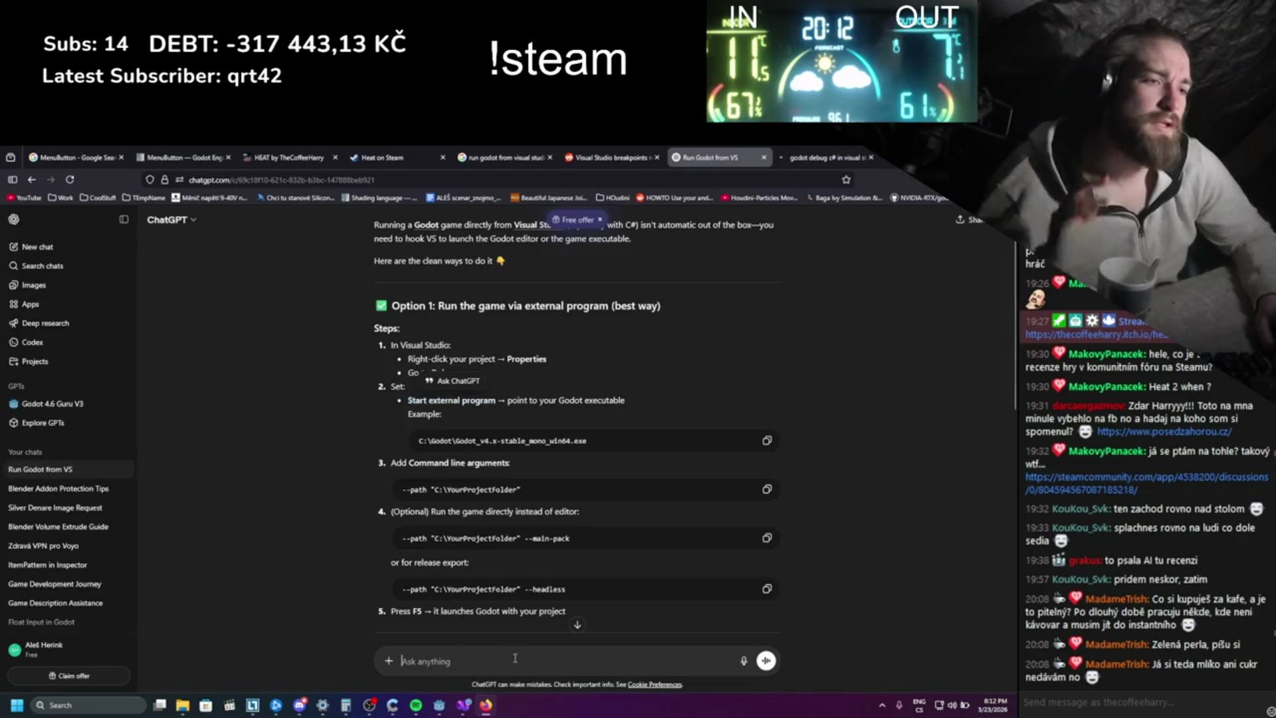
{"action": "type", "text": "visual sohuld "}
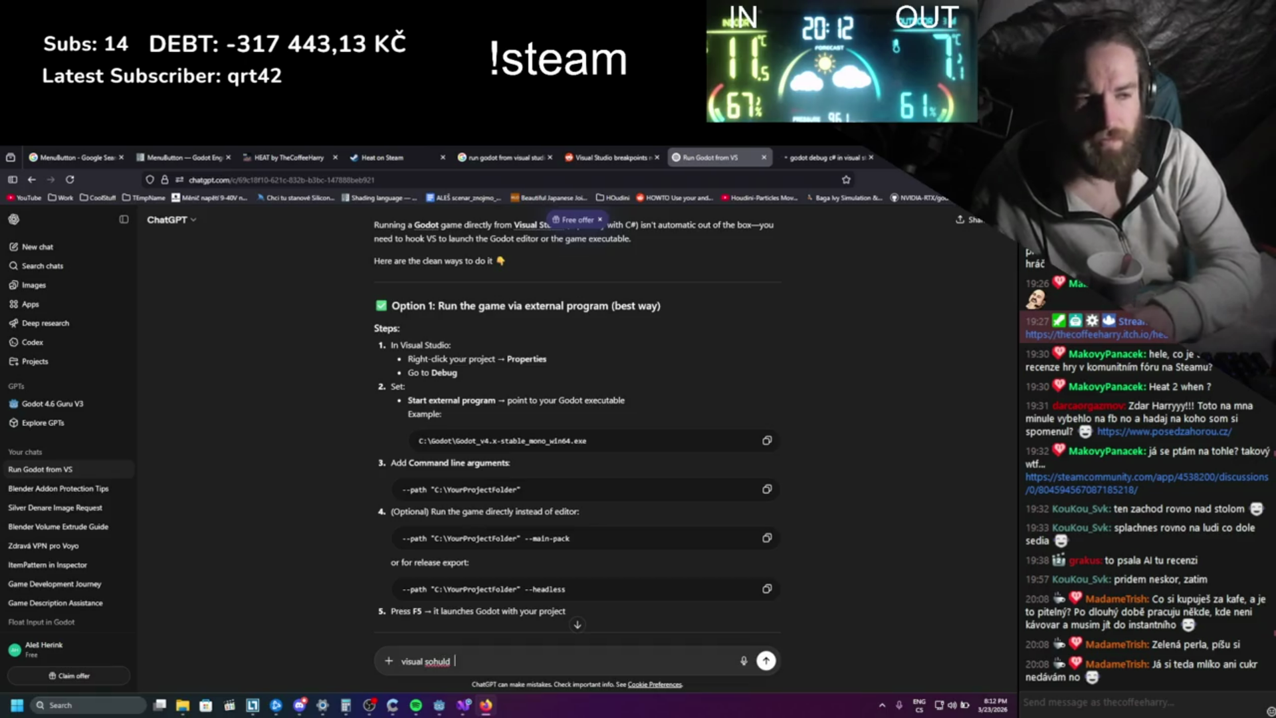
{"action": "type", "text": " be jsut"}
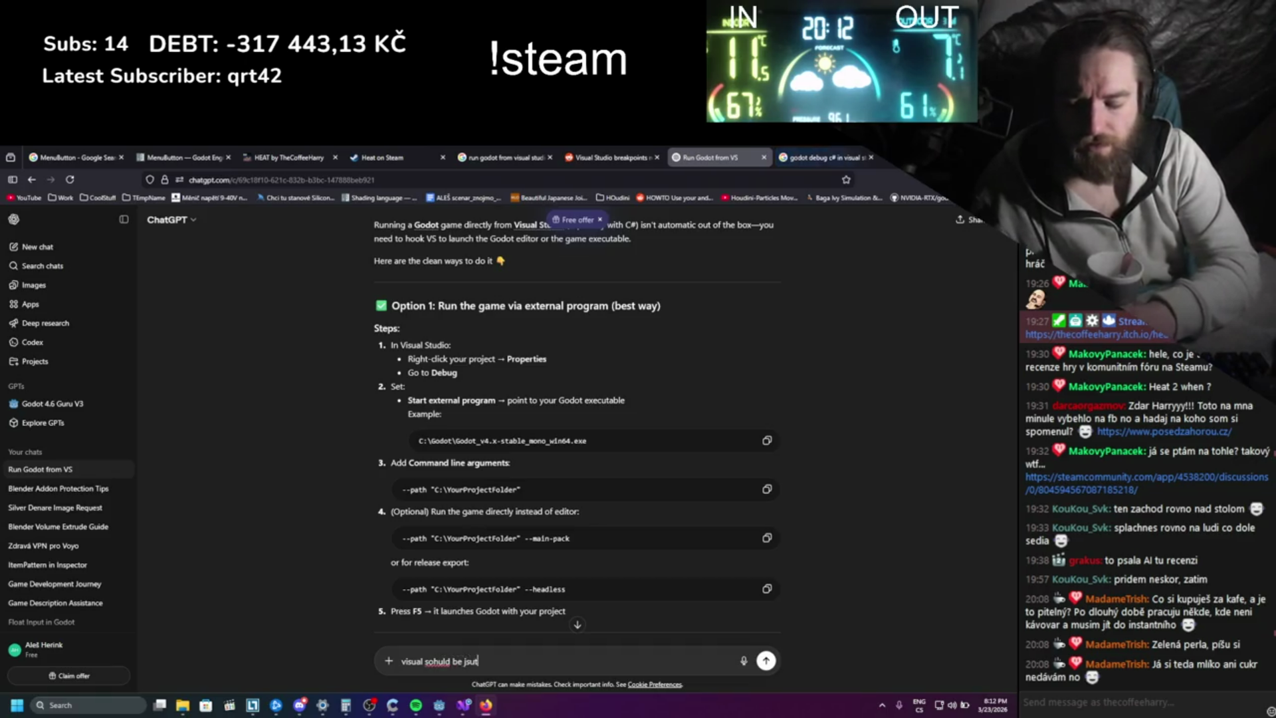
{"action": "type", "text": " fobugging"}
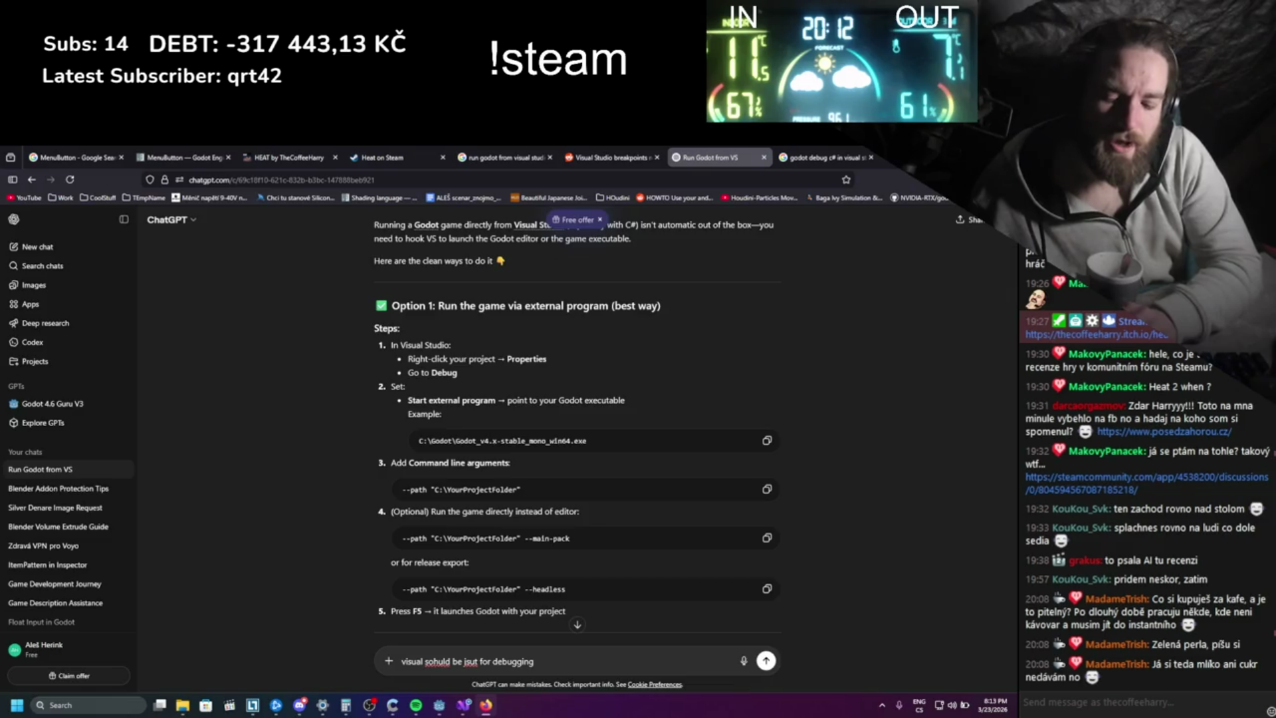
{"action": "type", "text": "f c# I bee"}
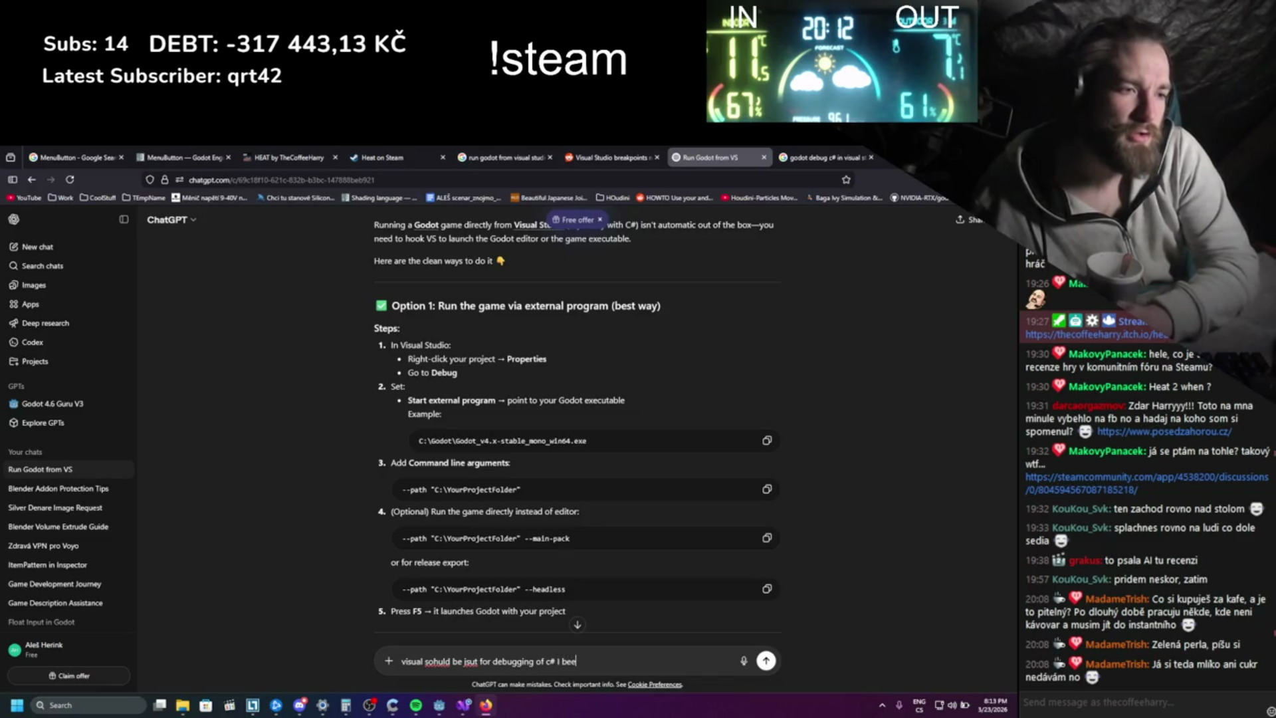
{"action": "type", "text": "need br"}
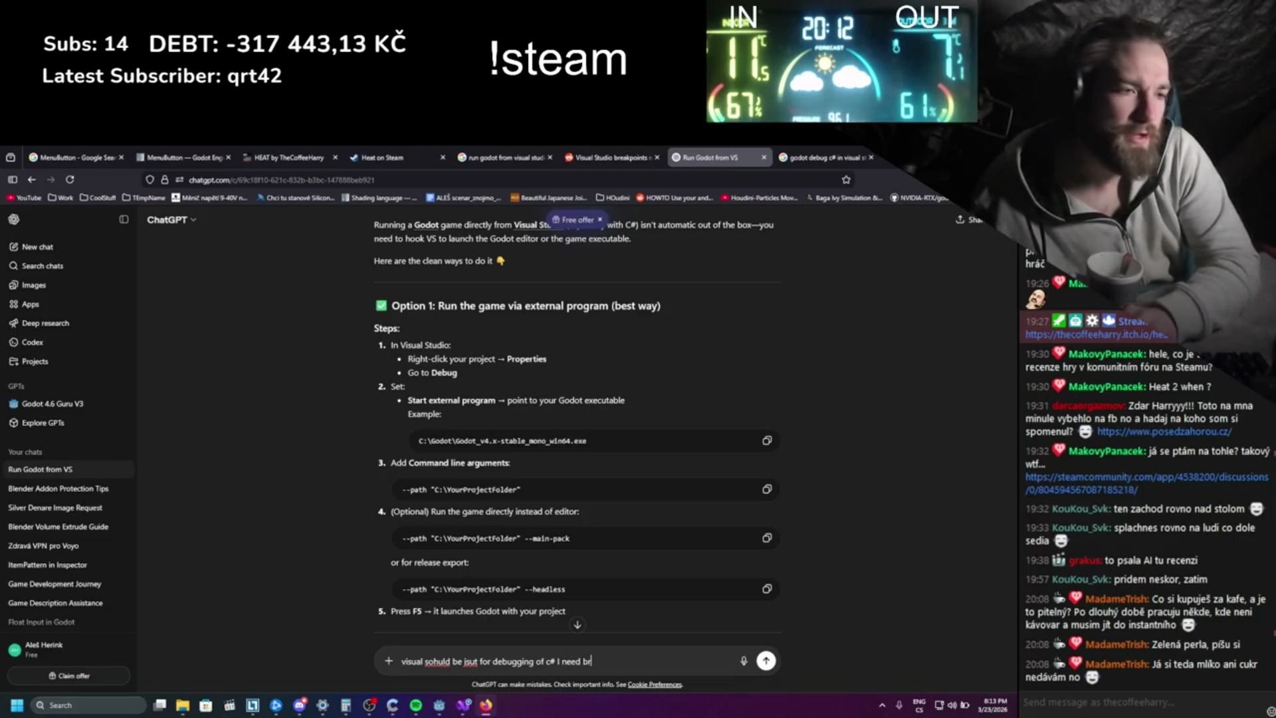
{"action": "type", "text": "eakpoints "}
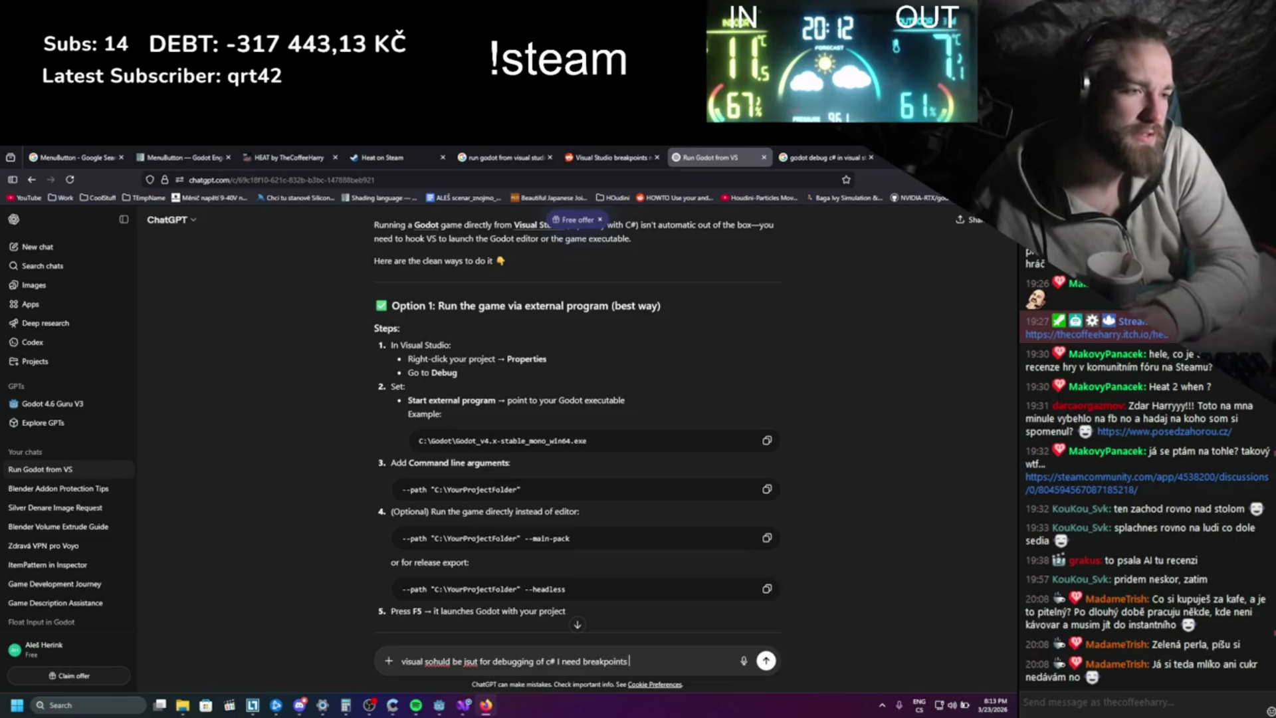
{"action": "type", "text": "to work"}
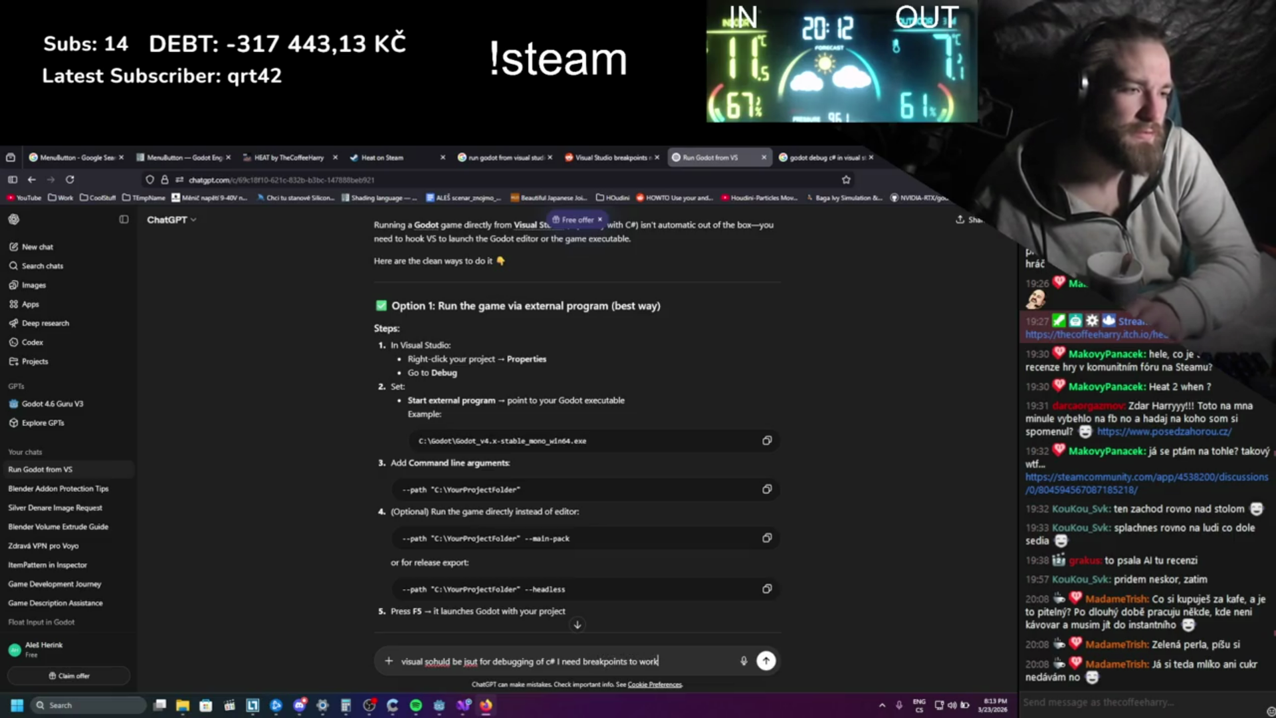
{"action": "key", "text": "Return"}
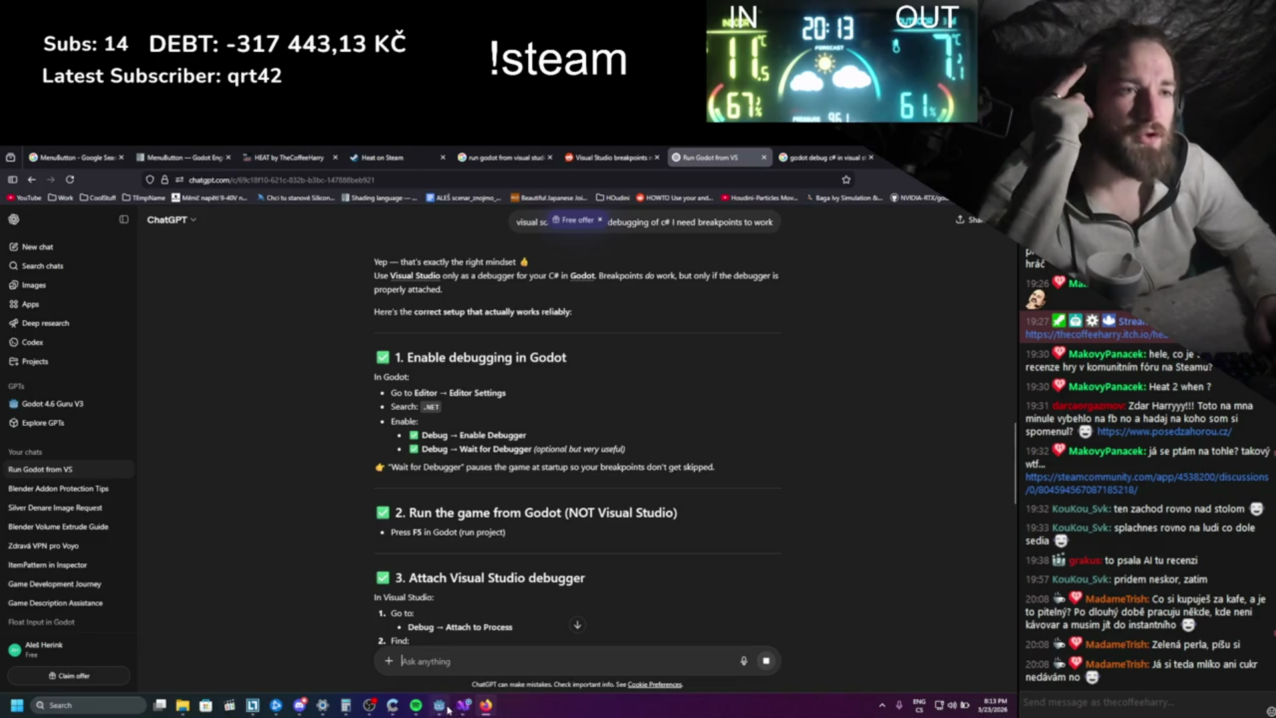
- Bring the Godot editor forward and open Project Settings for Heat
{"action": "mouse_move", "coordinate": [448, 710]}
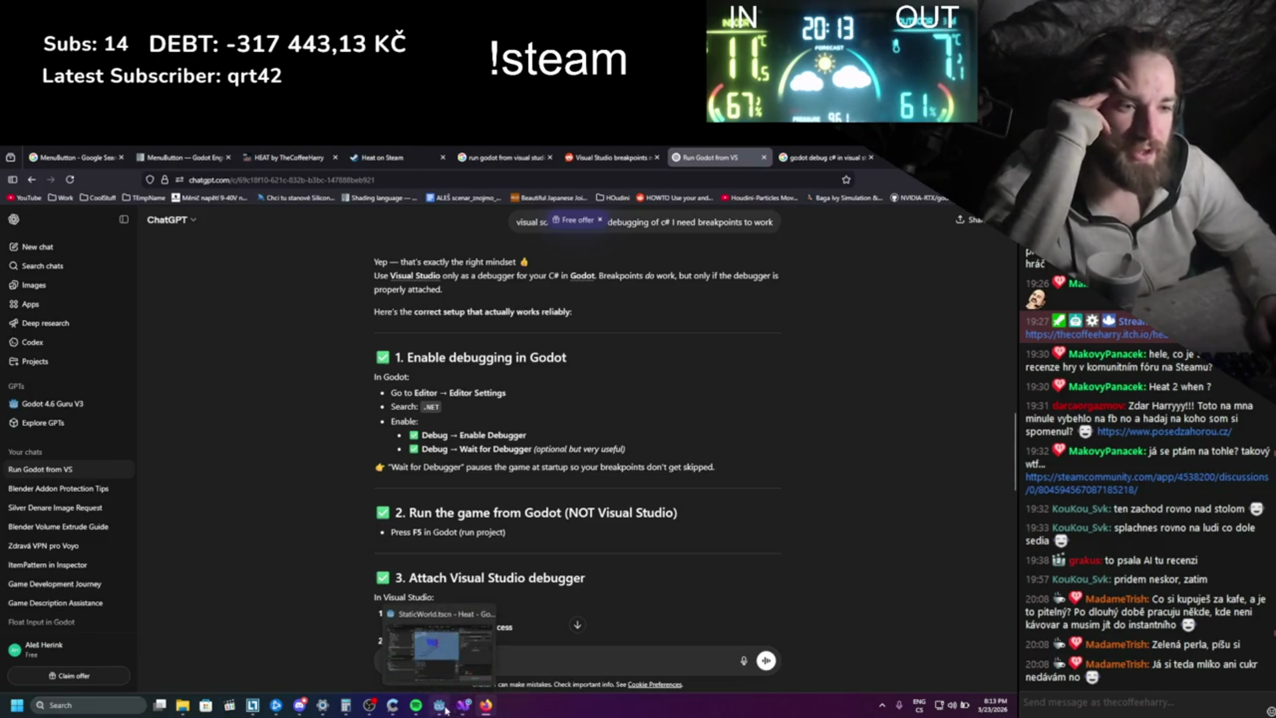
{"action": "left_click", "coordinate": [446, 710]}
{"action": "left_click", "coordinate": [48, 168]}
{"action": "left_click", "coordinate": [80, 190]}
{"action": "scroll", "coordinate": [158, 325], "scroll_direction": "down", "scroll_amount": 10}
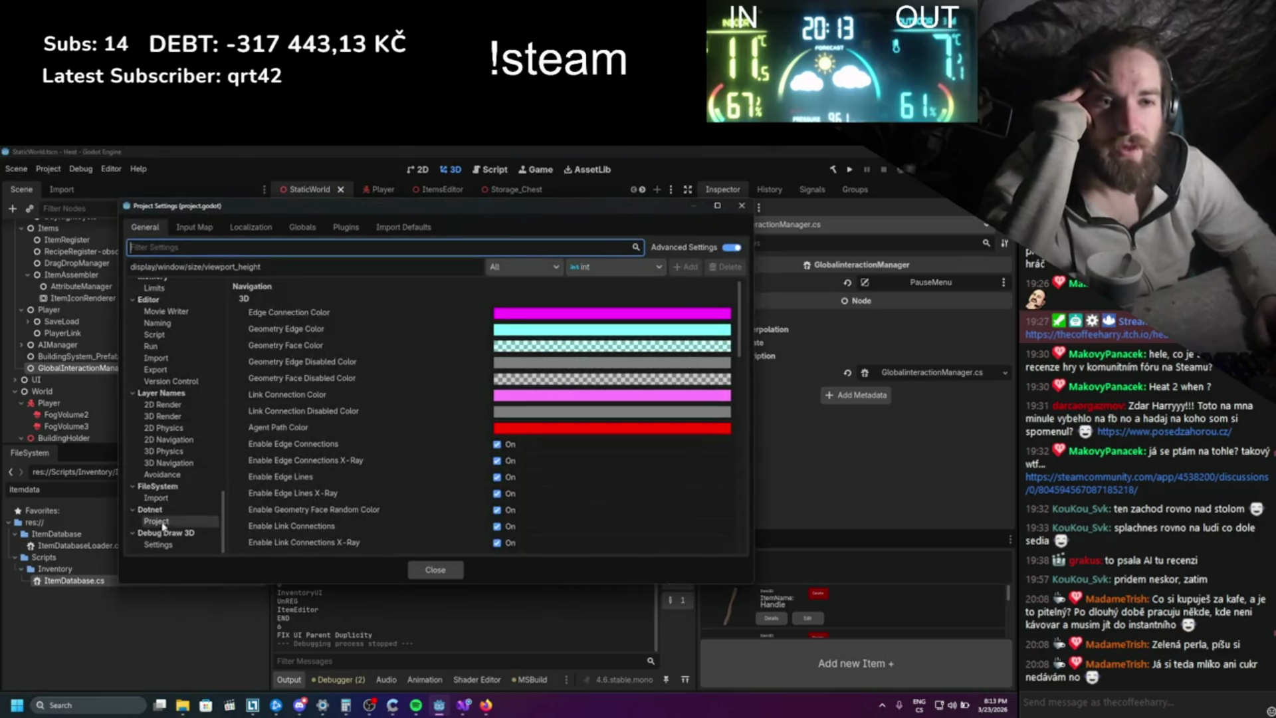
{"action": "scroll", "coordinate": [166, 491], "scroll_direction": "up", "scroll_amount": 5}
{"action": "scroll", "coordinate": [169, 460], "scroll_direction": "up", "scroll_amount": 5}
{"action": "scroll", "coordinate": [166, 481], "scroll_direction": "up", "scroll_amount": 10}
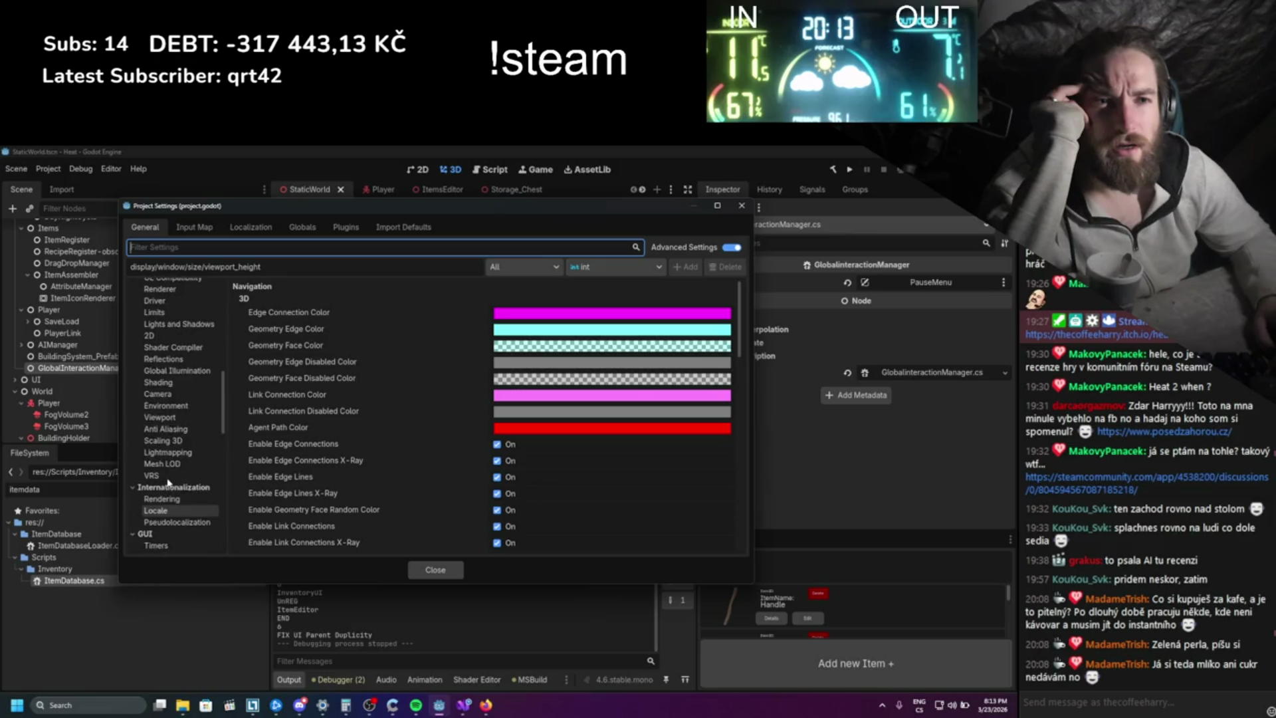
- Filter settings by 'net', show Dotnet > Project, and check the Solution Directory setting
{"action": "type", "text": "net"}
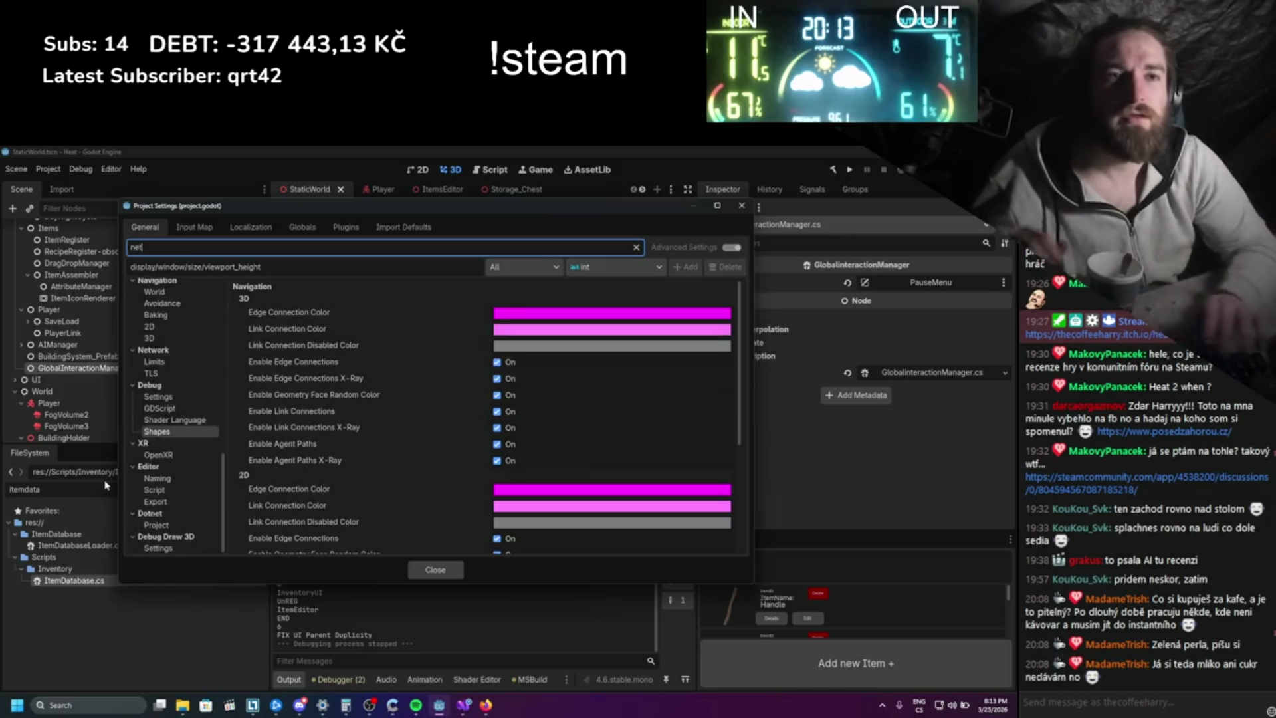
{"action": "scroll", "coordinate": [178, 480], "scroll_direction": "down", "scroll_amount": 1}
{"action": "left_click", "coordinate": [156, 521]}
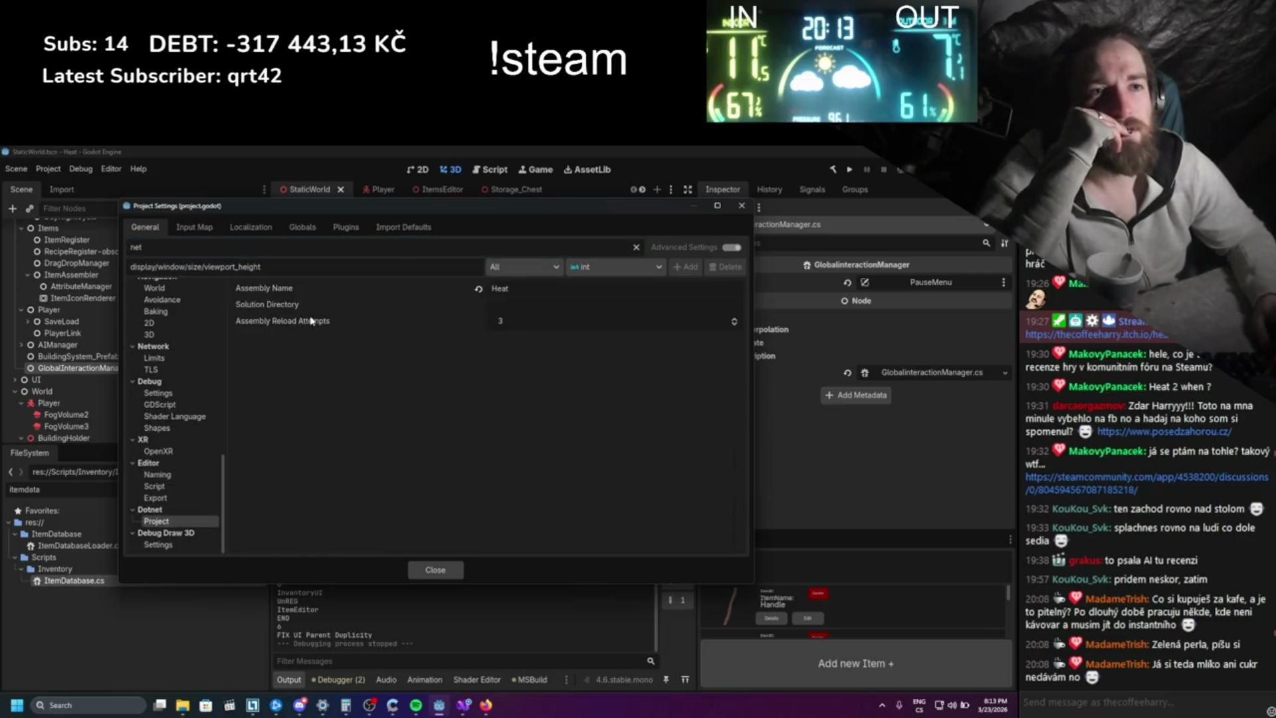
{"action": "left_click", "coordinate": [636, 248]}
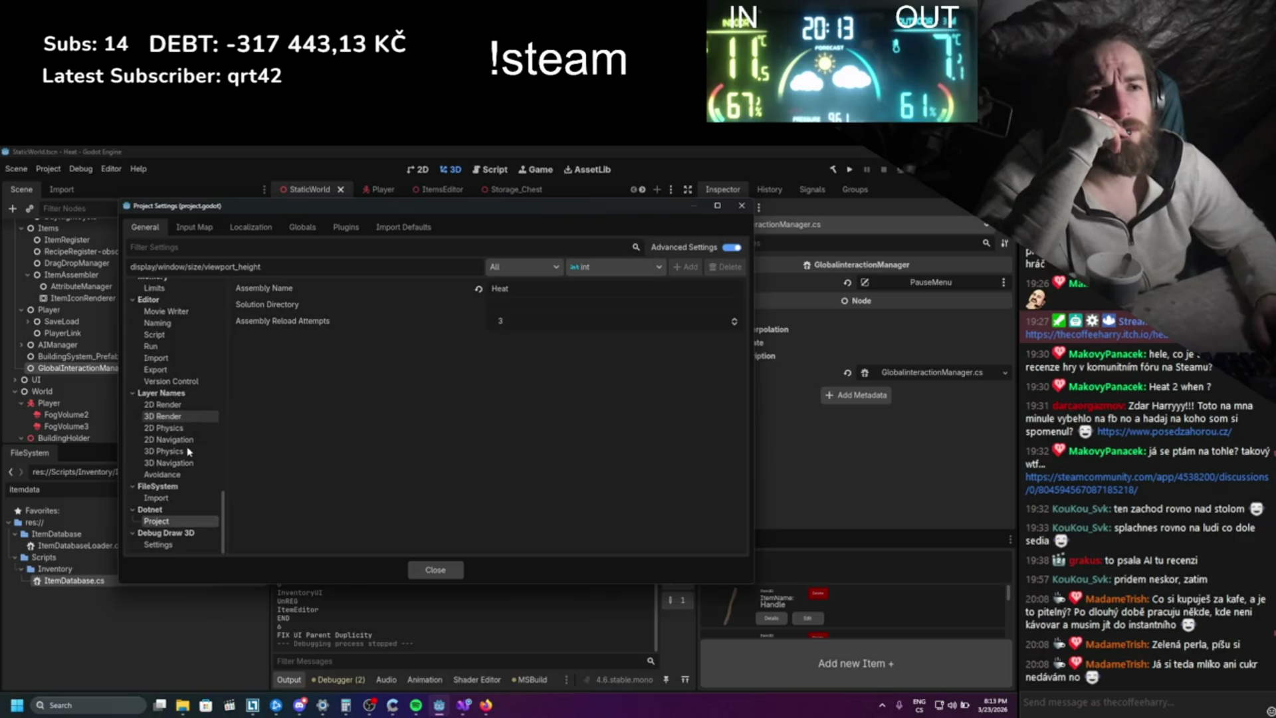
{"action": "left_click", "coordinate": [522, 305]}
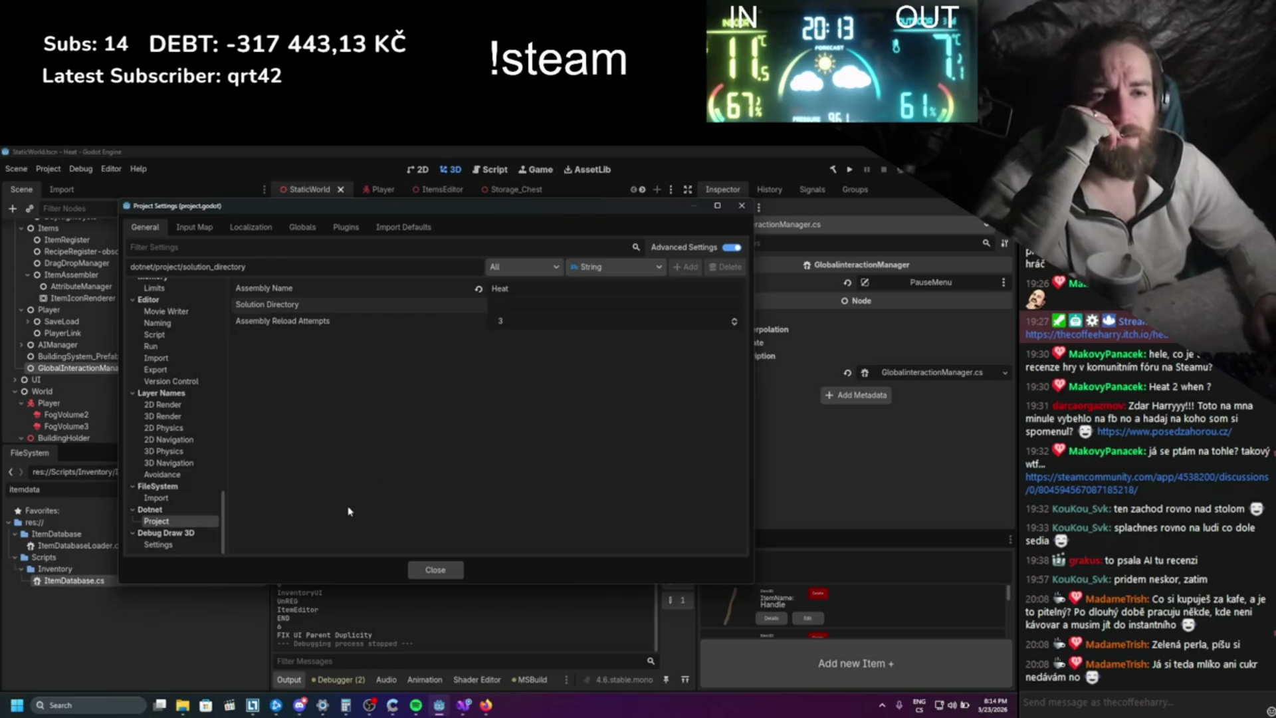
- Glance at the ChatGPT instructions, then close the Project Settings dialog
{"action": "left_click", "coordinate": [485, 704]}
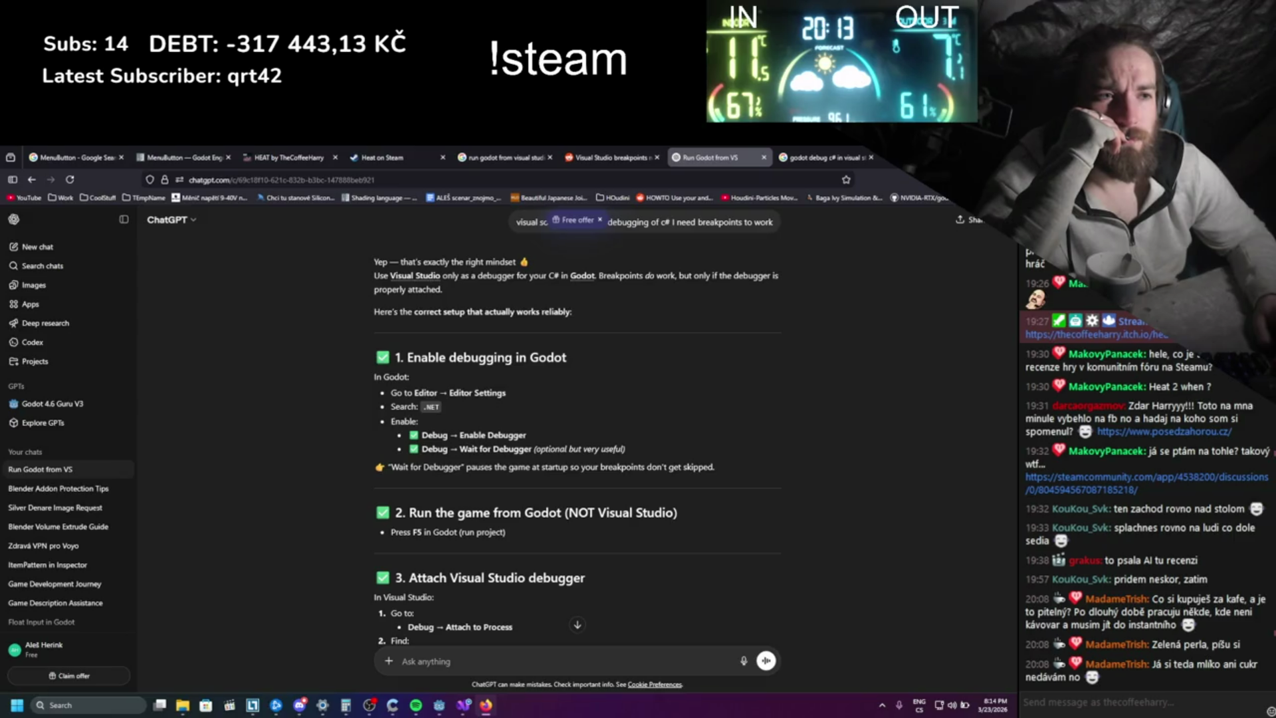
{"action": "key", "text": "alt+Tab"}
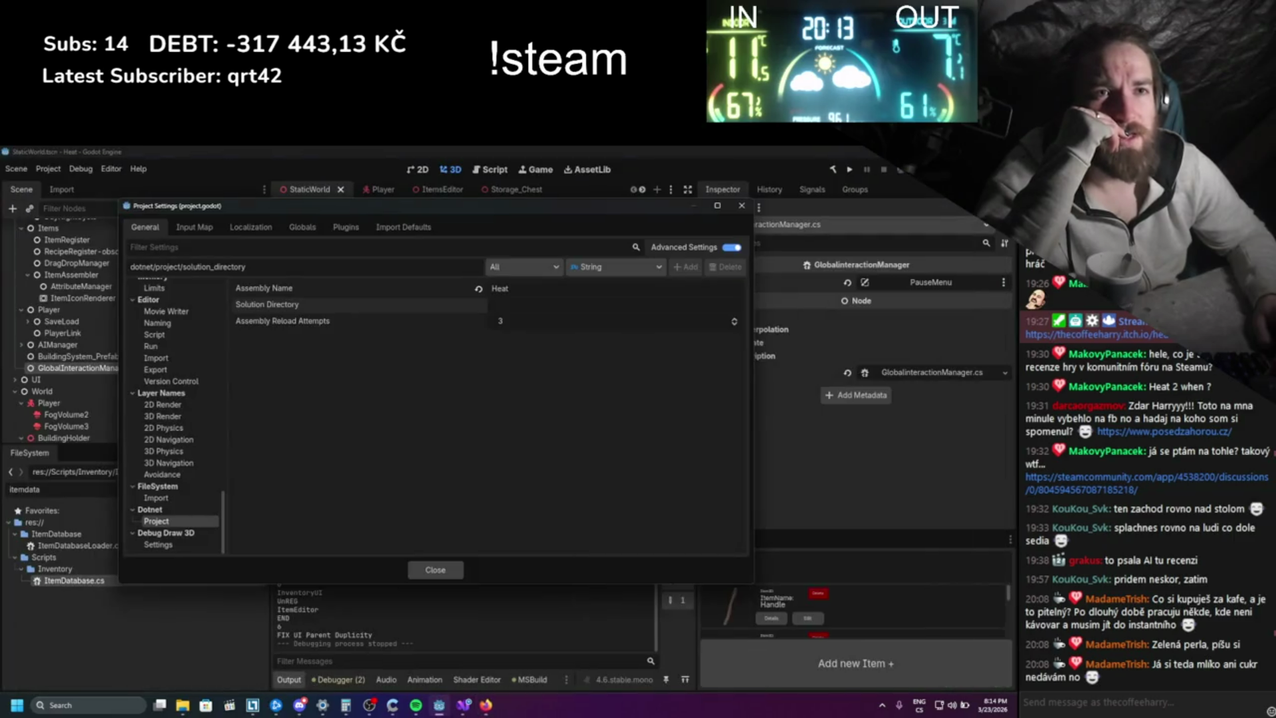
{"action": "left_click", "coordinate": [742, 206]}
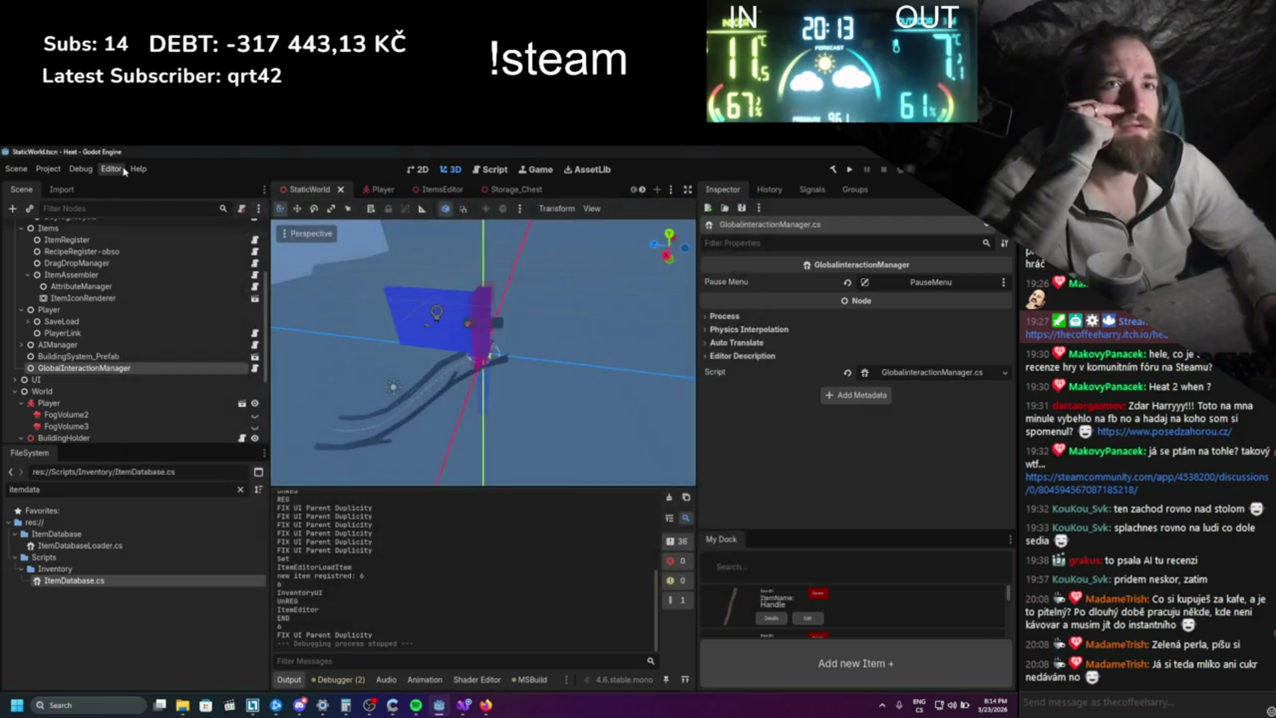
{"action": "left_click", "coordinate": [111, 169]}
{"action": "left_click", "coordinate": [130, 186]}
{"action": "scroll", "coordinate": [350, 409], "scroll_direction": "down", "scroll_amount": 15}
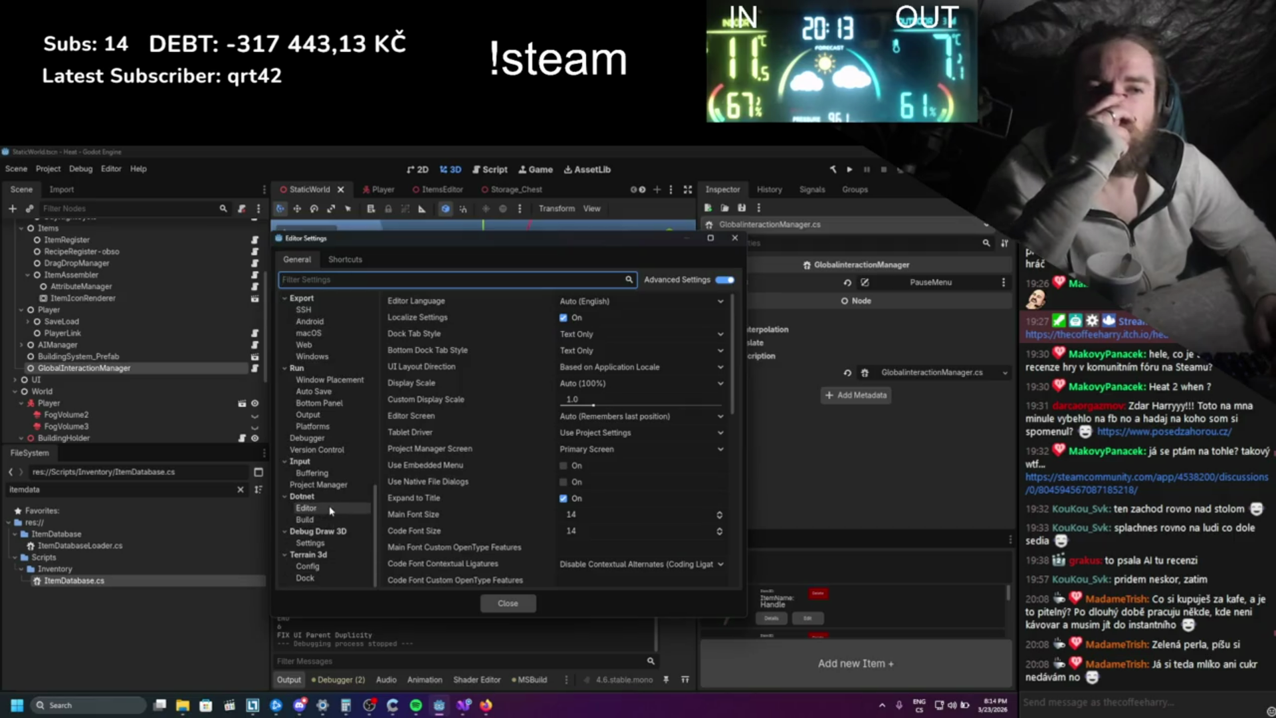
{"action": "left_click", "coordinate": [330, 509]}
{"action": "left_click", "coordinate": [327, 520]}
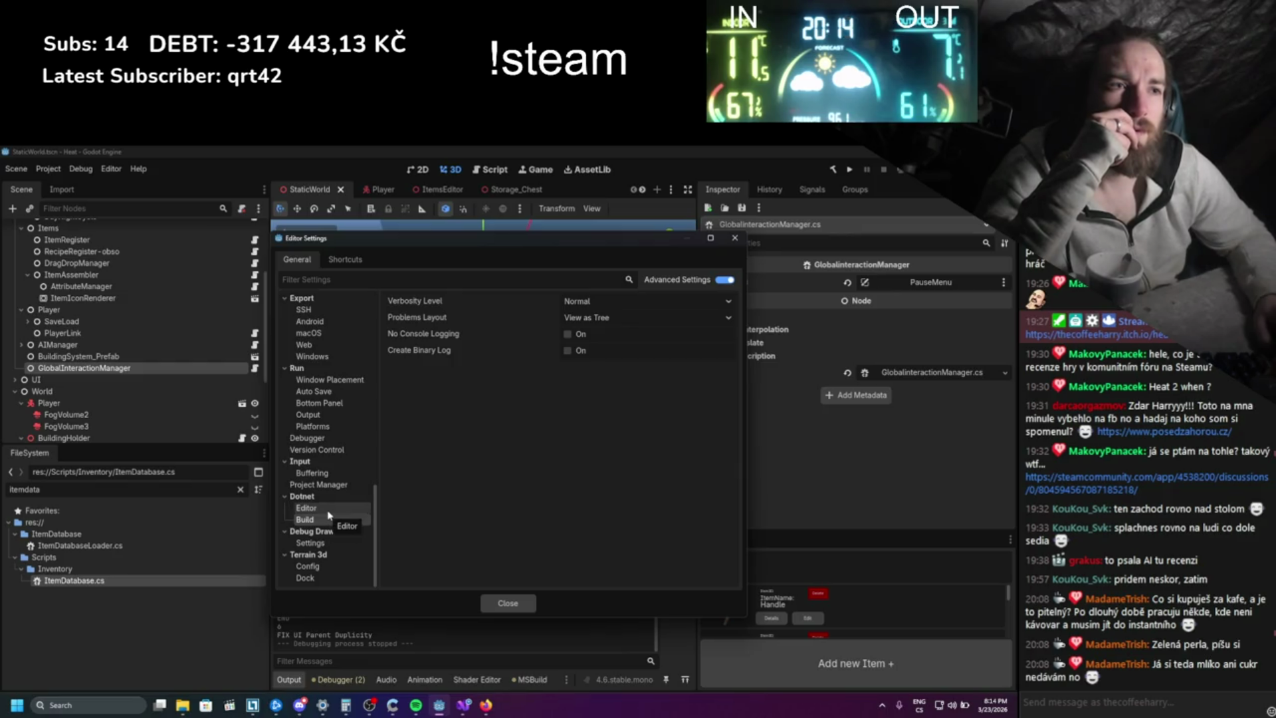
{"action": "left_click", "coordinate": [329, 510]}
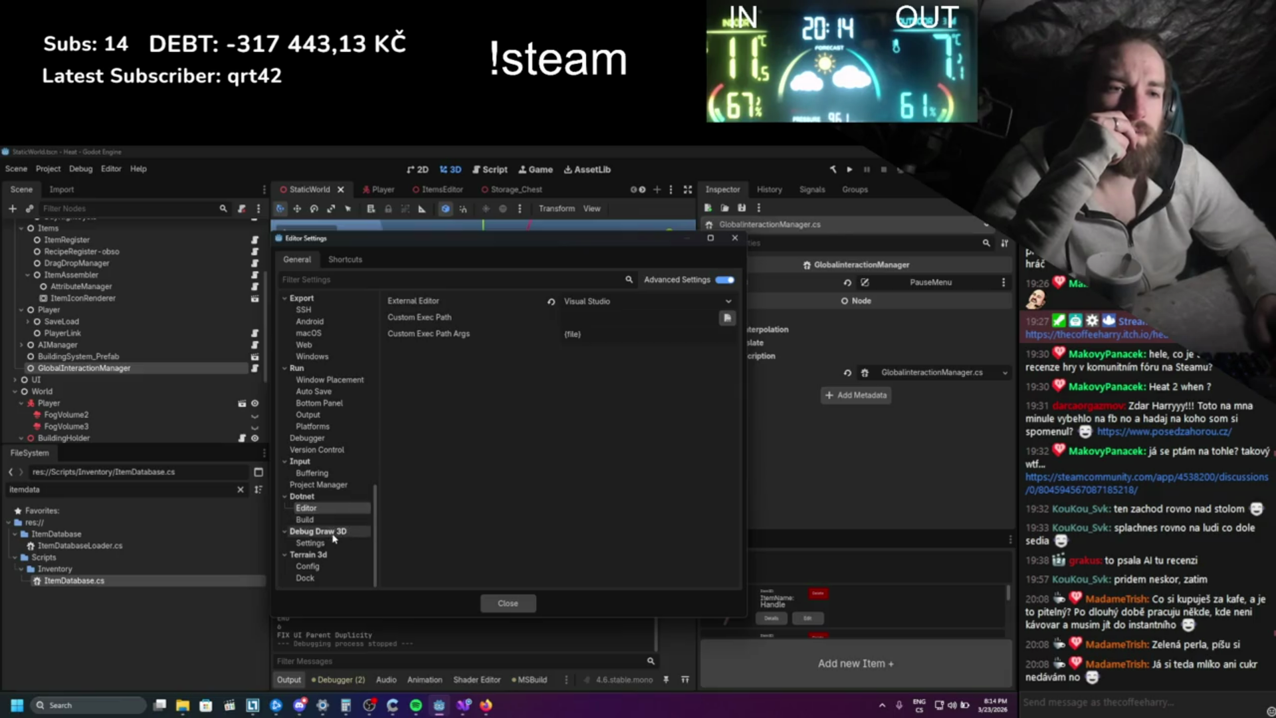
{"action": "scroll", "coordinate": [333, 525], "scroll_direction": "up", "scroll_amount": 5}
{"action": "scroll", "coordinate": [336, 539], "scroll_direction": "up", "scroll_amount": 5}
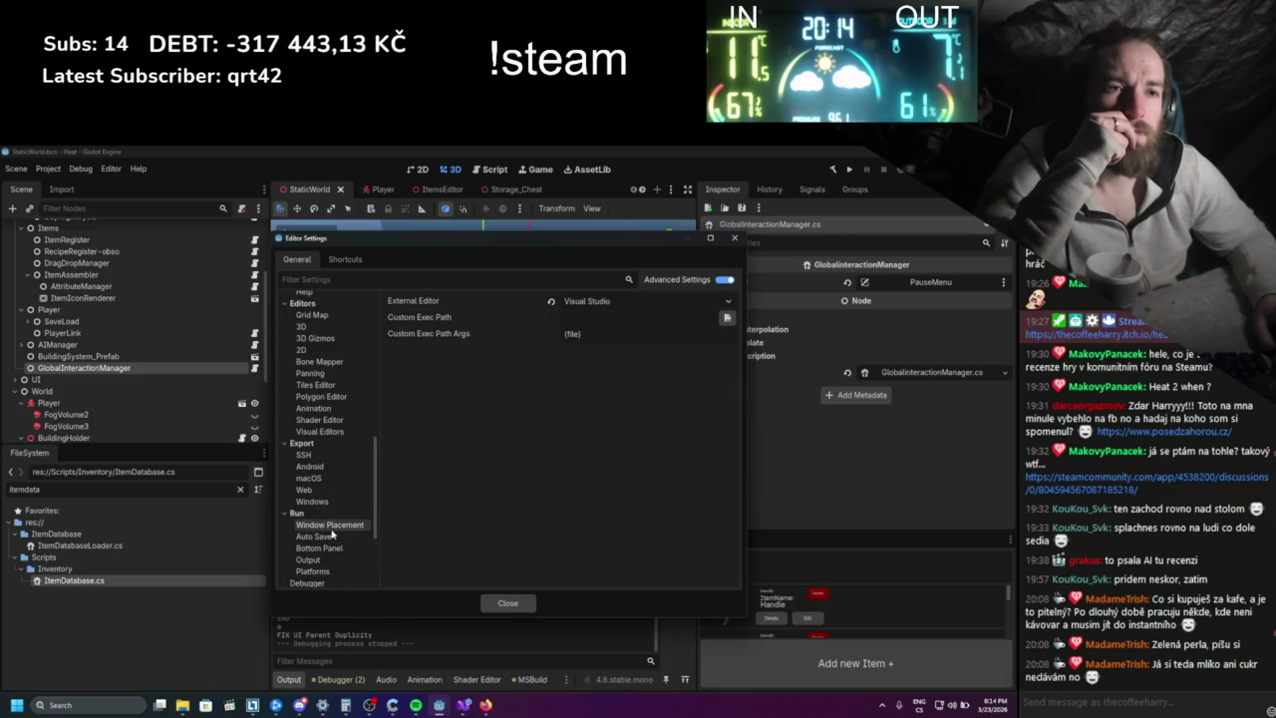
{"action": "scroll", "coordinate": [332, 532], "scroll_direction": "down", "scroll_amount": 1}
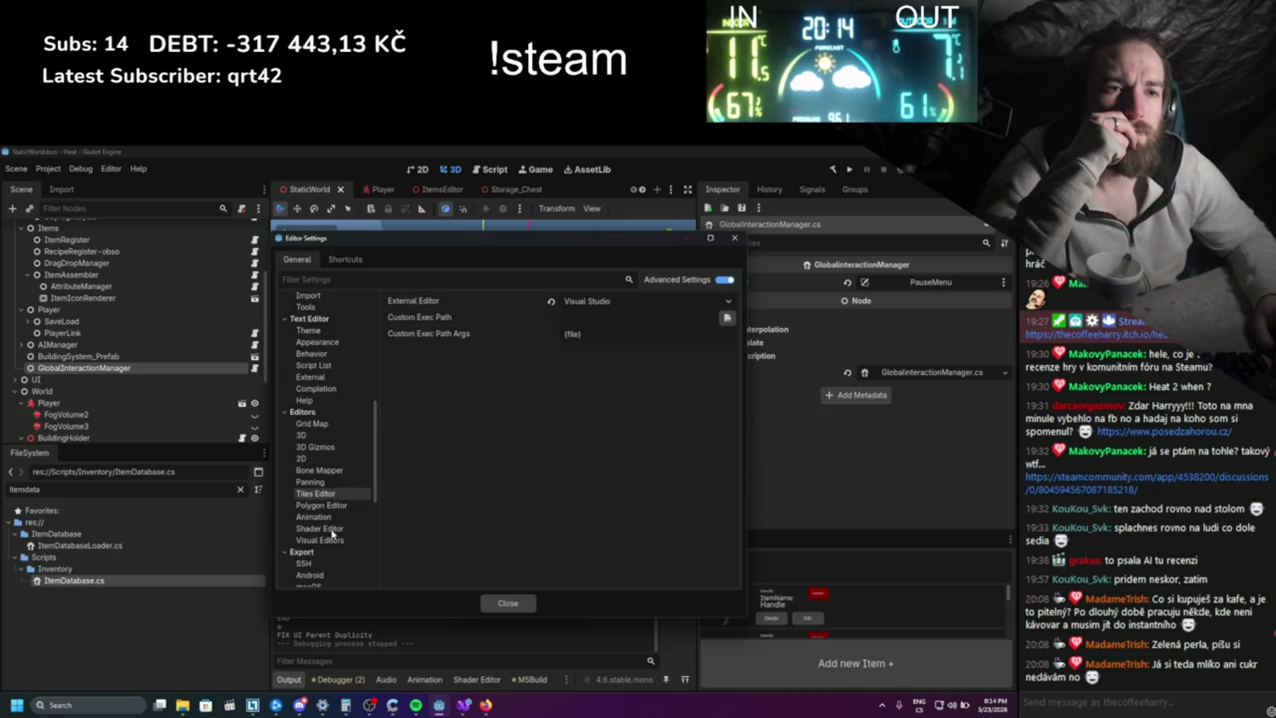
{"action": "scroll", "coordinate": [332, 532], "scroll_direction": "up", "scroll_amount": 9}
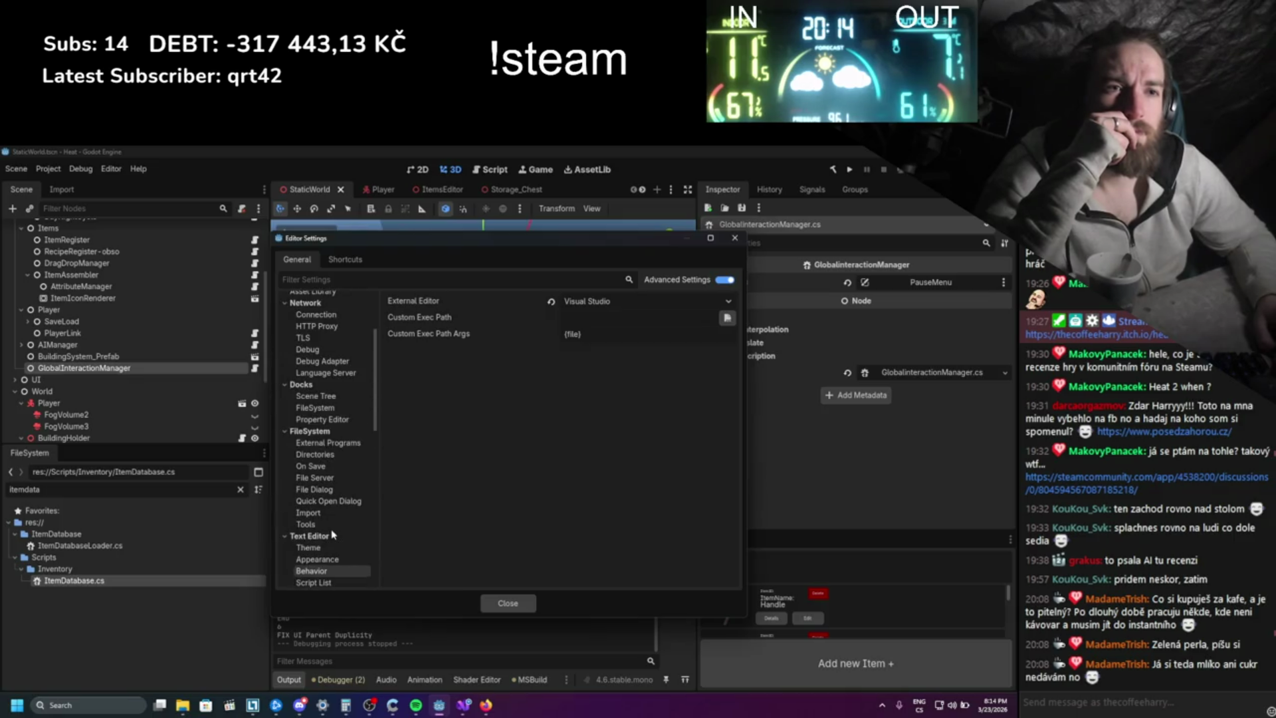
{"action": "scroll", "coordinate": [332, 532], "scroll_direction": "up", "scroll_amount": 3}
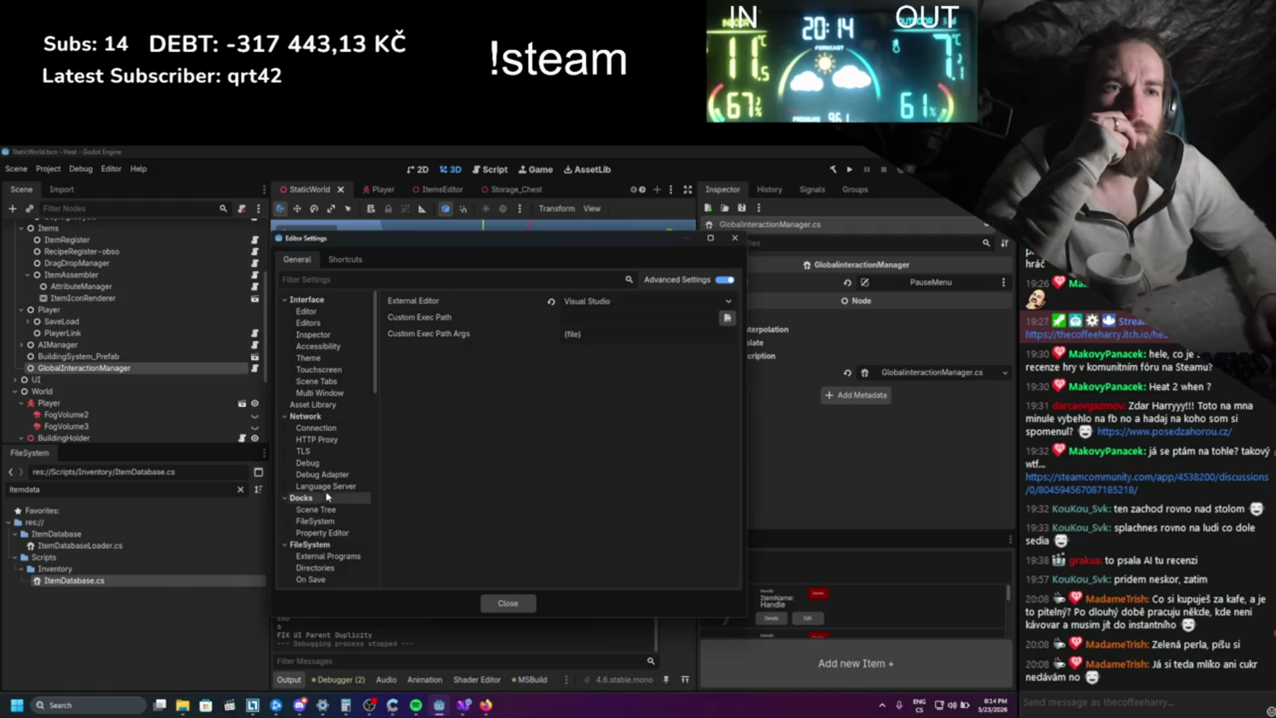
{"action": "left_click", "coordinate": [381, 280]}
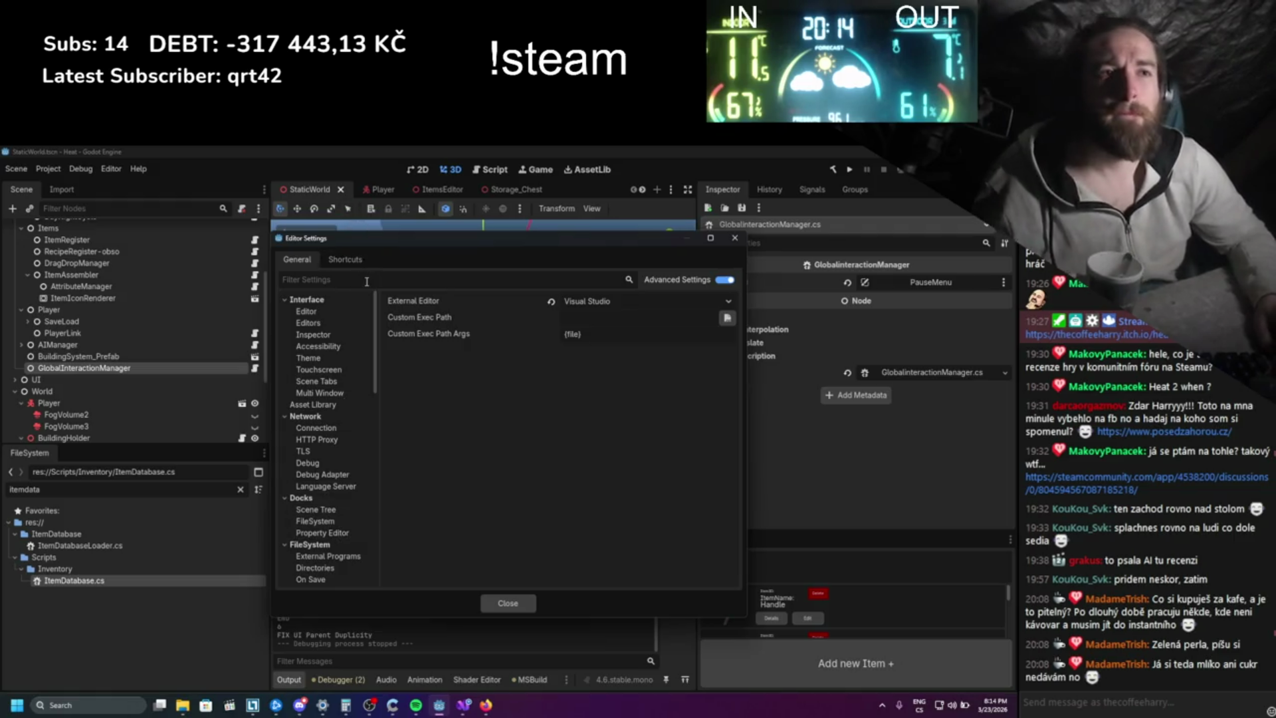
{"action": "type", "text": "debug"}
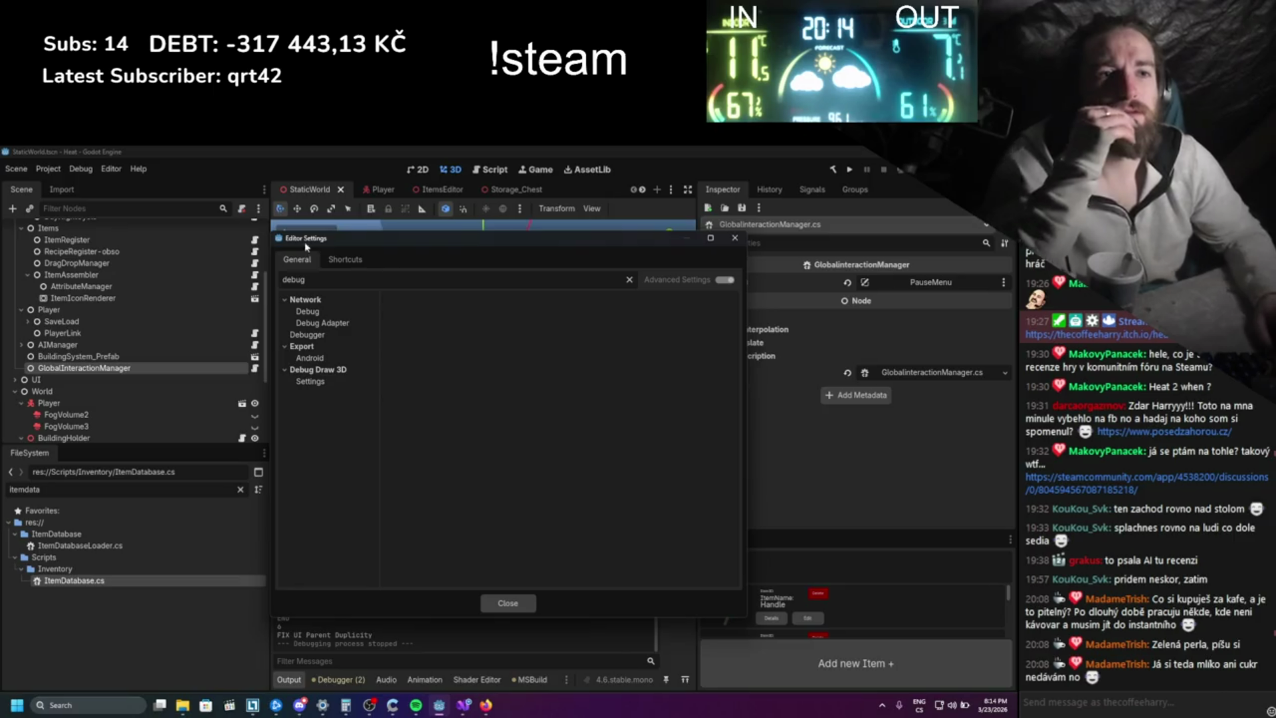
{"action": "left_click", "coordinate": [322, 324]}
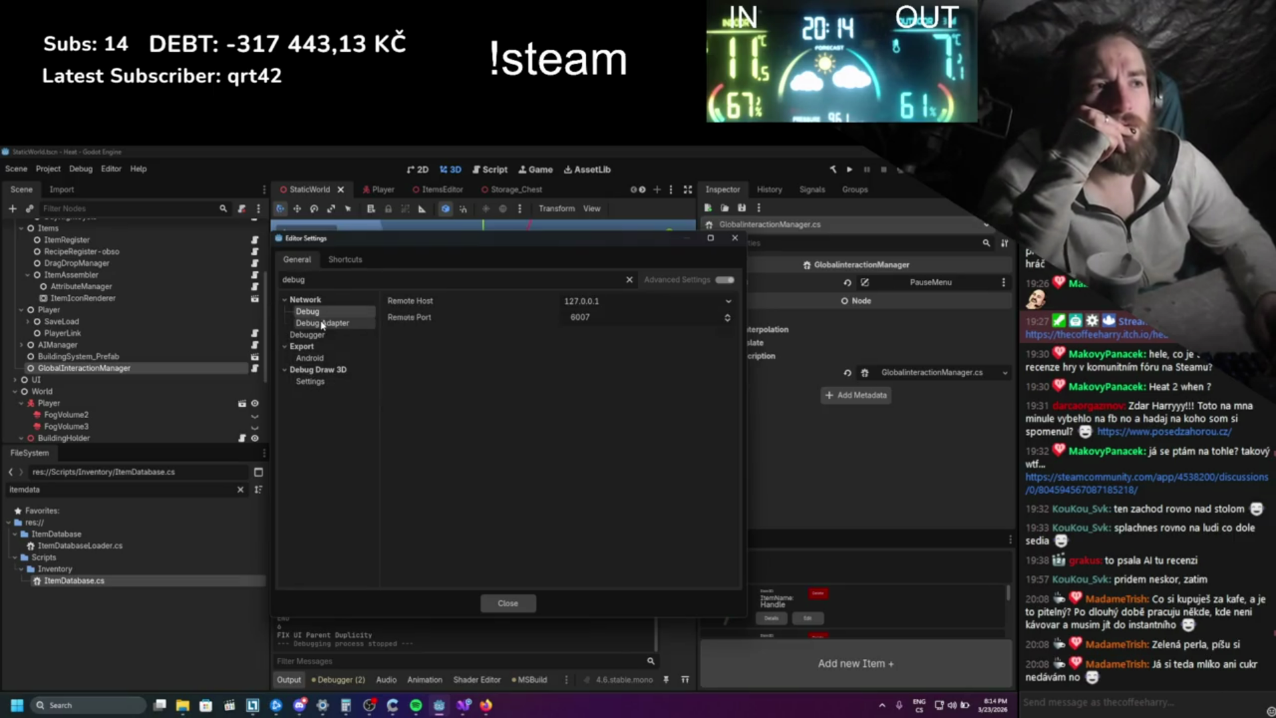
{"action": "left_click", "coordinate": [313, 334]}
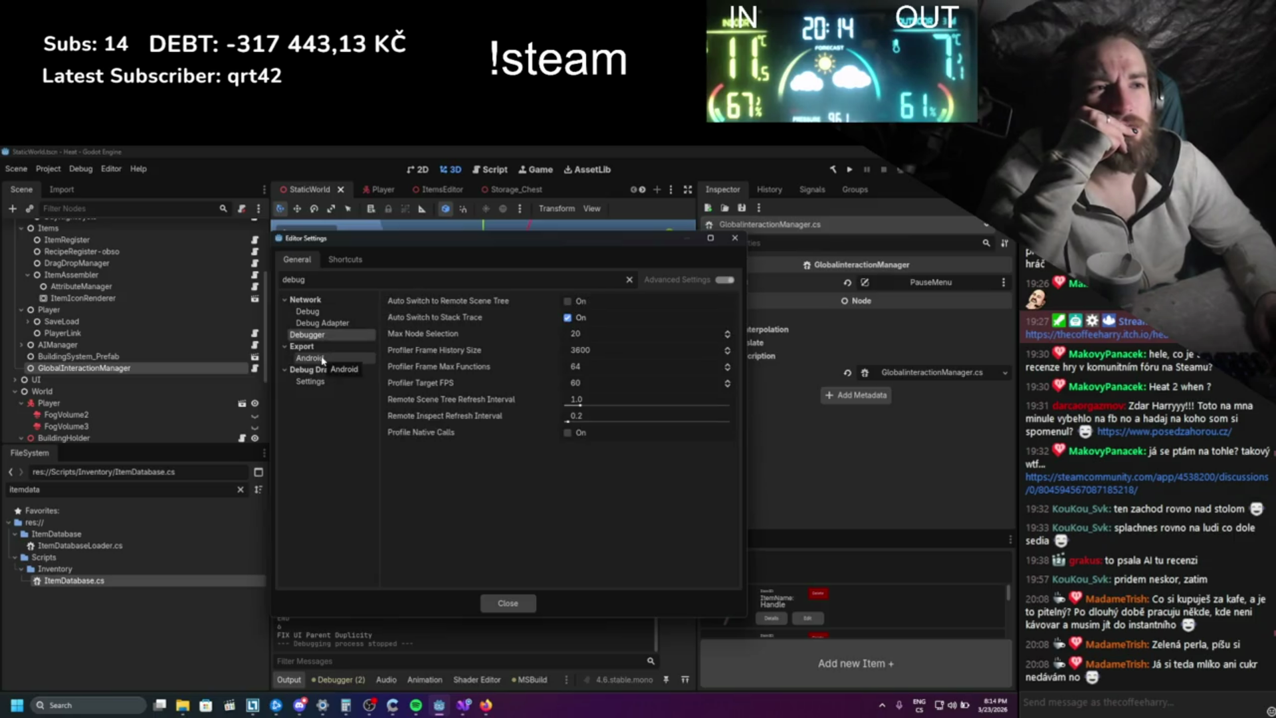
{"action": "left_click", "coordinate": [322, 359]}
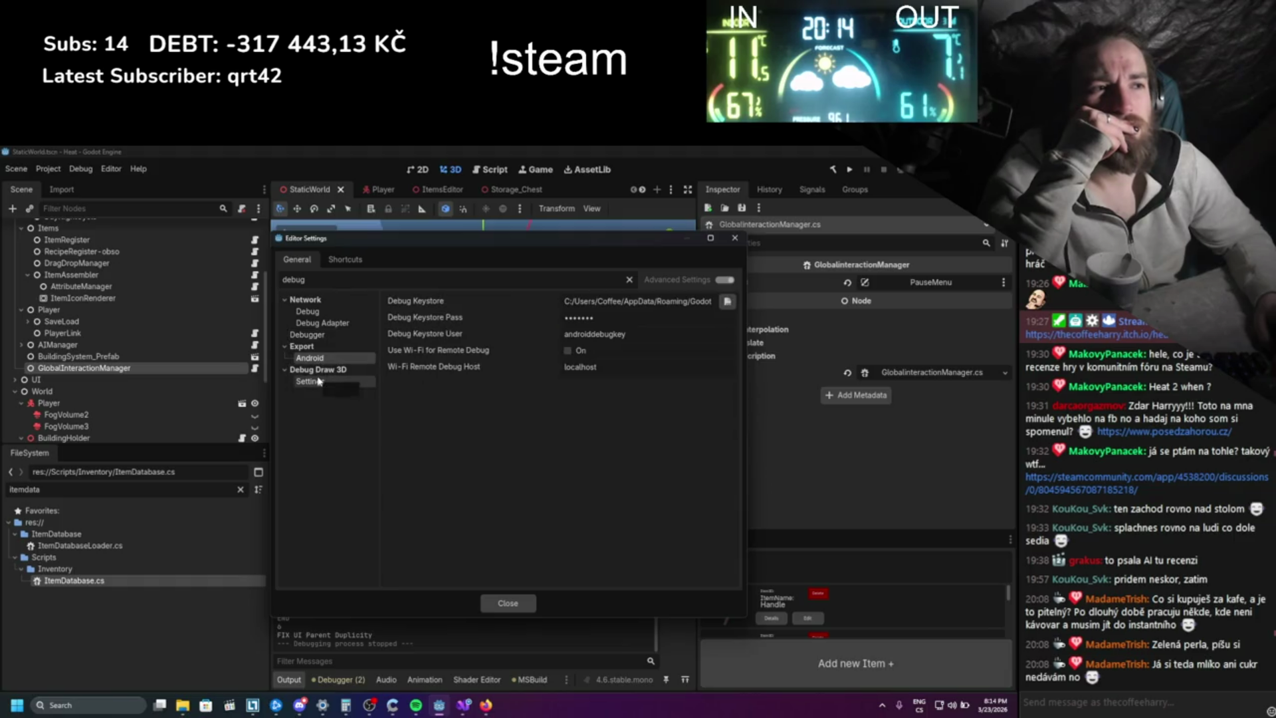
{"action": "left_click", "coordinate": [335, 381]}
{"action": "left_click", "coordinate": [735, 237]}
- Ask ChatGPT 'and godot 4.6 cant find enable debugger' and read through its reply
{"action": "key", "text": "alt+Tab"}
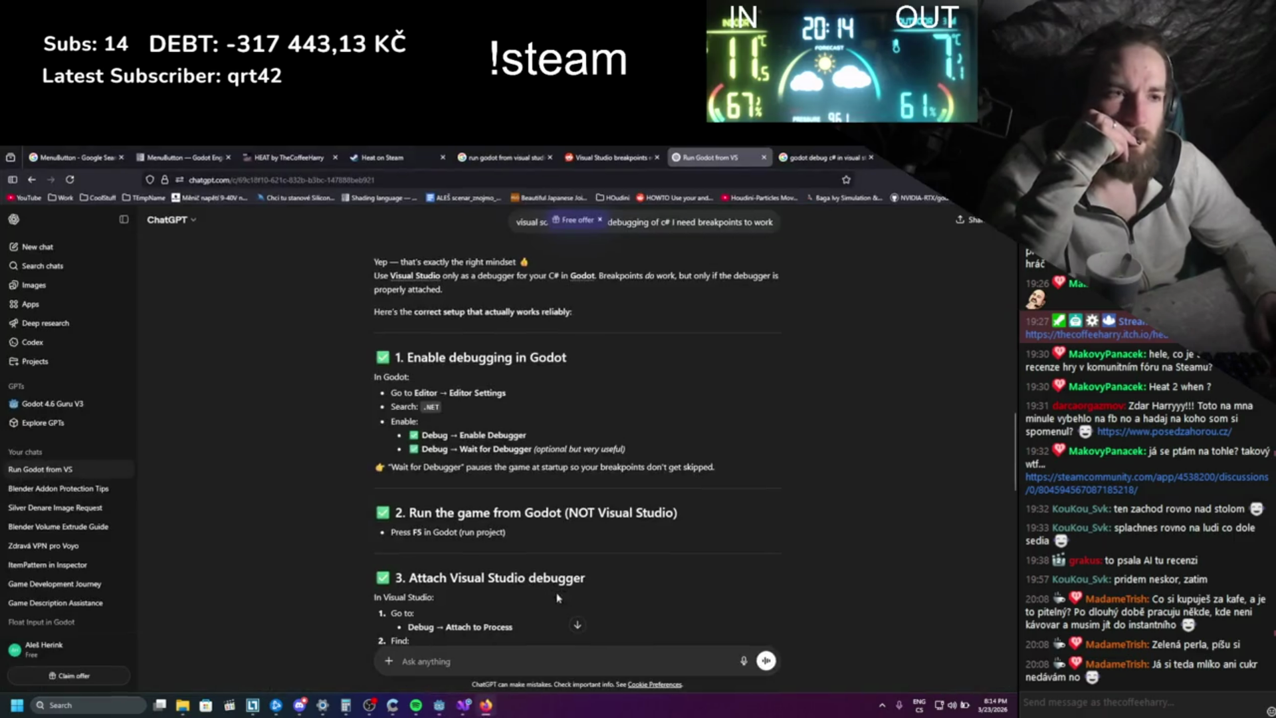
{"action": "type", "text": "an"}
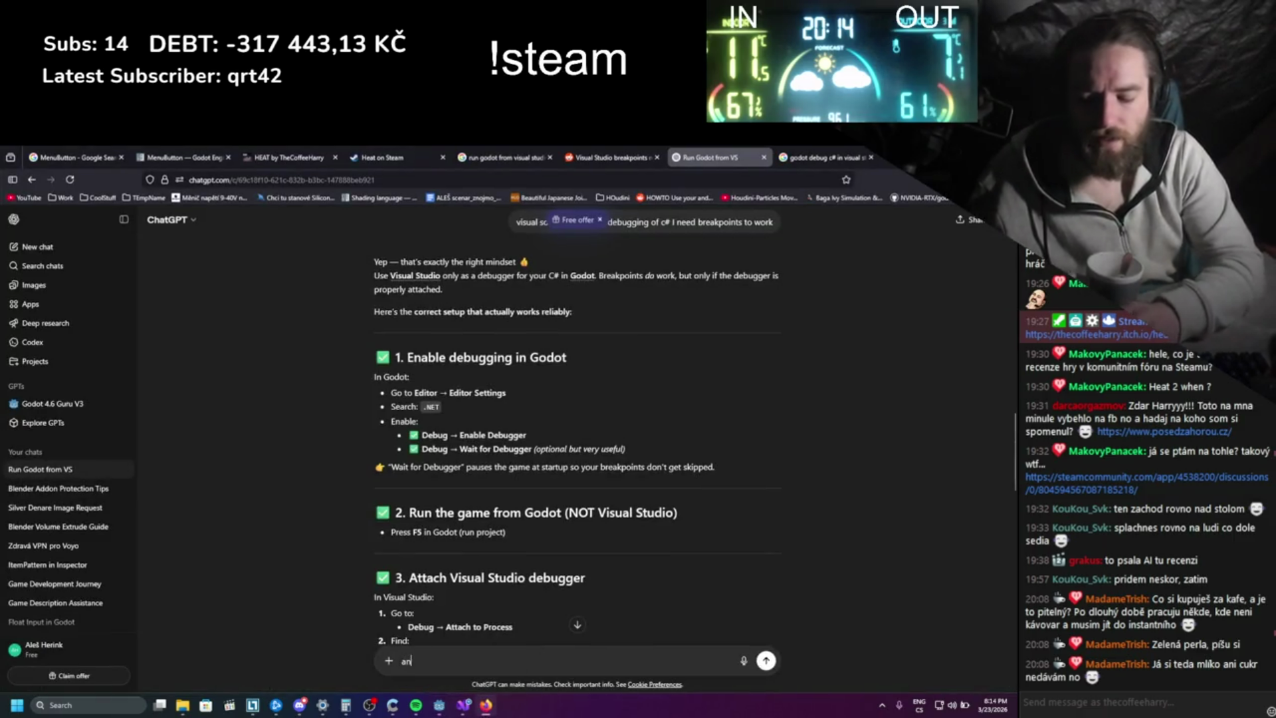
{"action": "type", "text": "d godot"}
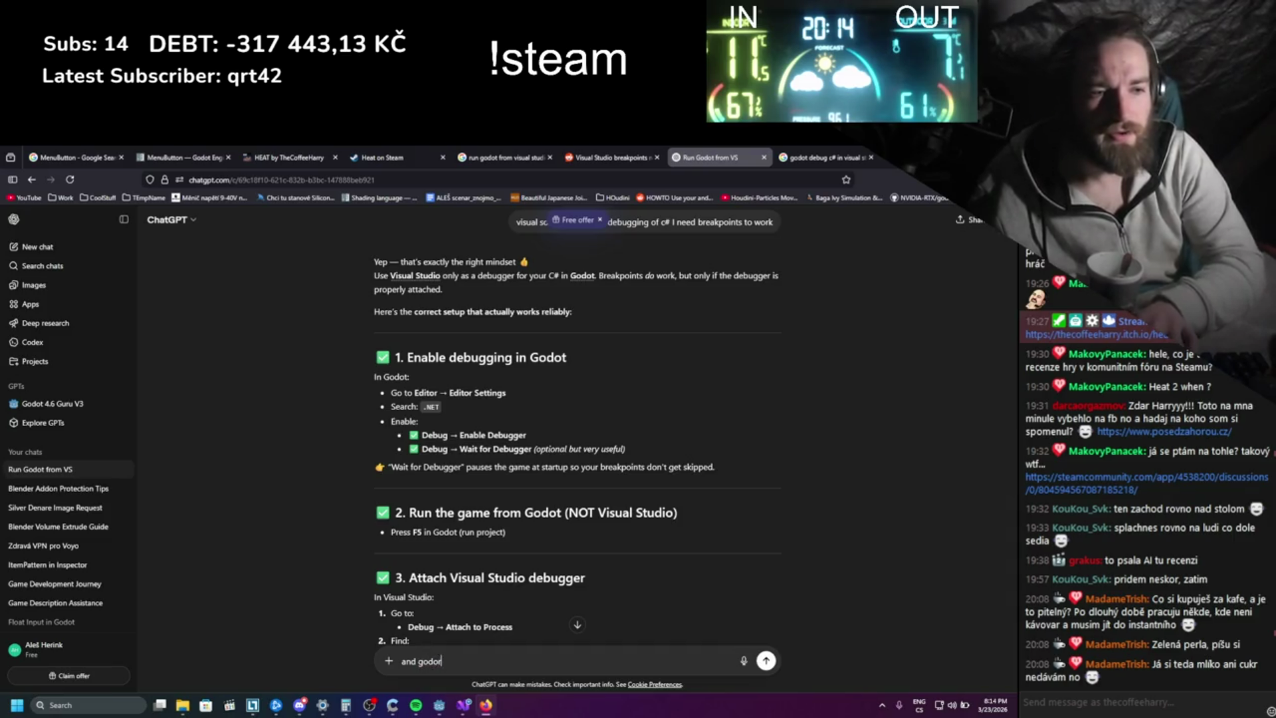
{"action": "type", "text": " 4.6 cant "}
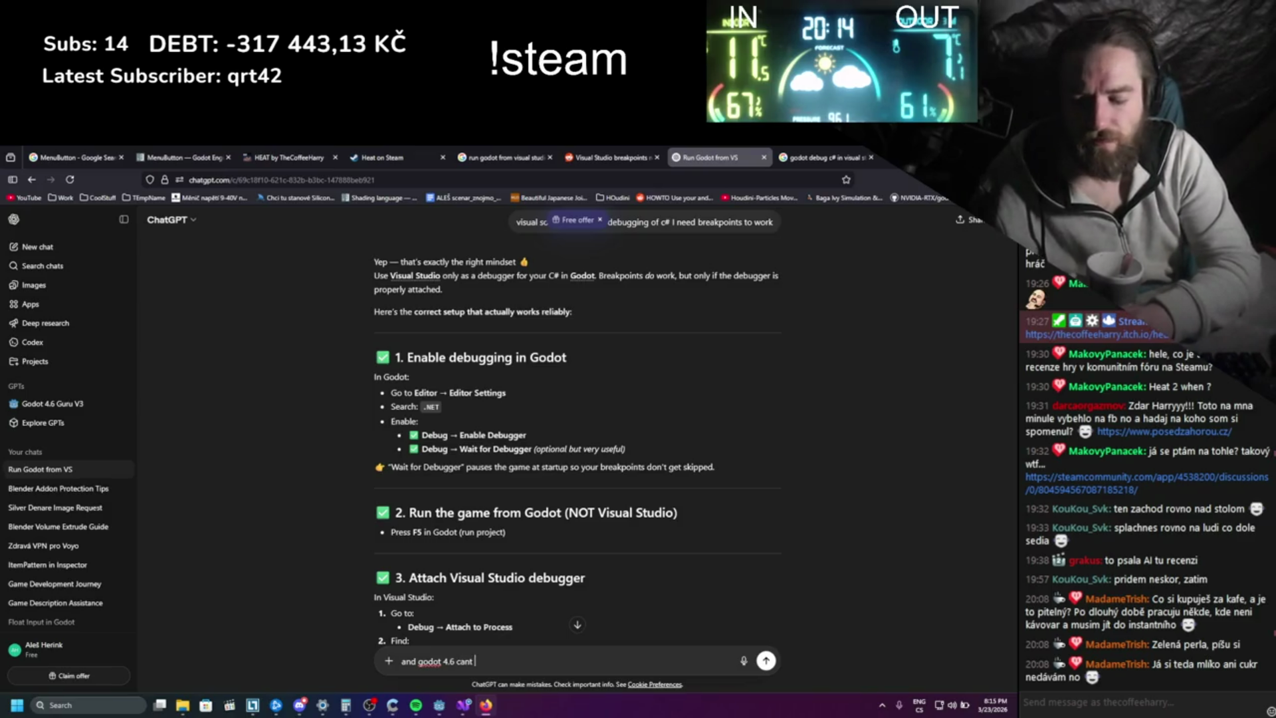
{"action": "type", "text": "find enabl"}
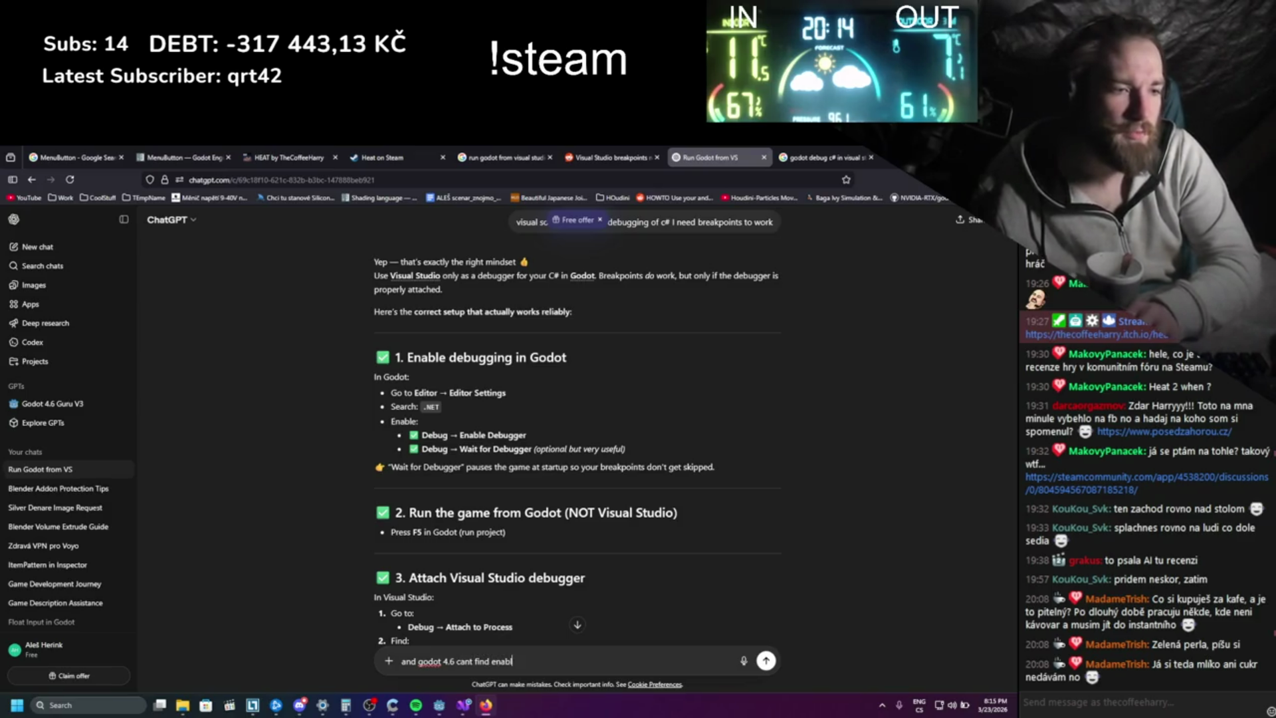
{"action": "type", "text": "e debugger"}
{"action": "key", "text": "Return"}
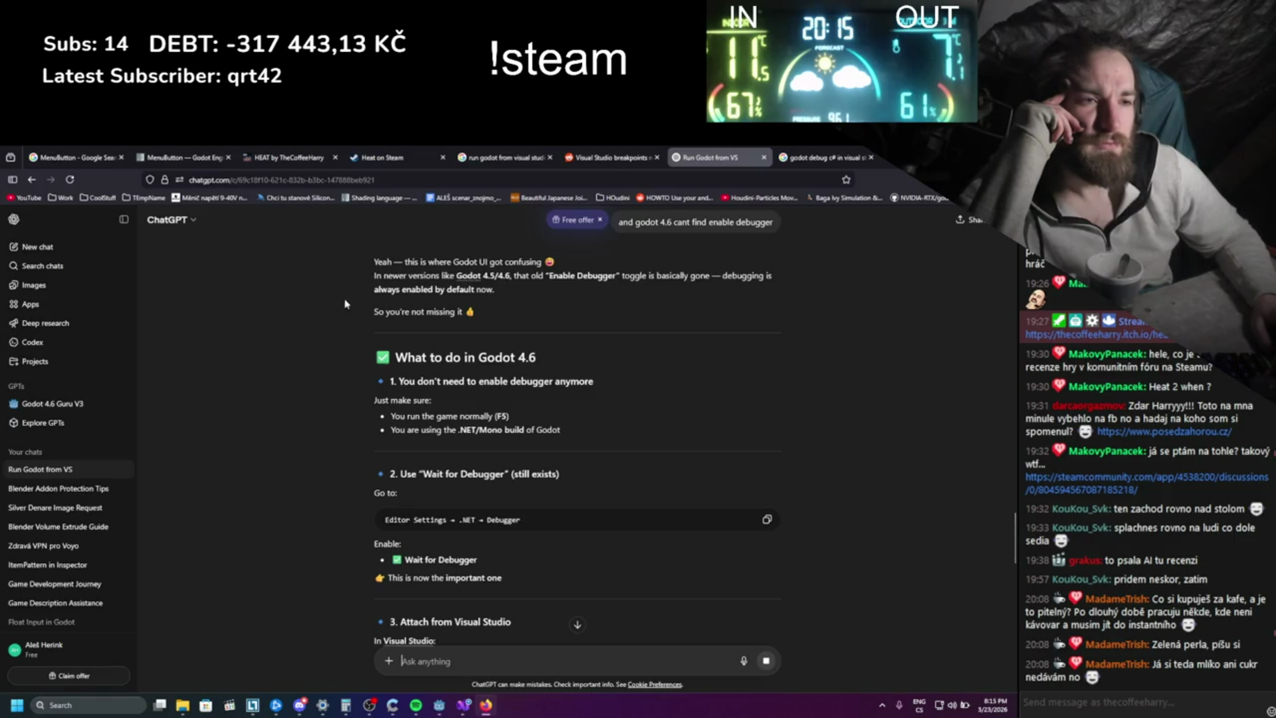
{"action": "scroll", "coordinate": [344, 350], "scroll_direction": "down", "scroll_amount": 2}
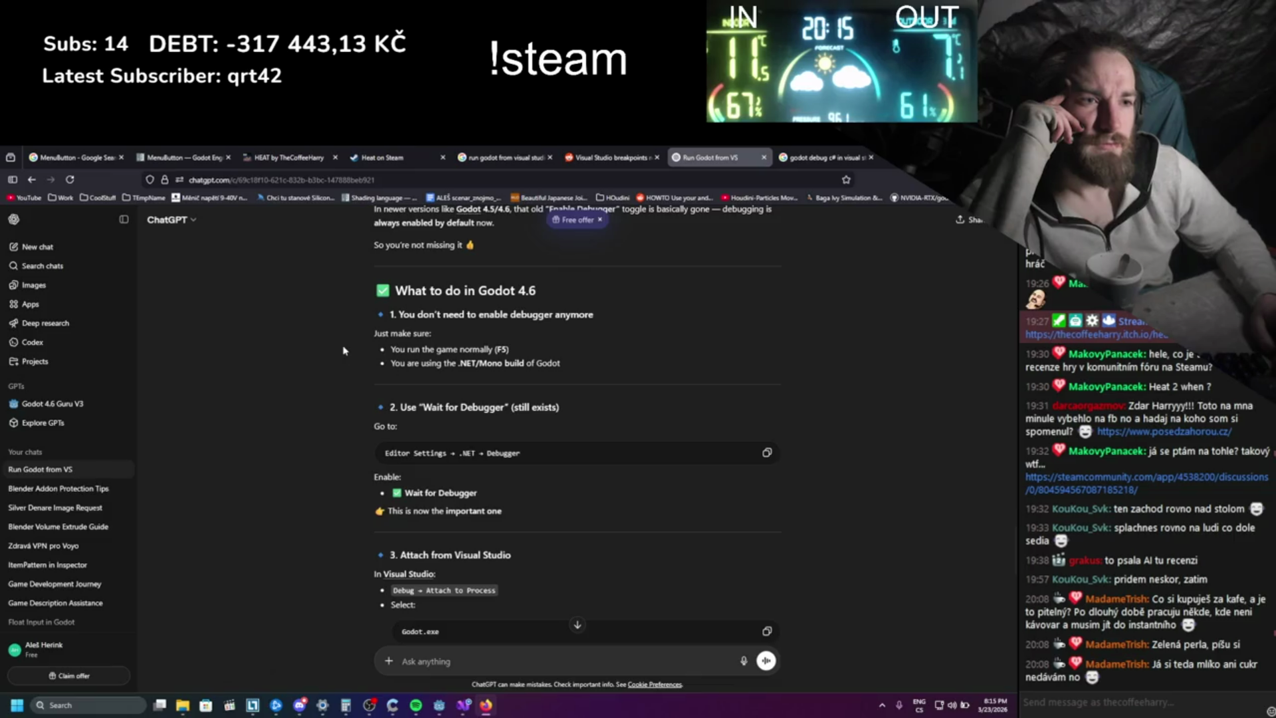
{"action": "scroll", "coordinate": [344, 350], "scroll_direction": "down", "scroll_amount": 2}
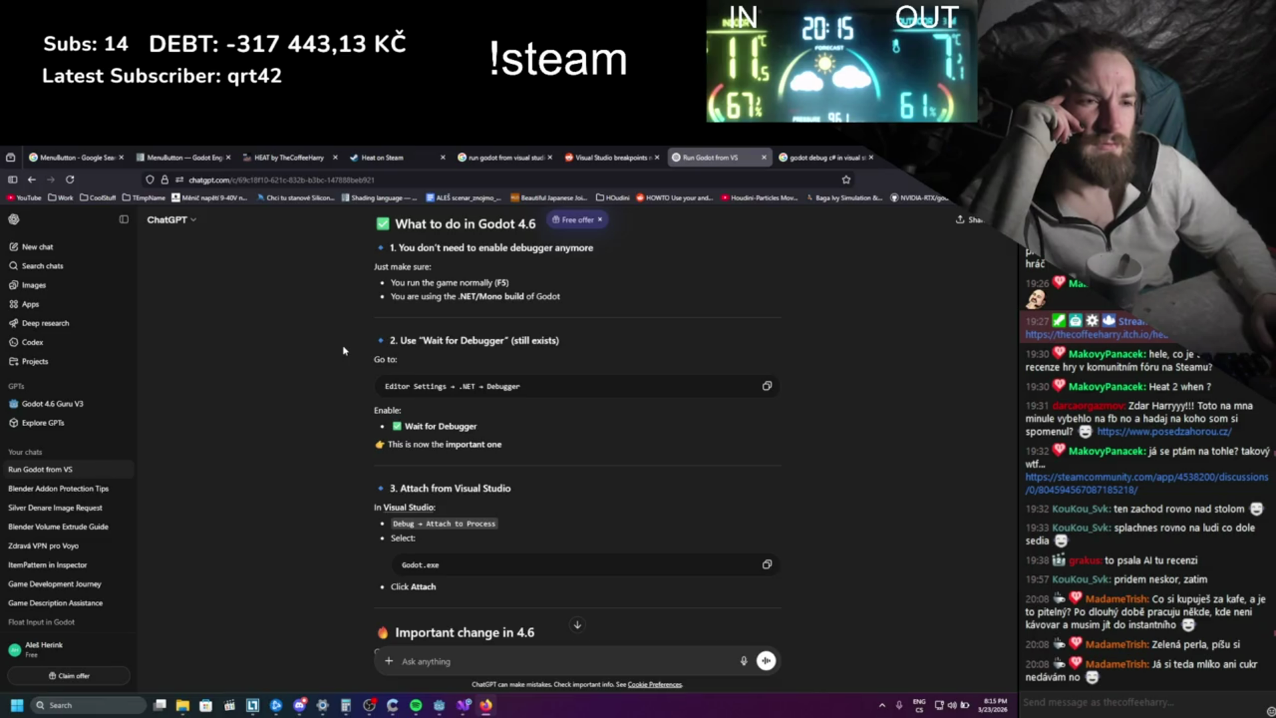
{"action": "left_click", "coordinate": [439, 705]}
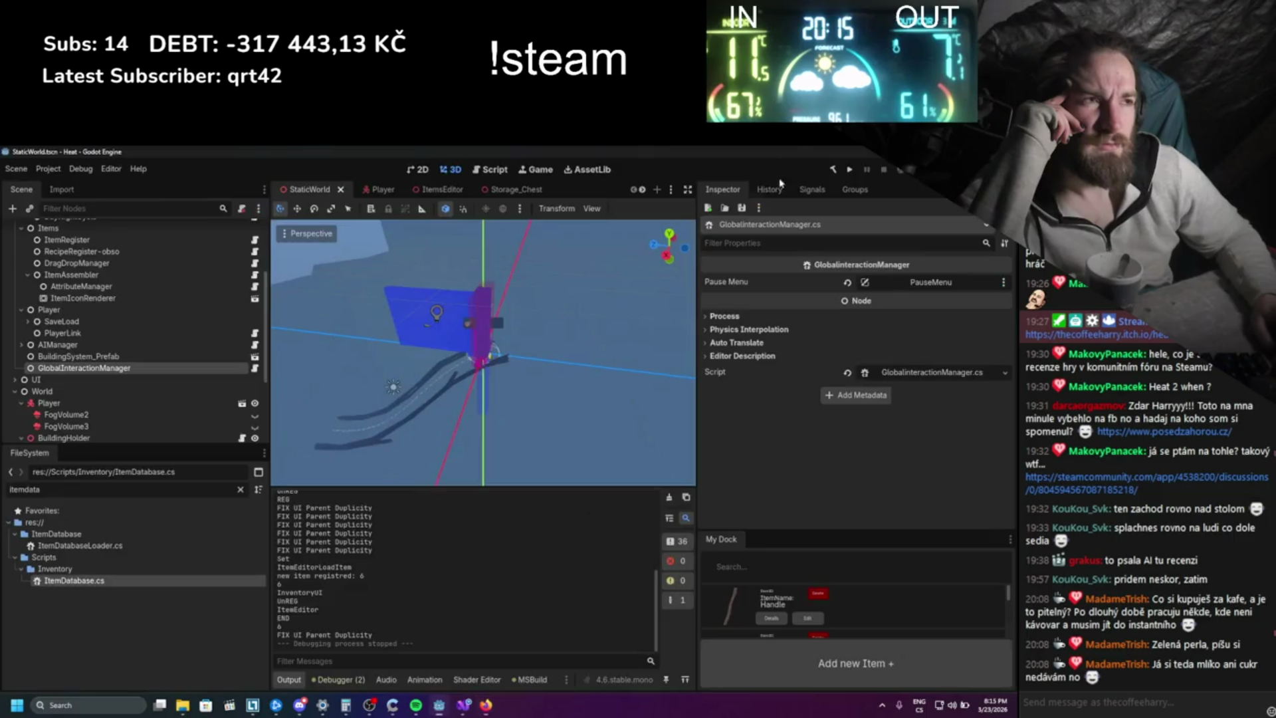
- Run the Heat game from Godot, then bring Visual Studio back in front
{"action": "left_click", "coordinate": [844, 174]}
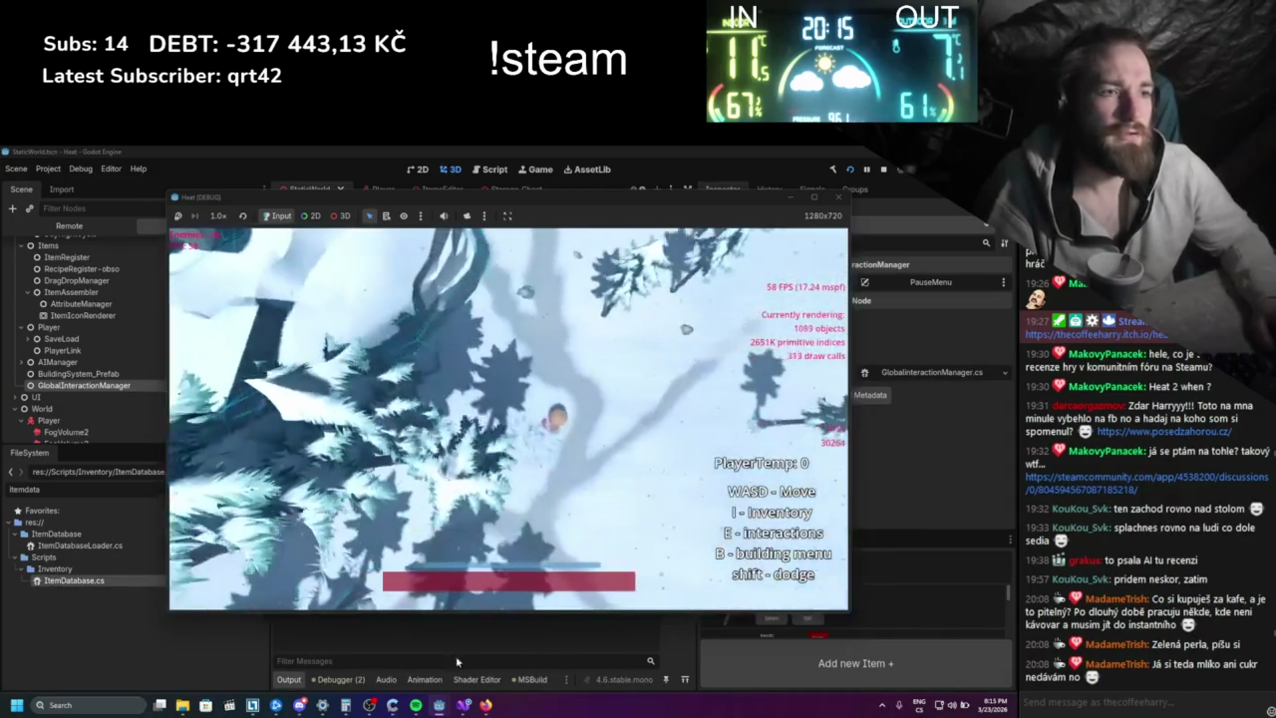
{"action": "left_click", "coordinate": [464, 704]}
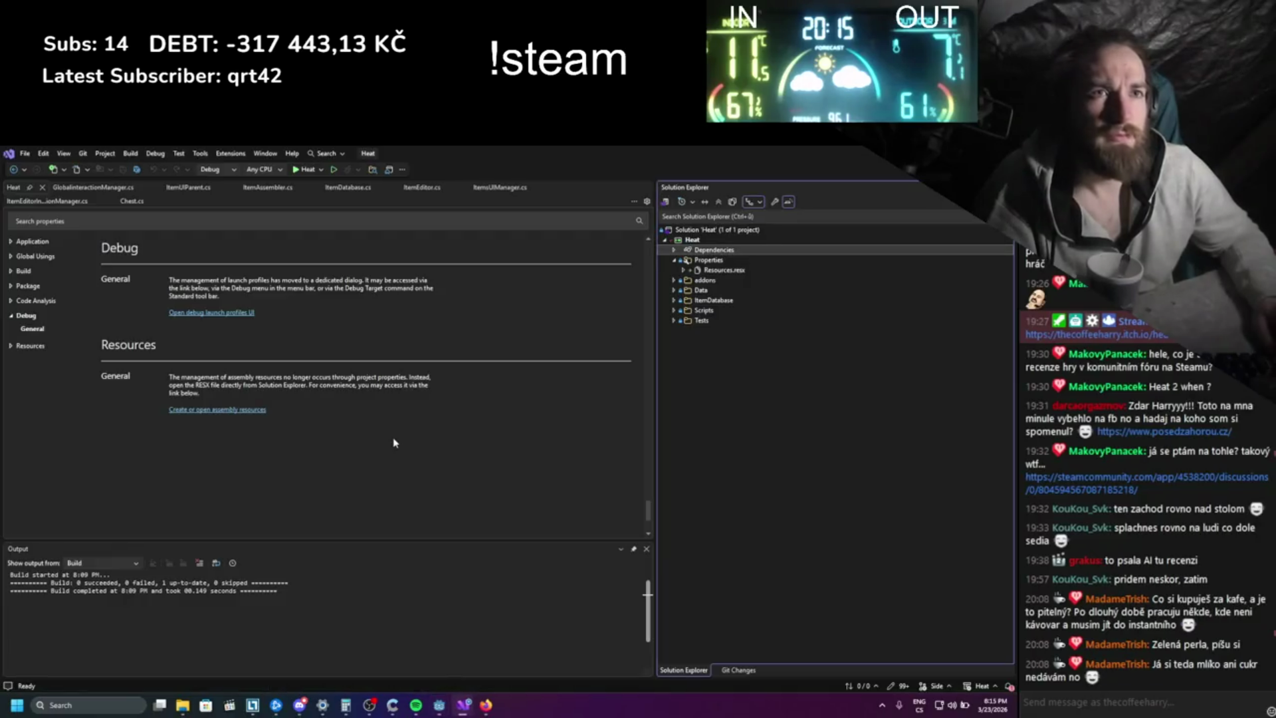
- Close the Heat properties tab to return to GlobalInteractionManager.cs, then show the Debug menu
{"action": "left_click", "coordinate": [319, 171]}
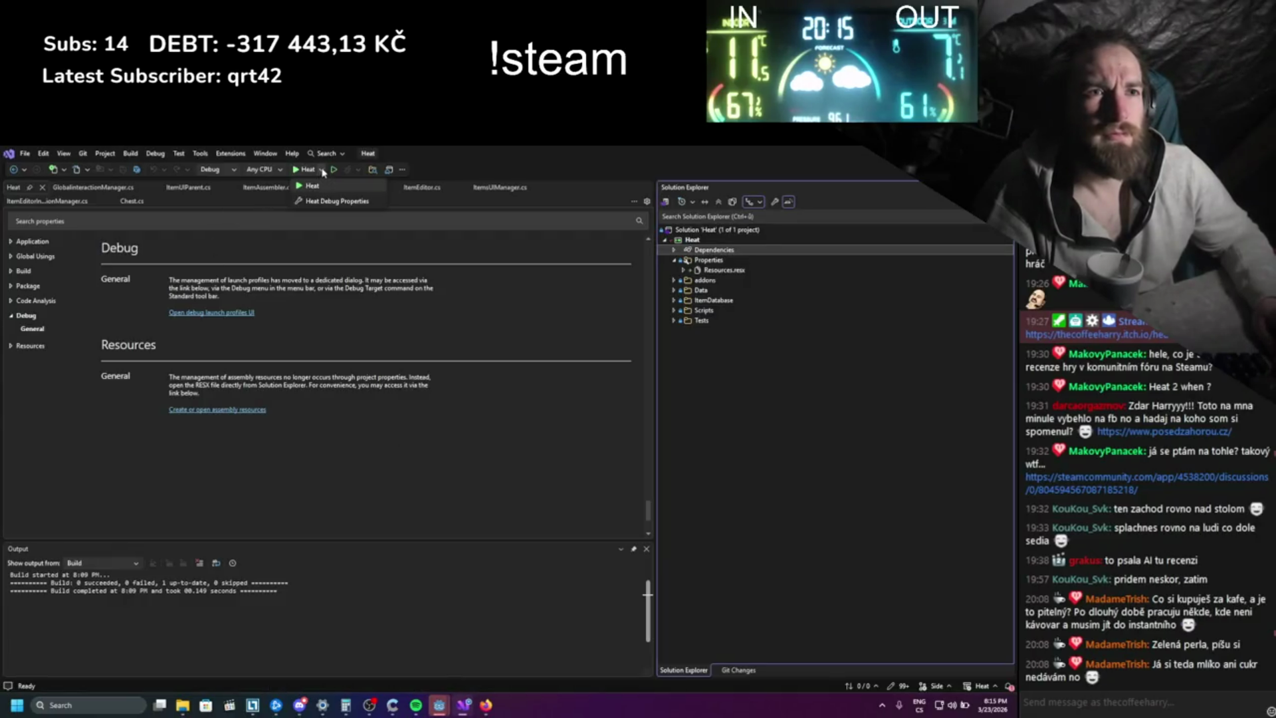
{"action": "left_click", "coordinate": [323, 172]}
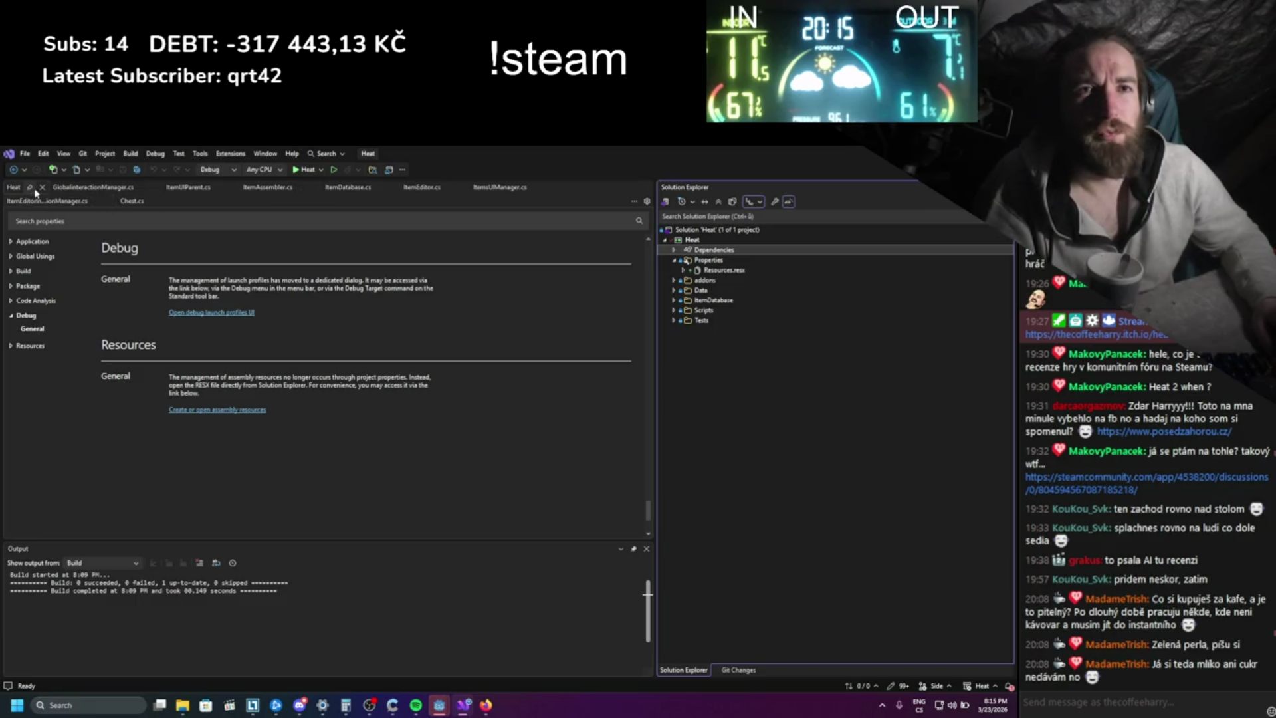
{"action": "left_click", "coordinate": [70, 189]}
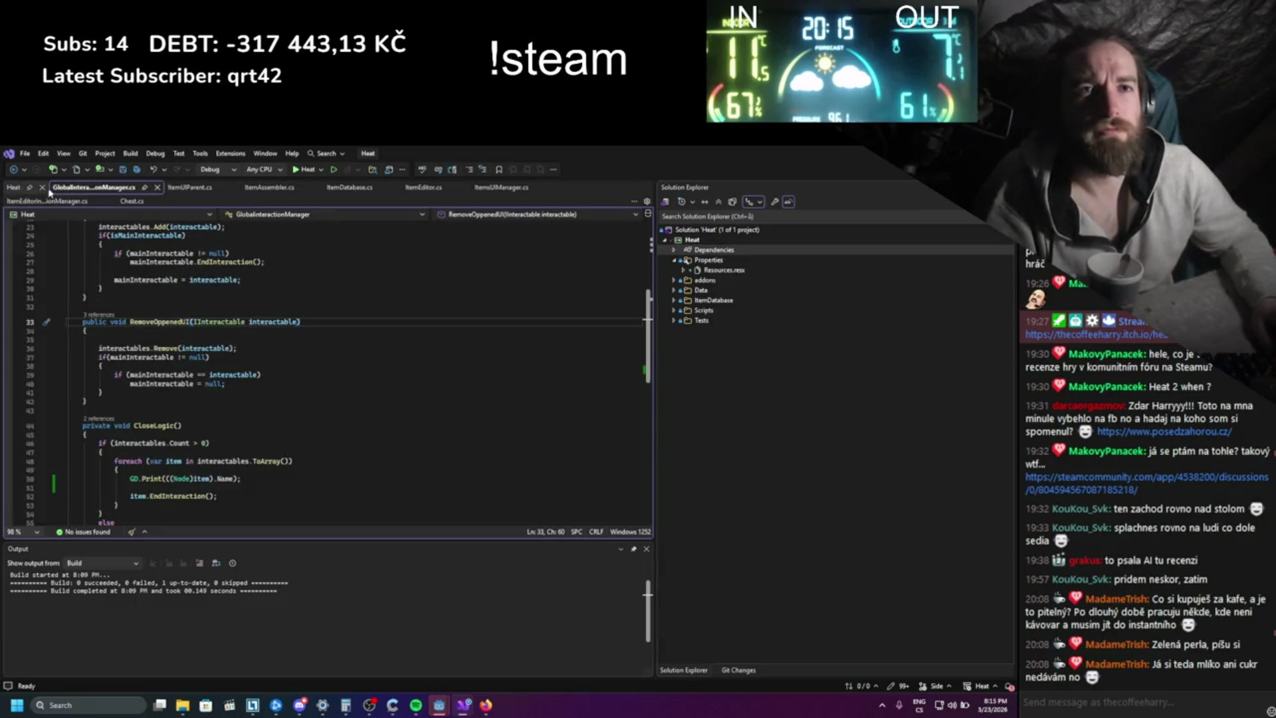
{"action": "left_click", "coordinate": [45, 190]}
{"action": "left_click", "coordinate": [44, 188]}
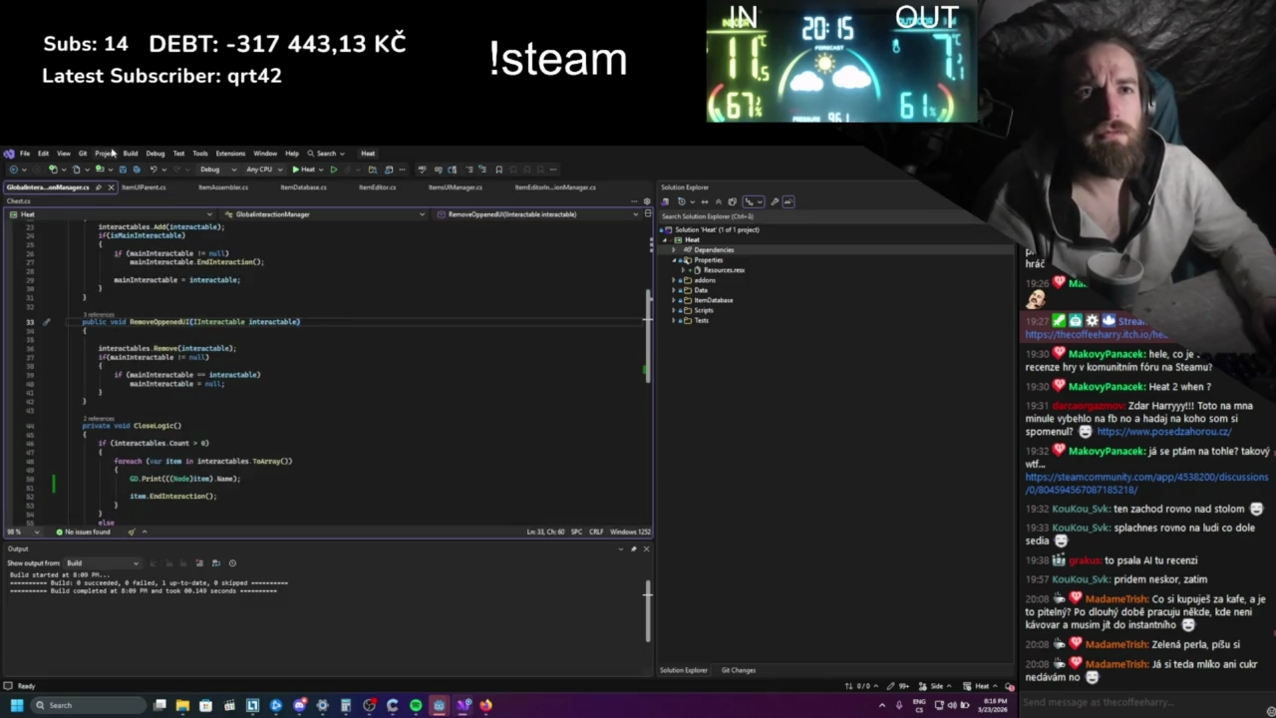
{"action": "left_click", "coordinate": [157, 153]}
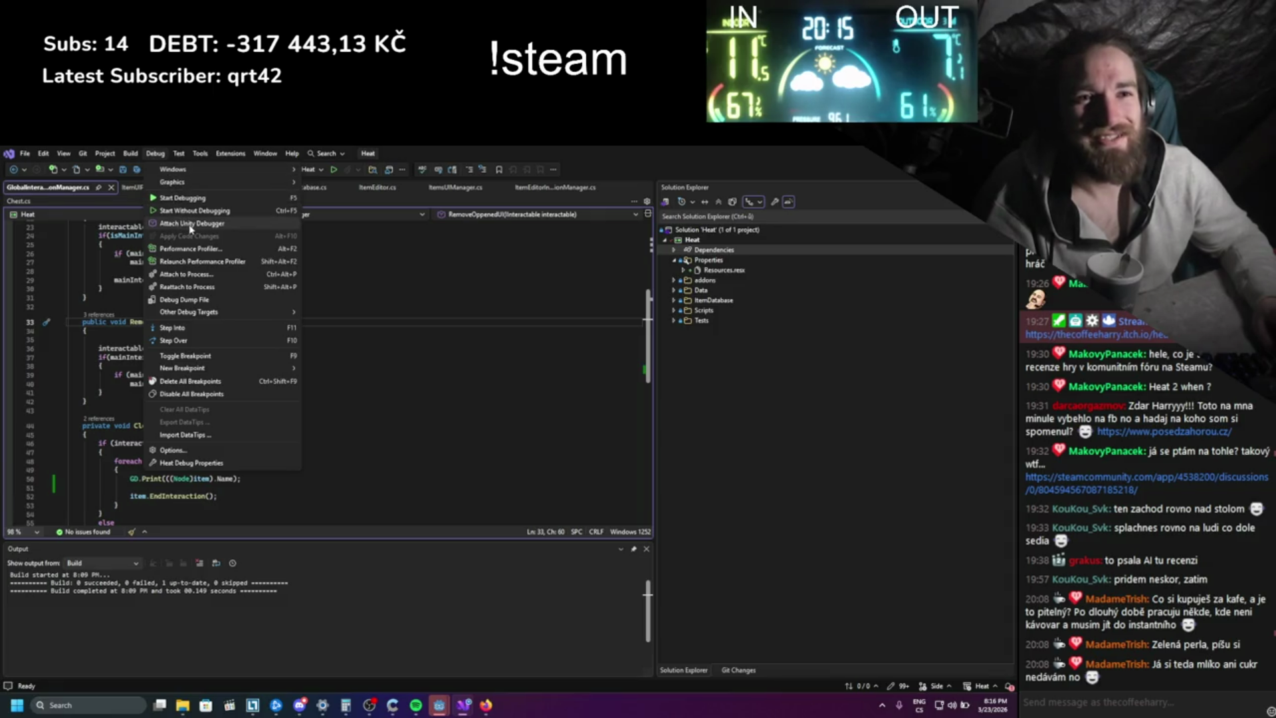
- In Attach to Process, locate the Godot_v4.6-stable_mono_win64.exe entries and widen the command-line column
{"action": "left_click", "coordinate": [186, 273]}
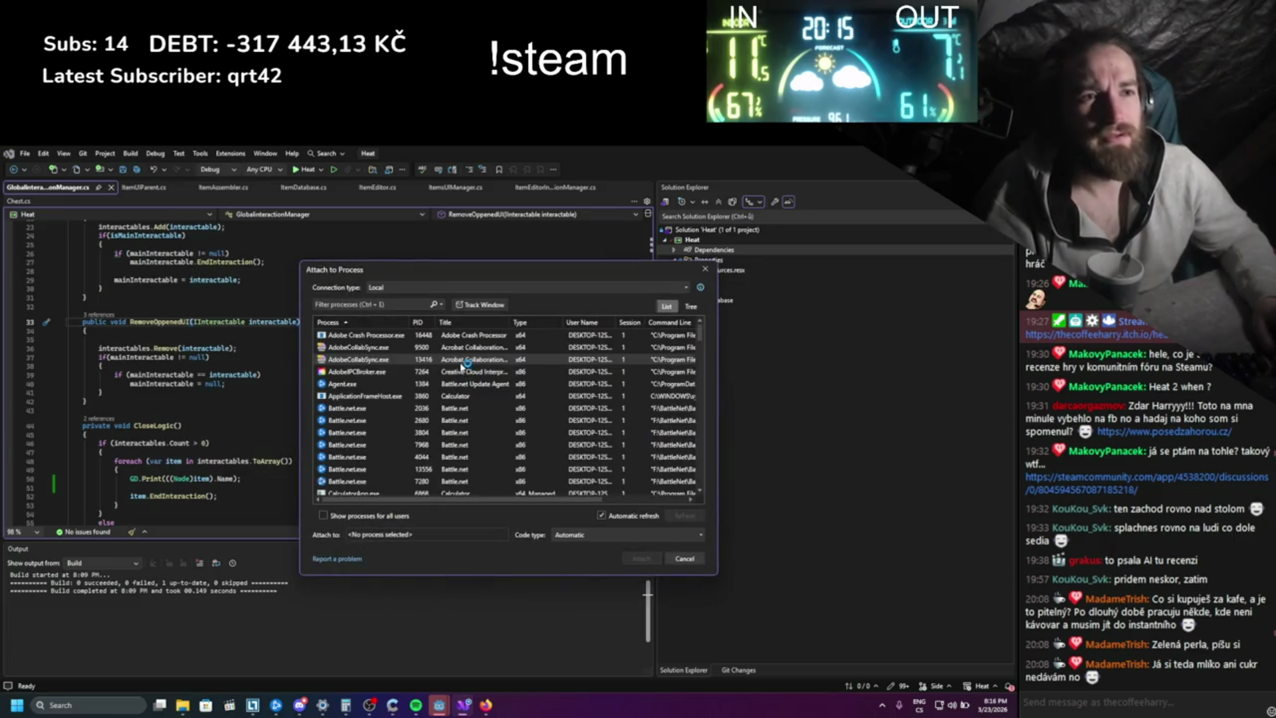
{"action": "scroll", "coordinate": [385, 387], "scroll_direction": "down", "scroll_amount": 5}
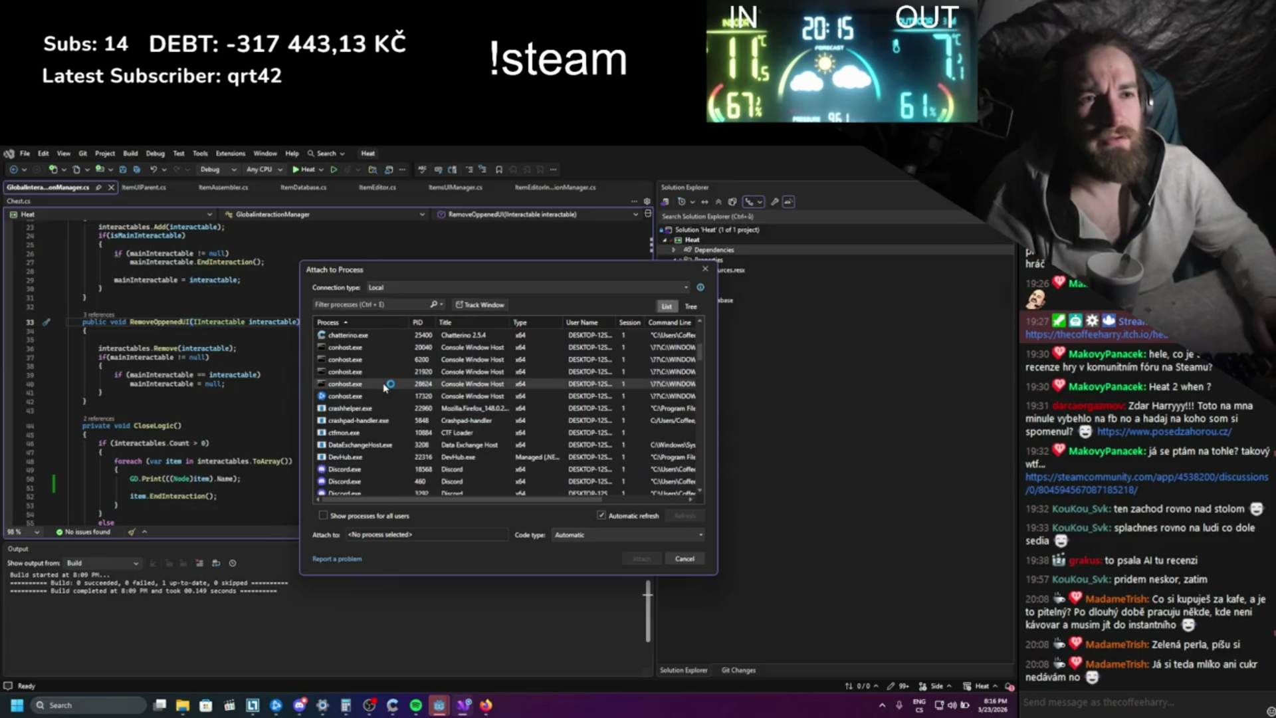
{"action": "scroll", "coordinate": [384, 388], "scroll_direction": "down", "scroll_amount": 5}
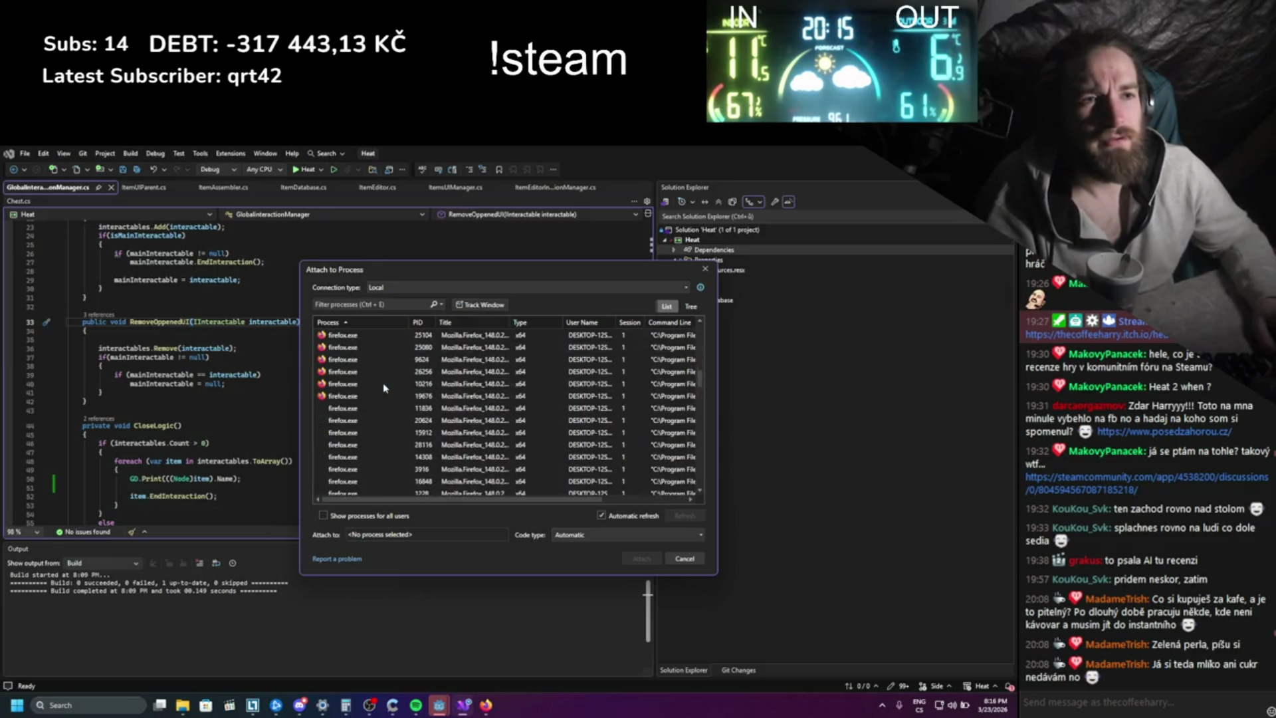
{"action": "scroll", "coordinate": [366, 405], "scroll_direction": "up", "scroll_amount": 10}
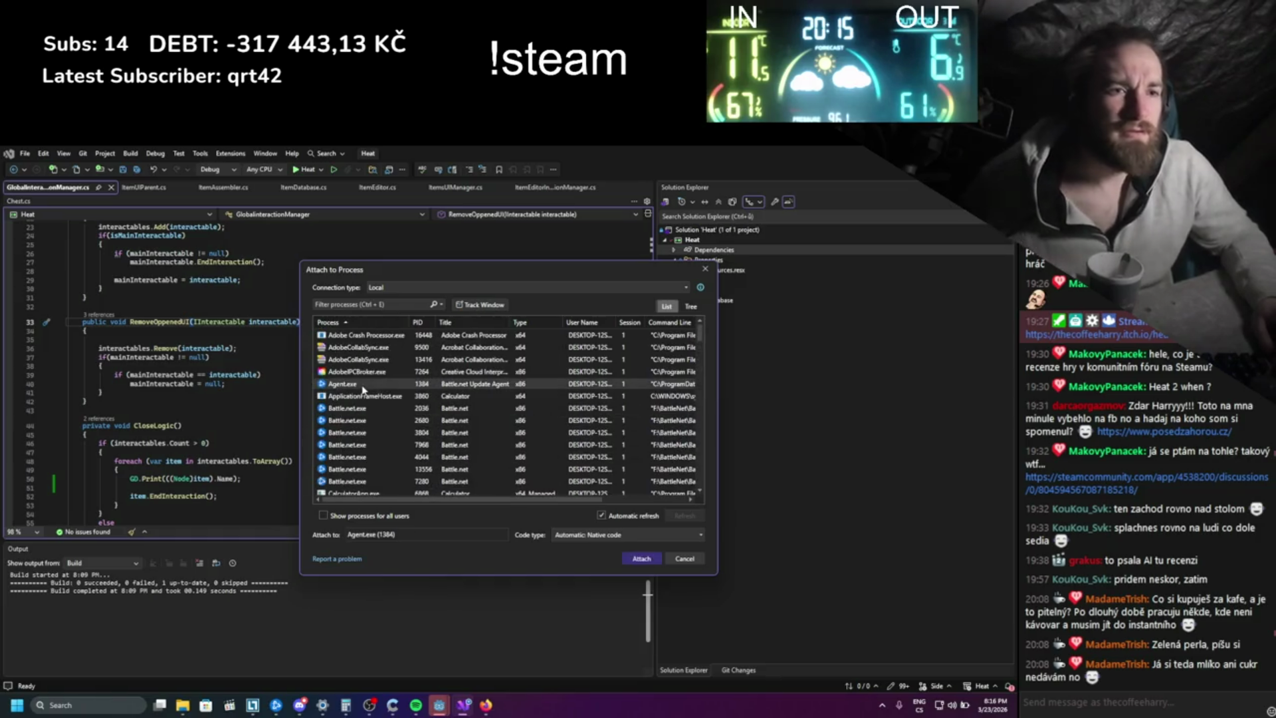
{"action": "key", "text": "g"}
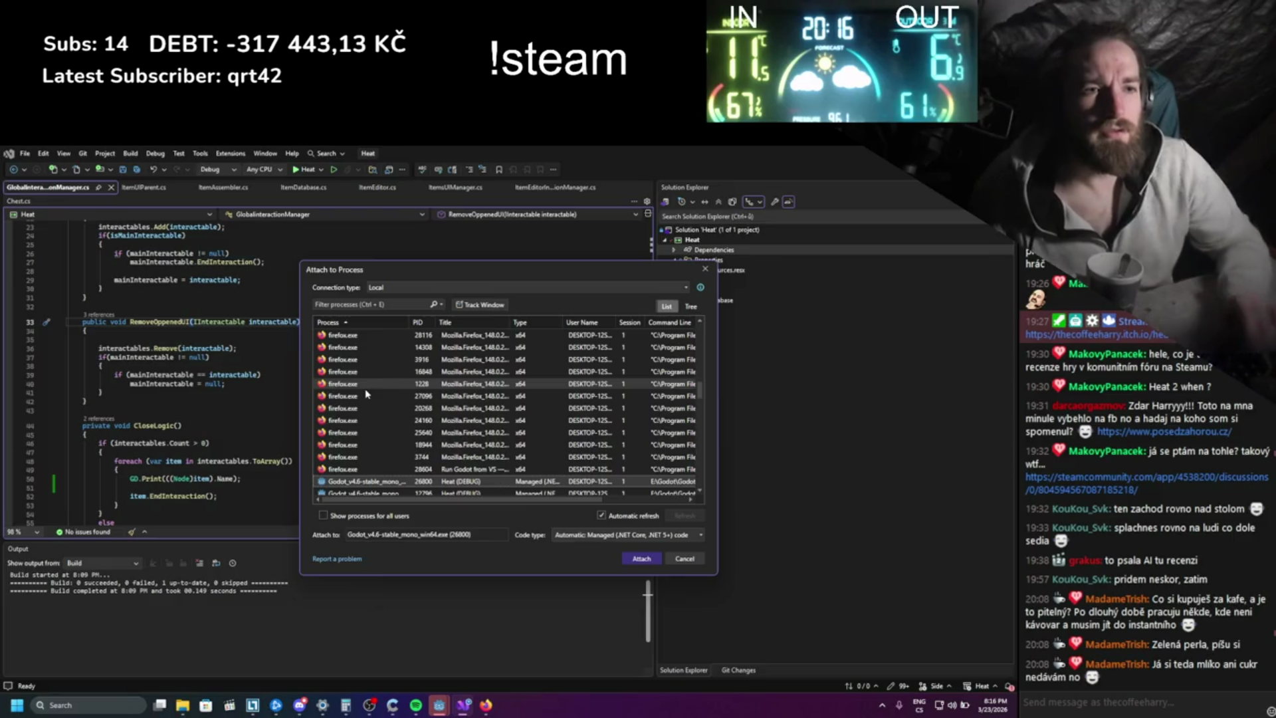
{"action": "scroll", "coordinate": [369, 398], "scroll_direction": "down", "scroll_amount": 4}
{"action": "scroll", "coordinate": [375, 403], "scroll_direction": "up", "scroll_amount": 2}
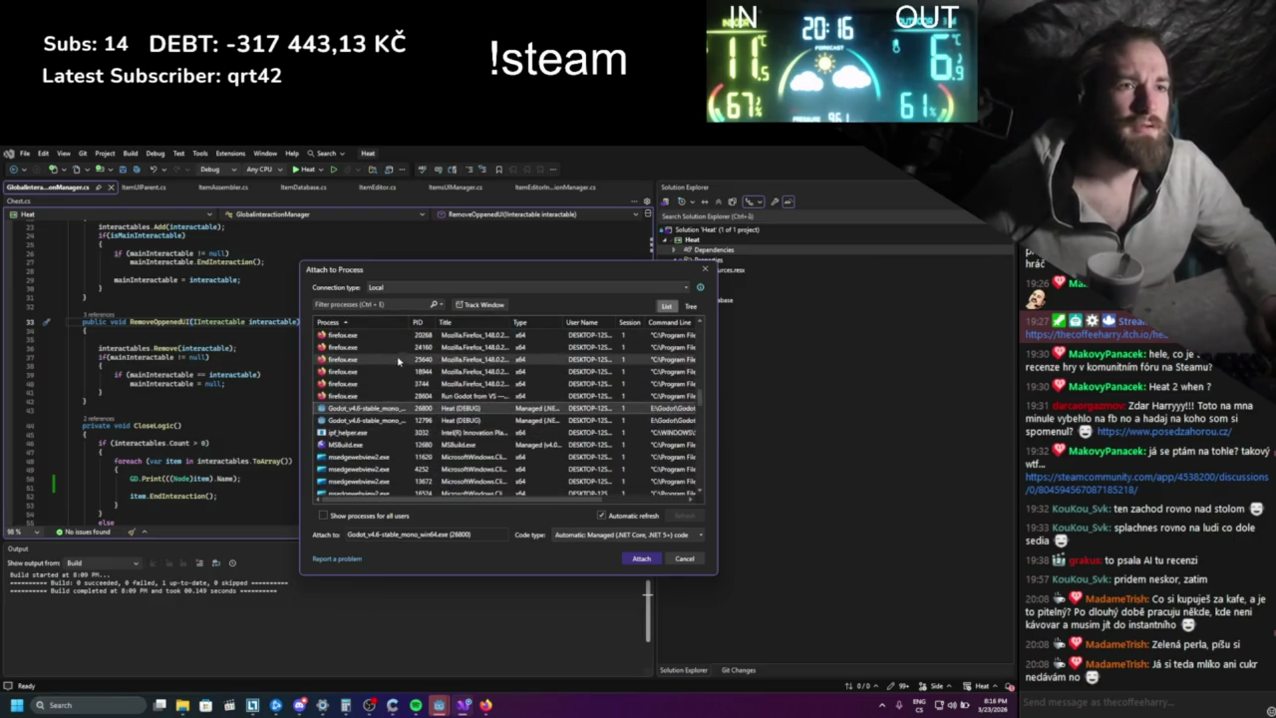
{"action": "mouse_move", "coordinate": [409, 322]}
{"action": "left_mouse_down"}
{"action": "mouse_move", "coordinate": [457, 323]}
{"action": "mouse_move", "coordinate": [440, 323]}
{"action": "left_mouse_up"}
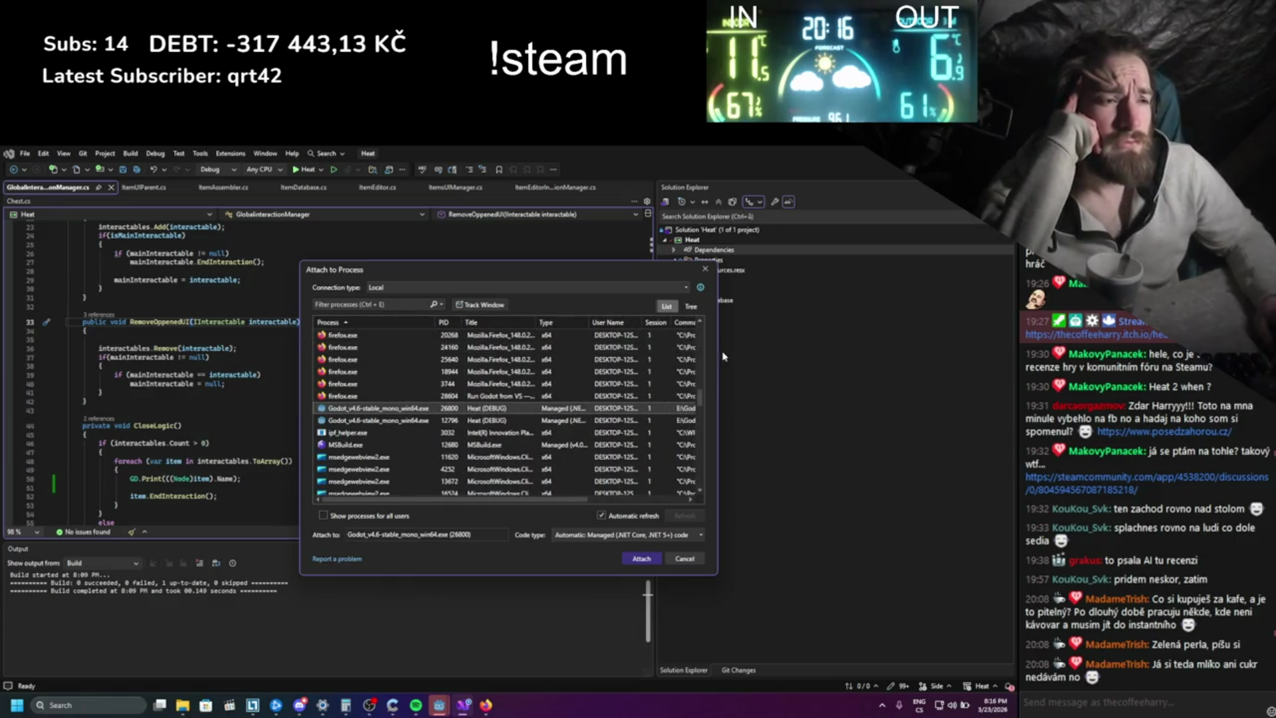
{"action": "left_click_drag", "start_coordinate": [717, 351], "coordinate": [981, 362]}
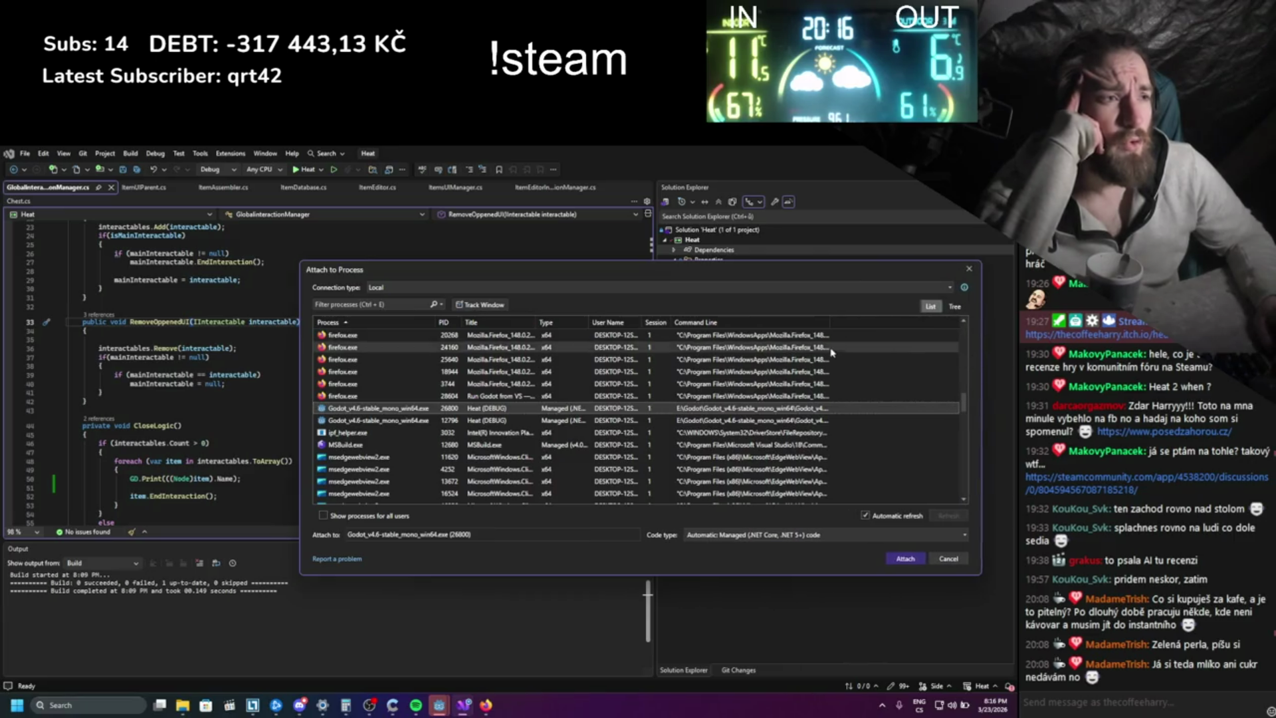
{"action": "mouse_move", "coordinate": [832, 321]}
{"action": "left_mouse_down"}
{"action": "mouse_move", "coordinate": [959, 325]}
{"action": "mouse_move", "coordinate": [673, 329]}
{"action": "left_mouse_up"}
- Select Godot process 26800 and attach the debugger to it
{"action": "left_click", "coordinate": [419, 419]}
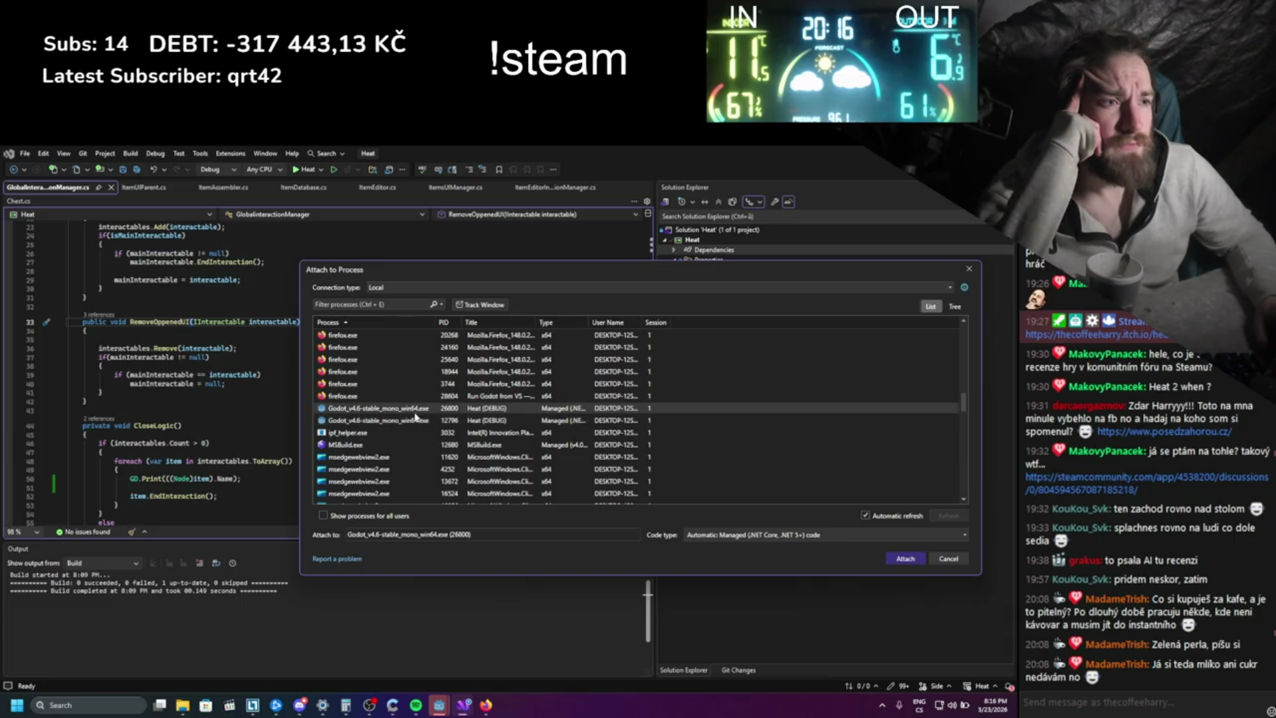
{"action": "left_click", "coordinate": [413, 408]}
{"action": "left_click", "coordinate": [904, 559]}
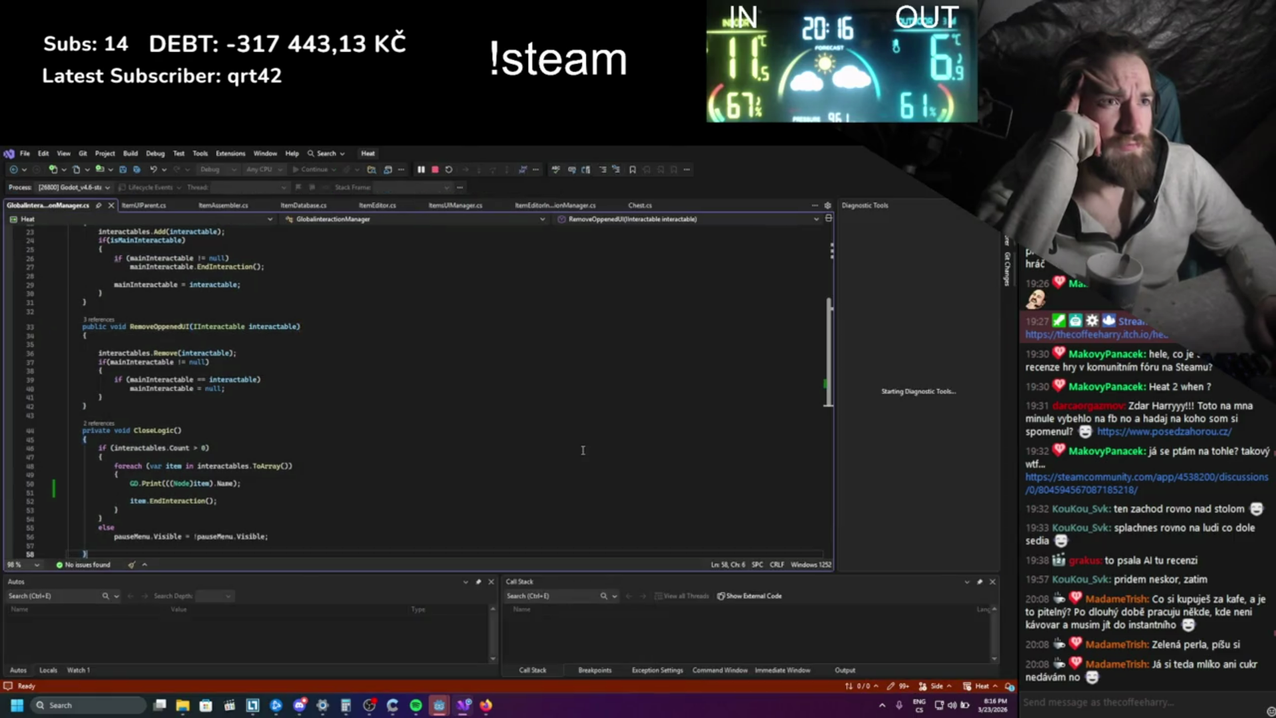
- Switch to the Heat game, open the inventory with I, and resume with F5
{"action": "scroll", "coordinate": [375, 427], "scroll_direction": "down", "scroll_amount": 1}
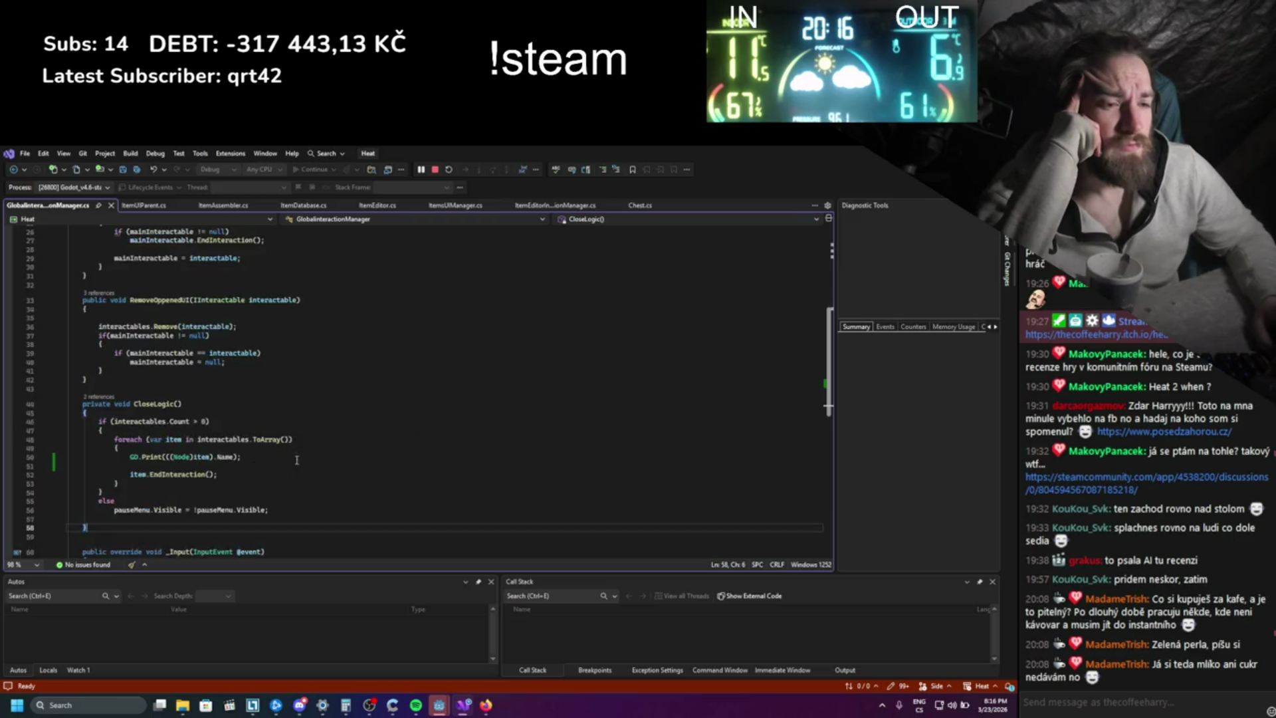
{"action": "mouse_move", "coordinate": [438, 704]}
{"action": "left_click", "coordinate": [496, 647]}
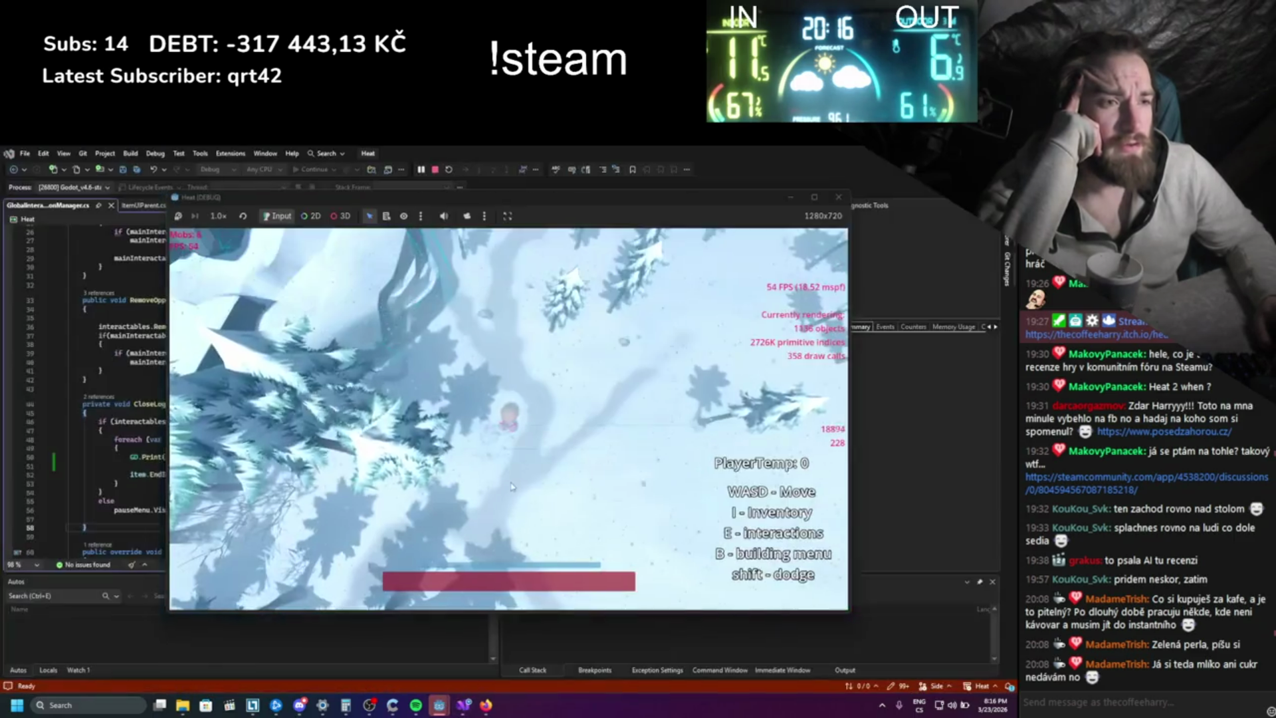
{"action": "key", "text": "i"}
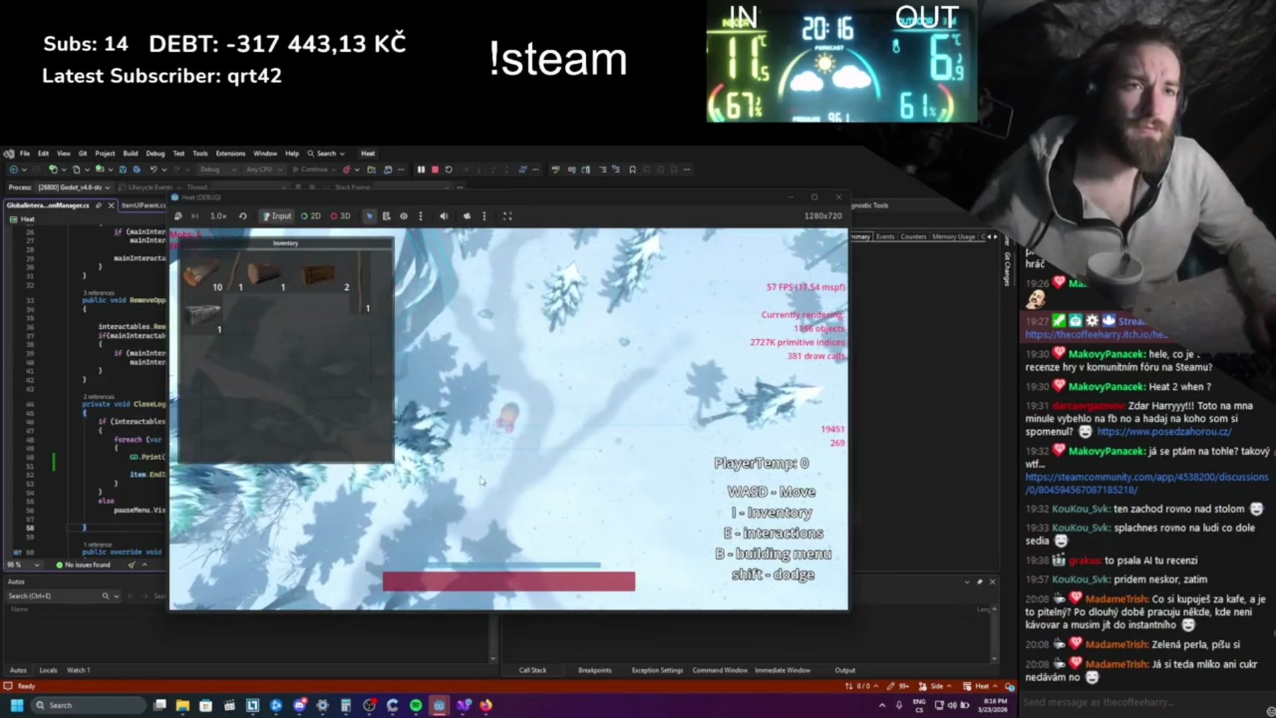
{"action": "left_click", "coordinate": [310, 311]}
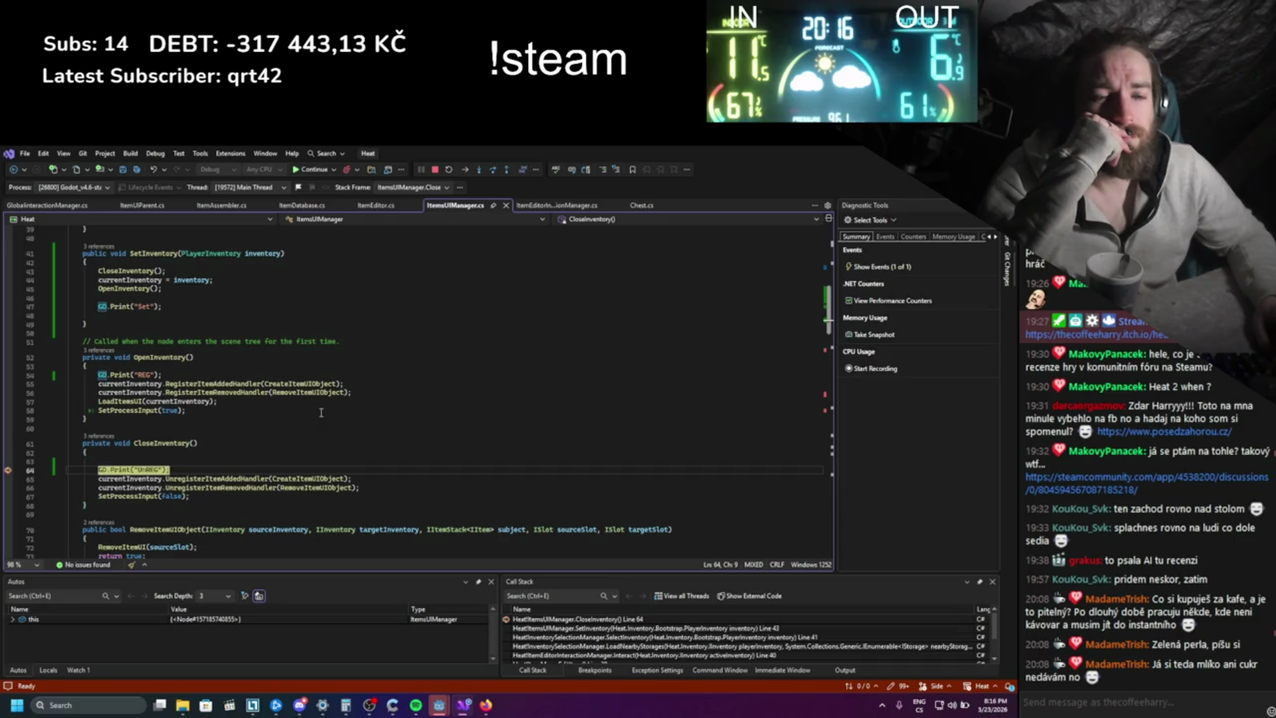
{"action": "mouse_move", "coordinate": [439, 704]}
{"action": "key", "text": "F5"}
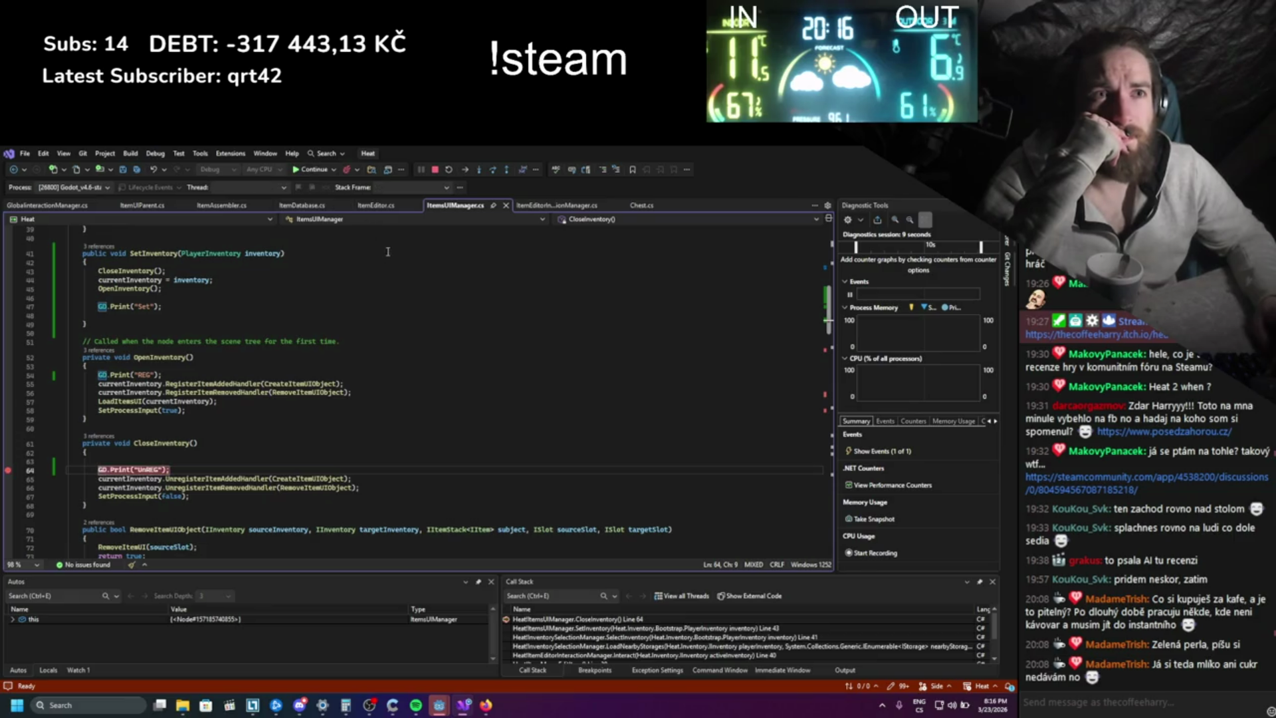
- Craft a hammer, close the inventory to hit the CloseInventory breakpoint, and enlarge Autos/Call Stack
{"action": "left_click_drag", "start_coordinate": [236, 319], "coordinate": [510, 425]}
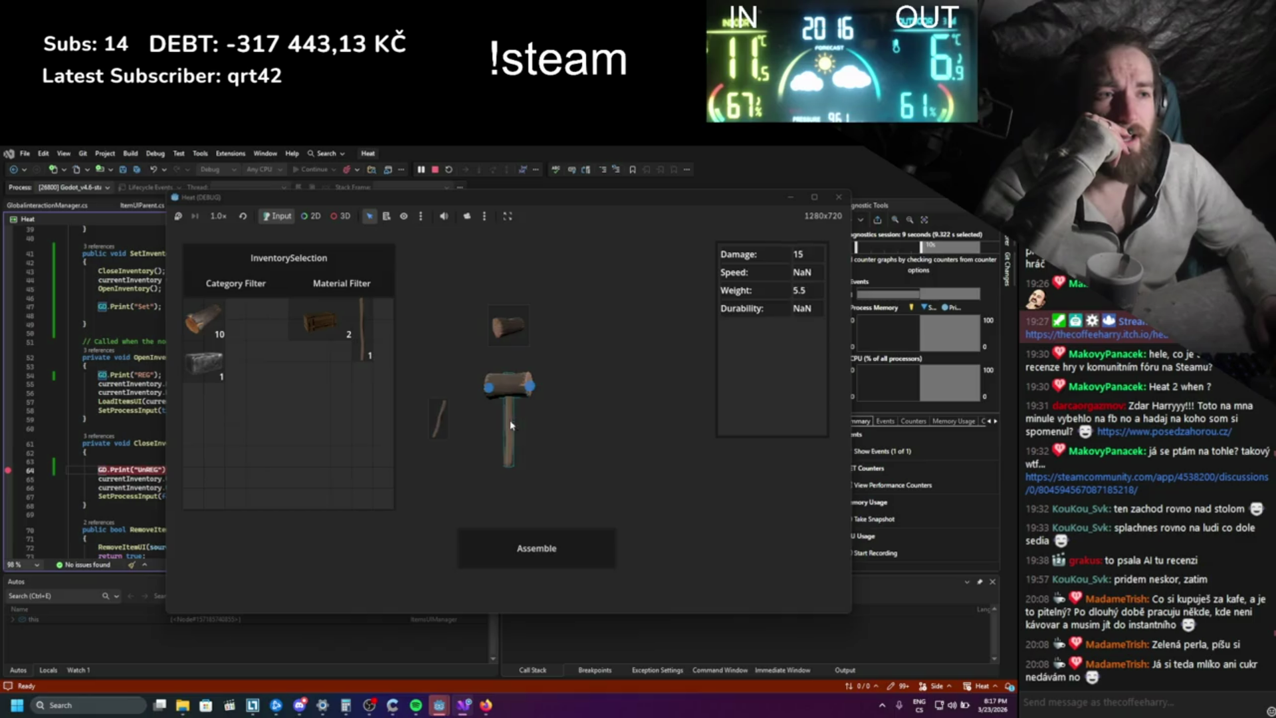
{"action": "left_click", "coordinate": [537, 549]}
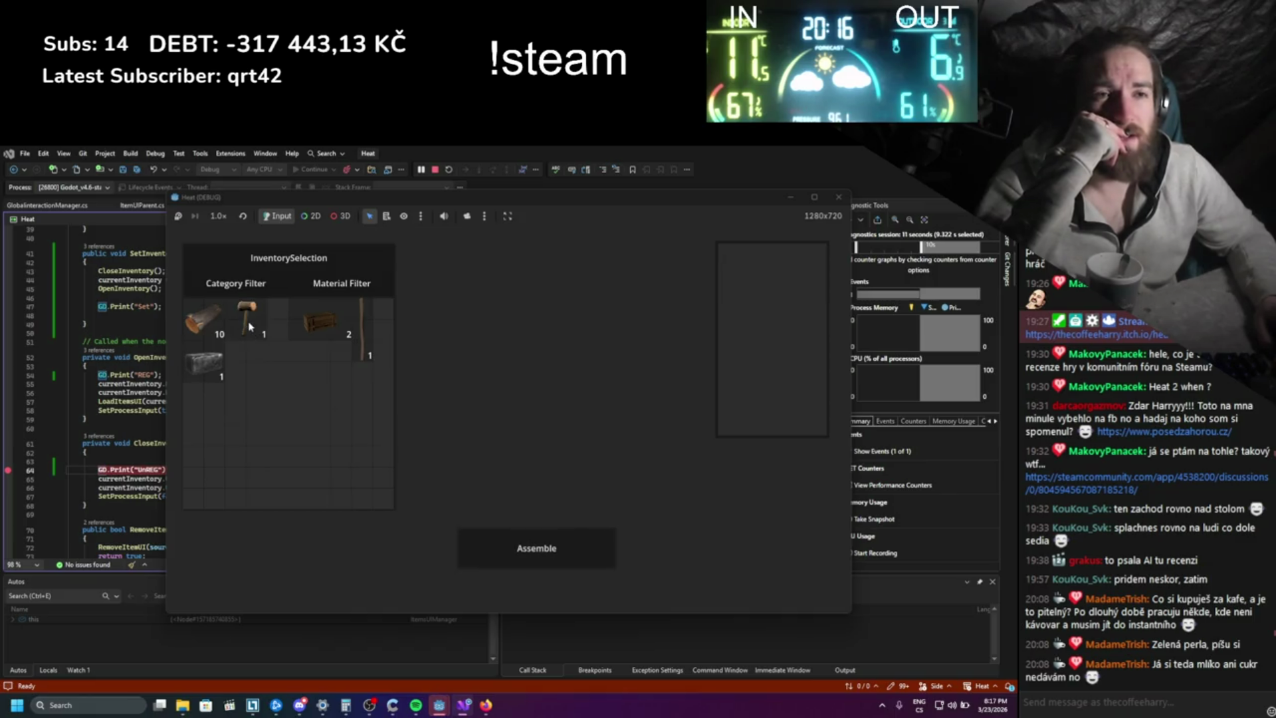
{"action": "key", "text": "Escape"}
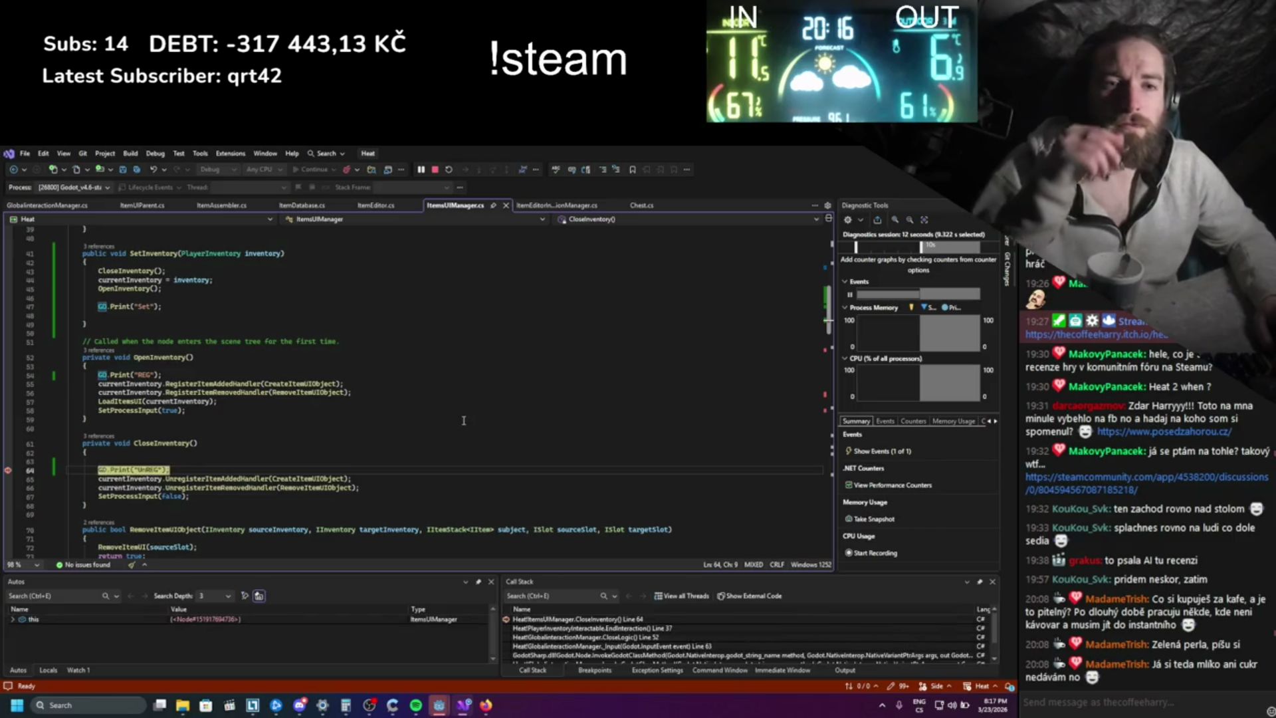
{"action": "left_click_drag", "start_coordinate": [441, 572], "coordinate": [402, 376]}
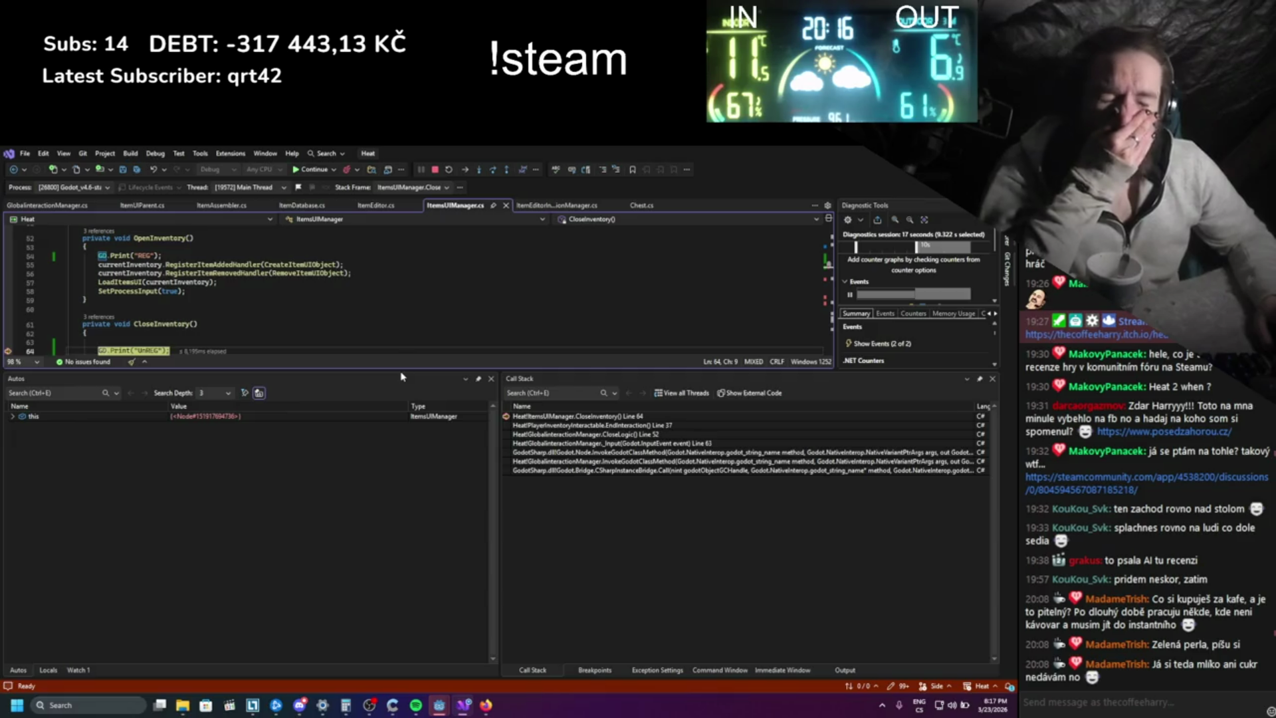
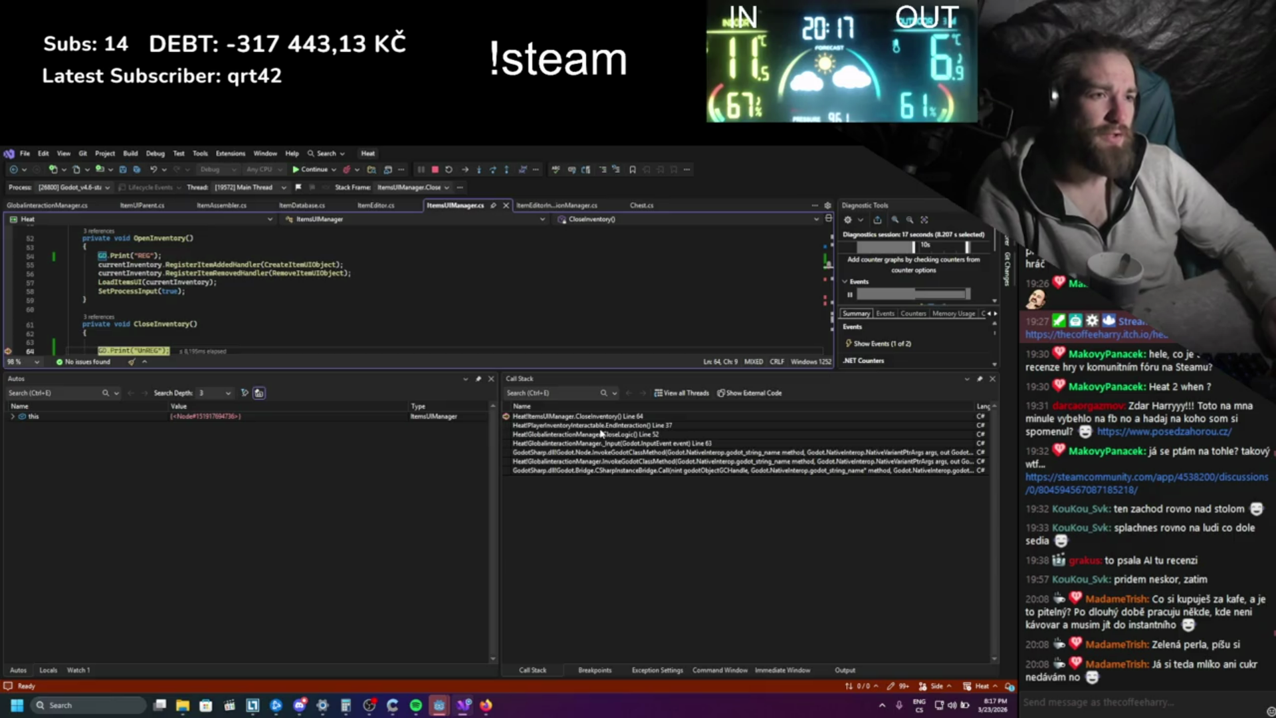
- Jump to the EndInteraction call-stack frame and go to the OnUIClose declaration
{"action": "double_click", "coordinate": [601, 427]}
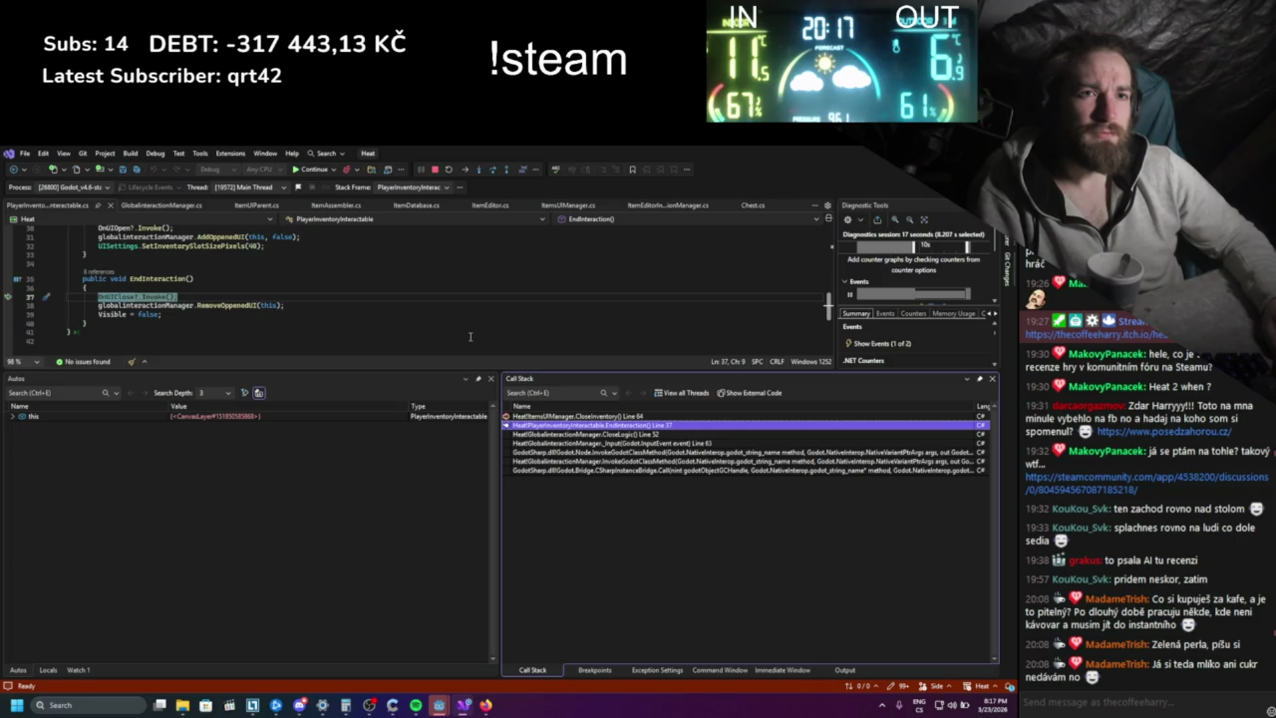
{"action": "key", "text": "F12"}
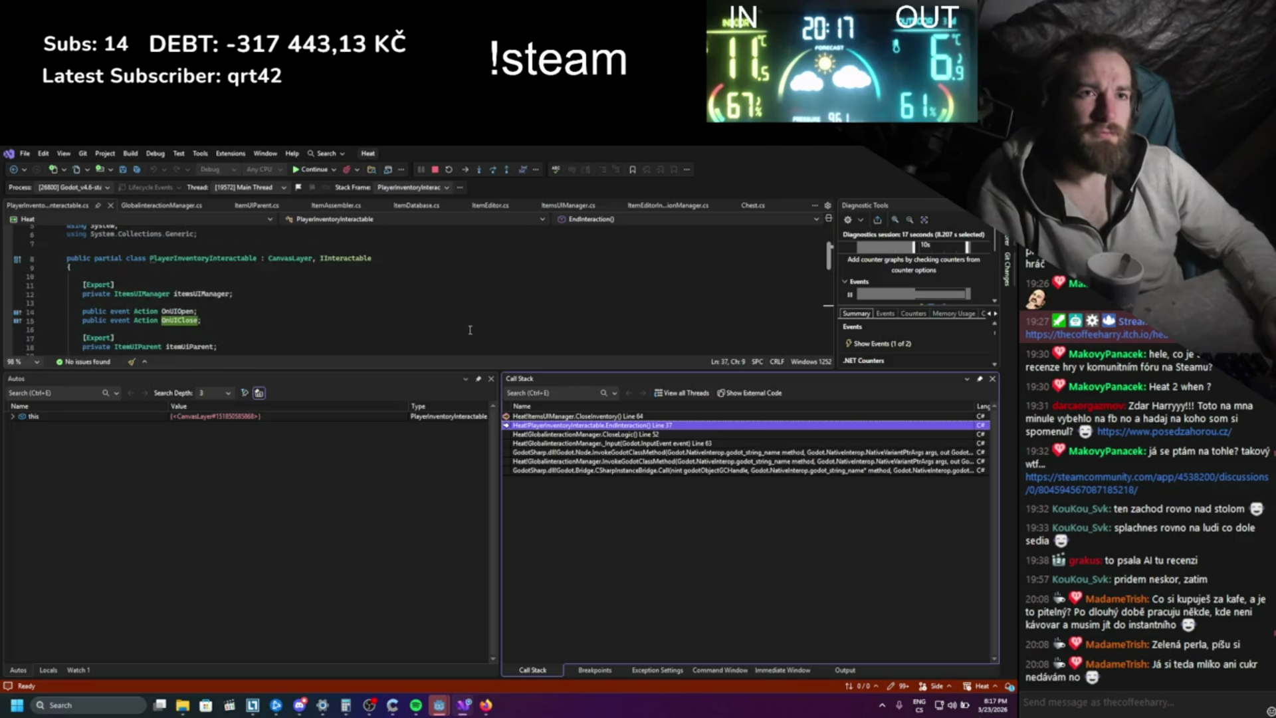
{"action": "scroll", "coordinate": [470, 330], "scroll_direction": "down", "scroll_amount": 7}
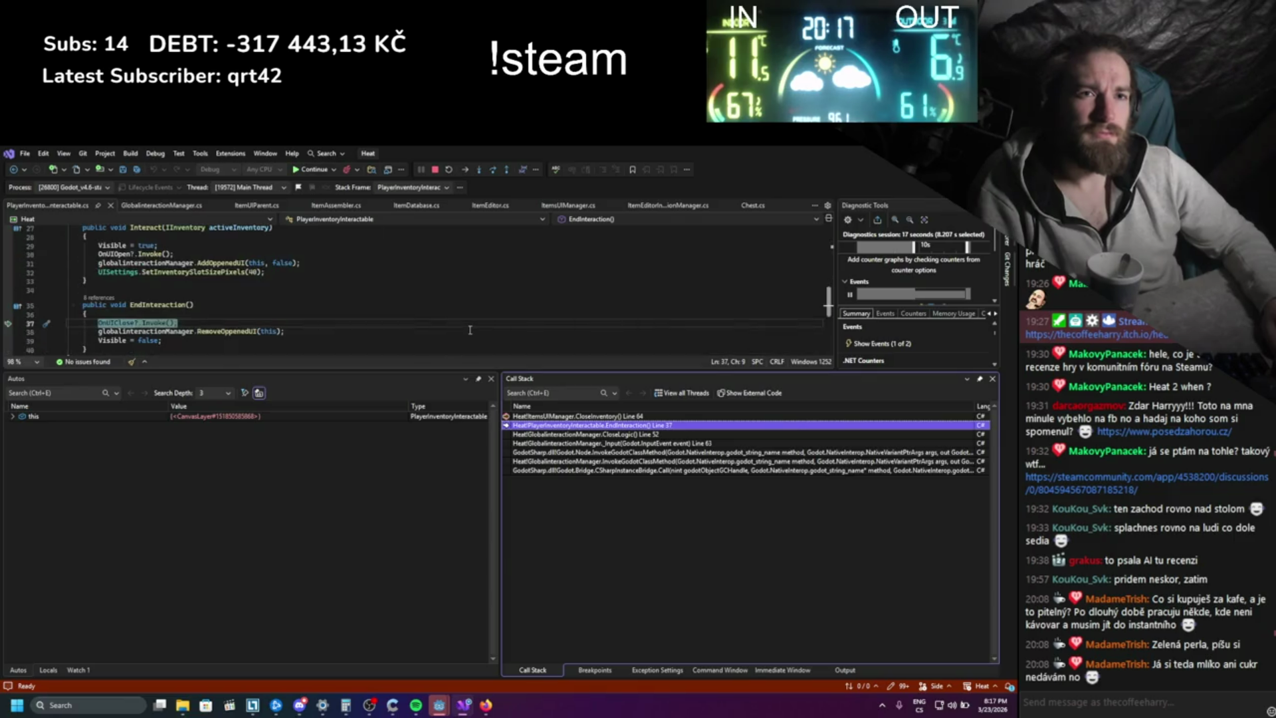
{"action": "left_click_drag", "start_coordinate": [431, 370], "coordinate": [431, 439]}
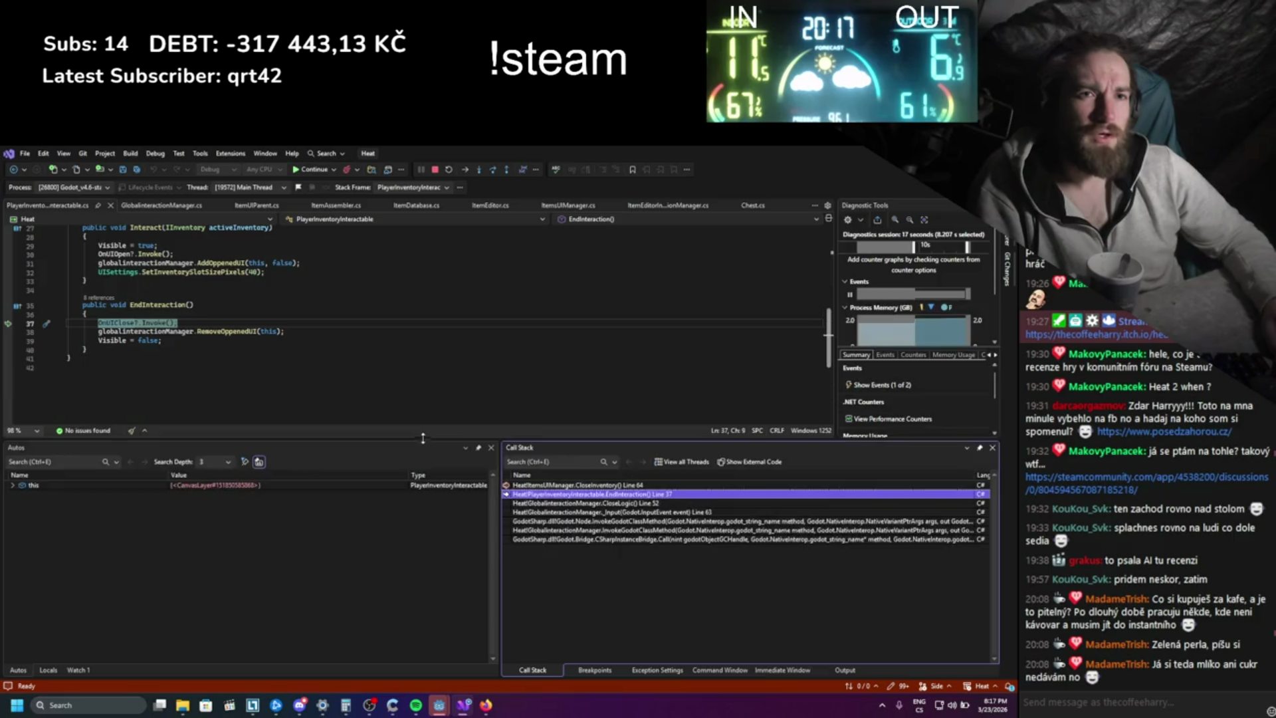
{"action": "scroll", "coordinate": [413, 369], "scroll_direction": "up", "scroll_amount": 5}
{"action": "scroll", "coordinate": [413, 368], "scroll_direction": "up", "scroll_amount": 3}
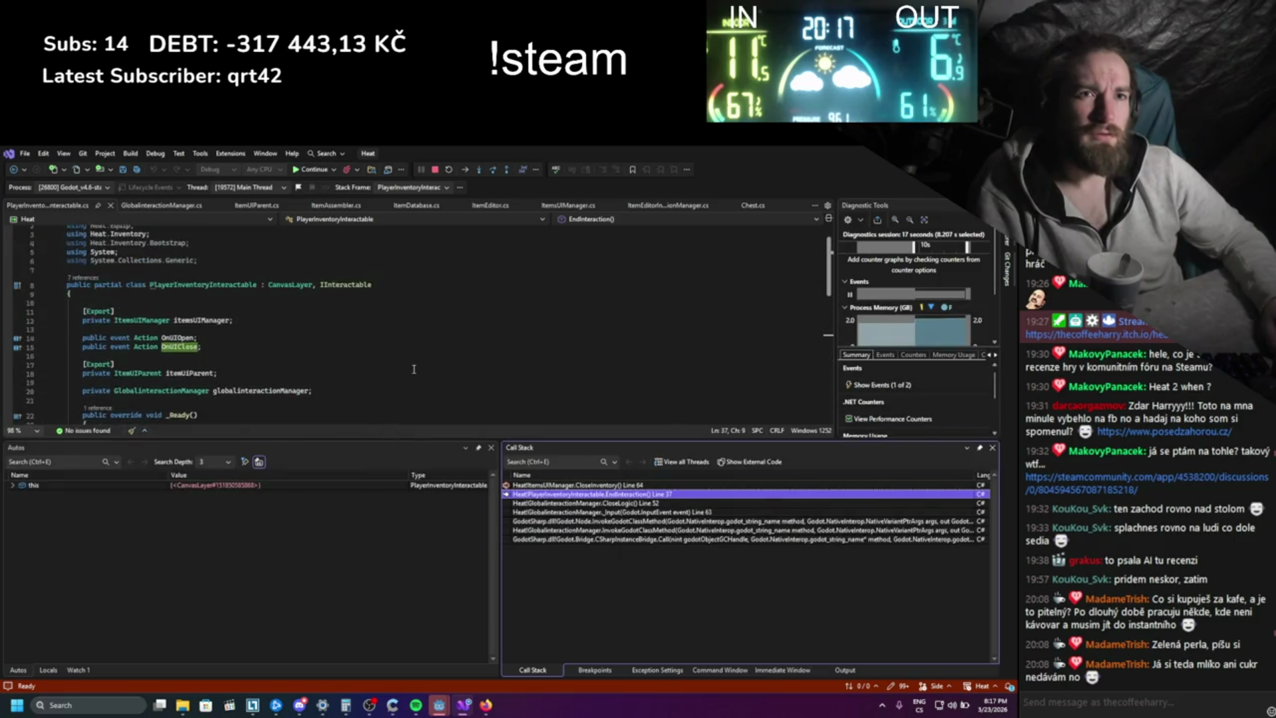
- Review the OnUIClose code, then resume the paused Heat game
{"action": "scroll", "coordinate": [416, 365], "scroll_direction": "down", "scroll_amount": 9}
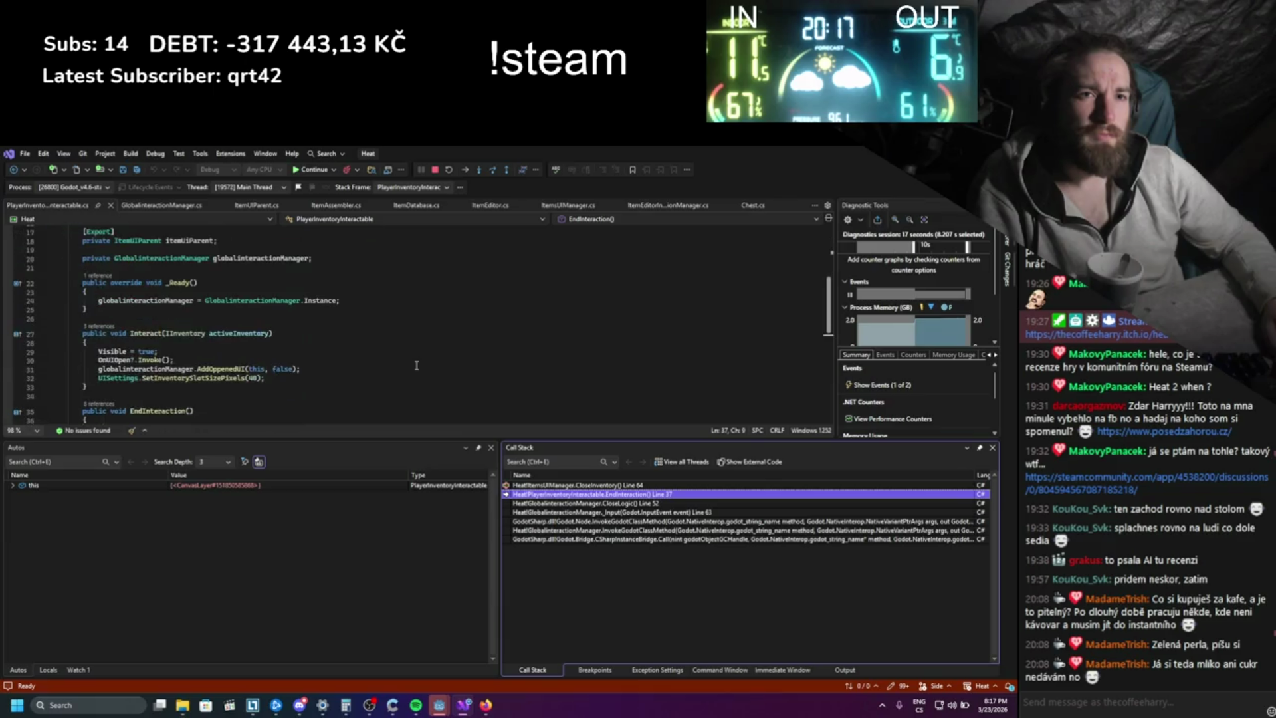
{"action": "scroll", "coordinate": [416, 365], "scroll_direction": "up", "scroll_amount": 3}
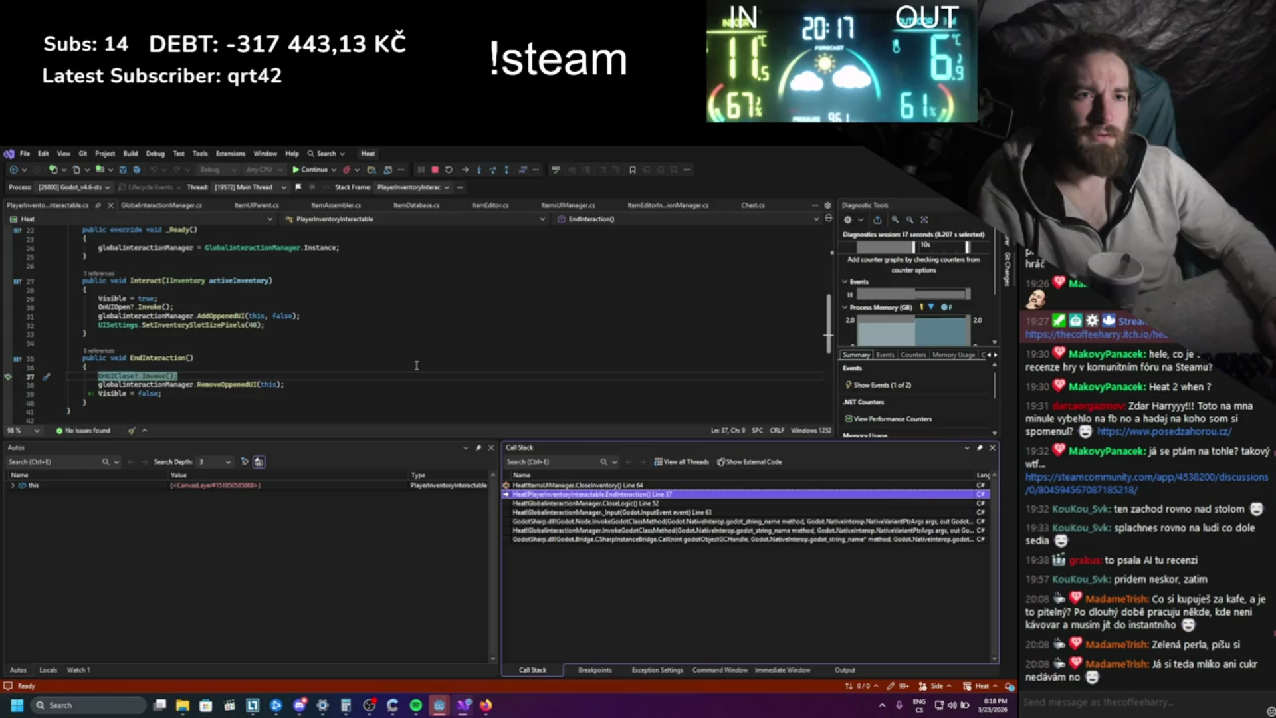
{"action": "scroll", "coordinate": [417, 364], "scroll_direction": "up", "scroll_amount": 5}
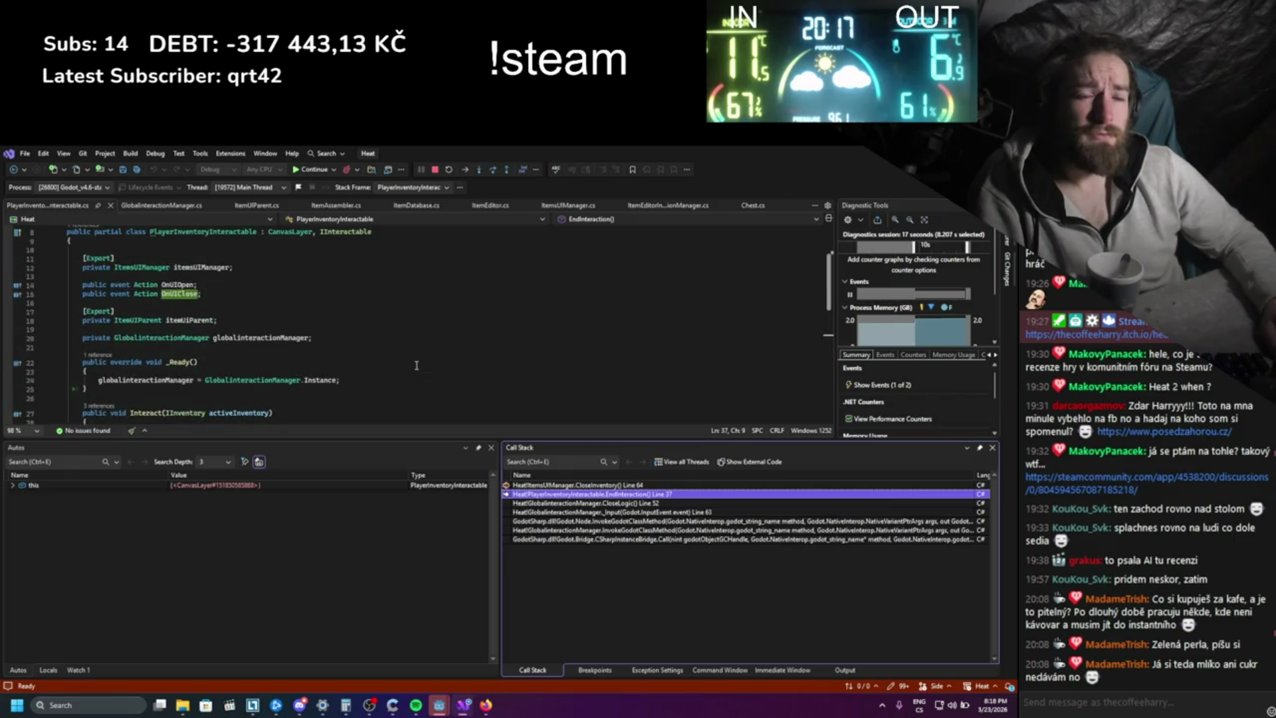
{"action": "scroll", "coordinate": [416, 364], "scroll_direction": "down", "scroll_amount": 3}
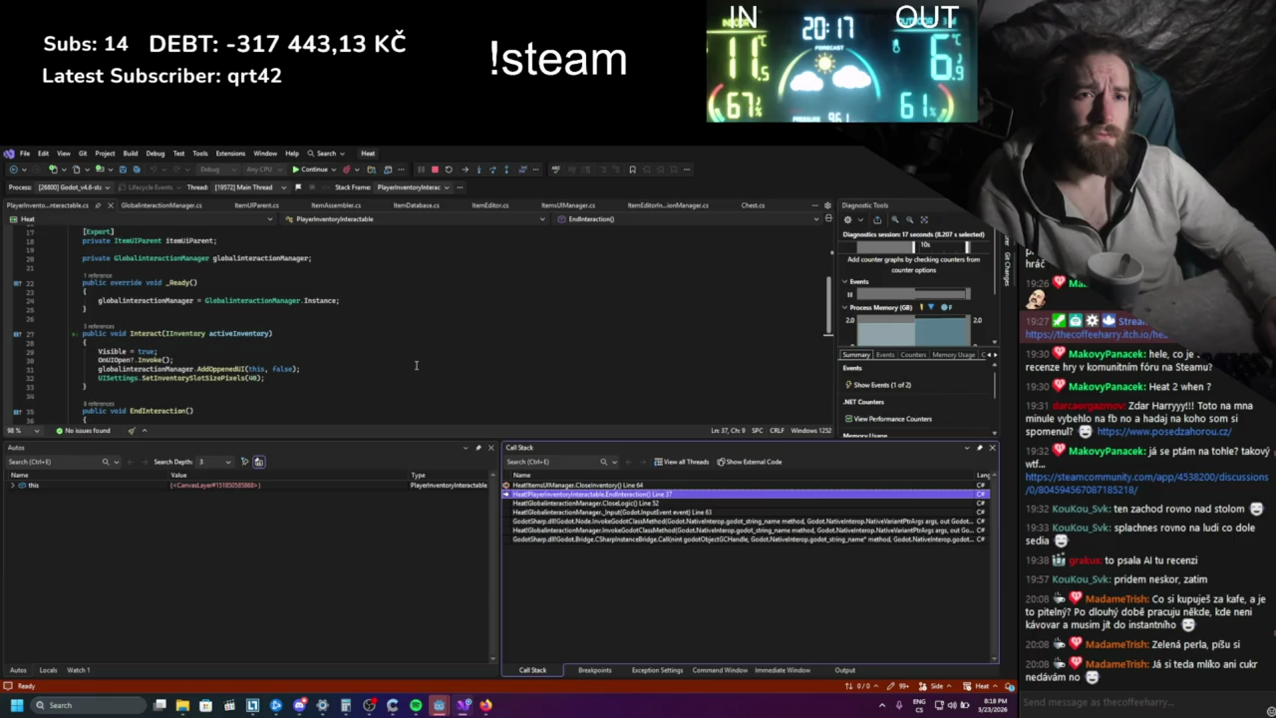
{"action": "scroll", "coordinate": [416, 365], "scroll_direction": "up", "scroll_amount": 5}
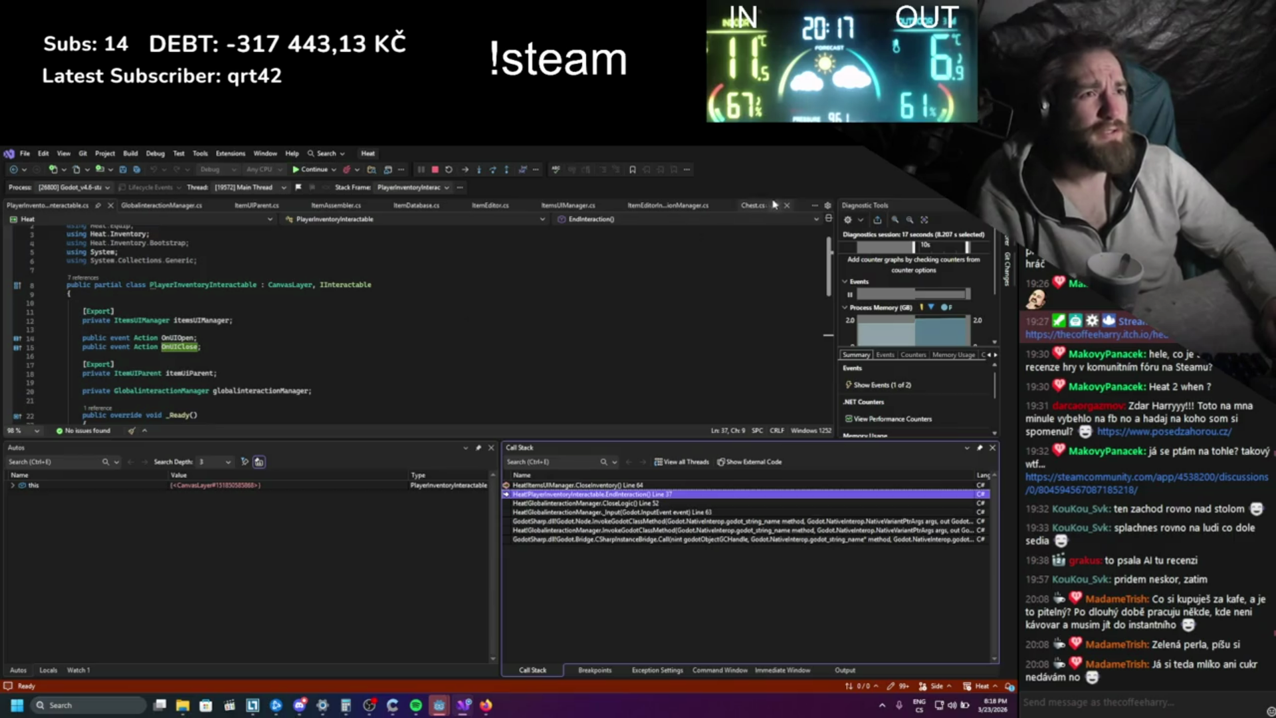
{"action": "left_click", "coordinate": [437, 167]}
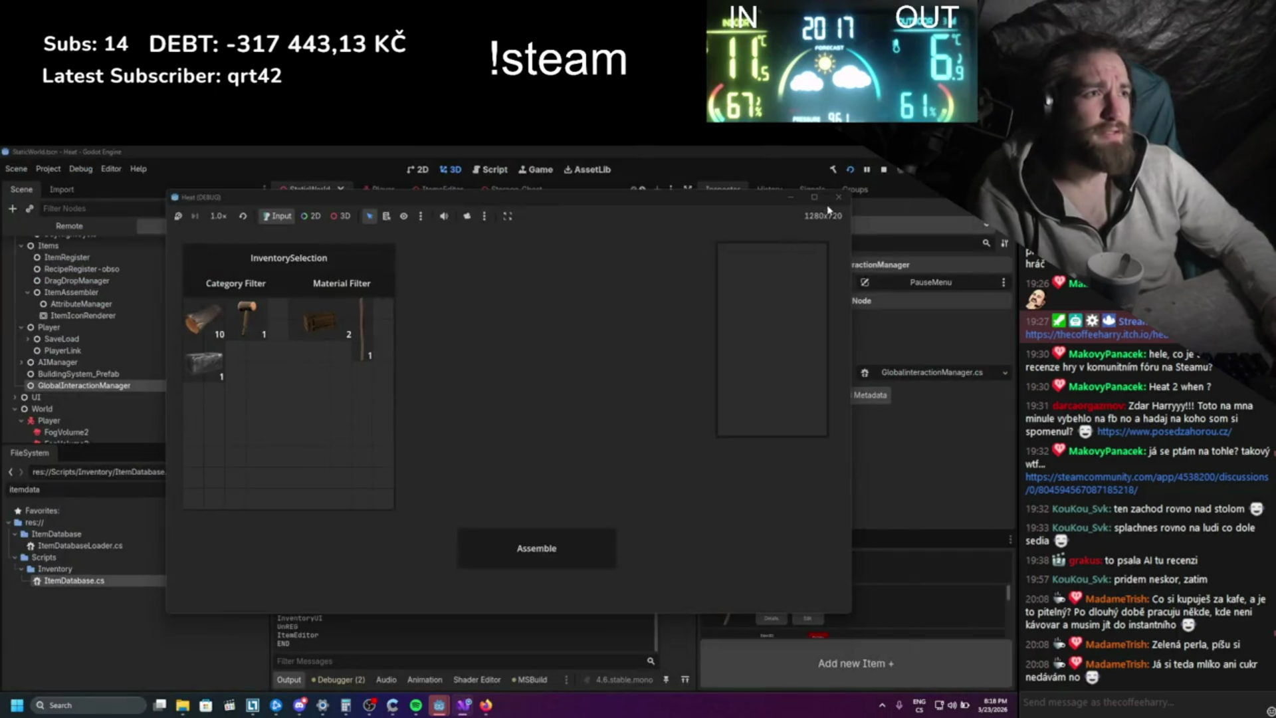
- Stop the running Heat game and switch to the ItemsEditor scene via the Player tab
{"action": "left_click", "coordinate": [839, 197]}
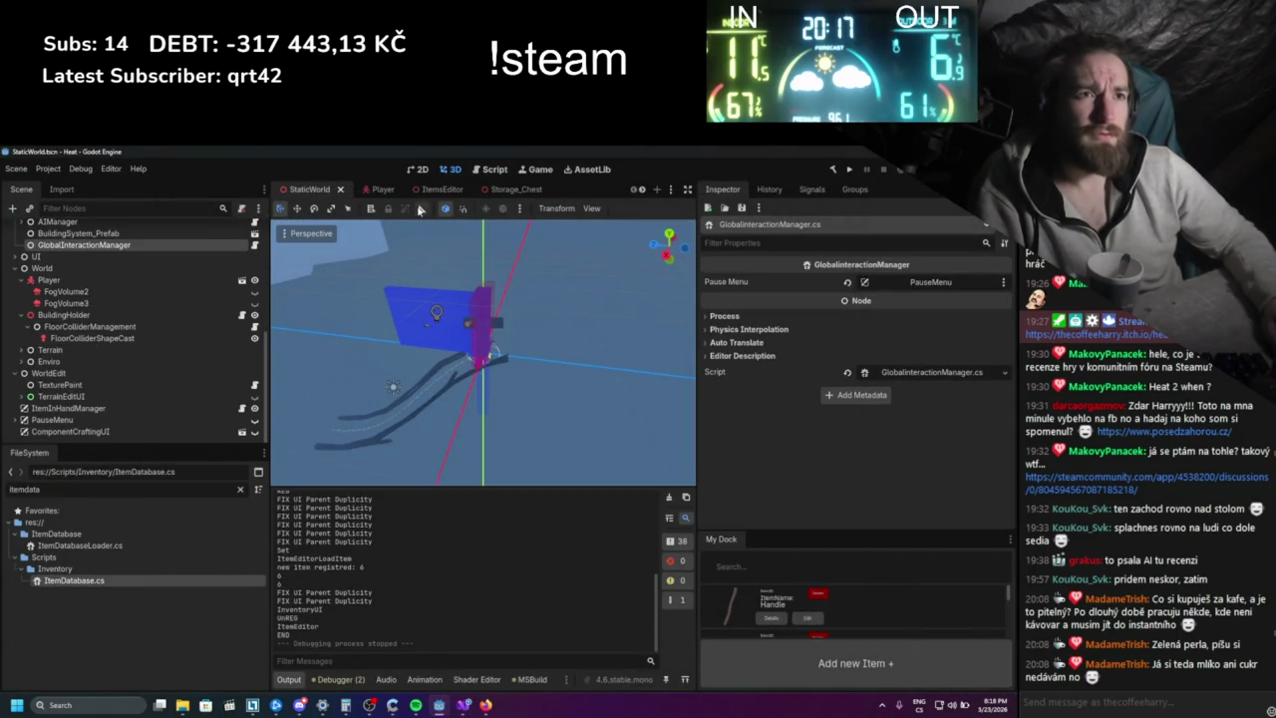
{"action": "left_click", "coordinate": [376, 190]}
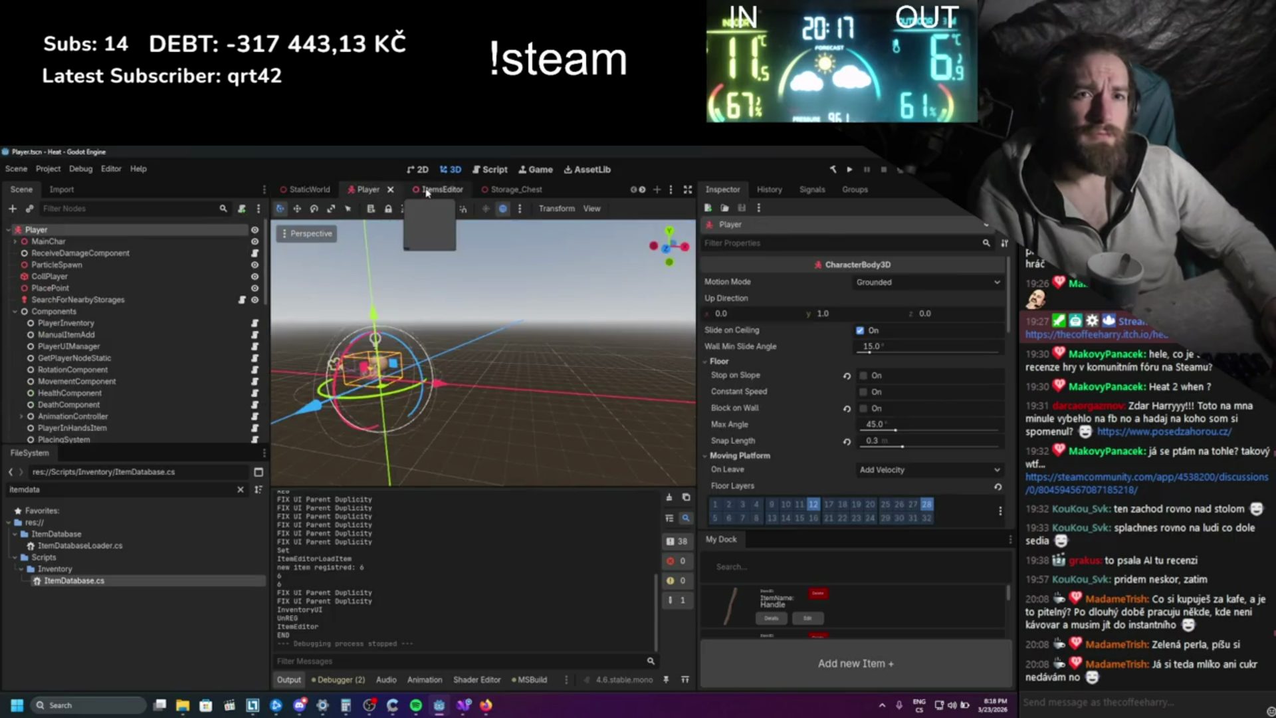
{"action": "left_click", "coordinate": [426, 192]}
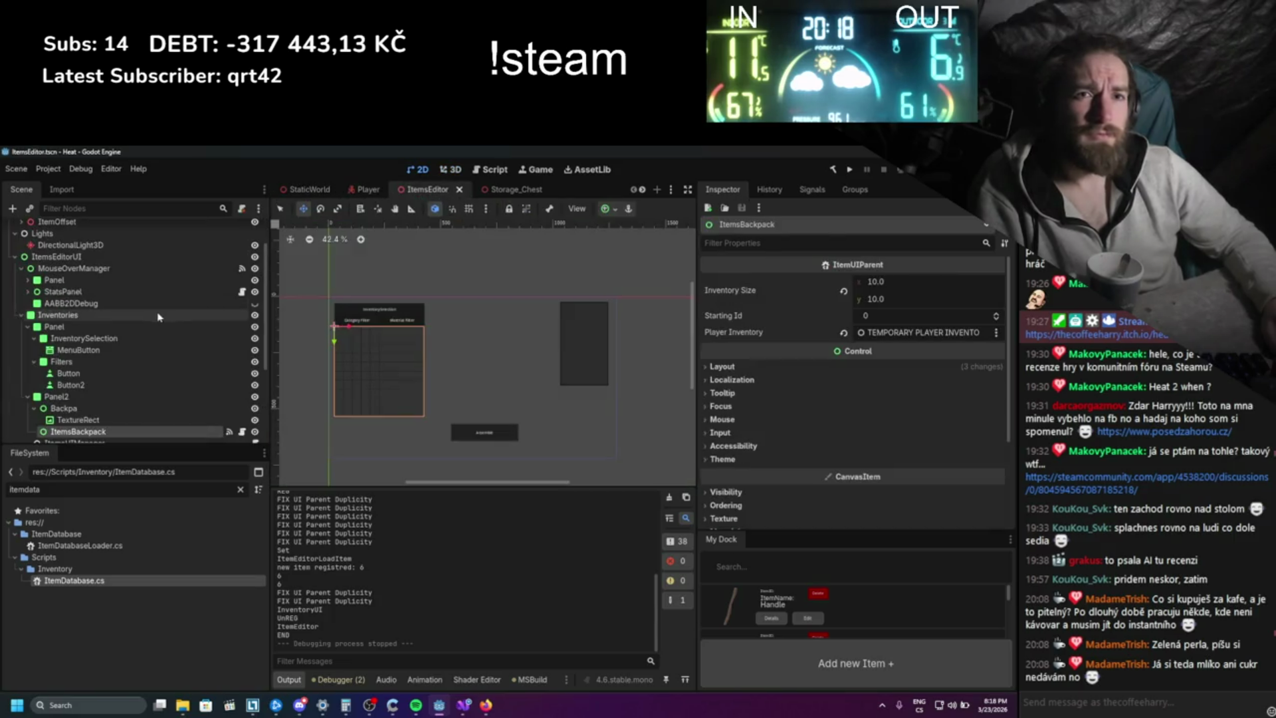
- Select the StatsPanel and MouseOverManager nodes in the Scene tree
{"action": "left_click", "coordinate": [120, 293]}
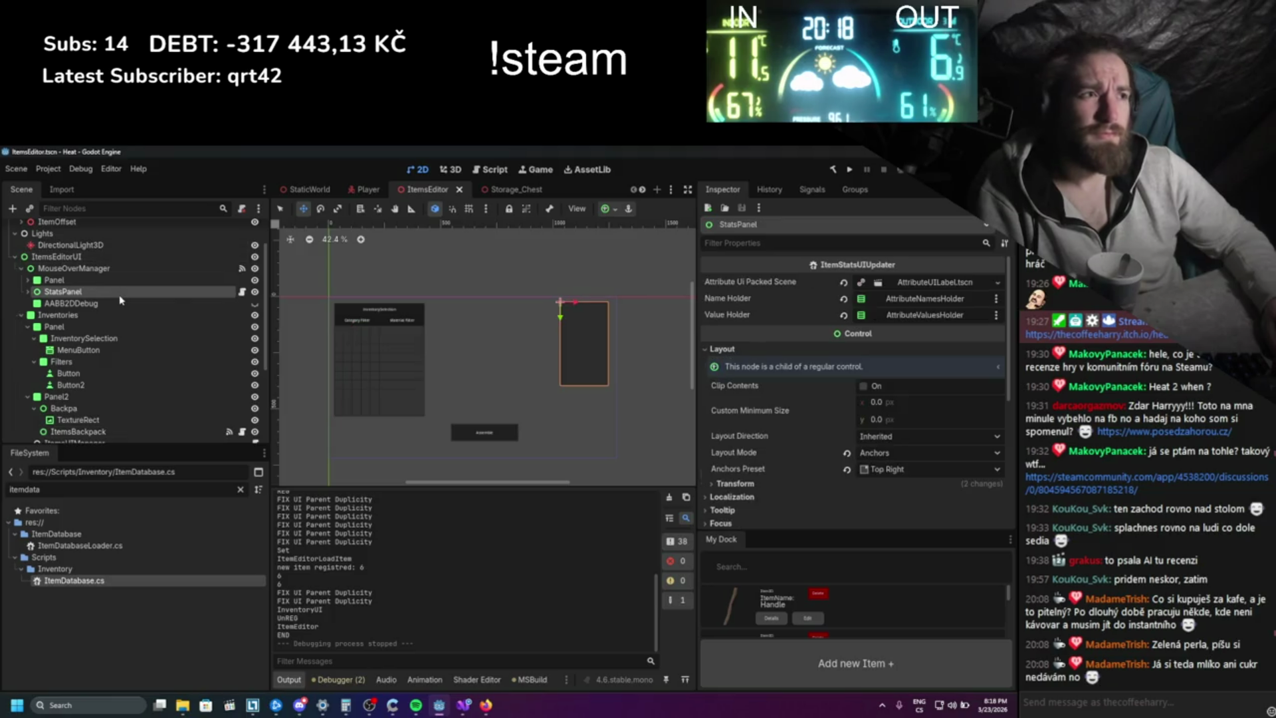
{"action": "left_click", "coordinate": [116, 269]}
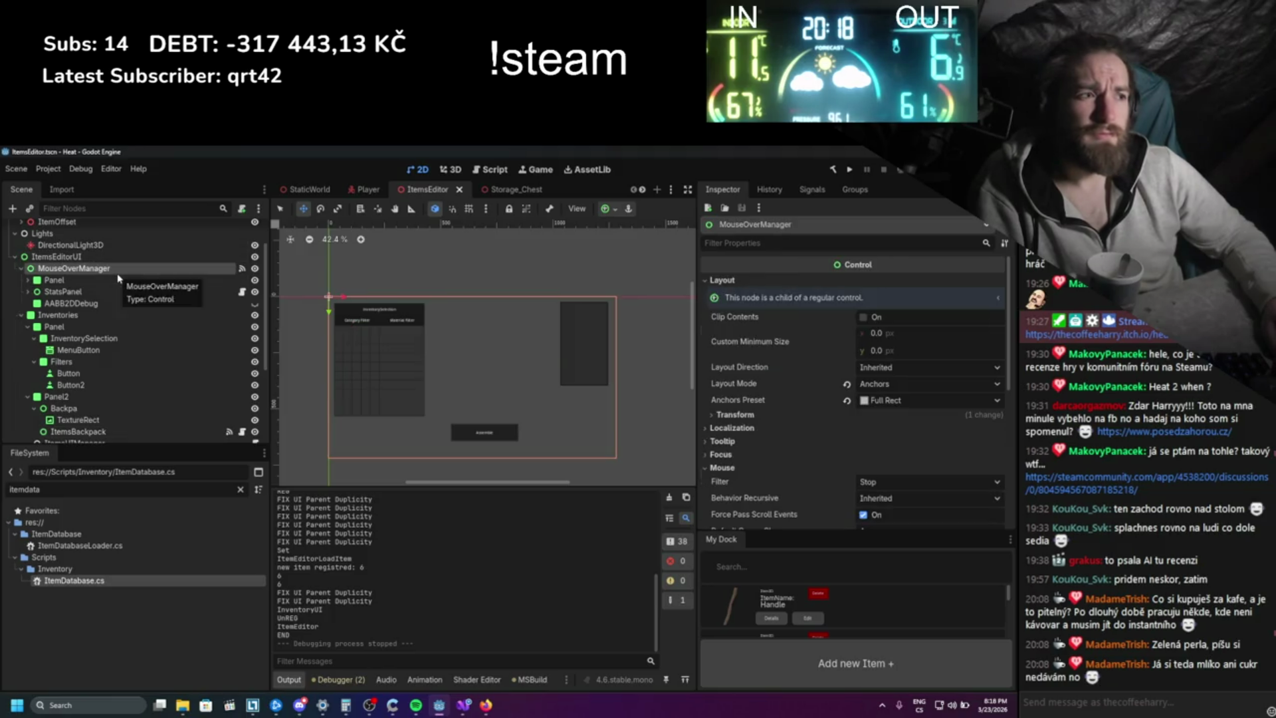
{"action": "scroll", "coordinate": [911, 479], "scroll_direction": "down", "scroll_amount": 5}
{"action": "scroll", "coordinate": [911, 479], "scroll_direction": "down", "scroll_amount": 3}
{"action": "scroll", "coordinate": [136, 340], "scroll_direction": "up", "scroll_amount": 3}
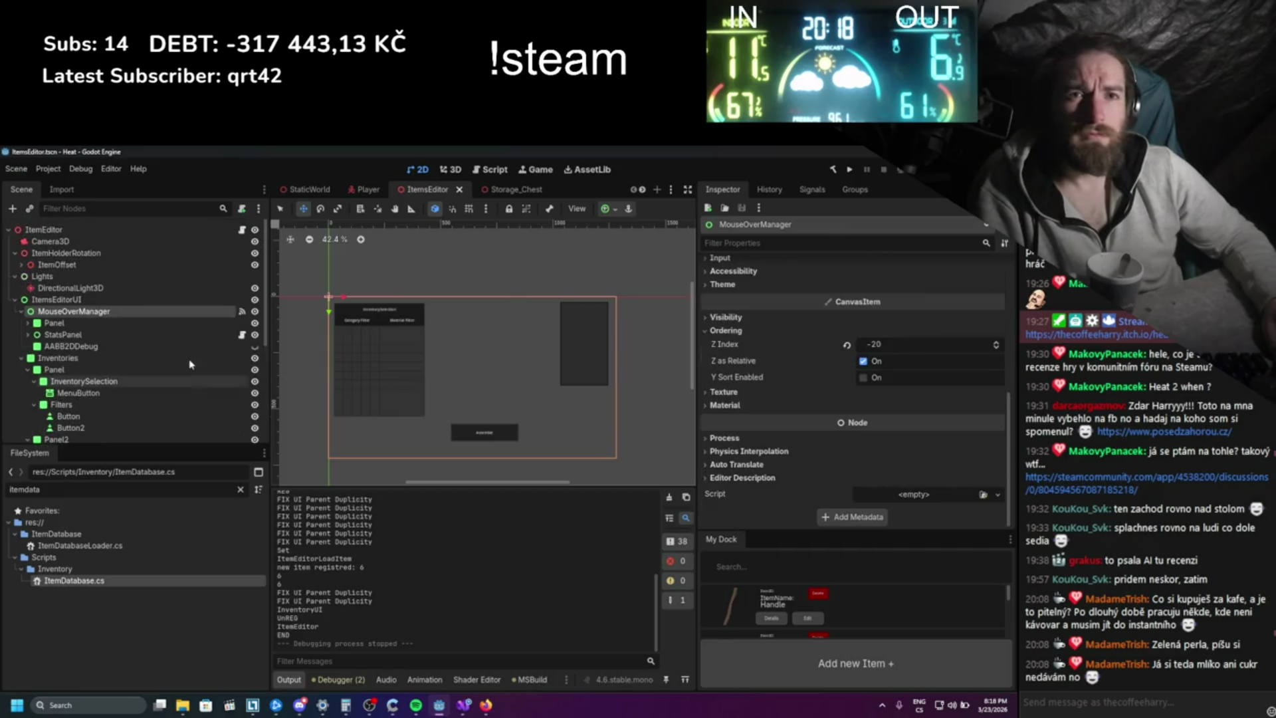
- Inspect the ItemEditor root, expand ItemOffset, and select ItemsBackpack and TEMPORARY PLAYER INVENTORY
{"action": "left_click", "coordinate": [130, 229]}
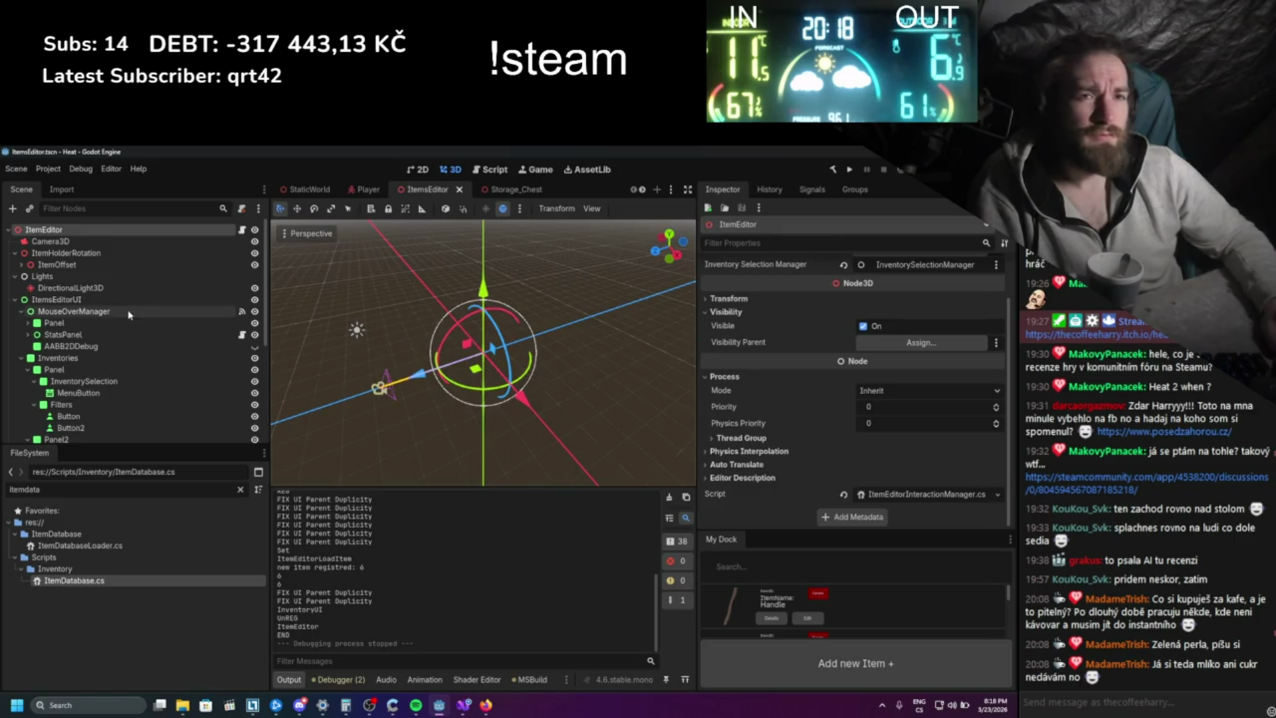
{"action": "left_click", "coordinate": [22, 266]}
{"action": "scroll", "coordinate": [30, 299], "scroll_direction": "down", "scroll_amount": 5}
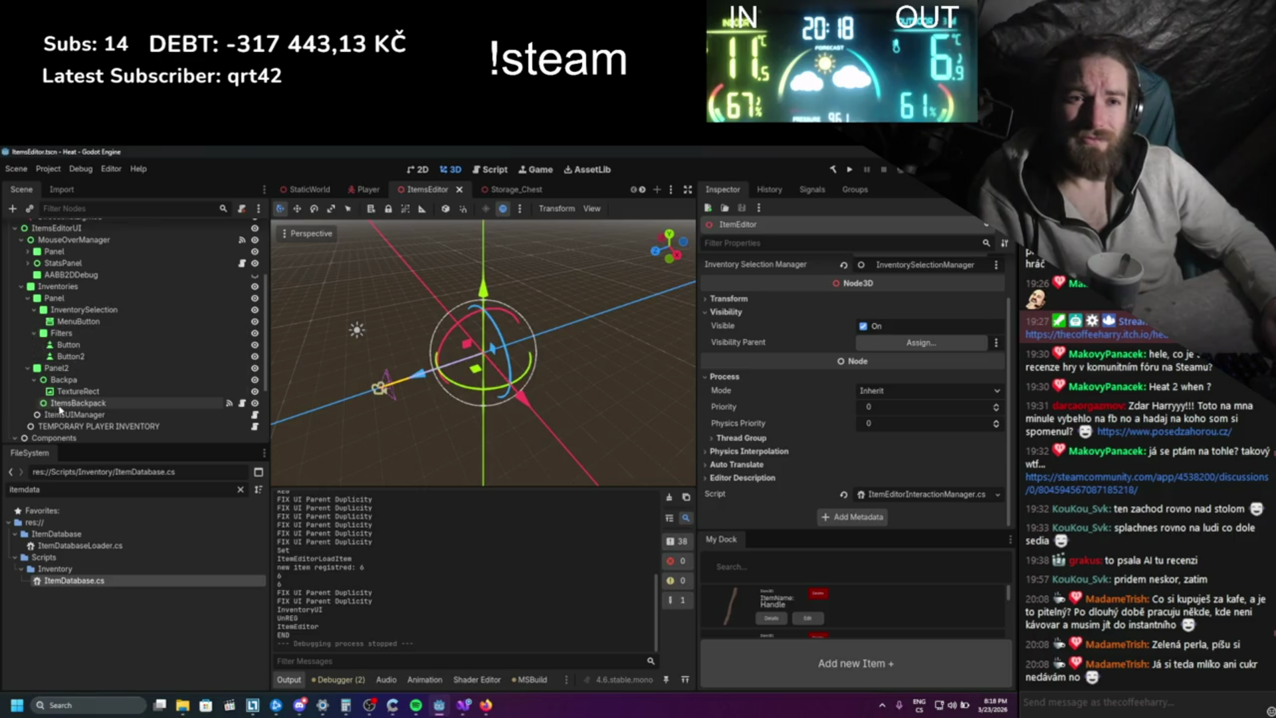
{"action": "left_click", "coordinate": [66, 403]}
{"action": "scroll", "coordinate": [160, 388], "scroll_direction": "down", "scroll_amount": 1}
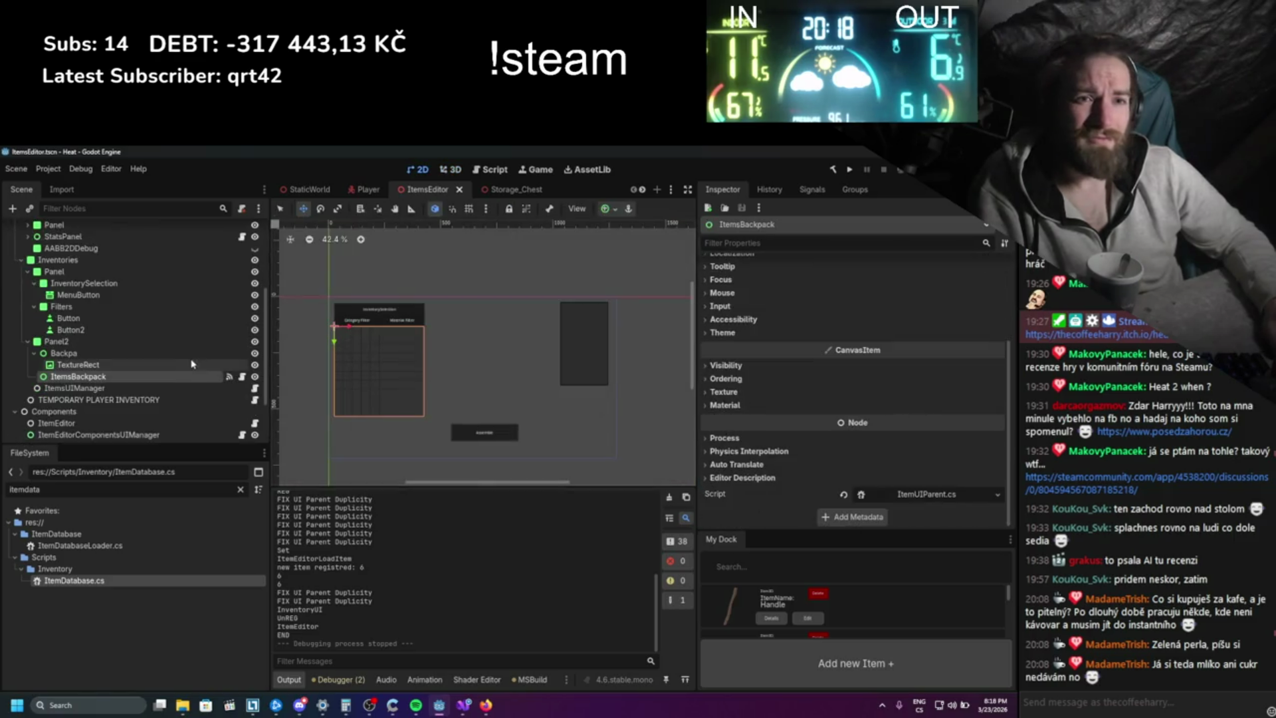
{"action": "left_click", "coordinate": [159, 400]}
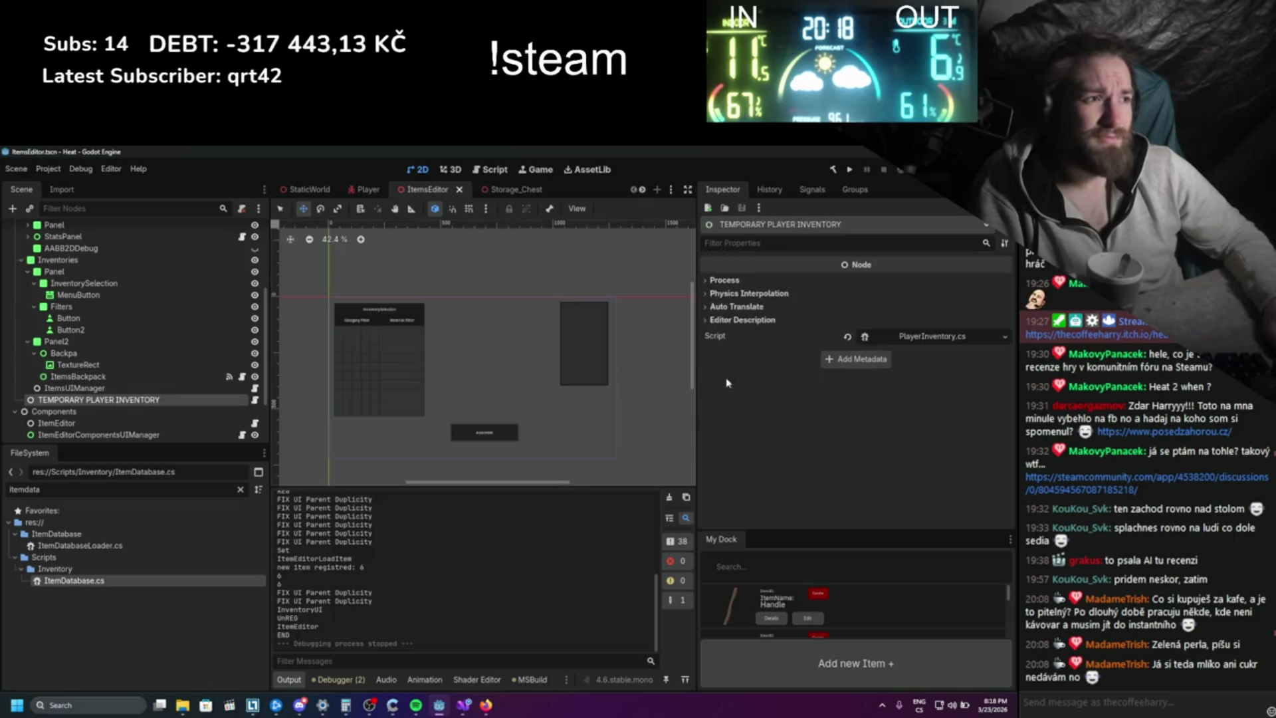
{"action": "scroll", "coordinate": [147, 353], "scroll_direction": "down", "scroll_amount": 3}
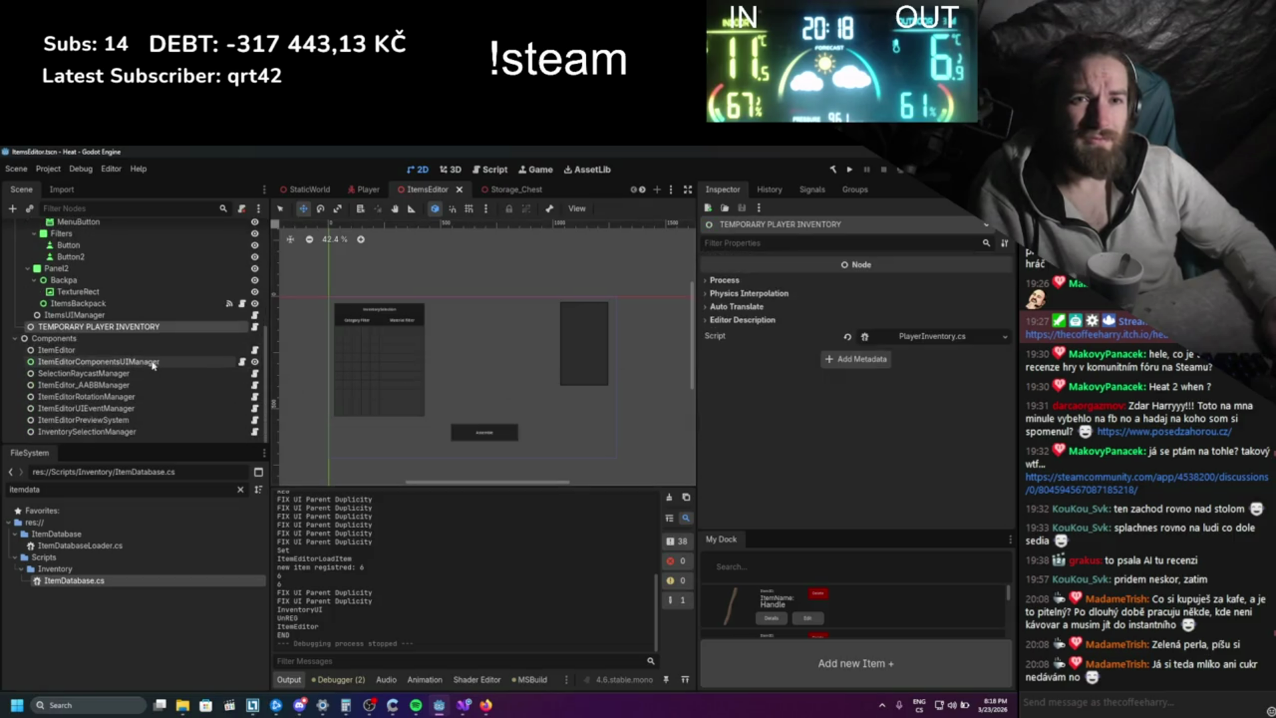
- Inspect ItemEditorComponentsUIManager, SelectionRaycastManager, ItemEditor_AABBManager and ItemEditorRotationManager nodes
{"action": "left_click", "coordinate": [147, 359]}
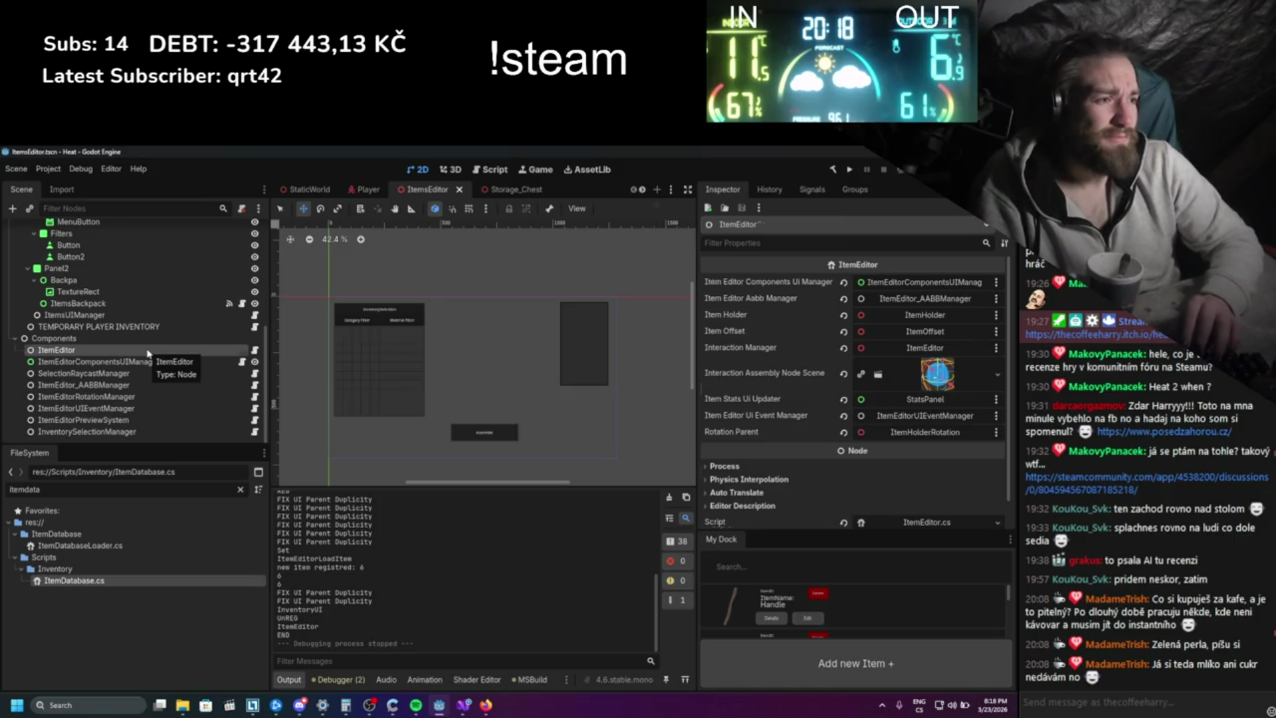
{"action": "scroll", "coordinate": [532, 362], "scroll_direction": "down", "scroll_amount": 1}
{"action": "scroll", "coordinate": [774, 370], "scroll_direction": "down", "scroll_amount": 5}
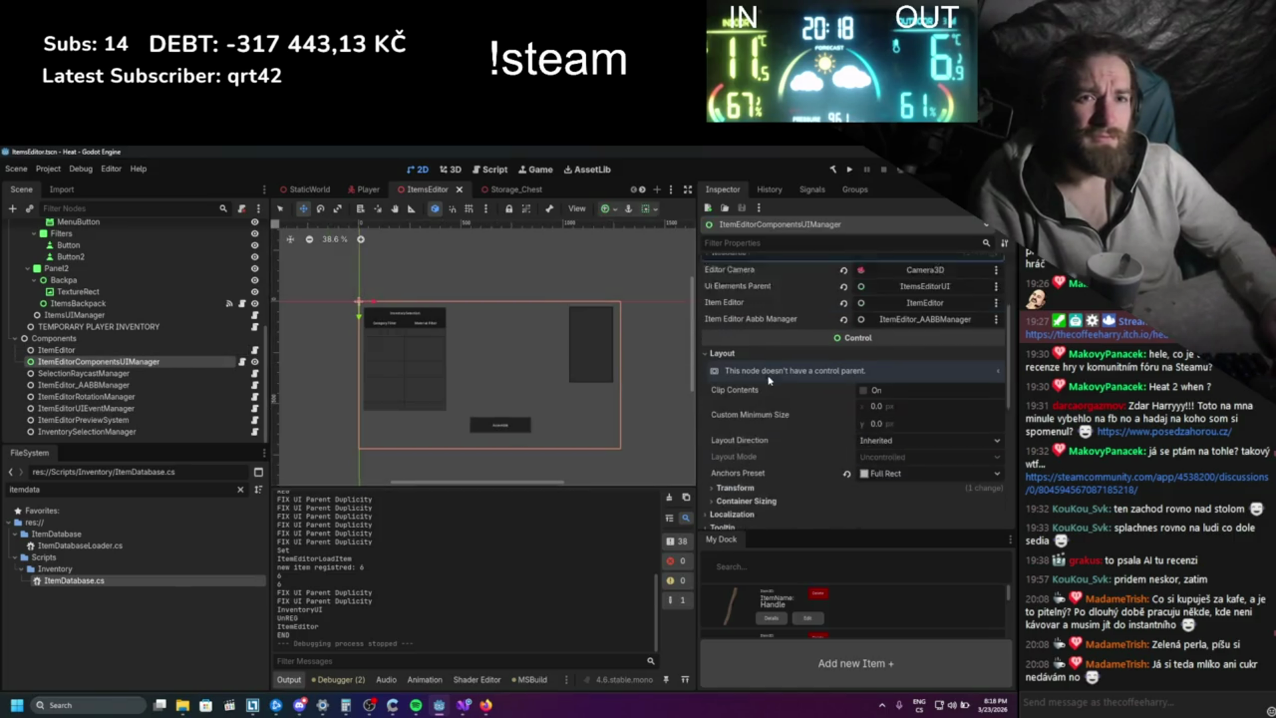
{"action": "scroll", "coordinate": [771, 370], "scroll_direction": "down", "scroll_amount": 3}
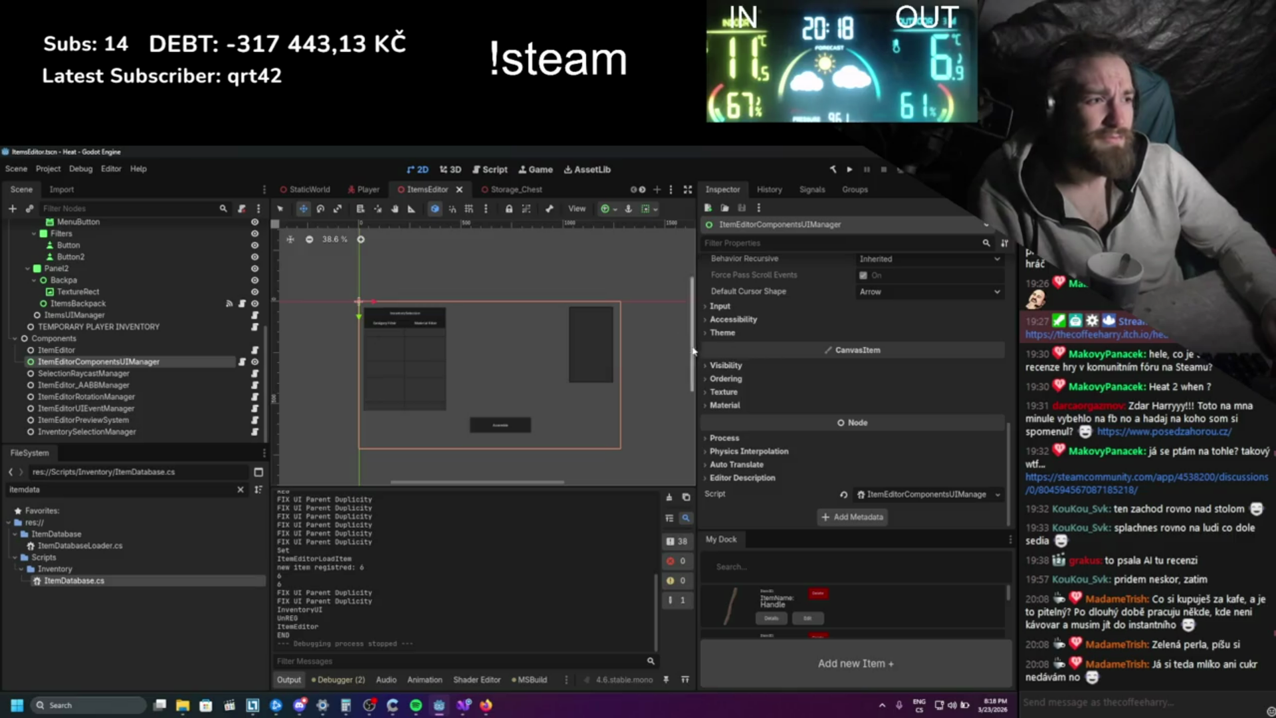
{"action": "left_click", "coordinate": [76, 373]}
{"action": "left_click", "coordinate": [73, 386]}
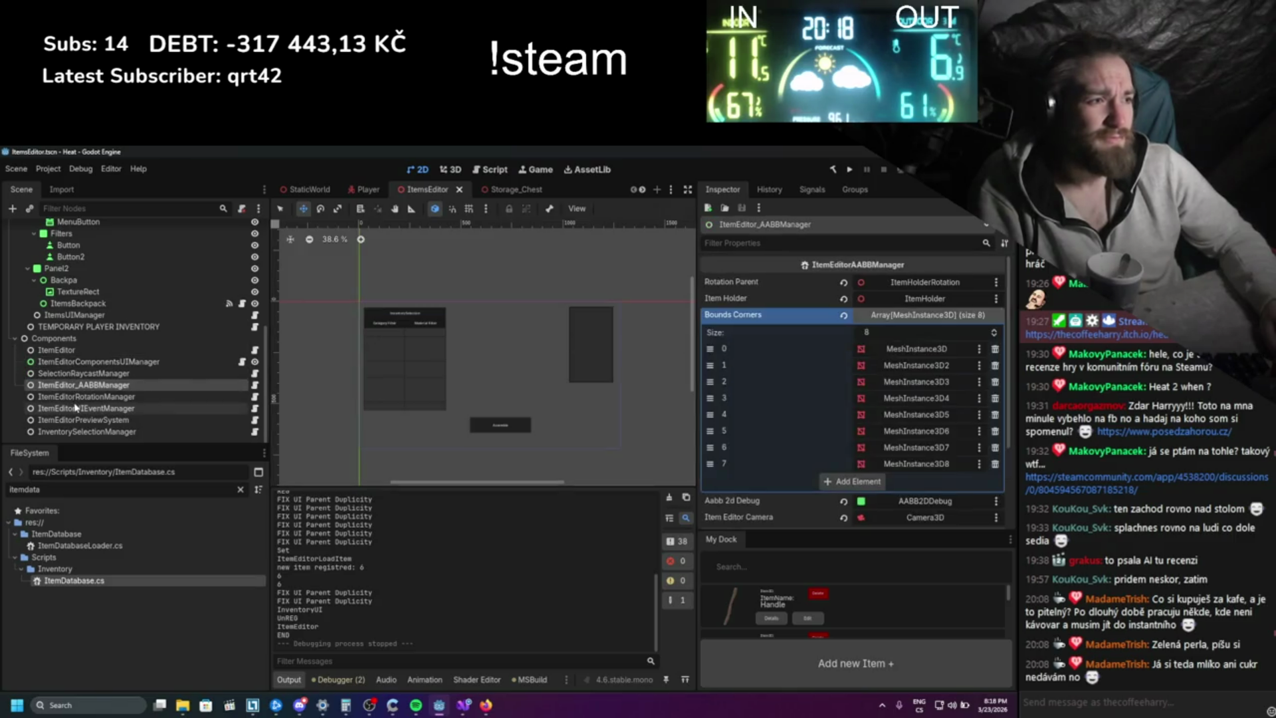
{"action": "left_click", "coordinate": [152, 396]}
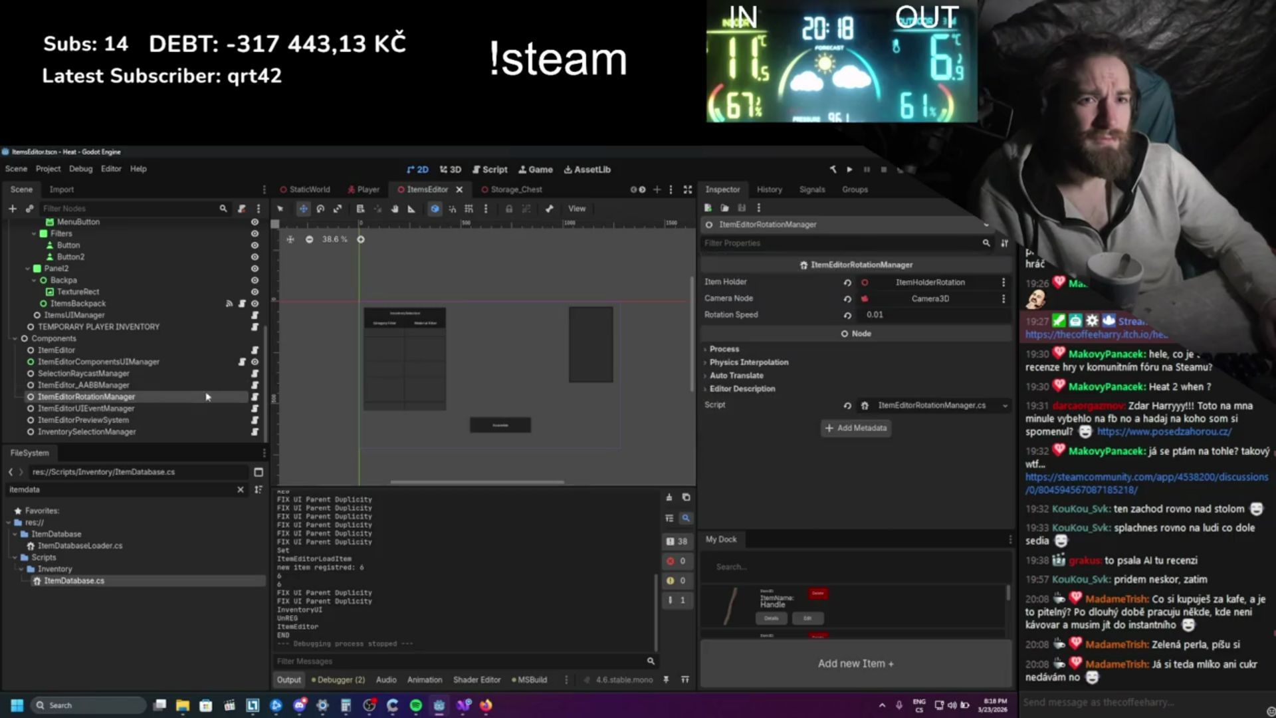
- Inspect ItemEditorUIEventManager, ItemEditorPreviewSystem and InventorySelectionManager, glancing at Visual Studio
{"action": "left_click", "coordinate": [52, 407]}
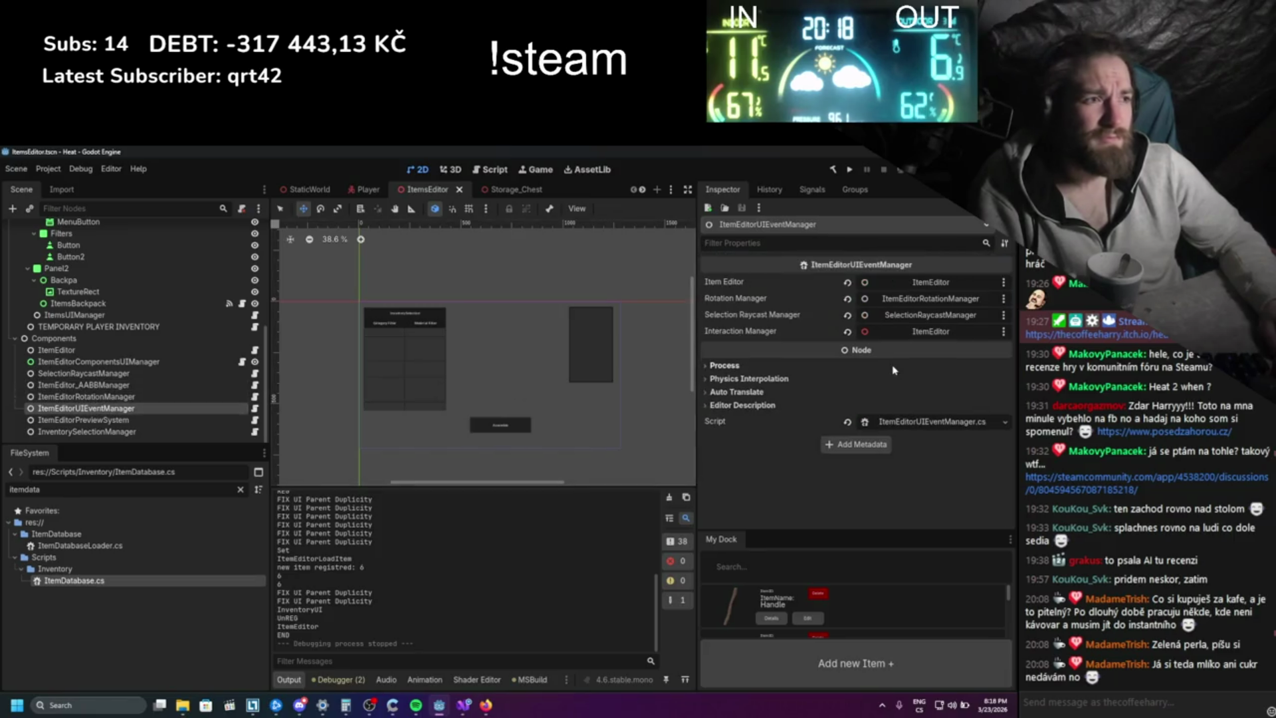
{"action": "left_click", "coordinate": [133, 420]}
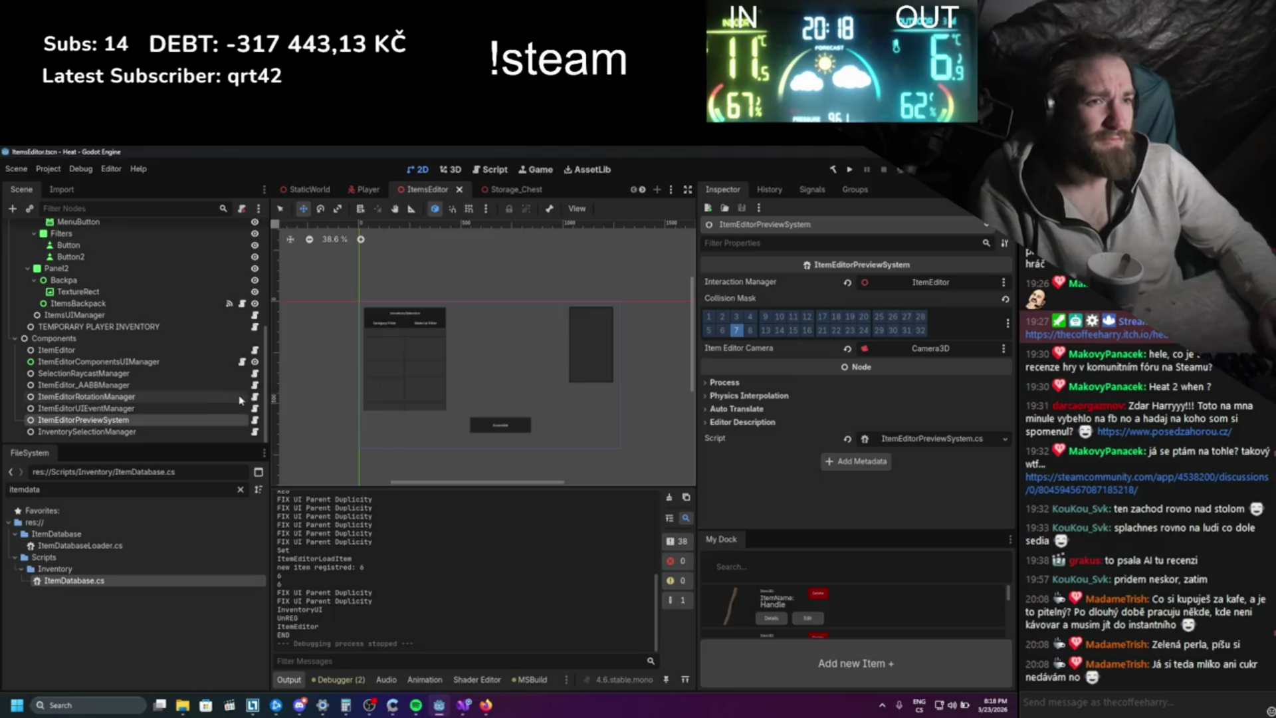
{"action": "left_click", "coordinate": [188, 431]}
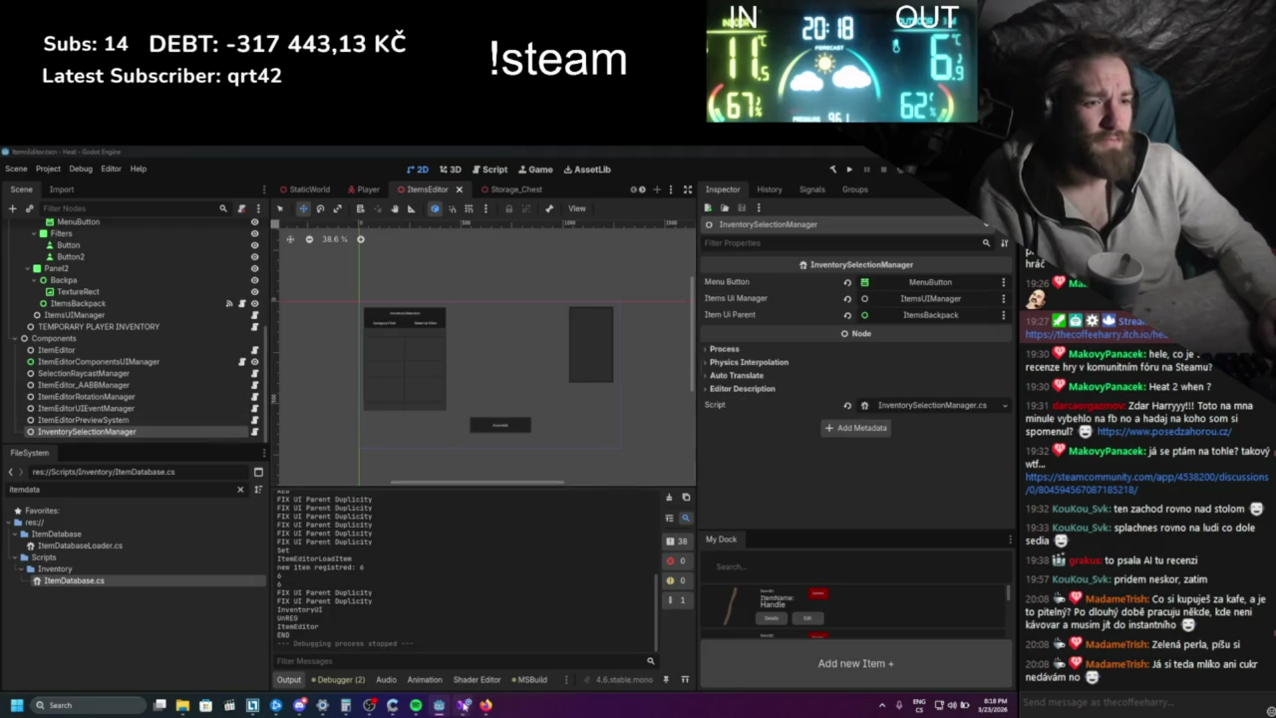
{"action": "left_click", "coordinate": [464, 705]}
{"action": "left_click", "coordinate": [456, 711]}
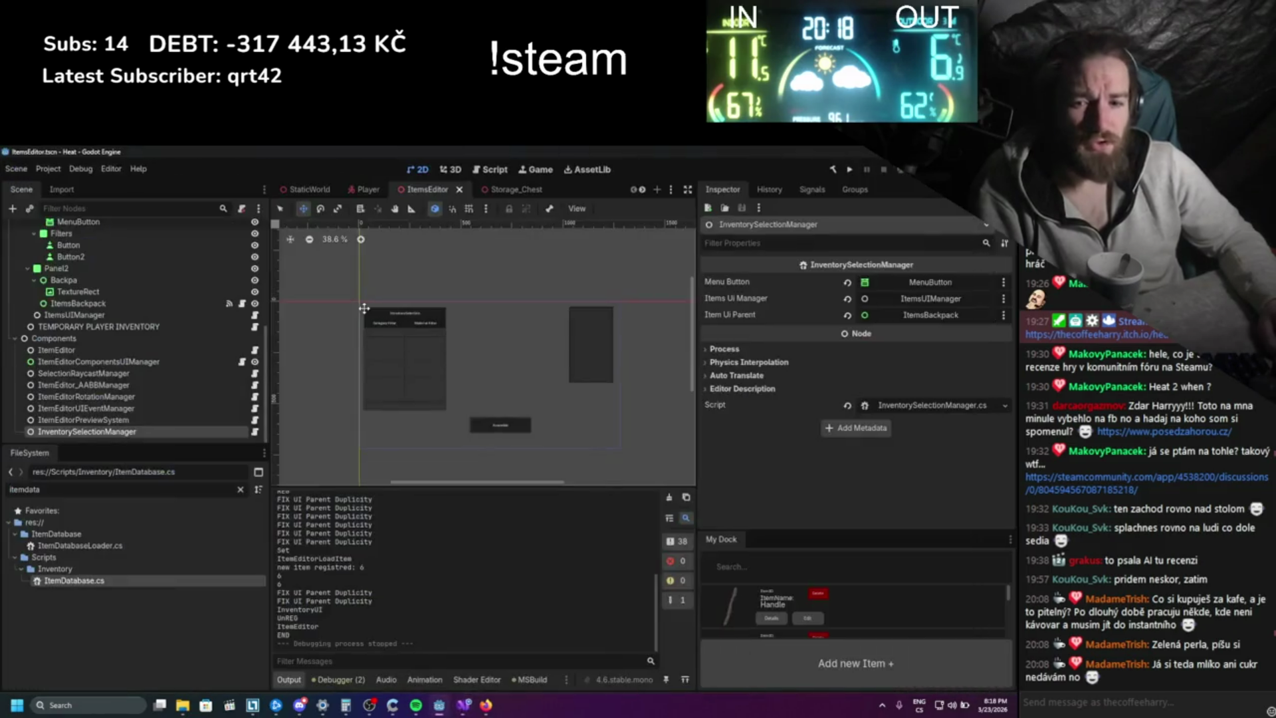
- Expand StatsPanel, then MouseOverManager's Panel and MarginContainer to reveal its Button
{"action": "scroll", "coordinate": [146, 329], "scroll_direction": "up", "scroll_amount": 3}
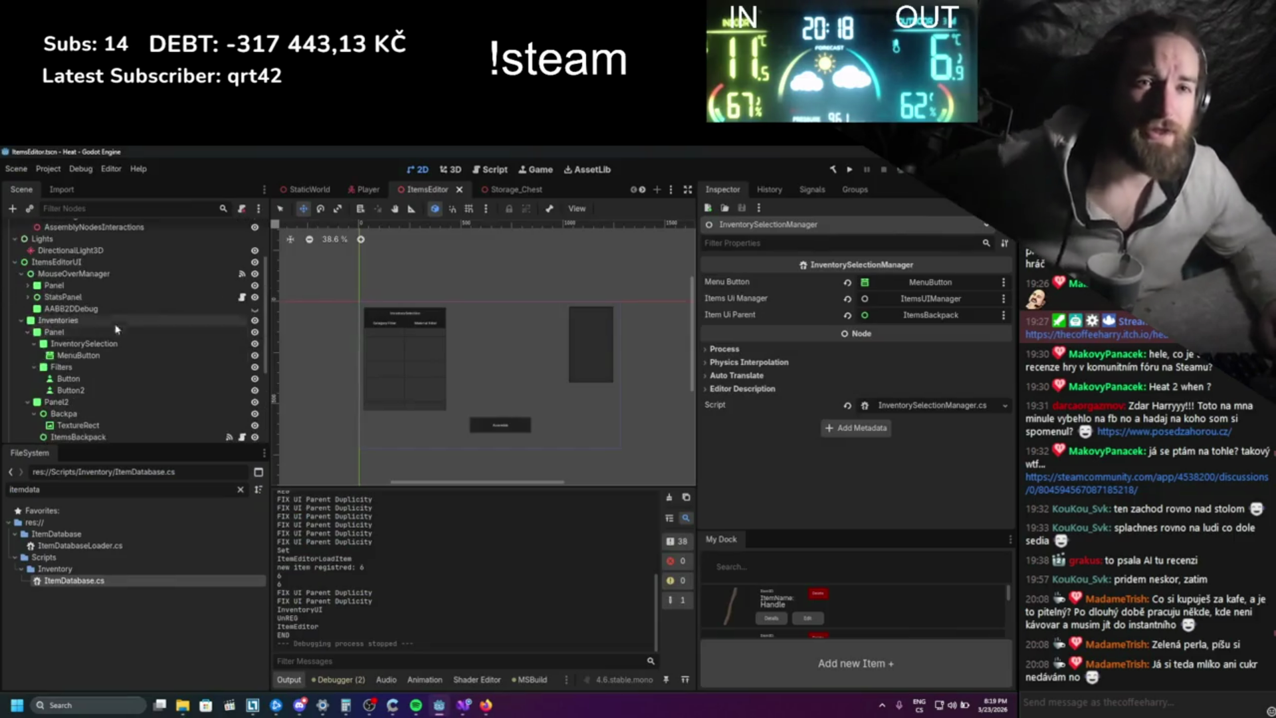
{"action": "scroll", "coordinate": [146, 330], "scroll_direction": "up", "scroll_amount": 5}
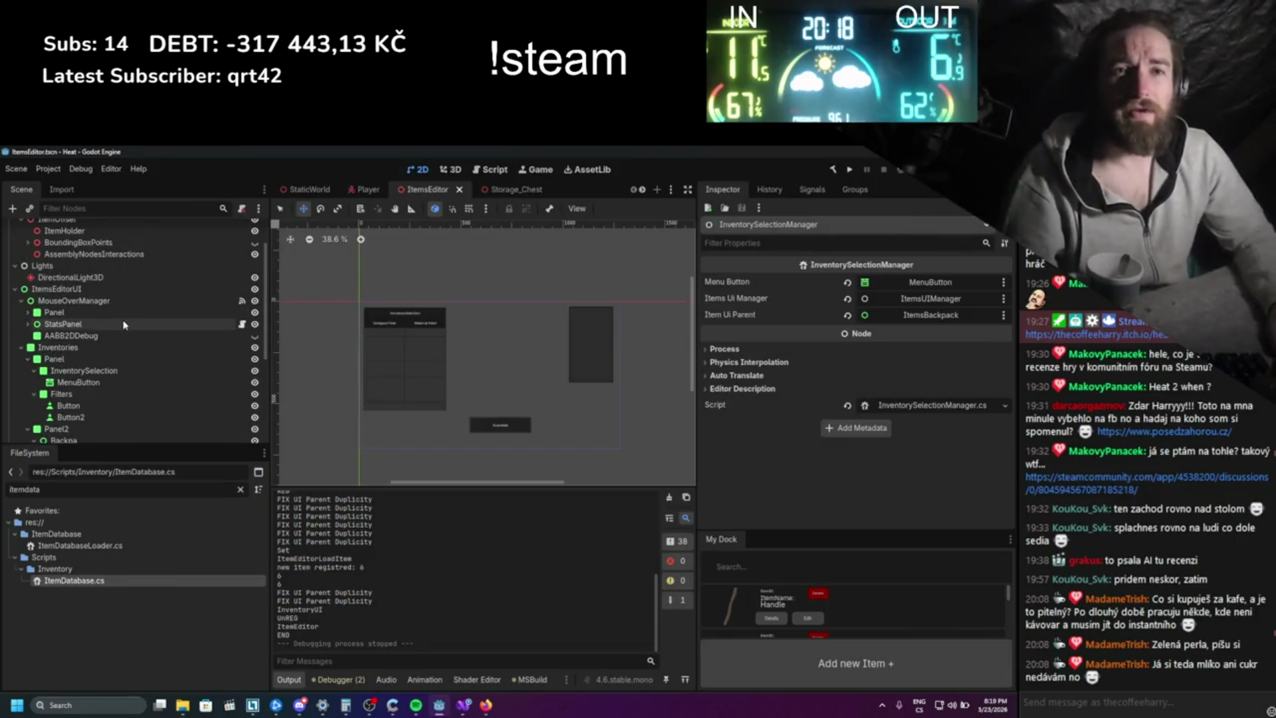
{"action": "left_click", "coordinate": [28, 325]}
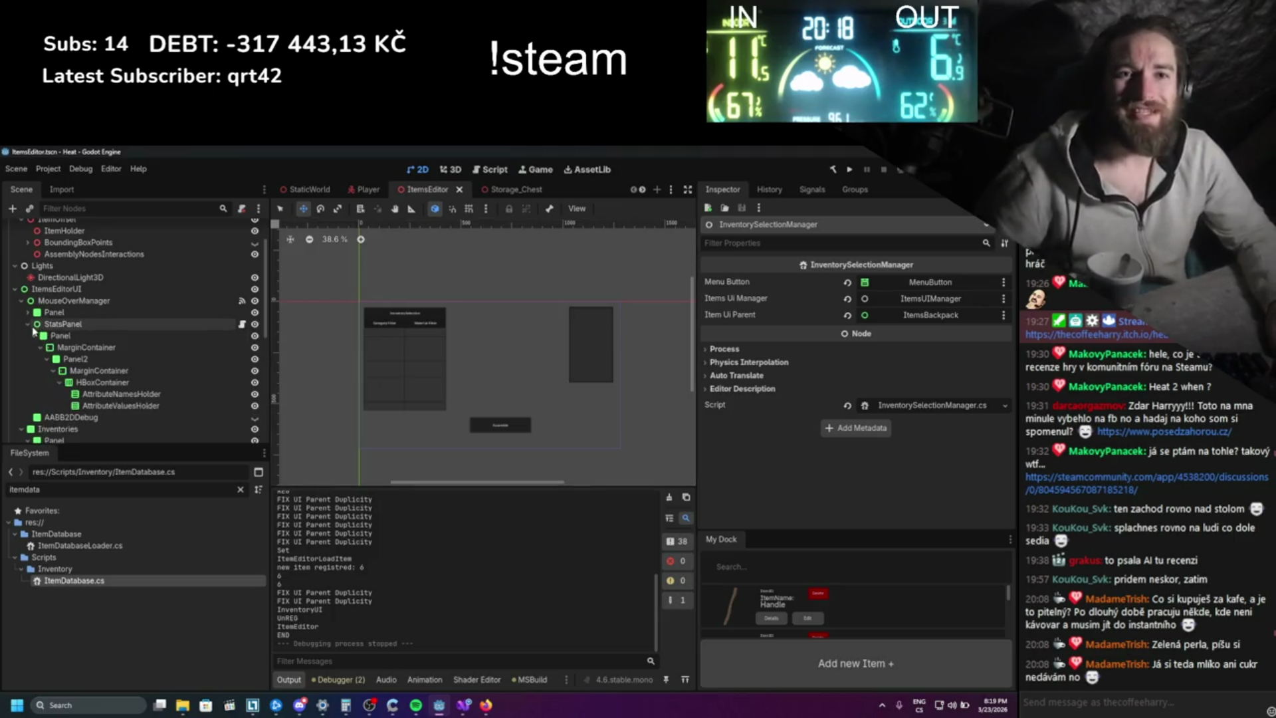
{"action": "left_click", "coordinate": [28, 312]}
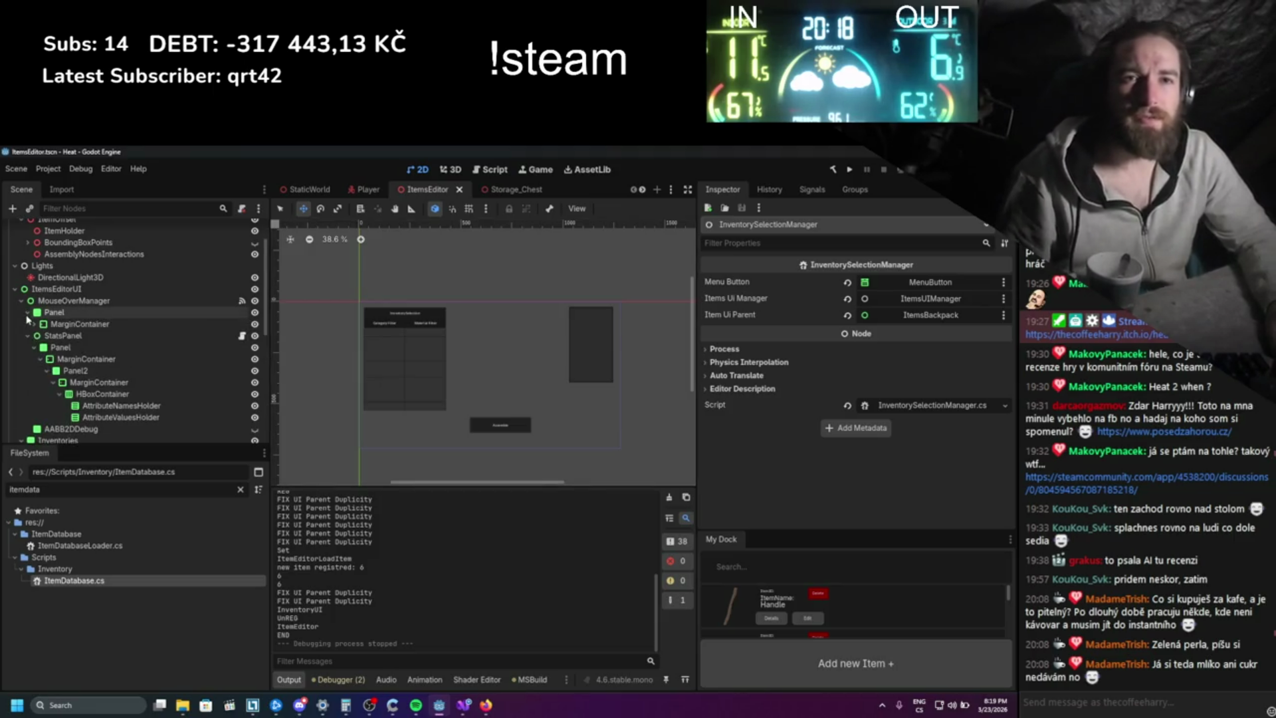
{"action": "left_click", "coordinate": [30, 324]}
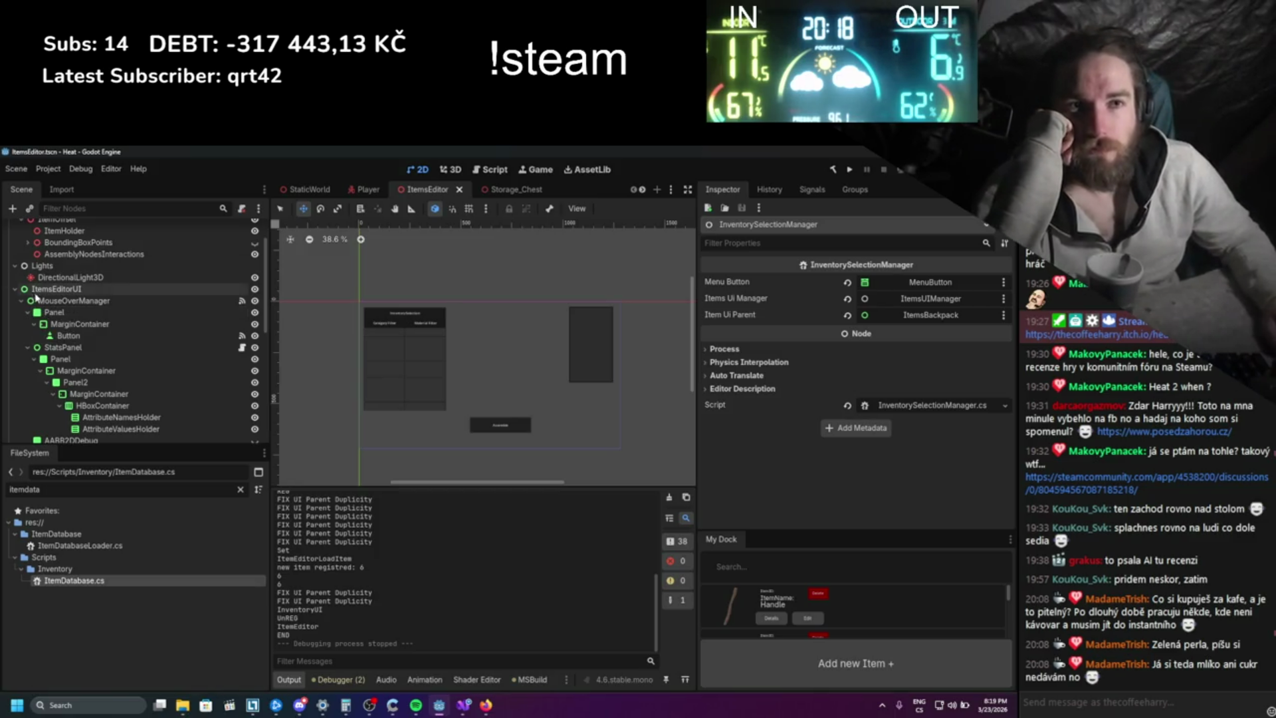
{"action": "scroll", "coordinate": [83, 305], "scroll_direction": "up", "scroll_amount": 3}
{"action": "scroll", "coordinate": [83, 305], "scroll_direction": "down", "scroll_amount": 5}
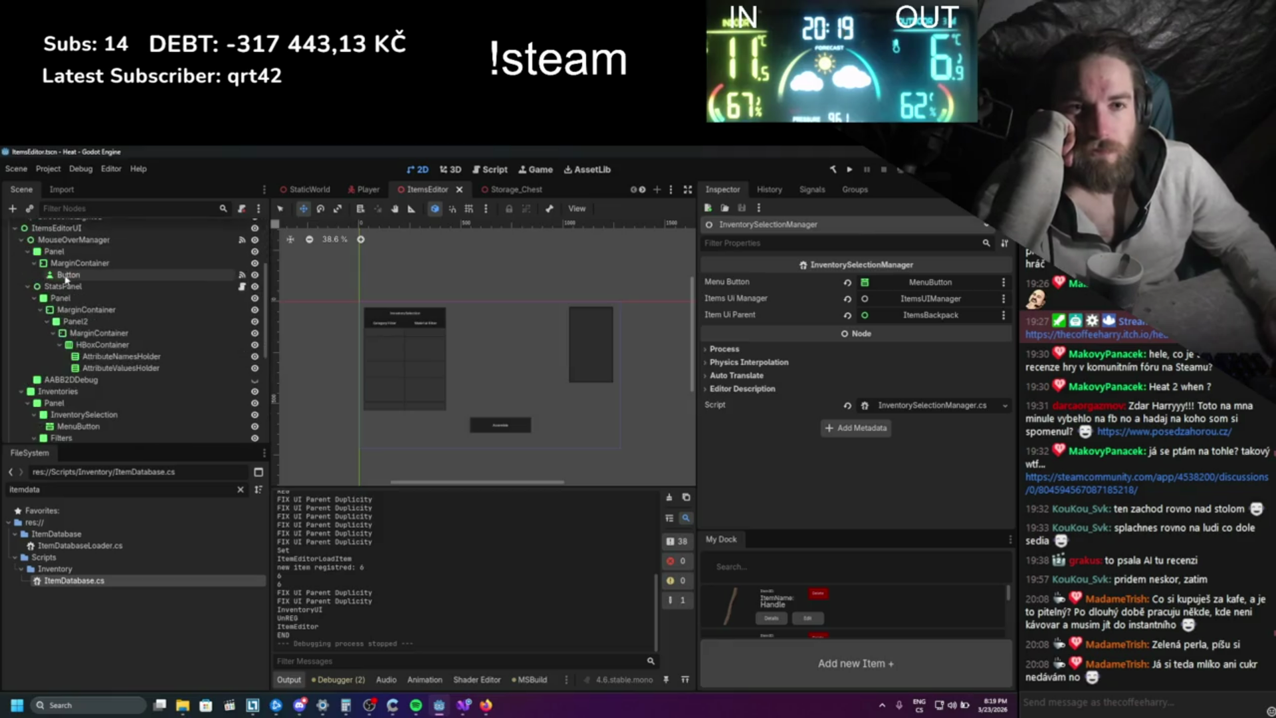
{"action": "scroll", "coordinate": [66, 279], "scroll_direction": "down", "scroll_amount": 3}
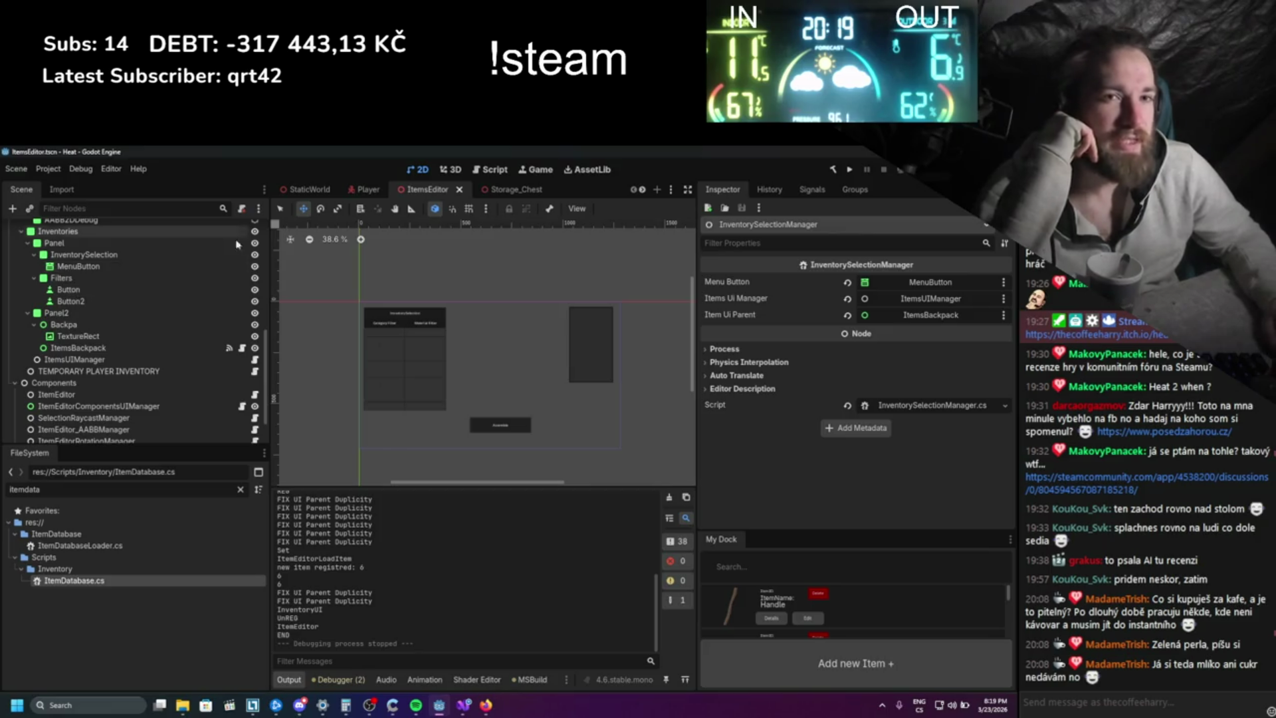
- Run the Heat project from Godot and switch back to Visual Studio
{"action": "left_click", "coordinate": [848, 171]}
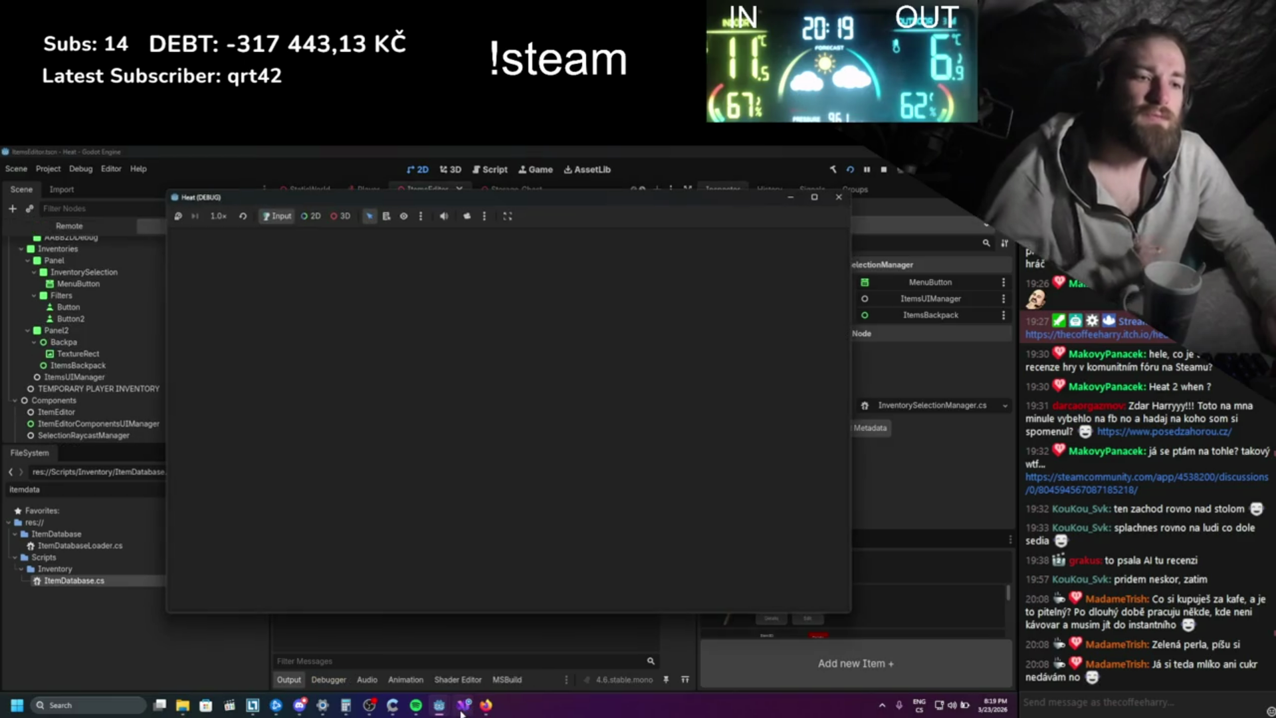
{"action": "left_click", "coordinate": [462, 708]}
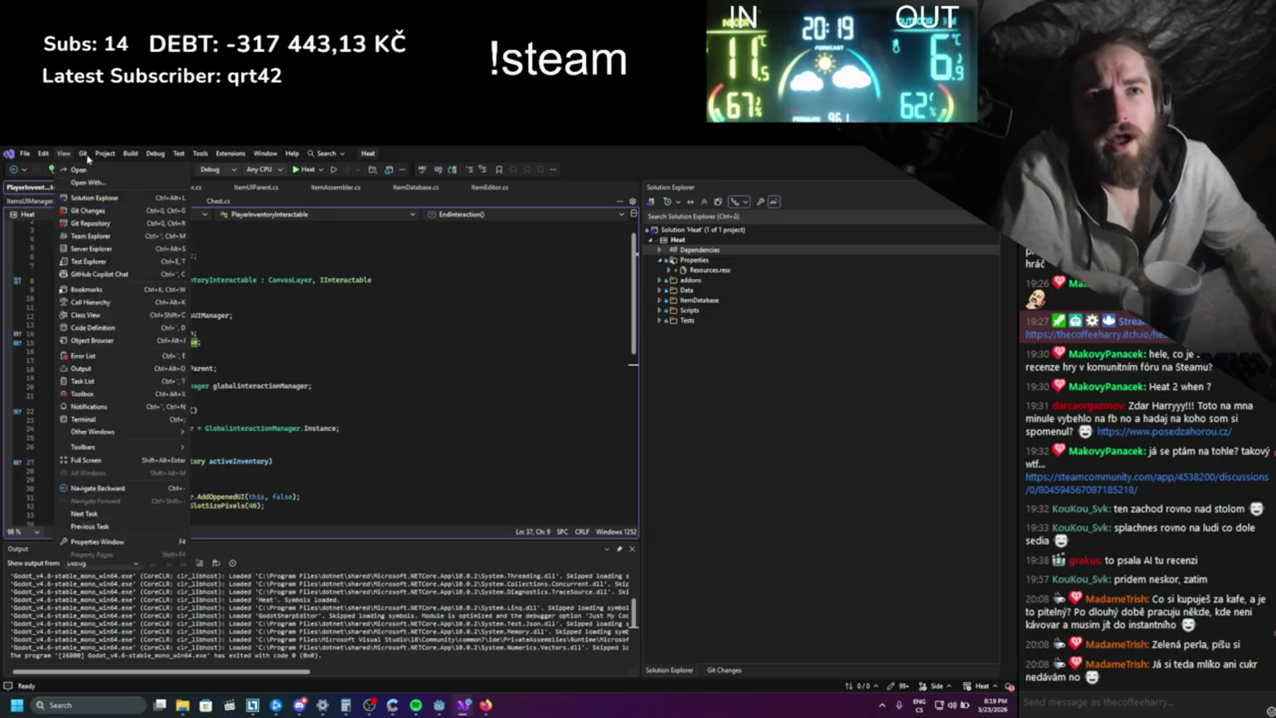
- Open Attach to Process from the Debug menu, then dismiss it
{"action": "left_click", "coordinate": [154, 153]}
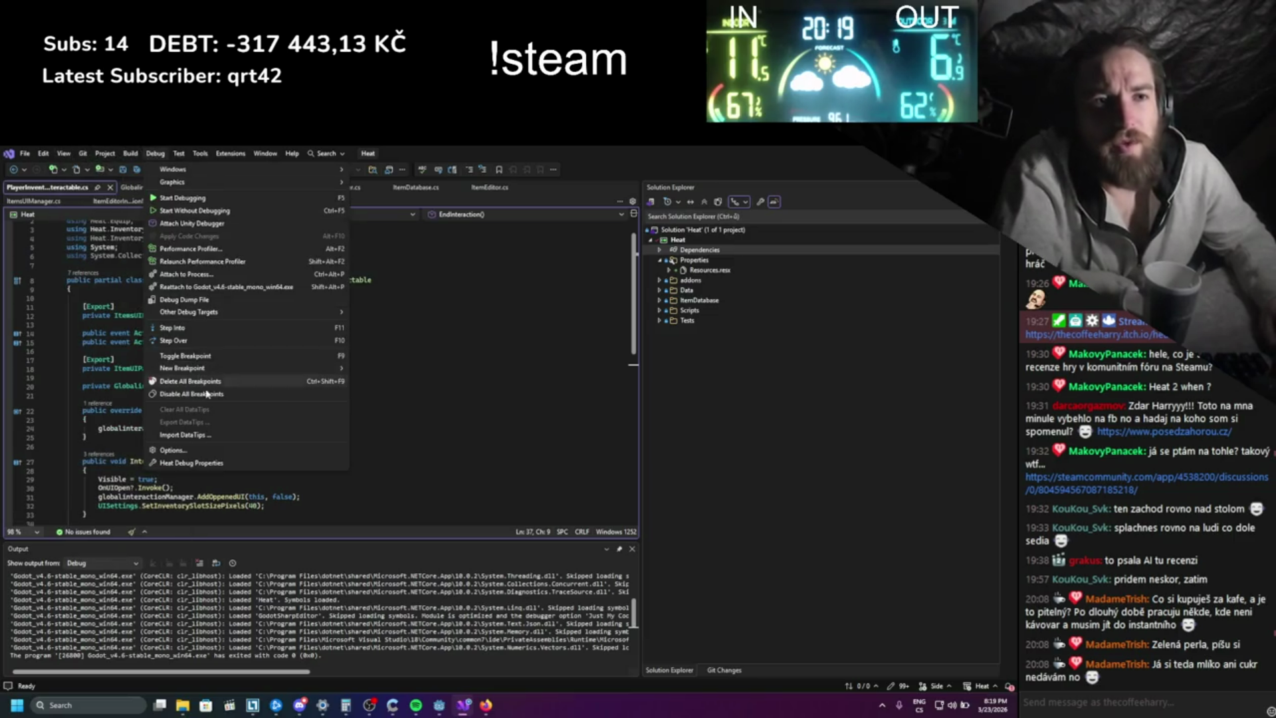
{"action": "left_click", "coordinate": [186, 274]}
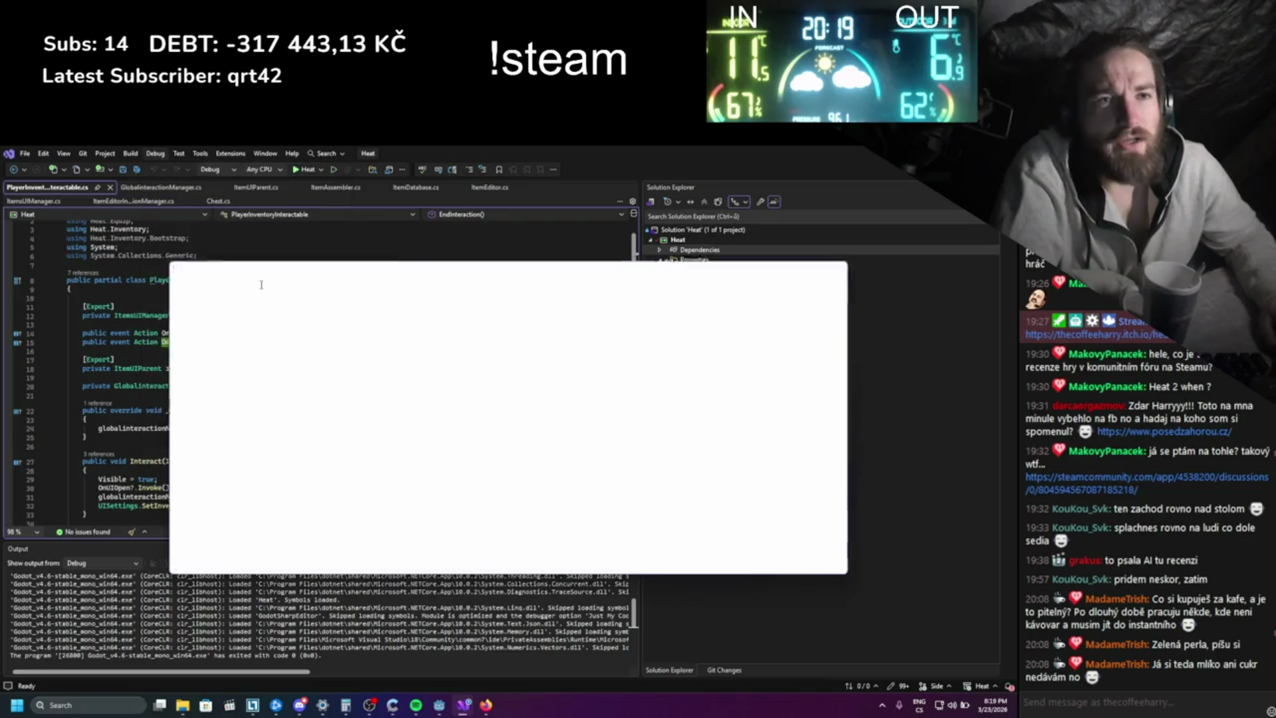
{"action": "left_click", "coordinate": [837, 268]}
- Reattach the debugger to the Godot_v4.6-stable_mono_win64.exe process with PID 24372
{"action": "left_click", "coordinate": [155, 154]}
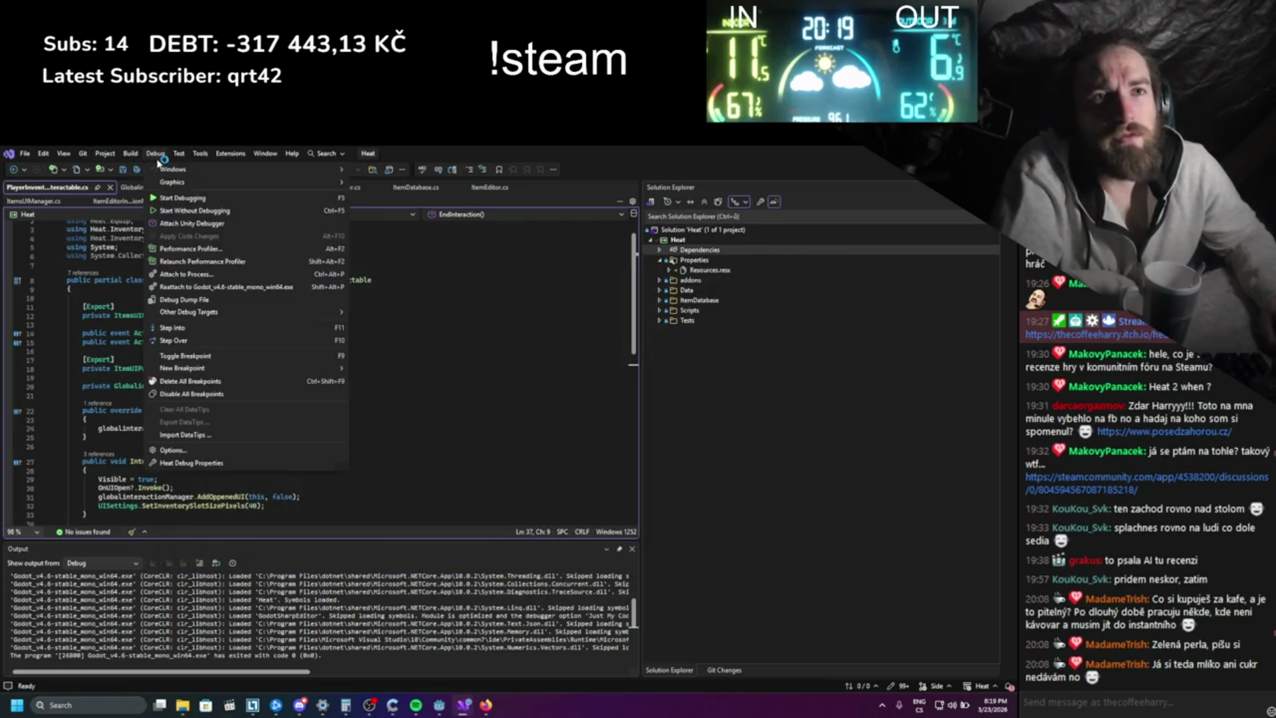
{"action": "left_click", "coordinate": [192, 286]}
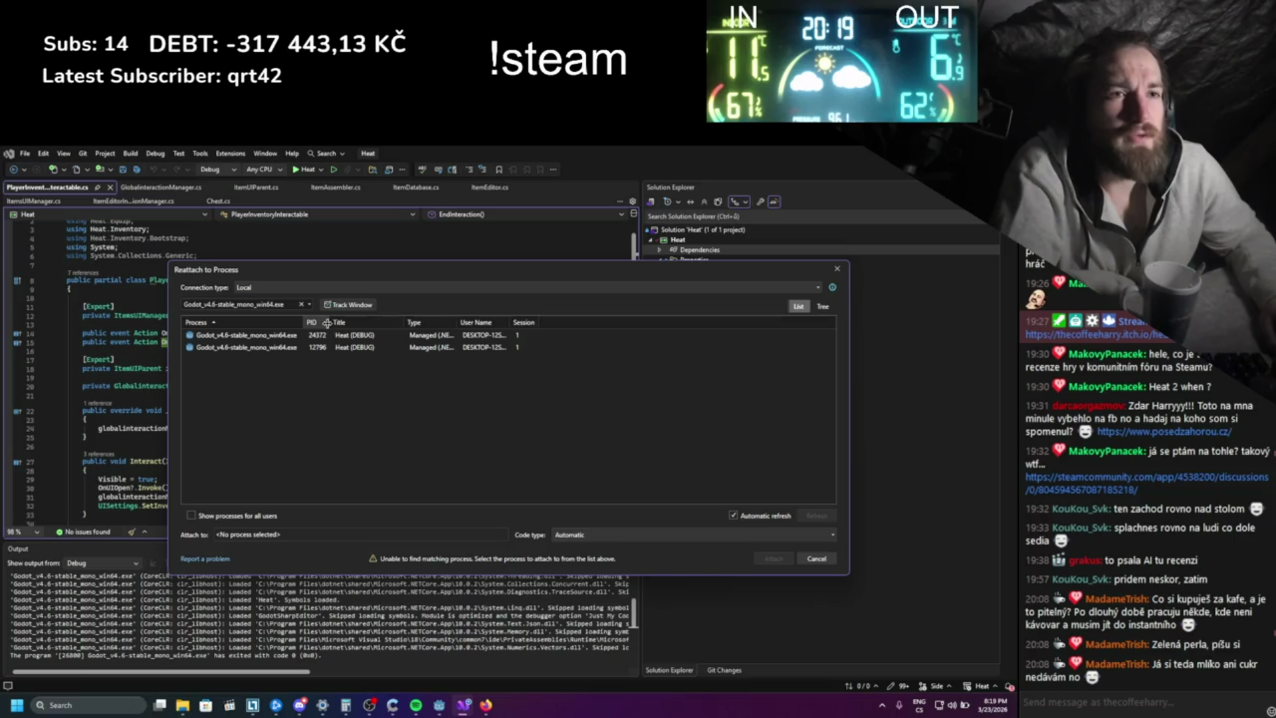
{"action": "left_click", "coordinate": [252, 334]}
{"action": "left_click", "coordinate": [253, 347]}
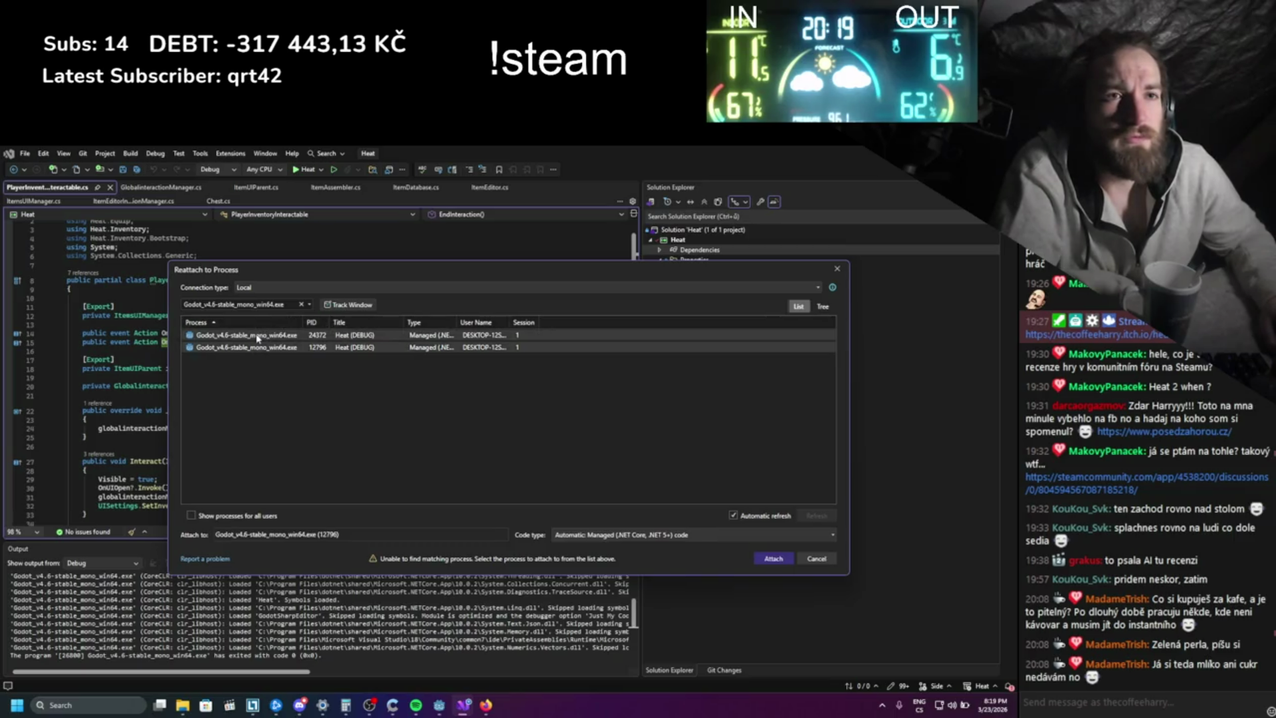
{"action": "left_click", "coordinate": [261, 336]}
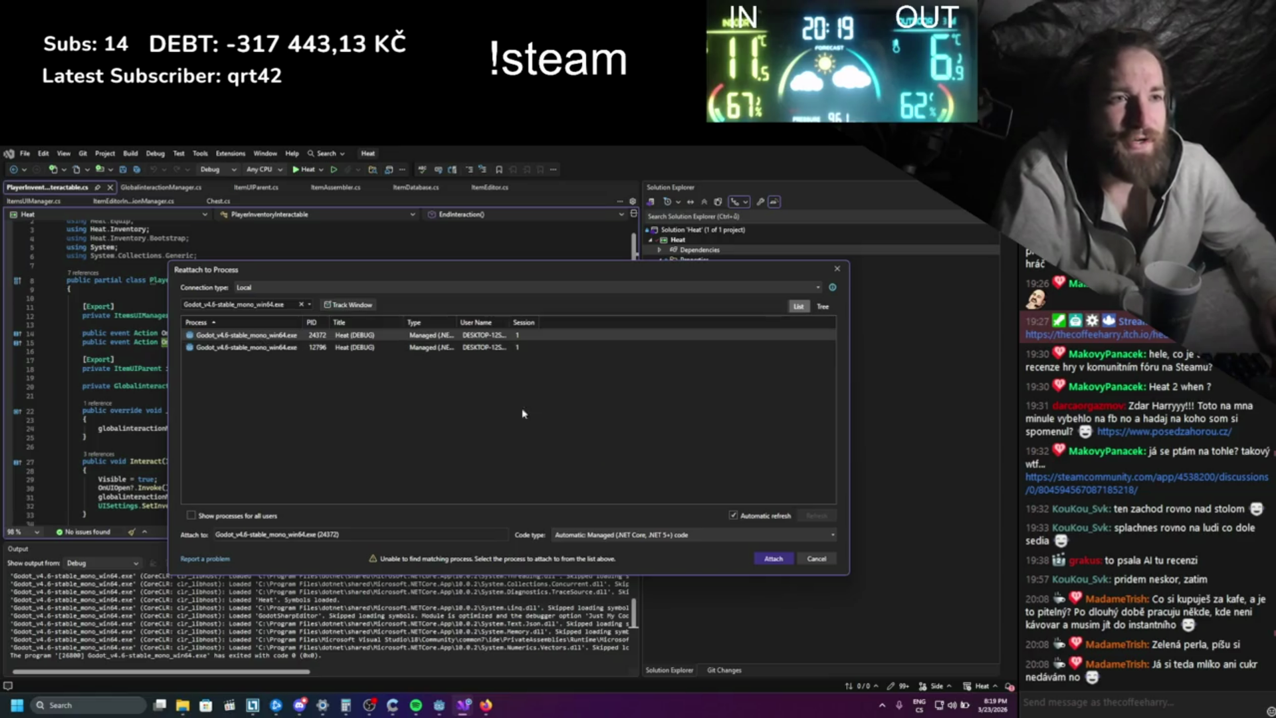
{"action": "key", "text": "Return"}
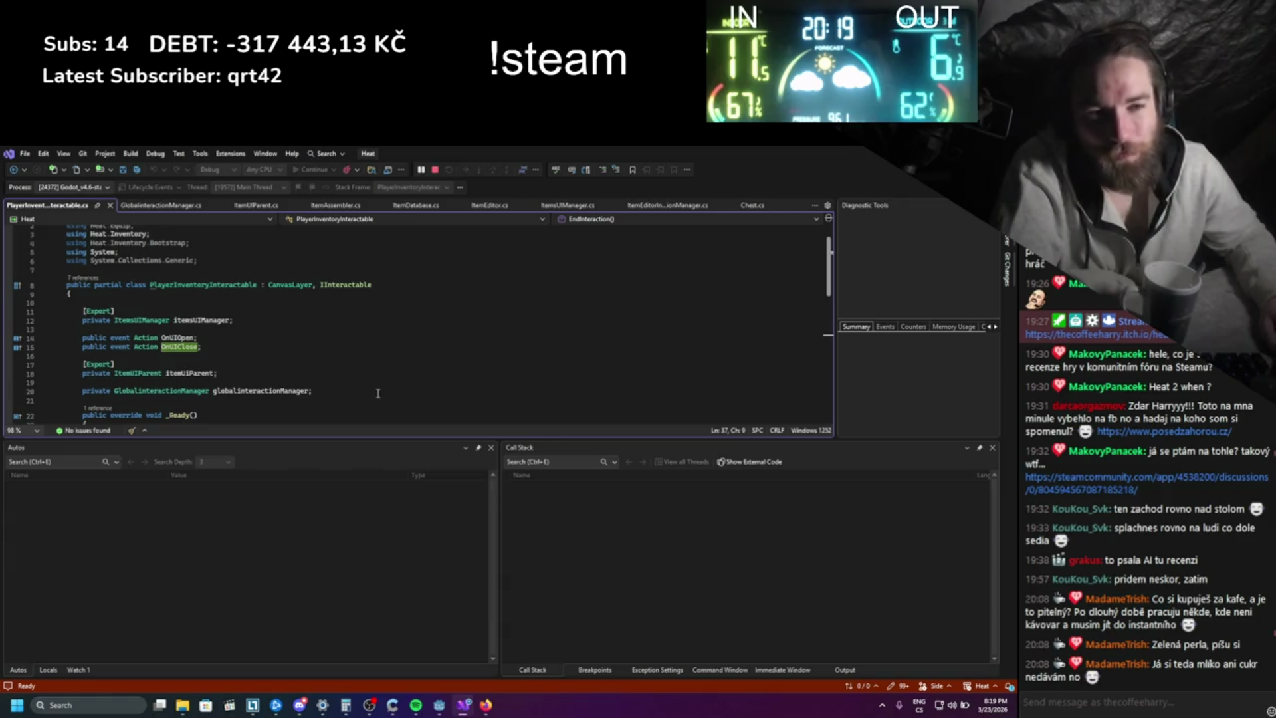
- In Heat, open the inventory, choose Edit Item on an item, and resume in Visual Studio
{"action": "scroll", "coordinate": [260, 344], "scroll_direction": "down", "scroll_amount": 1}
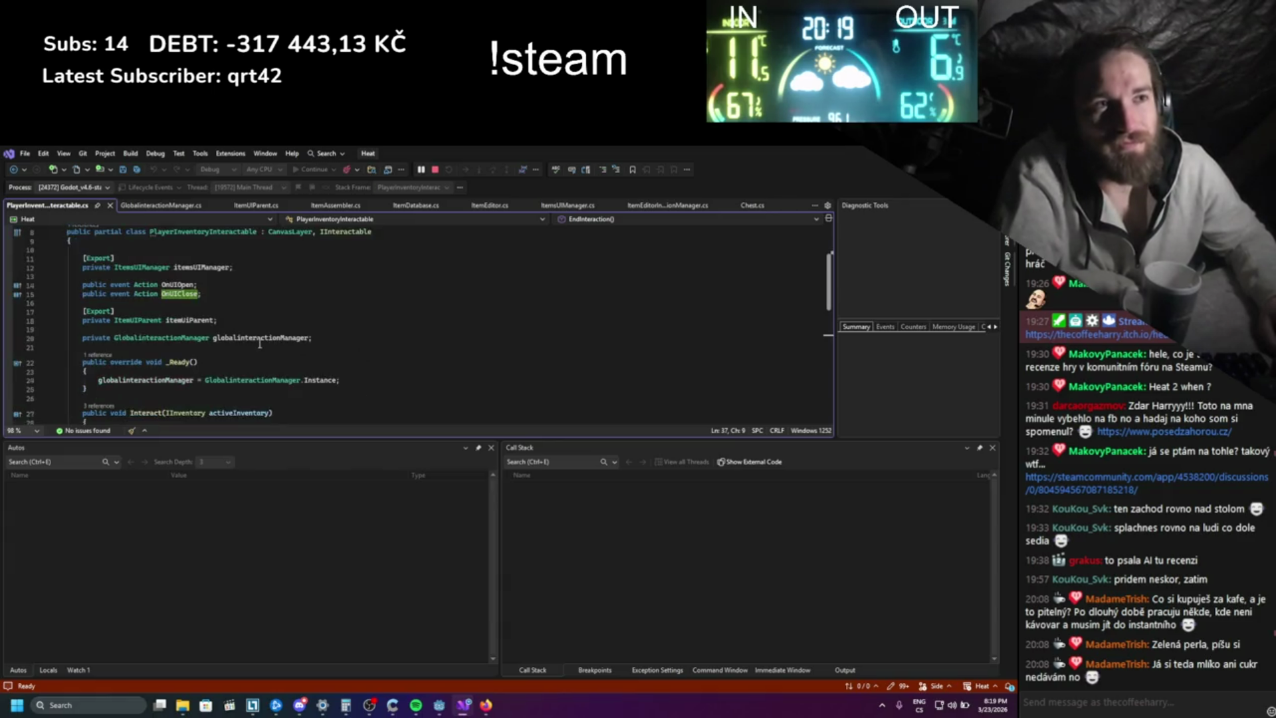
{"action": "mouse_move", "coordinate": [447, 704]}
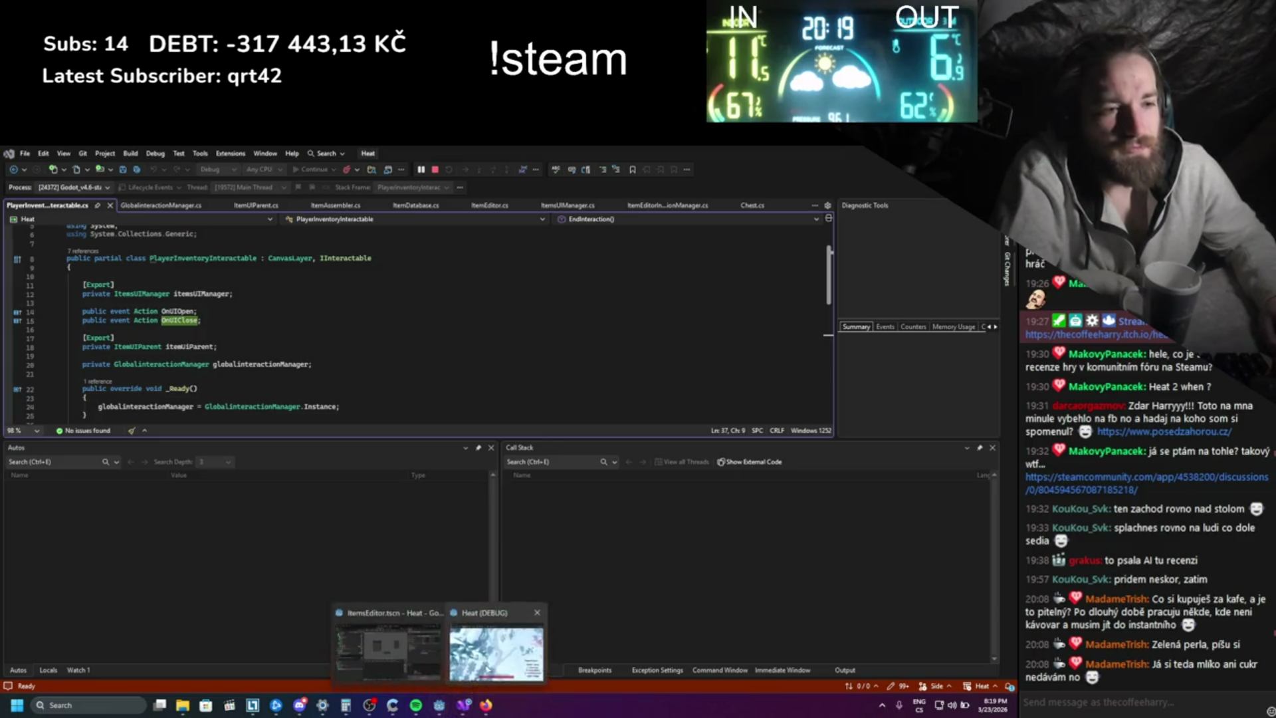
{"action": "left_click", "coordinate": [498, 648]}
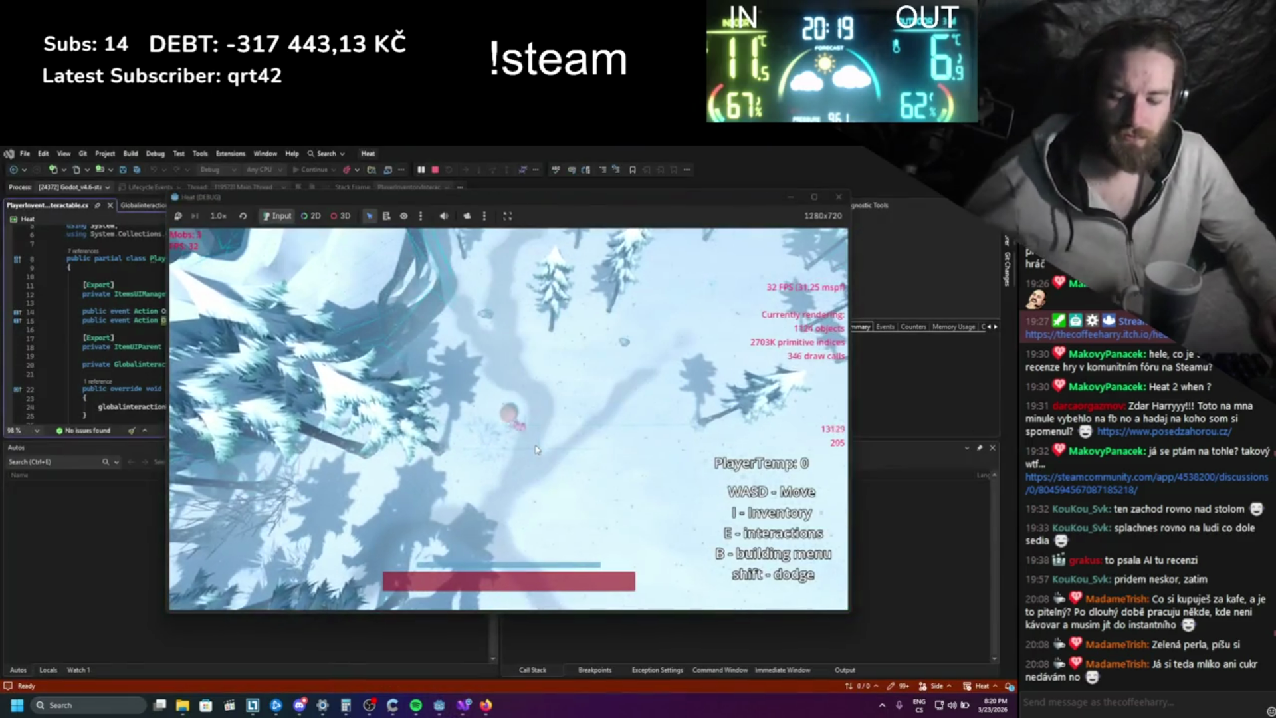
{"action": "key", "text": "i"}
{"action": "right_click", "coordinate": [264, 275]}
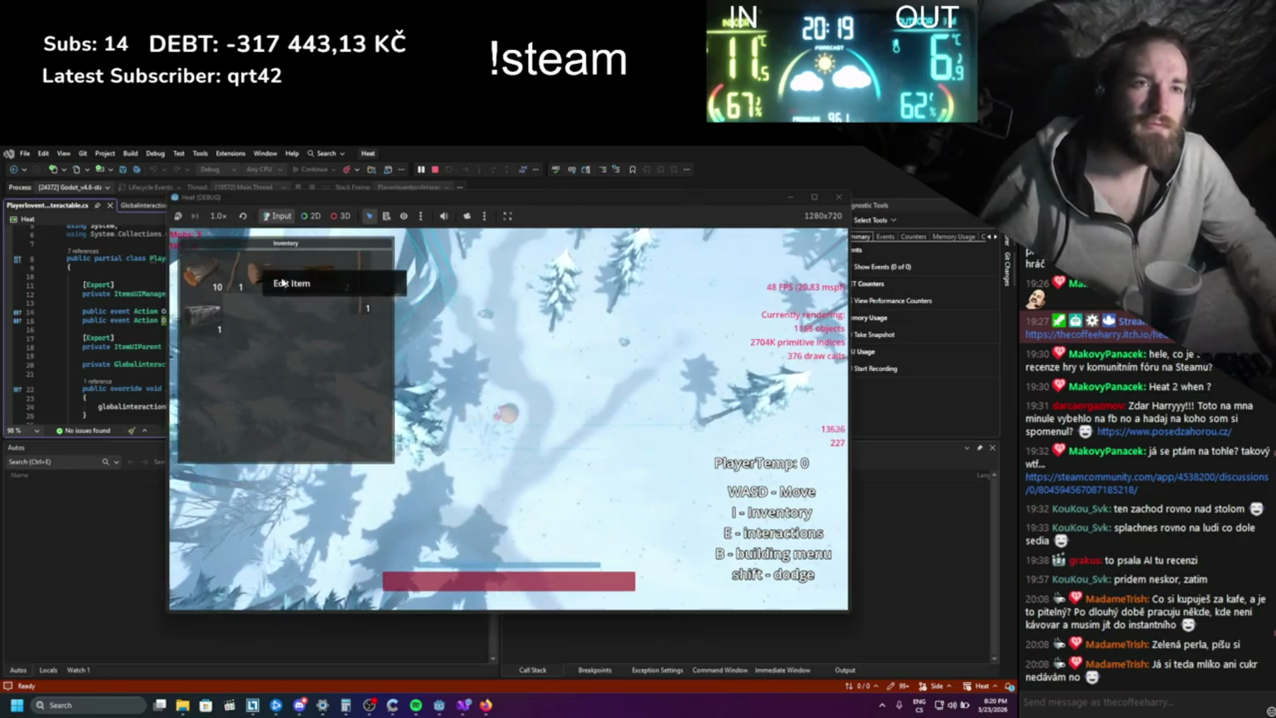
{"action": "left_click", "coordinate": [282, 280]}
{"action": "left_click", "coordinate": [310, 169]}
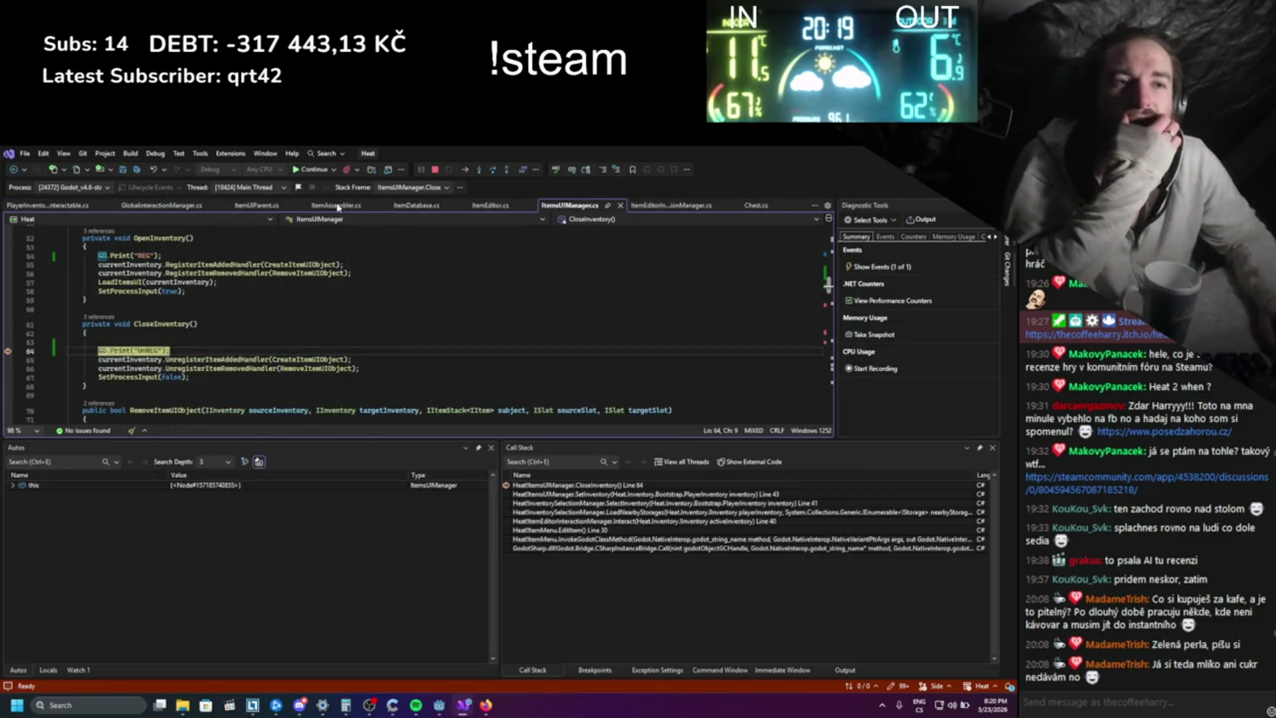
- Attach the stick to the log, assemble the hammer, and close the inventory
{"action": "mouse_move", "coordinate": [463, 703]}
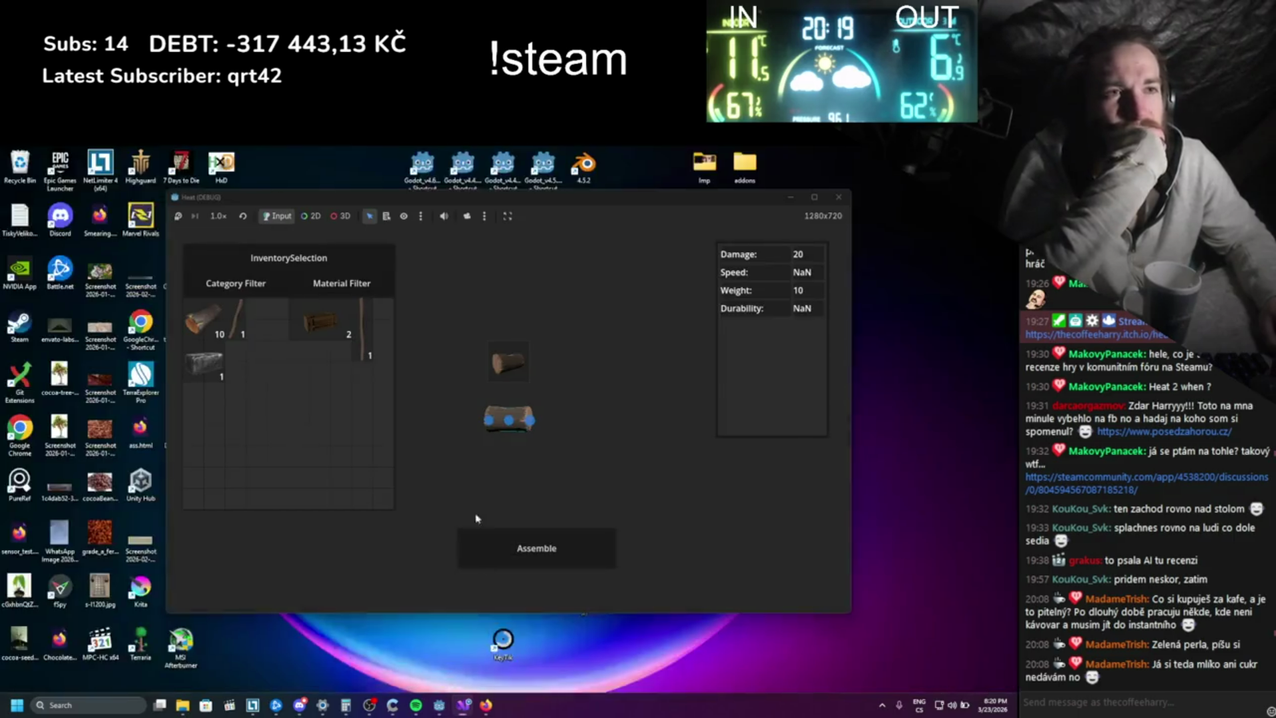
{"action": "left_click", "coordinate": [264, 326]}
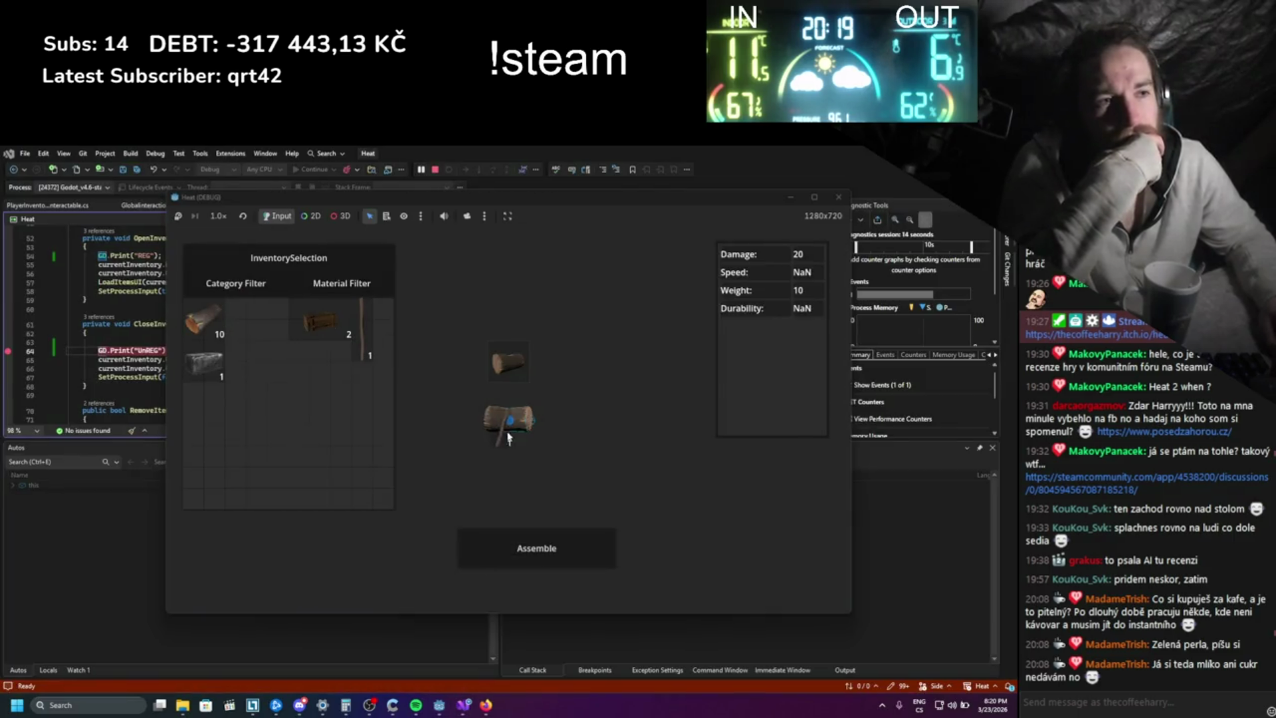
{"action": "left_click", "coordinate": [521, 540]}
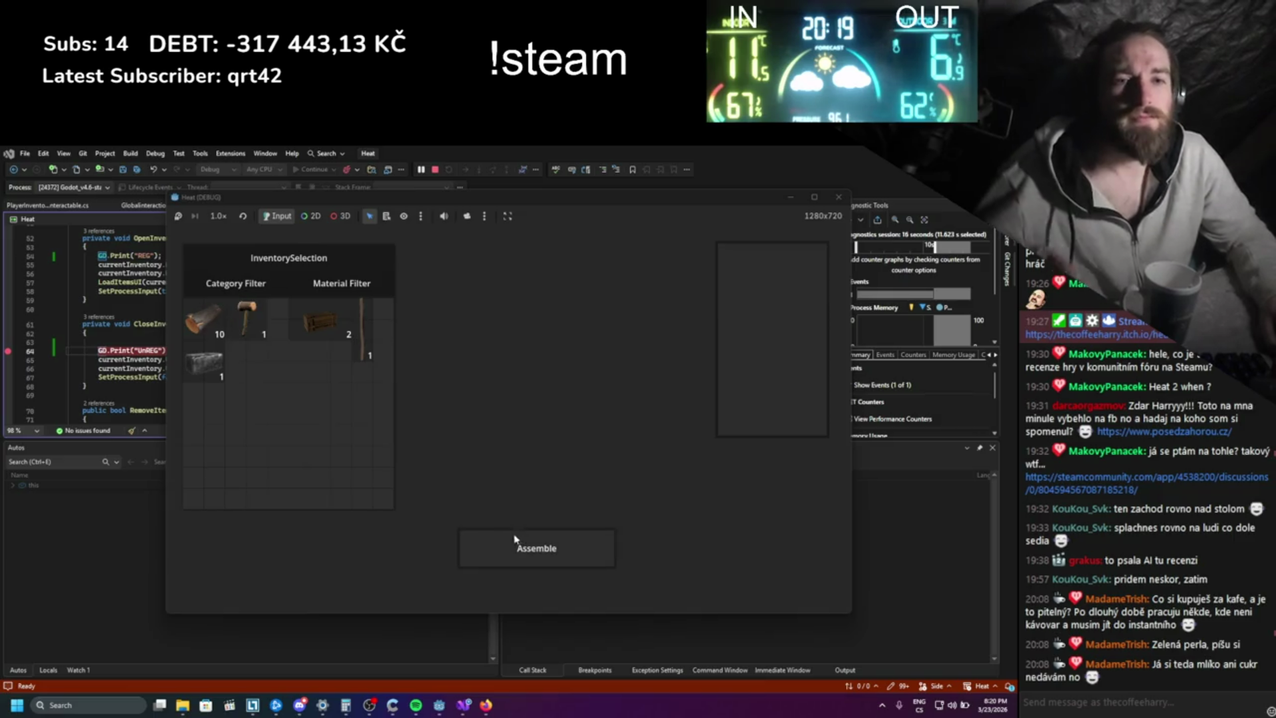
{"action": "key", "text": "Escape"}
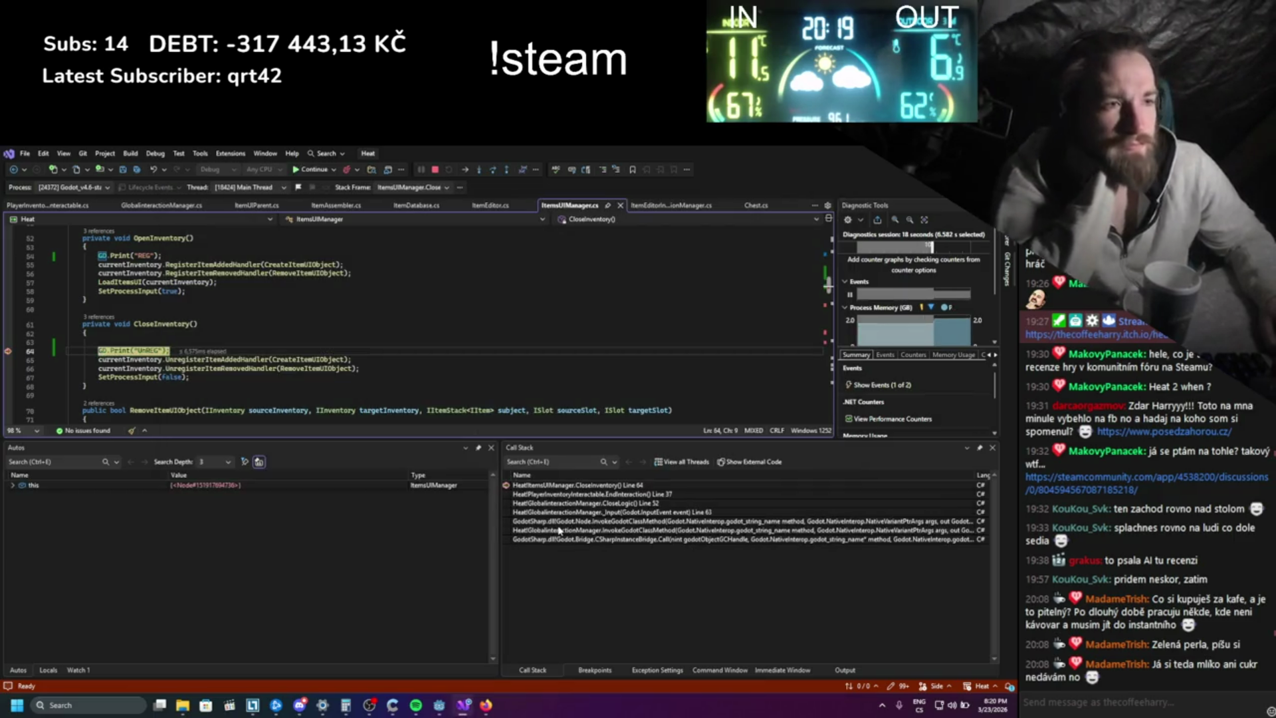
- Confirm PlayerInventoryInteractable.EndInteraction called CloseInventory, then stop debugging
{"action": "left_click", "coordinate": [618, 495]}
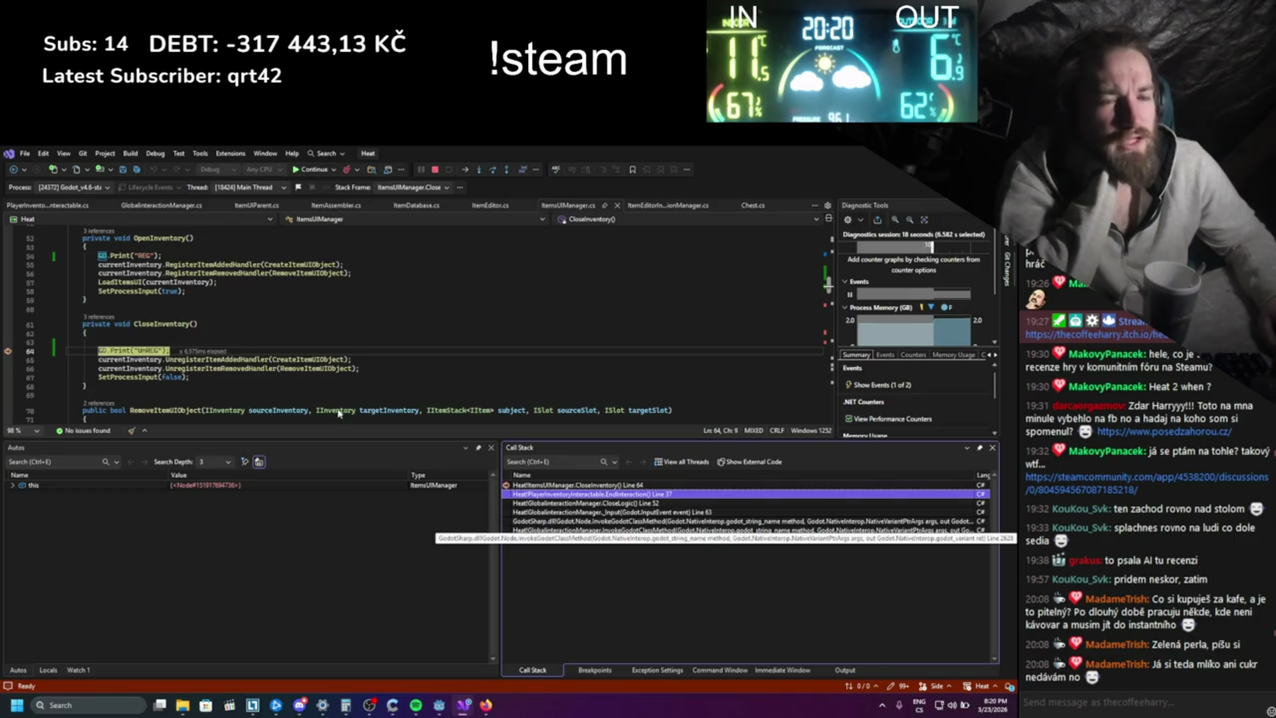
{"action": "mouse_move", "coordinate": [168, 362]}
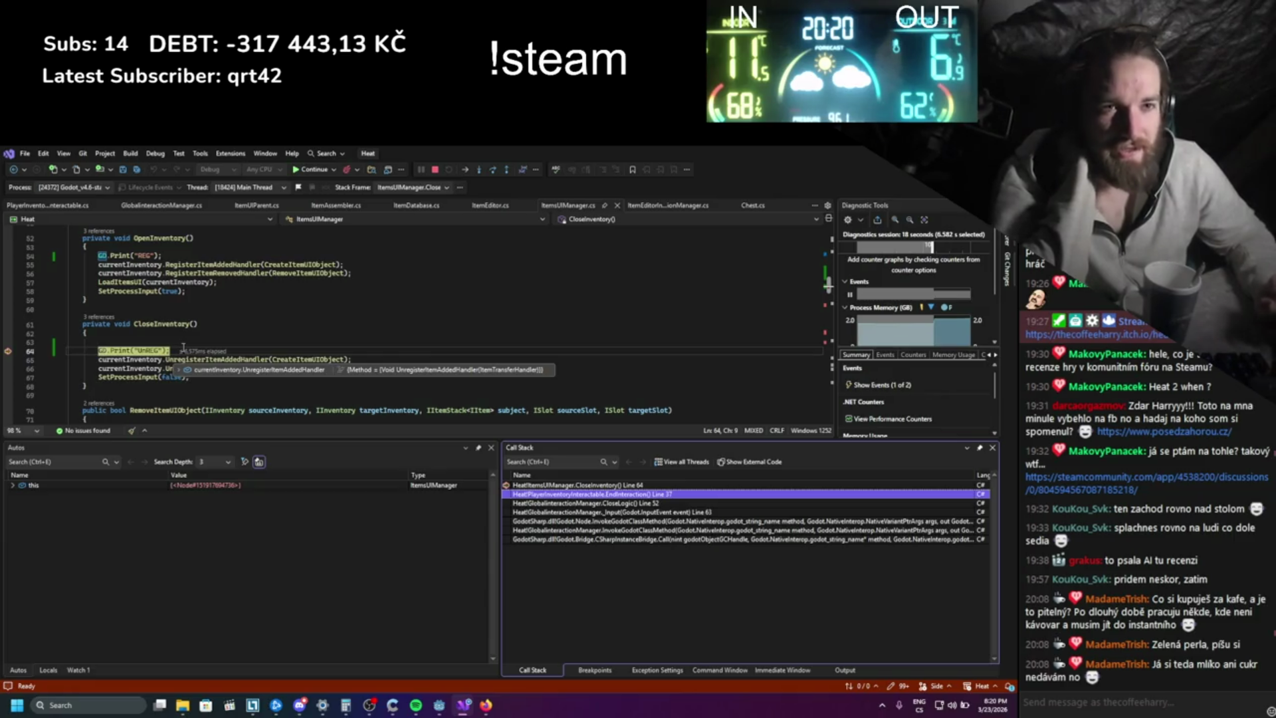
{"action": "scroll", "coordinate": [233, 347], "scroll_direction": "up", "scroll_amount": 3}
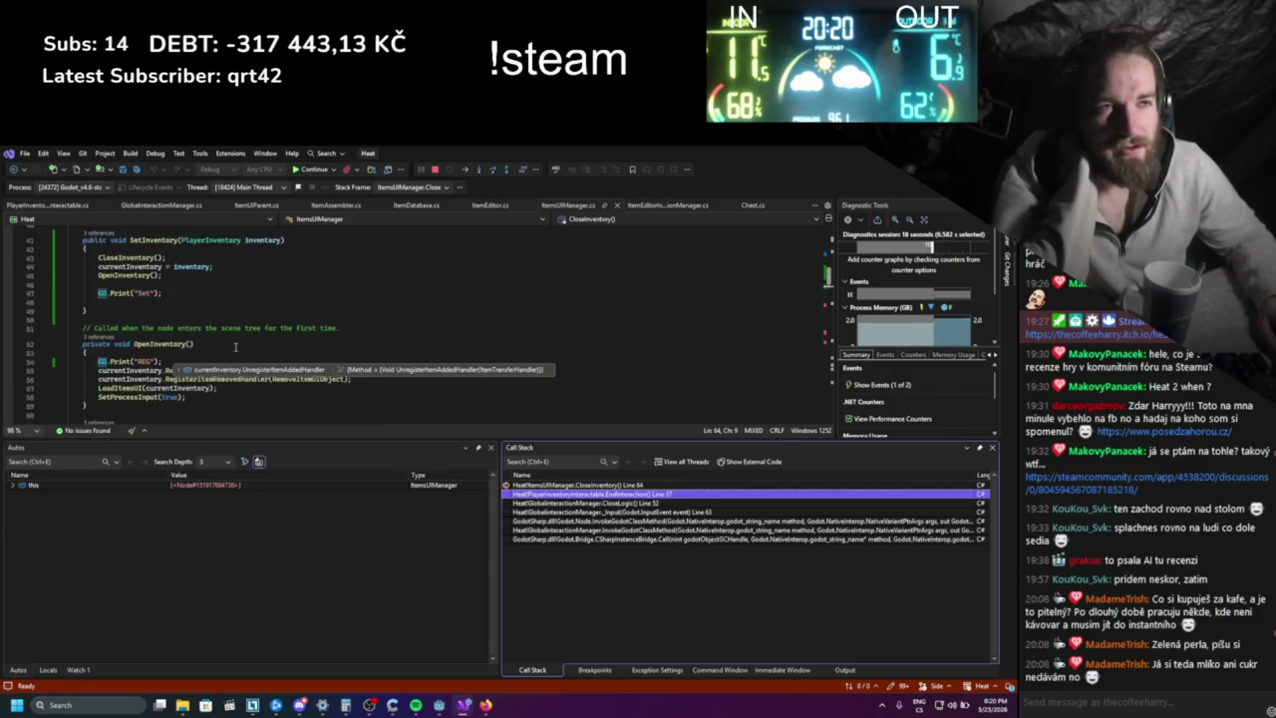
{"action": "scroll", "coordinate": [236, 347], "scroll_direction": "down", "scroll_amount": 2}
{"action": "scroll", "coordinate": [236, 347], "scroll_direction": "down", "scroll_amount": 3}
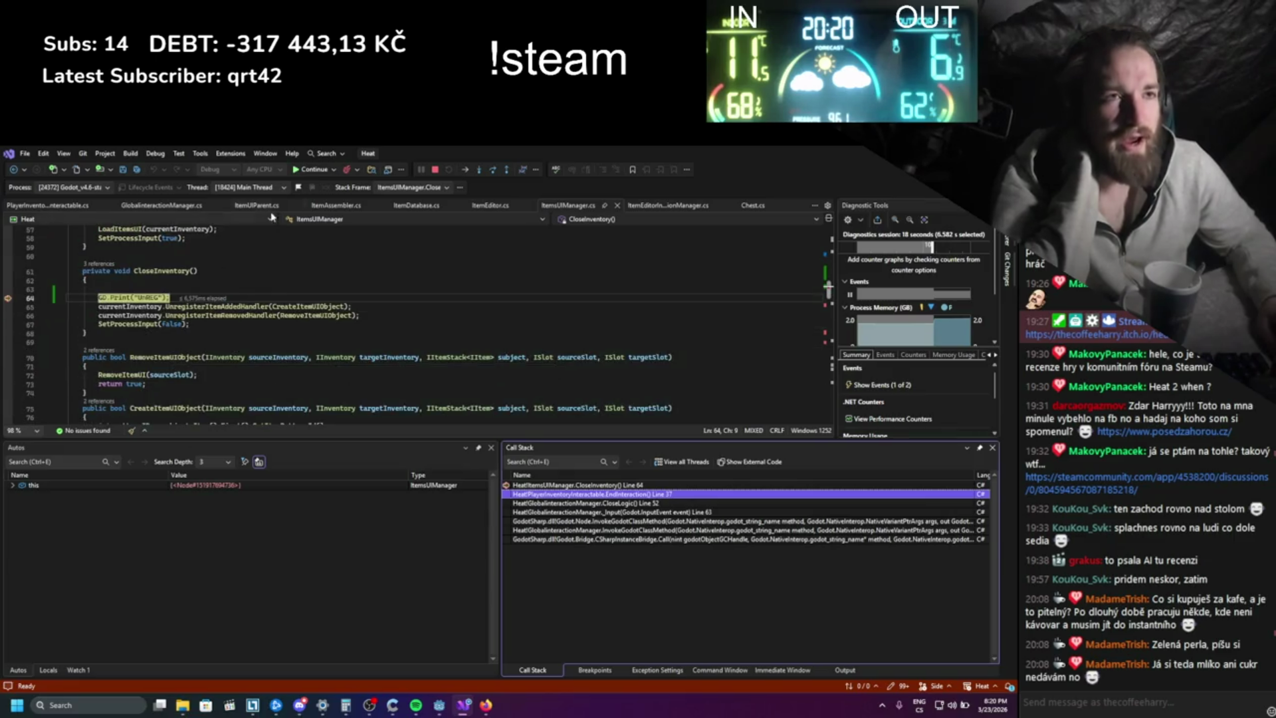
{"action": "left_click", "coordinate": [436, 171]}
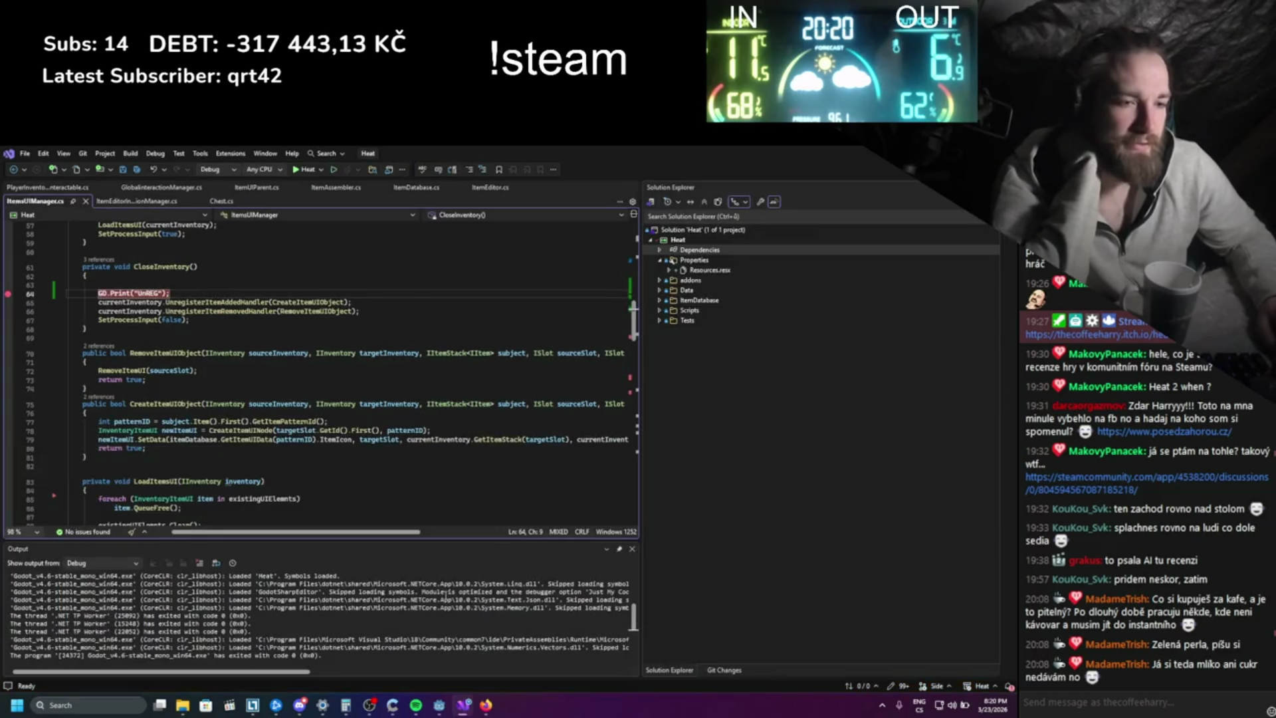
- Close the old Heat game window and run the project again from Godot
{"action": "mouse_move", "coordinate": [442, 706]}
{"action": "left_click", "coordinate": [478, 624]}
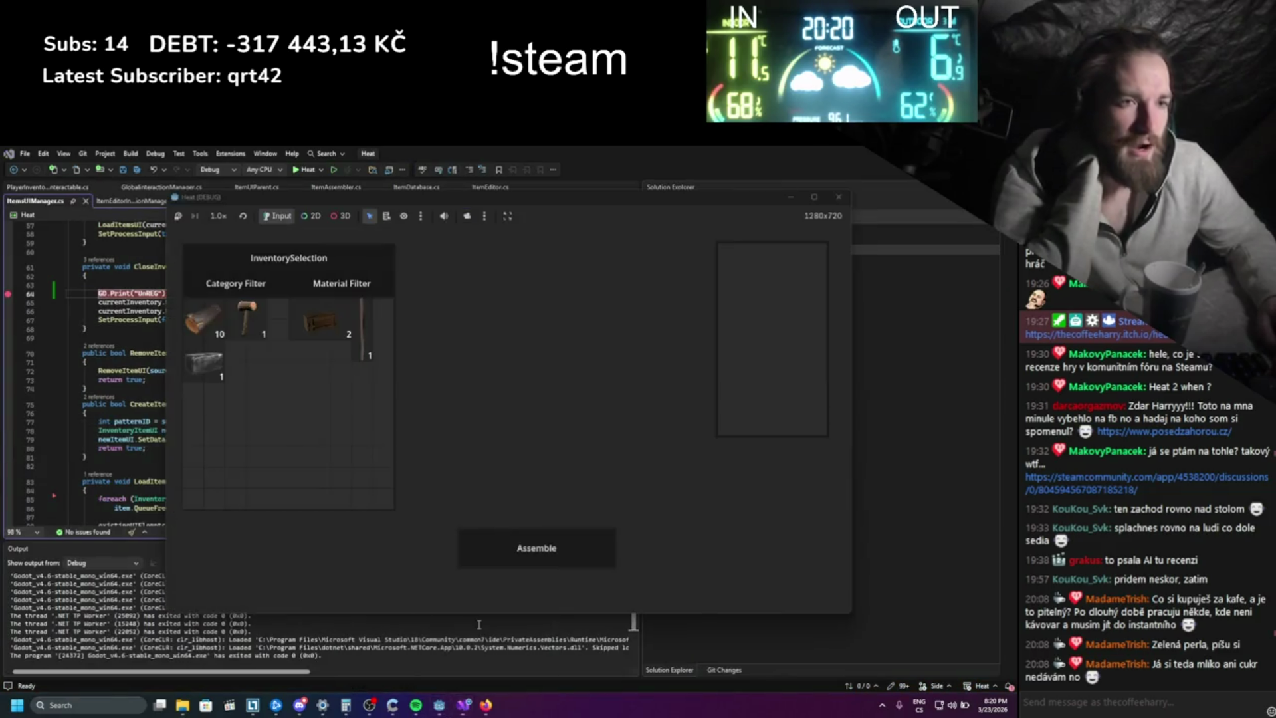
{"action": "left_click", "coordinate": [839, 197]}
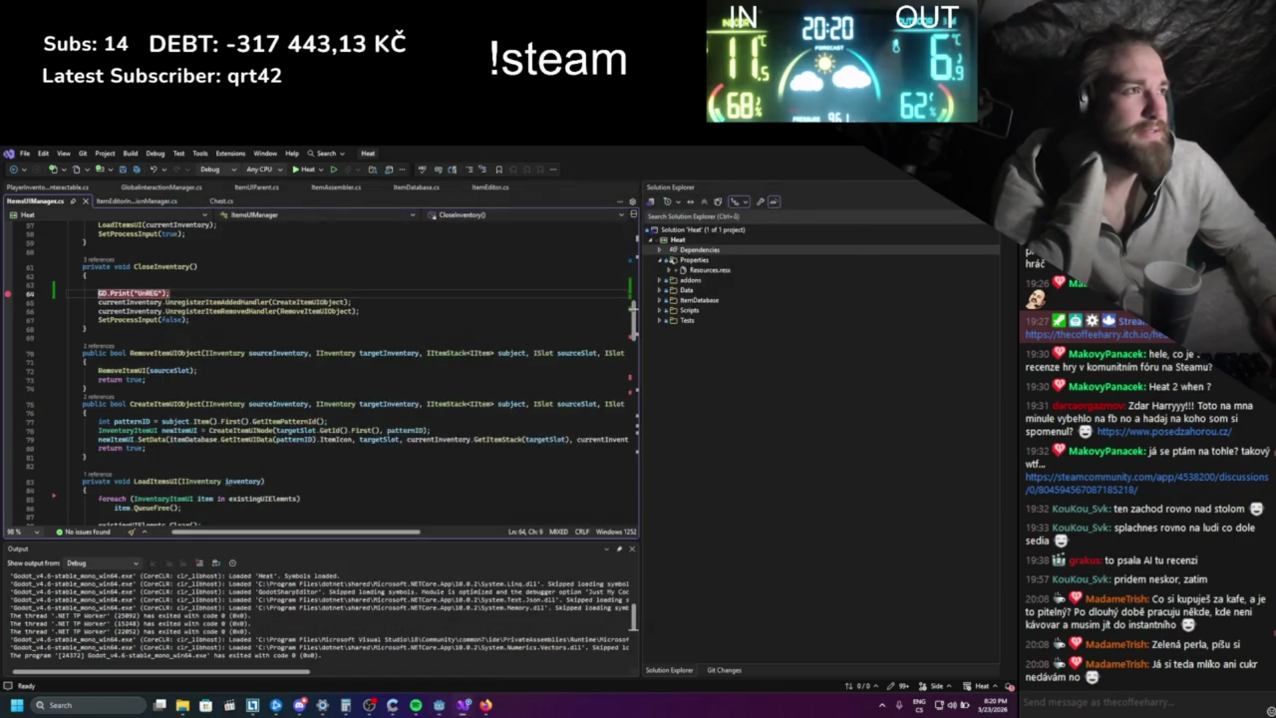
{"action": "key", "text": "alt+Tab"}
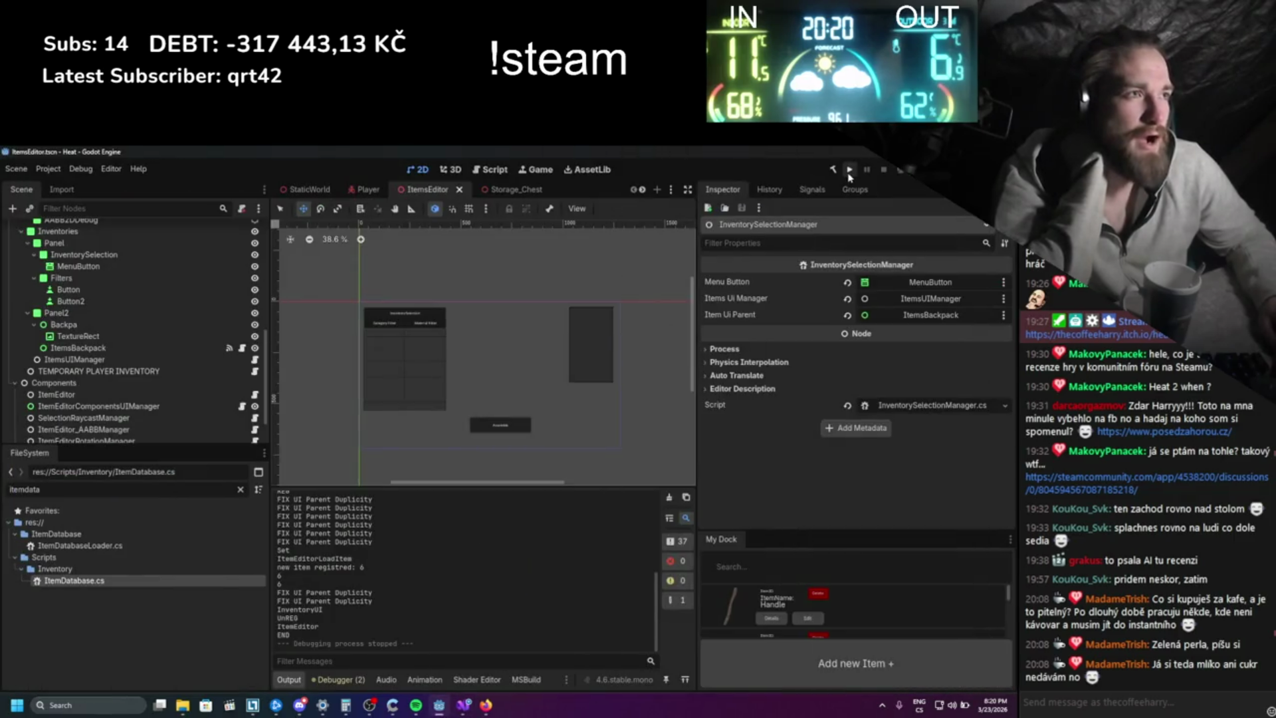
{"action": "left_click", "coordinate": [849, 169]}
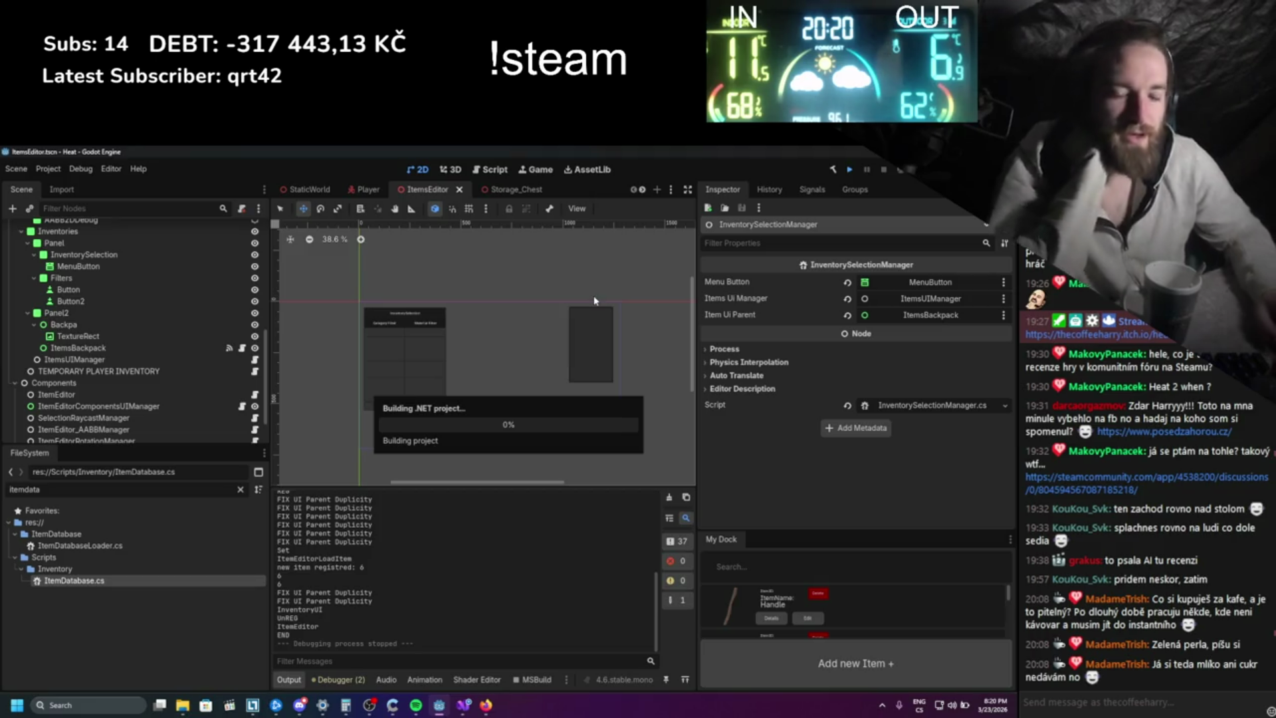
- Uncomment OnUIClose.Invoke() on line 49, save the script, and relaunch the game
{"action": "key", "text": "alt+Tab"}
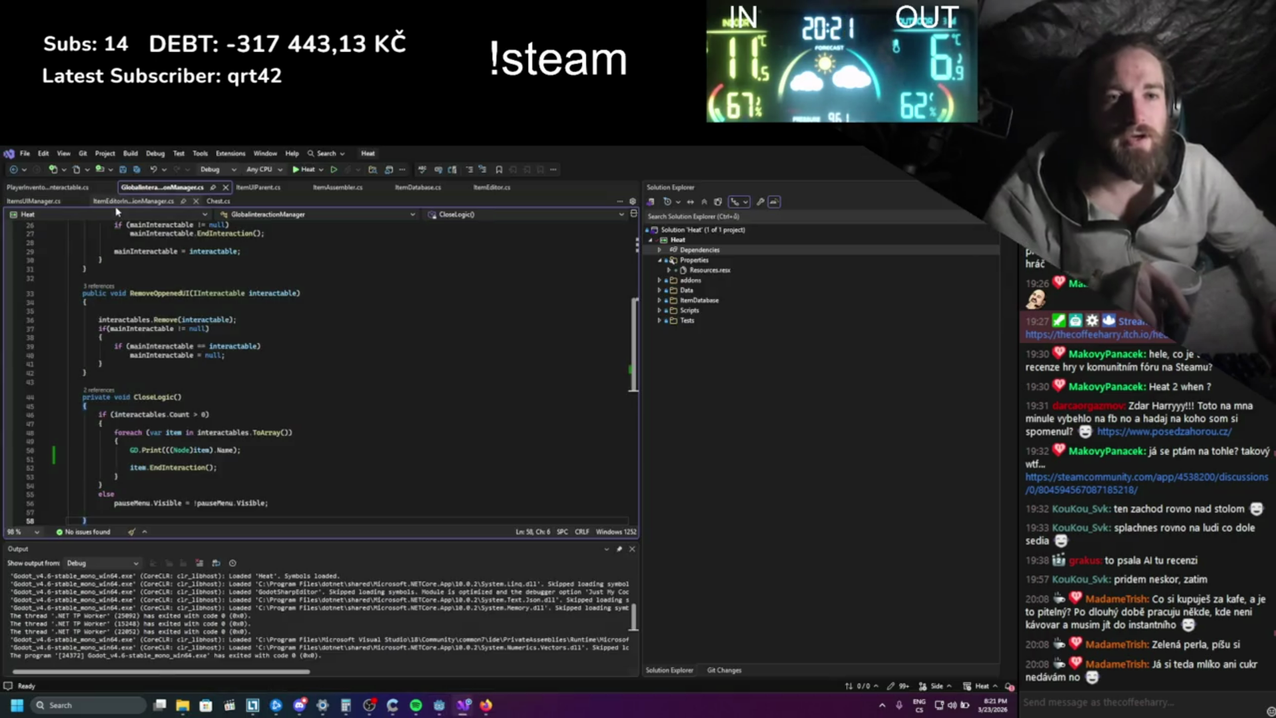
{"action": "key", "text": "BackSpace"}
{"action": "key", "text": "BackSpace"}
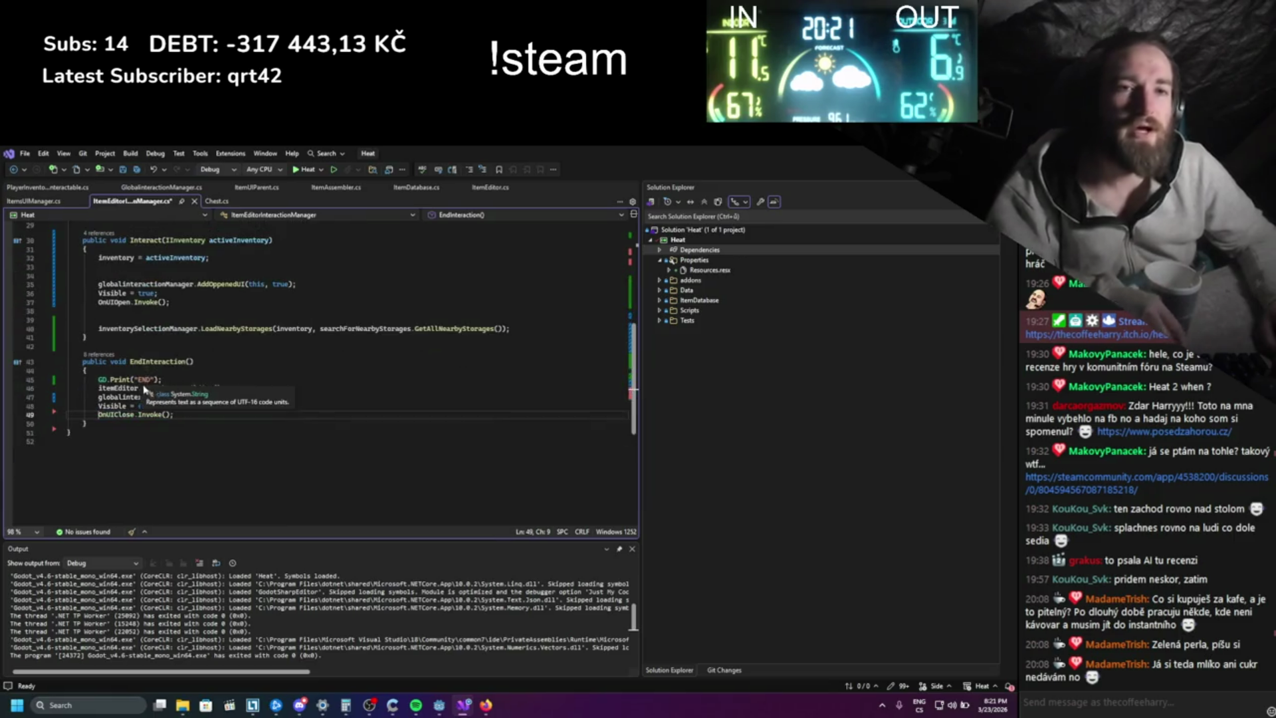
{"action": "key", "text": "ctrl+s"}
{"action": "key", "text": "alt+Tab"}
{"action": "left_click", "coordinate": [849, 169]}
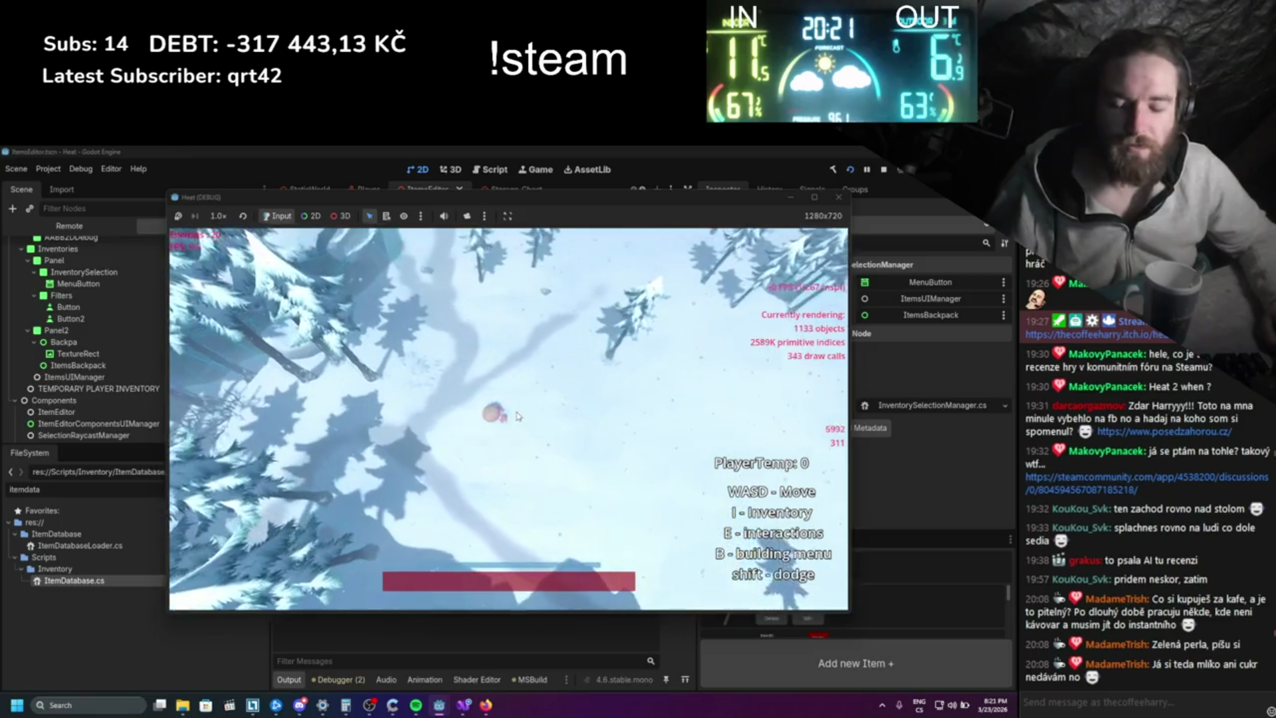
- Open the inventory, drop the crate, edit an item, and attach the stick to the log
{"action": "key", "text": "i"}
{"action": "mouse_move", "coordinate": [485, 461]}
{"action": "left_mouse_down"}
{"action": "mouse_move", "coordinate": [488, 472]}
{"action": "mouse_move", "coordinate": [465, 466]}
{"action": "left_mouse_up"}
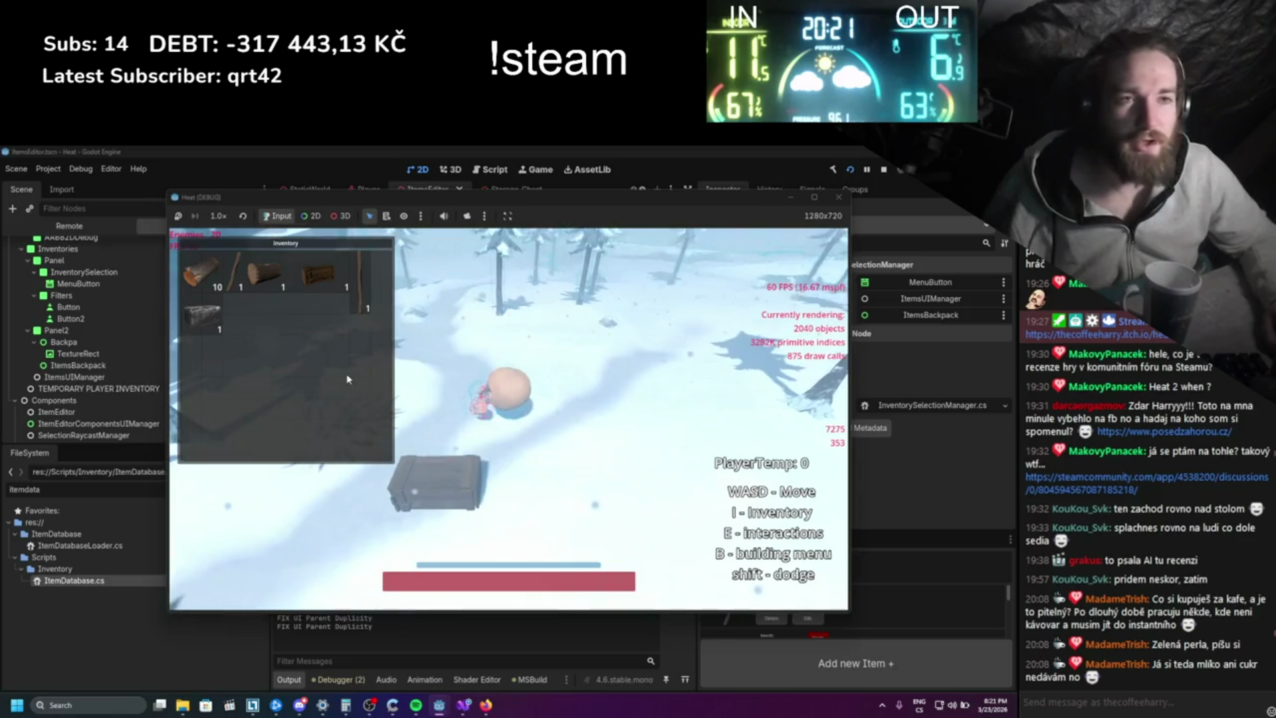
{"action": "right_click", "coordinate": [261, 278]}
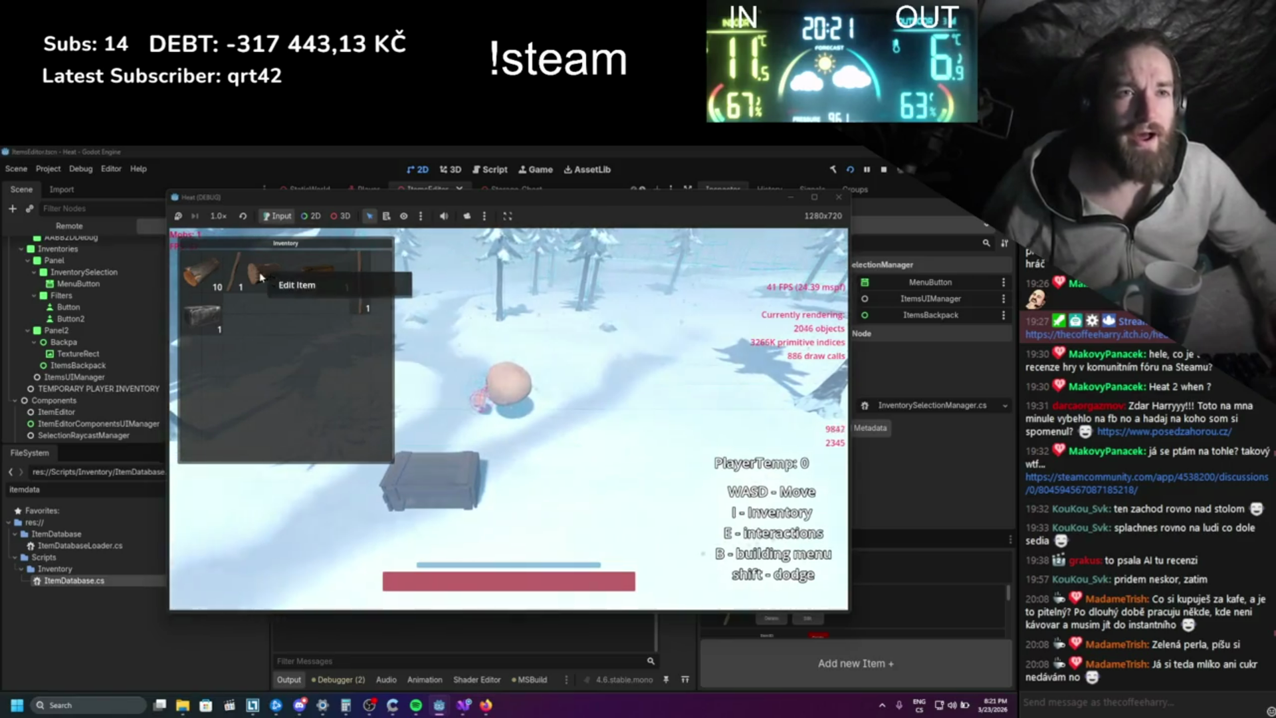
{"action": "left_click", "coordinate": [287, 284]}
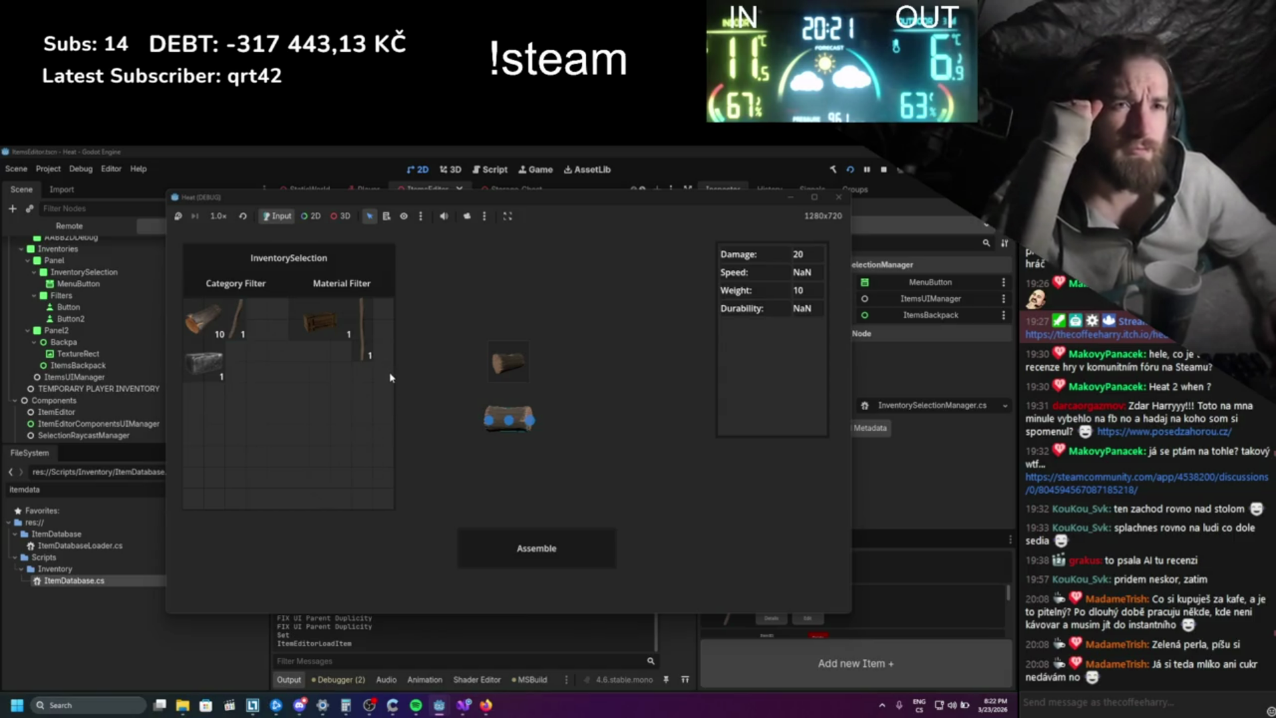
{"action": "mouse_move", "coordinate": [240, 325]}
{"action": "left_mouse_down"}
{"action": "mouse_move", "coordinate": [431, 383]}
{"action": "mouse_move", "coordinate": [498, 419]}
{"action": "left_mouse_up"}
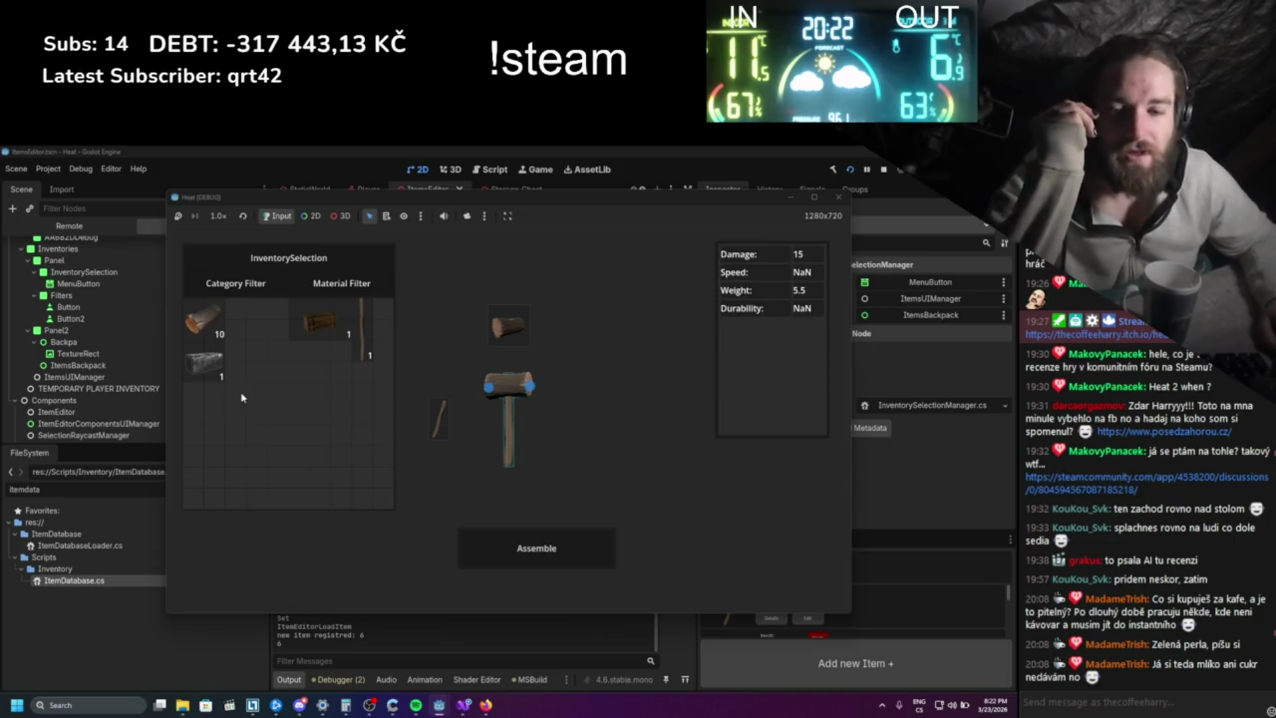
- Filter the item list to Chest_01, close the item editor, and toggle the inventory
{"action": "left_click", "coordinate": [244, 285]}
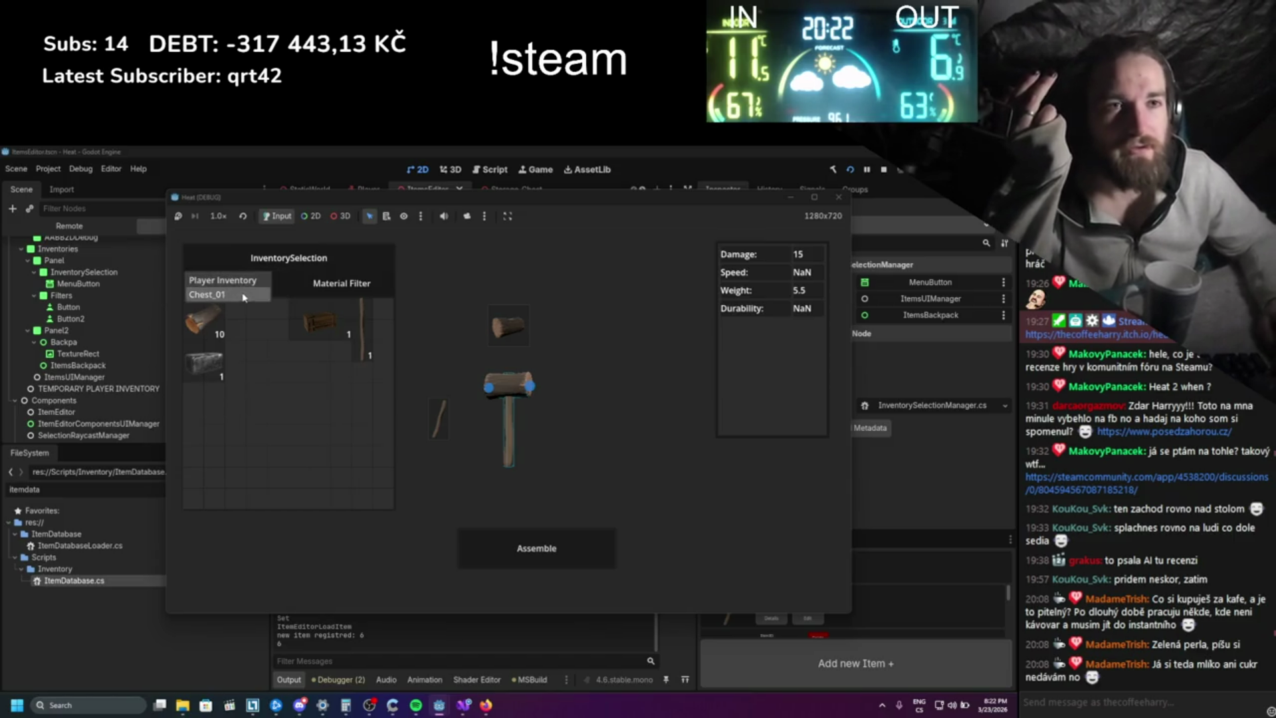
{"action": "left_click", "coordinate": [245, 295]}
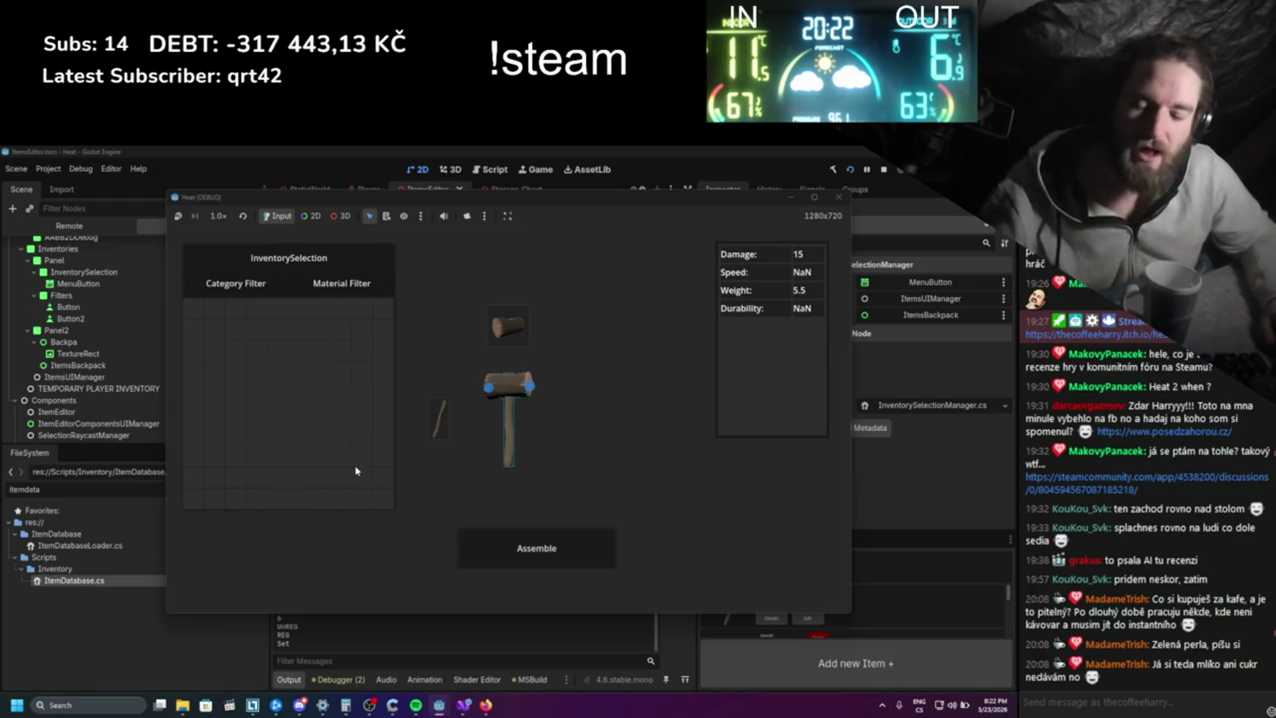
{"action": "key", "text": "Escape"}
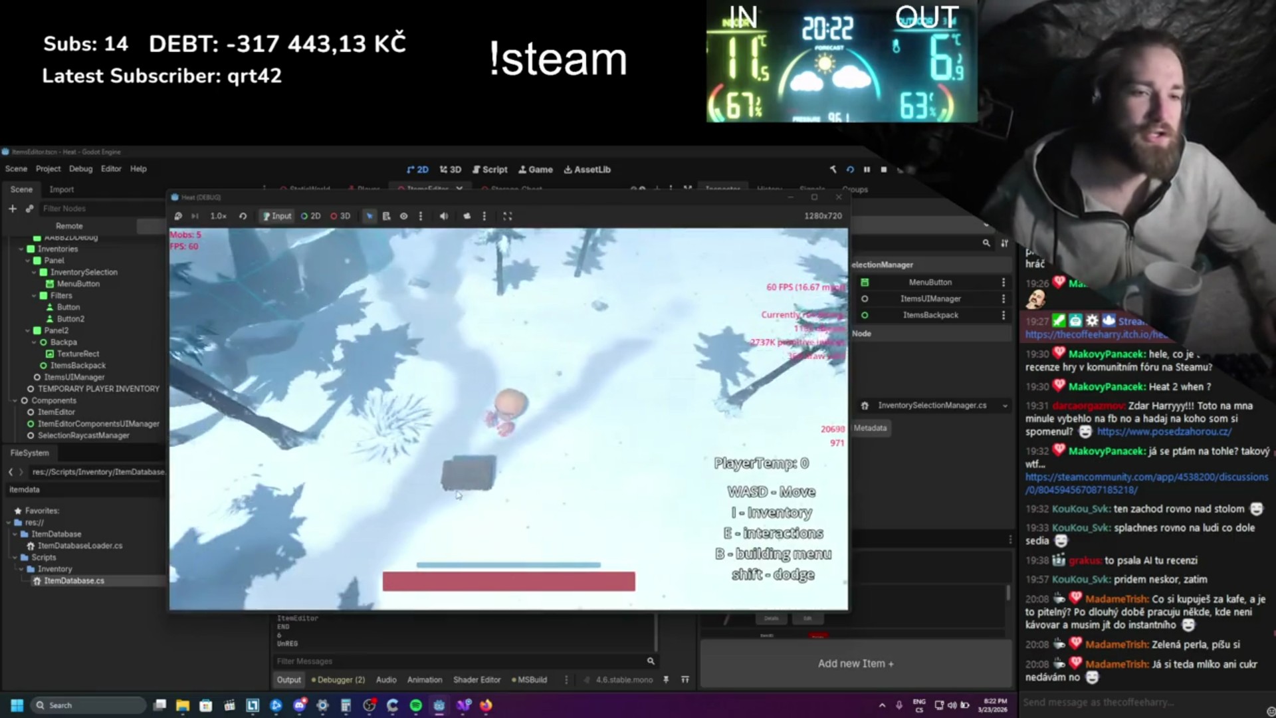
{"action": "key", "text": "i"}
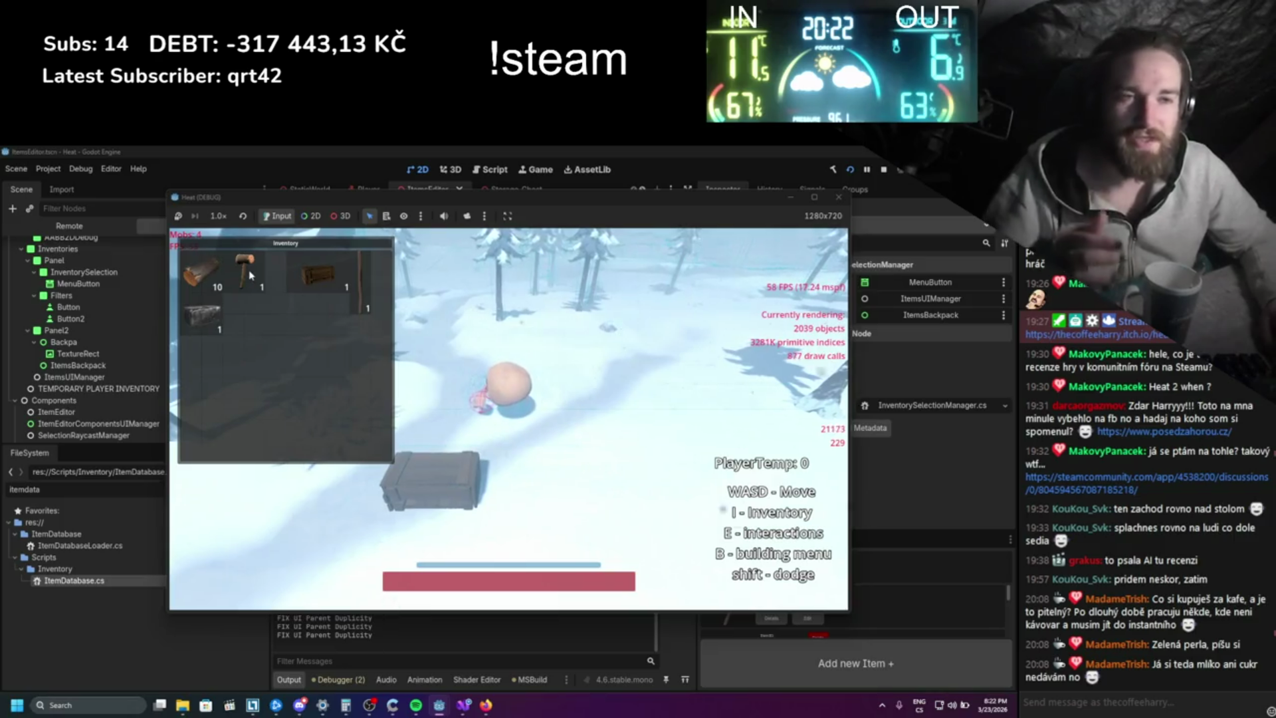
{"action": "key", "text": "i"}
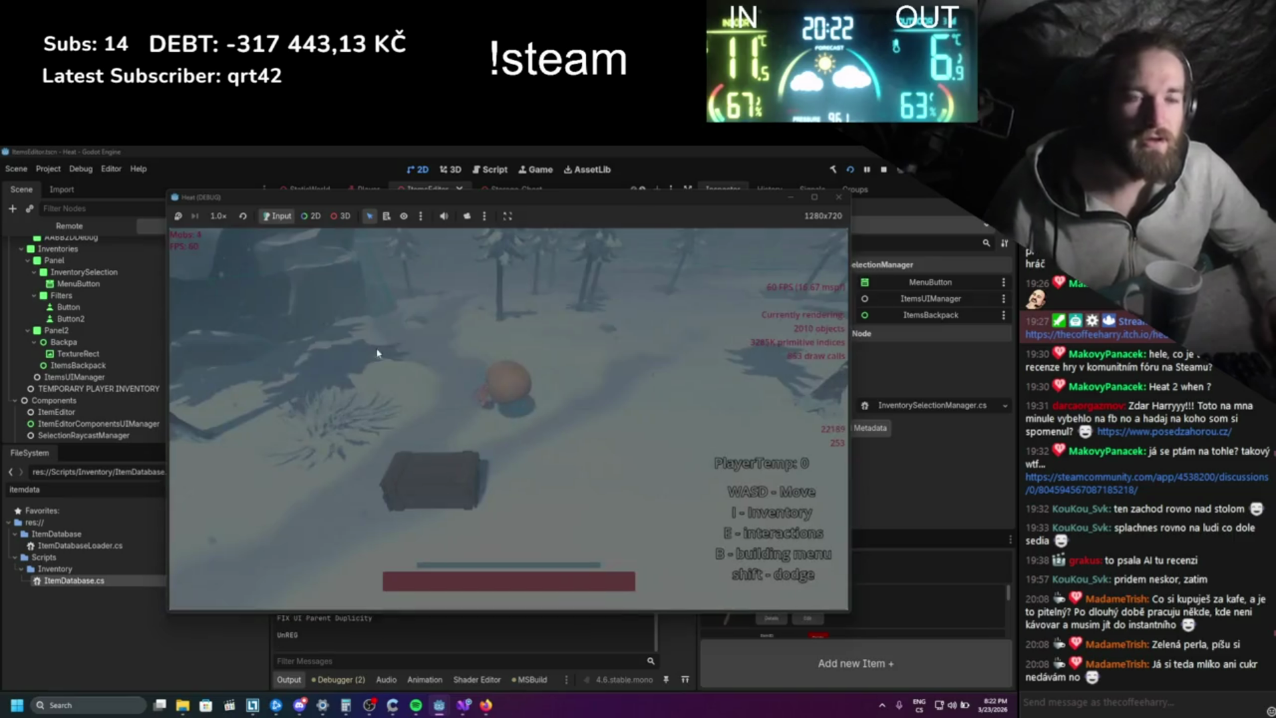
- Reopen the inventory, open and leave the hammer's item editor, then quit the game
{"action": "key", "text": "i"}
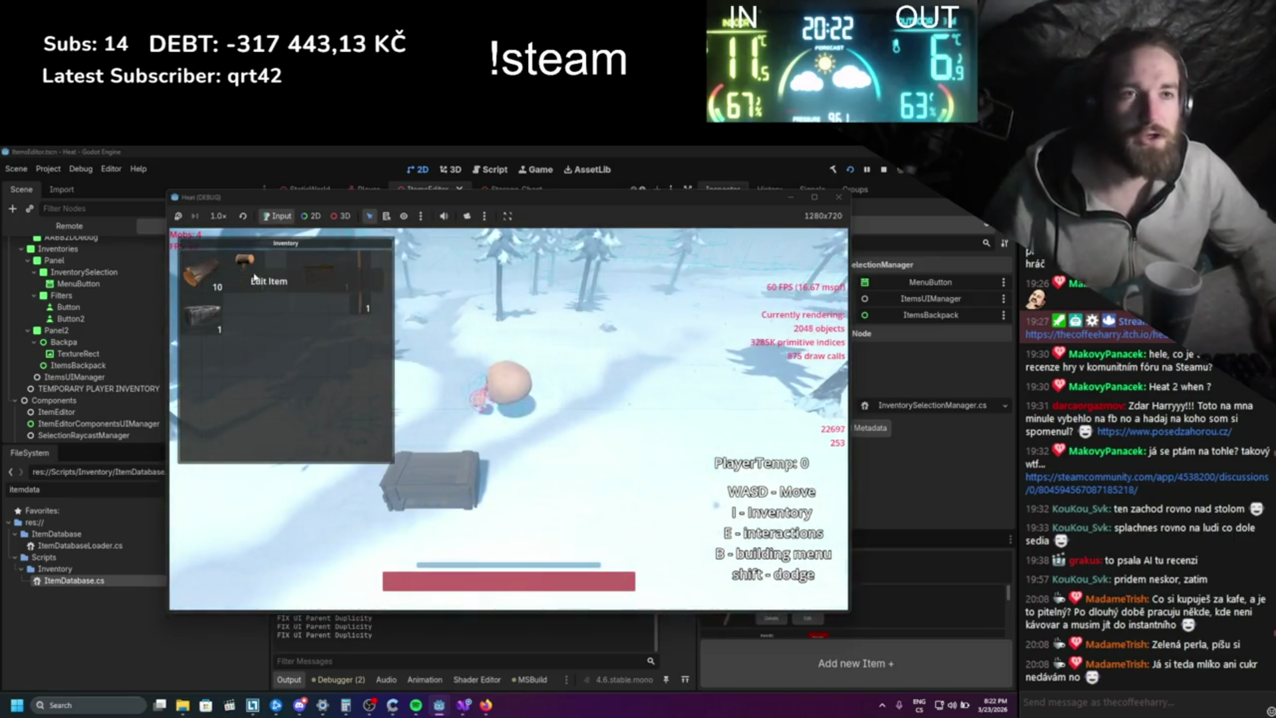
{"action": "left_click", "coordinate": [239, 267]}
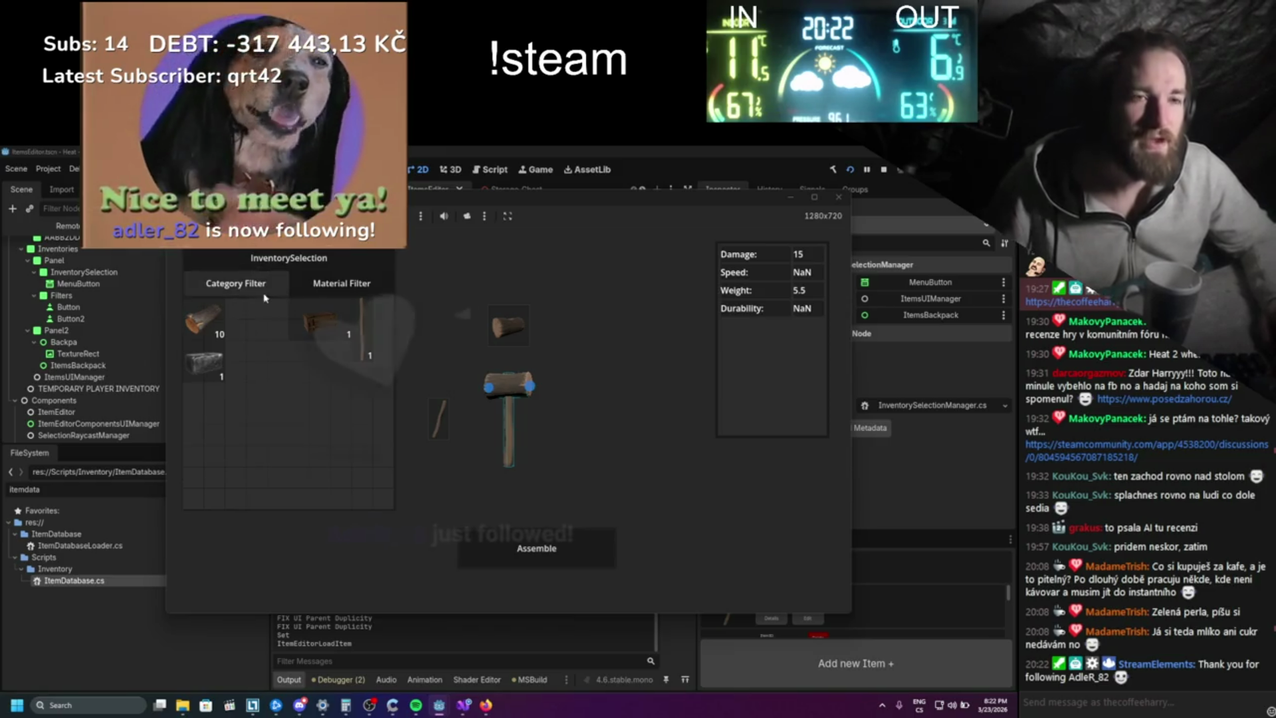
{"action": "left_click", "coordinate": [356, 402]}
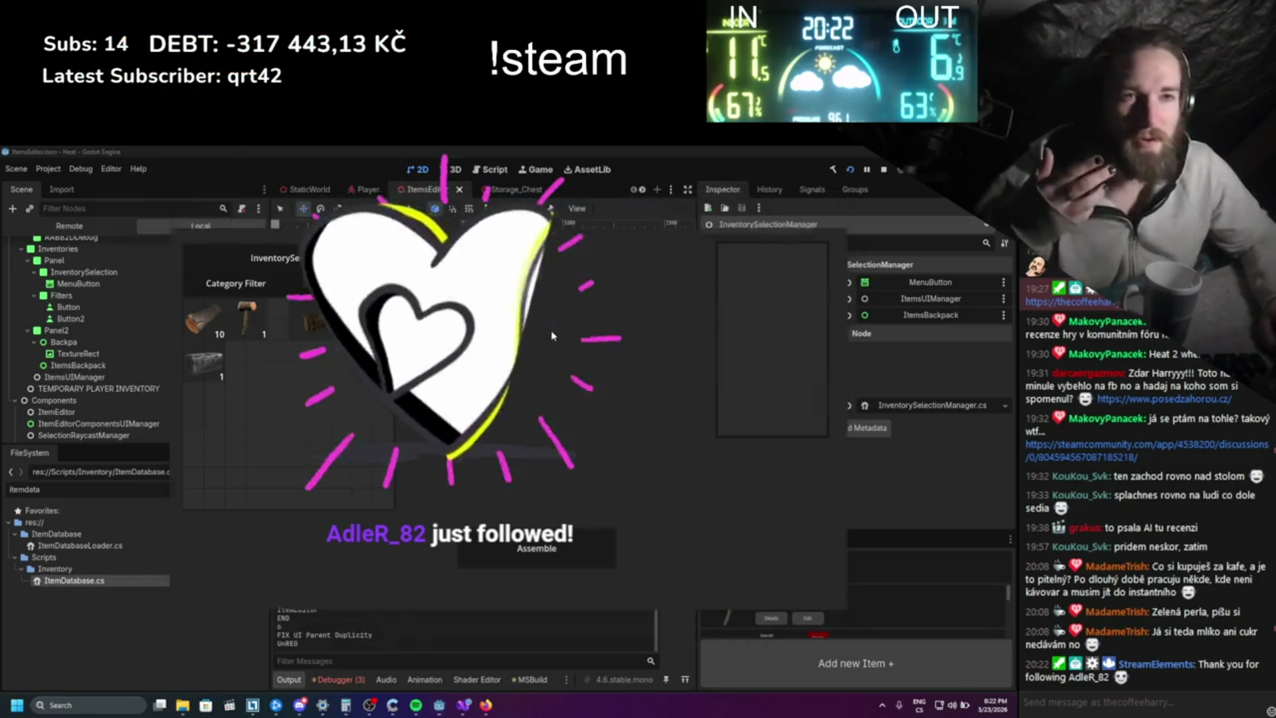
{"action": "left_click", "coordinate": [838, 197]}
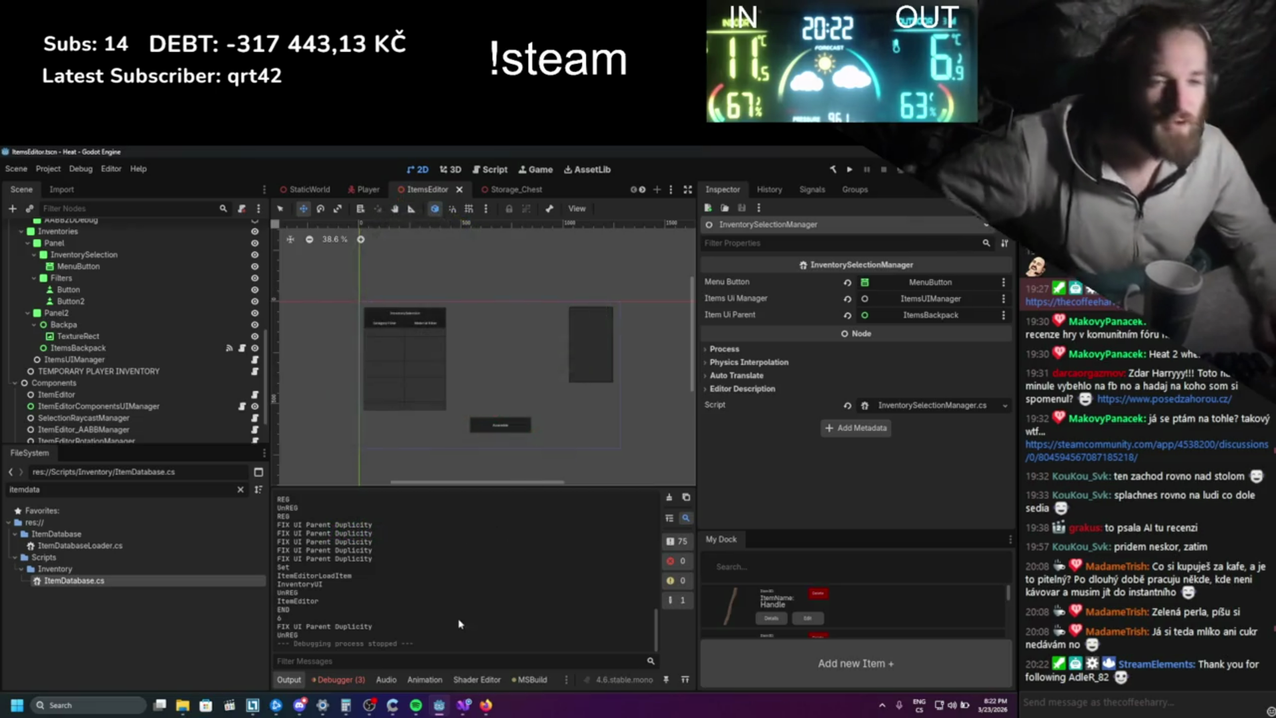
- Clear the logged errors in Godot's debugger, then return to the Visual Studio code
{"action": "left_click", "coordinate": [359, 680]}
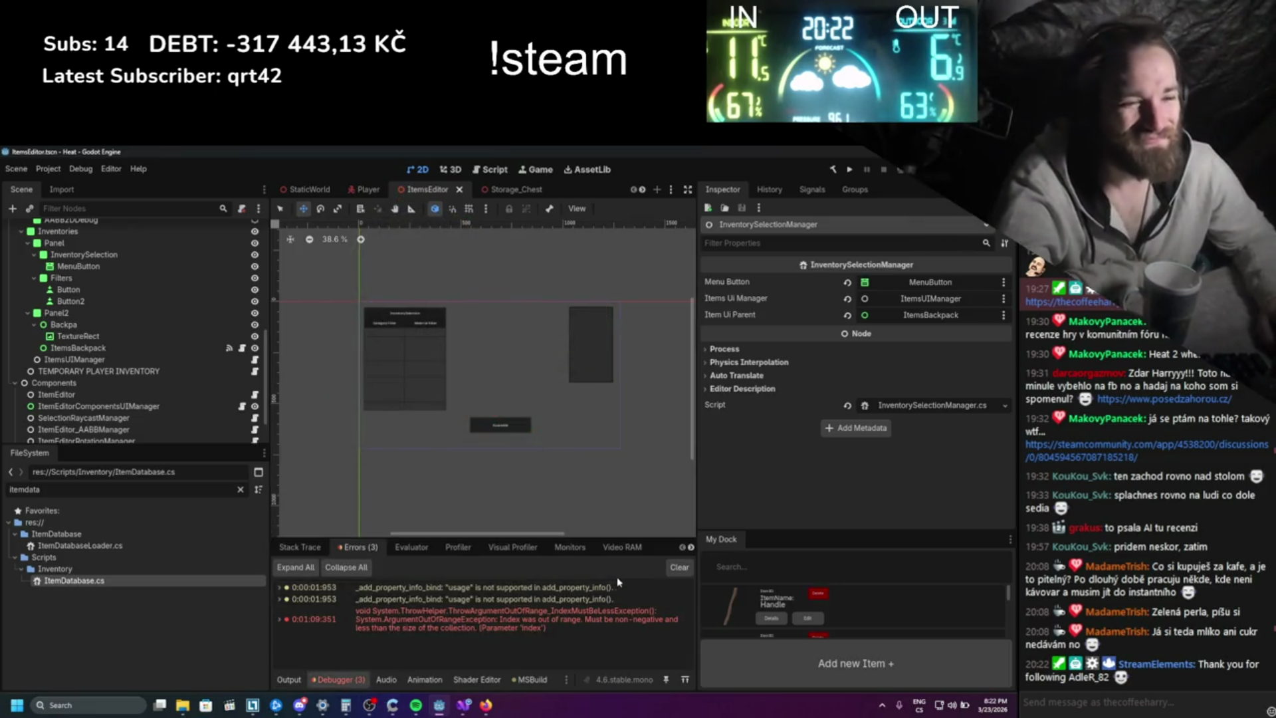
{"action": "left_click", "coordinate": [679, 569]}
{"action": "scroll", "coordinate": [470, 352], "scroll_direction": "down", "scroll_amount": 1}
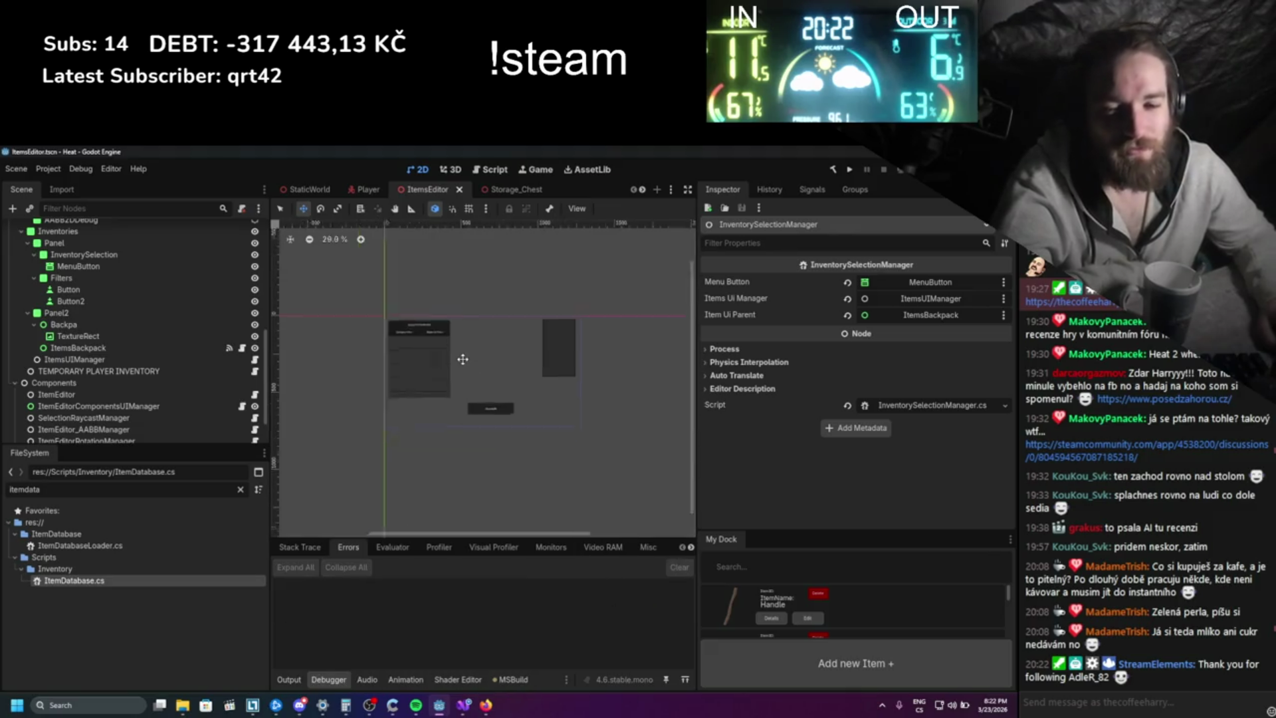
{"action": "scroll", "coordinate": [470, 348], "scroll_direction": "up", "scroll_amount": 1}
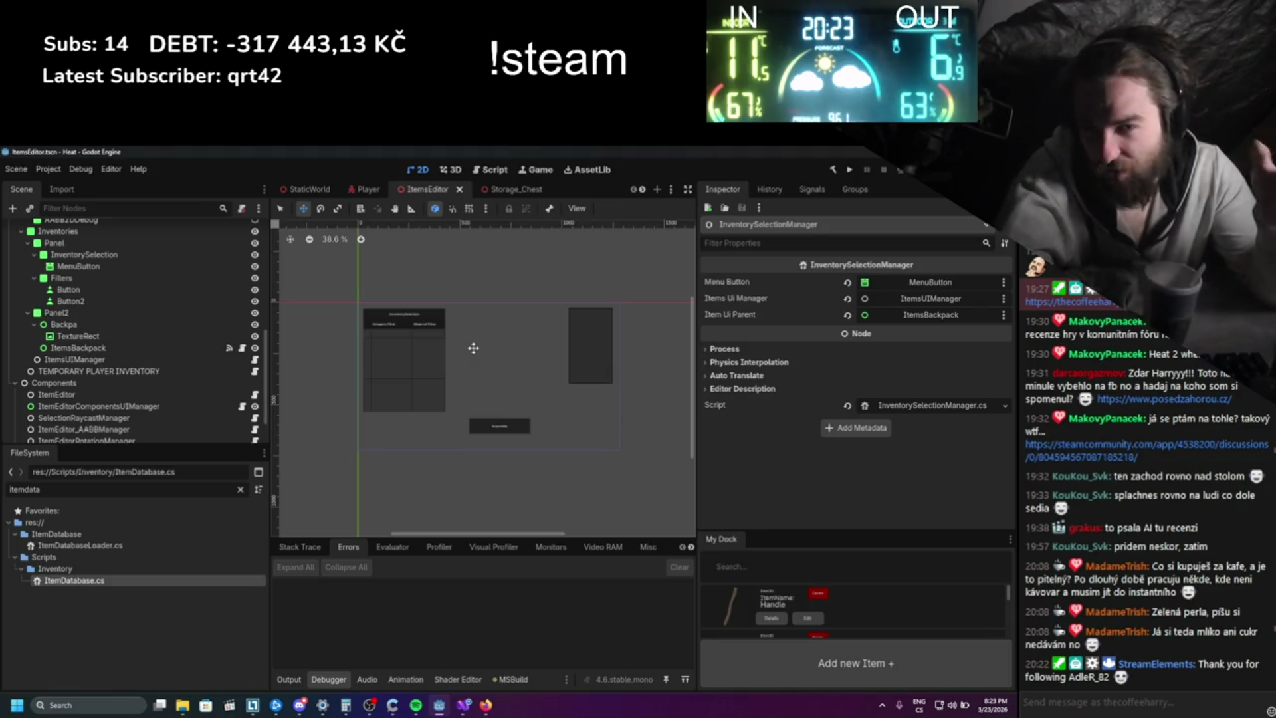
{"action": "key", "text": "alt+Tab"}
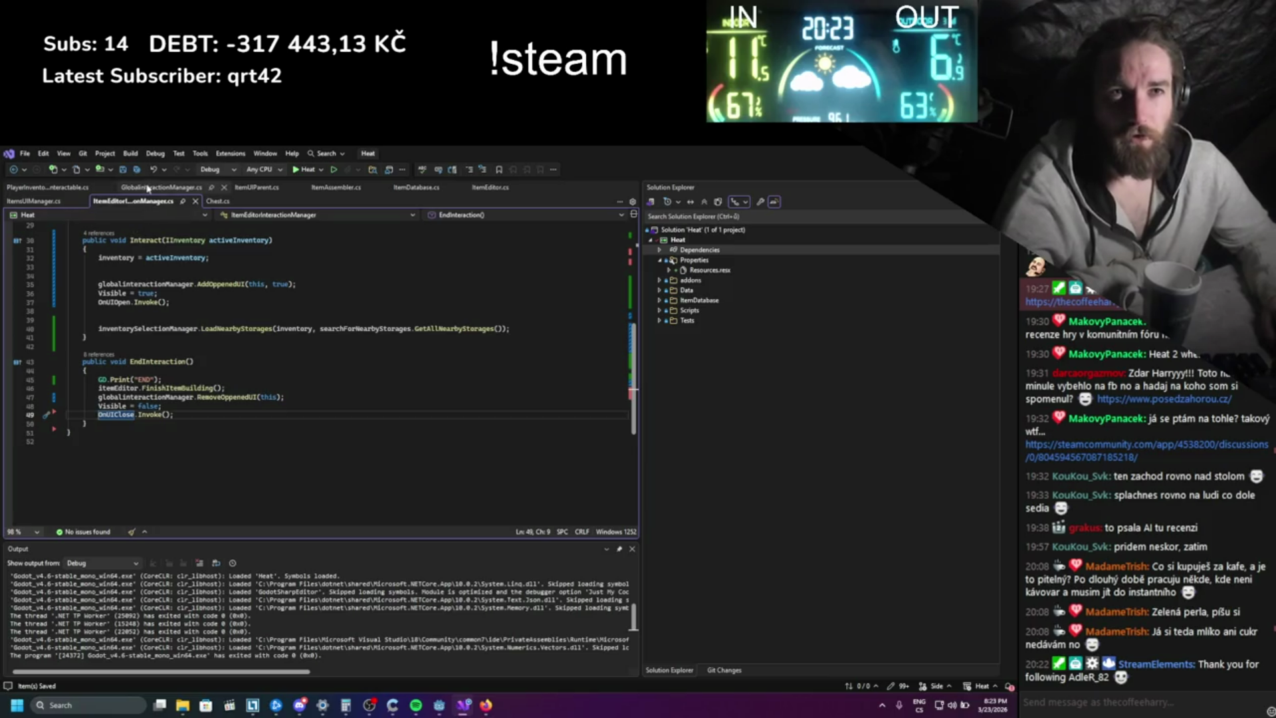
- Open GlobalInteractionManager.cs and make room for a new method after _EnterTree
{"action": "left_click", "coordinate": [162, 186]}
{"action": "scroll", "coordinate": [240, 278], "scroll_direction": "down", "scroll_amount": 3}
{"action": "scroll", "coordinate": [59, 313], "scroll_direction": "down", "scroll_amount": 1}
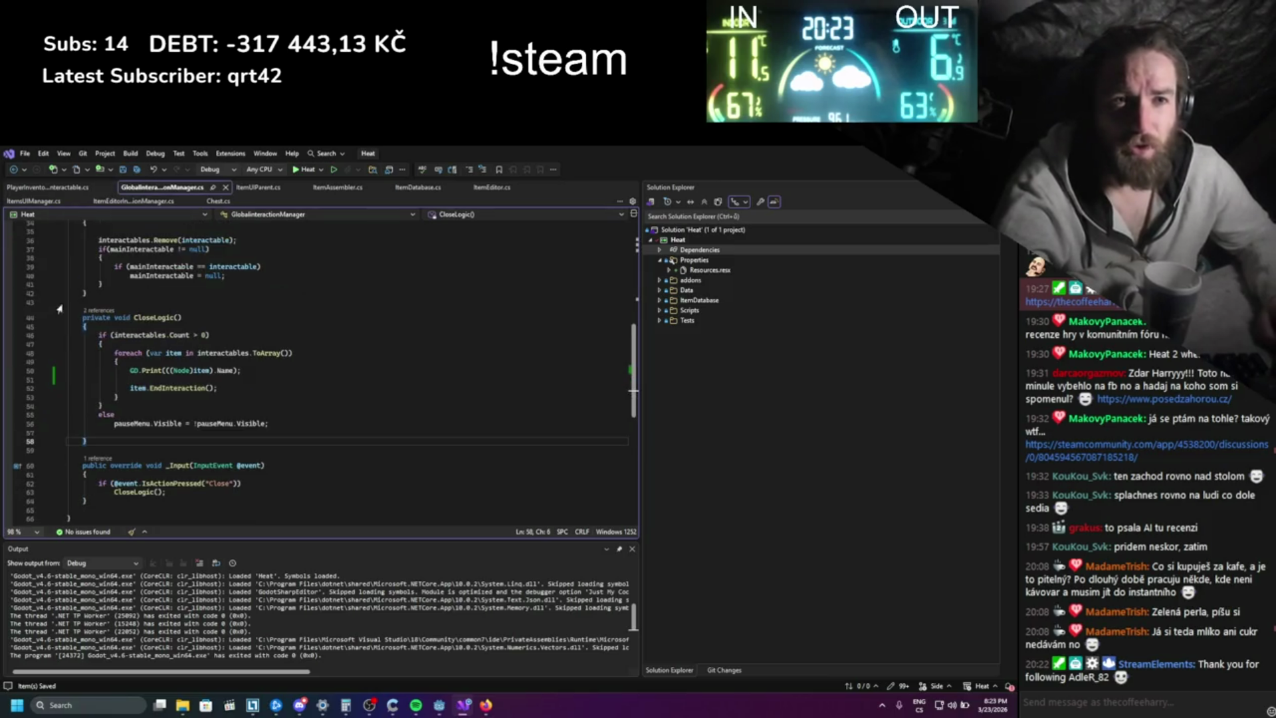
{"action": "scroll", "coordinate": [127, 333], "scroll_direction": "up", "scroll_amount": 8}
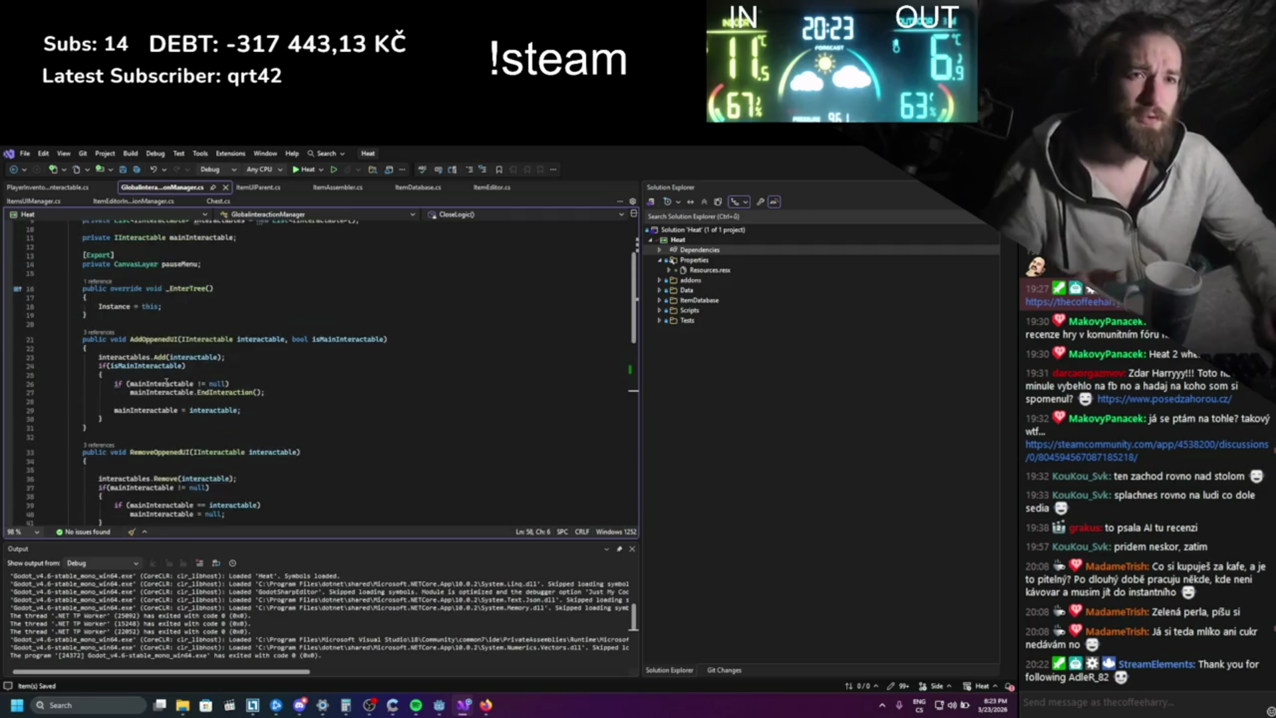
{"action": "left_click", "coordinate": [144, 327]}
{"action": "key", "text": "Return"}
{"action": "key", "text": "Return"}
{"action": "key", "text": "Up"}
- Write 'public void ForceCloseAll() { CloseLogic(); }', completing CloseLogic via IntelliSense
{"action": "type", "text": "pu"}
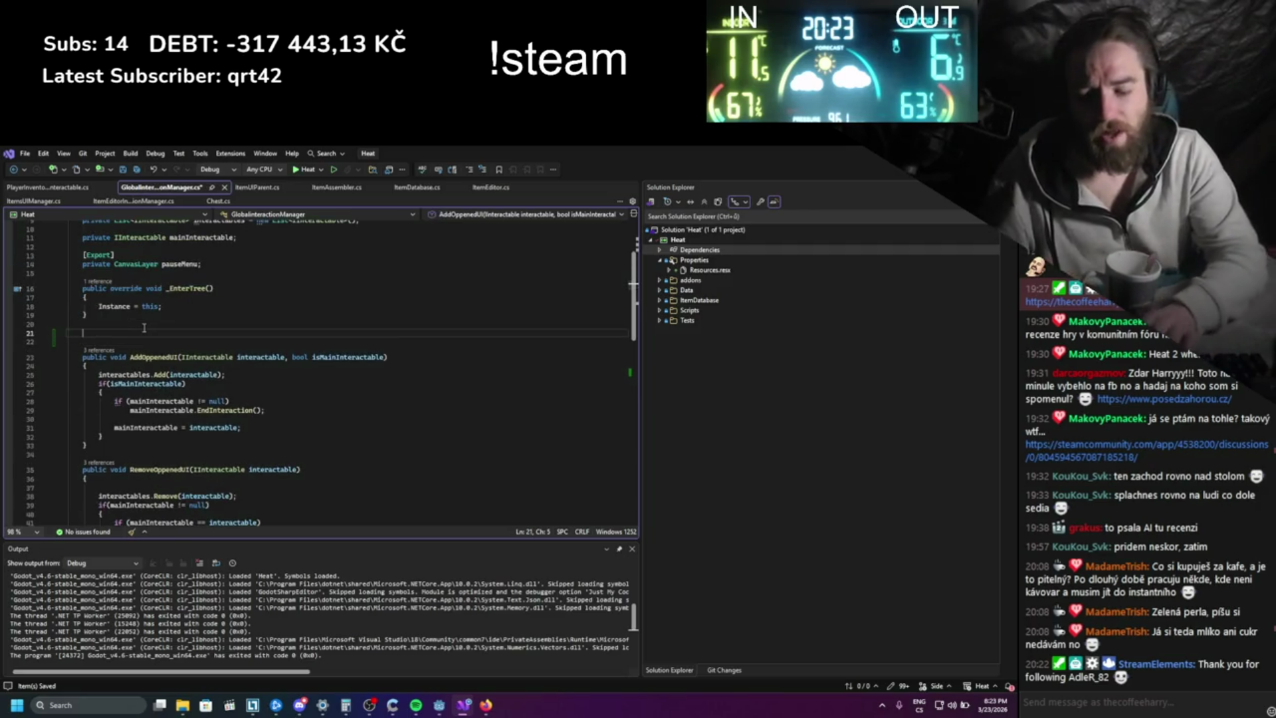
{"action": "type", "text": "blic void"}
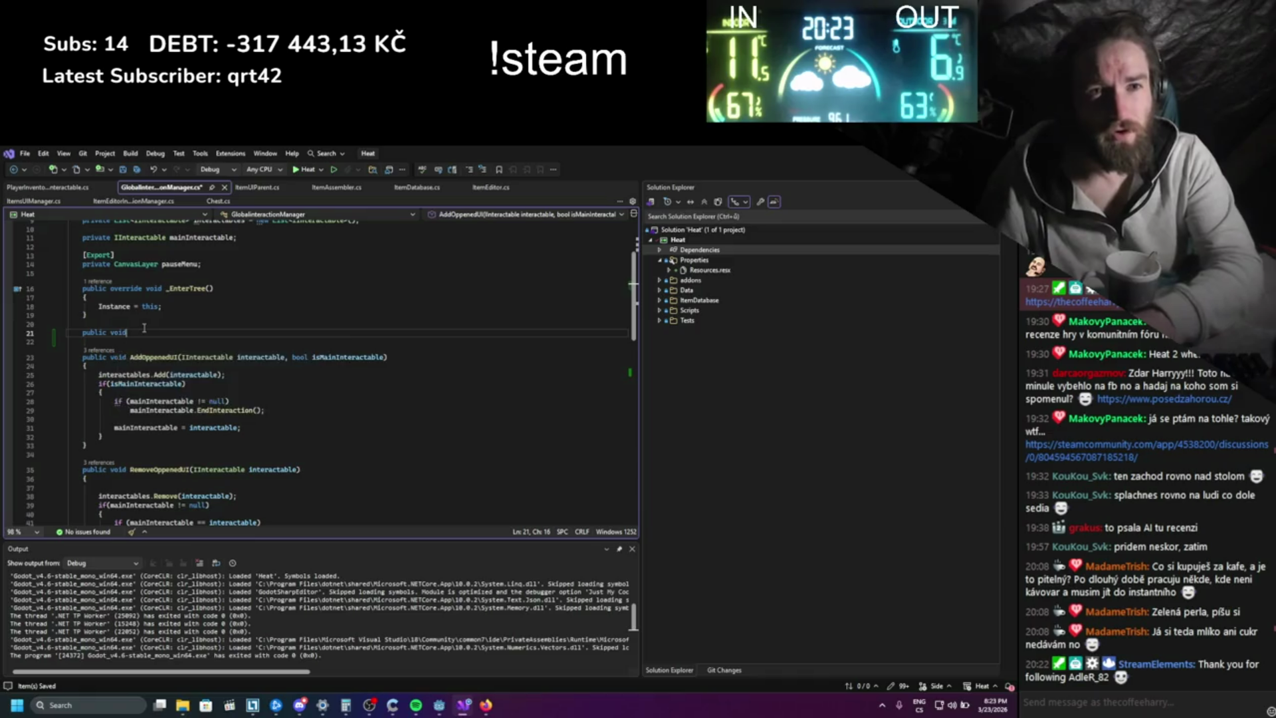
{"action": "type", "text": " ForceCloseAs"}
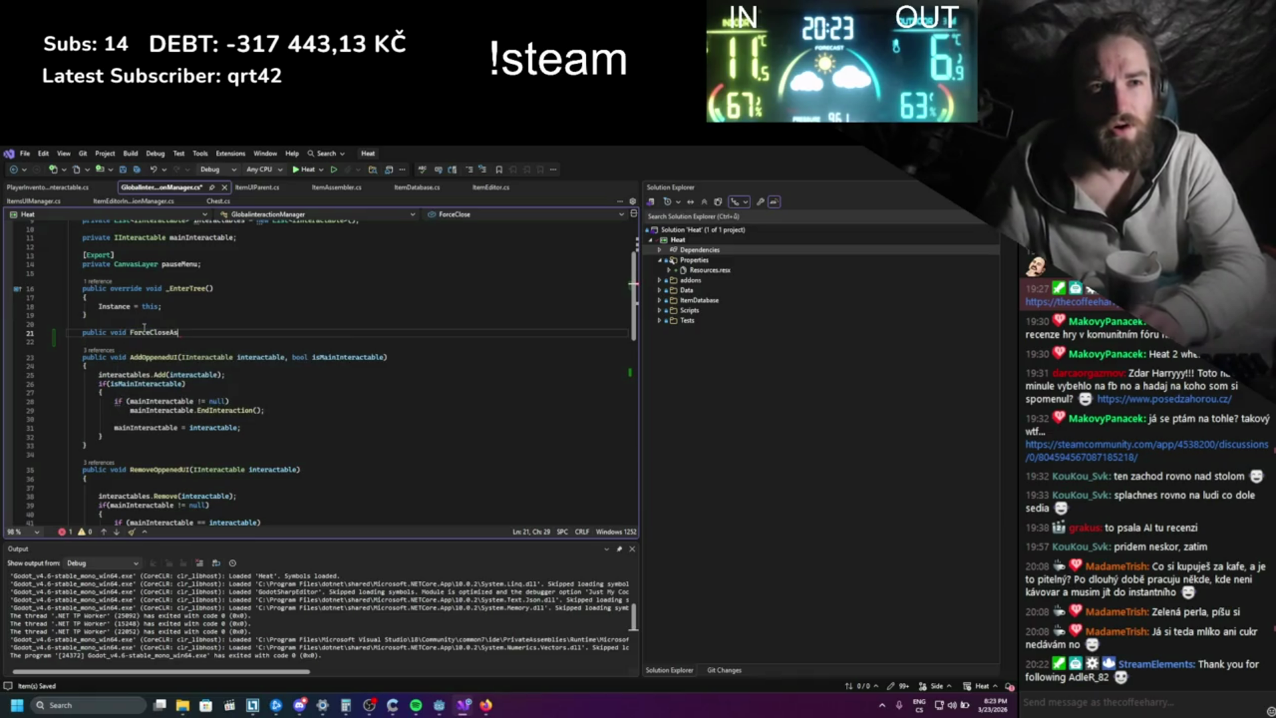
{"action": "key", "text": "BackSpace"}
{"action": "type", "text": "ll("}
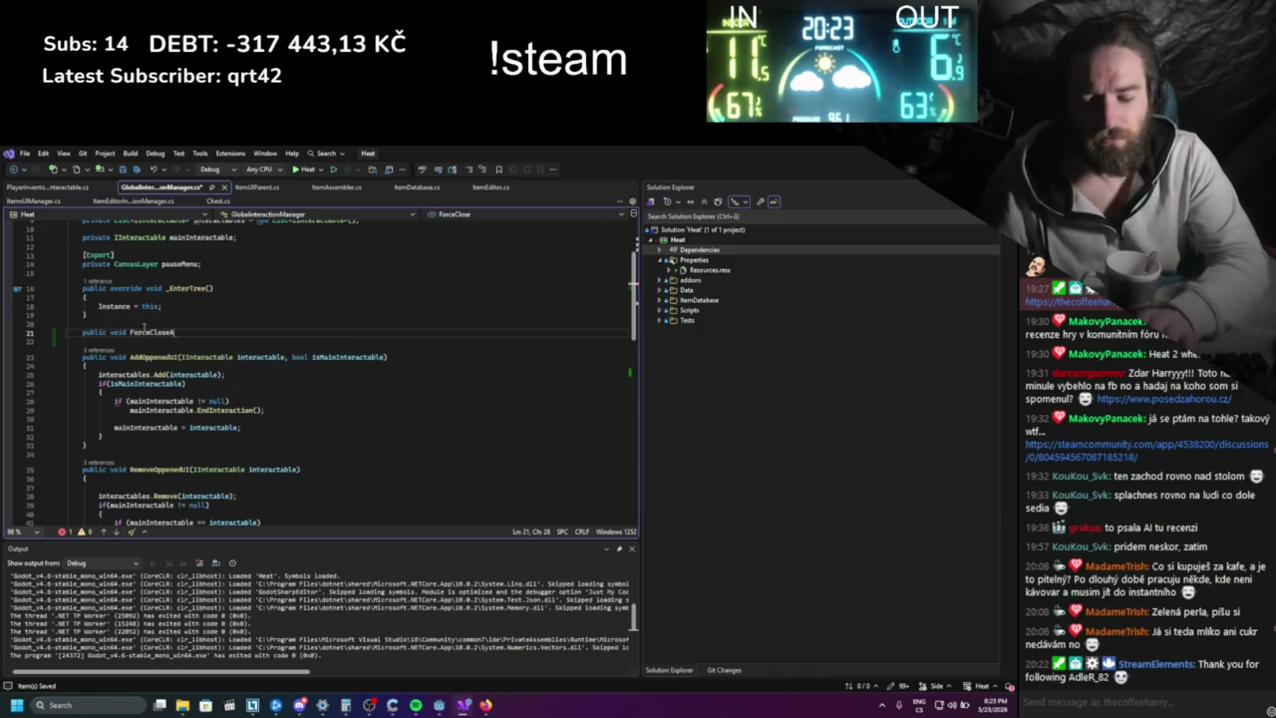
{"action": "type", "text": ")"}
{"action": "key", "text": "Return"}
{"action": "type", "text": "{"}
{"action": "key", "text": "Return"}
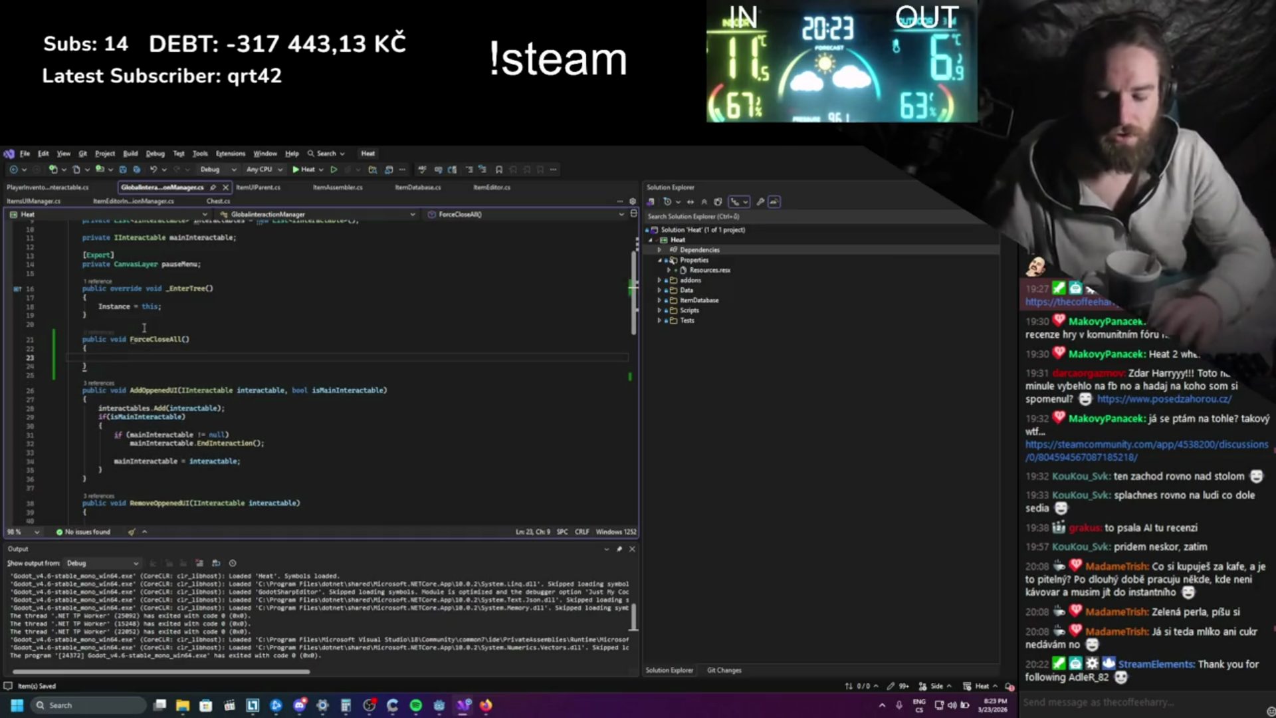
{"action": "type", "text": "close"}
{"action": "key", "text": "Tab"}
{"action": "type", "text": "();"}
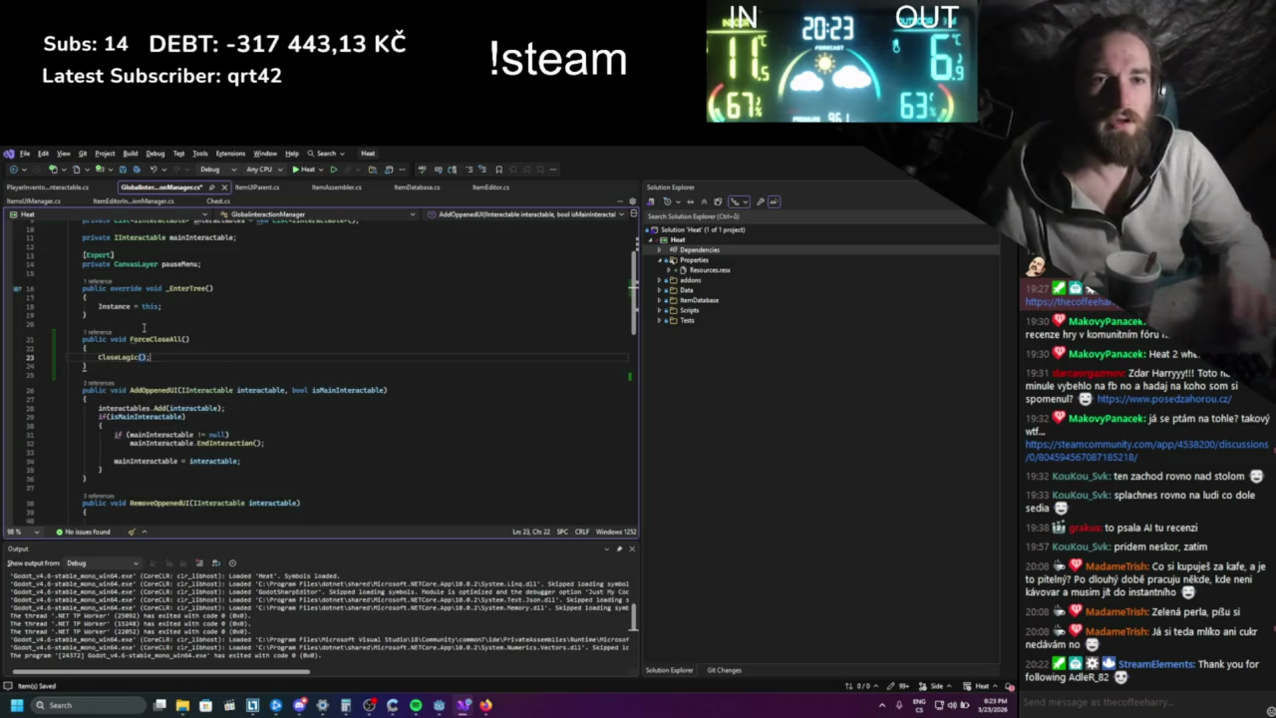
- Select the new ForceCloseAll method and scroll through the file to review it
{"action": "left_click_drag", "start_coordinate": [166, 408], "coordinate": [130, 310]}
{"action": "scroll", "coordinate": [131, 309], "scroll_direction": "down", "scroll_amount": 12}
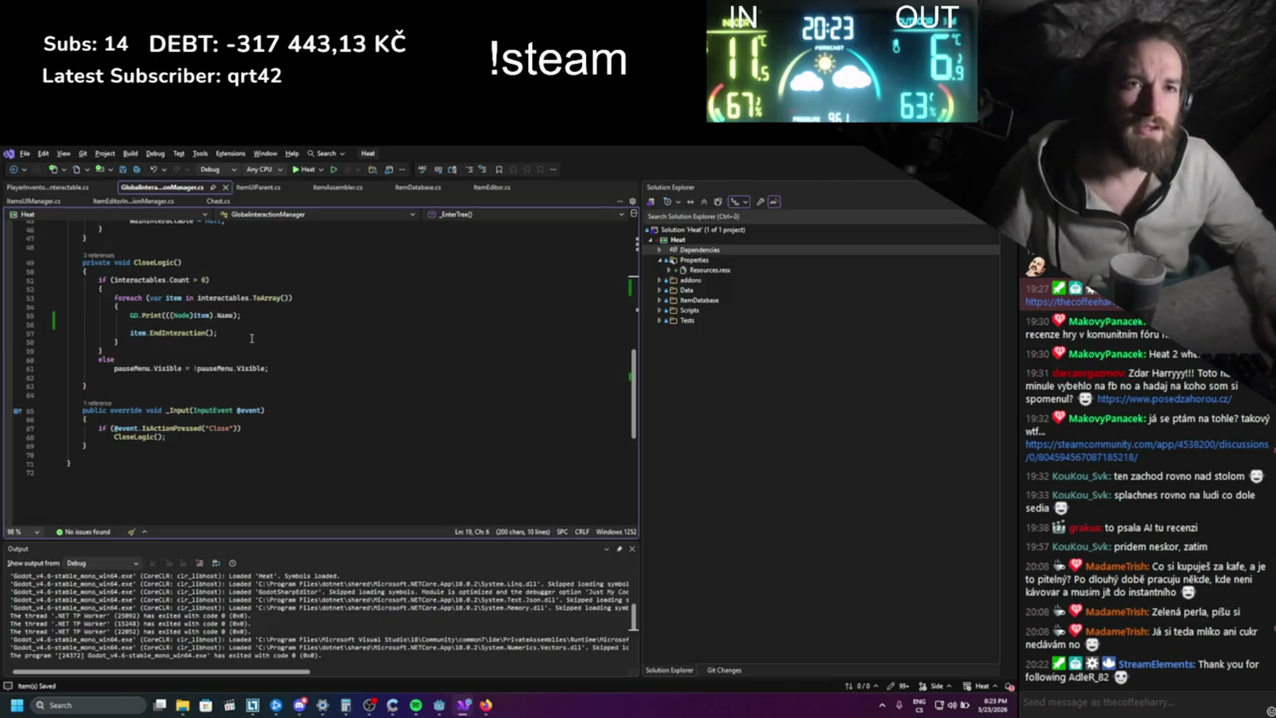
{"action": "scroll", "coordinate": [252, 338], "scroll_direction": "up", "scroll_amount": 2}
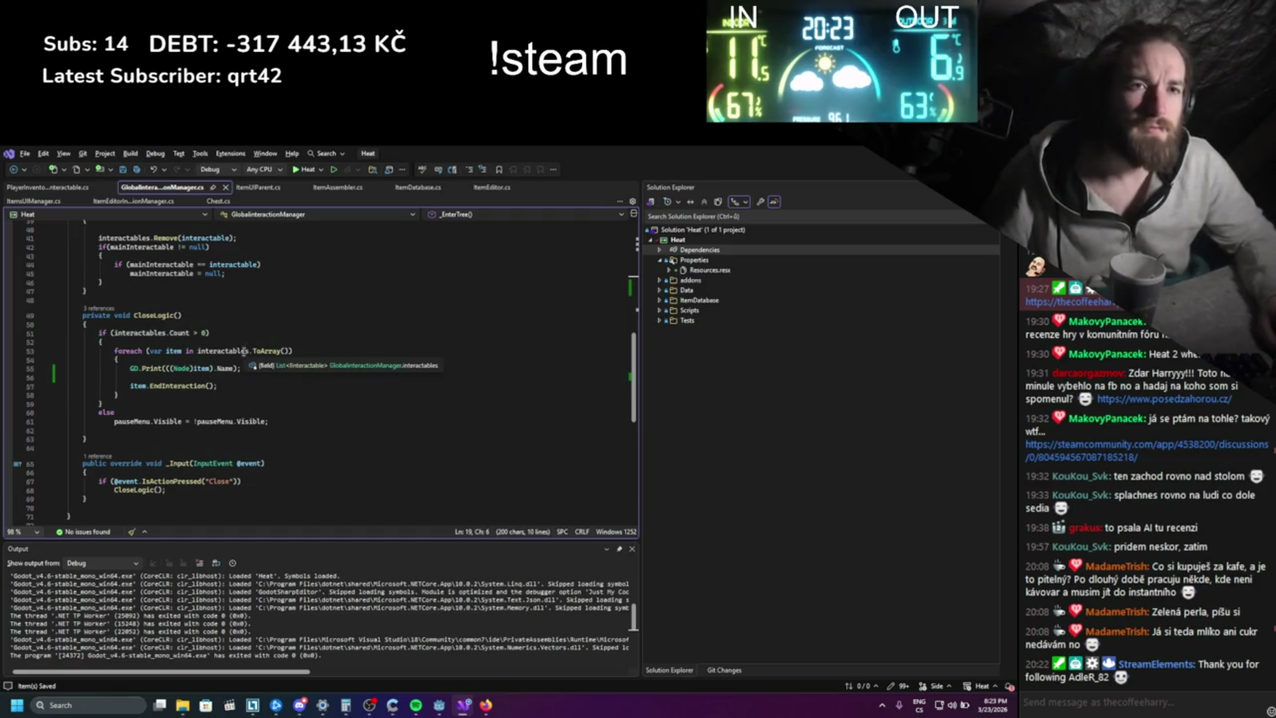
{"action": "scroll", "coordinate": [243, 350], "scroll_direction": "up", "scroll_amount": 5}
{"action": "scroll", "coordinate": [164, 522], "scroll_direction": "up", "scroll_amount": 1}
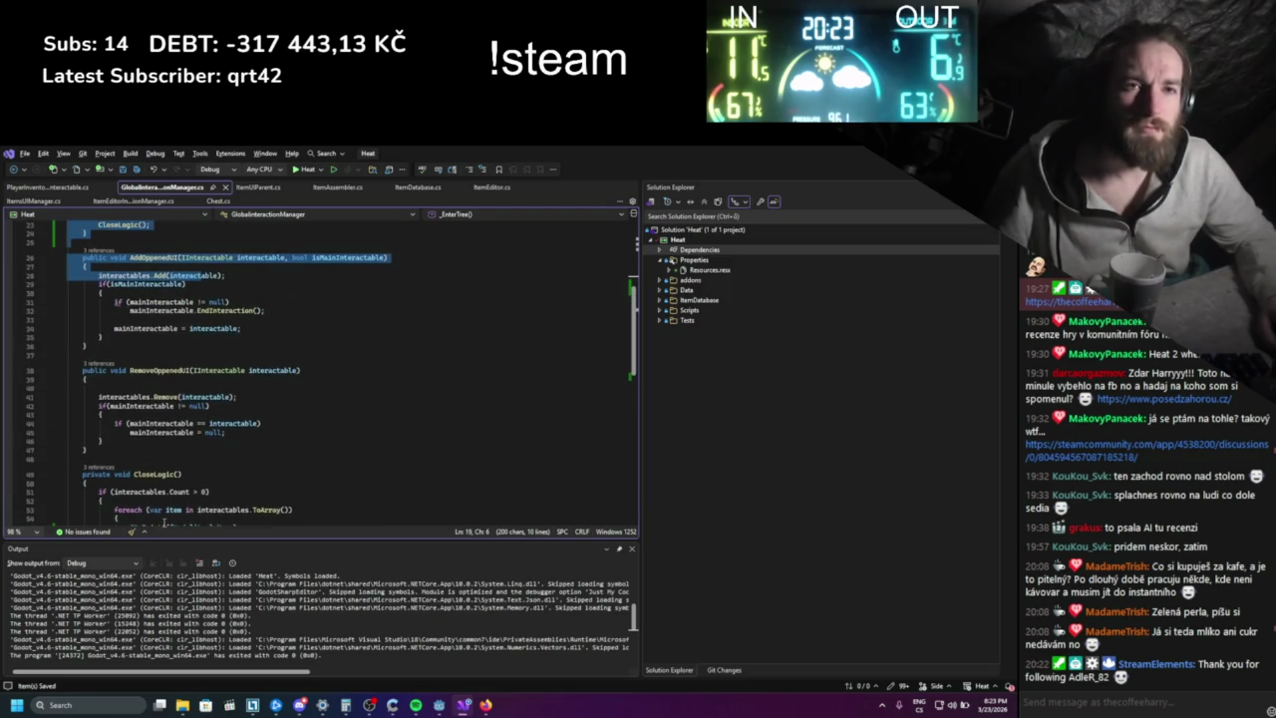
{"action": "scroll", "coordinate": [164, 522], "scroll_direction": "up", "scroll_amount": 4}
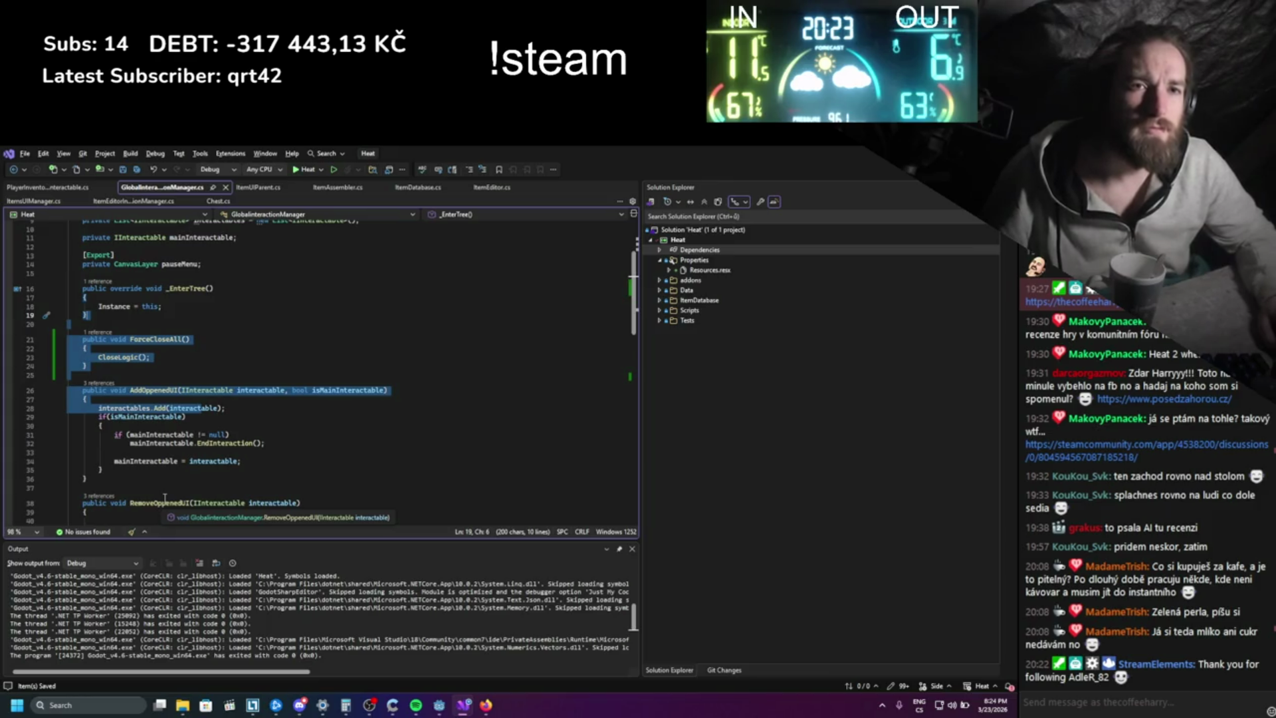
{"action": "scroll", "coordinate": [228, 454], "scroll_direction": "down", "scroll_amount": 12}
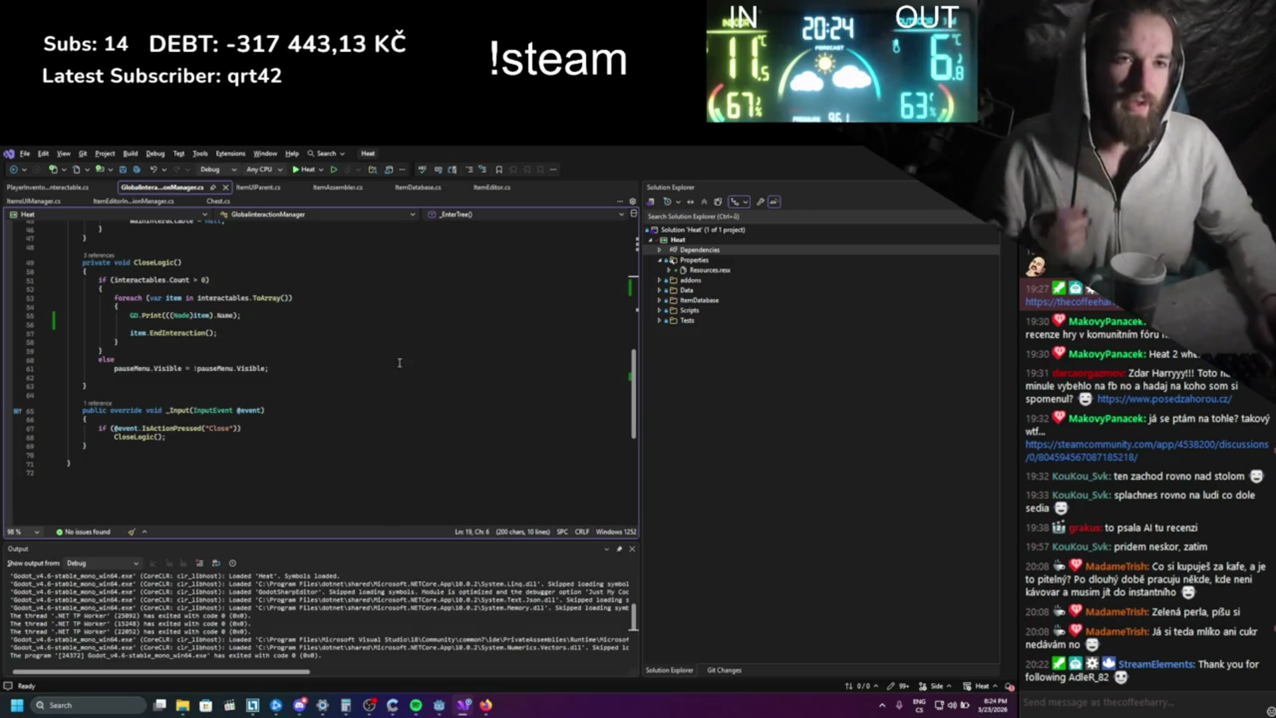
{"action": "scroll", "coordinate": [374, 358], "scroll_direction": "up", "scroll_amount": 3}
- Insert blank lines below CloseLogic, above _Input, for a new method
{"action": "left_click_drag", "start_coordinate": [289, 405], "coordinate": [315, 381]}
{"action": "left_click", "coordinate": [316, 380]}
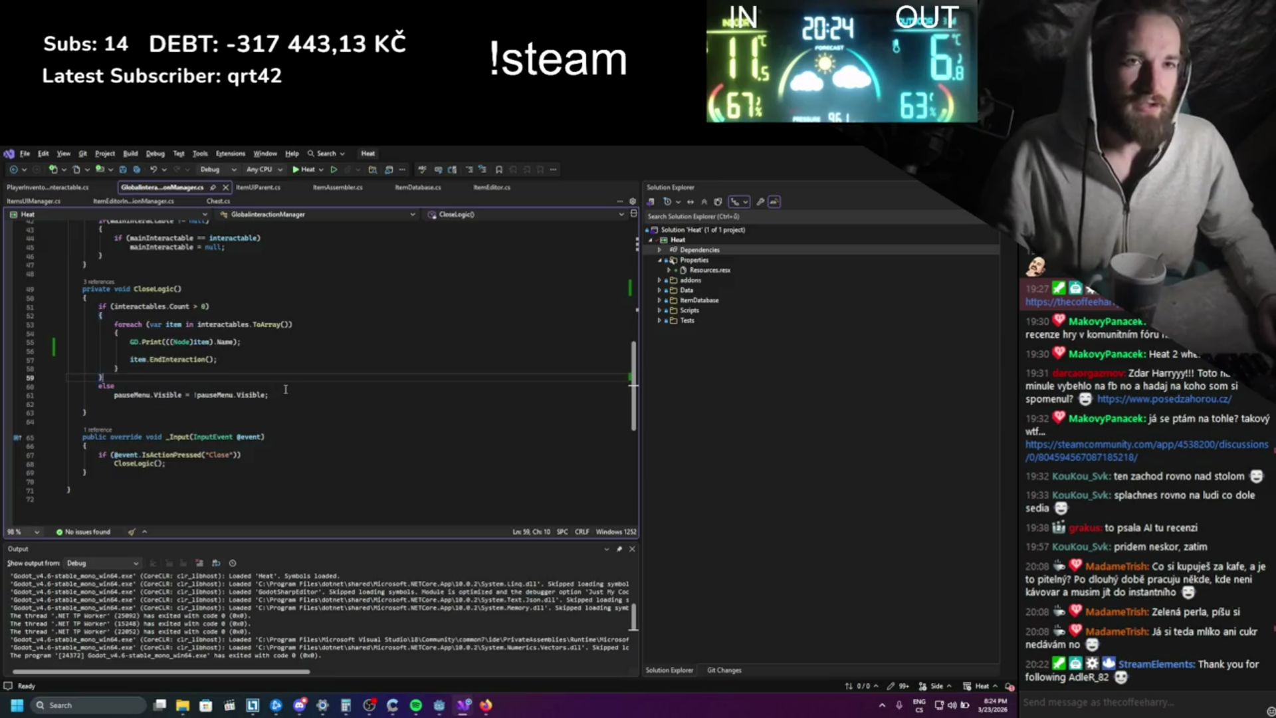
{"action": "scroll", "coordinate": [214, 339], "scroll_direction": "up", "scroll_amount": 1}
{"action": "left_click", "coordinate": [101, 341]}
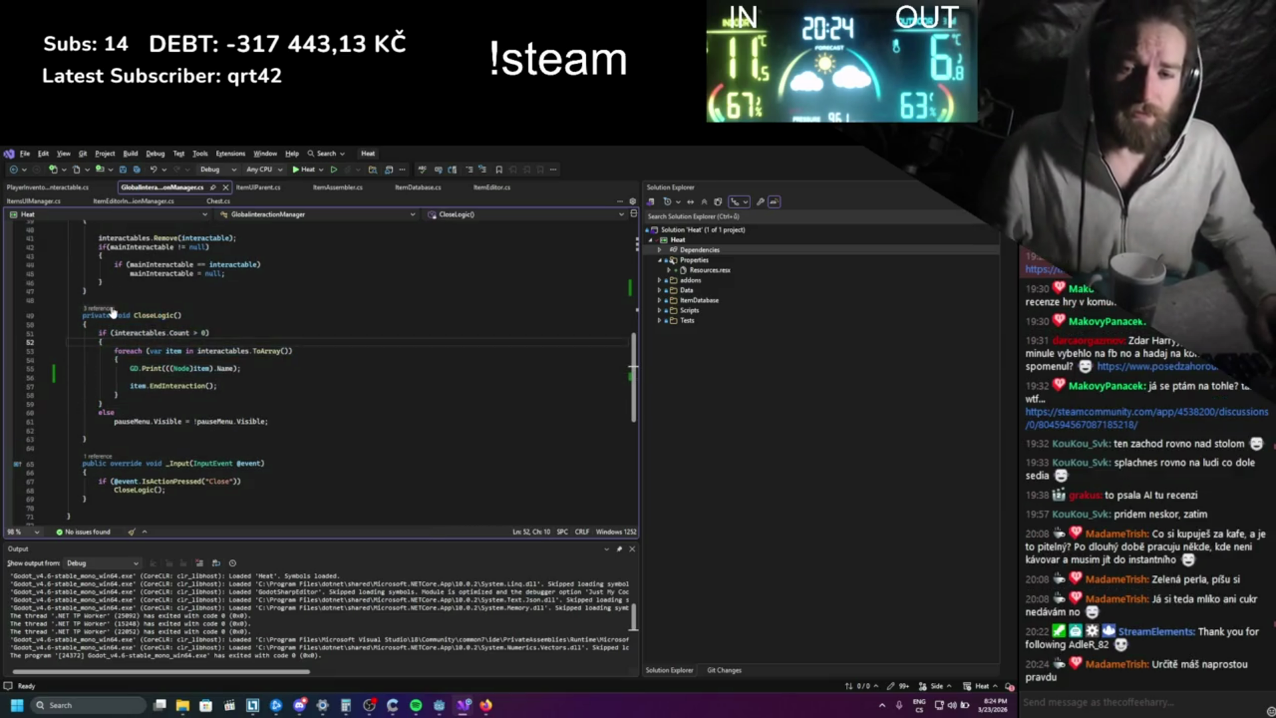
{"action": "left_click", "coordinate": [101, 448]}
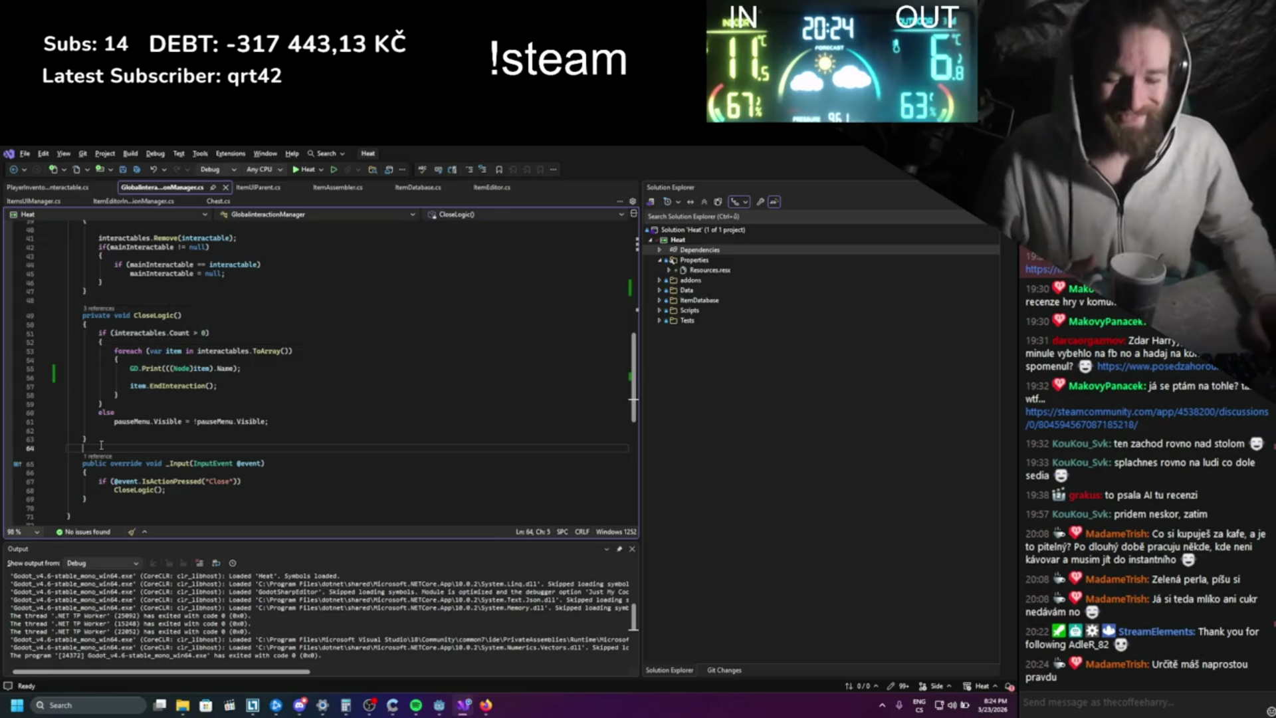
{"action": "key", "text": "Return"}
{"action": "key", "text": "Return"}
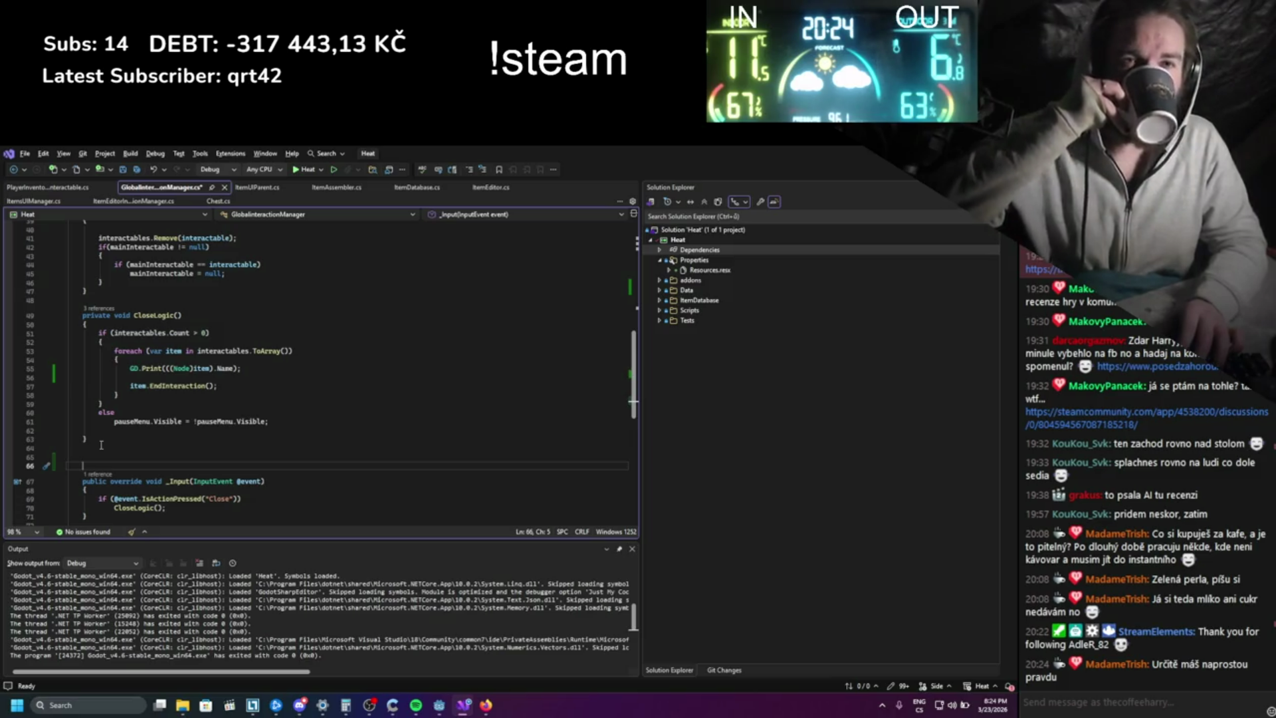
{"action": "key", "text": "Return"}
{"action": "key", "text": "Return"}
{"action": "key", "text": "Up"}
{"action": "key", "text": "Up"}
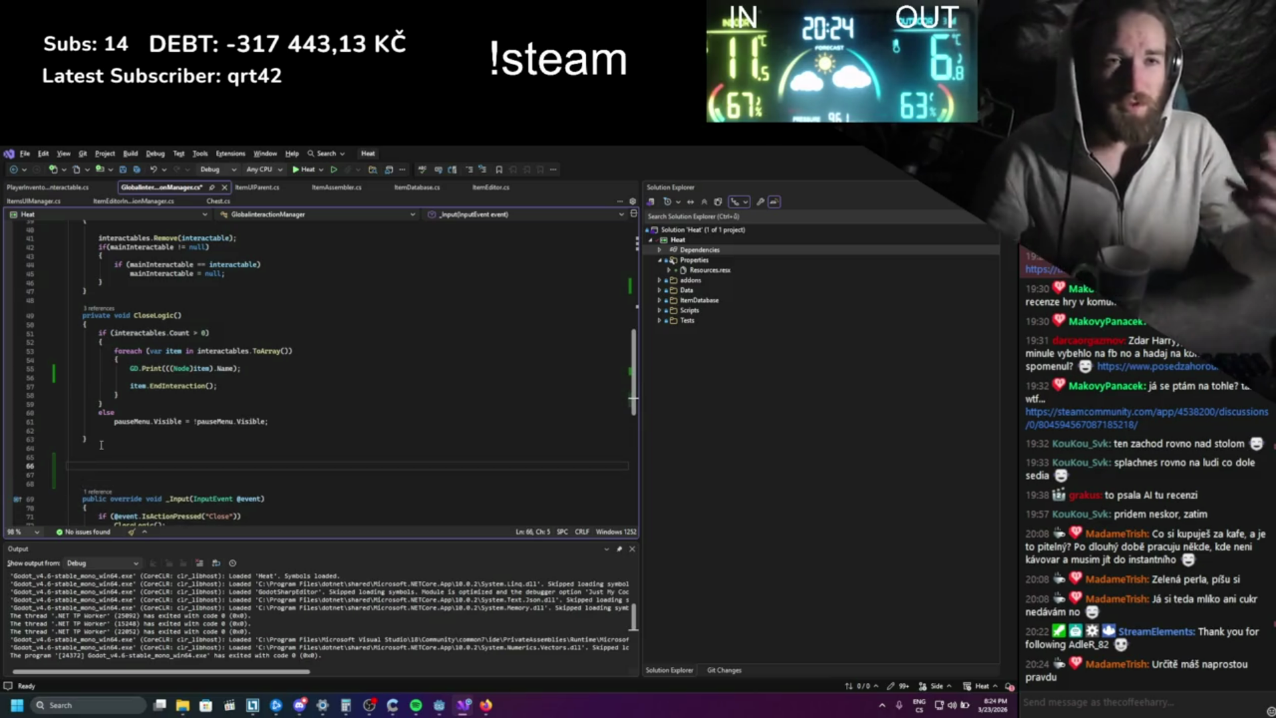
- Declare 'private void OpenCloseMenu()' with an opening brace and save the file
{"action": "type", "text": "pr"}
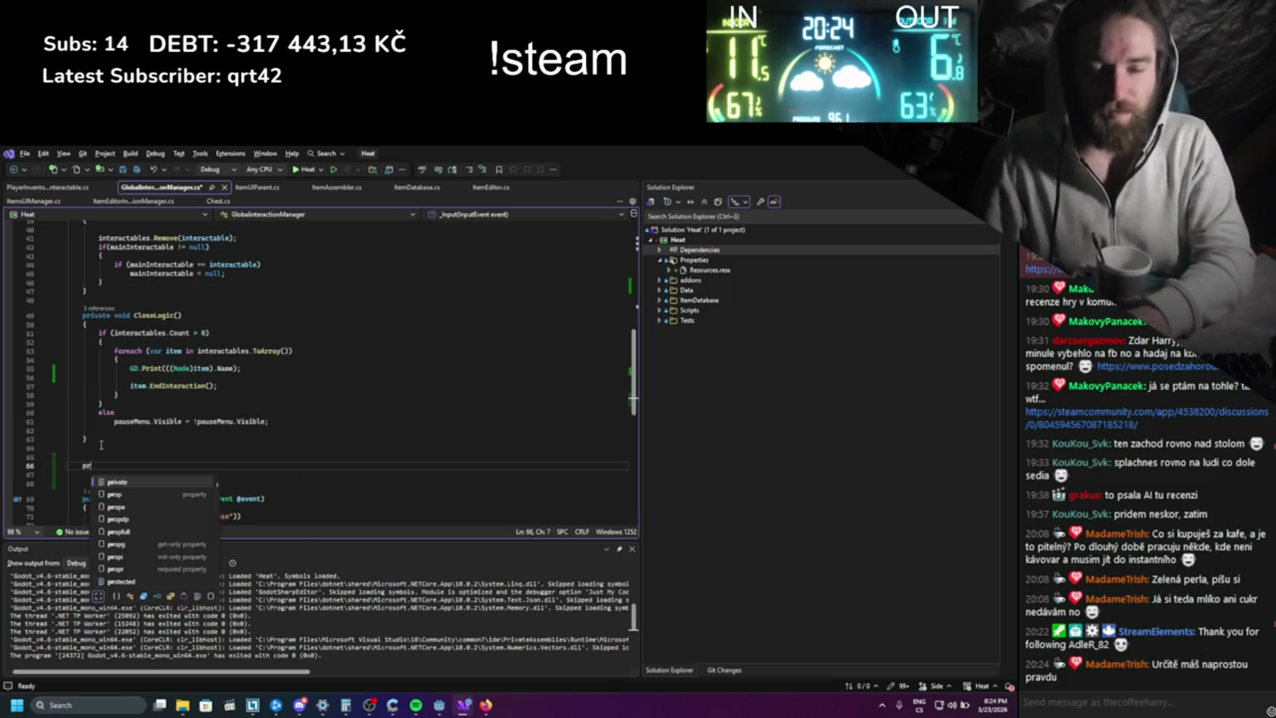
{"action": "type", "text": "ivate void OpenCloseMenu"}
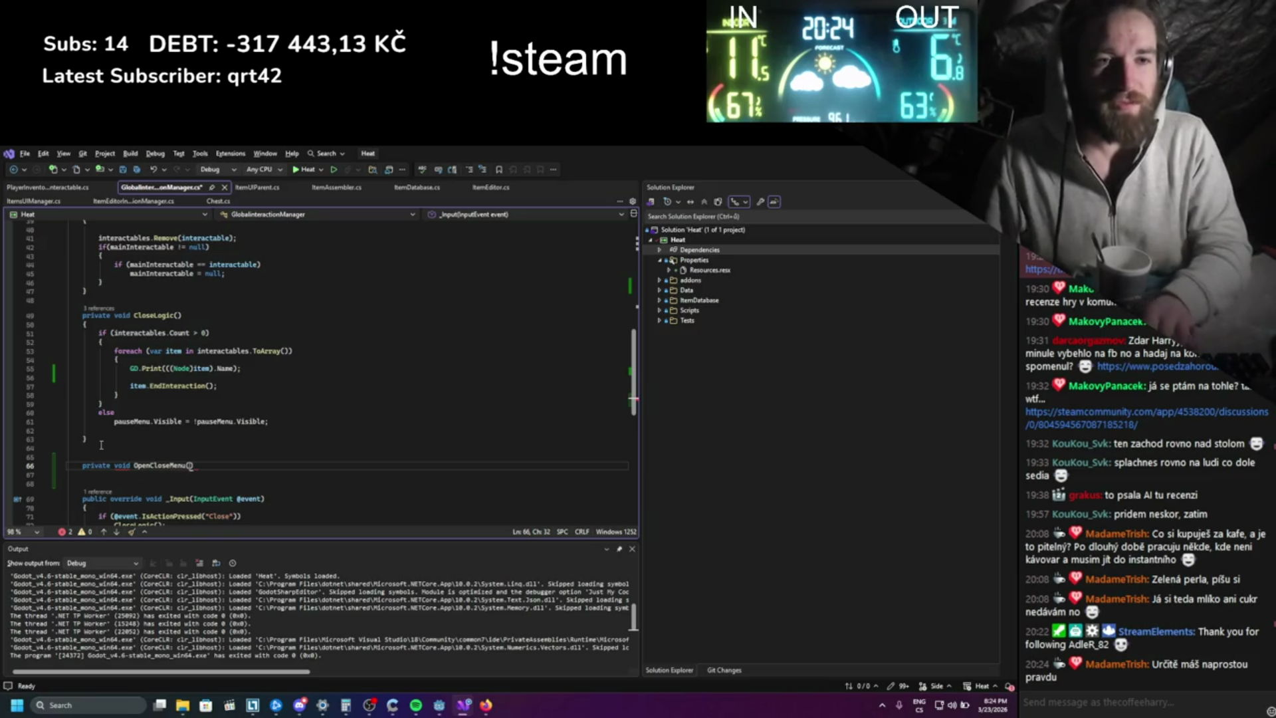
{"action": "type", "text": "()"}
{"action": "key", "text": "Return"}
{"action": "type", "text": "{"}
{"action": "key", "text": "Return"}
{"action": "key", "text": "ctrl+s"}
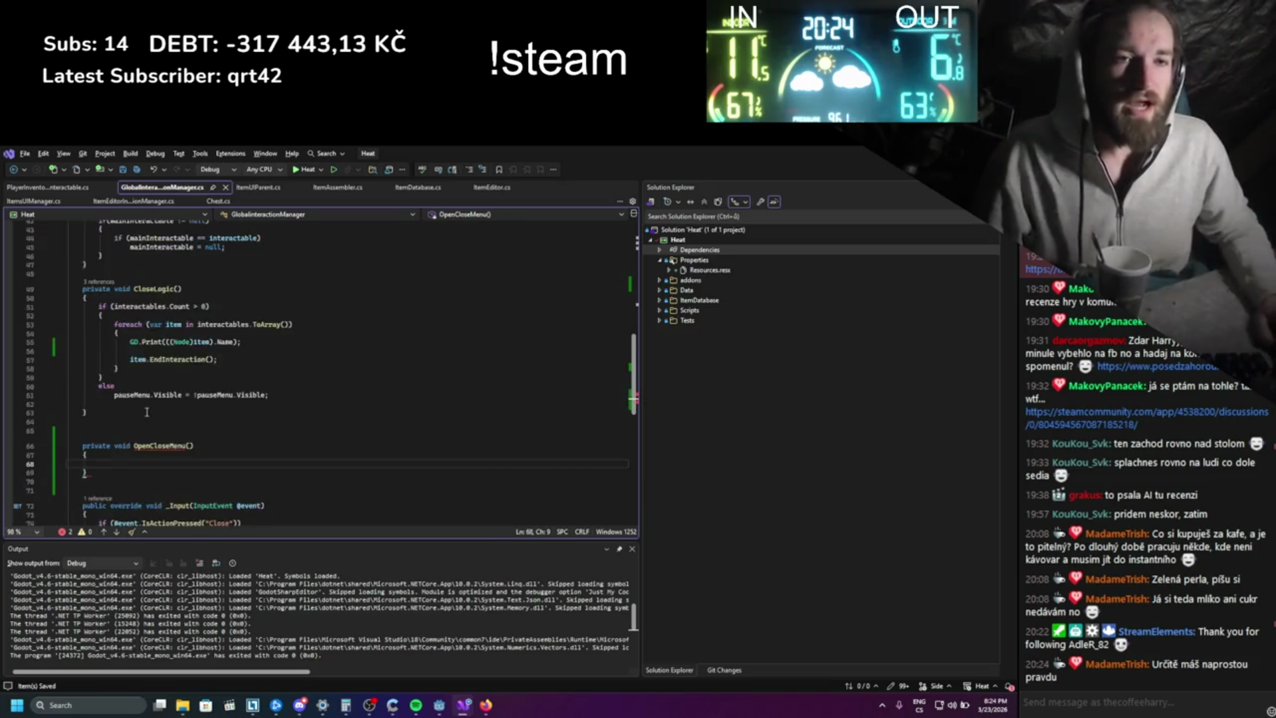
{"action": "scroll", "coordinate": [190, 444], "scroll_direction": "down", "scroll_amount": 4}
- Replace the CloseLogic() call in _Input with OpenCloseMenu()
{"action": "double_click", "coordinate": [151, 340]}
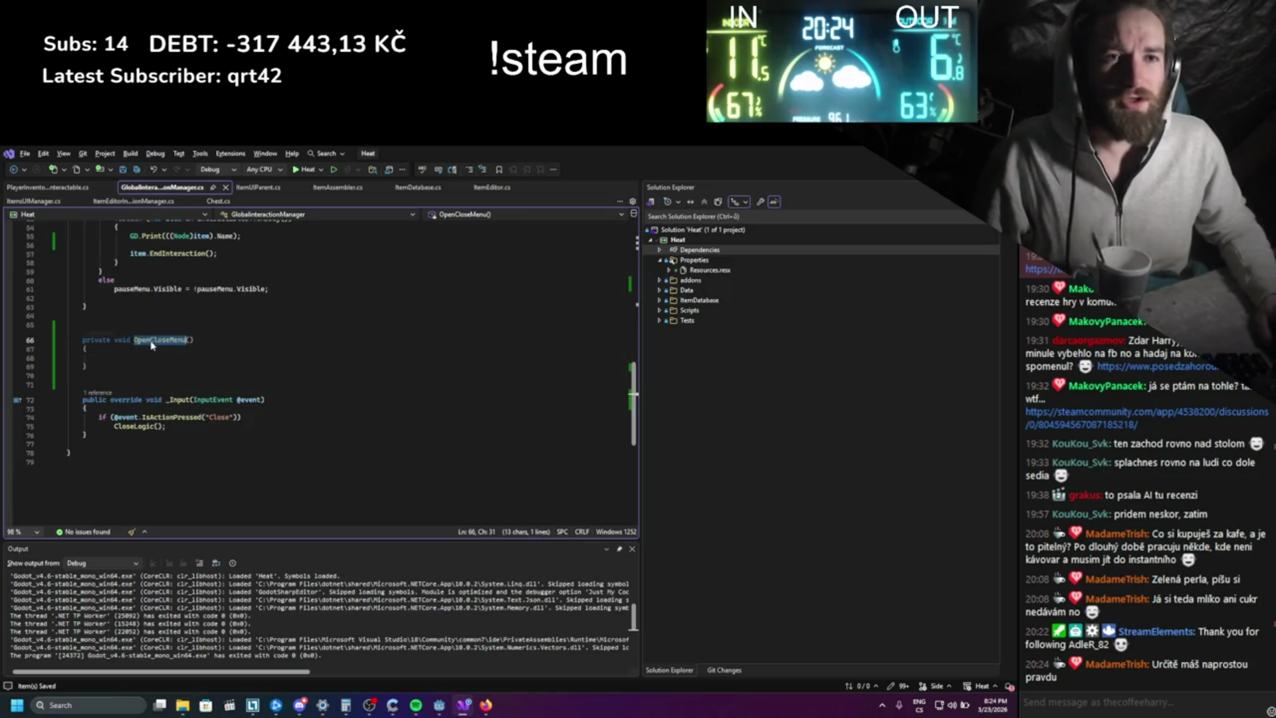
{"action": "key", "text": "ctrl+c"}
{"action": "double_click", "coordinate": [136, 426]}
{"action": "key", "text": "ctrl+v"}
{"action": "scroll", "coordinate": [134, 322], "scroll_direction": "up", "scroll_amount": 4}
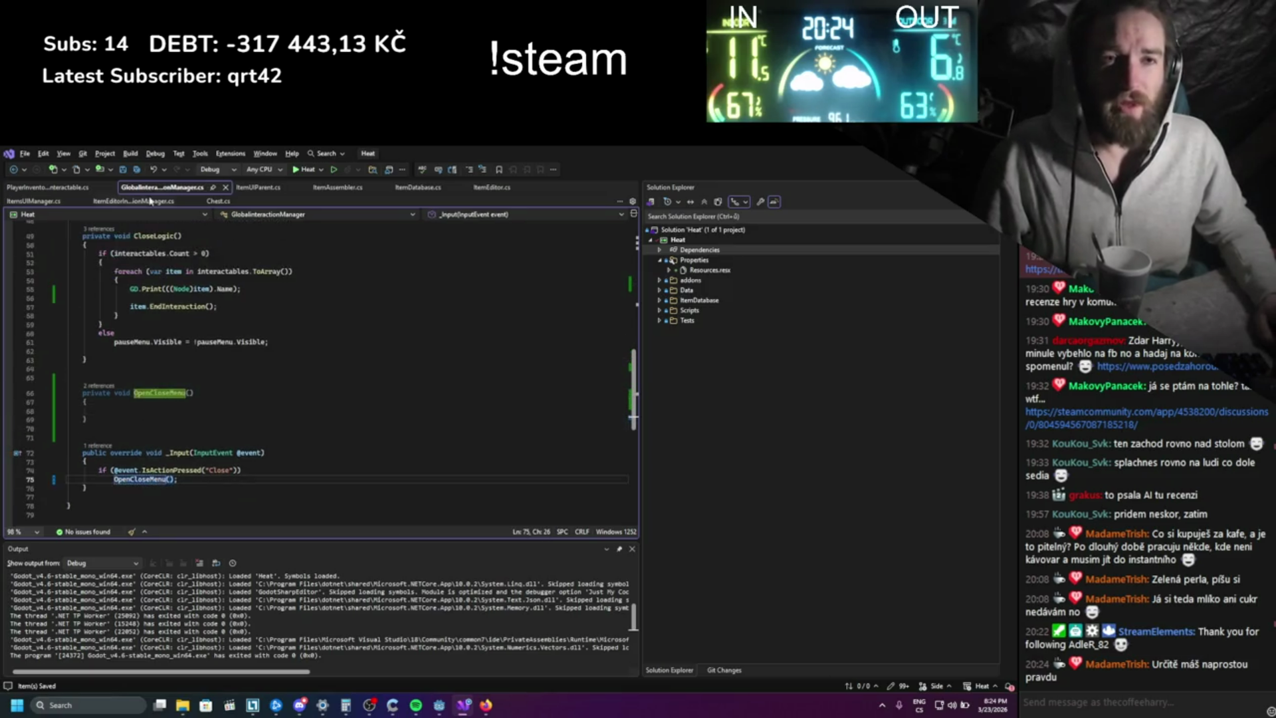
- Move the pauseMenu.Visible toggle line from CloseLogic's else branch into OpenCloseMenu
{"action": "left_click_drag", "start_coordinate": [273, 395], "coordinate": [83, 395]}
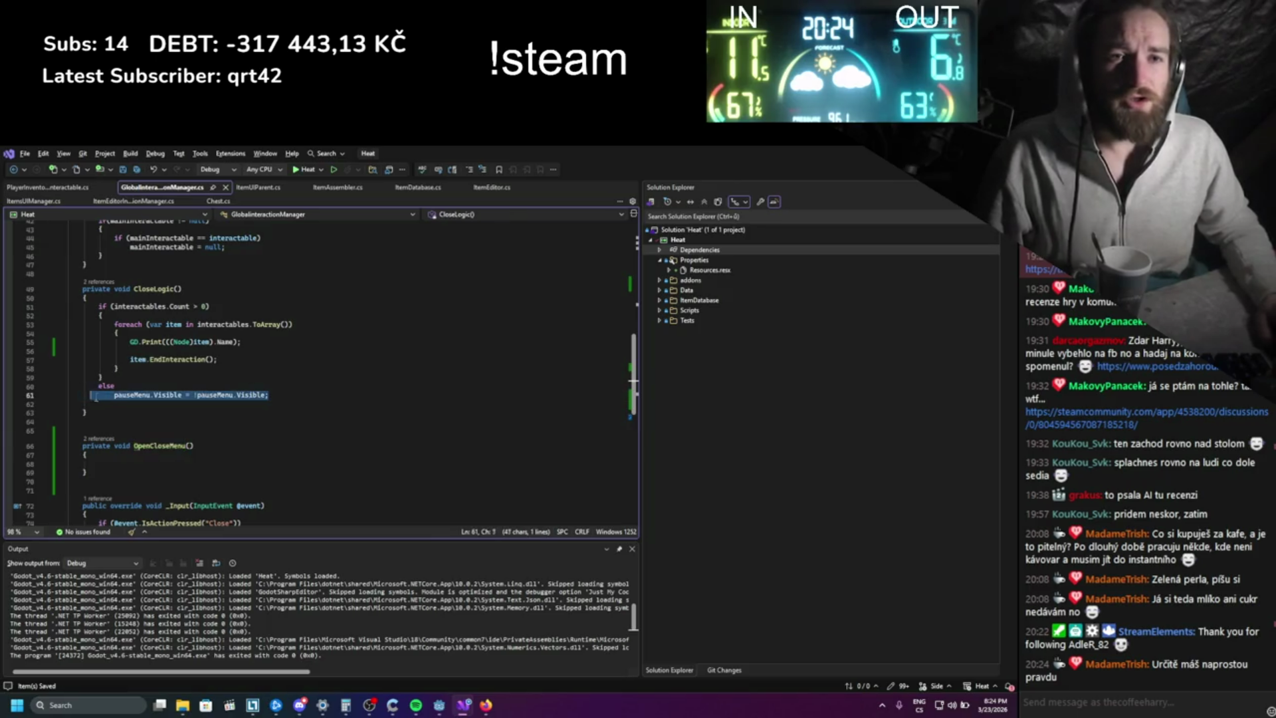
{"action": "key", "text": "ctrl+x"}
{"action": "left_click", "coordinate": [127, 463]}
{"action": "key", "text": "ctrl+v"}
{"action": "left_click", "coordinate": [140, 397]}
{"action": "scroll", "coordinate": [140, 407], "scroll_direction": "up", "scroll_amount": 2}
{"action": "scroll", "coordinate": [140, 406], "scroll_direction": "down", "scroll_amount": 2}
- Begin renaming OpenCloseMenu from its code context menu
{"action": "left_click_drag", "start_coordinate": [134, 446], "coordinate": [222, 439]}
{"action": "left_click", "coordinate": [122, 456]}
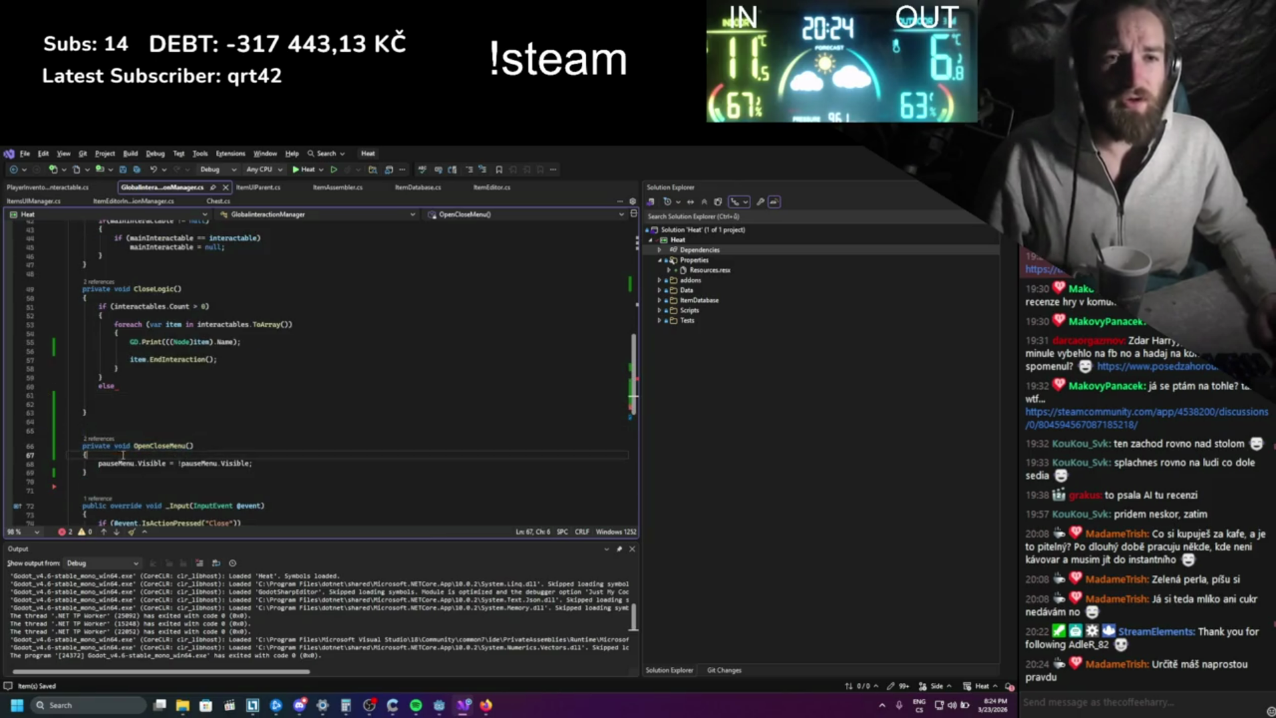
{"action": "right_click", "coordinate": [145, 446]}
{"action": "left_click", "coordinate": [180, 423]}
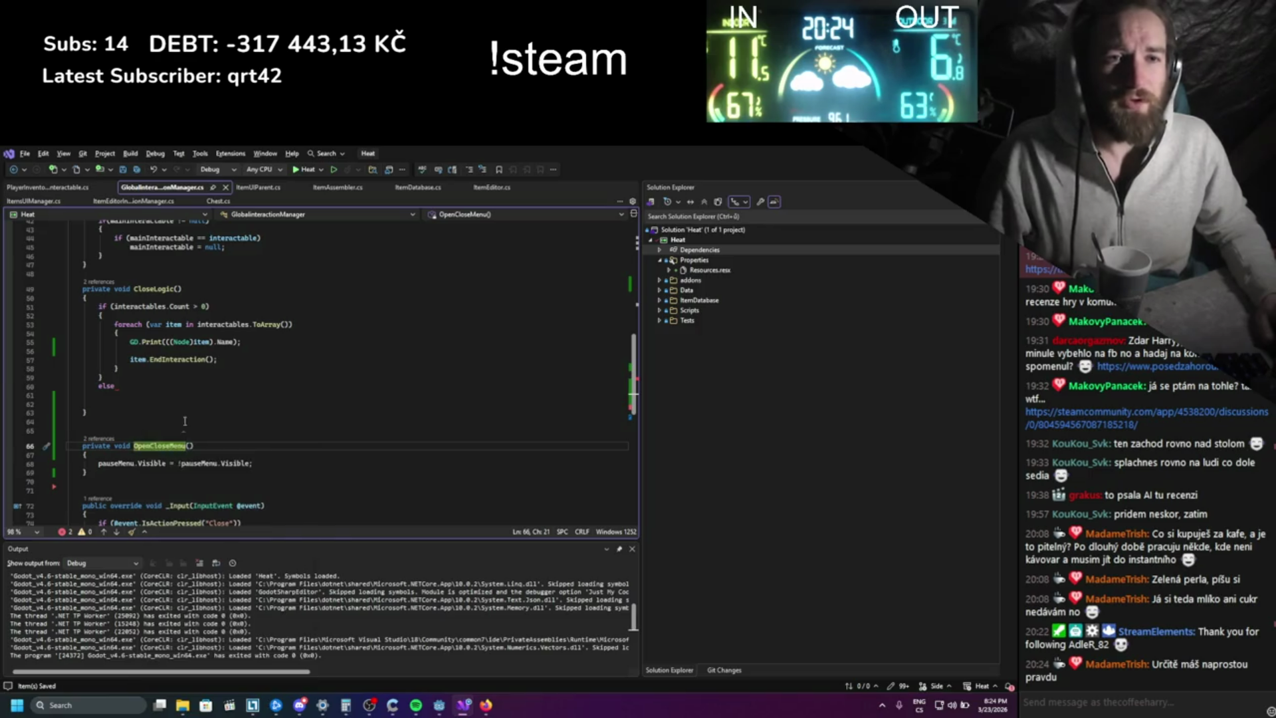